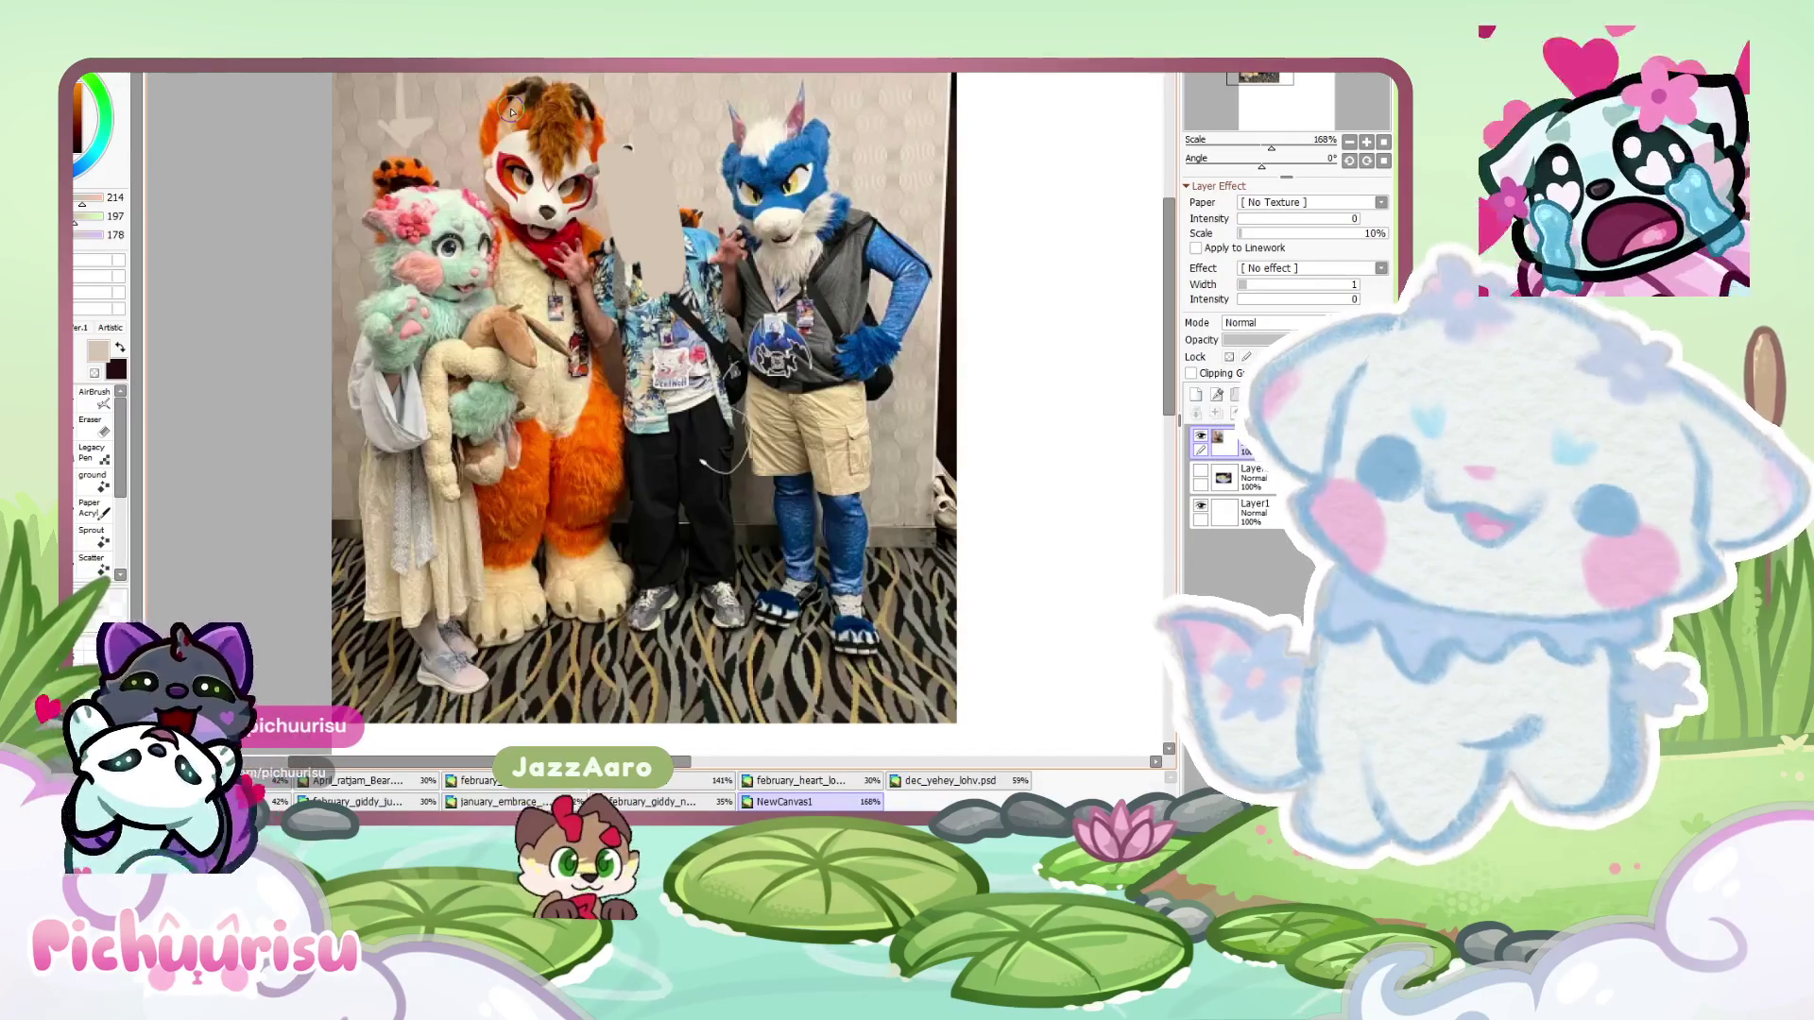
- Paste the new photo of two costumed characters onto its own top layer, Layer4
scroll(512, 111, "down", 2)
scroll(518, 102, "up", 2)
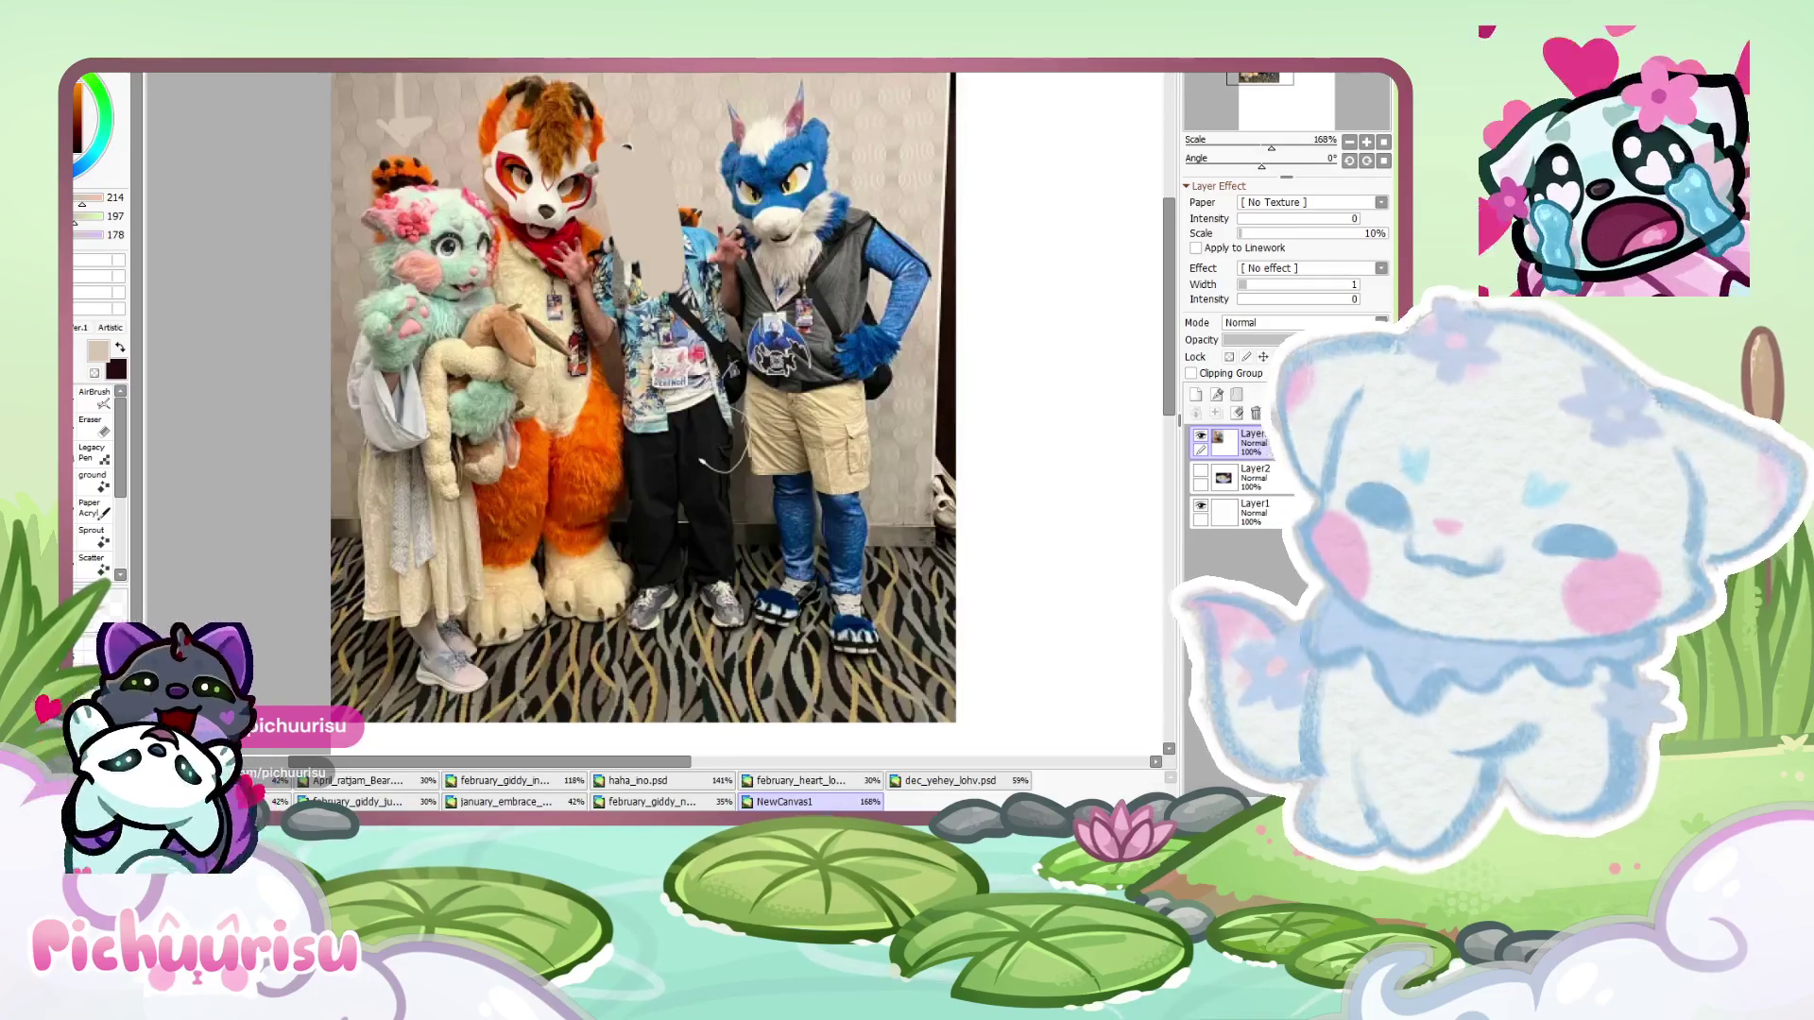
scroll(747, 416, "down", 4)
key("ctrl+v")
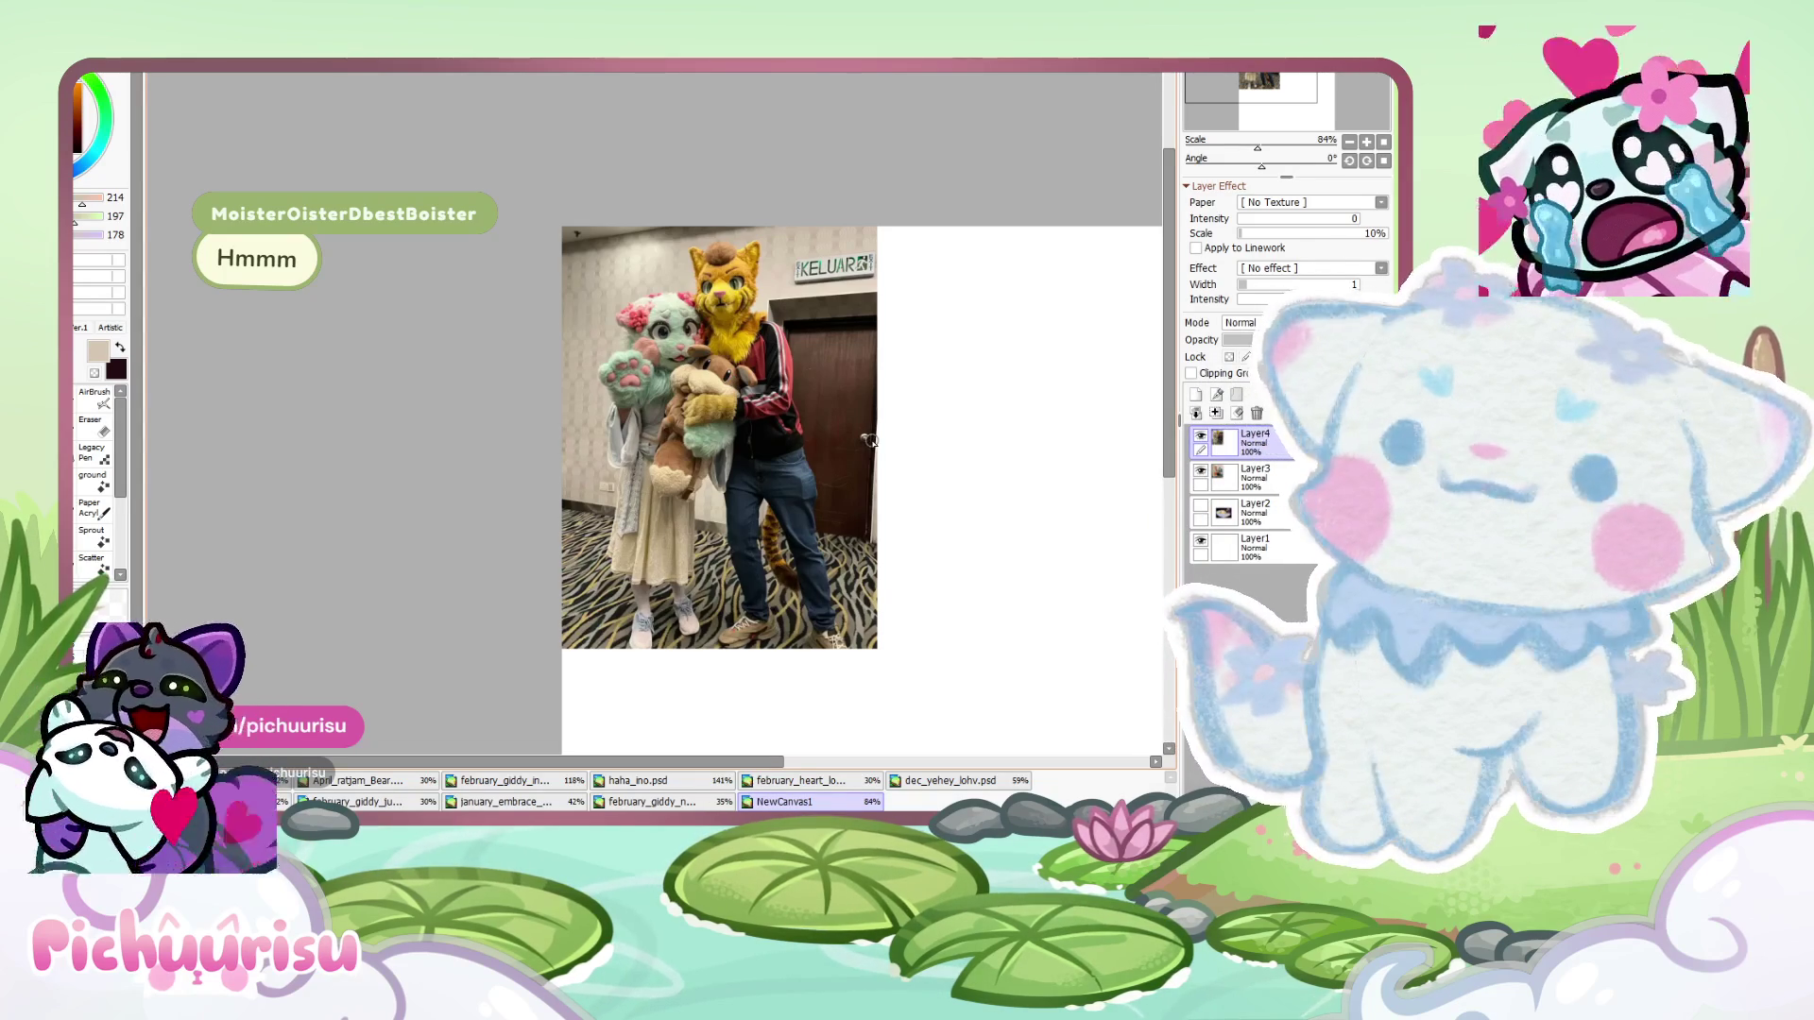
scroll(871, 439, "up", 3)
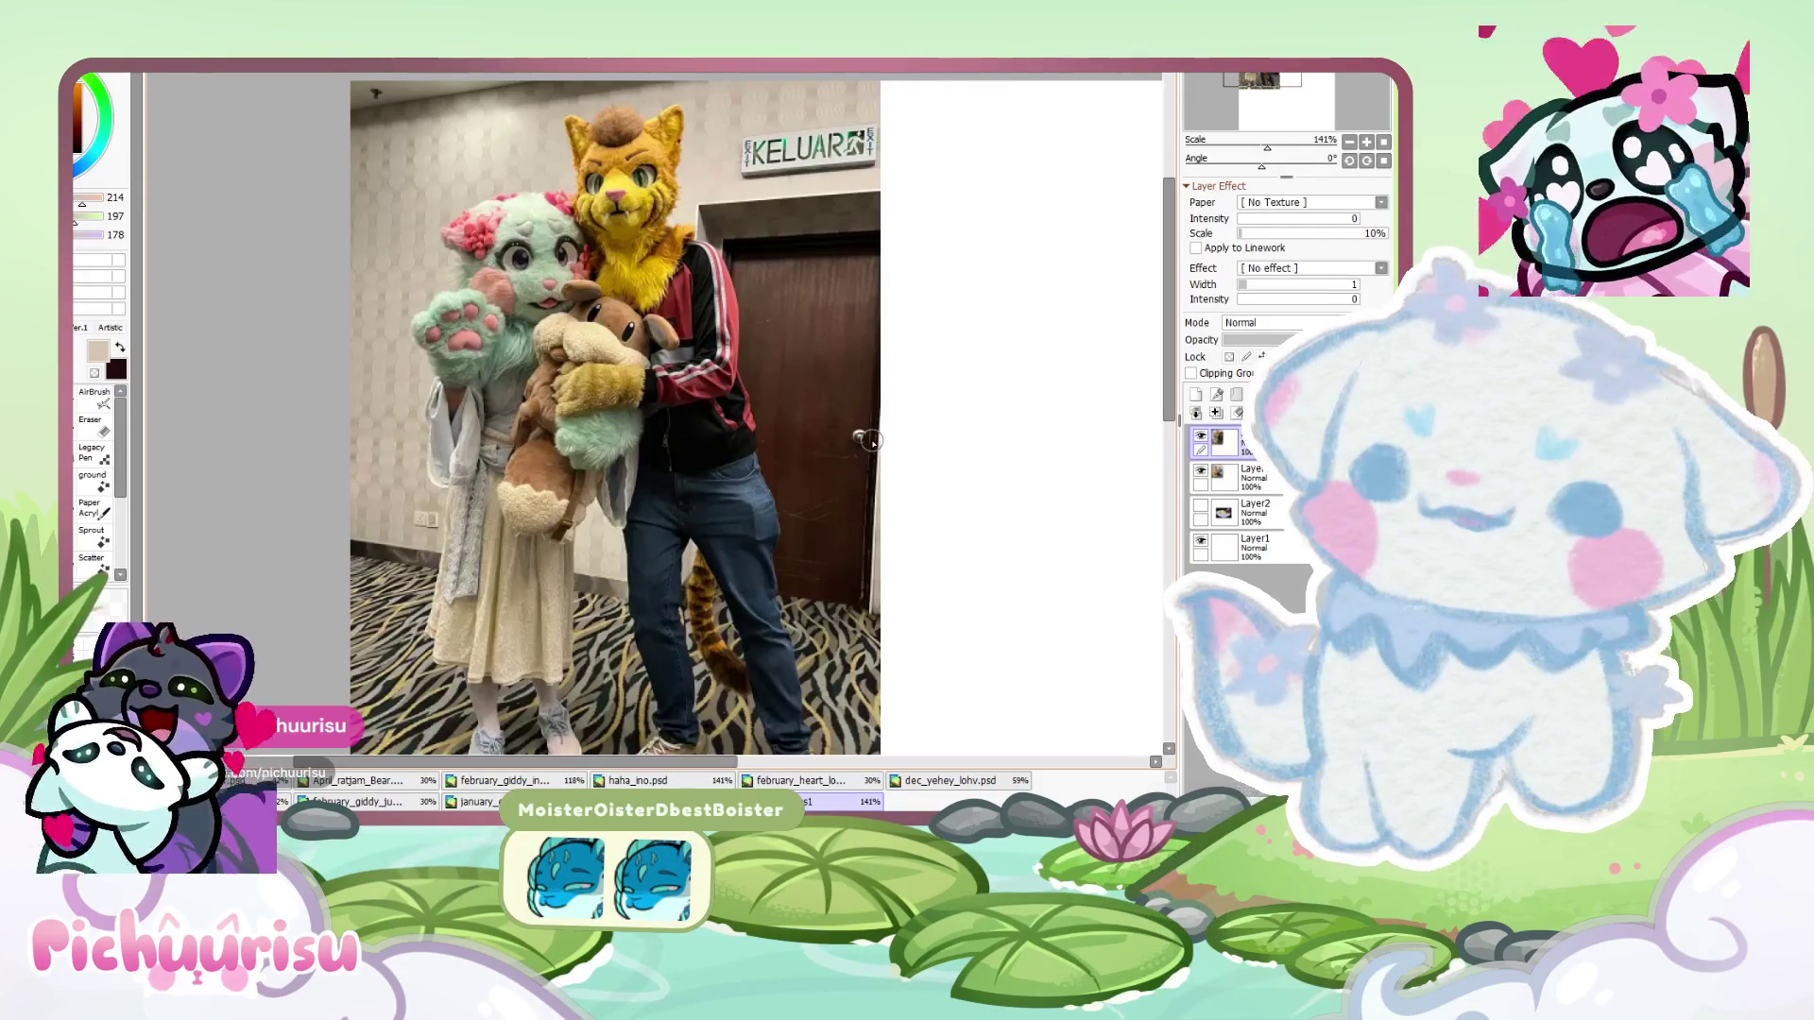
scroll(638, 270, "up", 3)
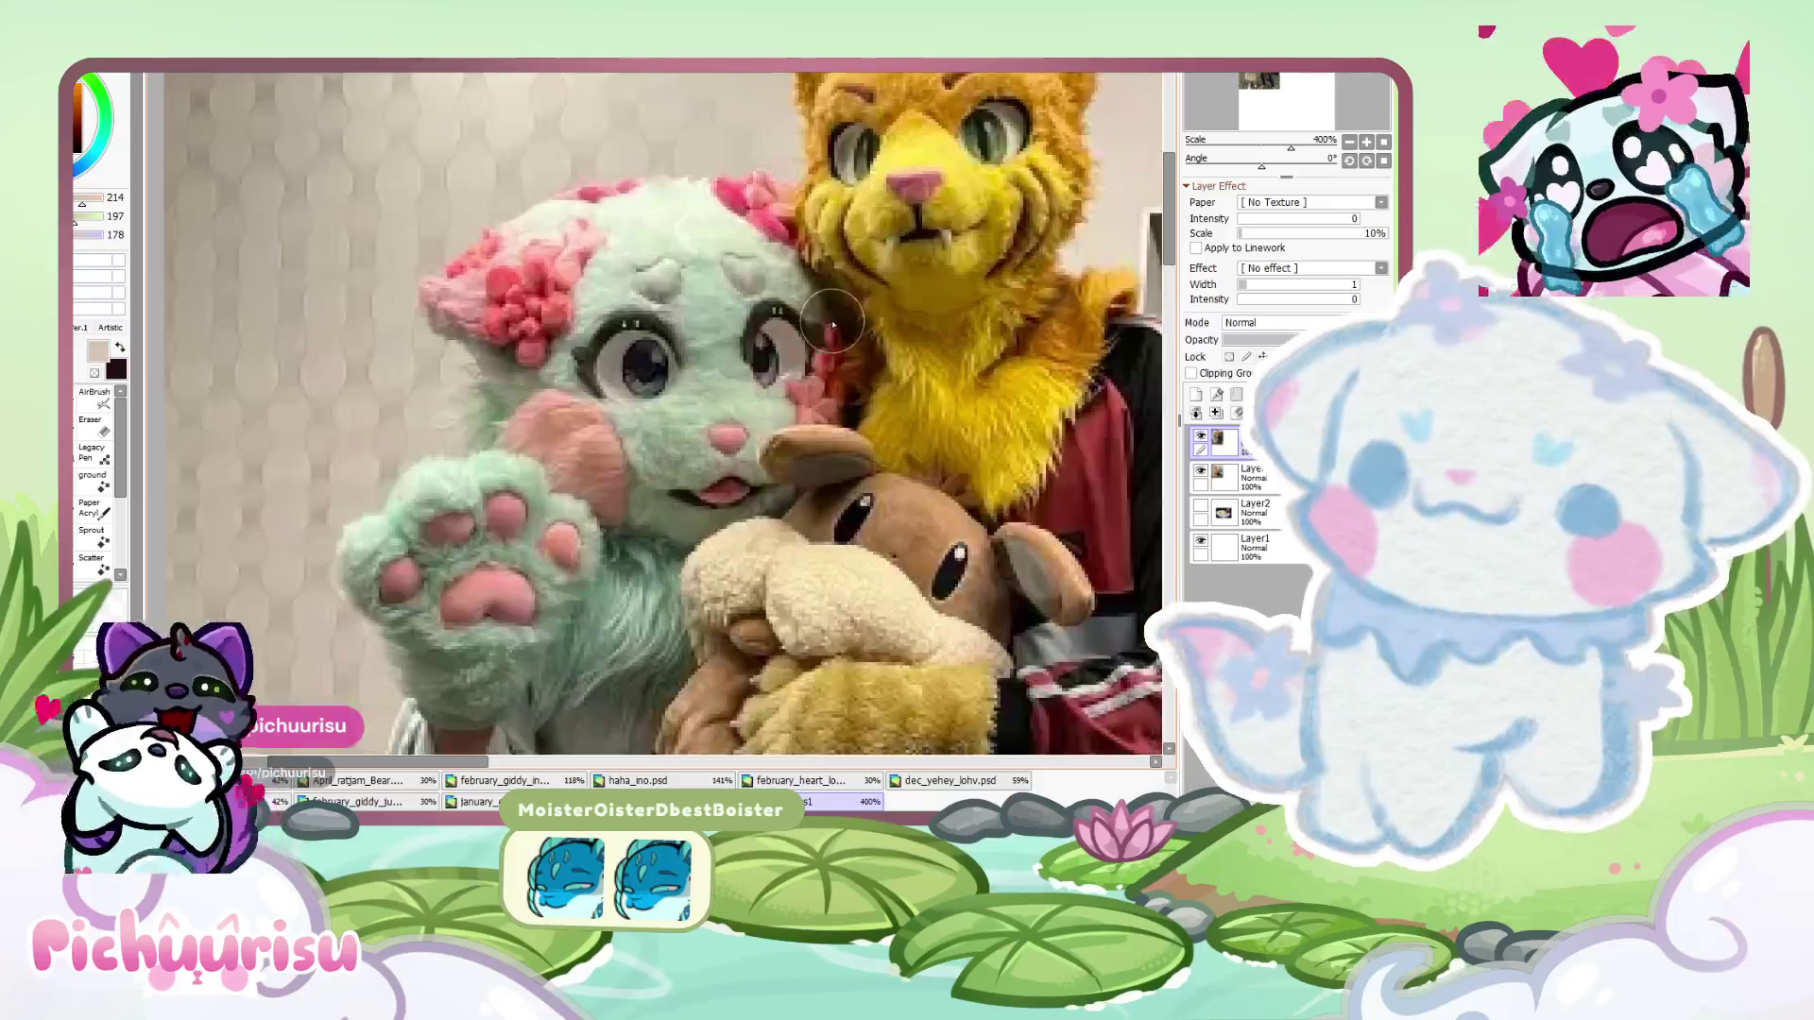
scroll(638, 270, "down", 3)
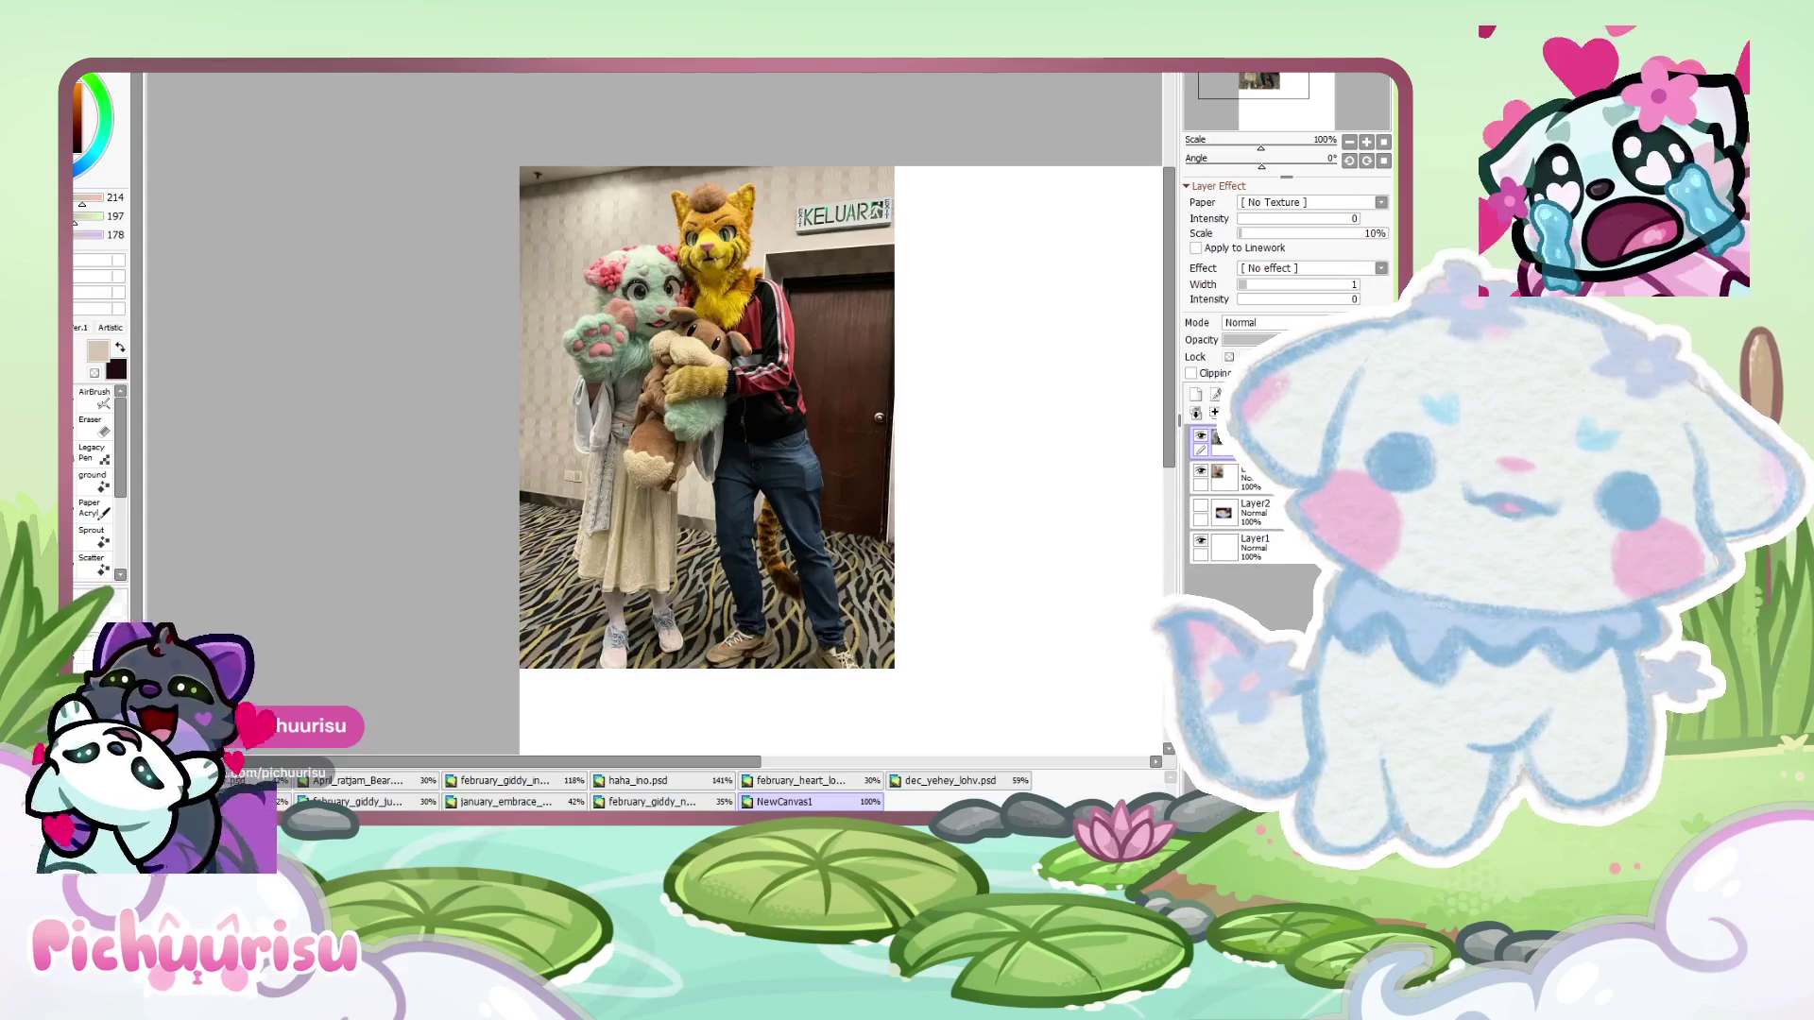
- Hide the reference photo and browse the bat and flame-haired cat emote documents
left_click(1209, 476)
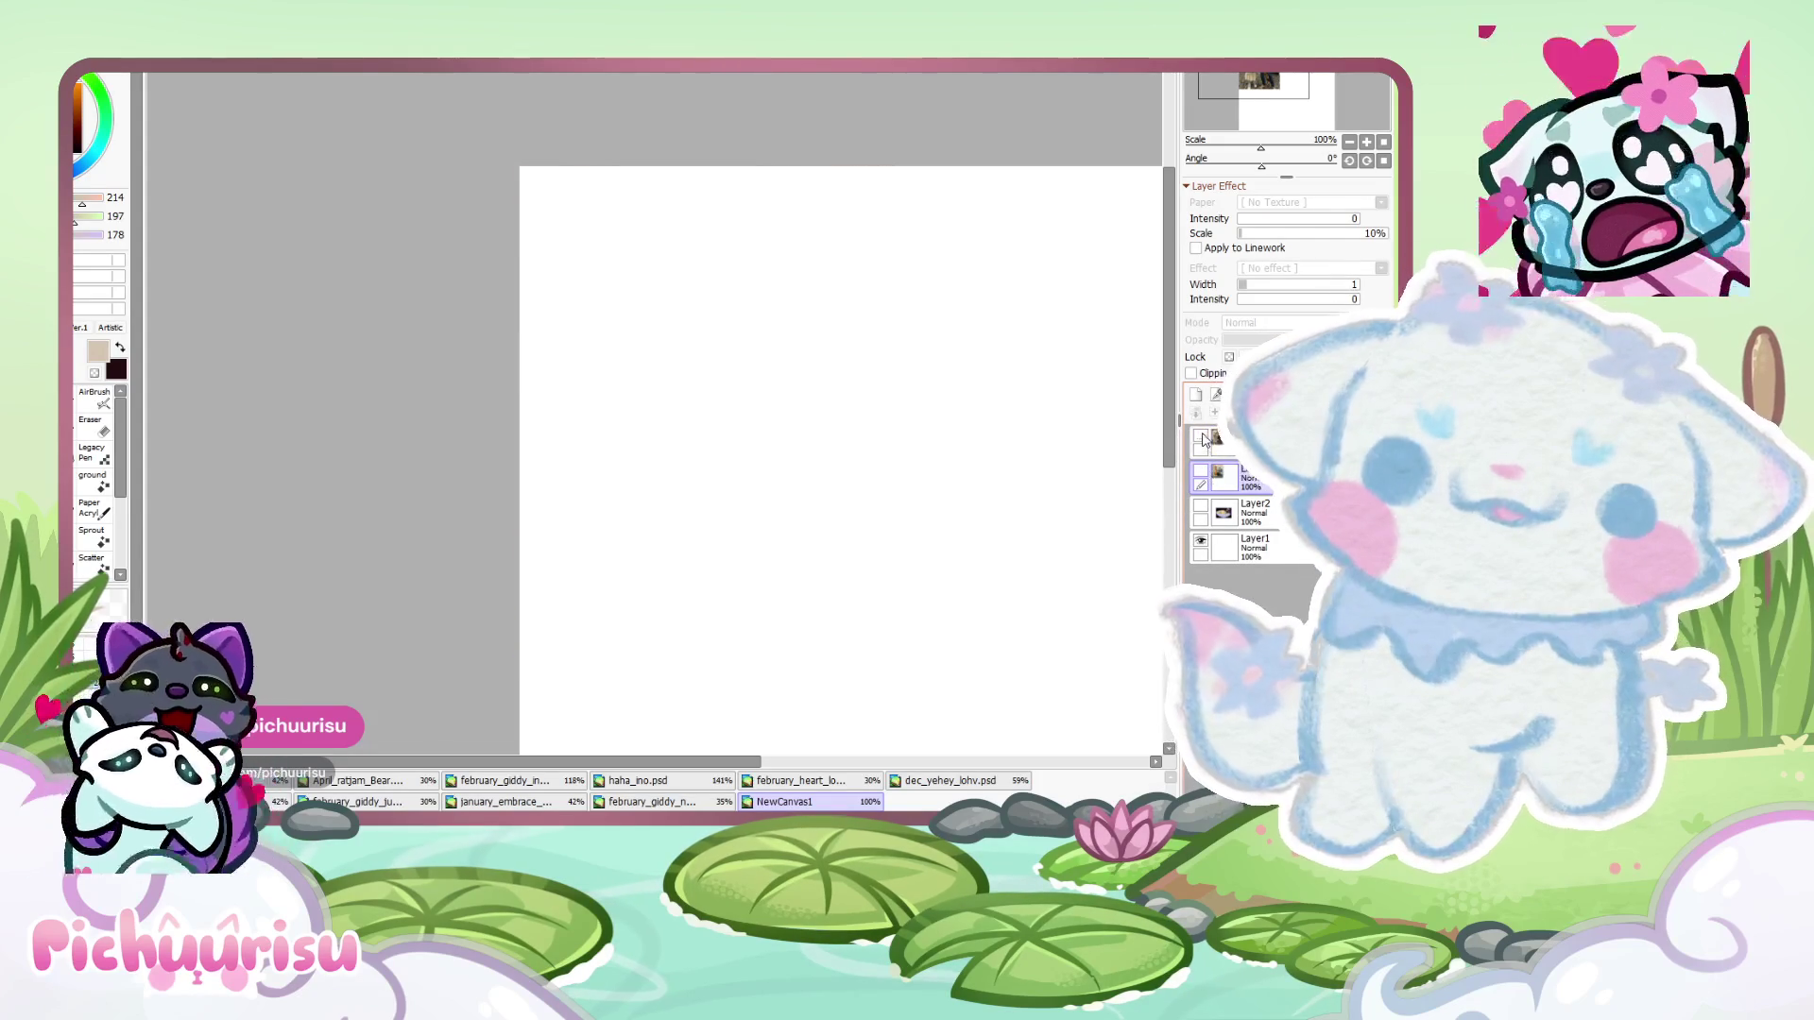
left_click(312, 783)
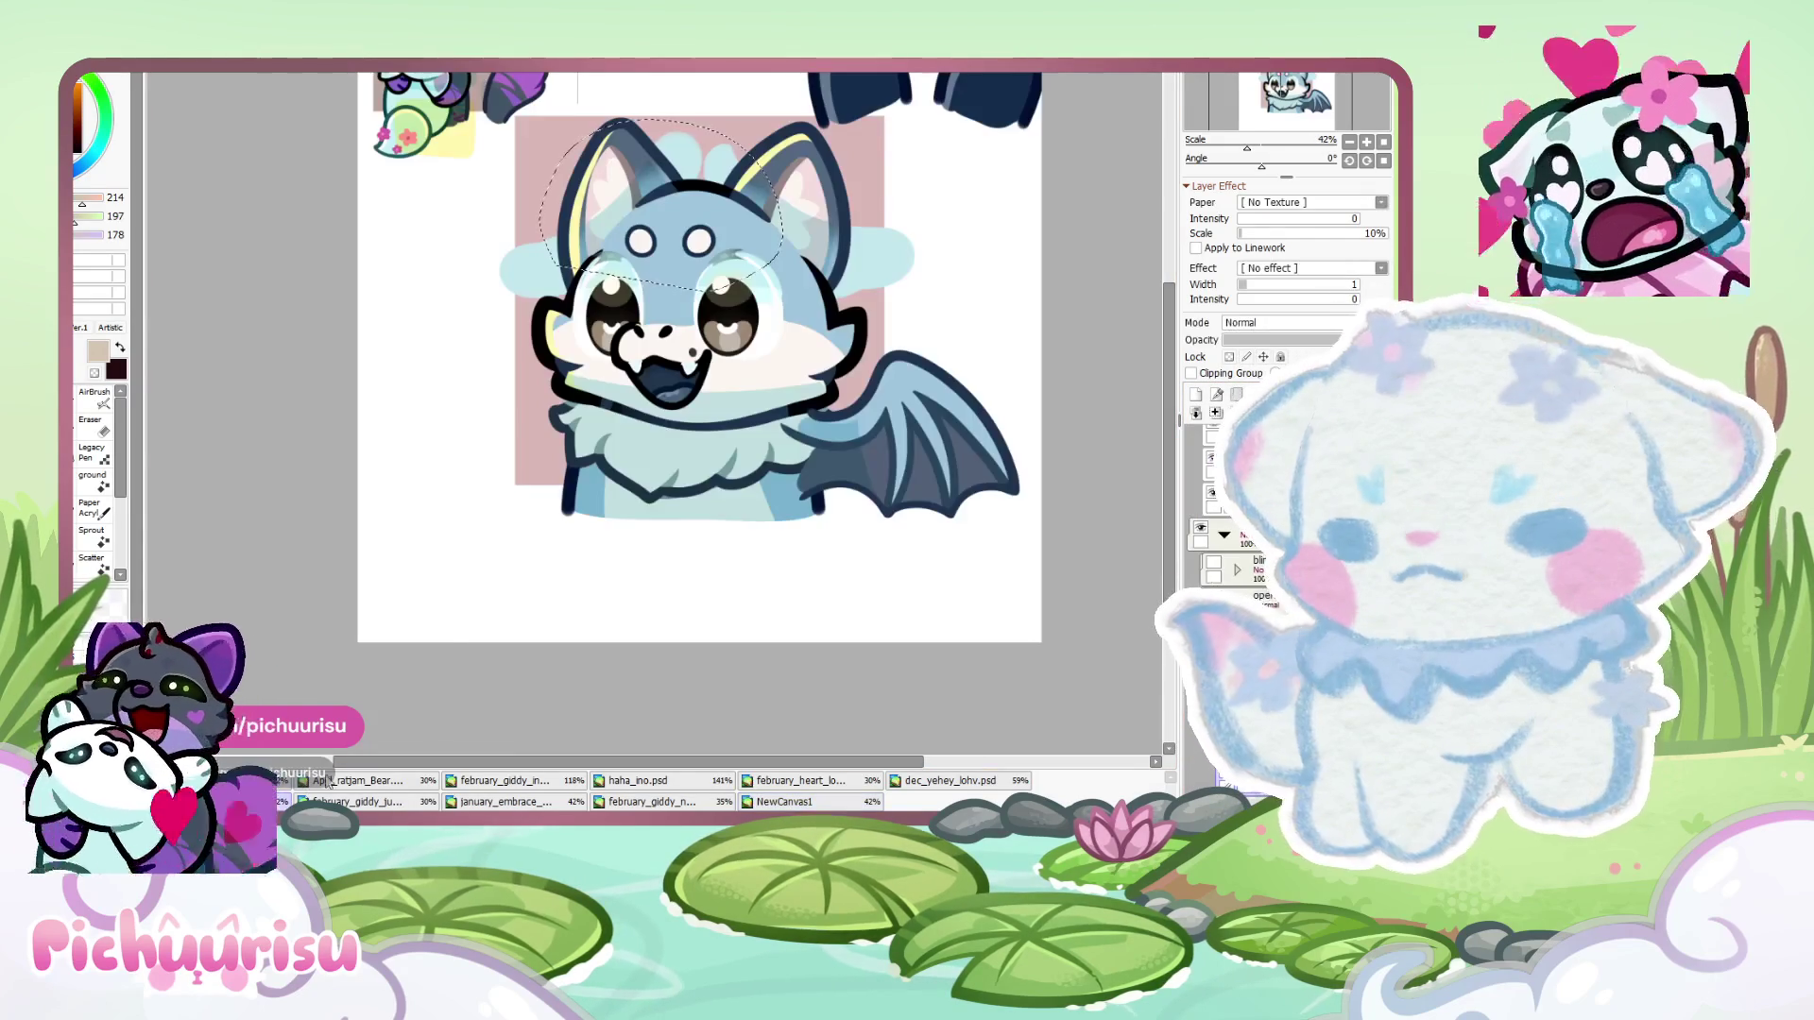
left_click(498, 781)
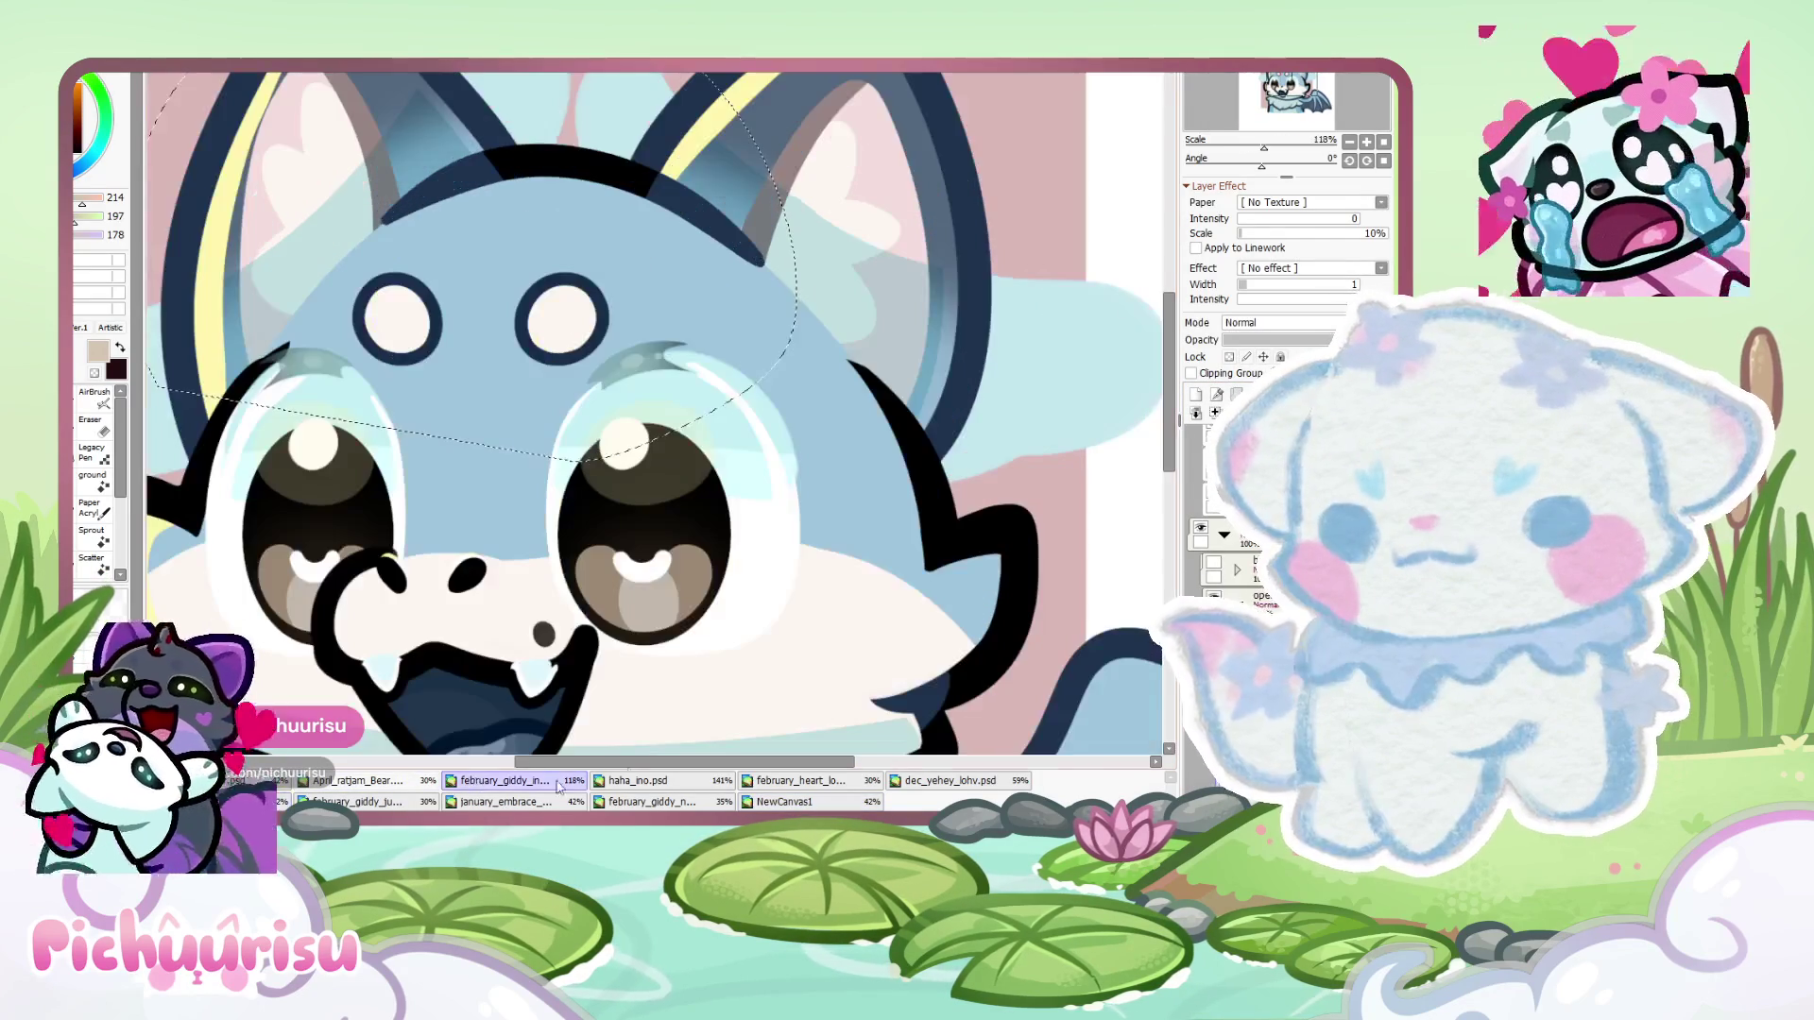
left_click(652, 801)
left_click(784, 788)
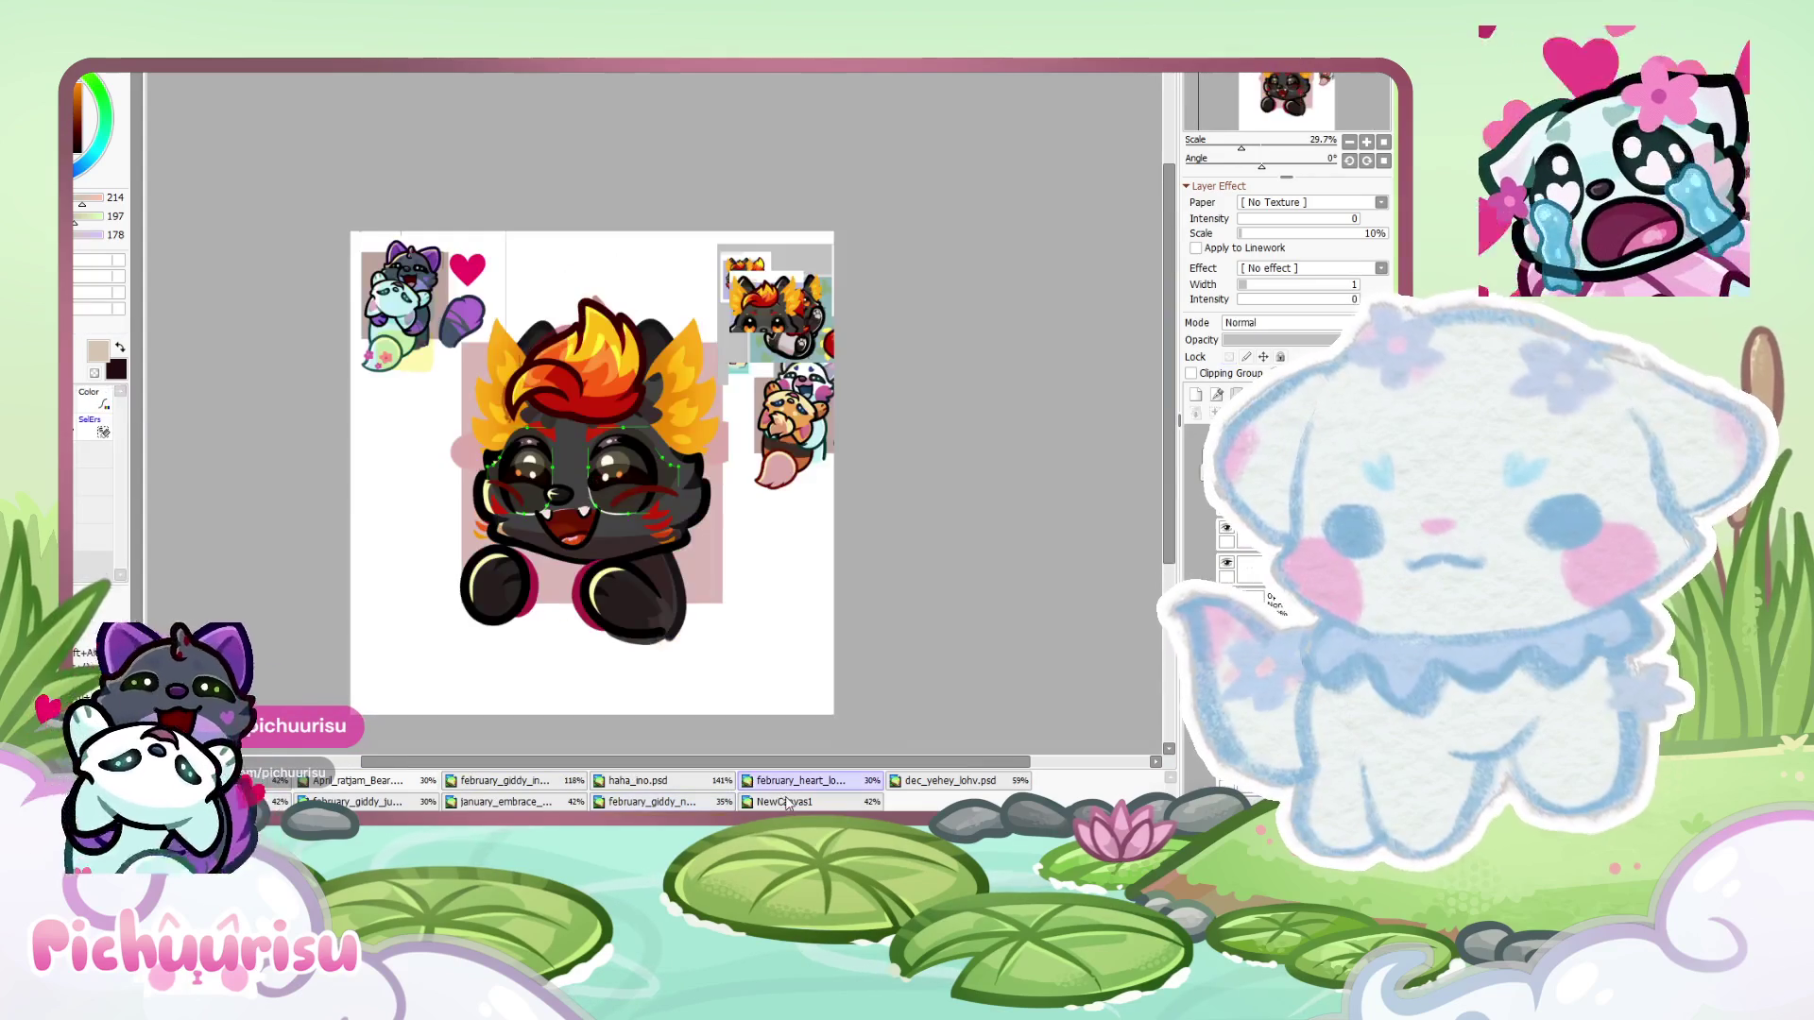
left_click(786, 801)
left_click(920, 780)
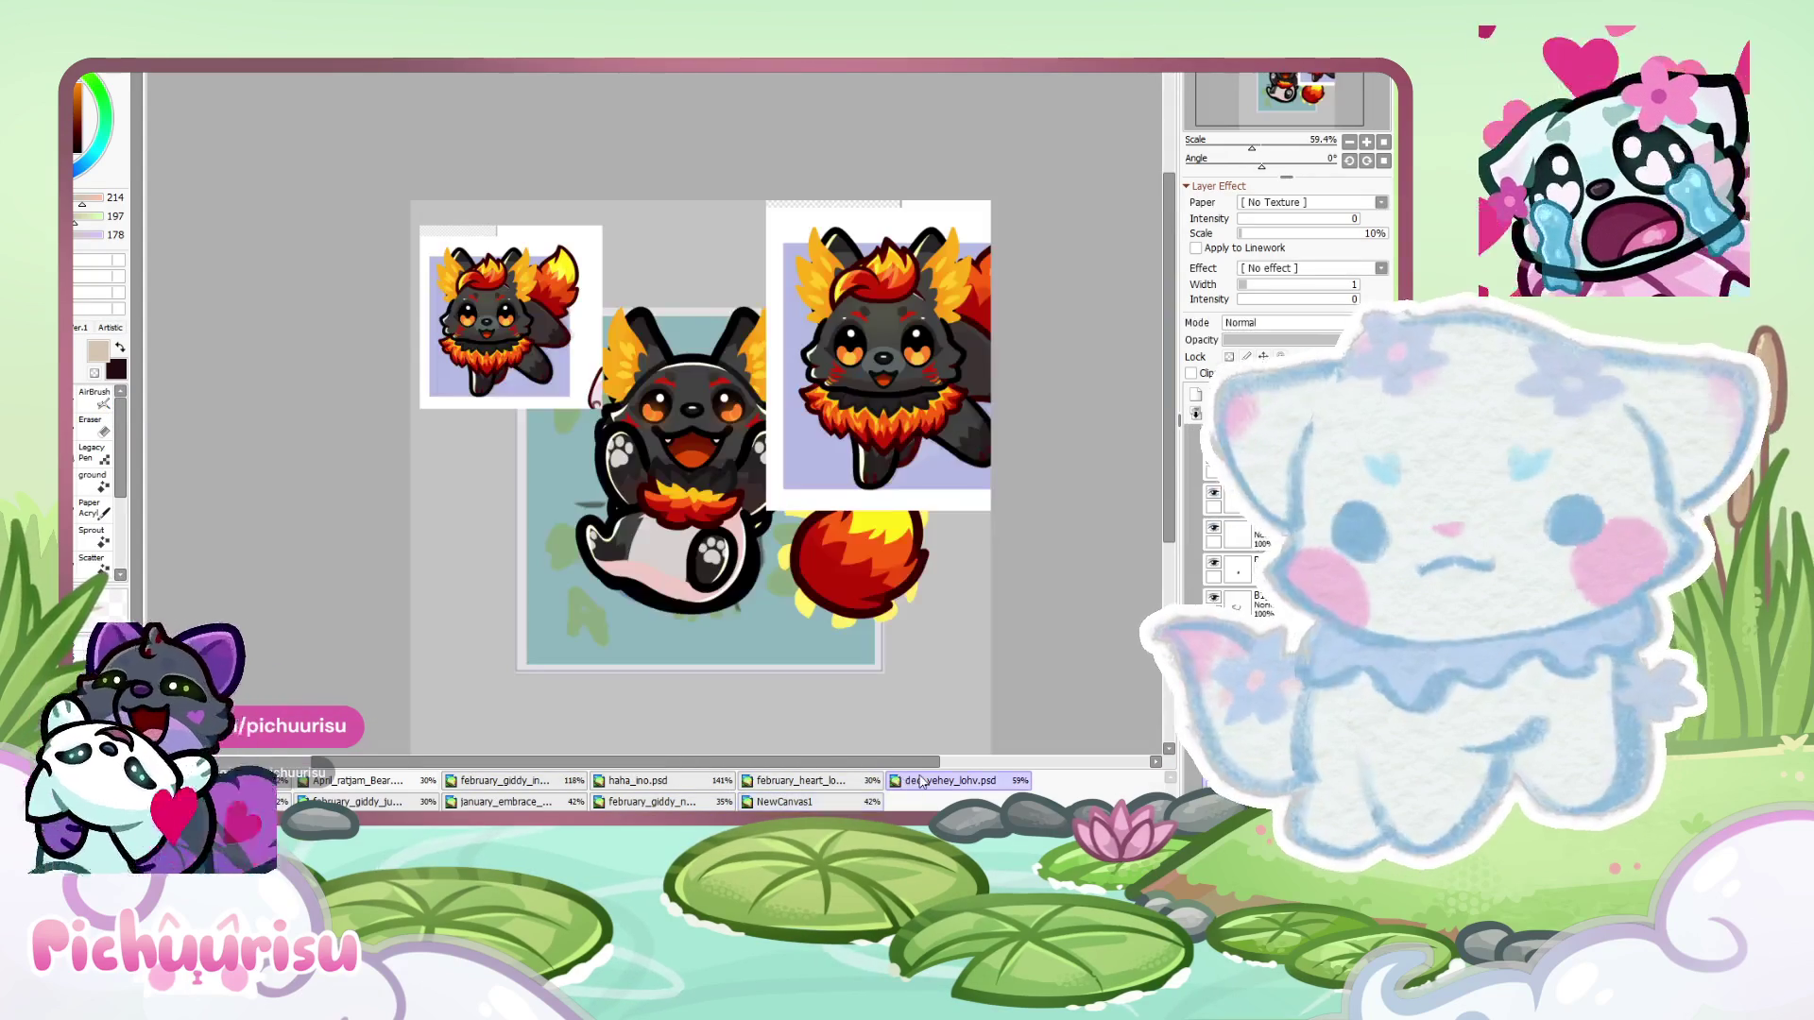
left_click(862, 784)
left_click(685, 785)
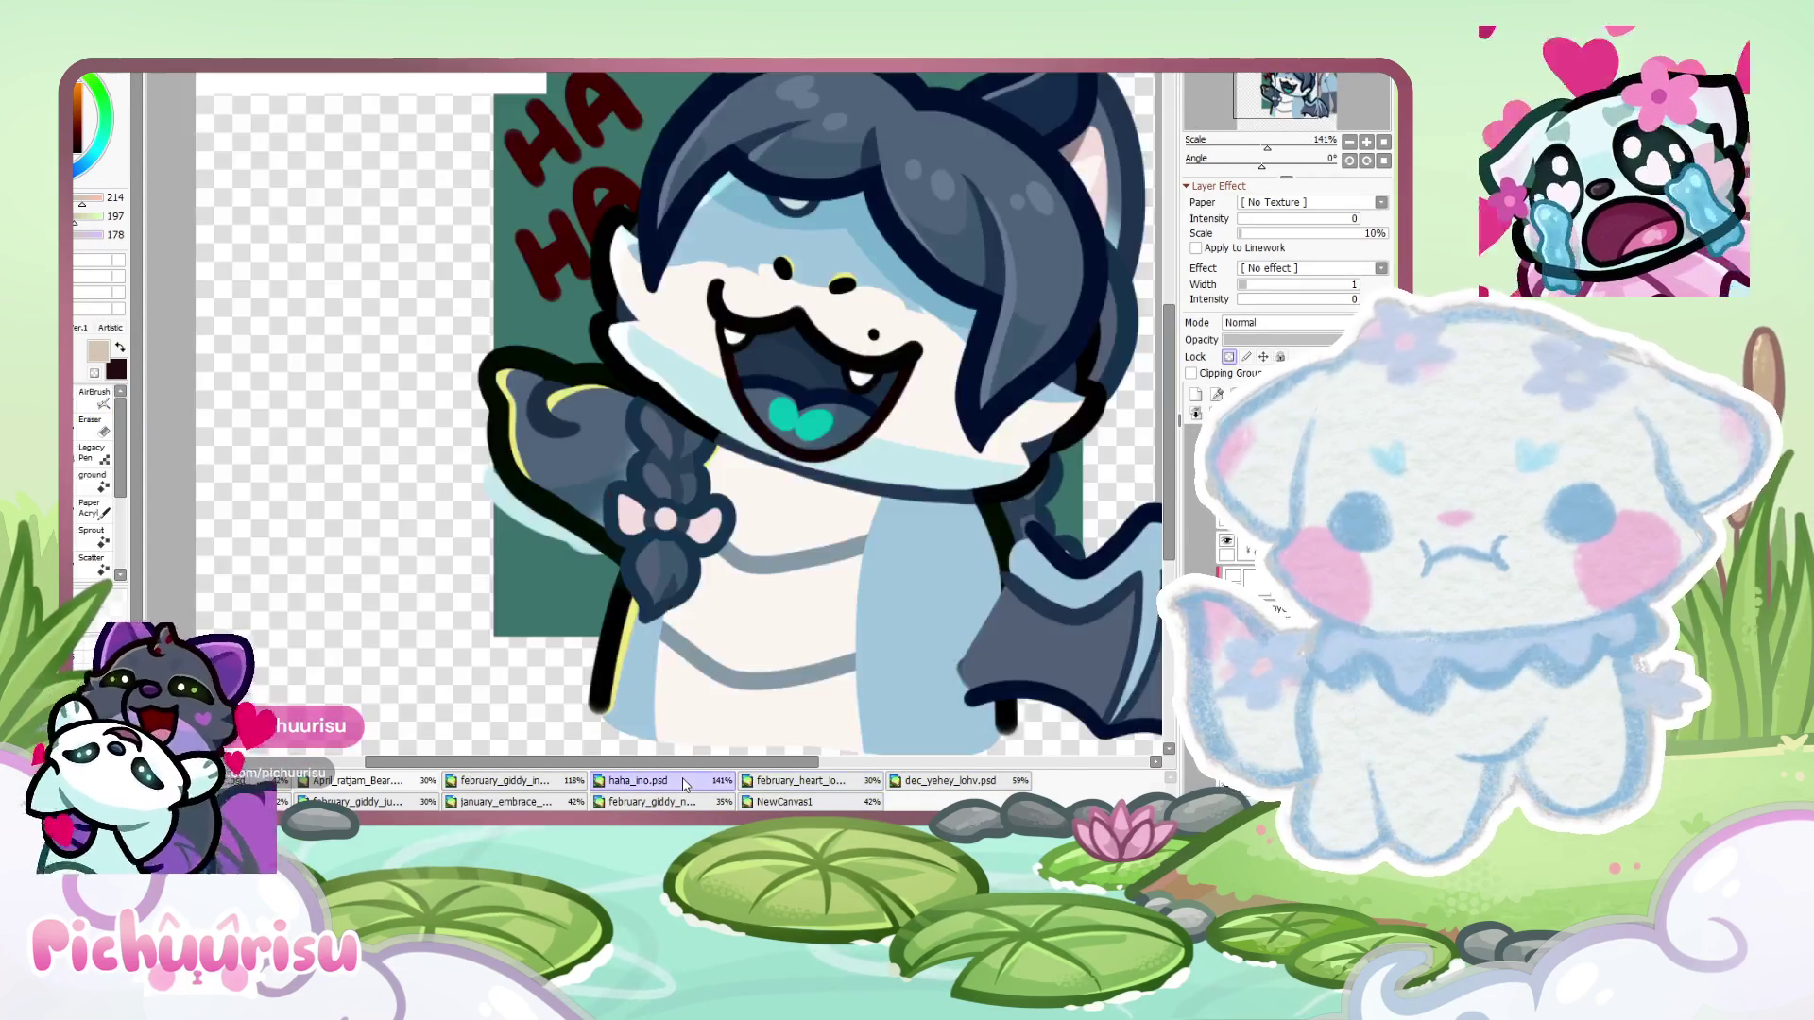
key("minus")
key("minus")
key("minus")
- Look through the orange, black fire-haired and bonnet cat emotes, ending on february_giddy_ju
left_click(422, 780)
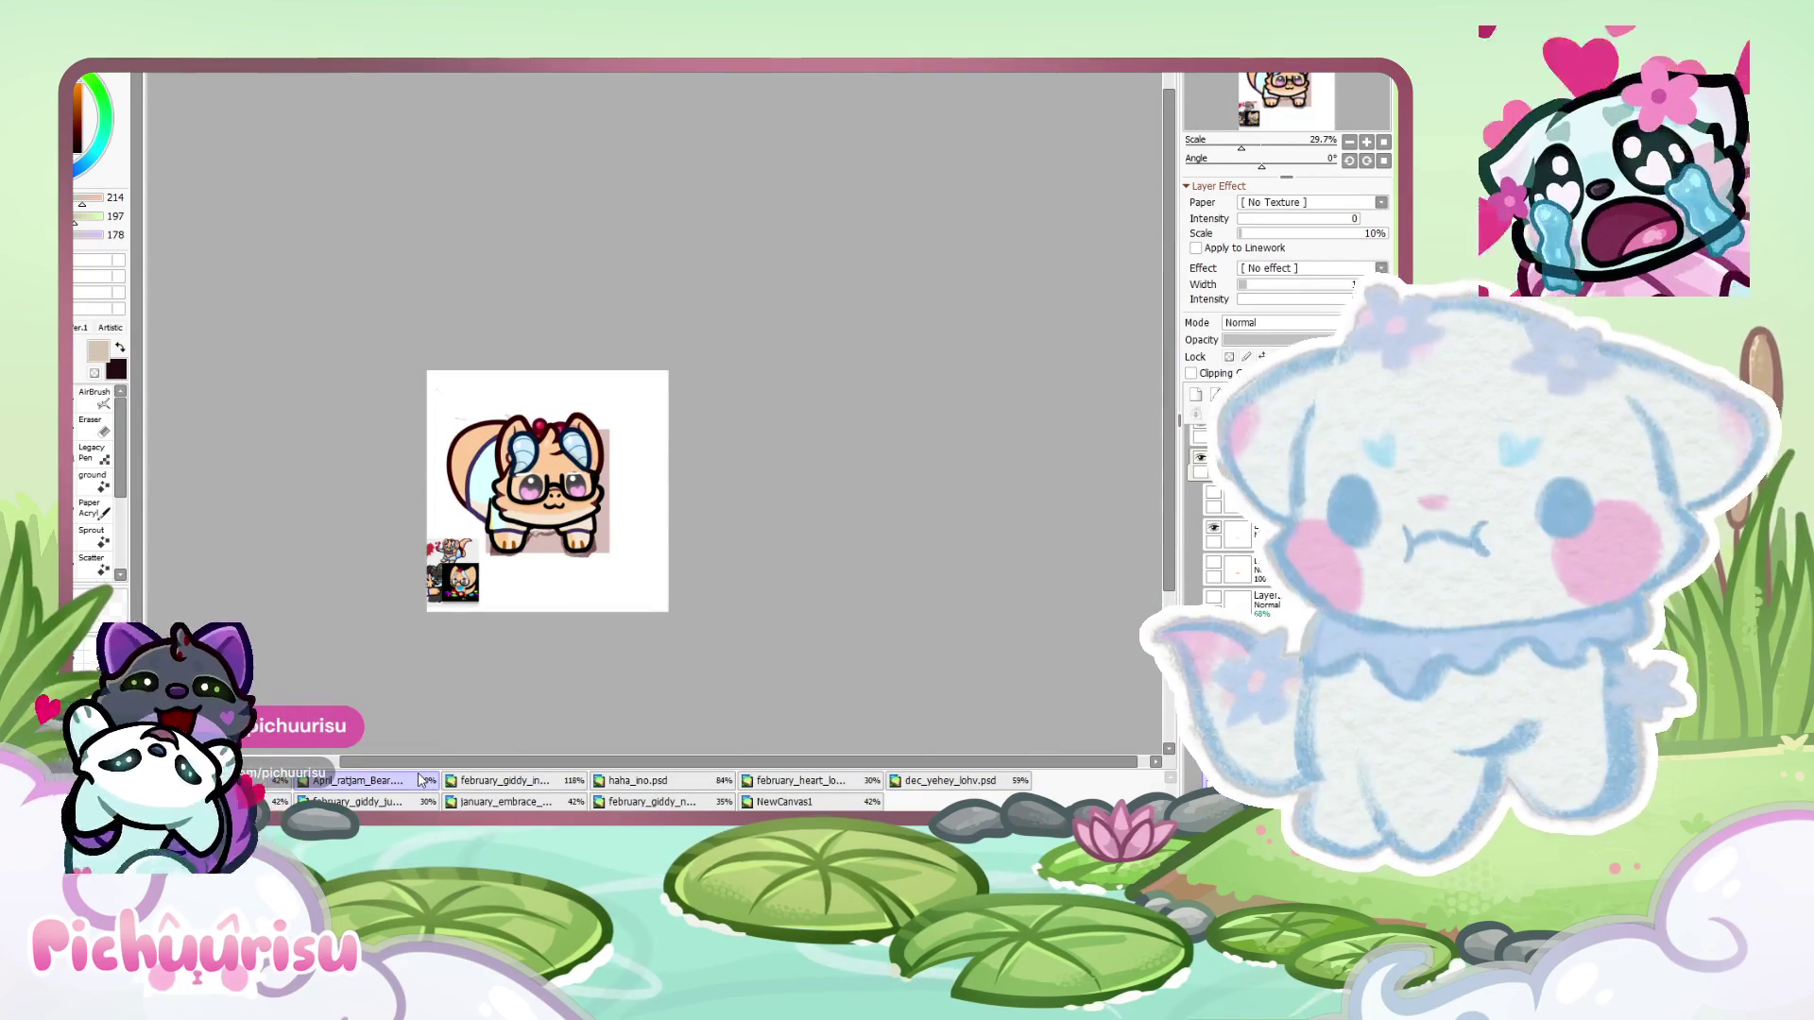
key("plus")
key("plus")
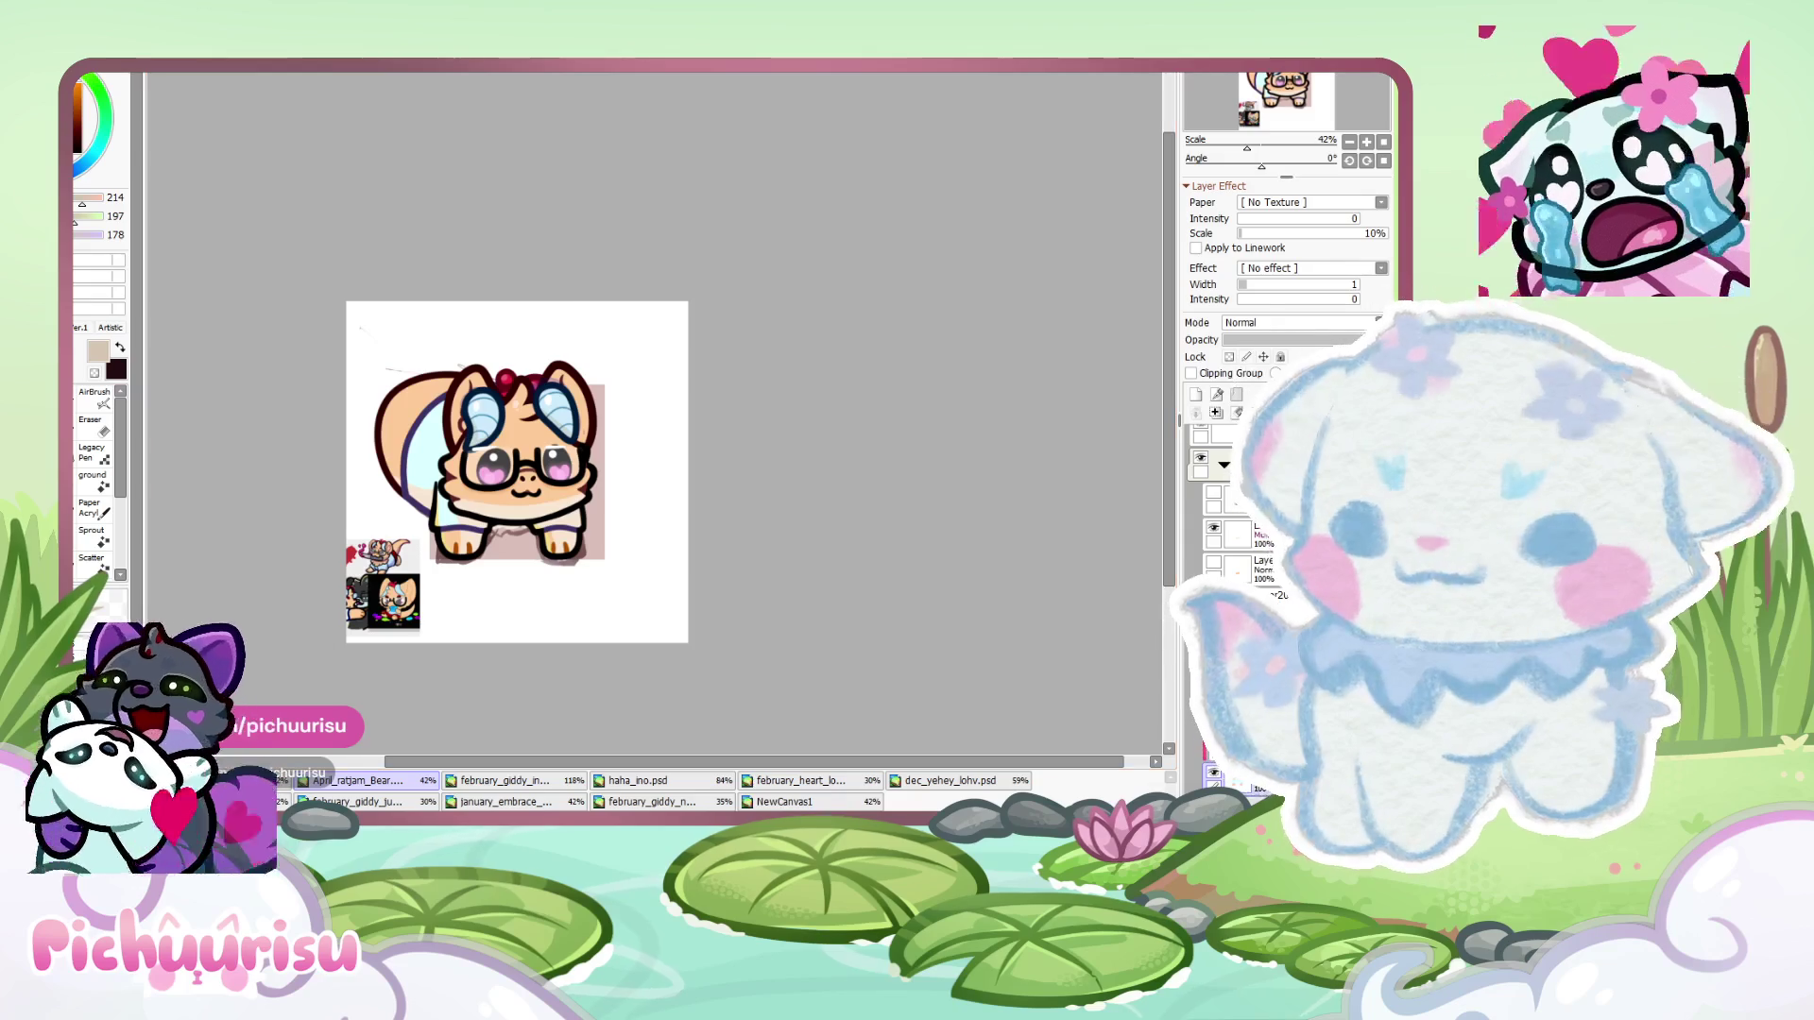
left_click(501, 781)
left_click(682, 784)
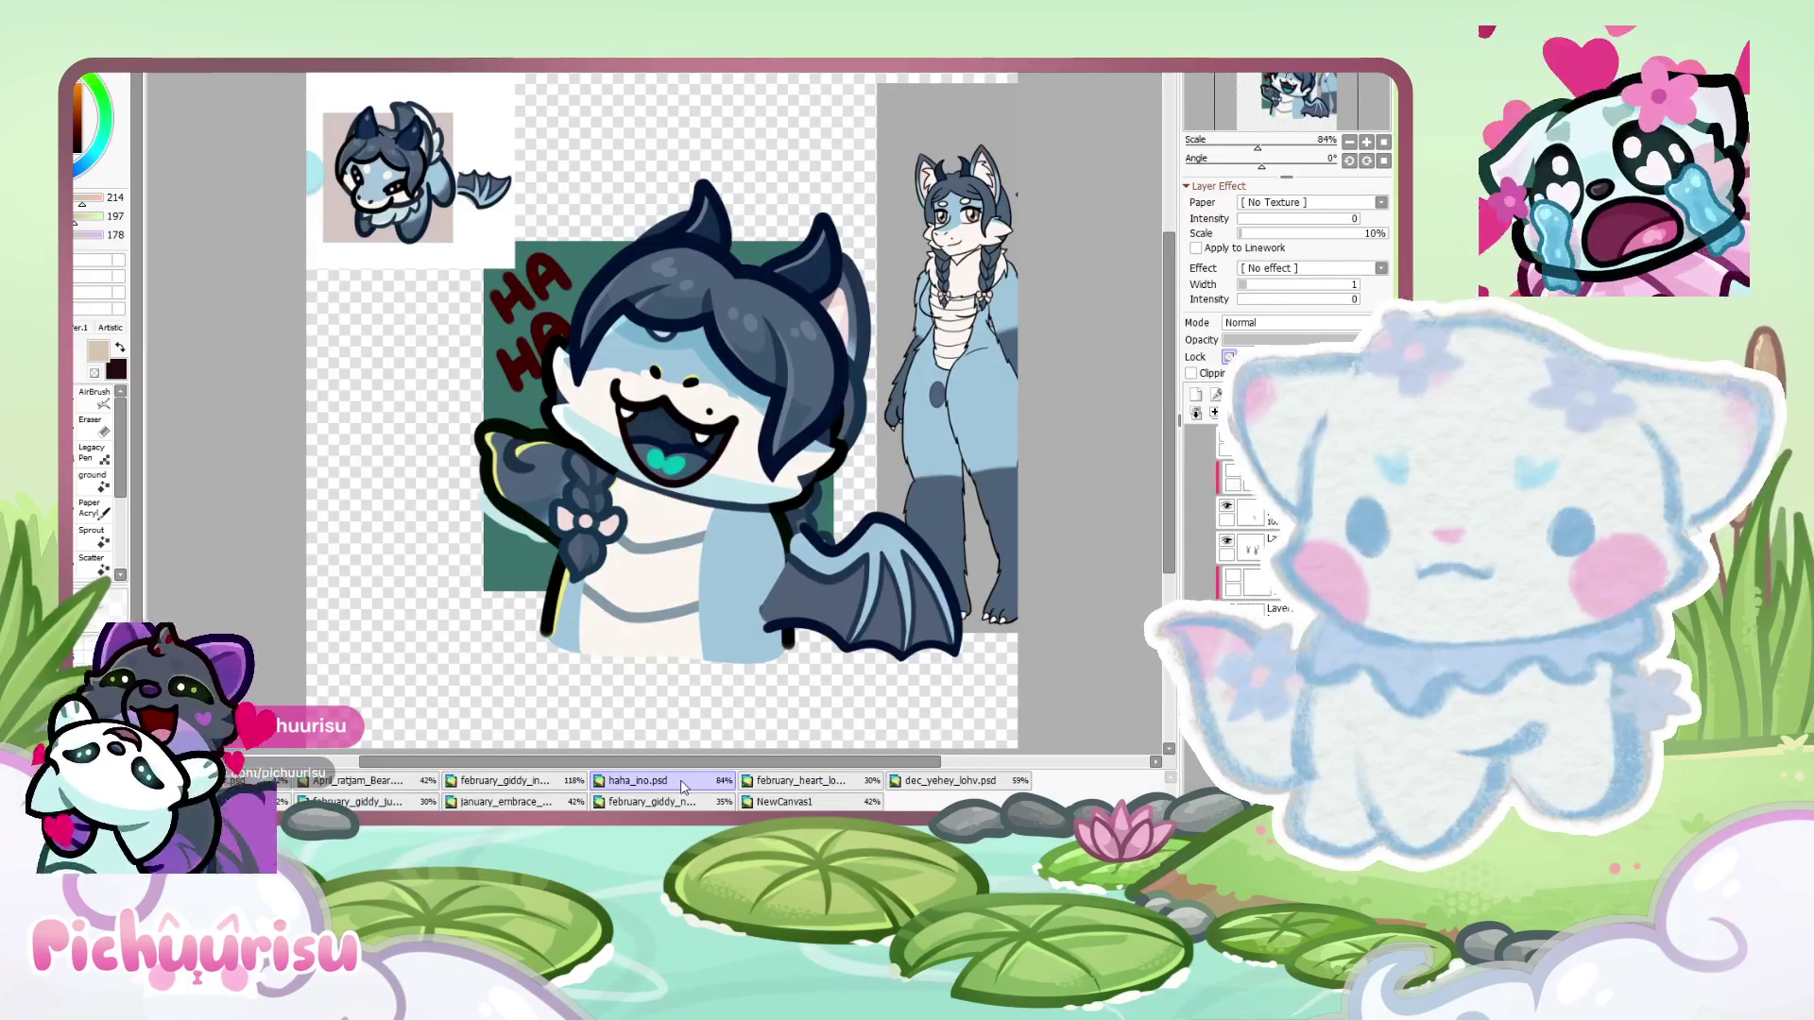
left_click(794, 783)
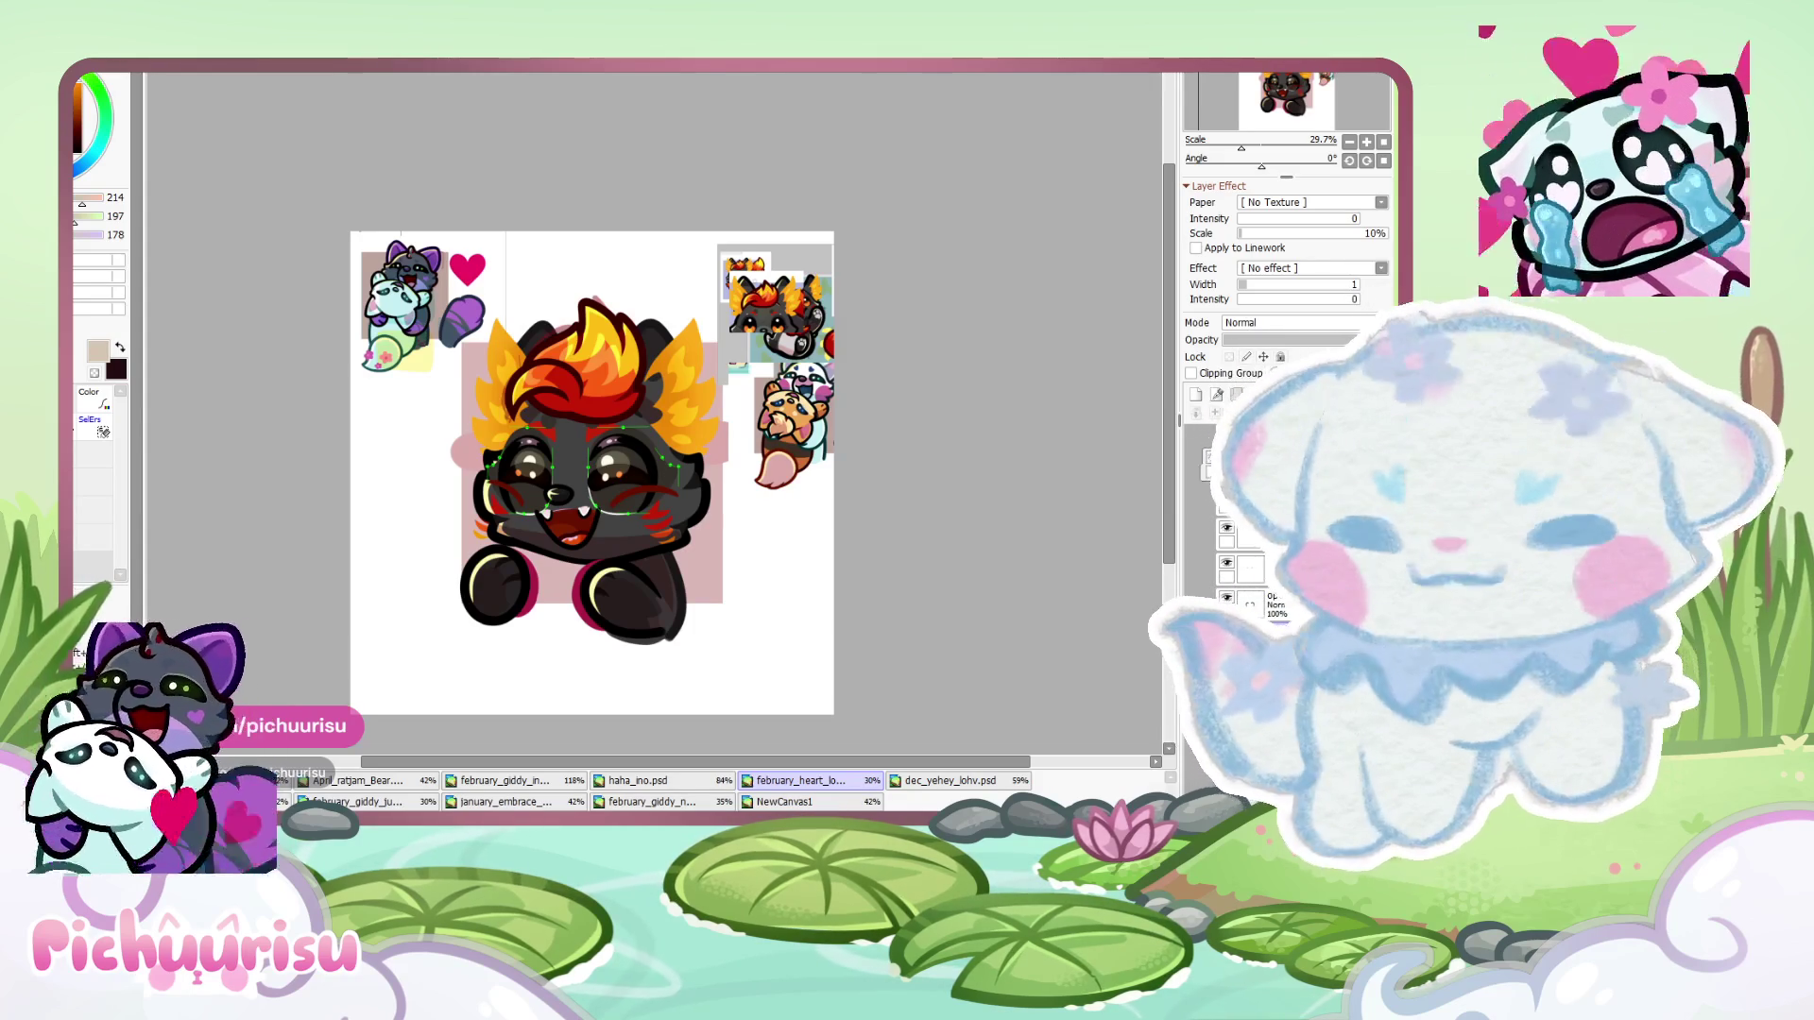
left_click(667, 801)
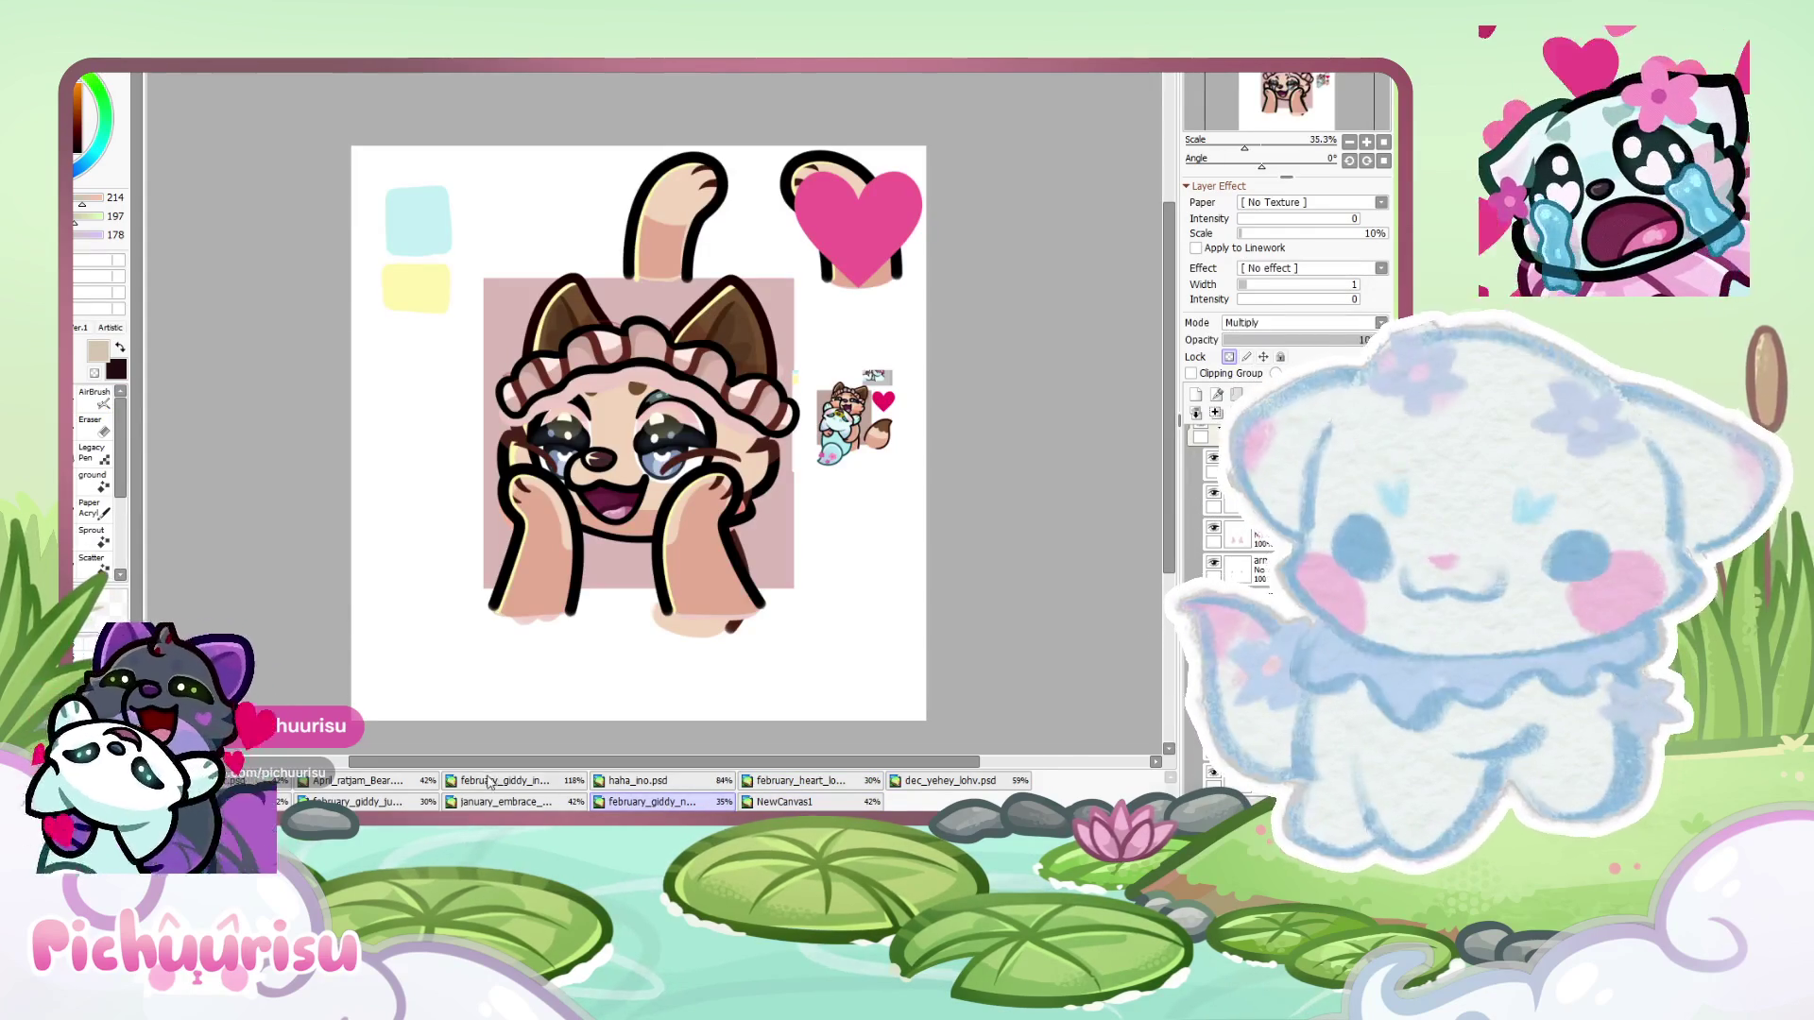
left_click(493, 781)
left_click(389, 803)
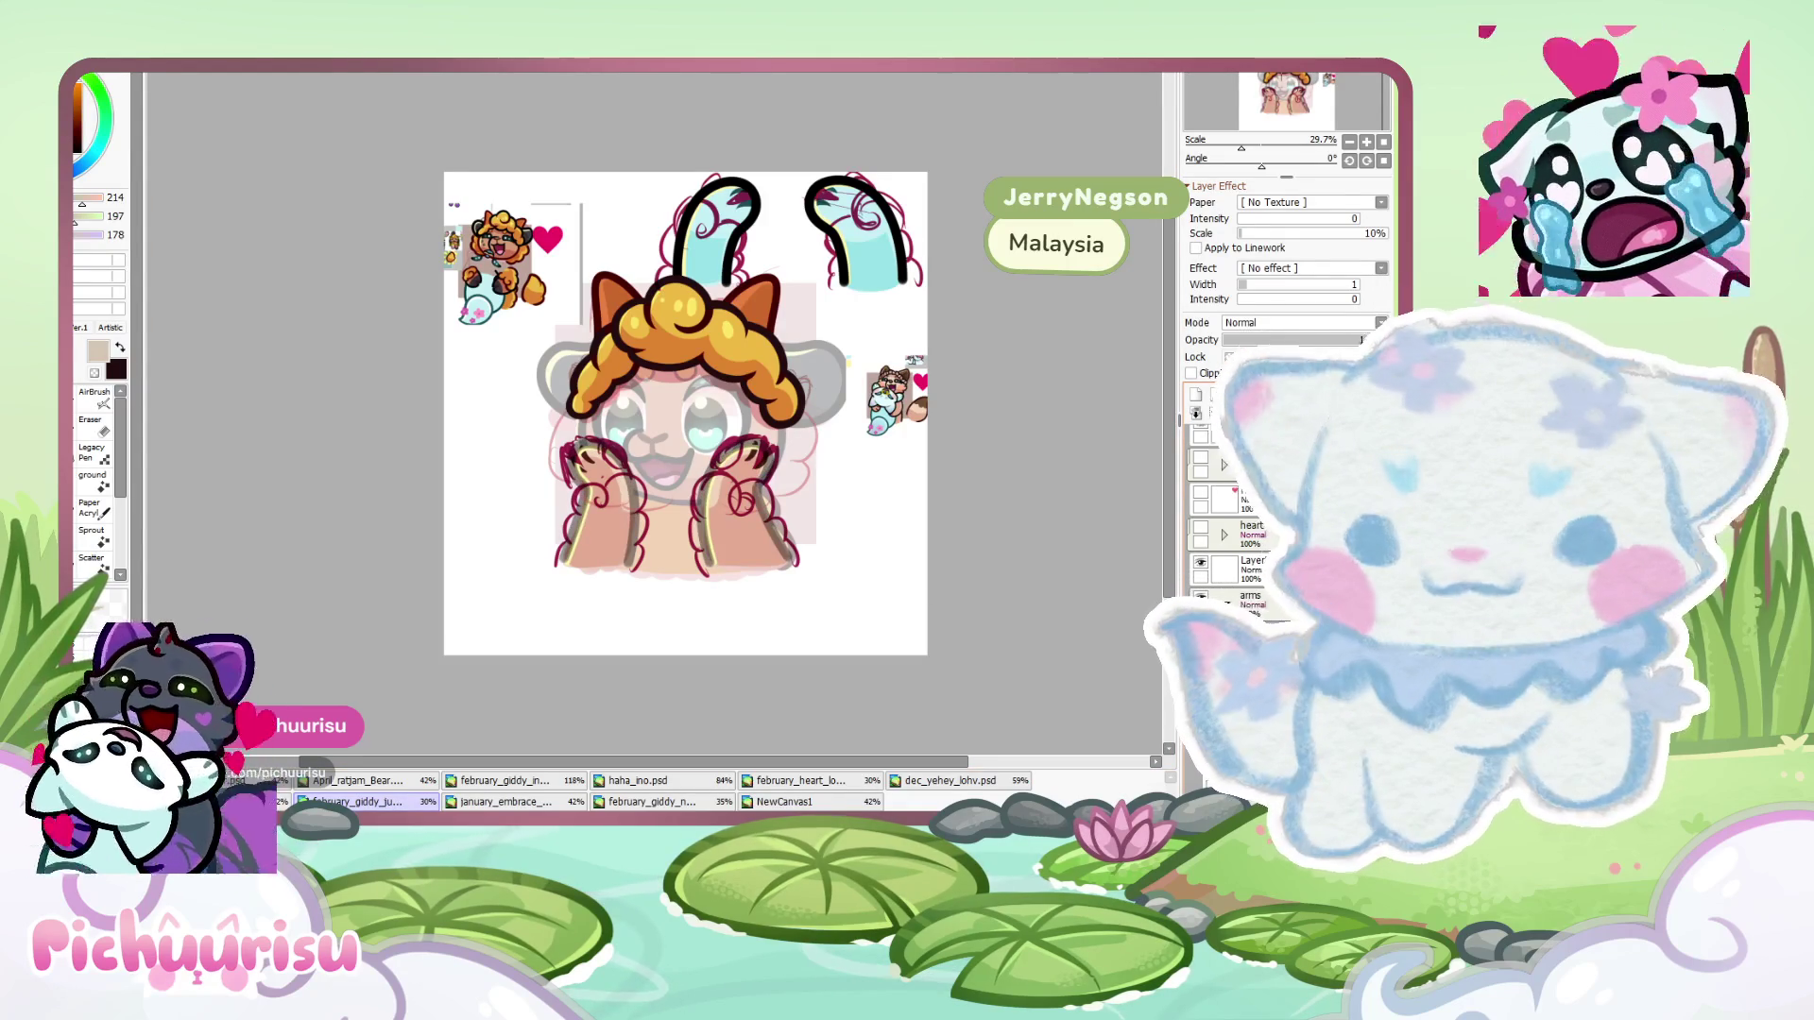
- Press D to set the foreground colour to black (0,0,0) for the lineart
scroll(857, 514, "up", 2)
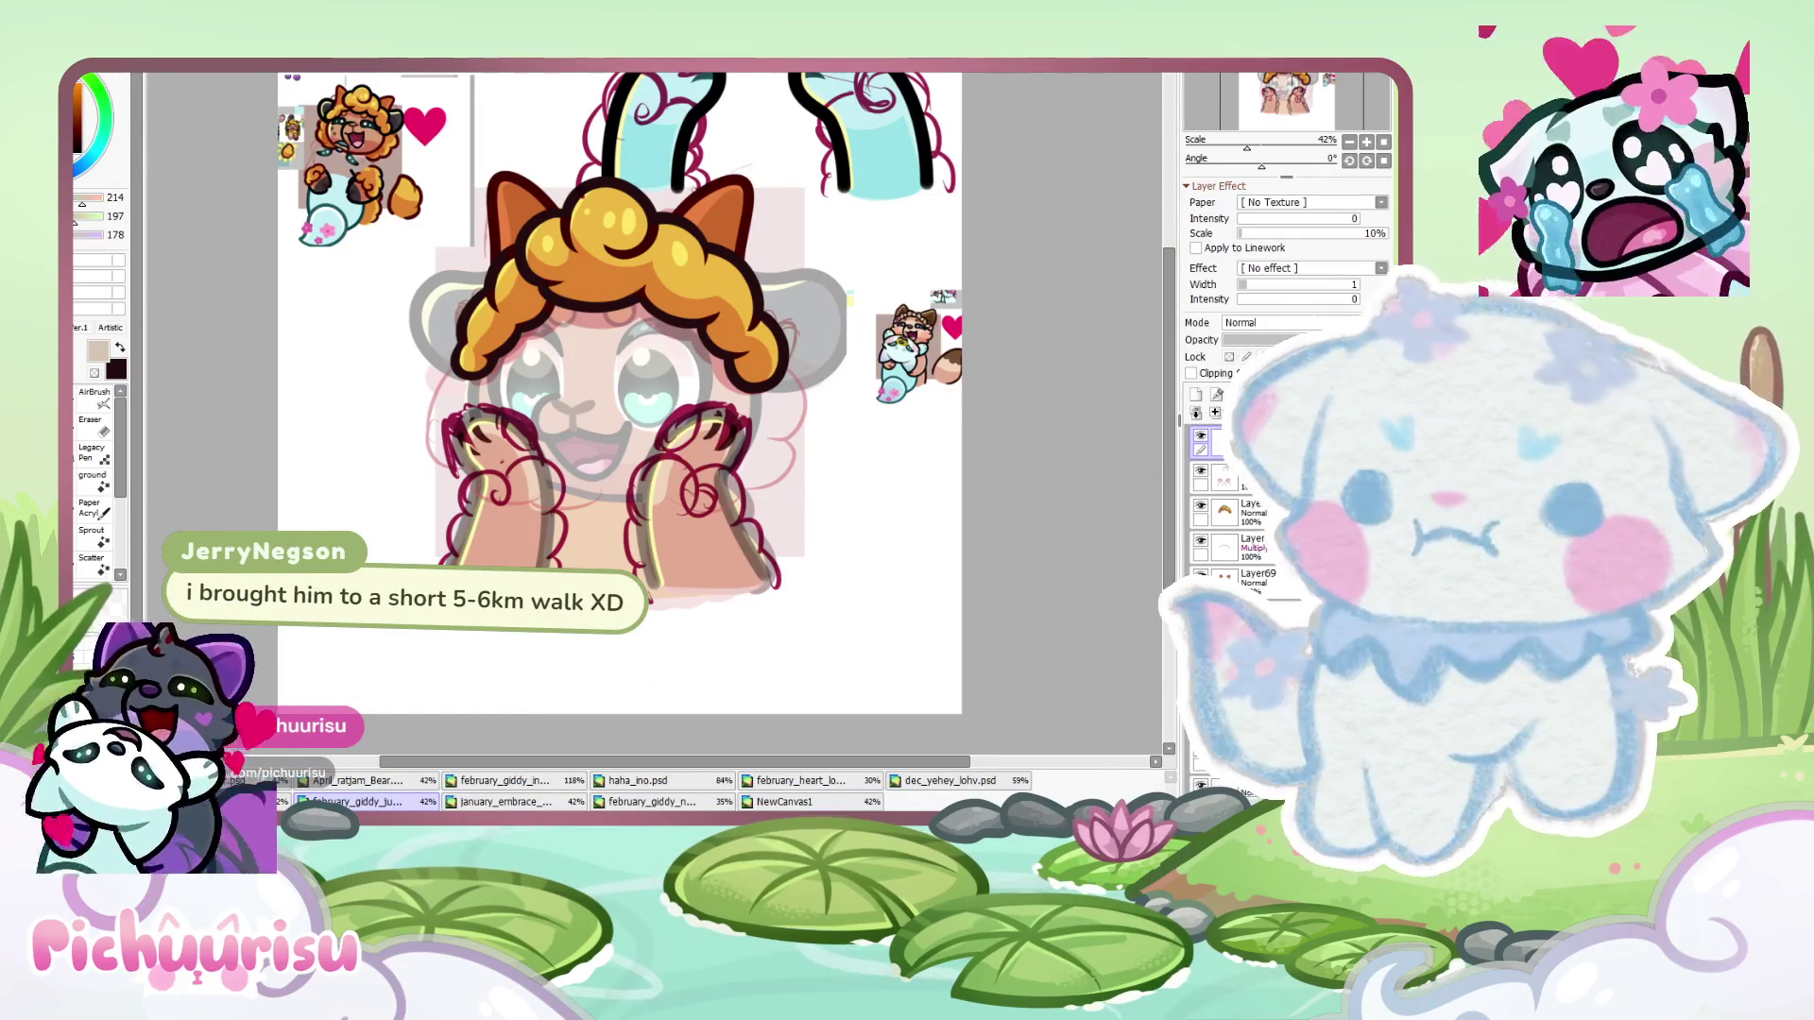
key("d")
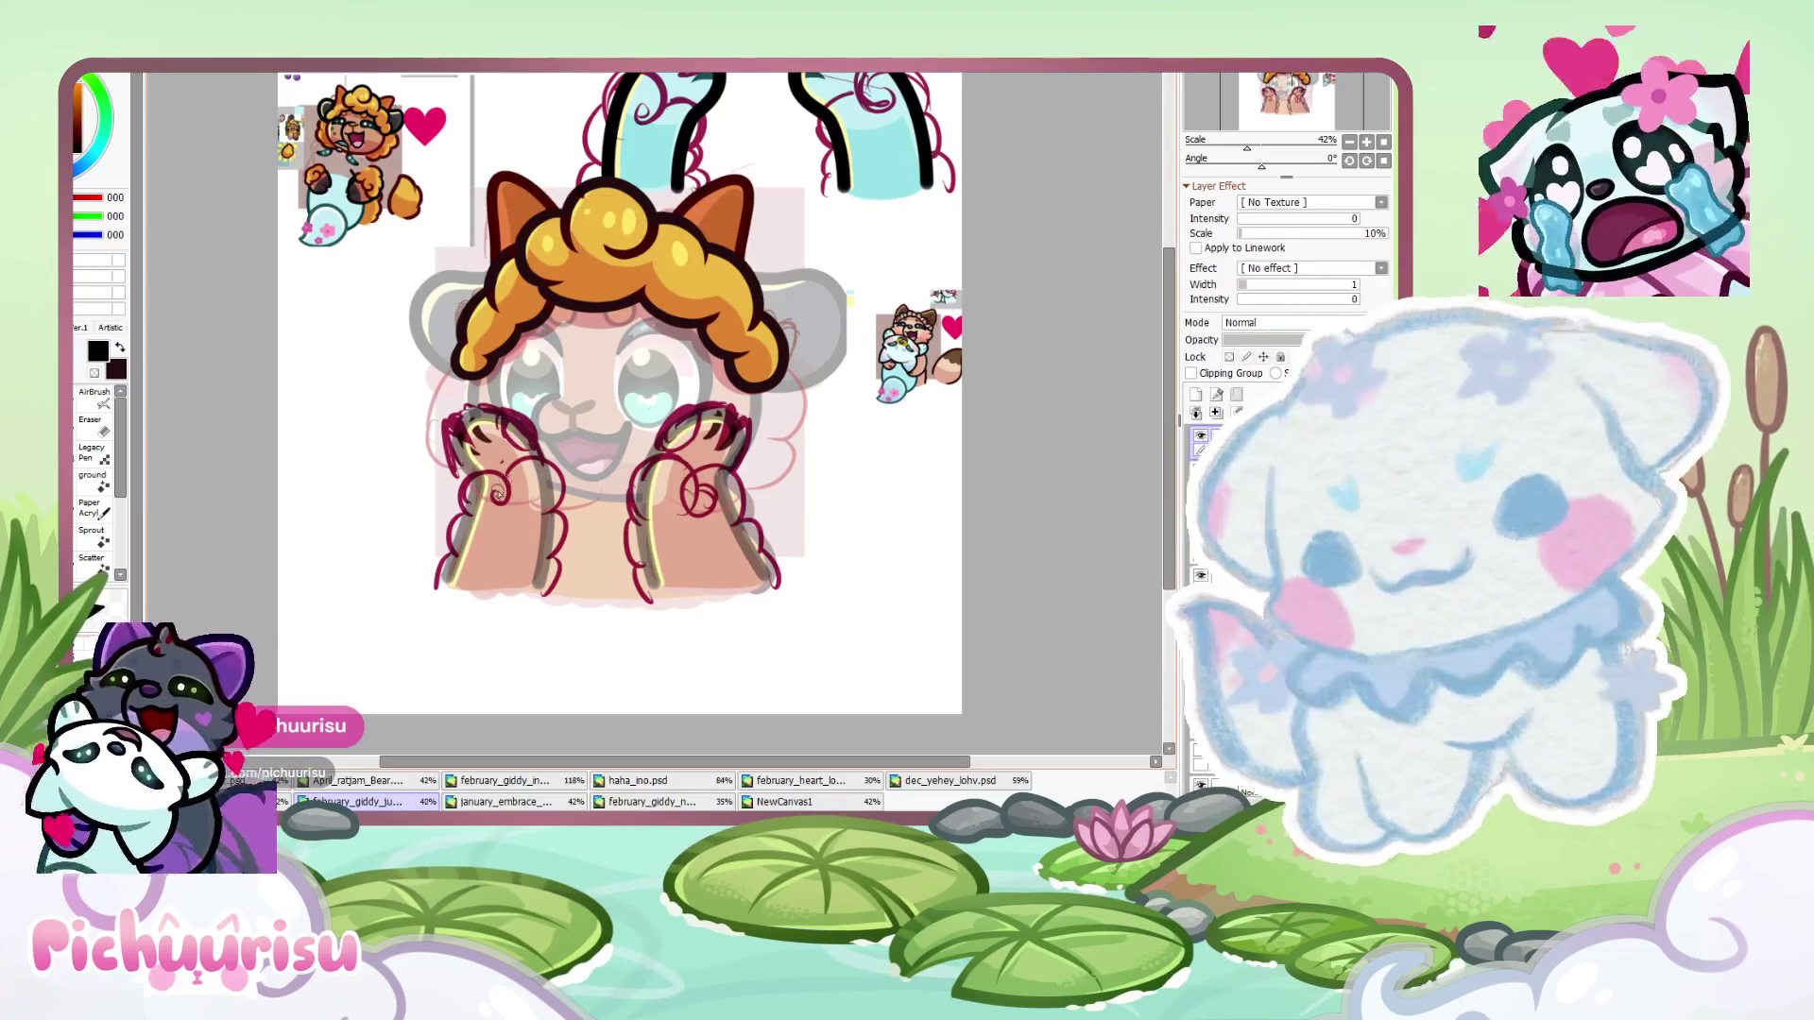
- Draw a black spiral with a wavy tail and a wavy line down the left paw's right edge
scroll(492, 473, "up", 5)
mouse_move(472, 497)
left_mouse_down()
mouse_move(369, 378)
mouse_move(444, 614)
left_mouse_up()
scroll(444, 614, "down", 5)
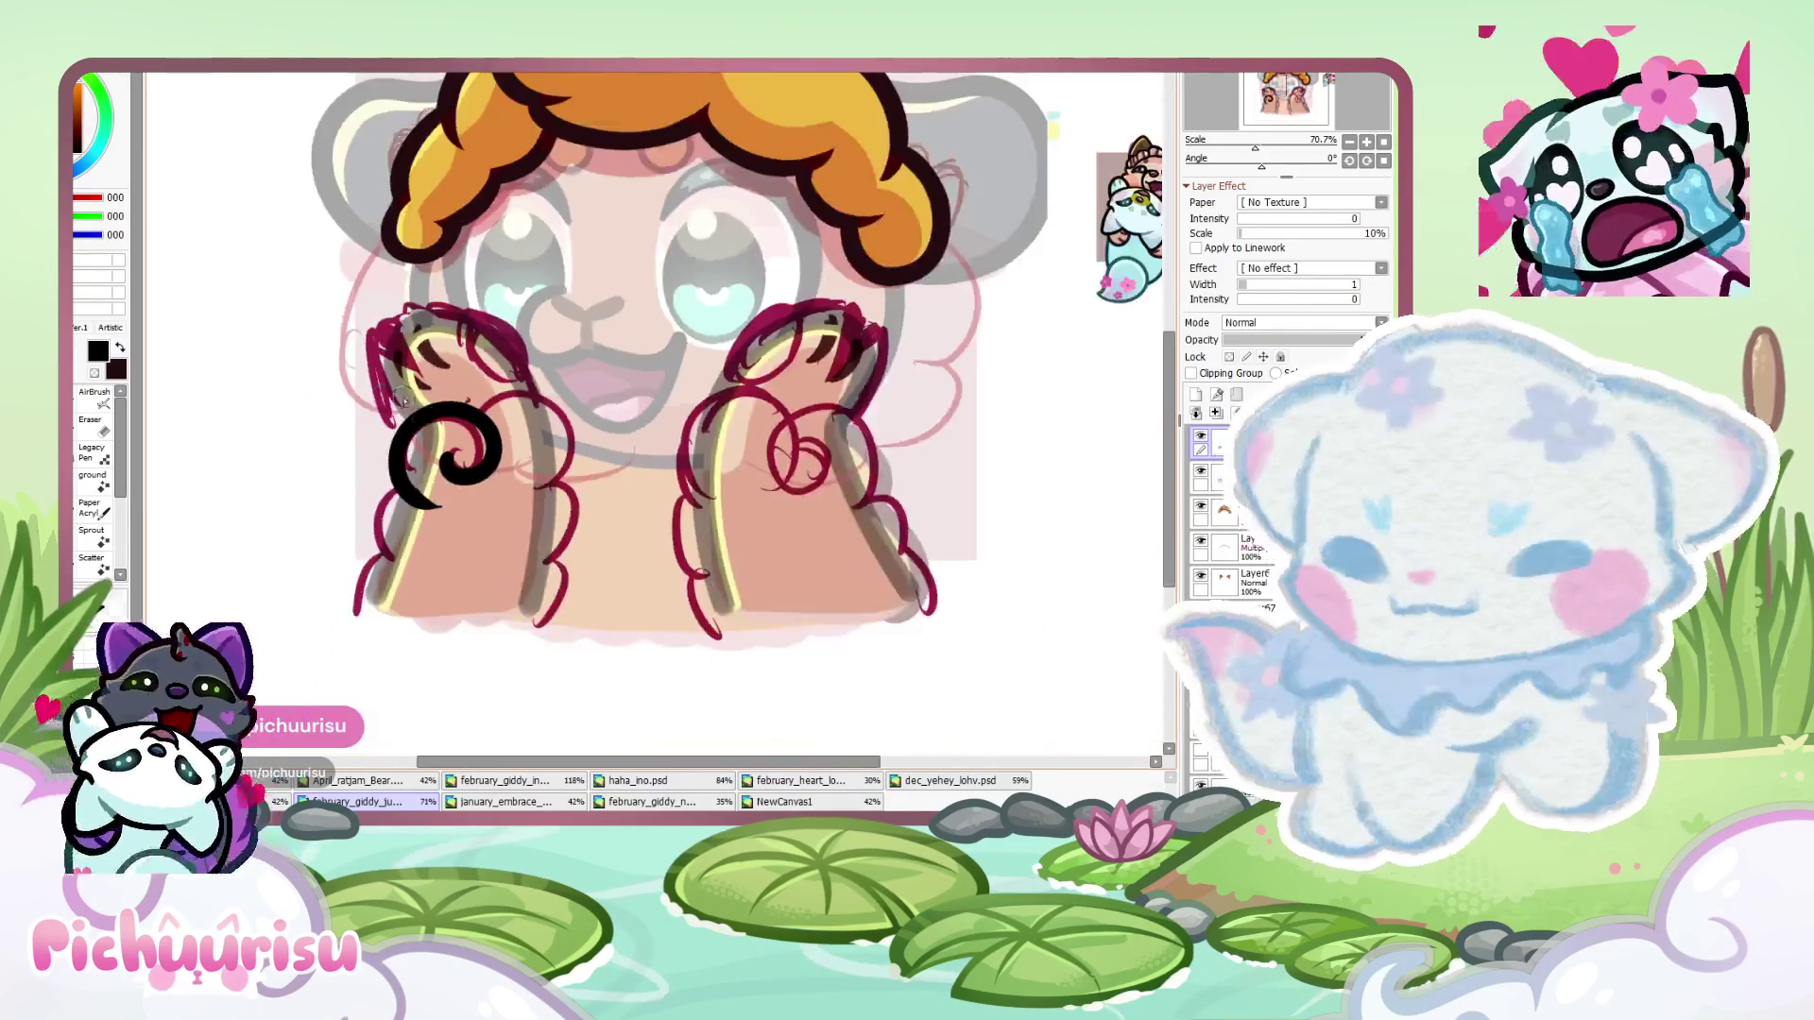
scroll(400, 508, "up", 4)
left_click_drag(401, 472, 326, 679)
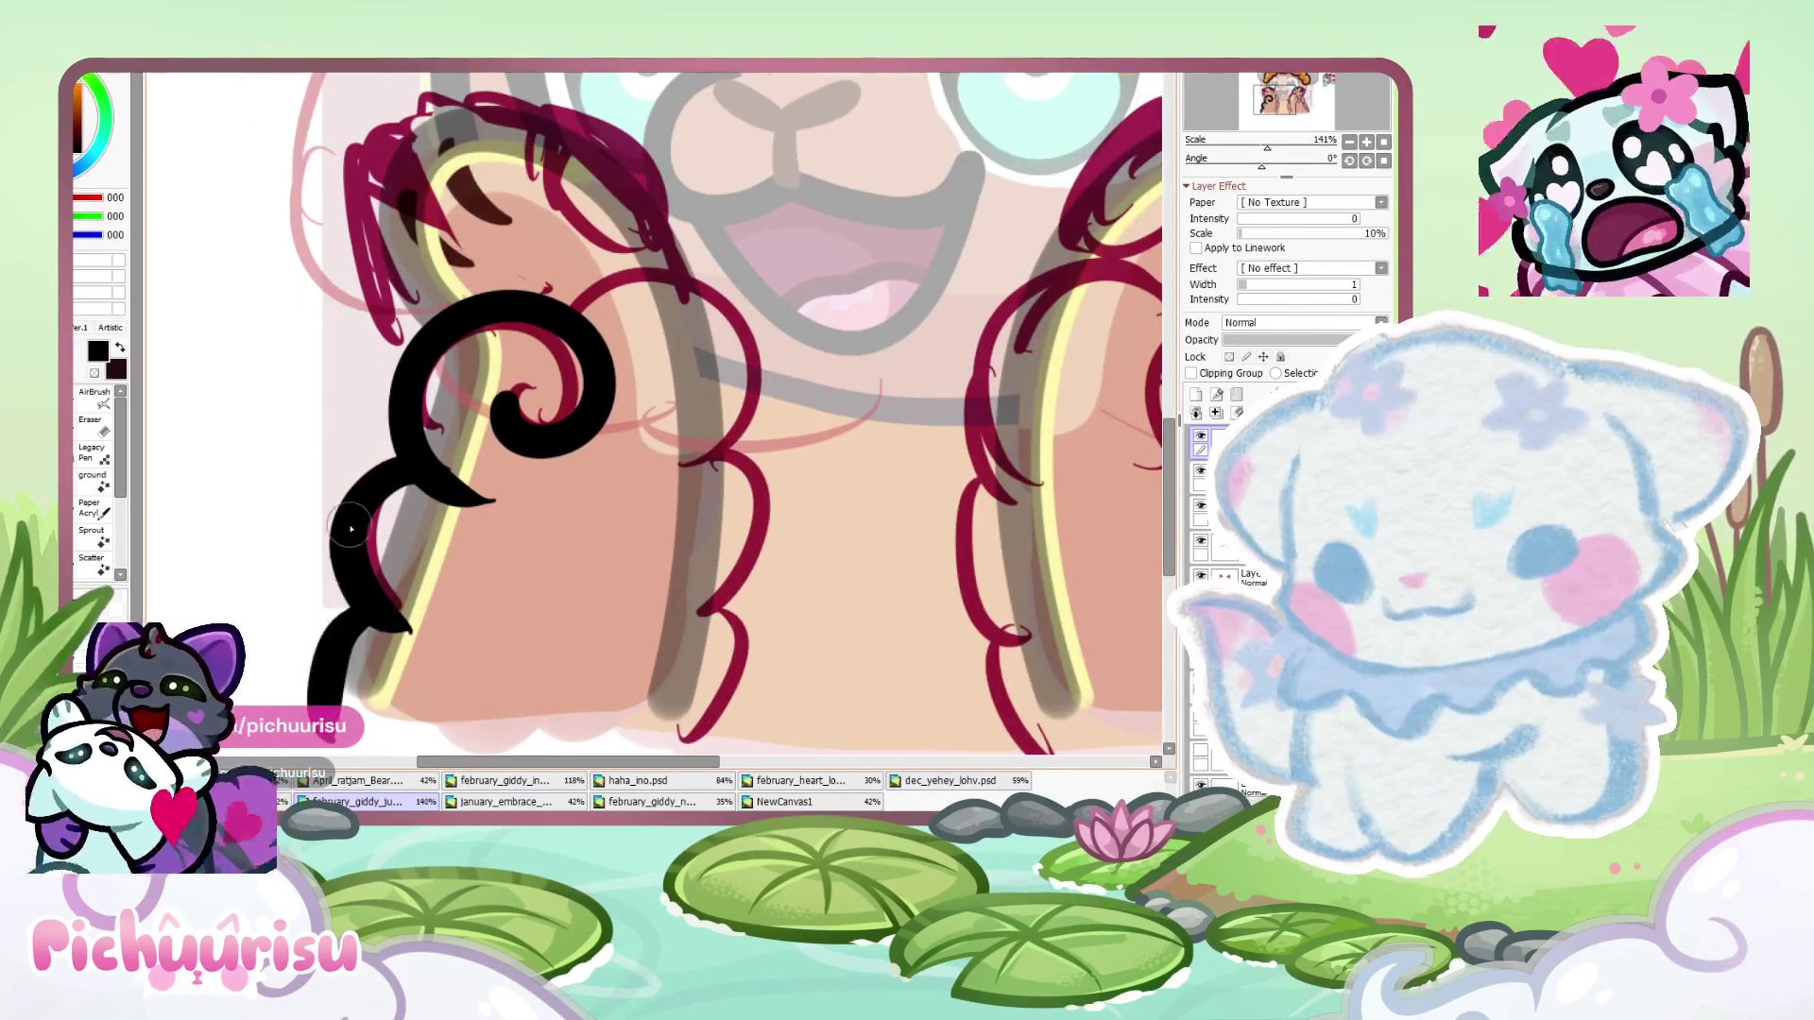
scroll(359, 614, "down", 5)
scroll(526, 374, "up", 4)
mouse_move(526, 374)
left_mouse_down()
mouse_move(657, 402)
mouse_move(615, 529)
mouse_move(661, 642)
mouse_move(604, 742)
left_mouse_up()
scroll(548, 600, "down", 5)
scroll(469, 442, "up", 6)
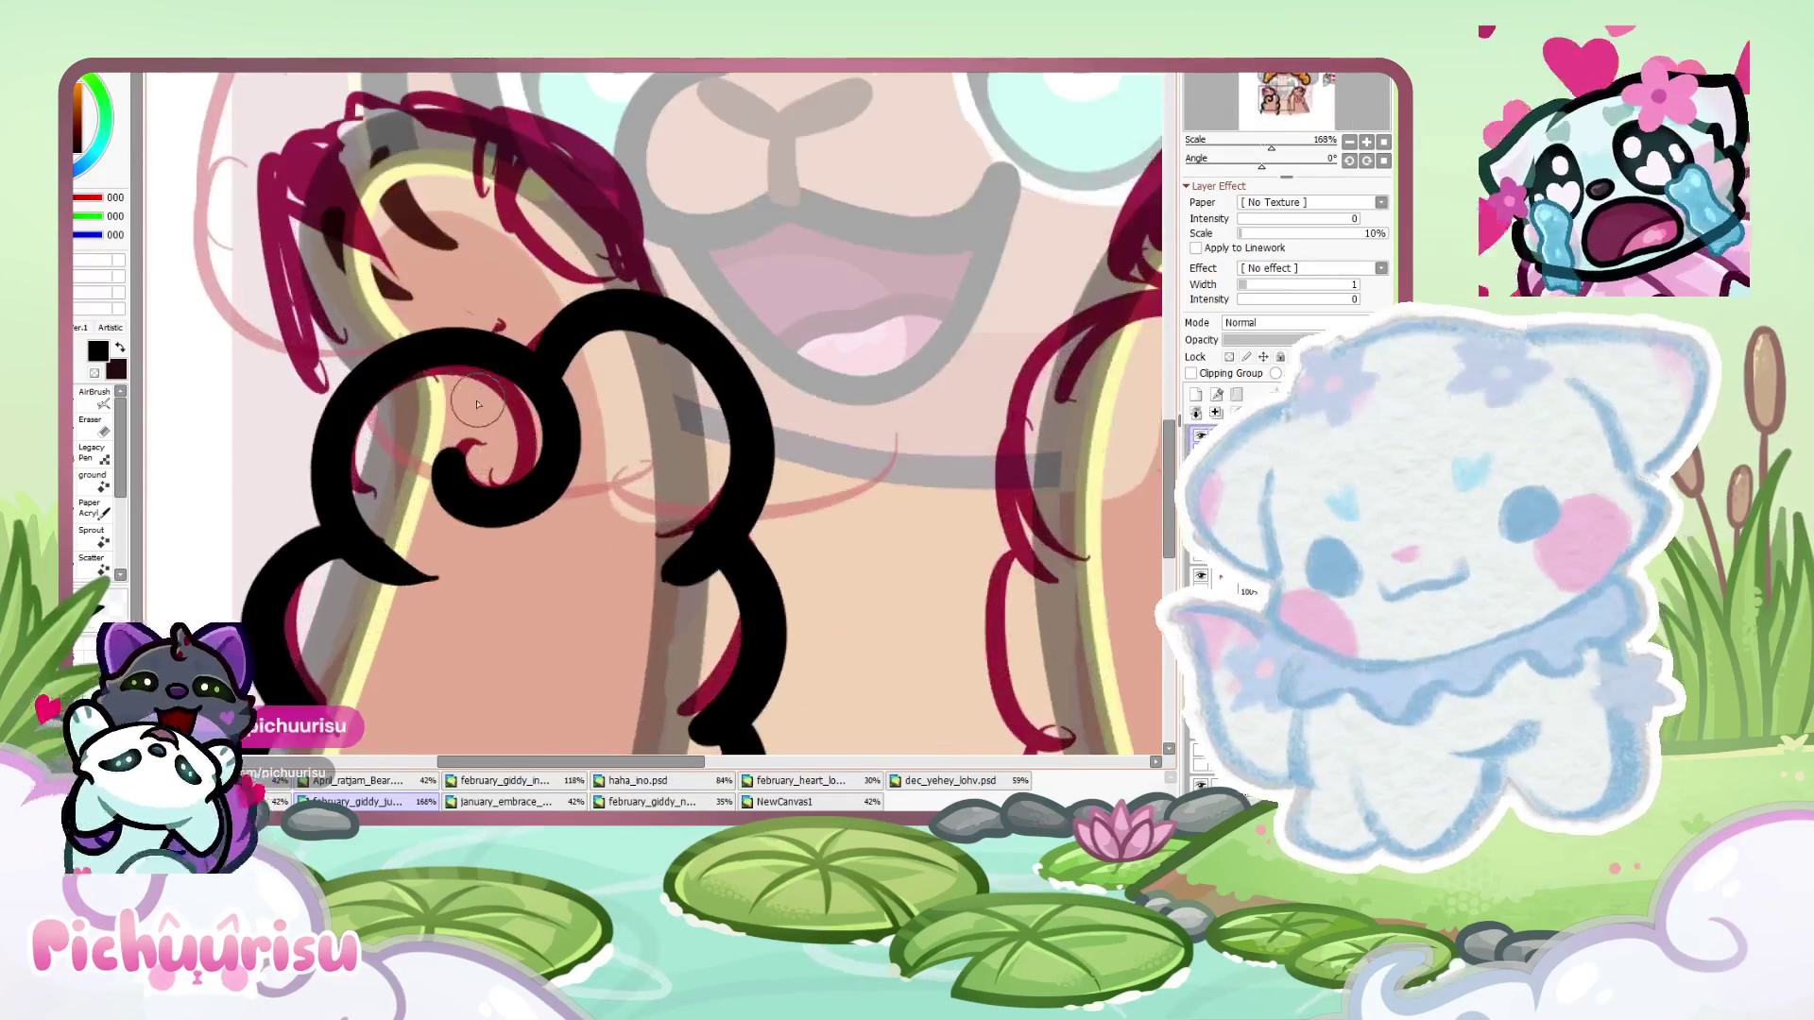
- Erase the overhanging end of the lower black line on the left paw
left_click(94, 425)
scroll(561, 422, "up", 4)
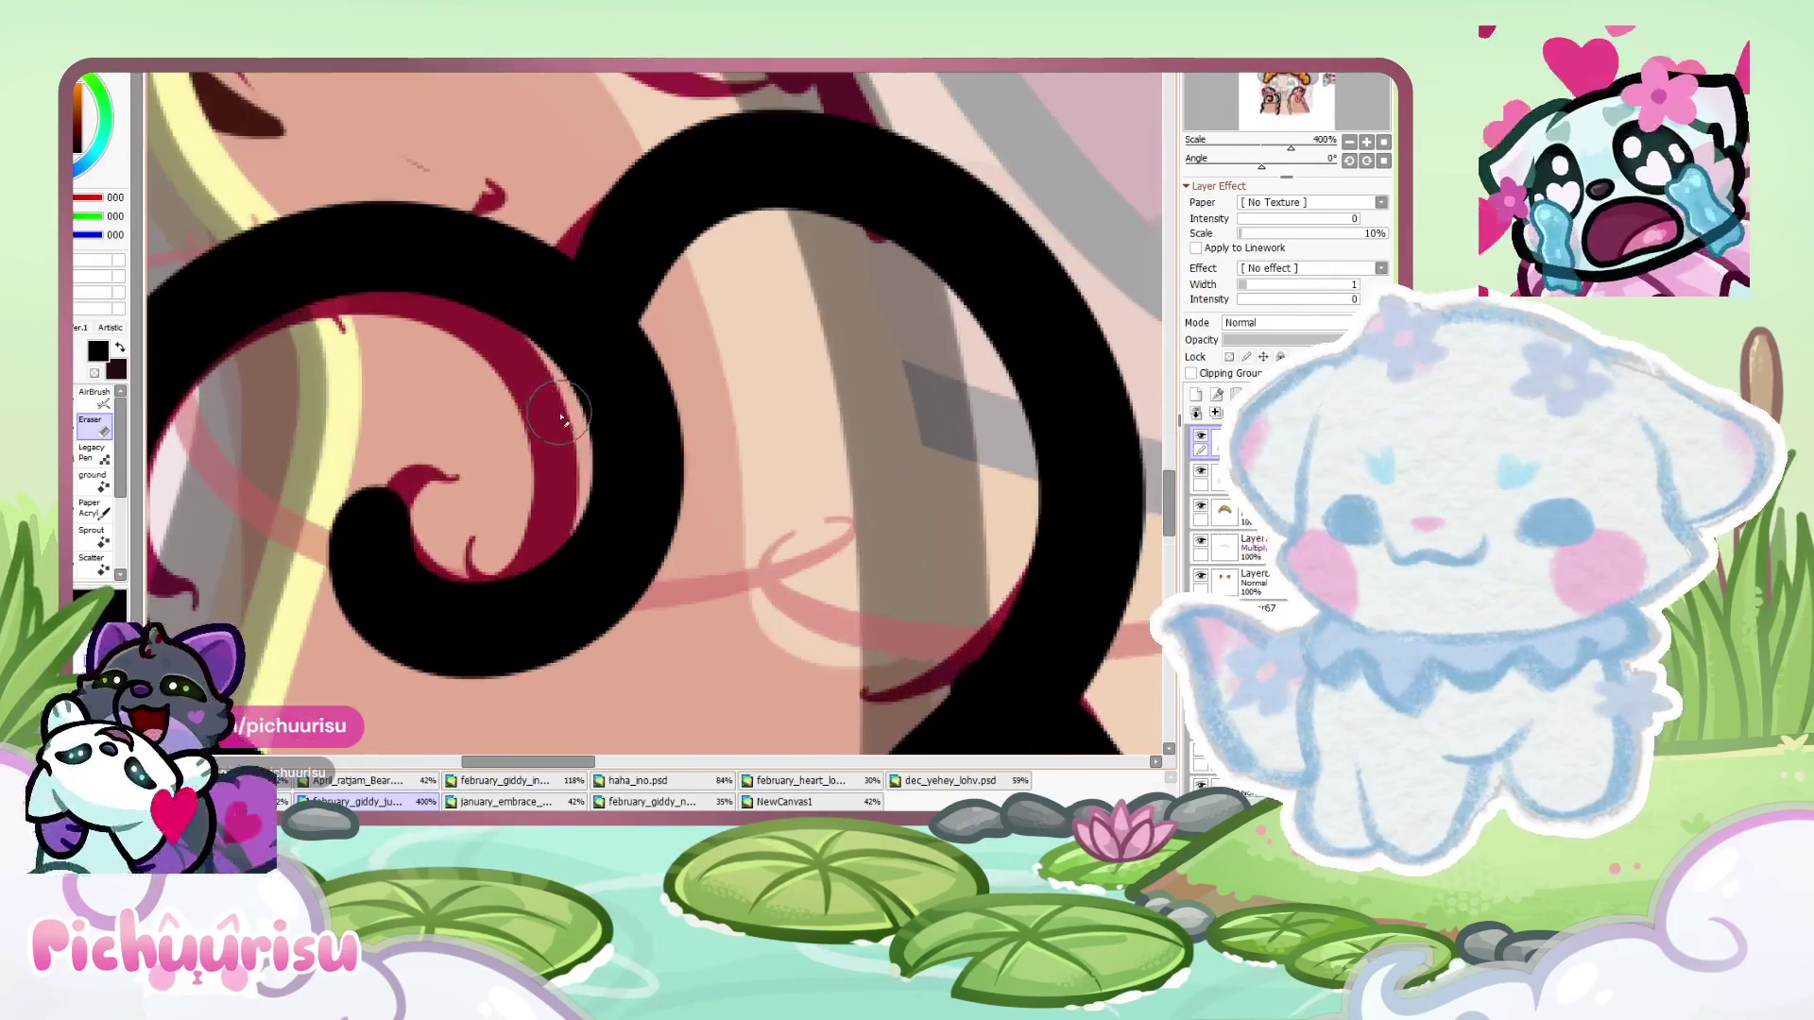
scroll(434, 437, "down", 5)
scroll(434, 438, "up", 4)
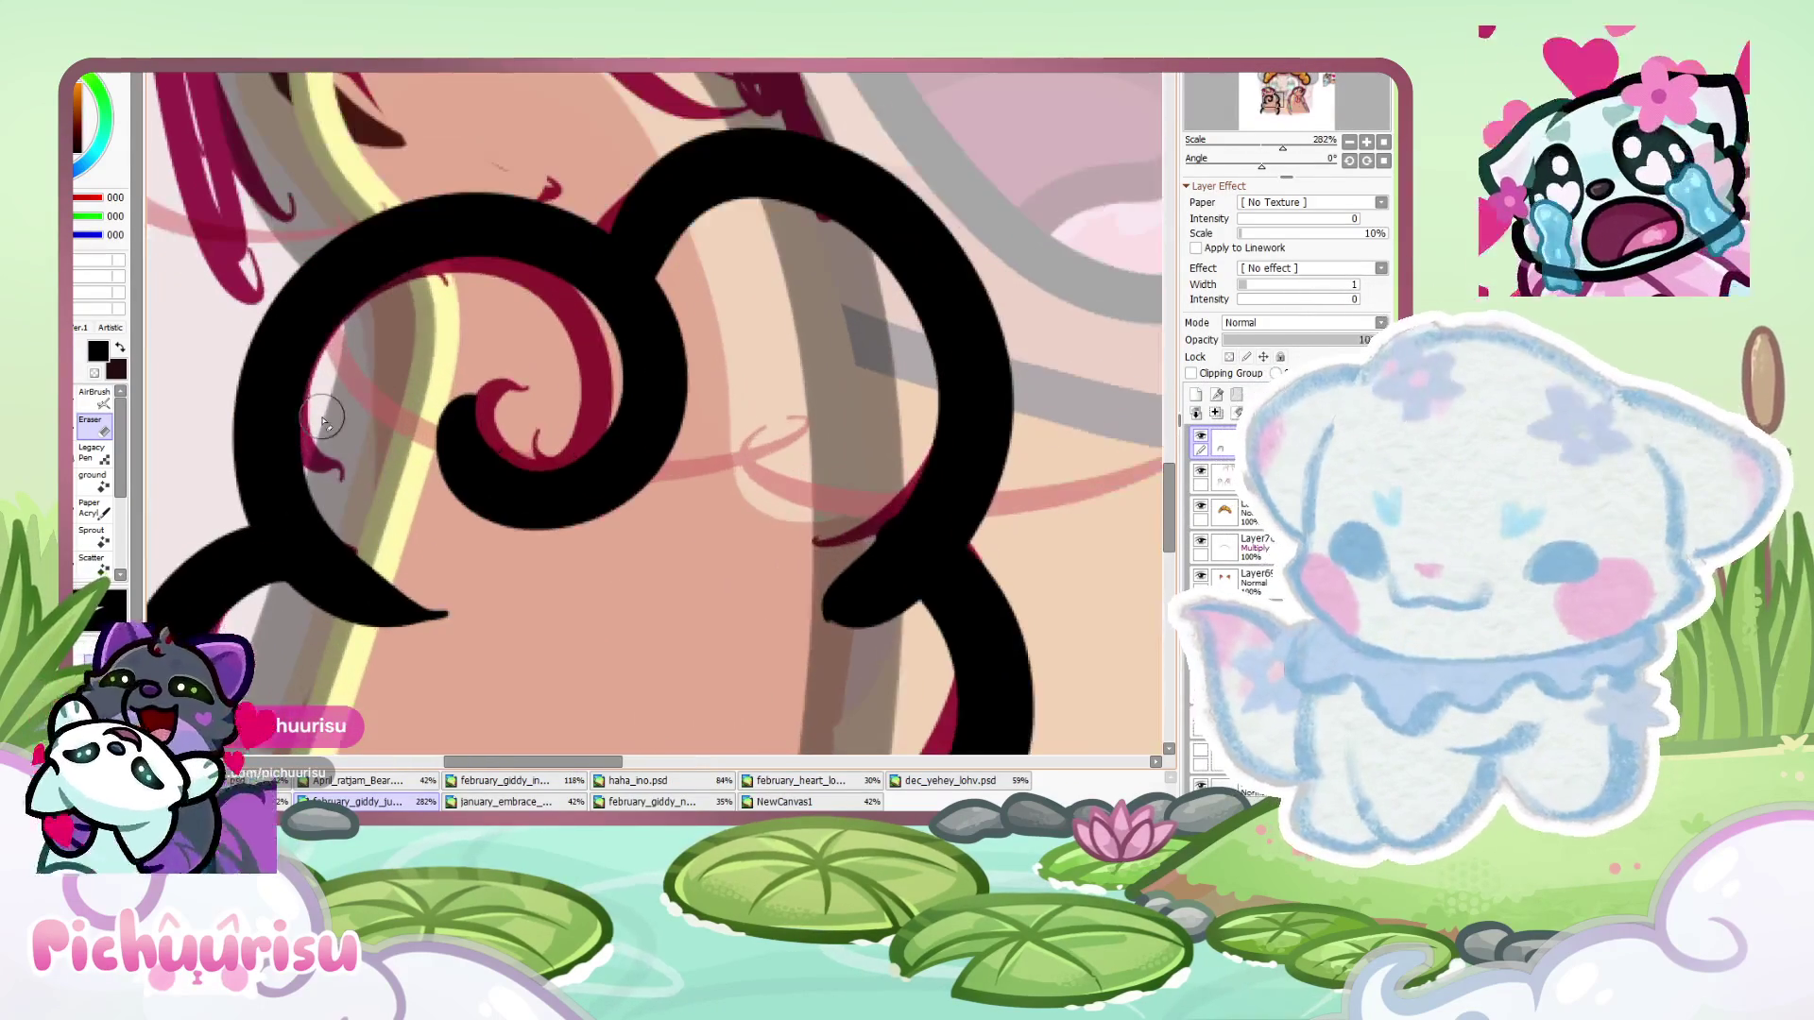
scroll(407, 608, "down", 5)
scroll(328, 465, "up", 5)
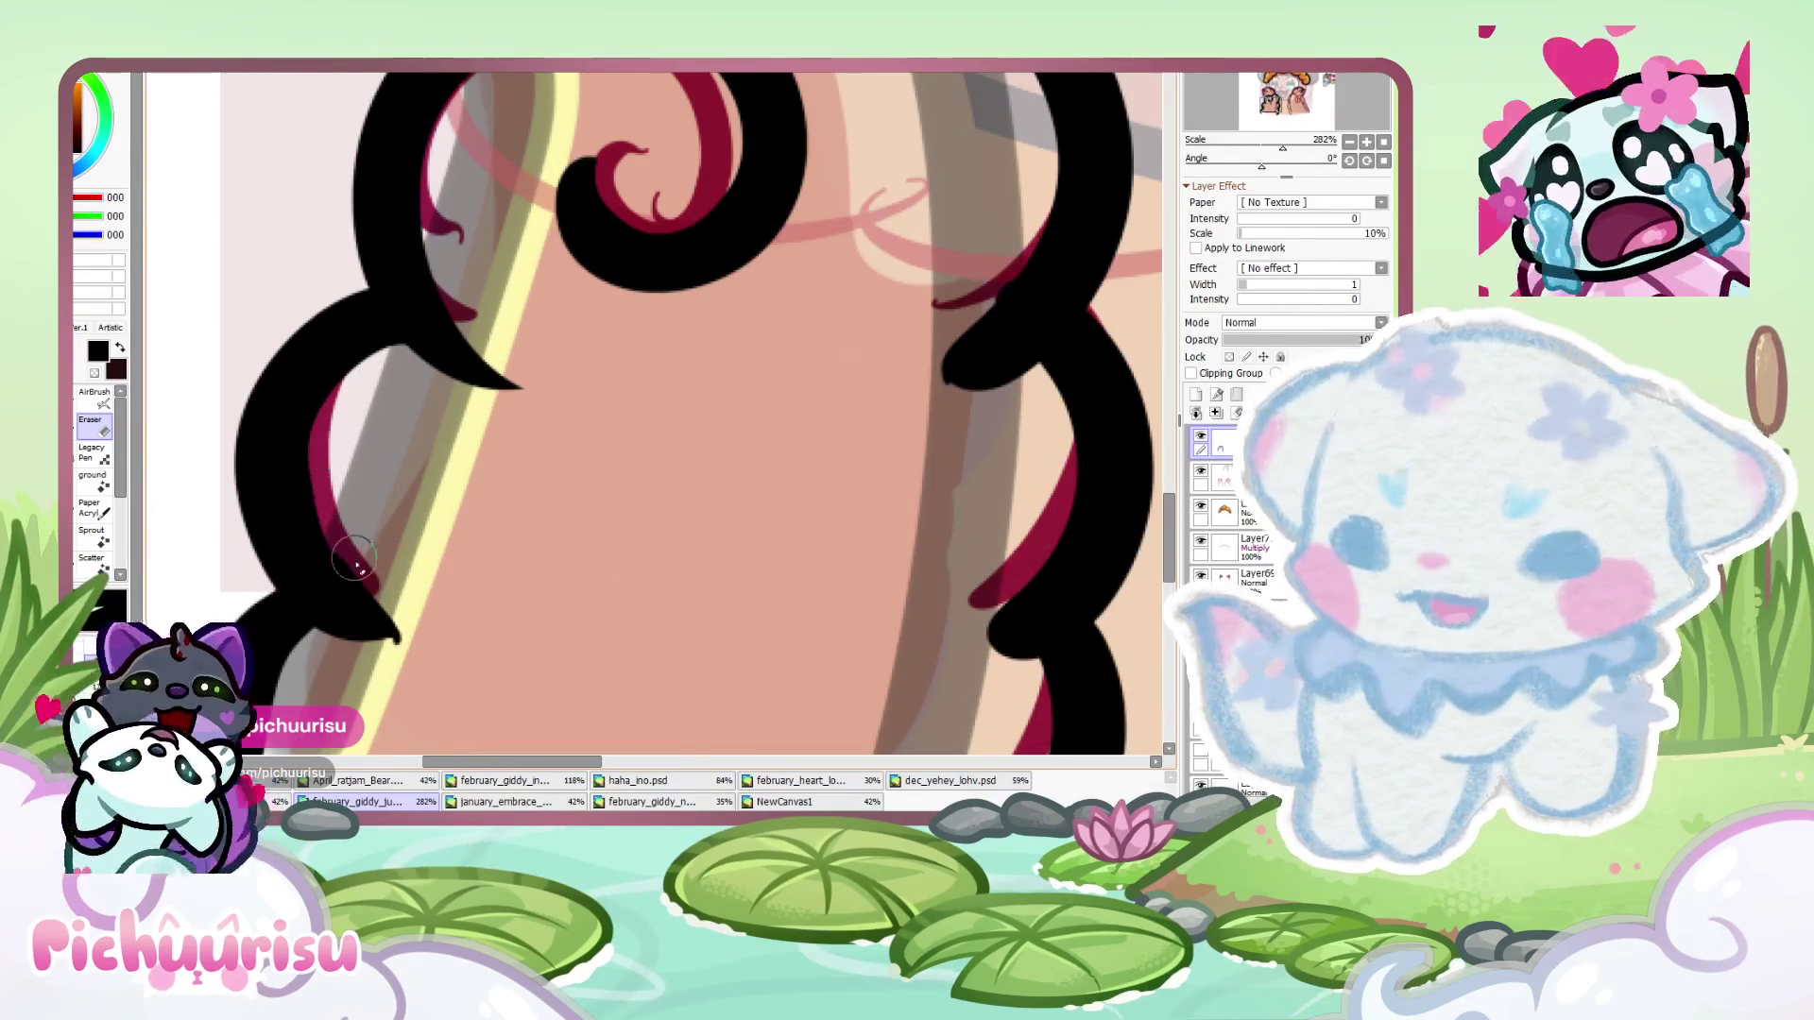
scroll(378, 520, "down", 5)
scroll(575, 467, "up", 4)
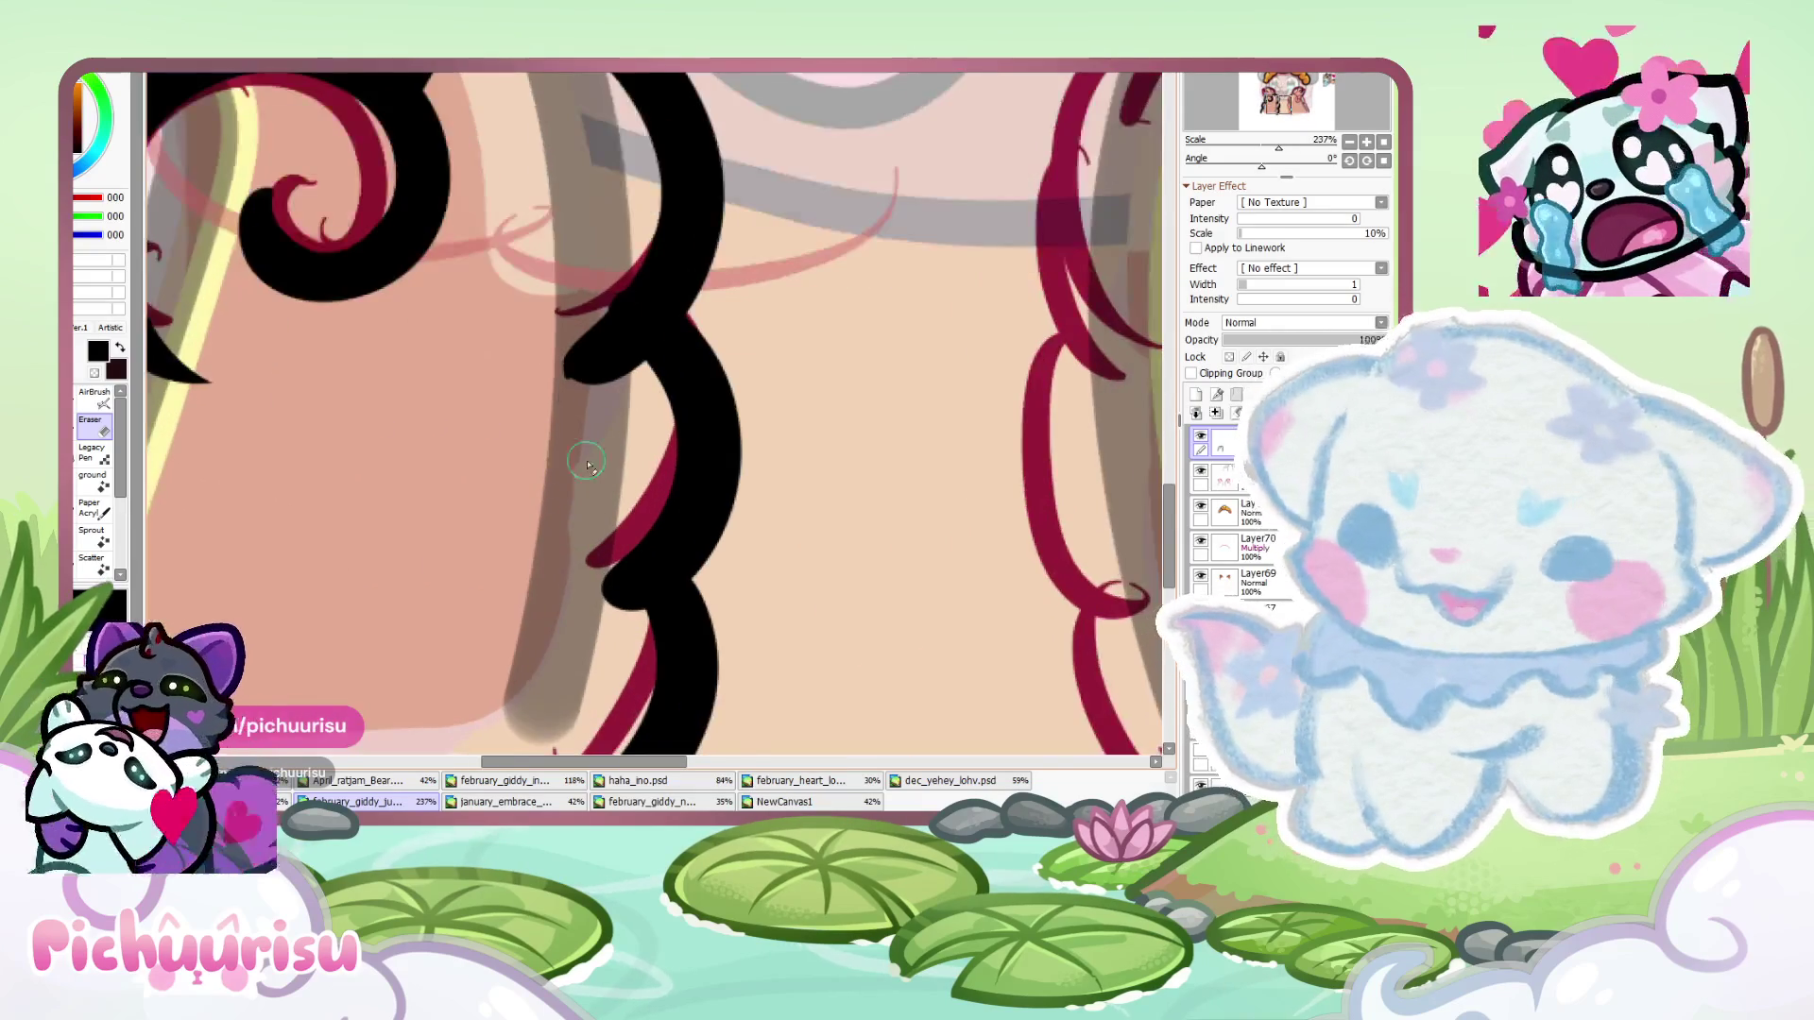
scroll(575, 467, "up", 2)
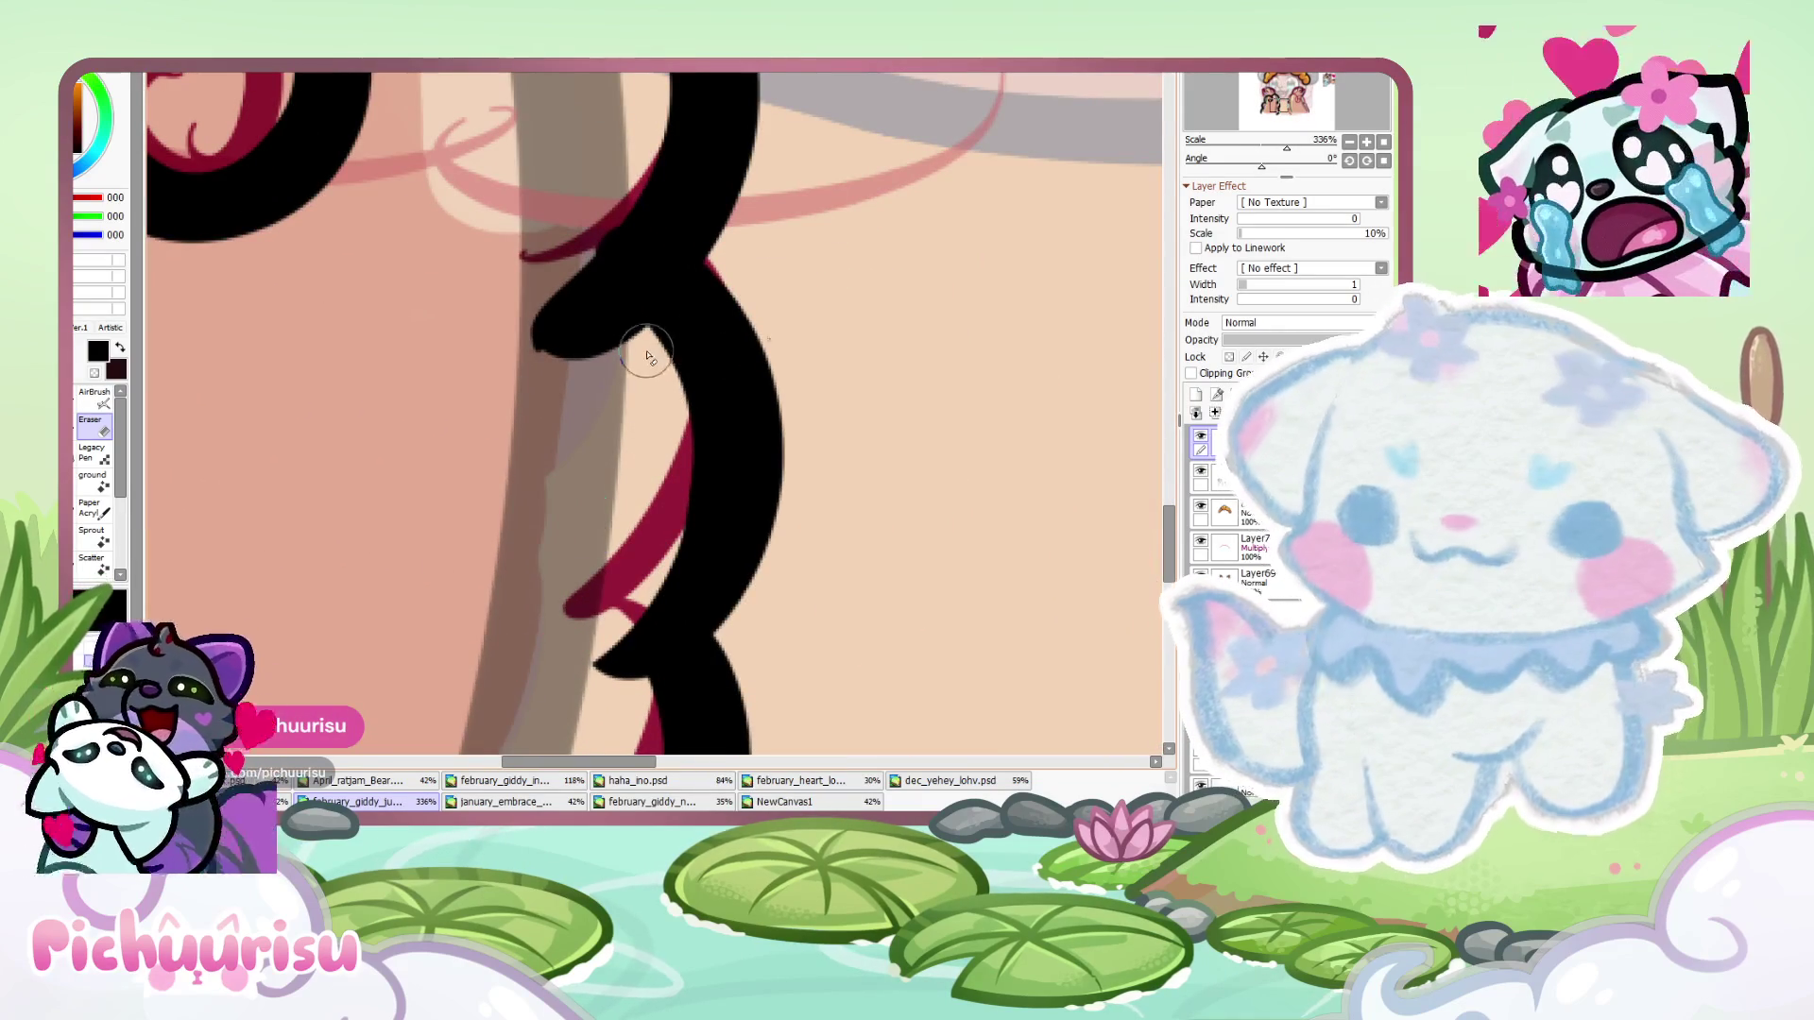
scroll(646, 352, "down", 3)
scroll(616, 315, "up", 3)
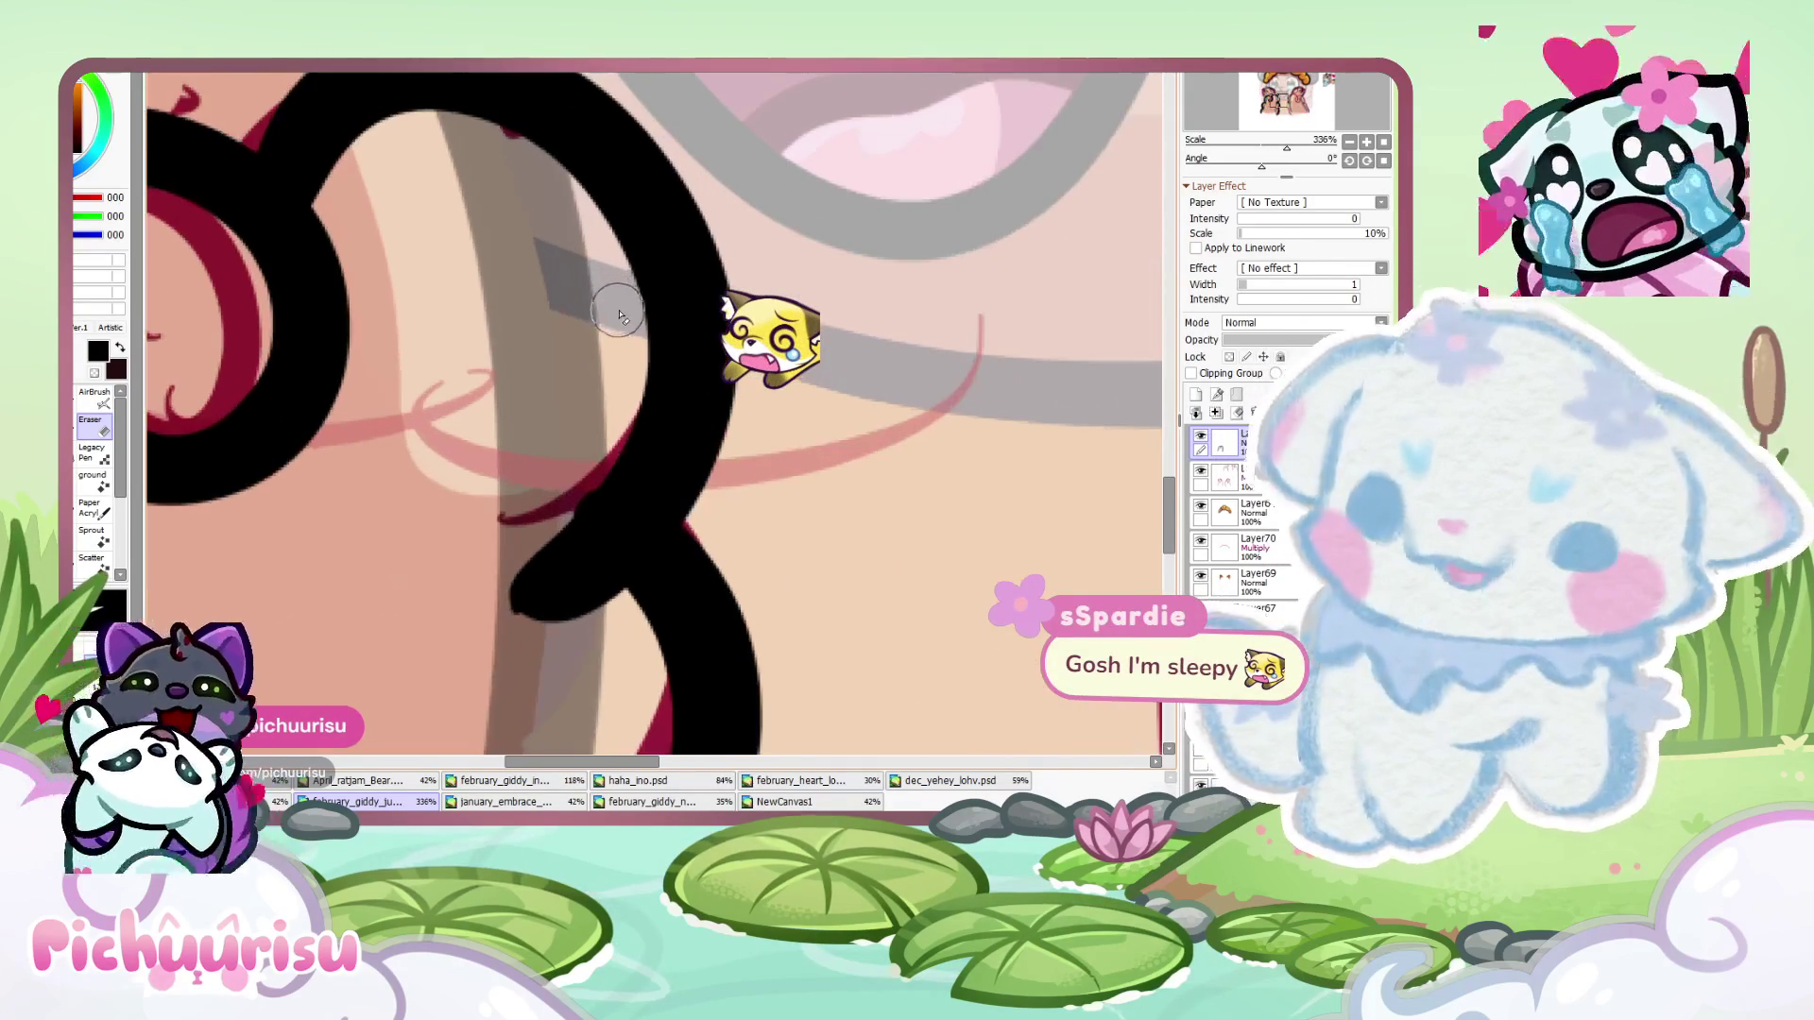
mouse_move(587, 514)
left_mouse_down()
mouse_move(526, 546)
mouse_move(567, 567)
mouse_move(571, 553)
left_mouse_up()
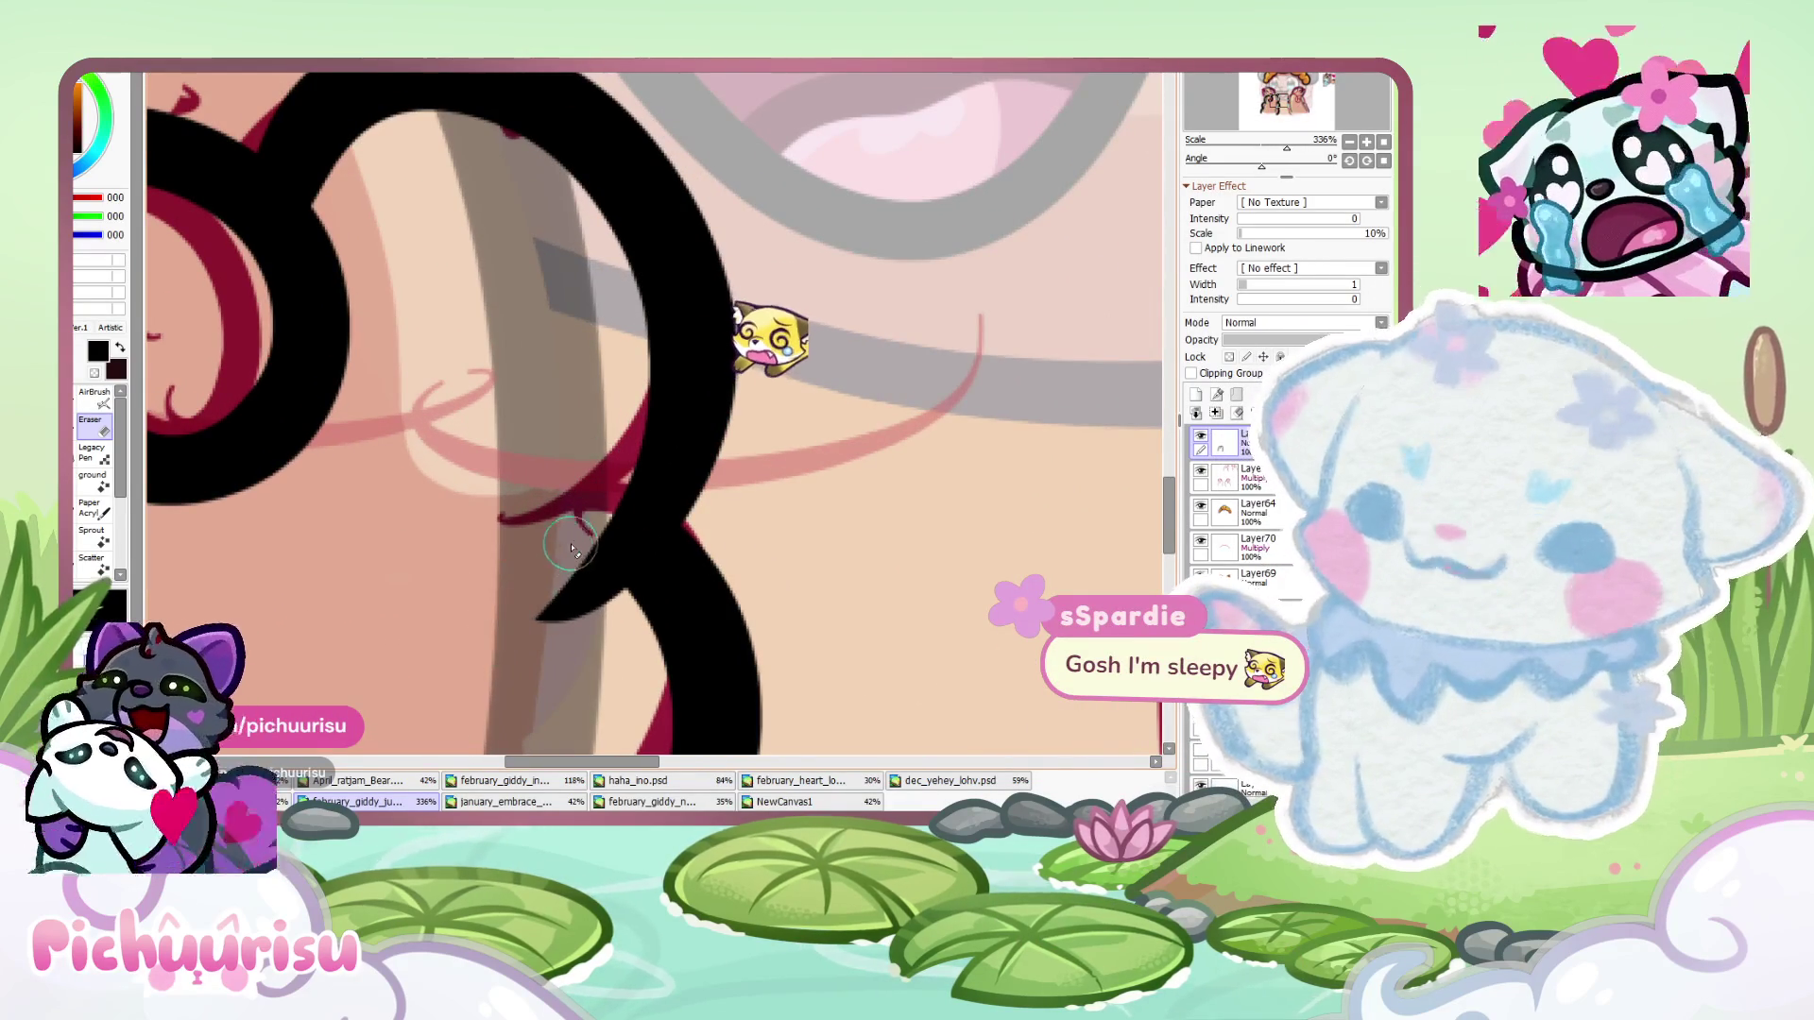
- Begin a black spiral around the right paw's curl
scroll(593, 380, "down", 5)
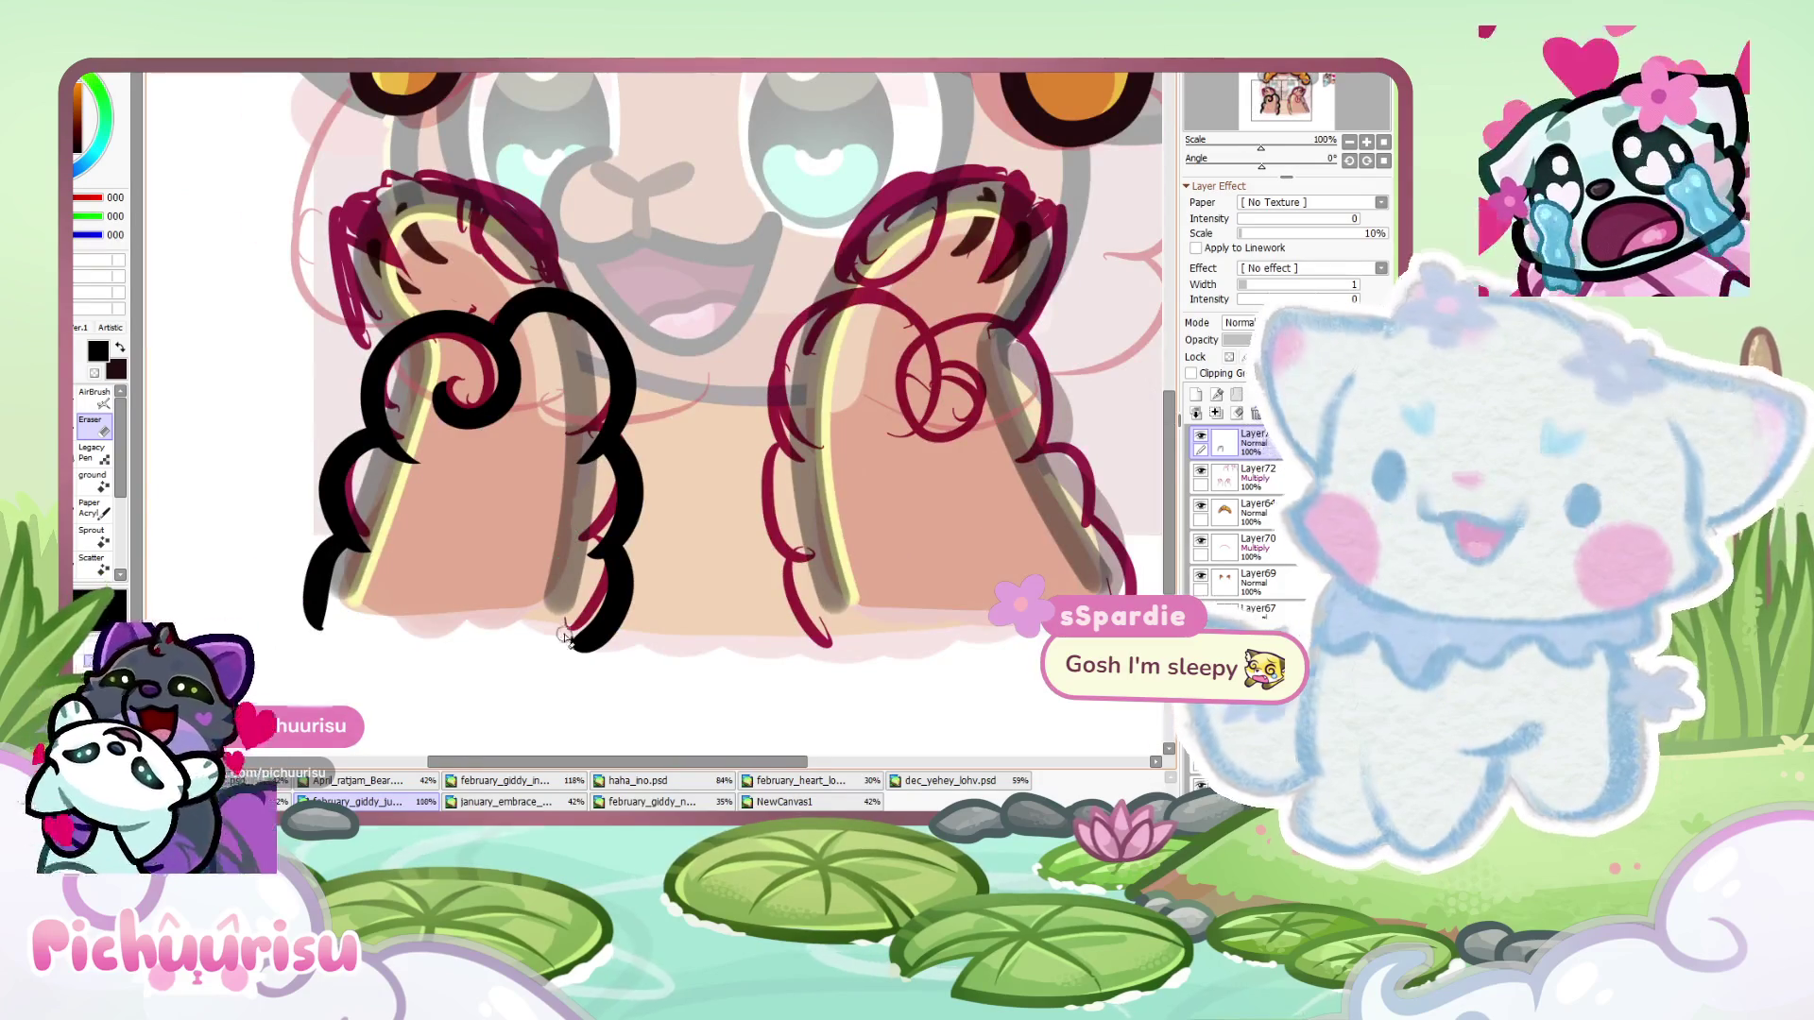
scroll(567, 564, "up", 5)
scroll(628, 554, "down", 6)
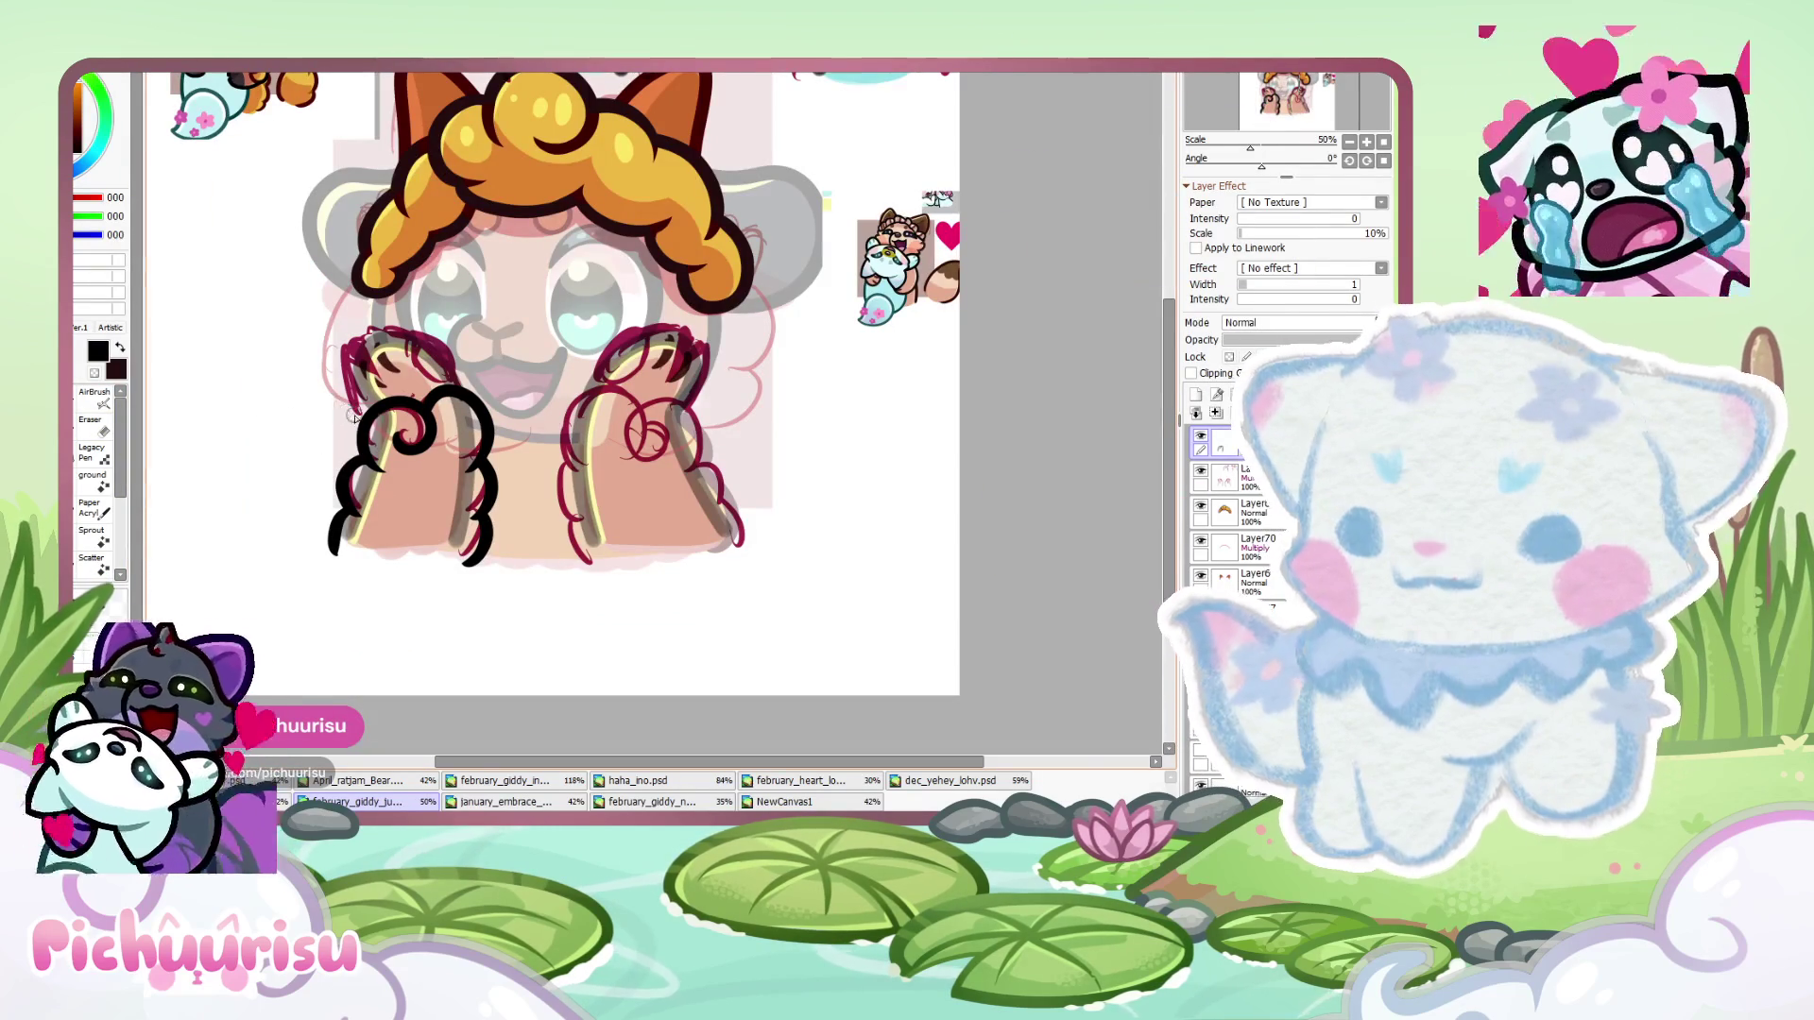
scroll(652, 439, "up", 4)
mouse_move(695, 460)
left_mouse_down()
mouse_move(619, 378)
mouse_move(756, 582)
left_mouse_up()
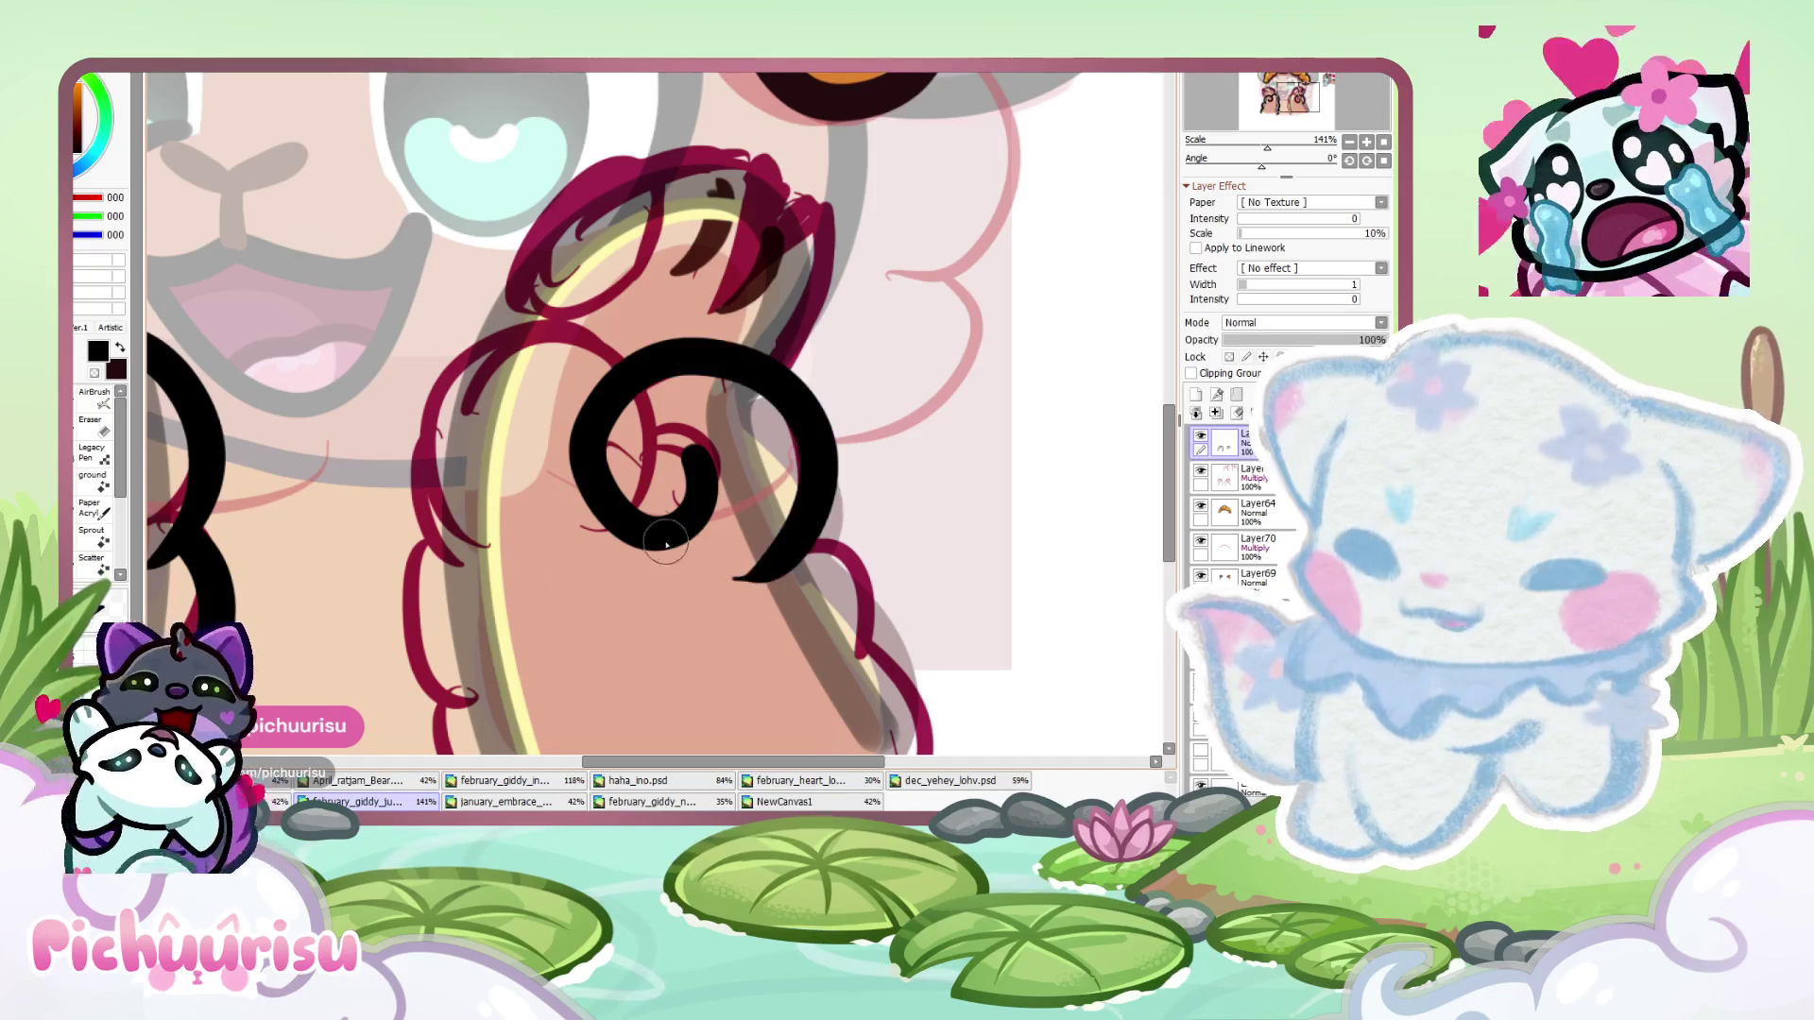
- Undo the first spiral and redraw the black spiral around the right paw's curl
scroll(704, 473, "up", 1)
key("ctrl+z")
mouse_move(695, 444)
left_mouse_down()
mouse_move(558, 473)
mouse_move(816, 624)
left_mouse_up()
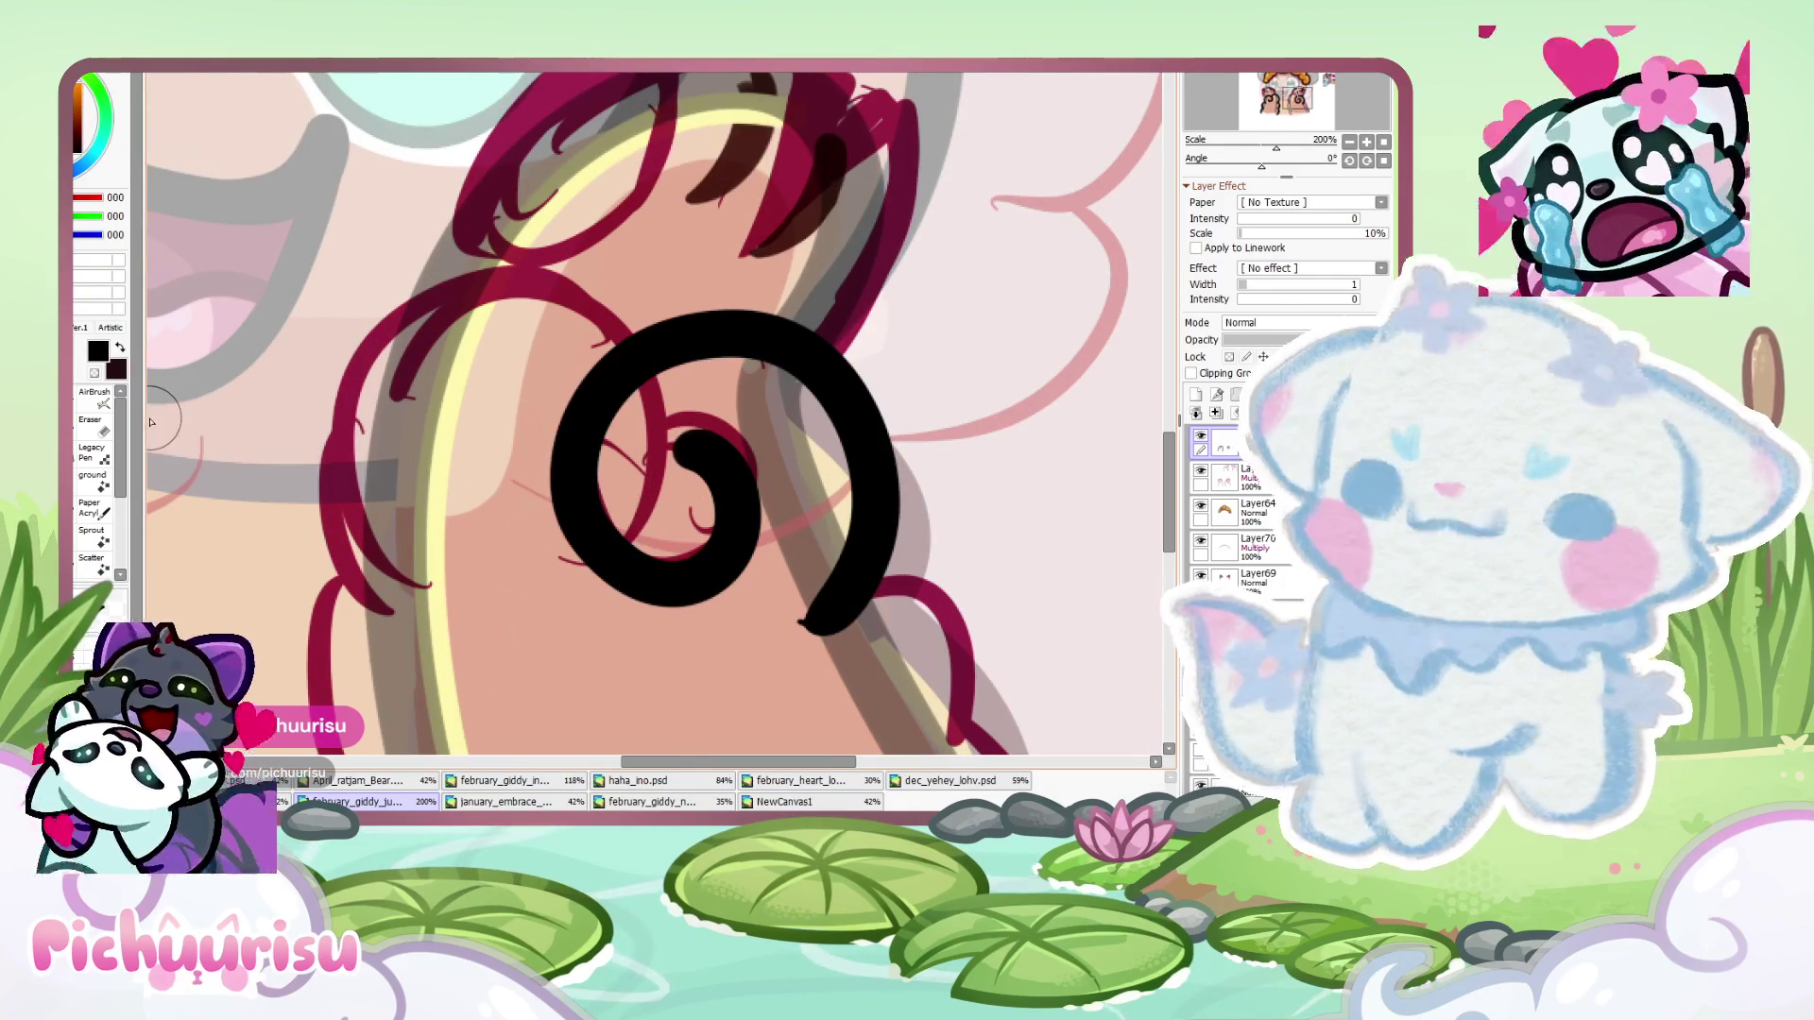
key("e")
scroll(651, 535, "up", 4)
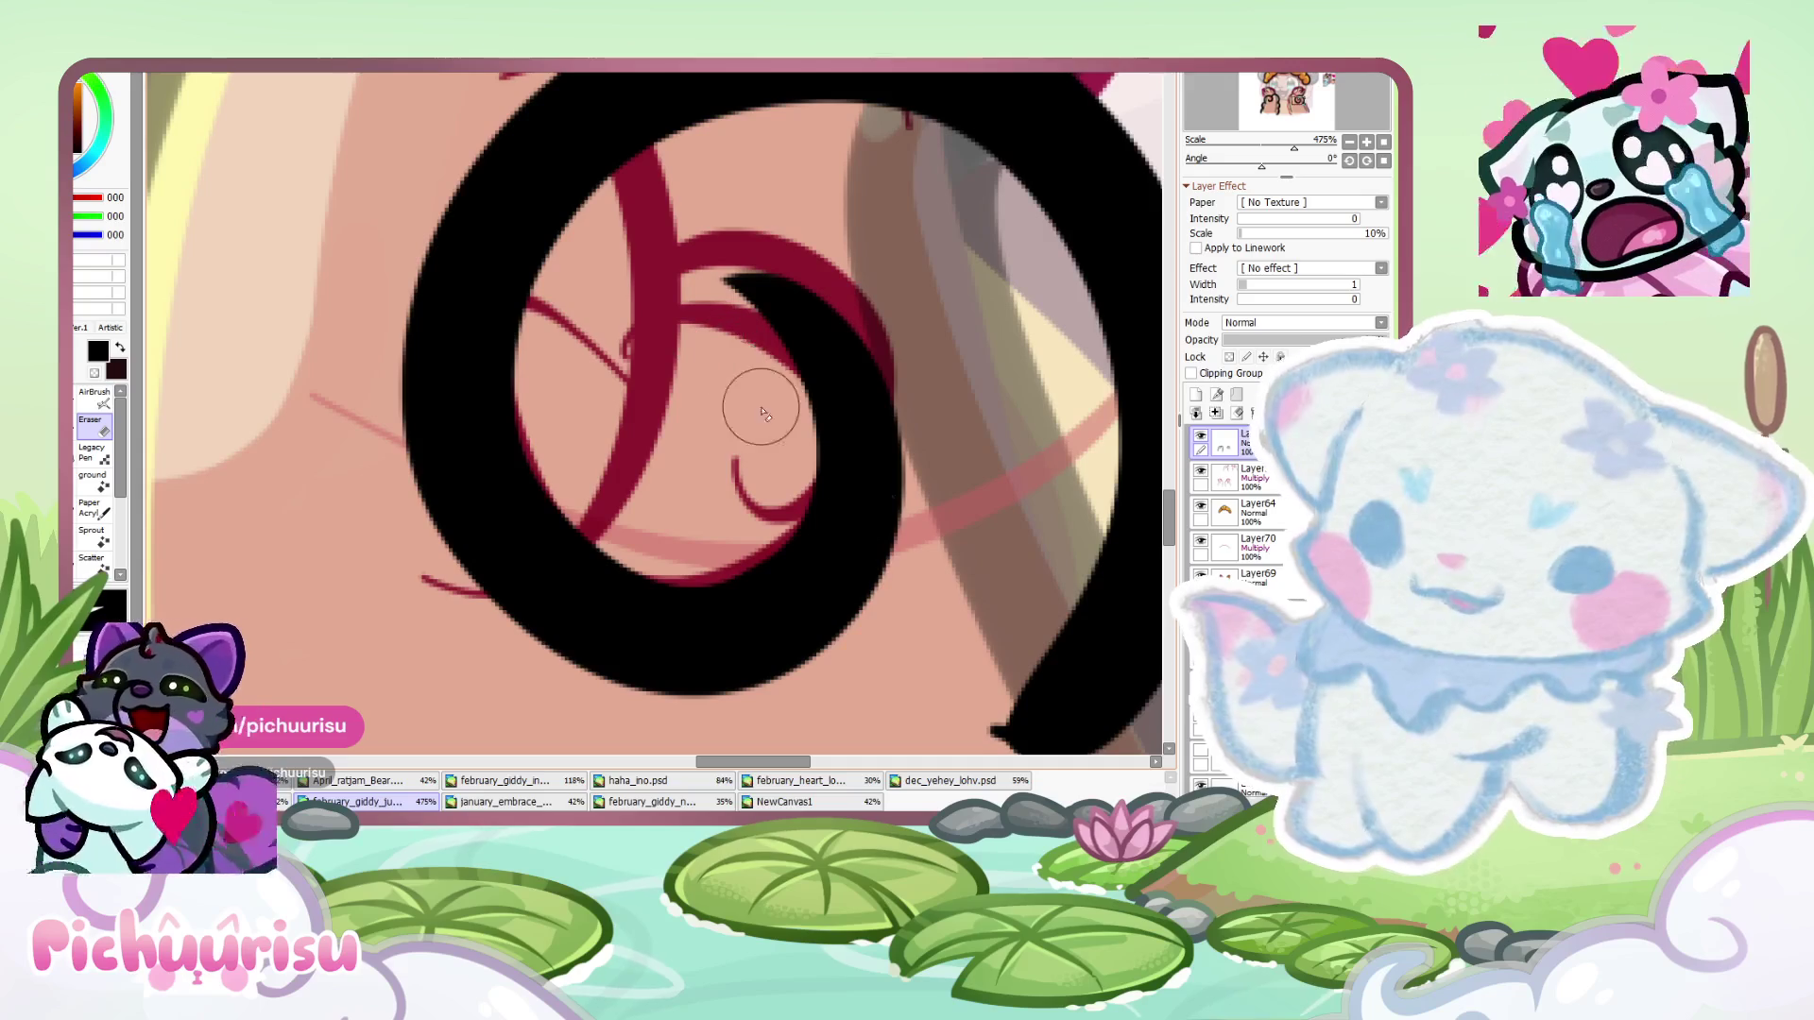
scroll(664, 268, "down", 7)
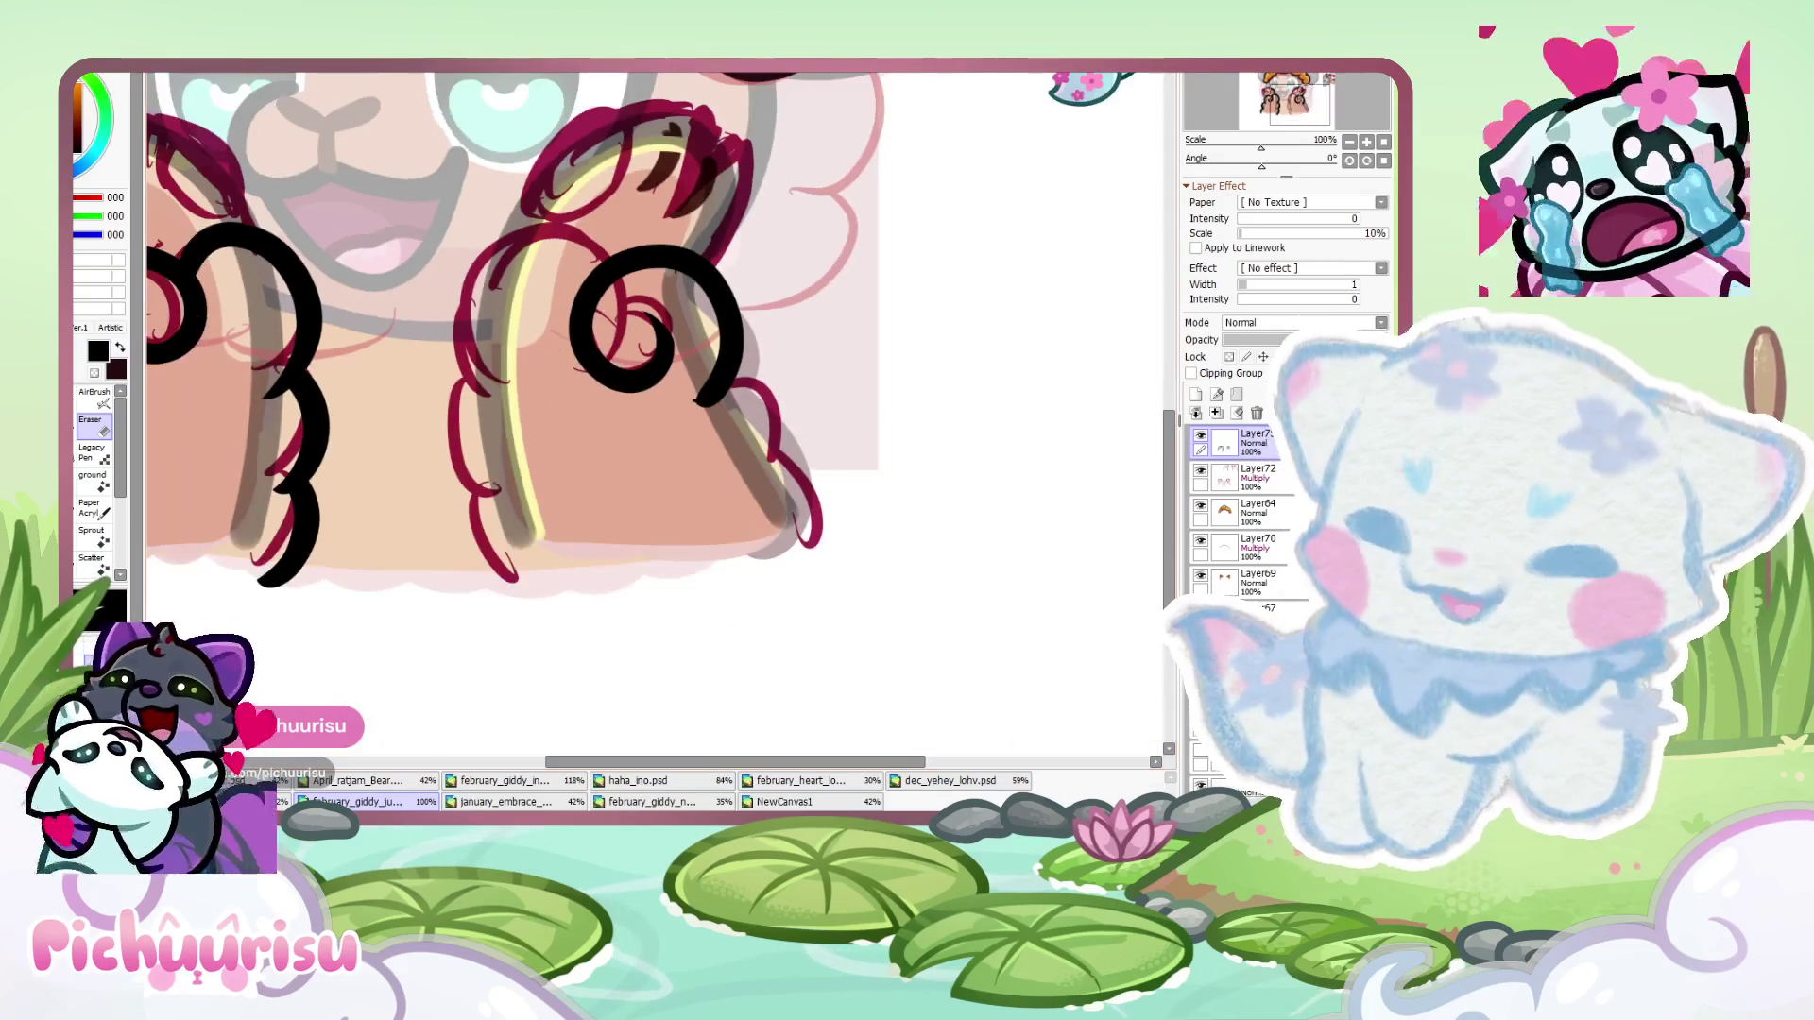
scroll(254, 410, "up", 1)
- Extend the bumpy black outline down the right paw
mouse_move(673, 386)
left_mouse_down()
mouse_move(784, 444)
mouse_move(806, 602)
left_mouse_up()
scroll(664, 417, "up", 2)
key("e")
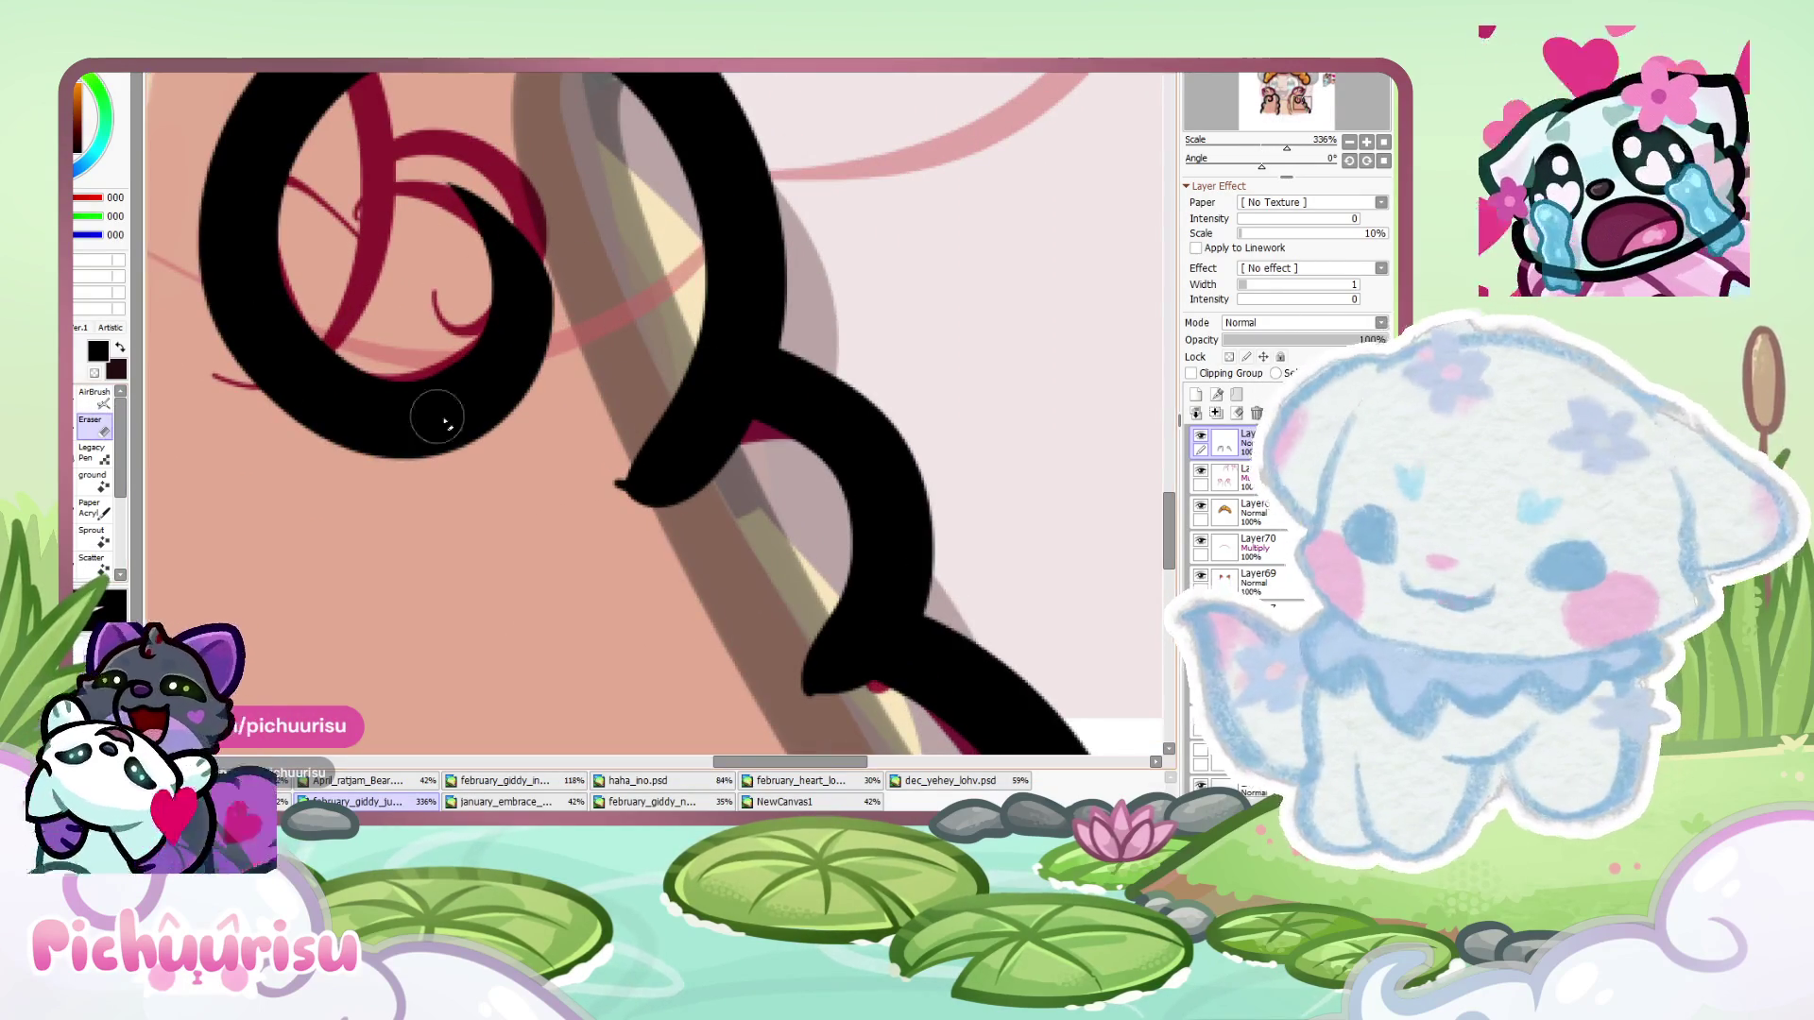
scroll(356, 404, "up", 2)
scroll(577, 603, "up", 2)
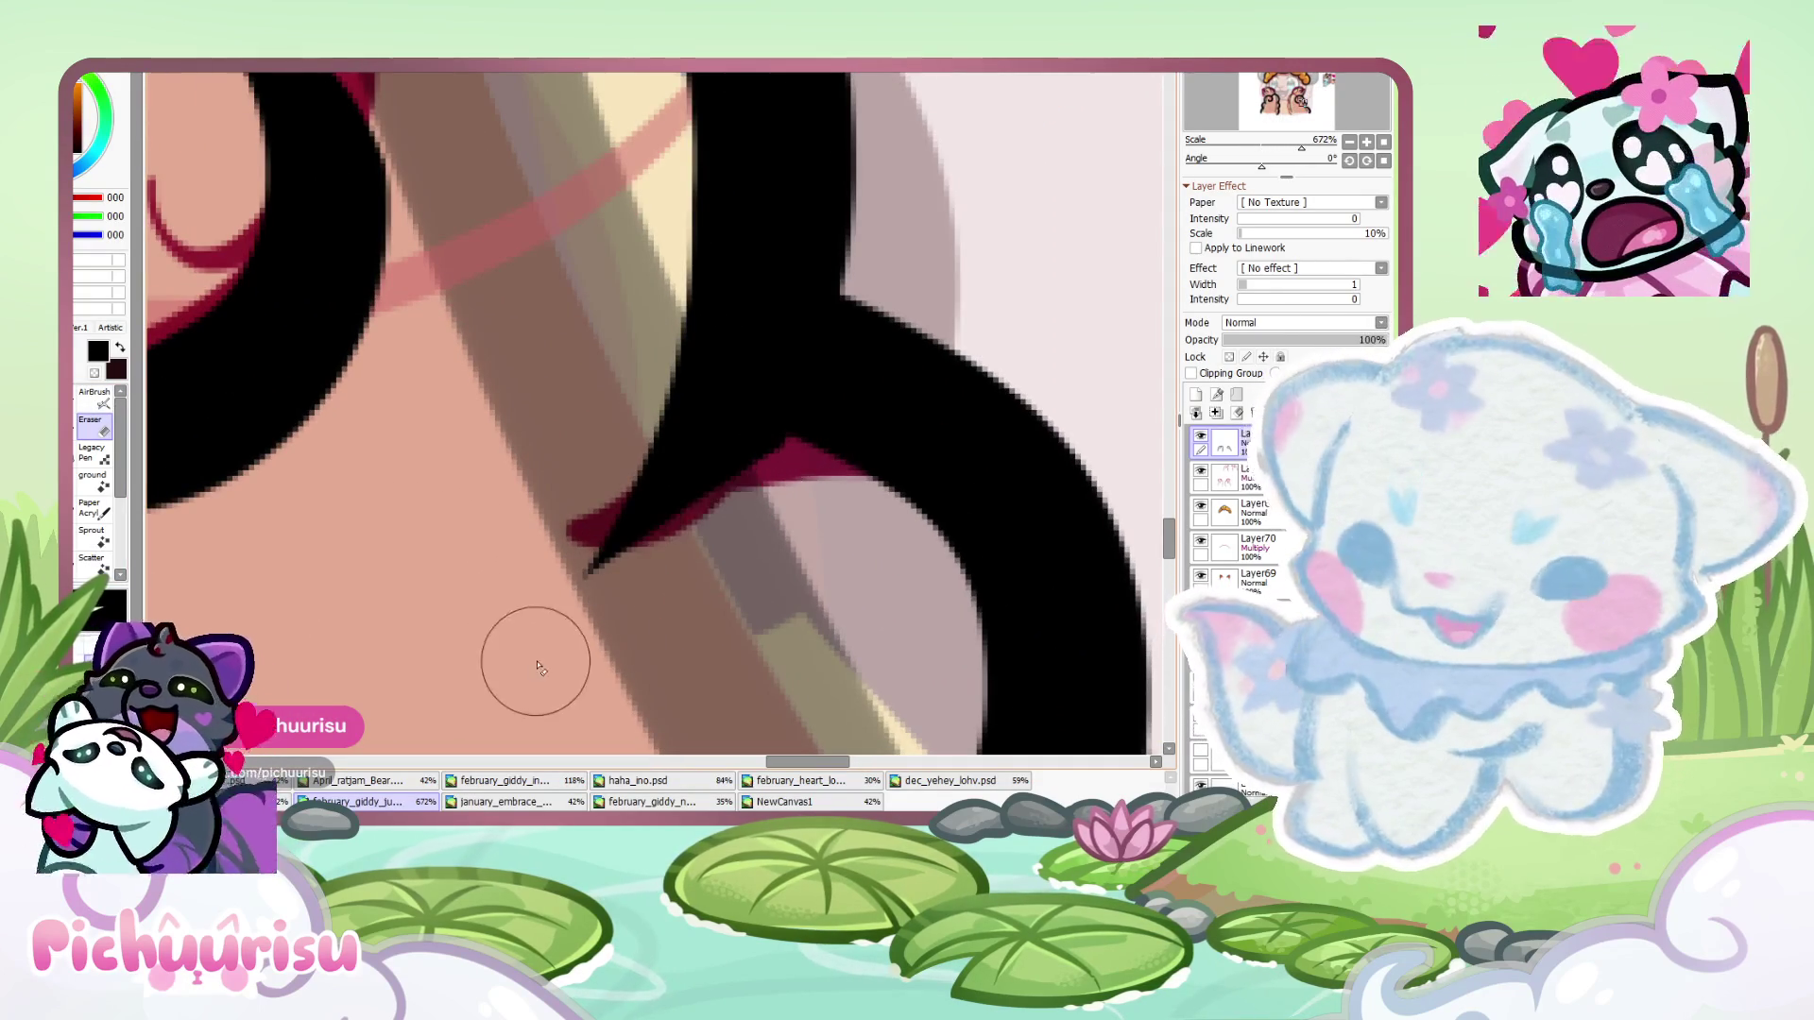
scroll(561, 635, "down", 3)
scroll(586, 311, "up", 1)
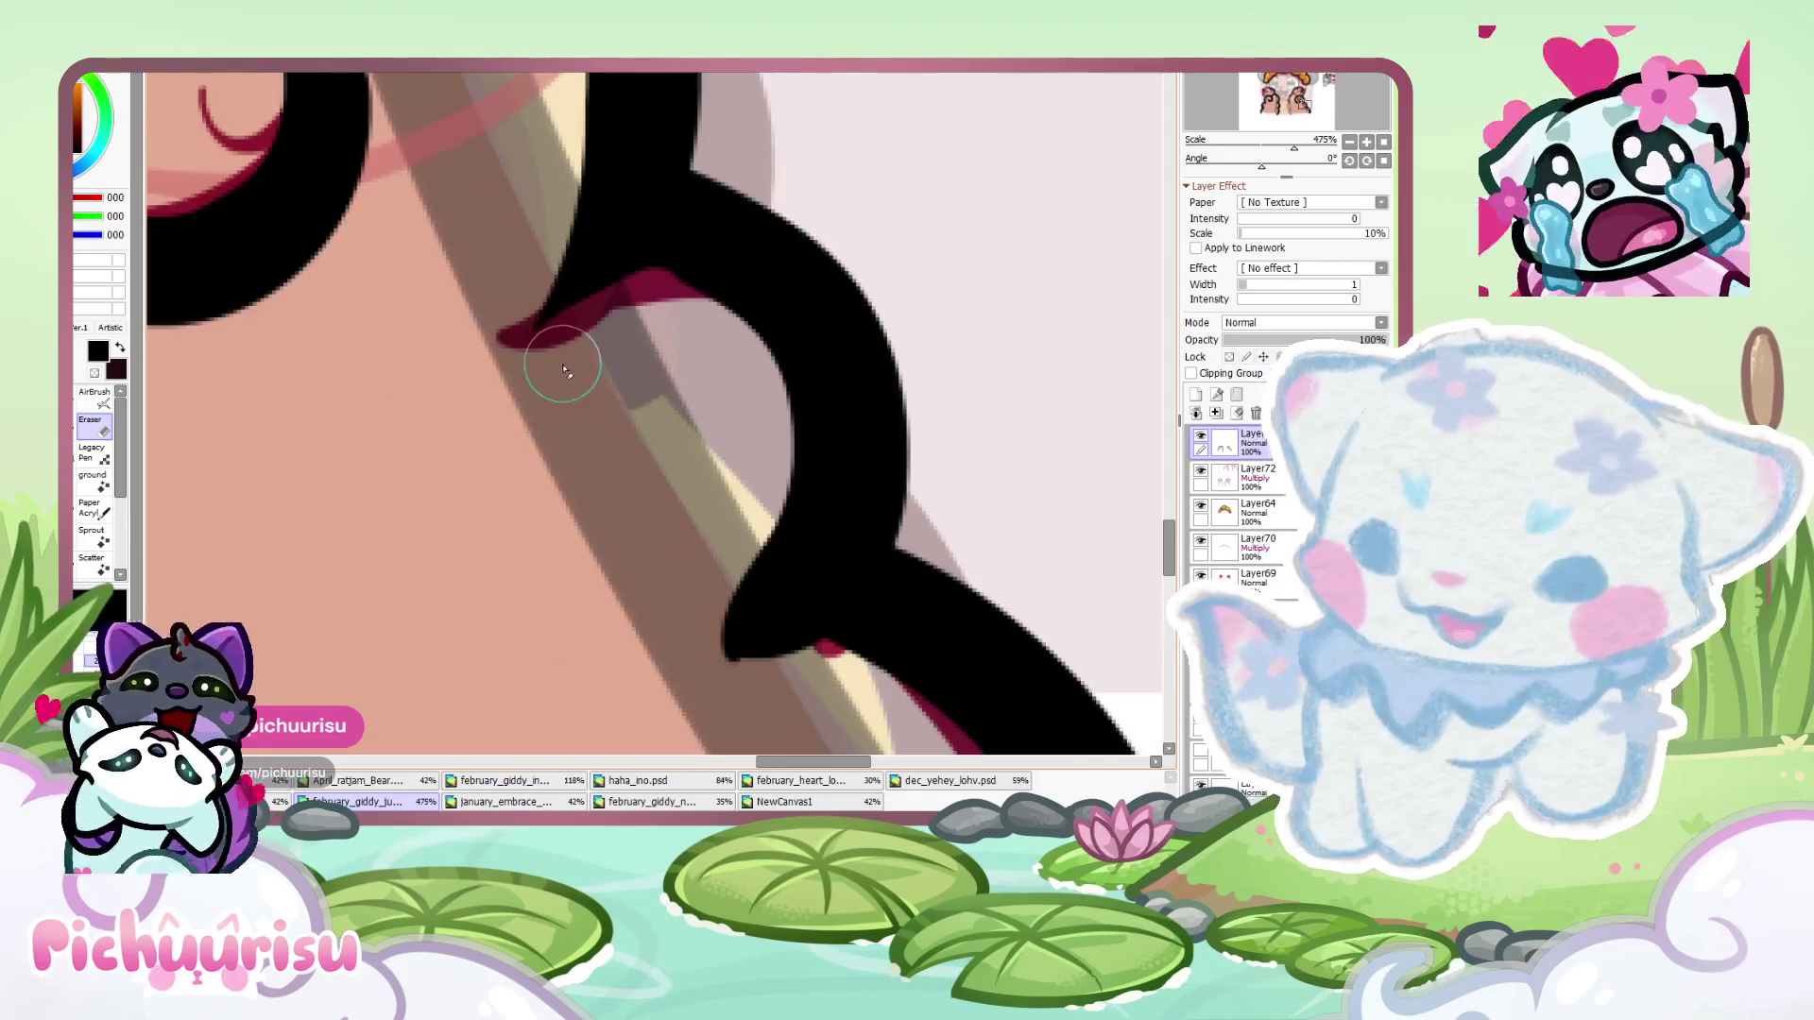
scroll(736, 595, "down", 3)
scroll(728, 581, "up", 3)
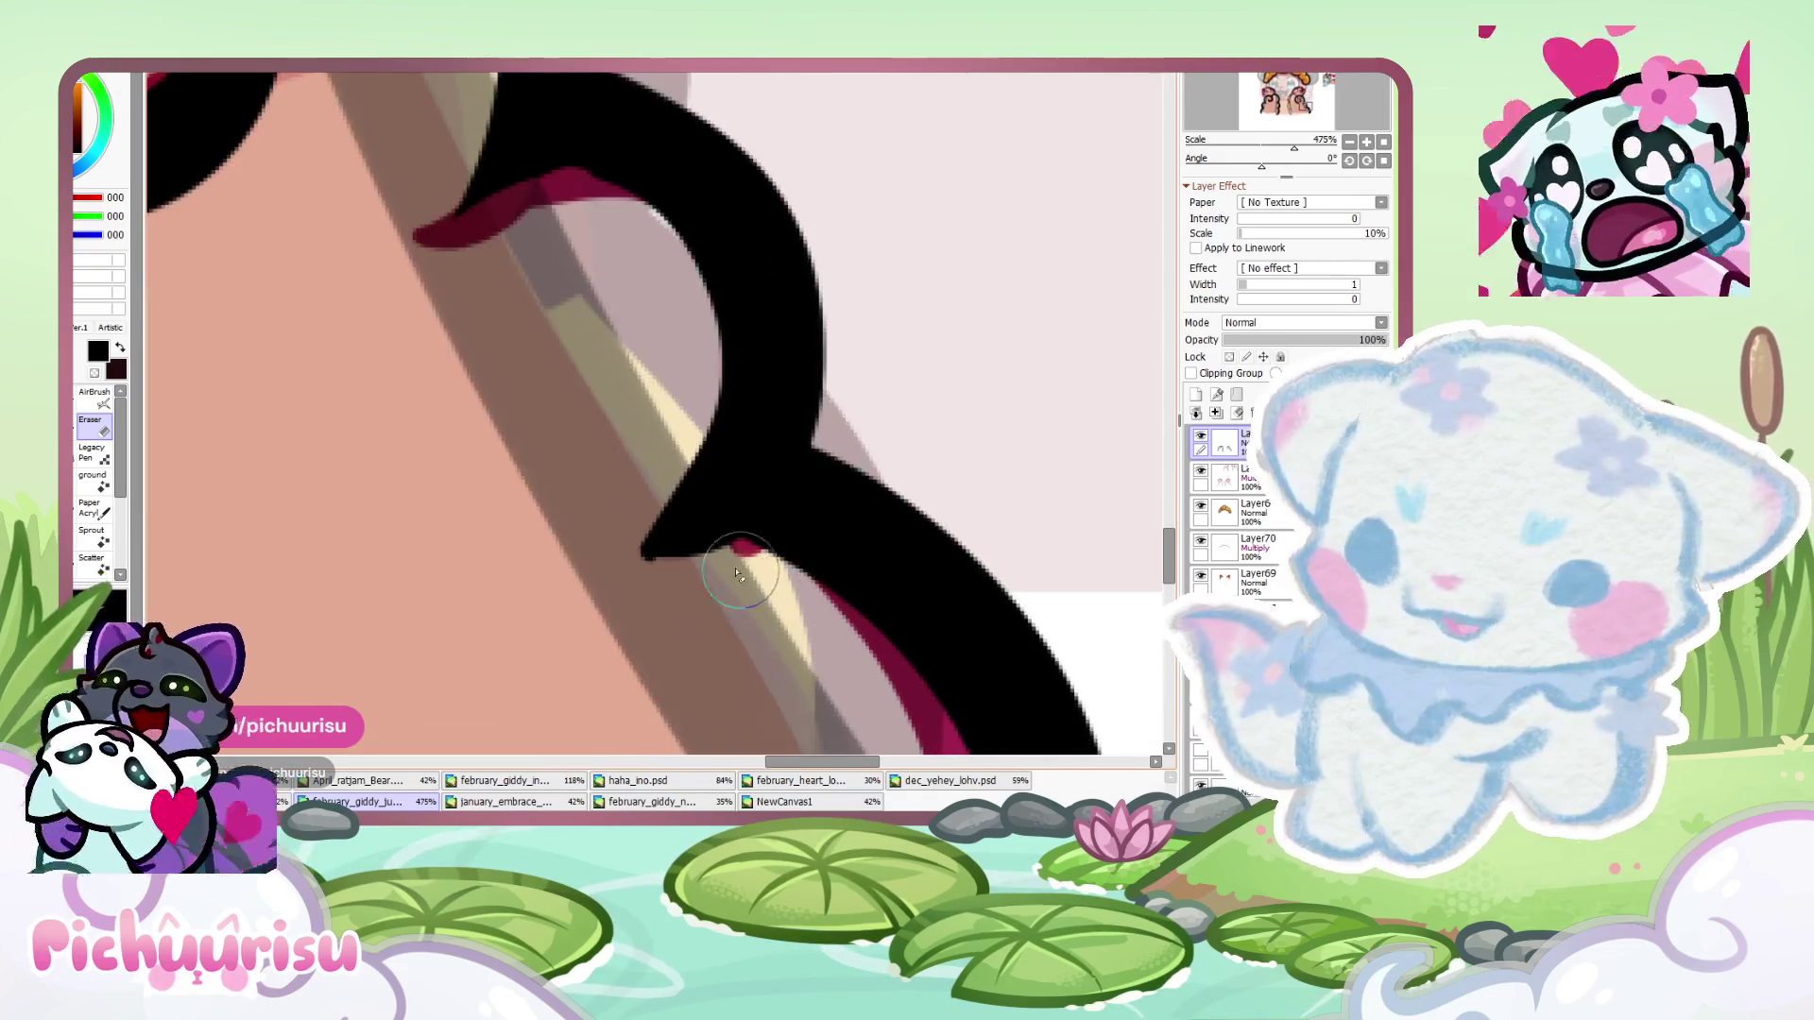
scroll(717, 554, "down", 3)
scroll(717, 554, "down", 2)
scroll(756, 435, "up", 5)
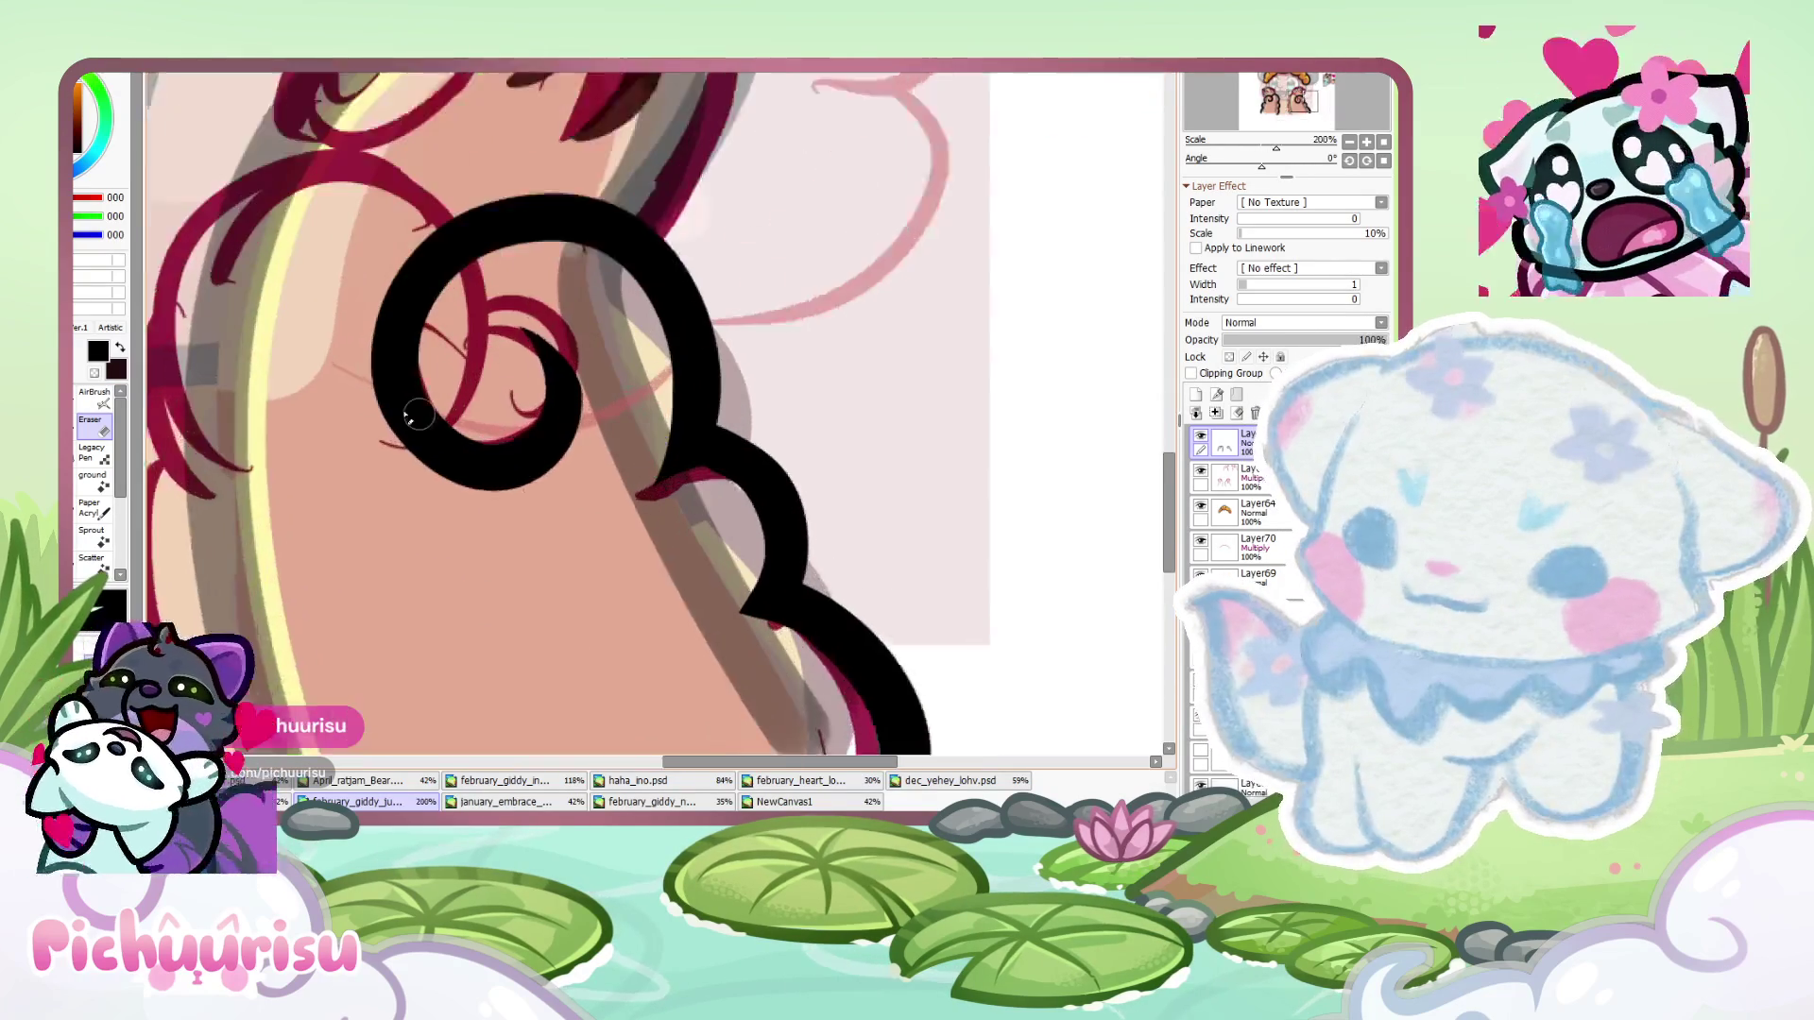
- Add black outline near the curl's tip and erase the outline's lower tip
mouse_move(769, 413)
left_mouse_down()
mouse_move(809, 487)
mouse_move(907, 567)
left_mouse_up()
key("e")
scroll(732, 364, "up", 1)
left_click_drag(718, 491, 671, 605)
scroll(684, 466, "down", 2)
scroll(595, 395, "up", 2)
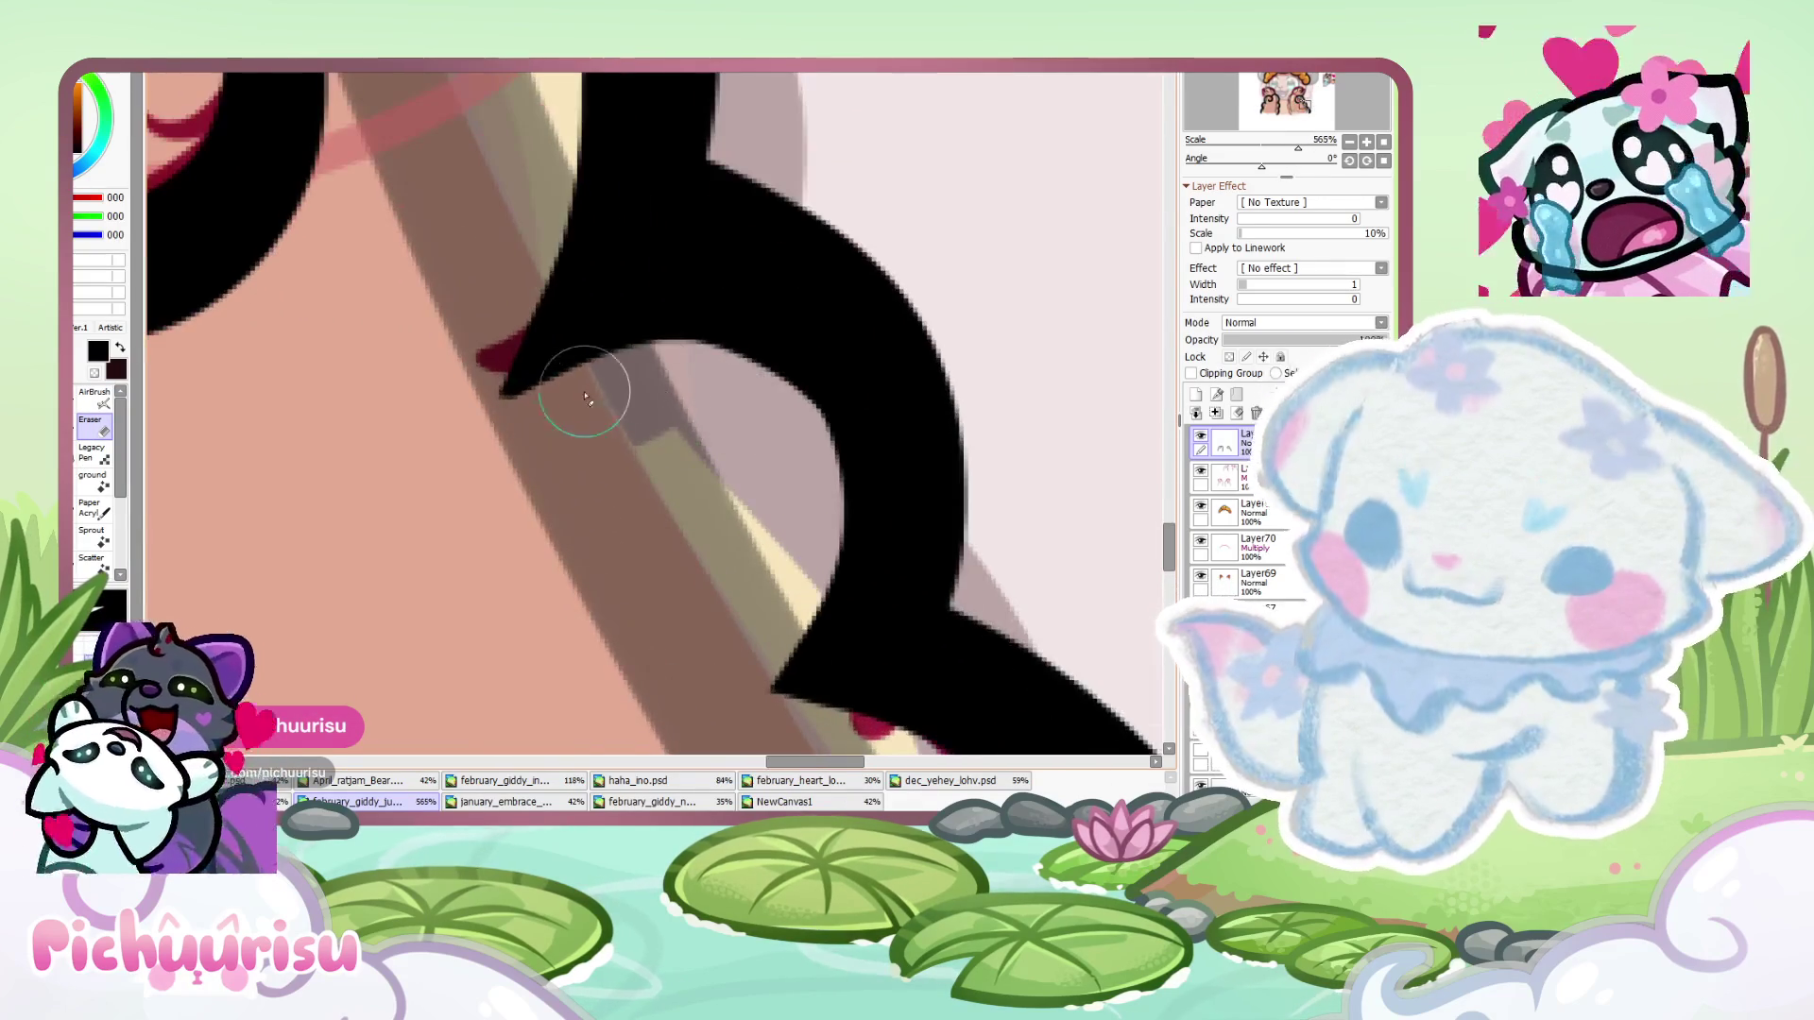
scroll(387, 343, "down", 5)
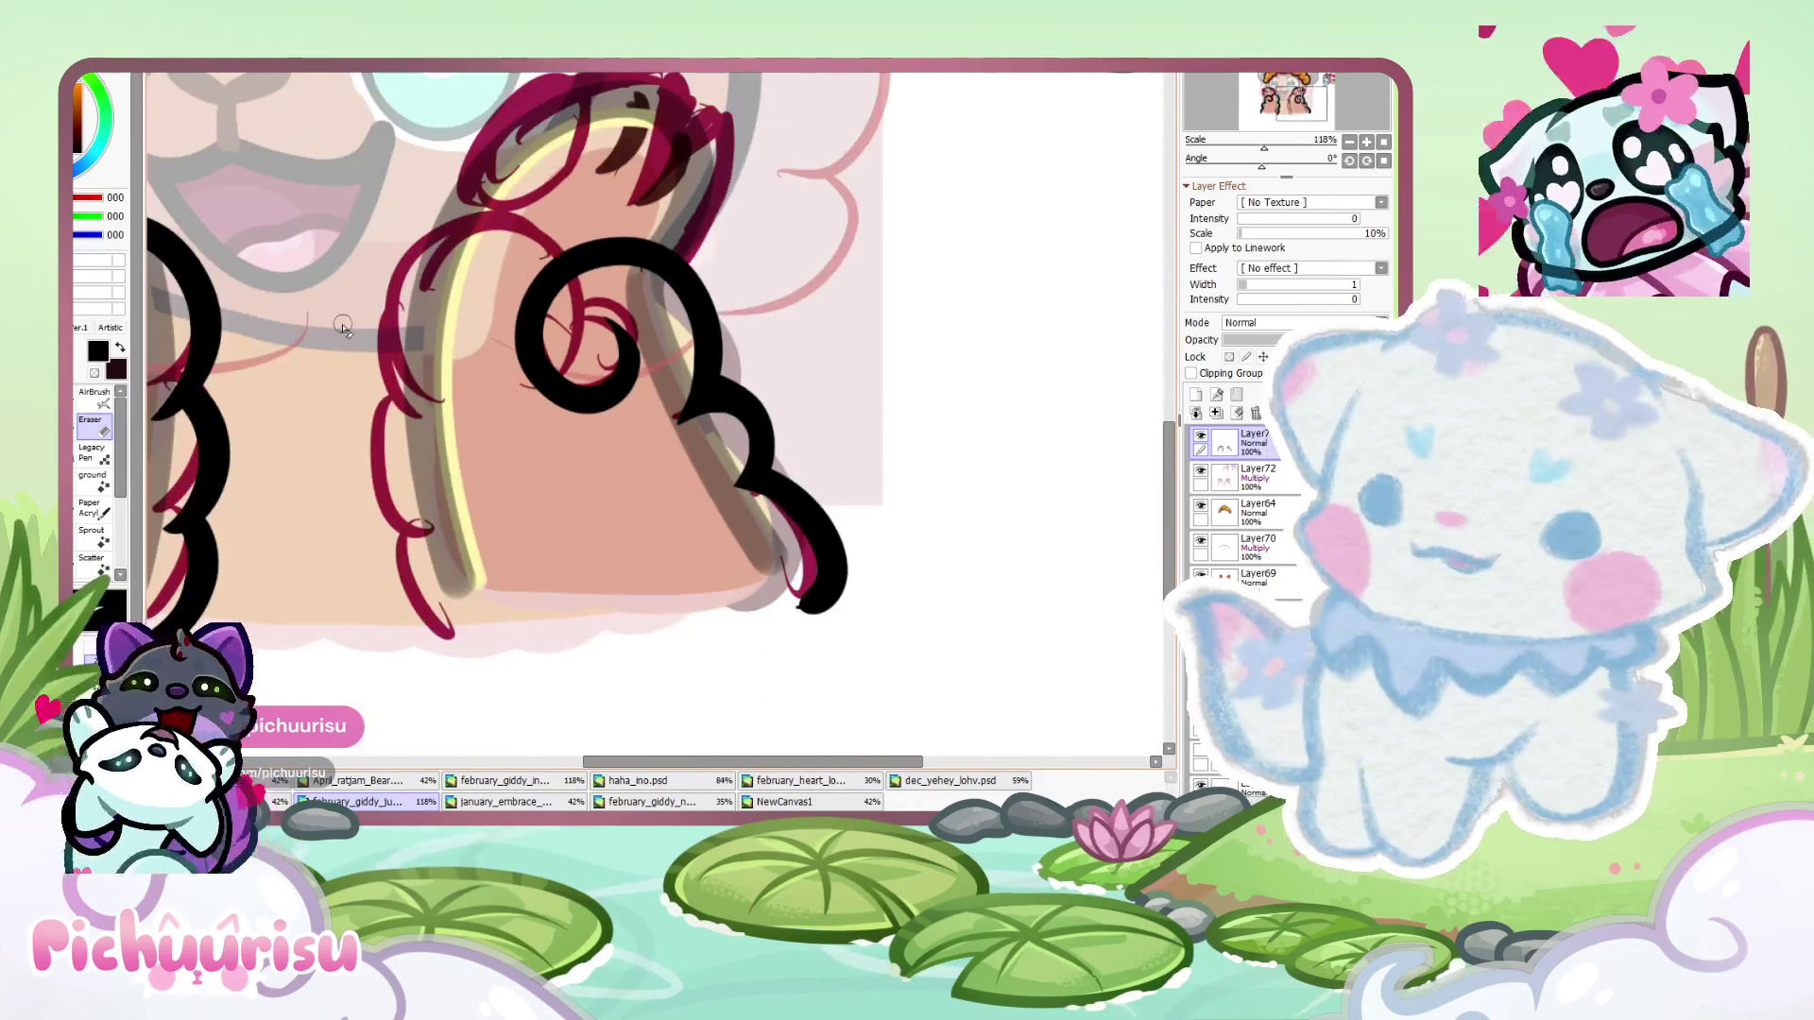
scroll(274, 323, "down", 3)
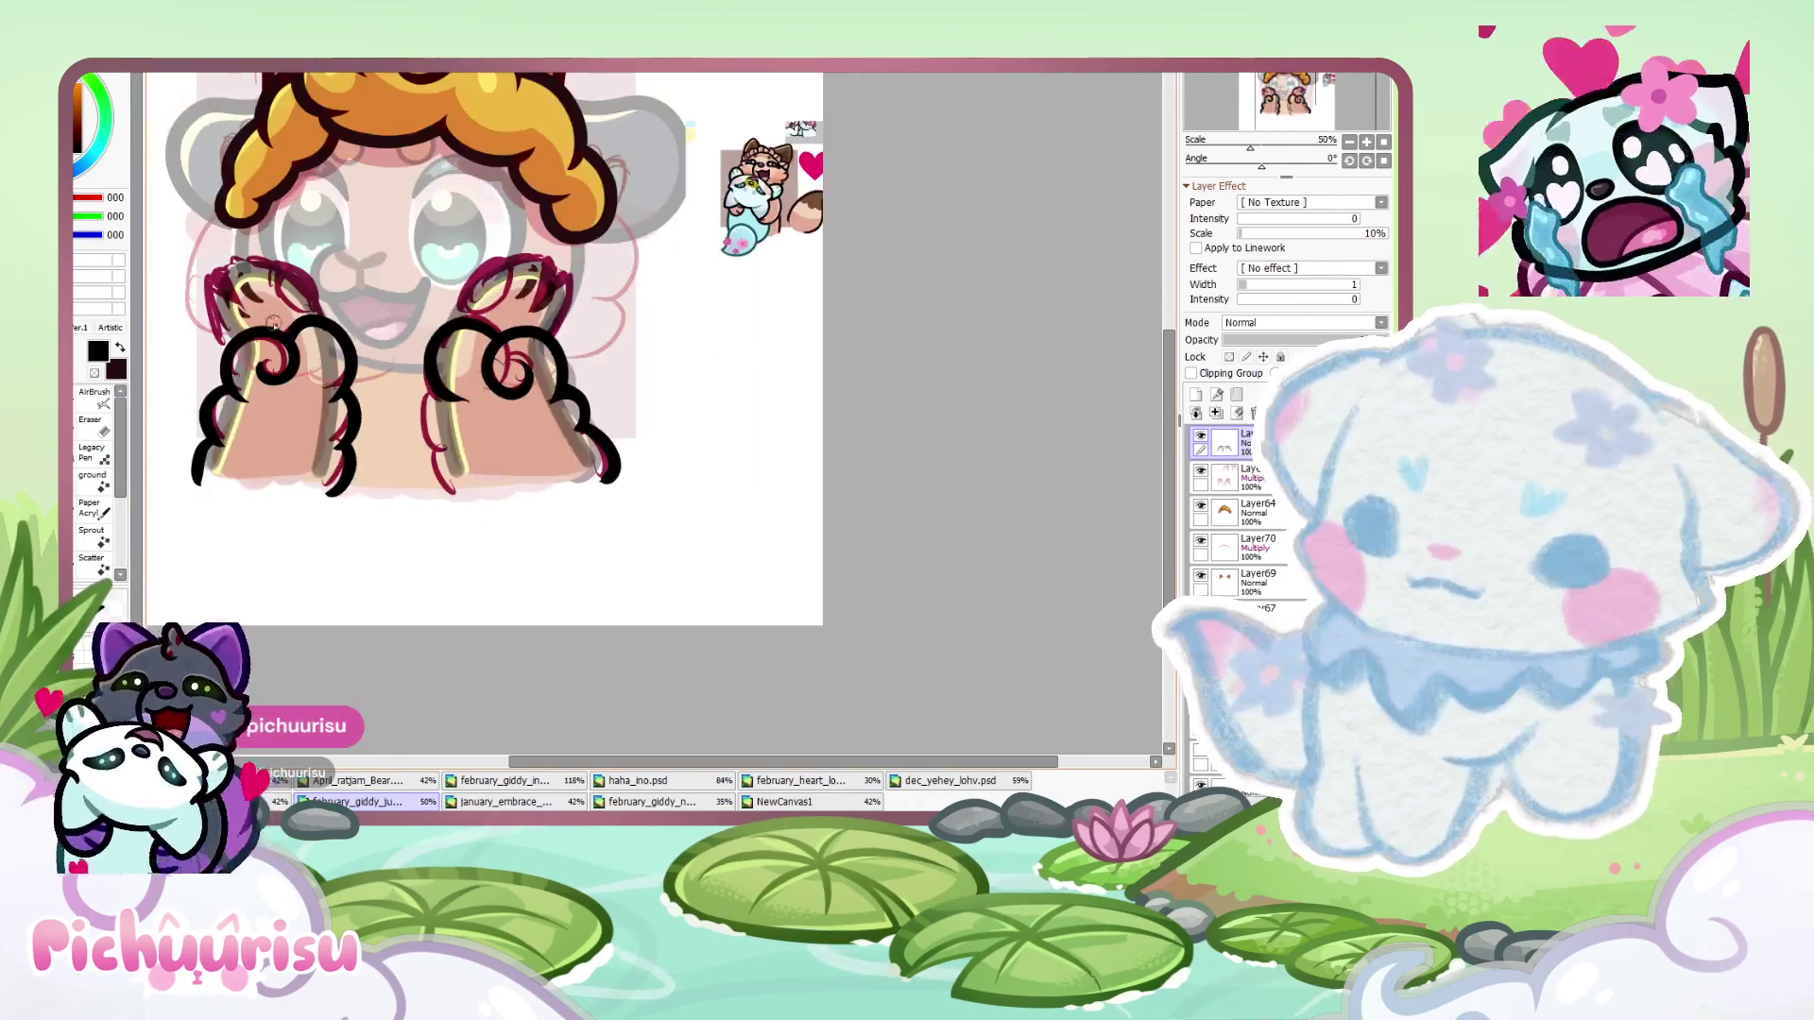
scroll(274, 323, "up", 4)
- Redraw the outline curving right along the paw's left side and erase the stroke's stray upper tip
left_click_drag(454, 322, 479, 694)
key("ctrl+z")
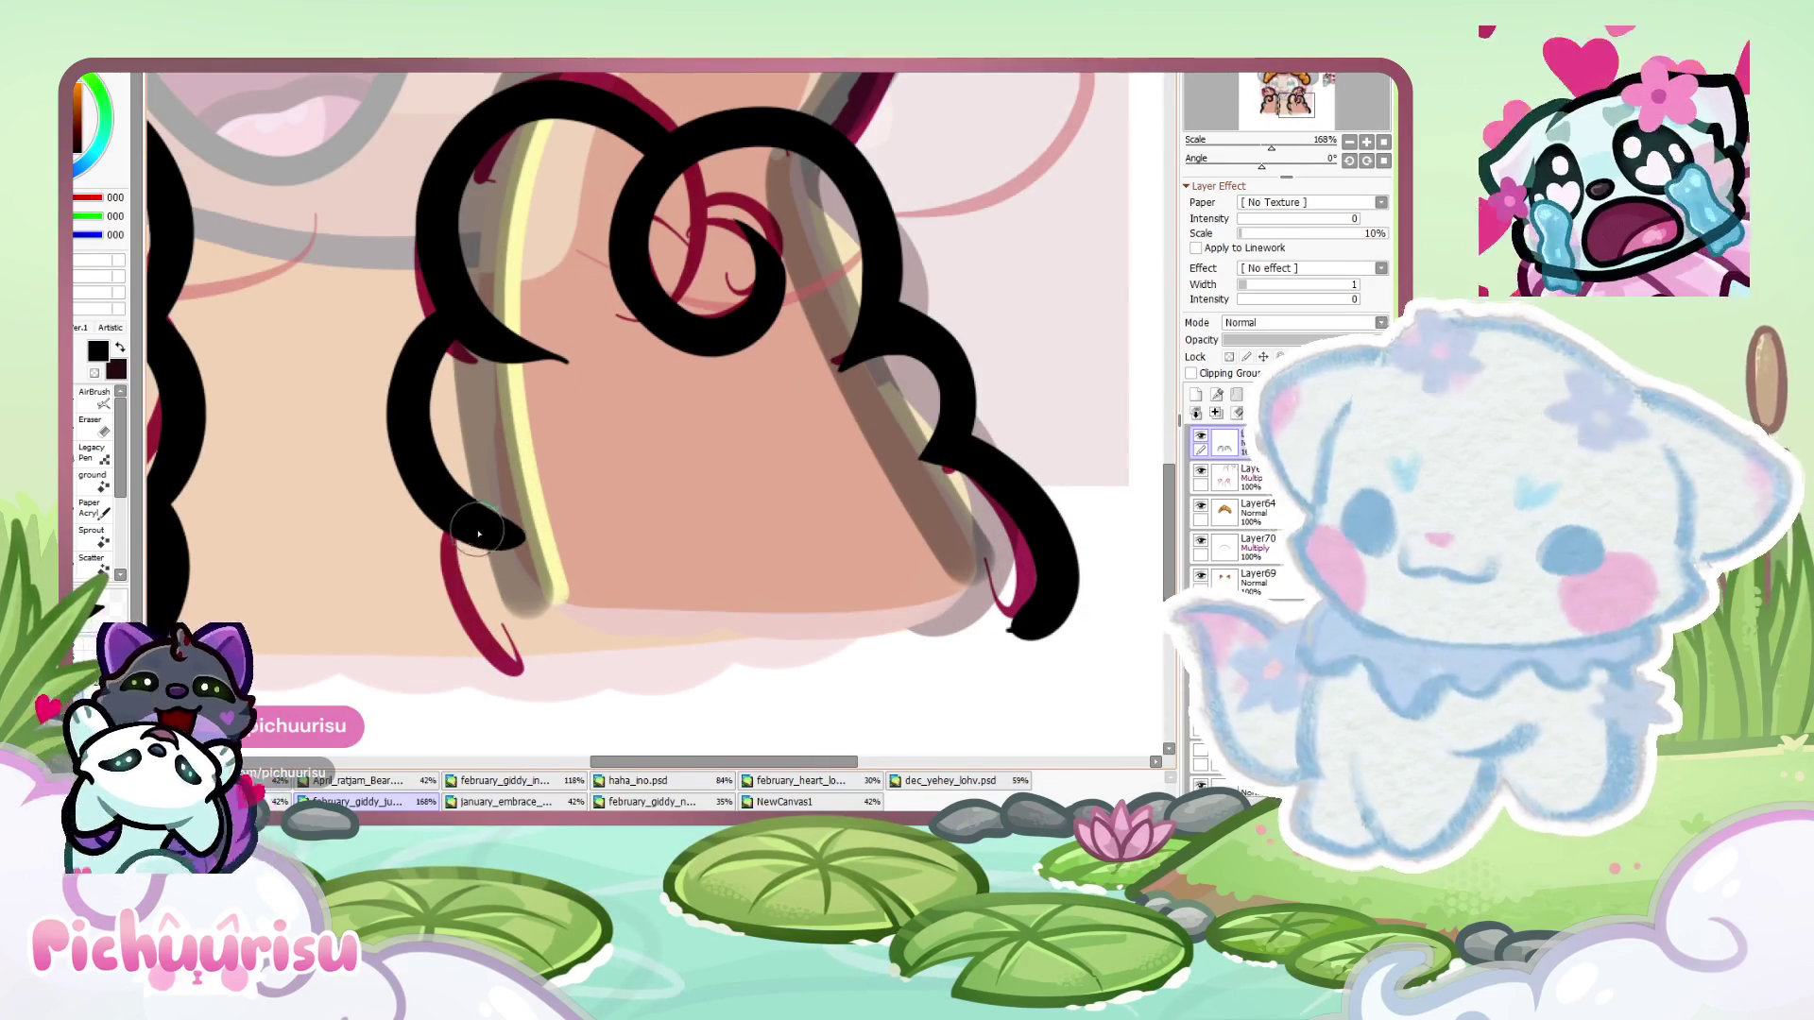
left_click_drag(453, 533, 525, 678)
left_click(94, 425)
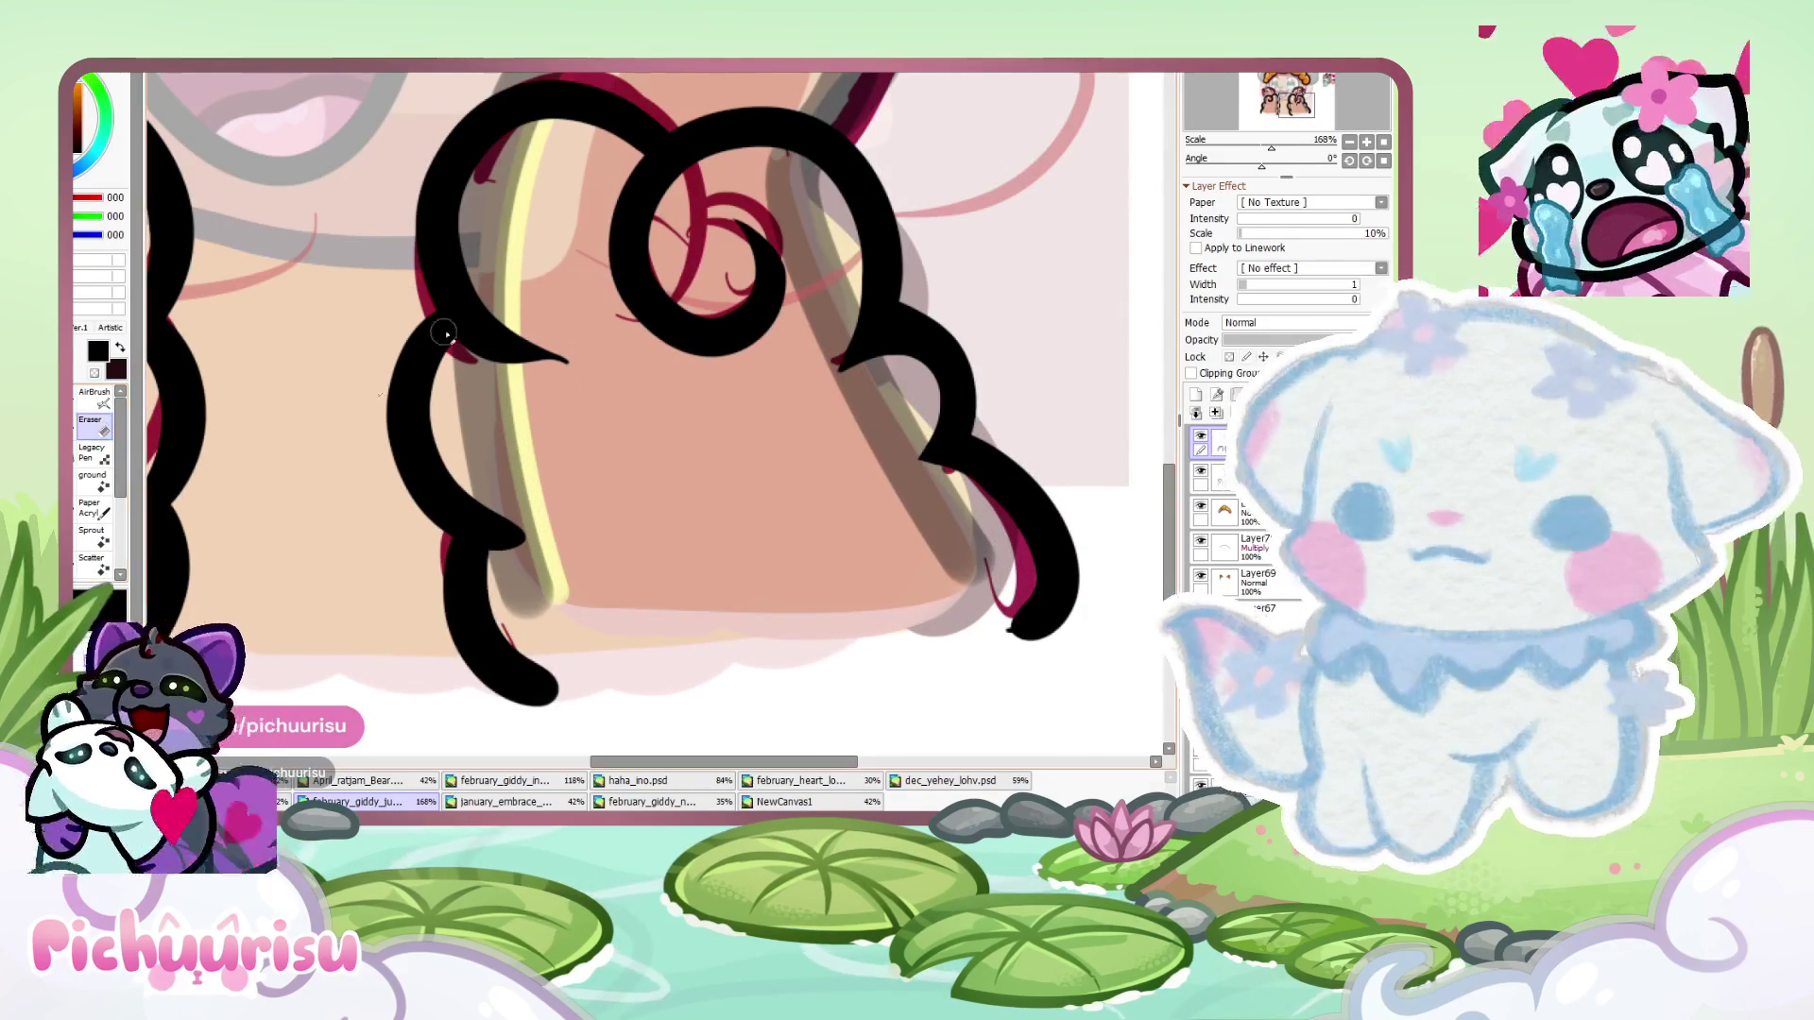
scroll(487, 252, "up", 7)
left_click_drag(591, 501, 820, 587)
scroll(501, 552, "down", 8)
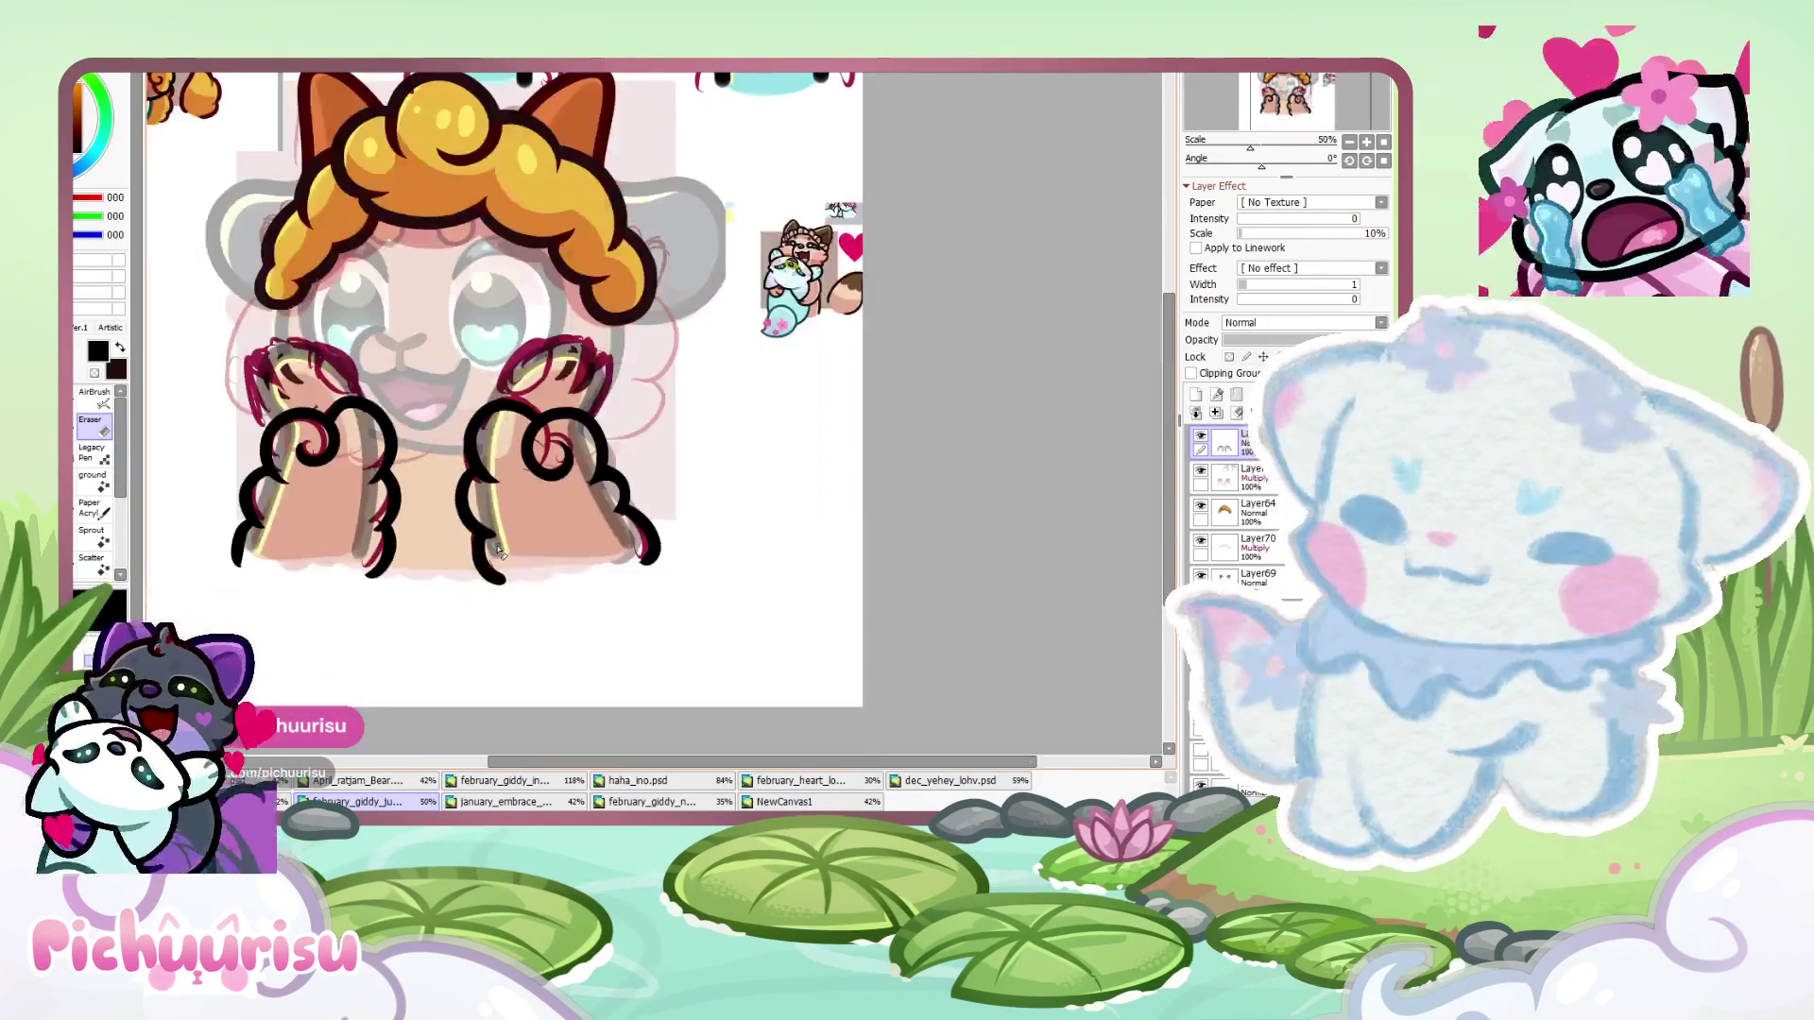
scroll(573, 567, "down", 2)
- With the brush on the arms2_Line layer, draw a thick black curl over the tail
key("n")
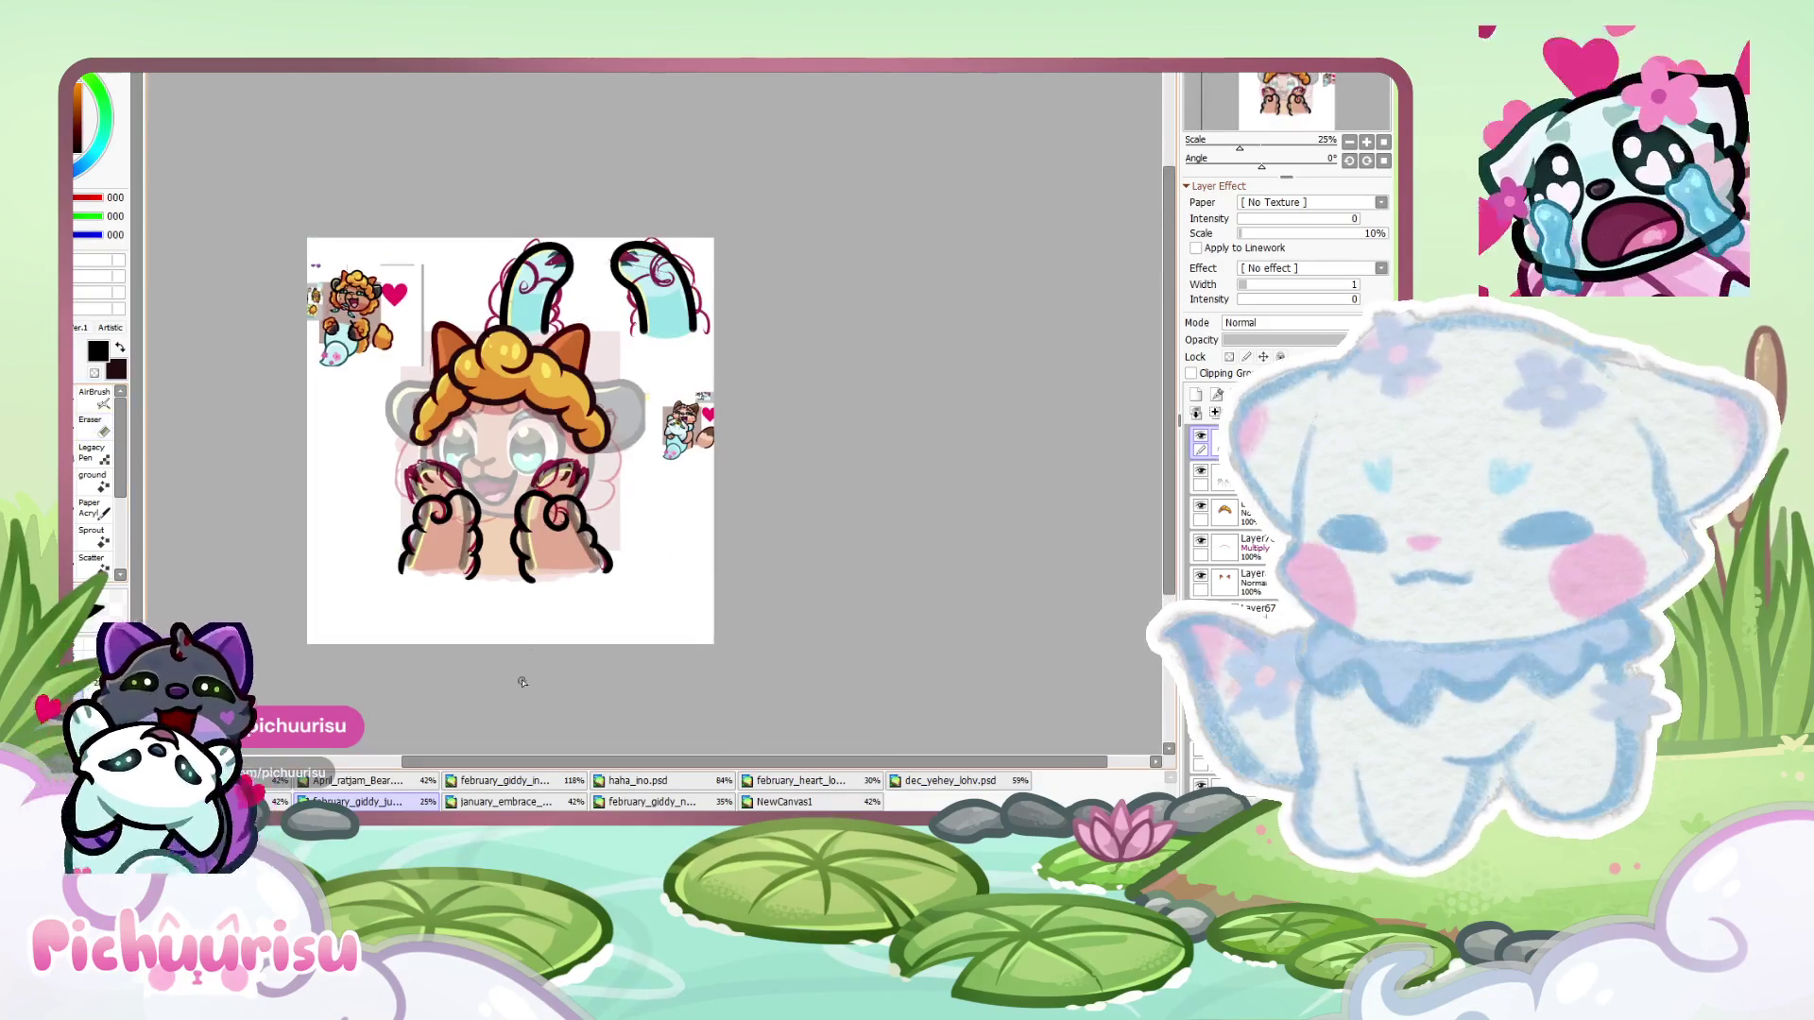
scroll(728, 180, "up", 9)
scroll(803, 601, "down", 3)
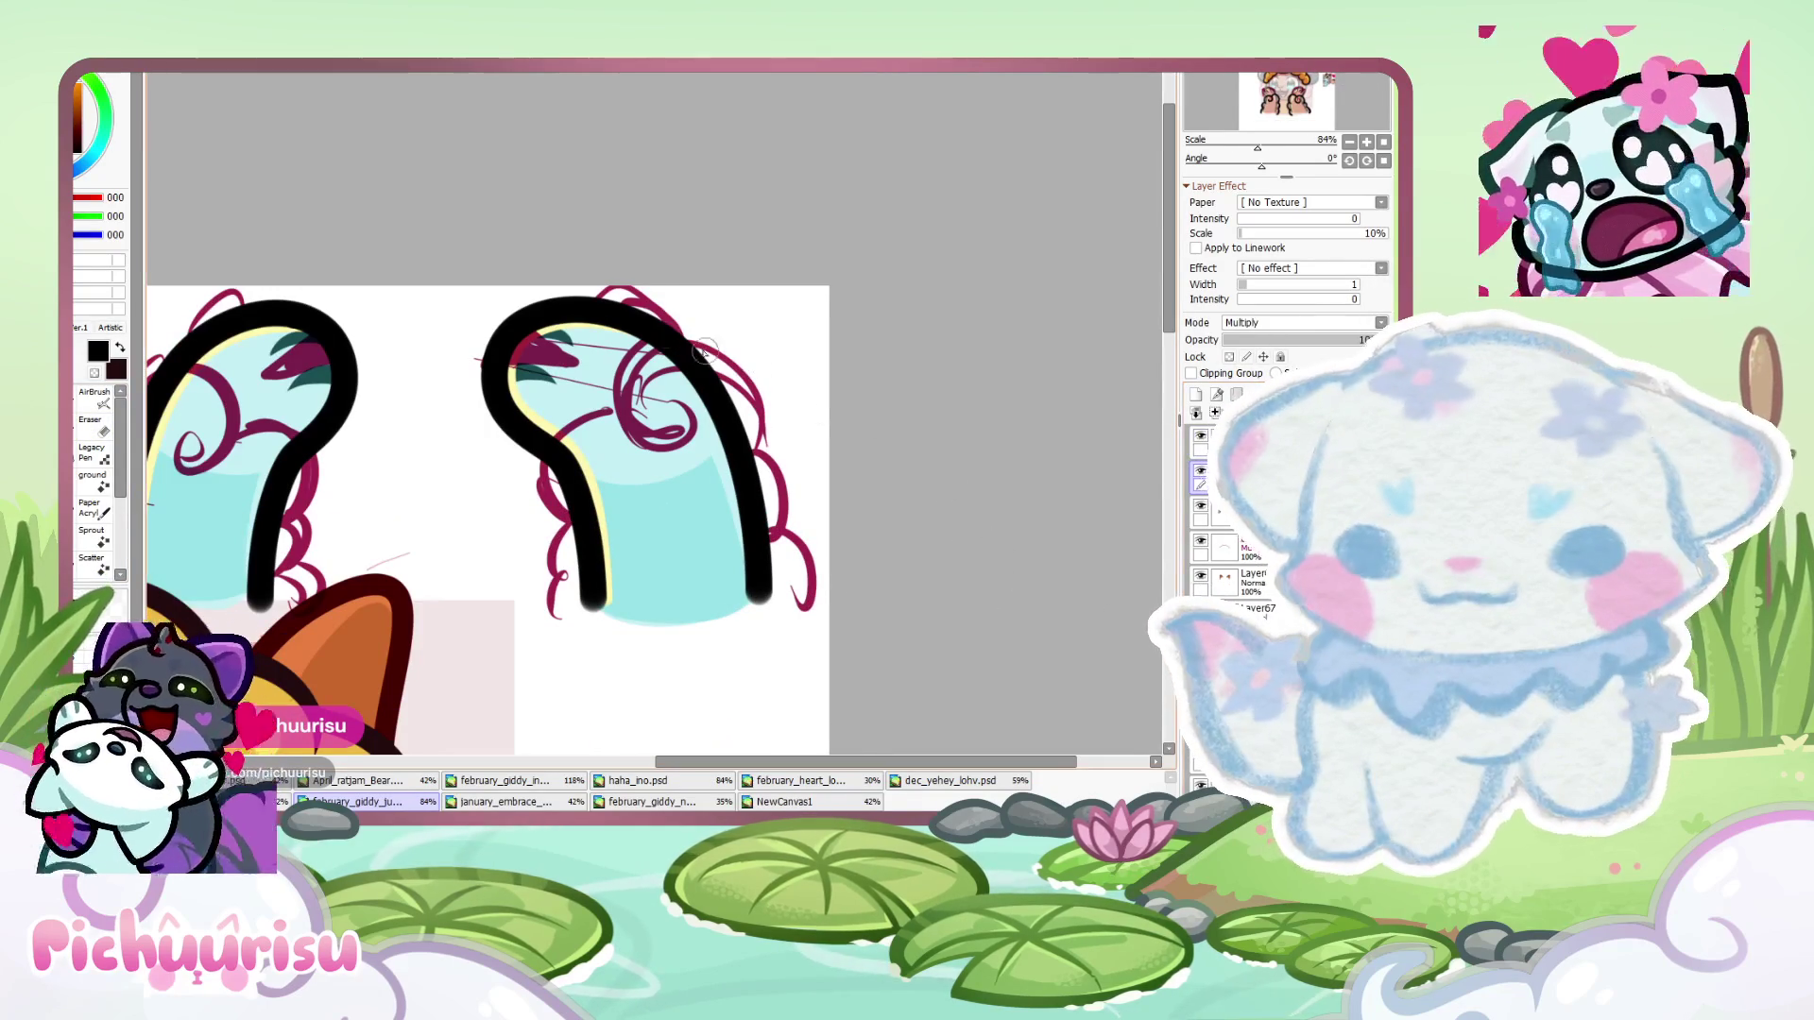
left_click(594, 333, "ctrl+shift")
scroll(870, 329, "down", 4)
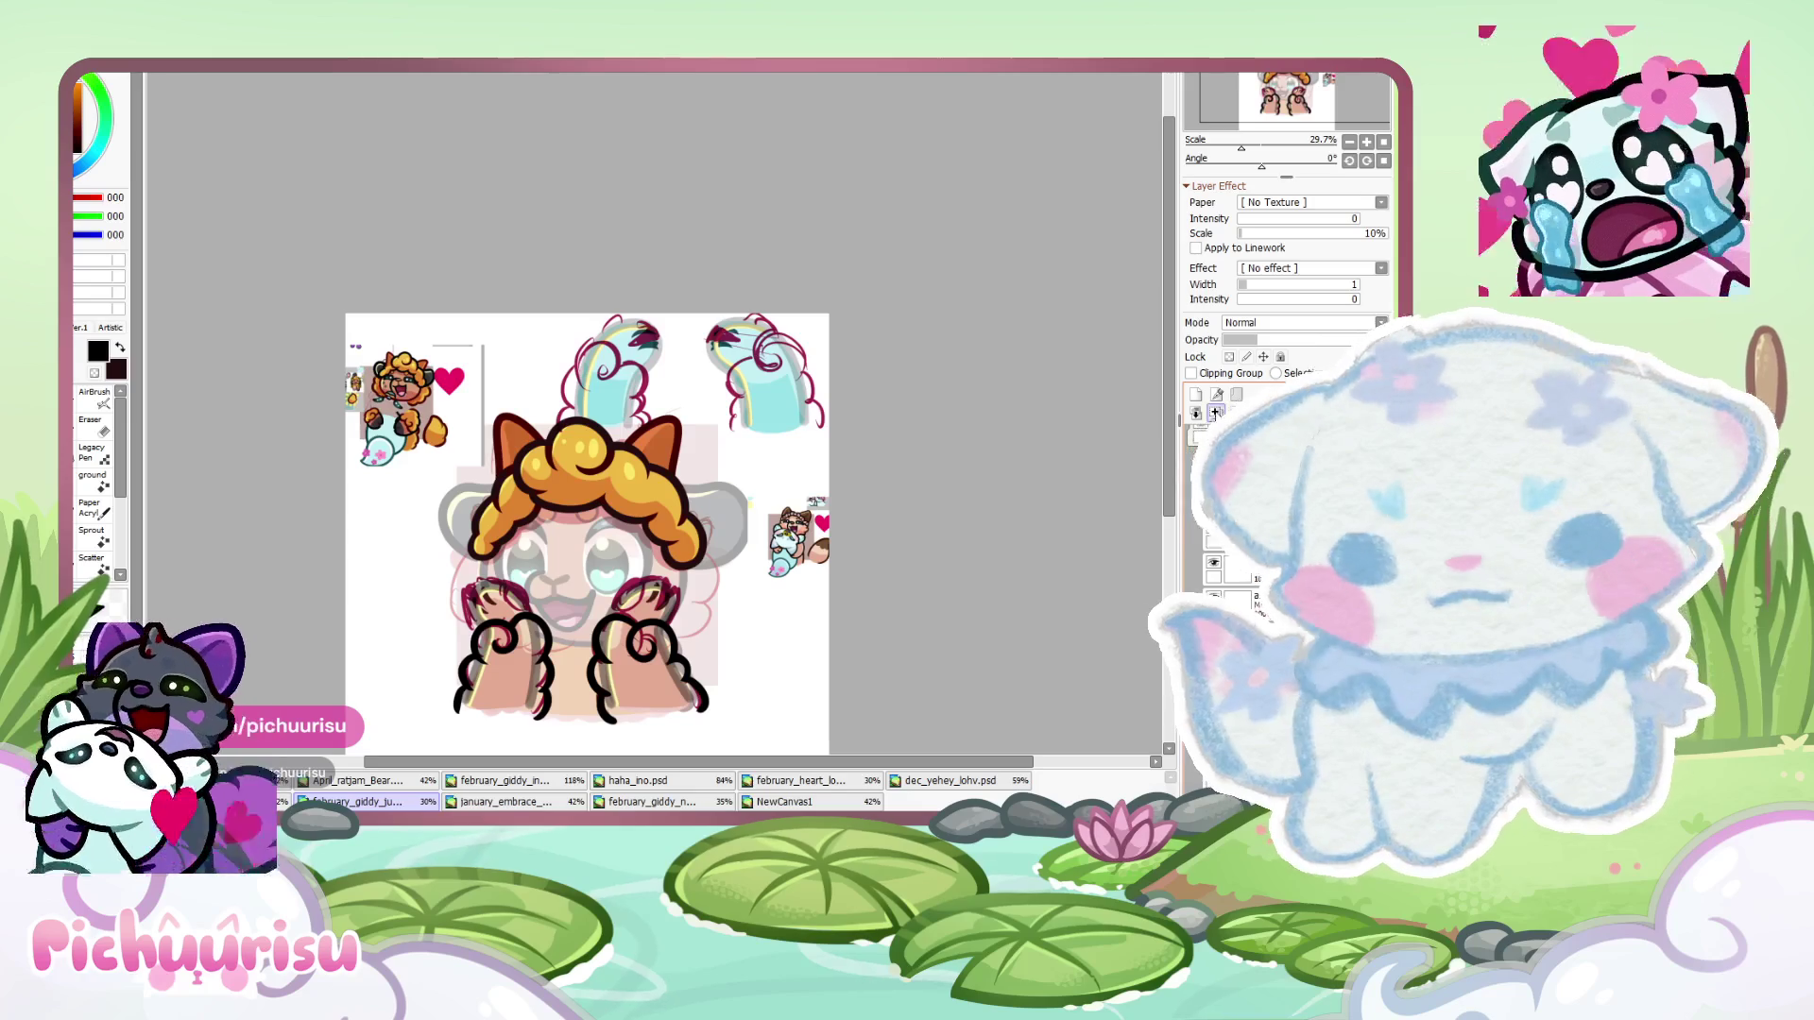
scroll(636, 627, "up", 4)
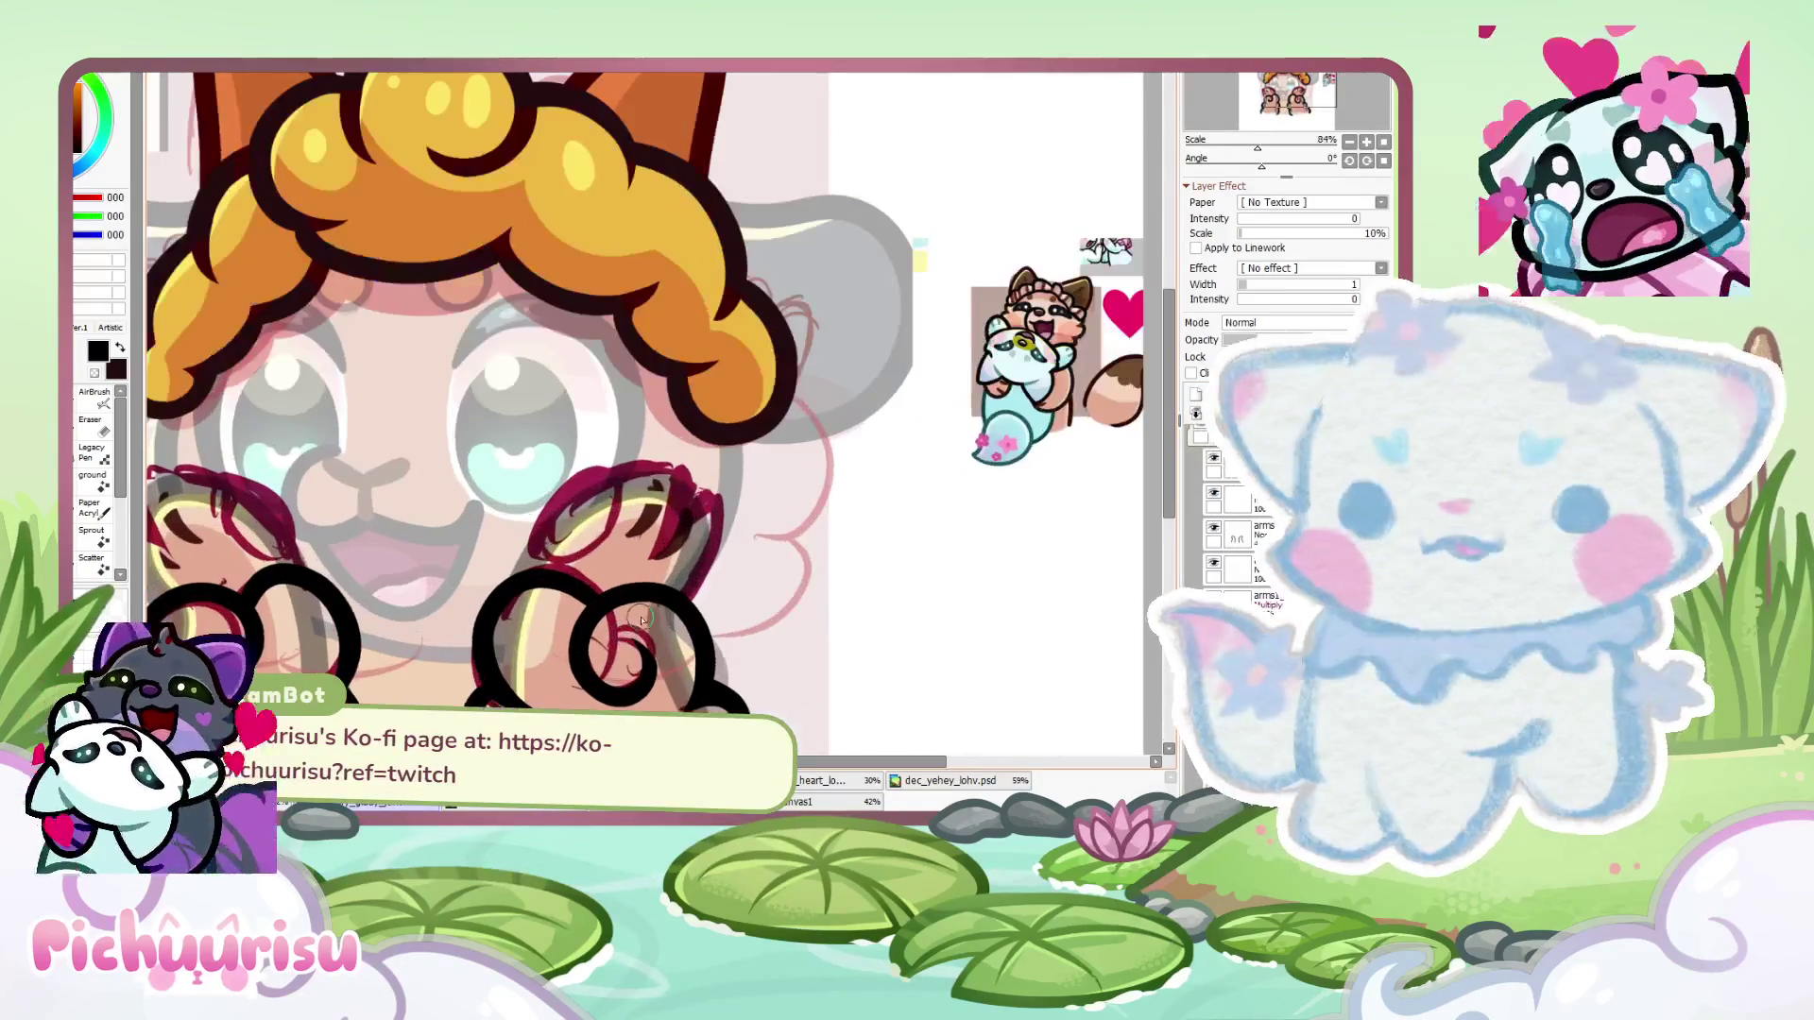
scroll(662, 606, "down", 5)
scroll(801, 525, "up", 6)
scroll(801, 524, "up", 3)
mouse_move(733, 502)
left_mouse_down()
mouse_move(488, 420)
mouse_move(615, 444)
left_mouse_up()
- Ink the tail's left and right sides down from the curl to the bottom
scroll(570, 353, "down", 2)
scroll(570, 353, "down", 2)
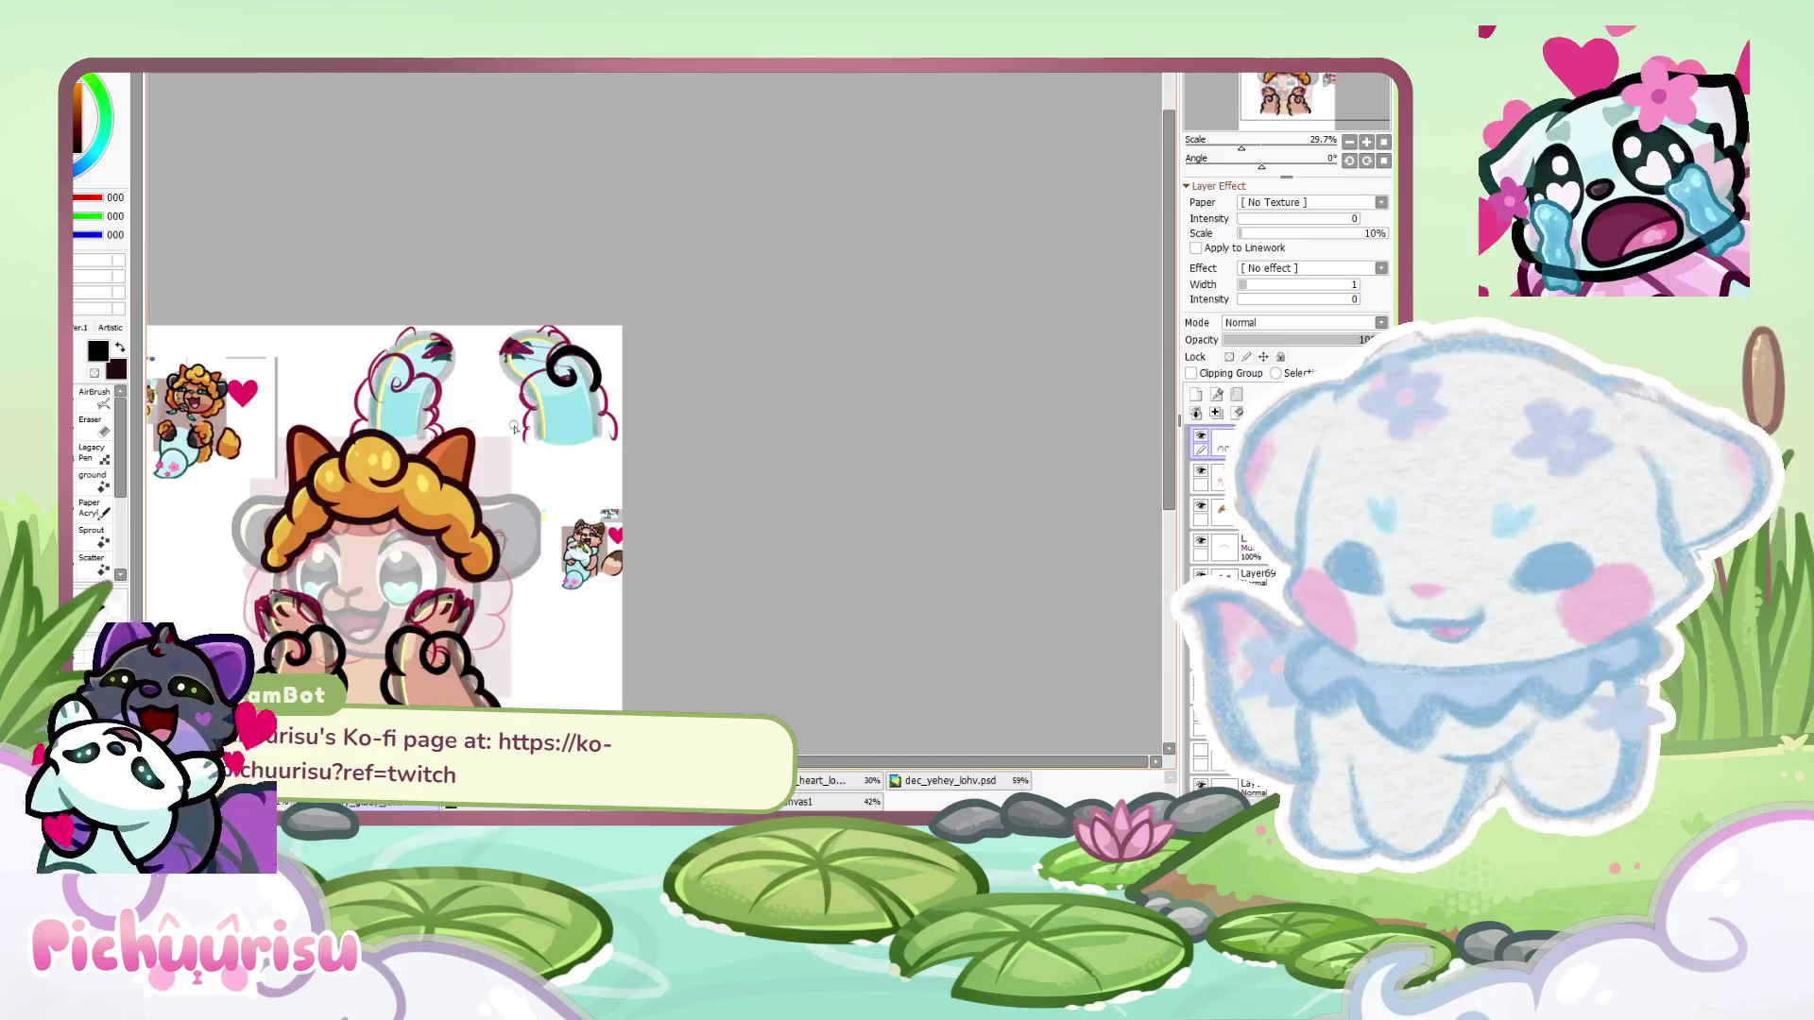
scroll(581, 329, "up", 4)
mouse_move(581, 329)
left_mouse_down()
mouse_move(473, 491)
mouse_move(461, 643)
left_mouse_up()
scroll(780, 375, "up", 3)
left_click_drag(781, 376, 850, 719)
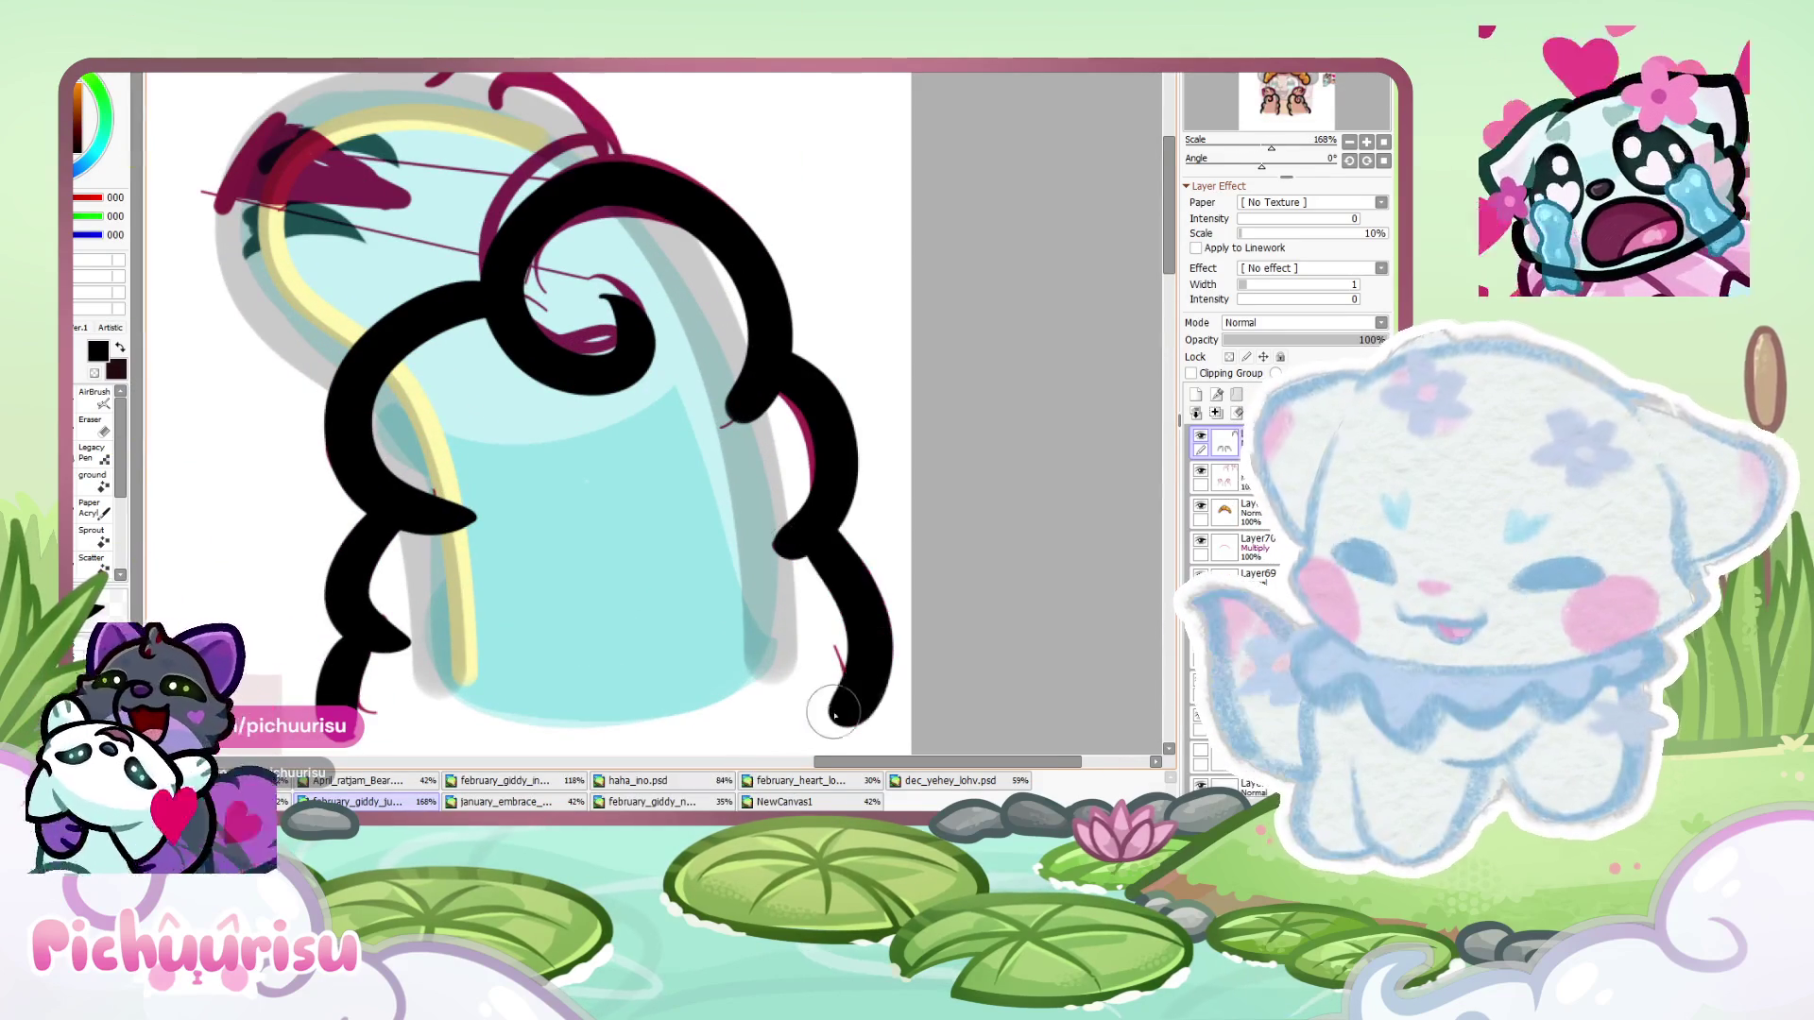
- Erase the black wedge beside the magenta line
key("e")
scroll(741, 292, "up", 3)
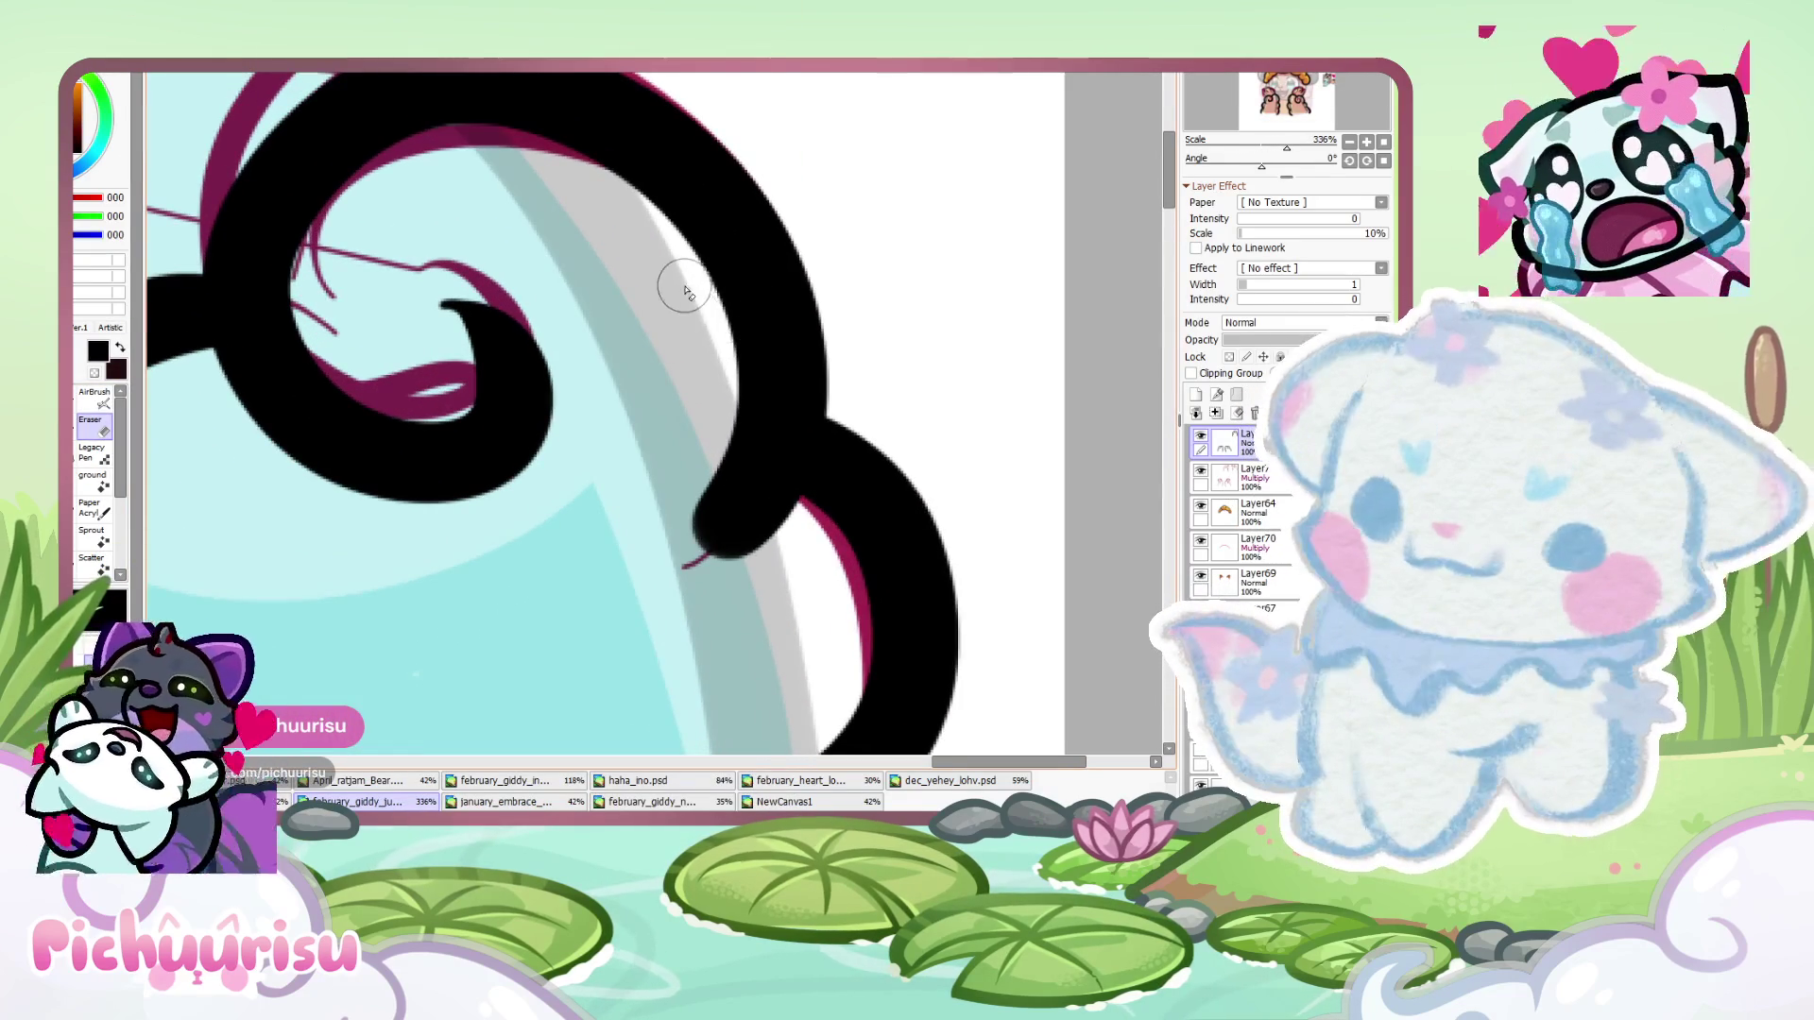
scroll(836, 534, "up", 2)
mouse_move(837, 534)
left_mouse_down()
mouse_move(648, 548)
mouse_move(636, 506)
mouse_move(802, 555)
mouse_move(790, 519)
left_mouse_up()
scroll(539, 265, "down", 5)
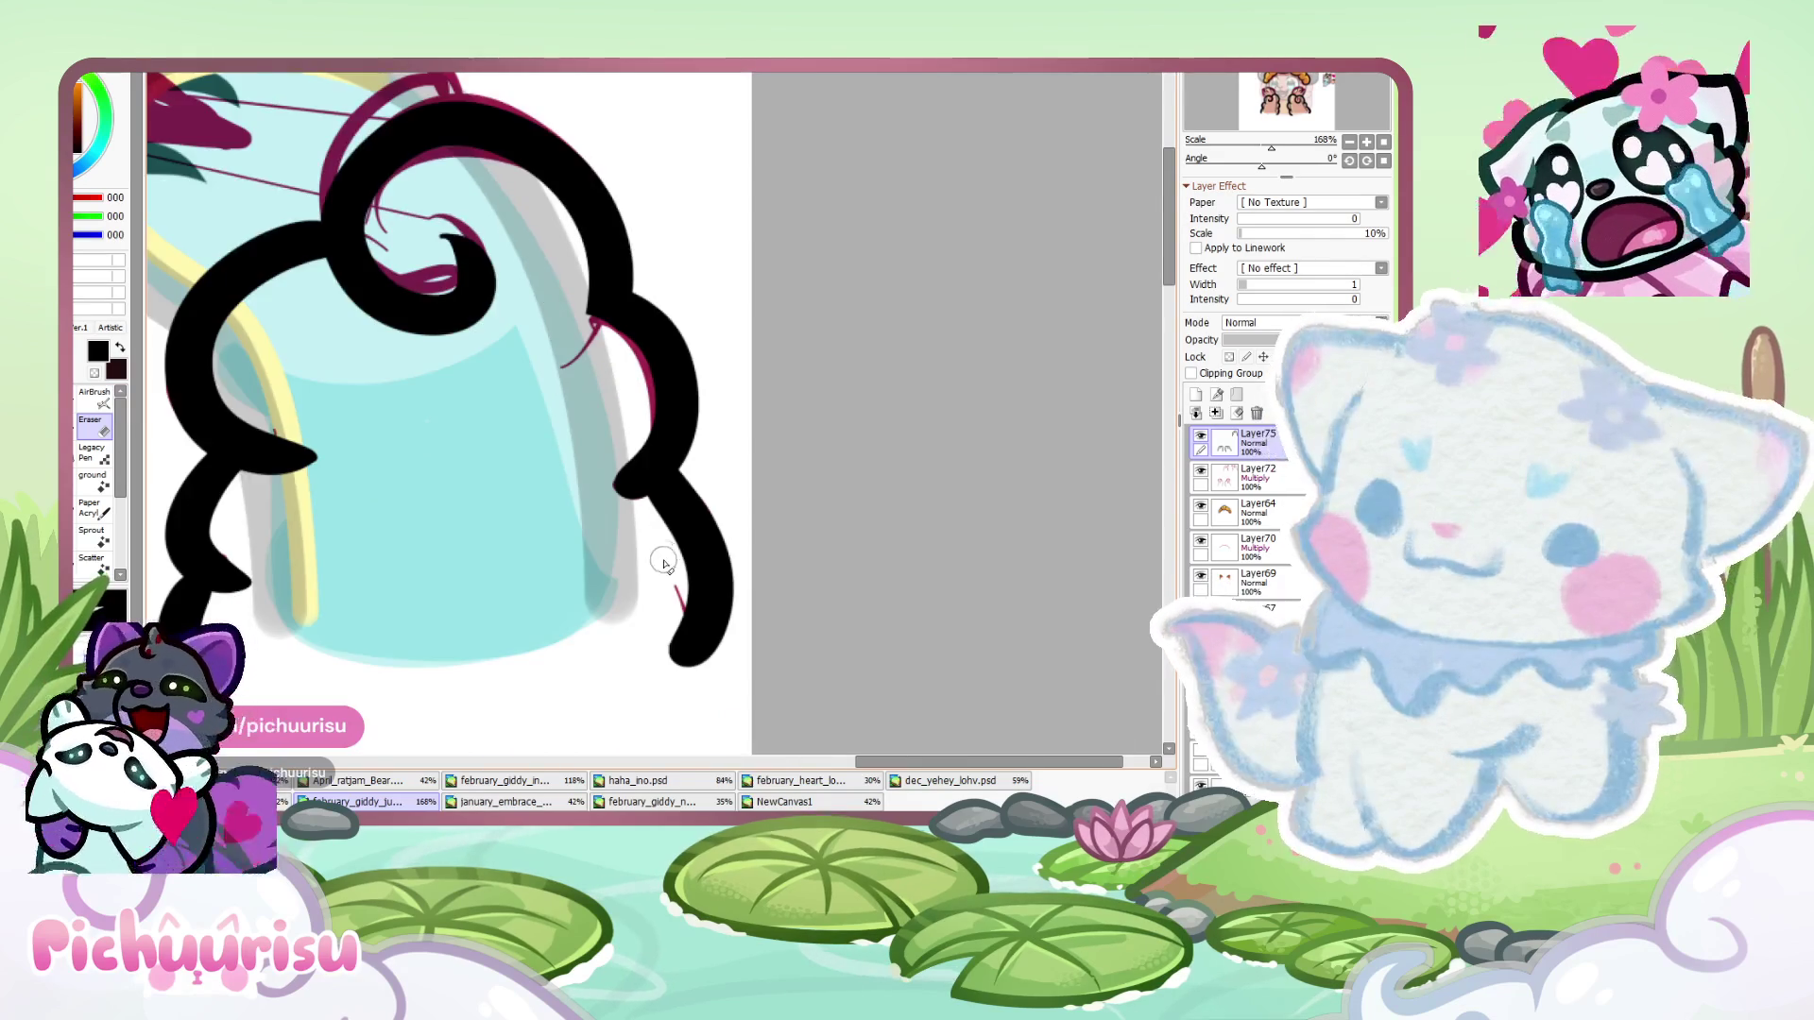
scroll(663, 558, "up", 3)
scroll(530, 337, "down", 3)
scroll(558, 303, "up", 3)
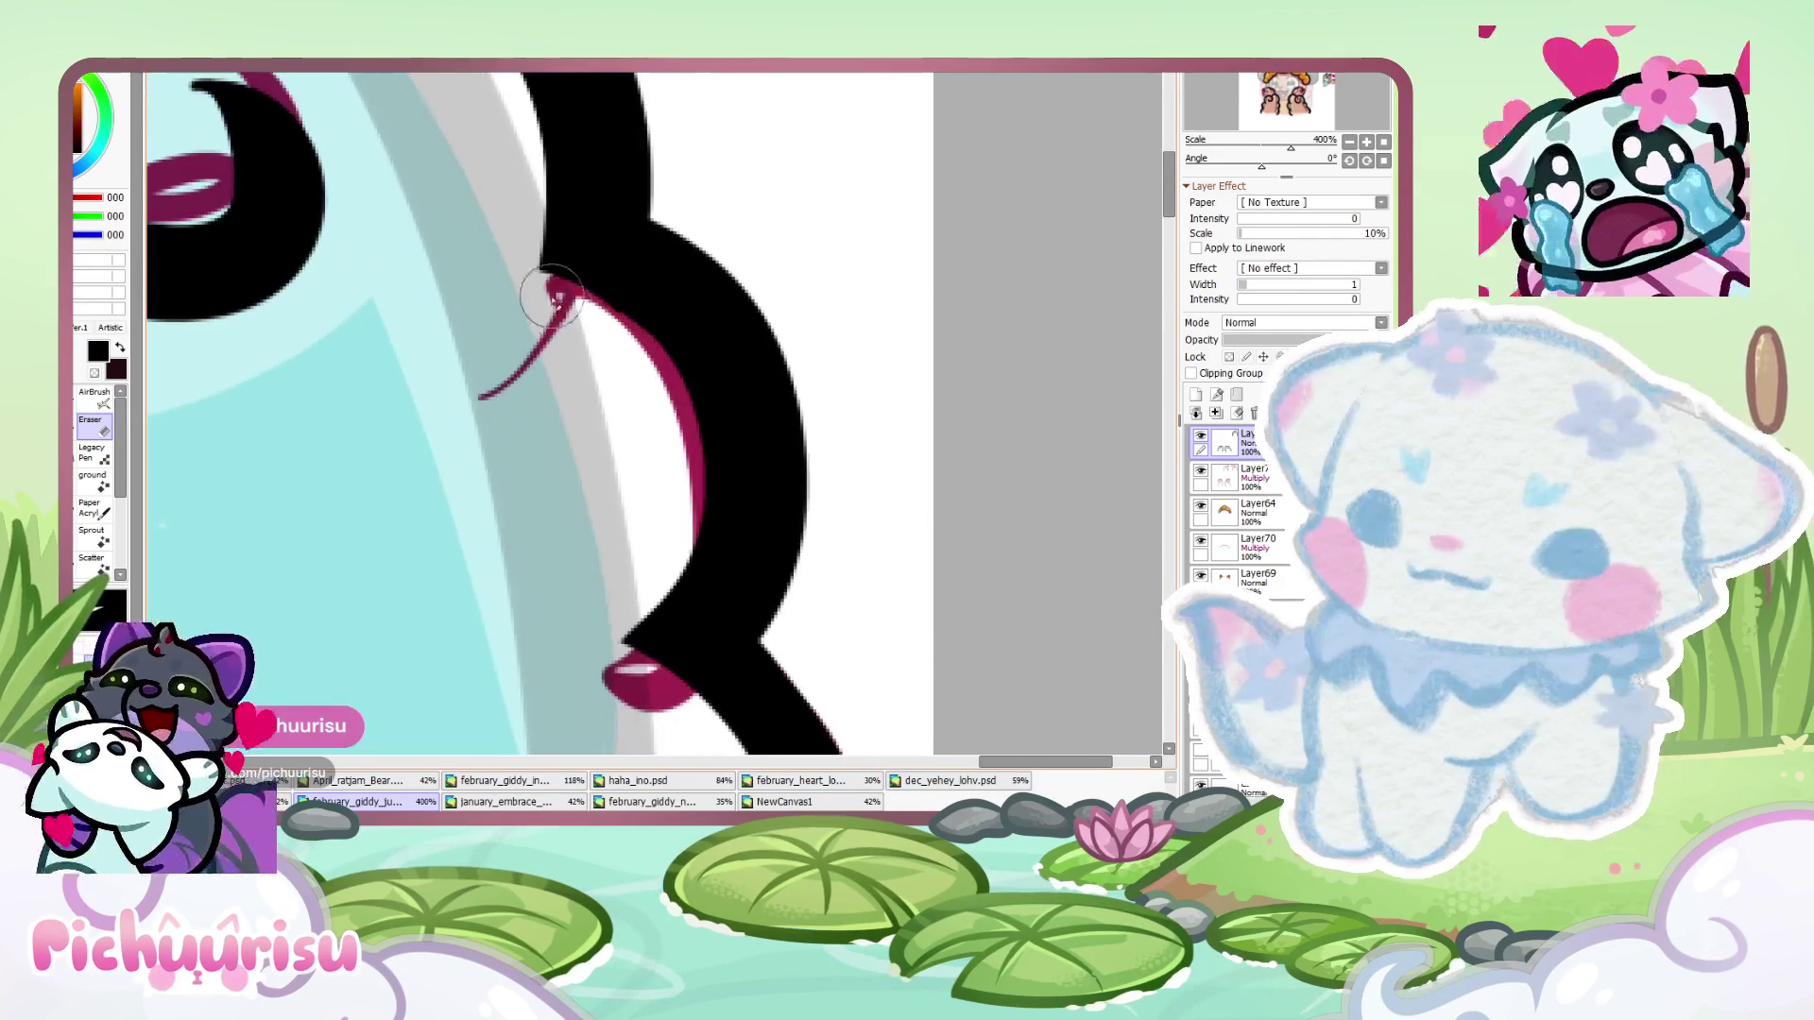
scroll(546, 284, "down", 5)
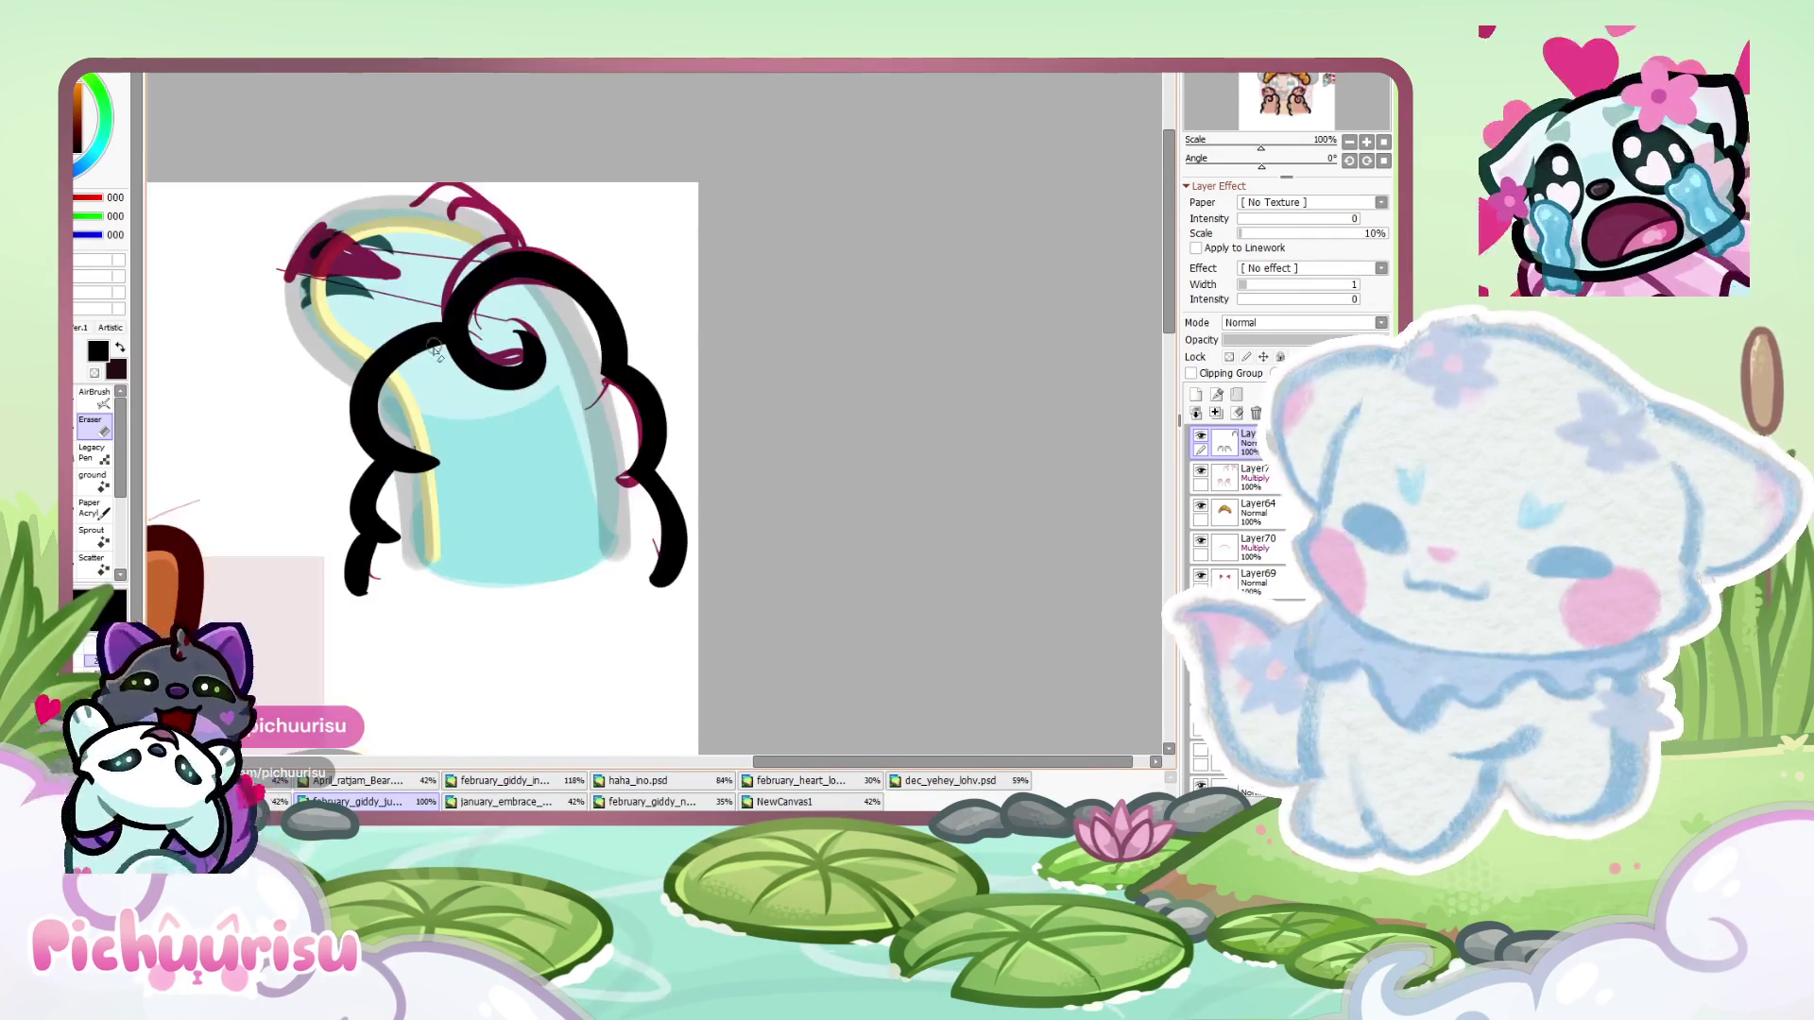
scroll(482, 401, "up", 3)
scroll(482, 402, "down", 3)
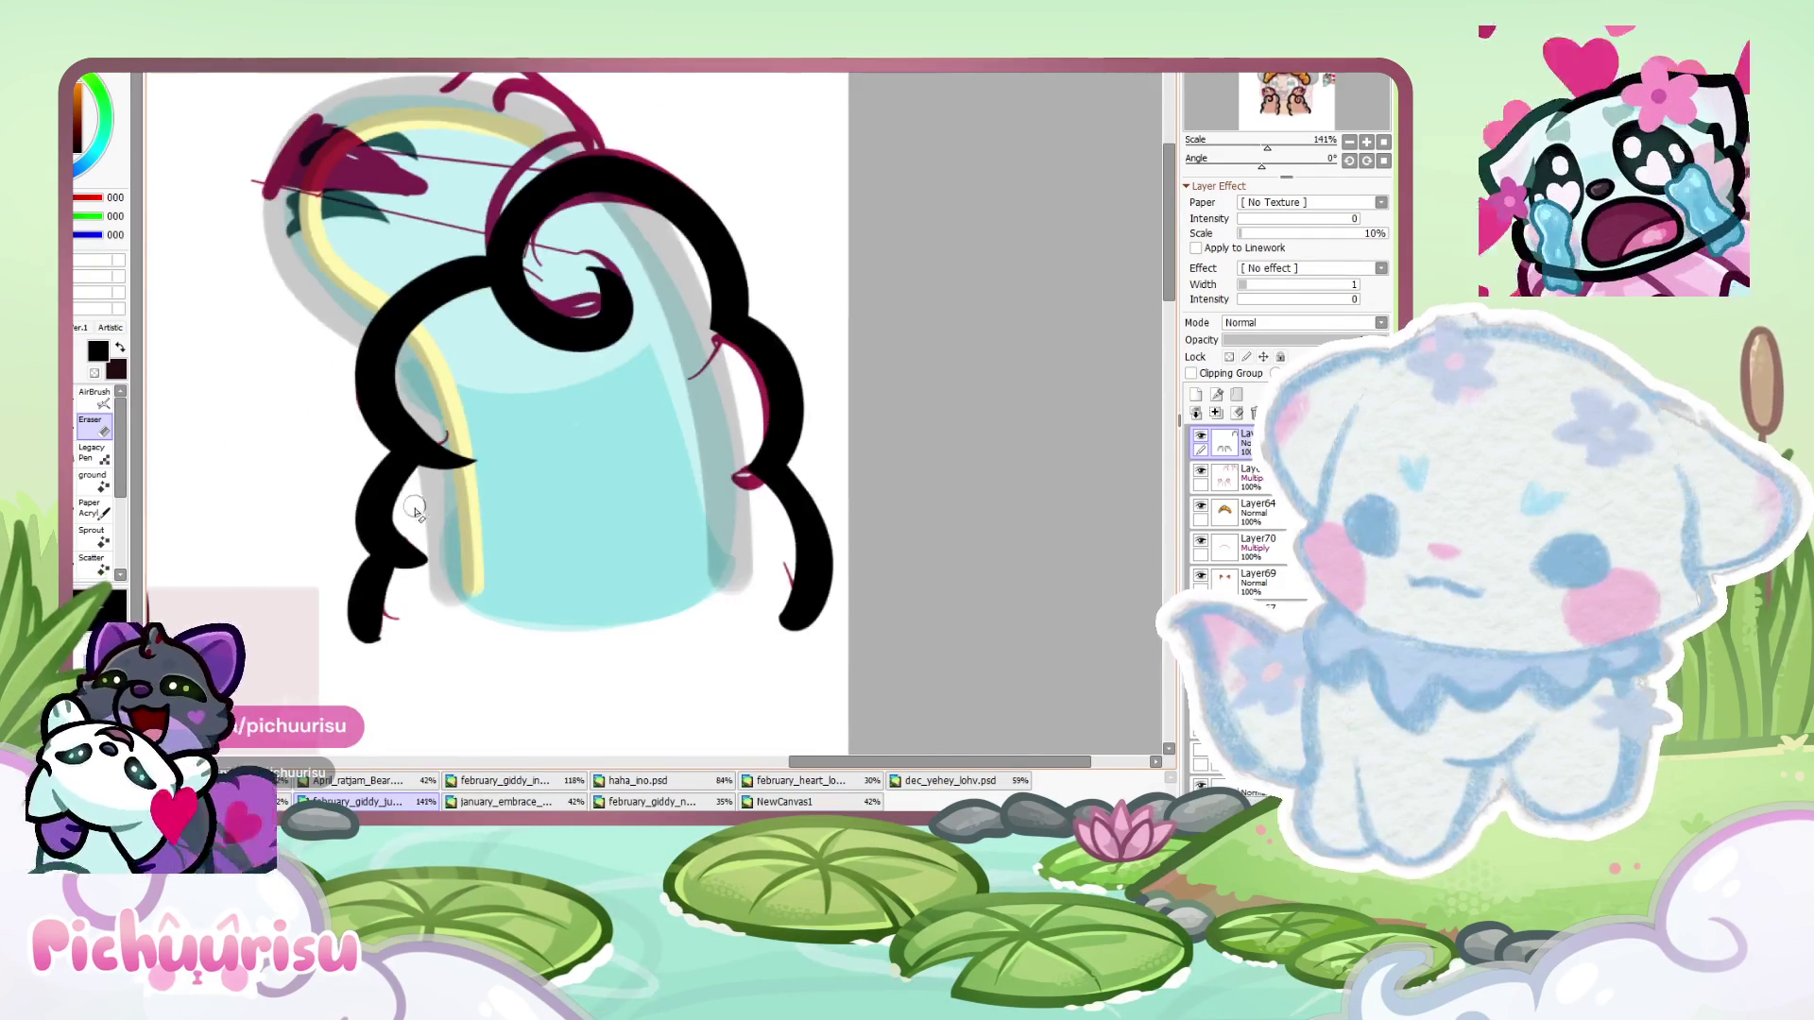
scroll(406, 491, "up", 4)
scroll(375, 574, "down", 4)
scroll(374, 574, "down", 2)
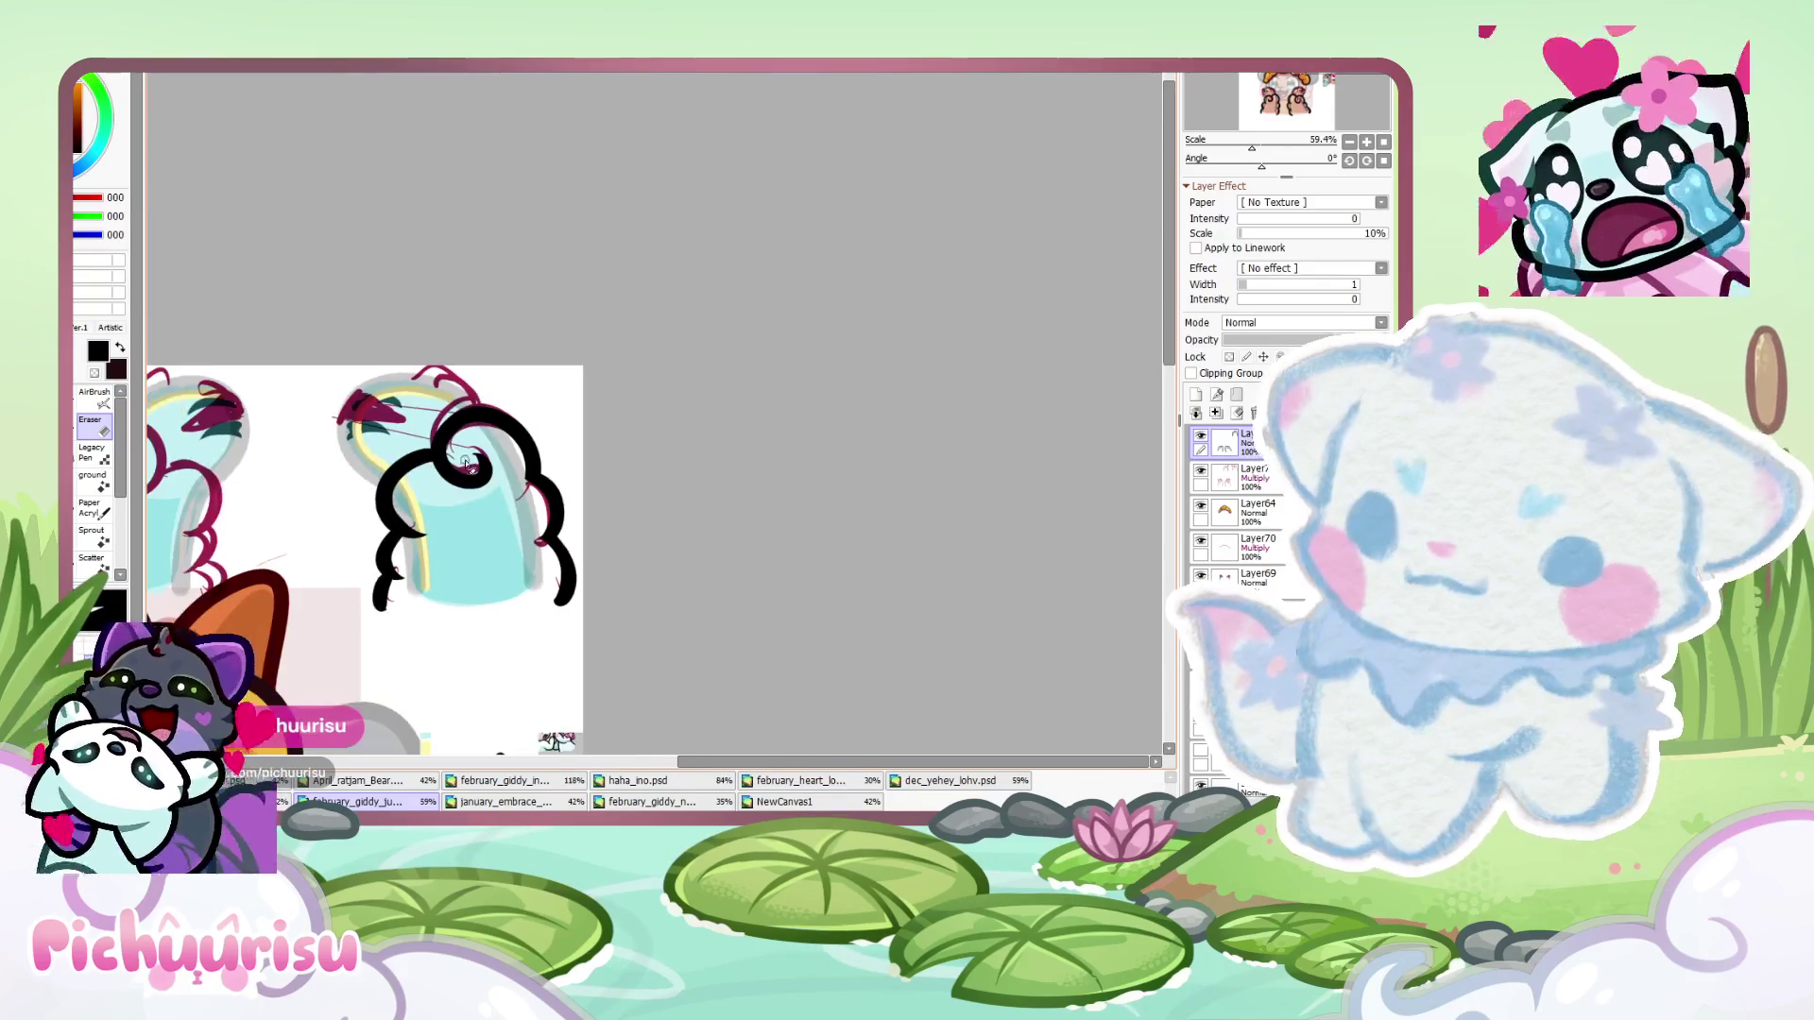
scroll(423, 416, "up", 5)
scroll(417, 489, "down", 6)
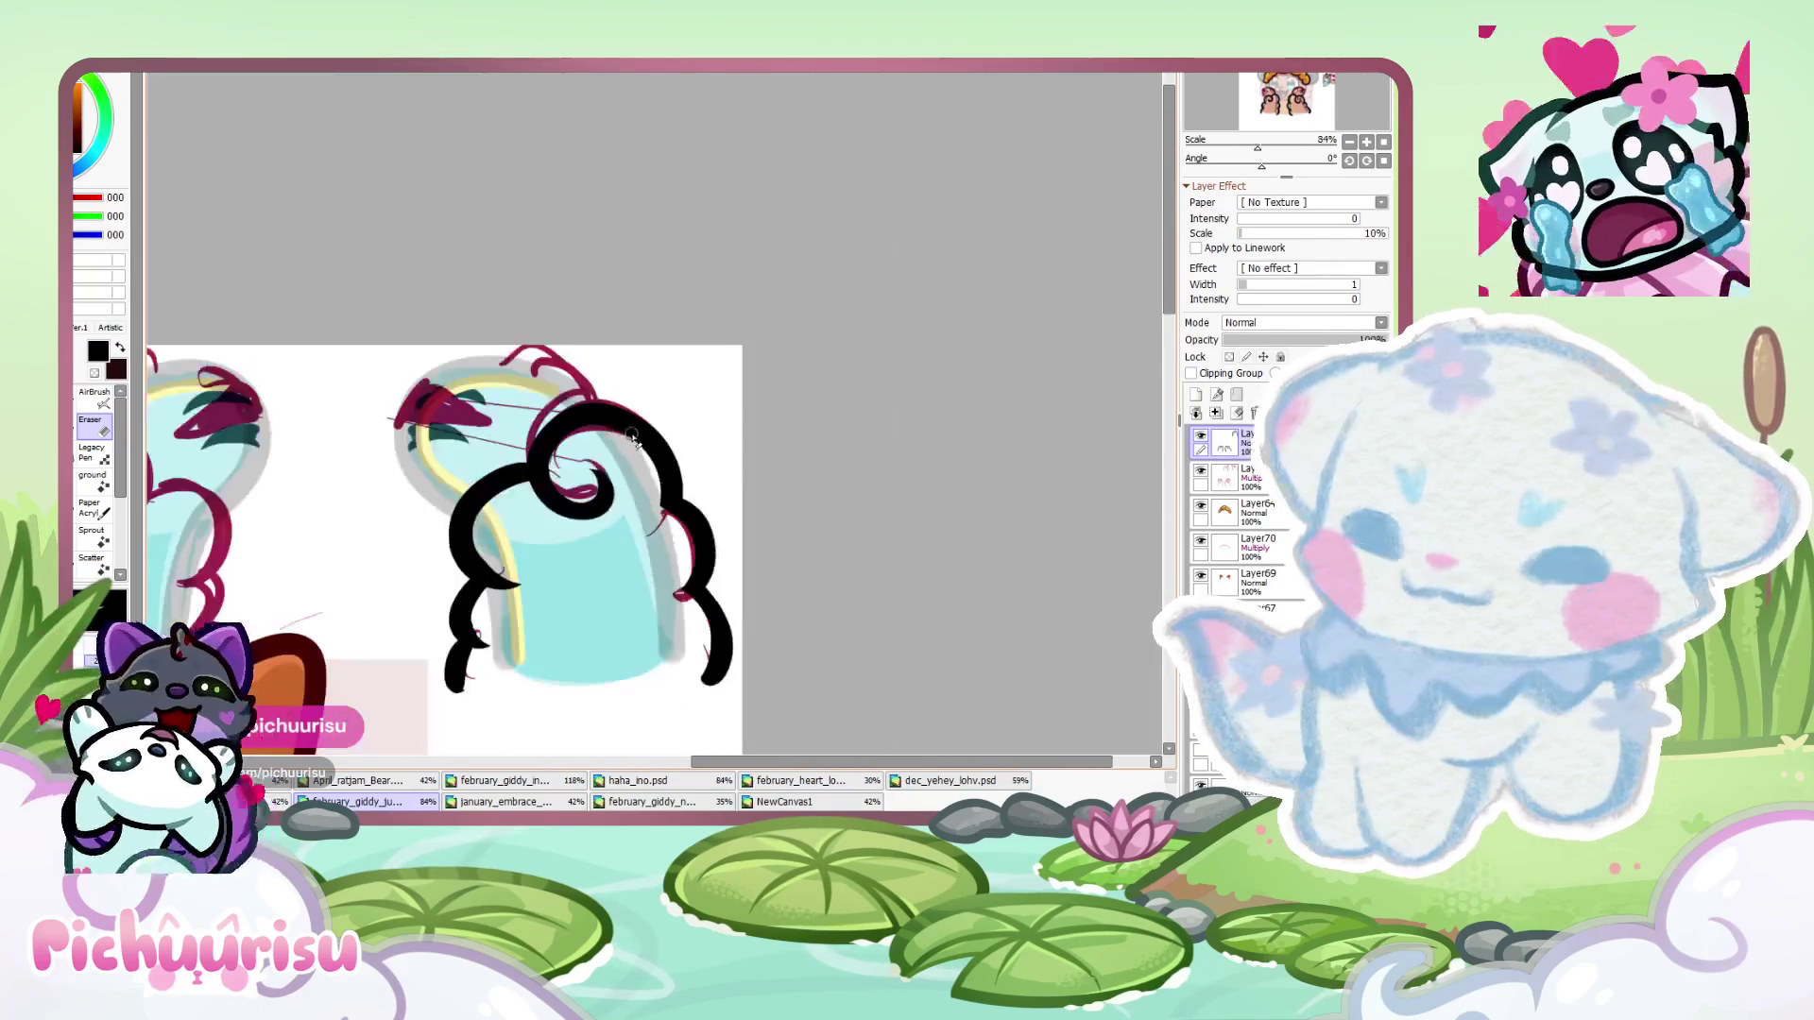
scroll(407, 453, "up", 5)
- Draw a thick black curl on the next tail piece and clean it with the eraser
mouse_move(366, 508)
left_mouse_down()
mouse_move(605, 378)
mouse_move(481, 402)
mouse_move(446, 453)
mouse_move(416, 440)
mouse_move(406, 598)
left_mouse_up()
scroll(481, 401, "down", 2)
scroll(510, 416, "up", 1)
key("e")
scroll(546, 433, "up", 2)
scroll(383, 395, "down", 3)
key("n")
scroll(377, 457, "up", 4)
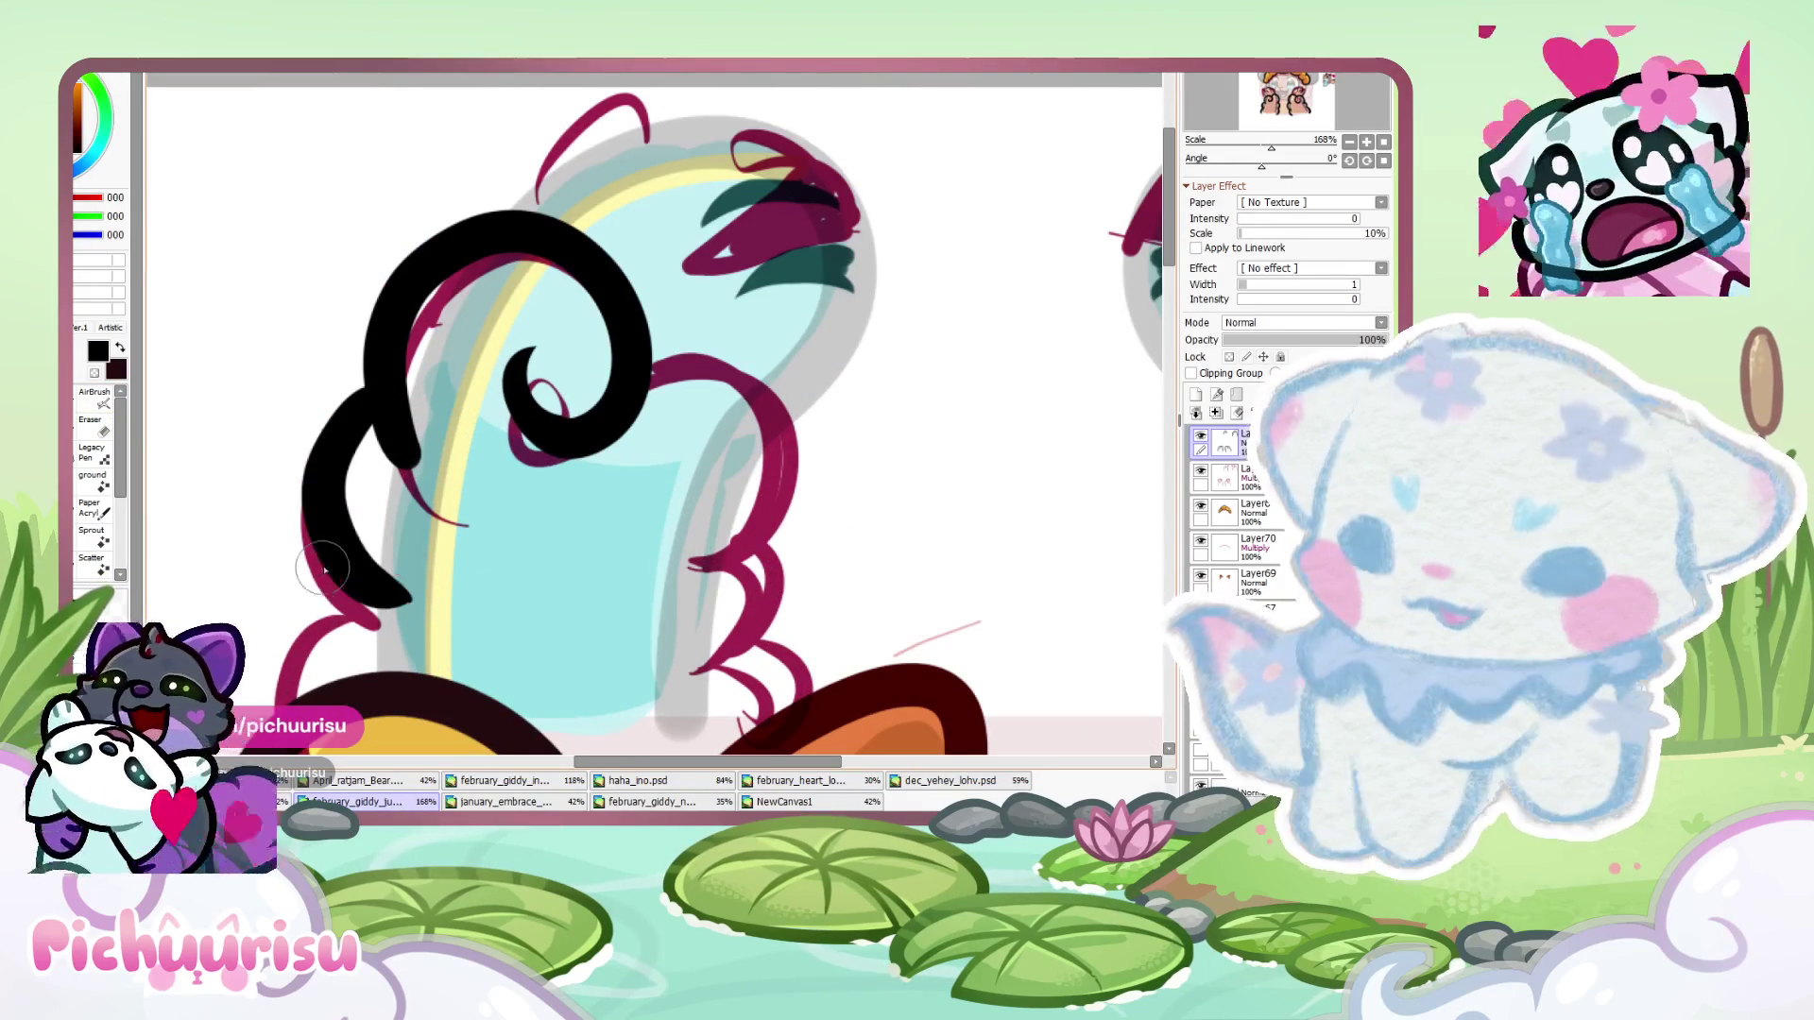
- Redraw the curl's down-left black outline, then thin its inner edge with the eraser
key("ctrl+z")
left_click_drag(381, 403, 393, 628)
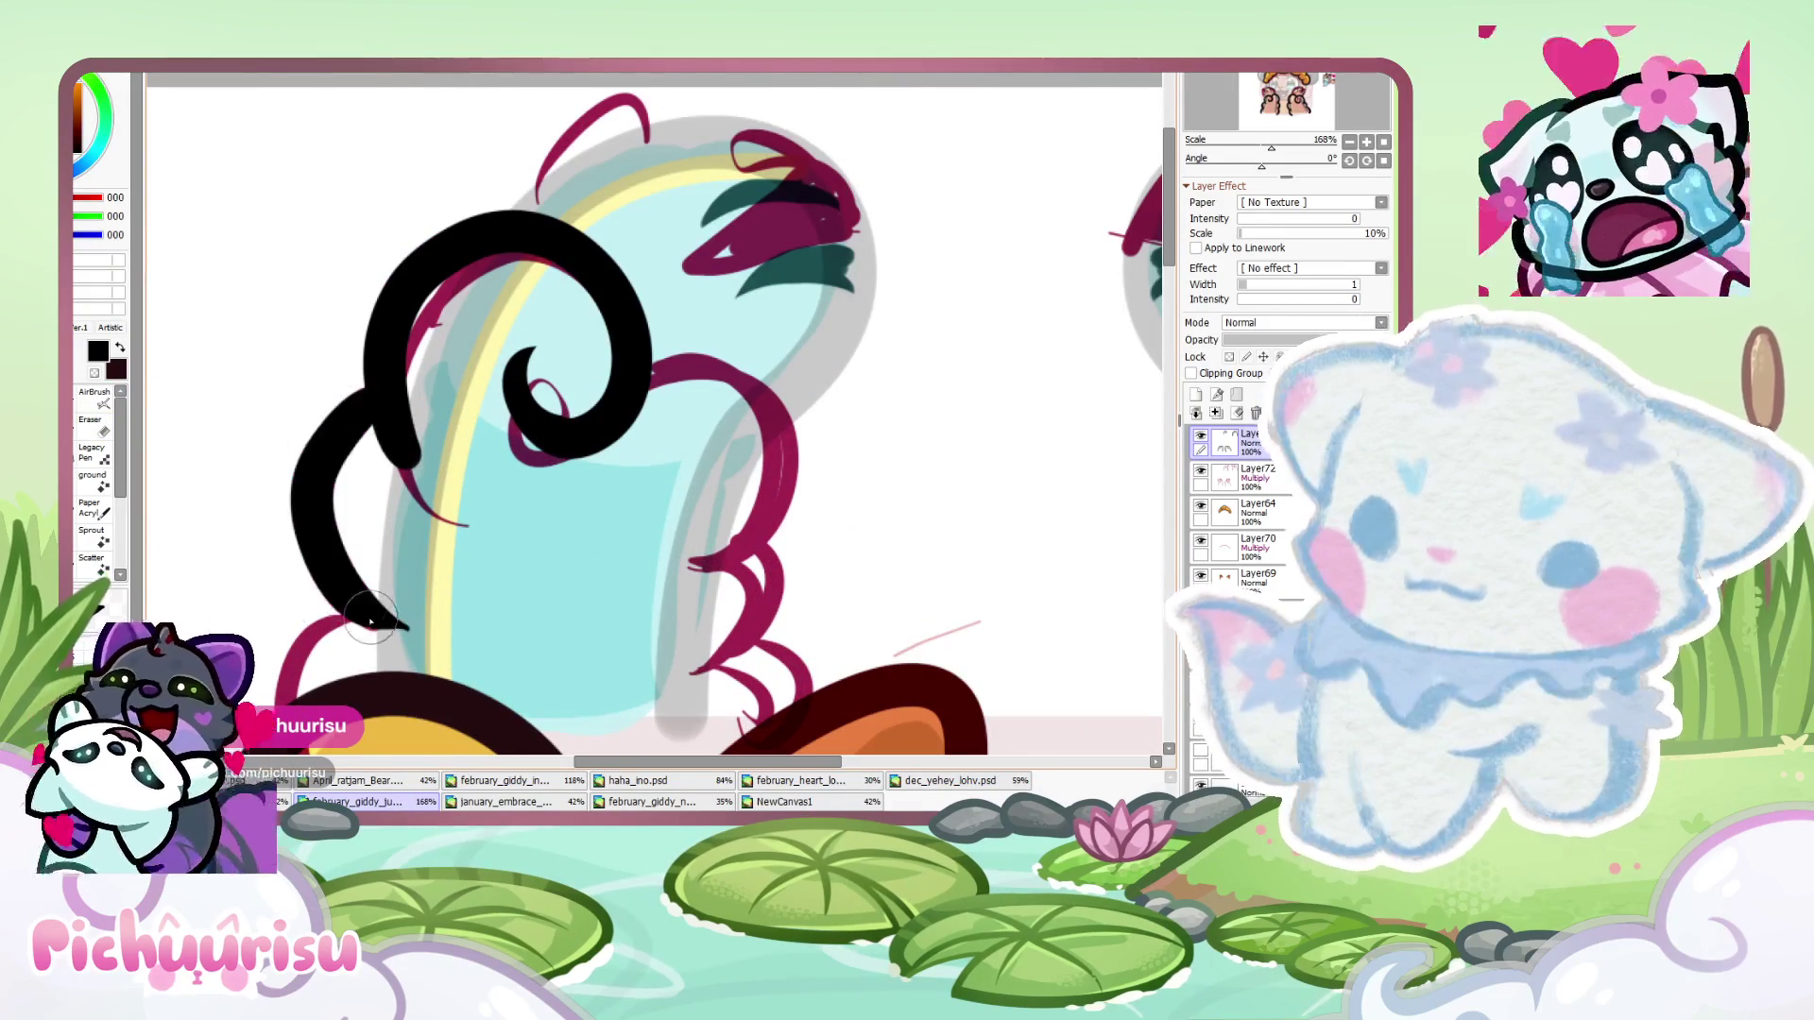
key("e")
scroll(345, 466, "up", 2)
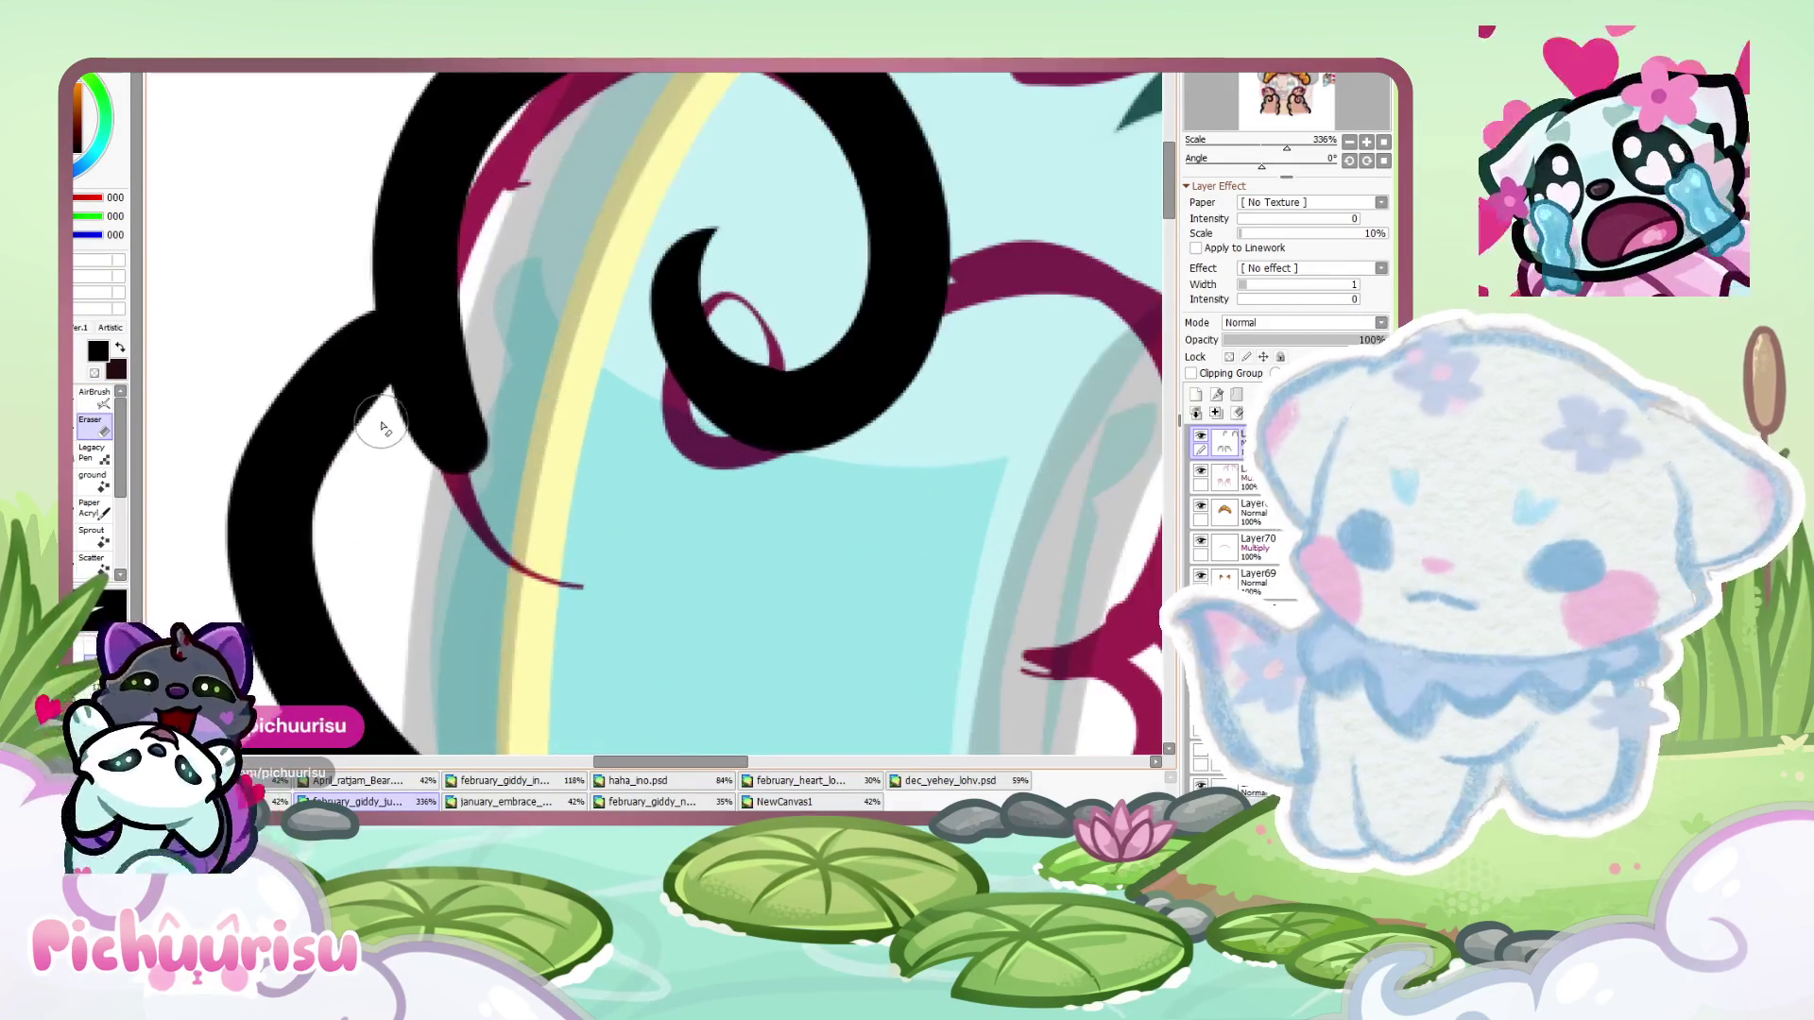
scroll(340, 557, "down", 3)
scroll(345, 422, "up", 3)
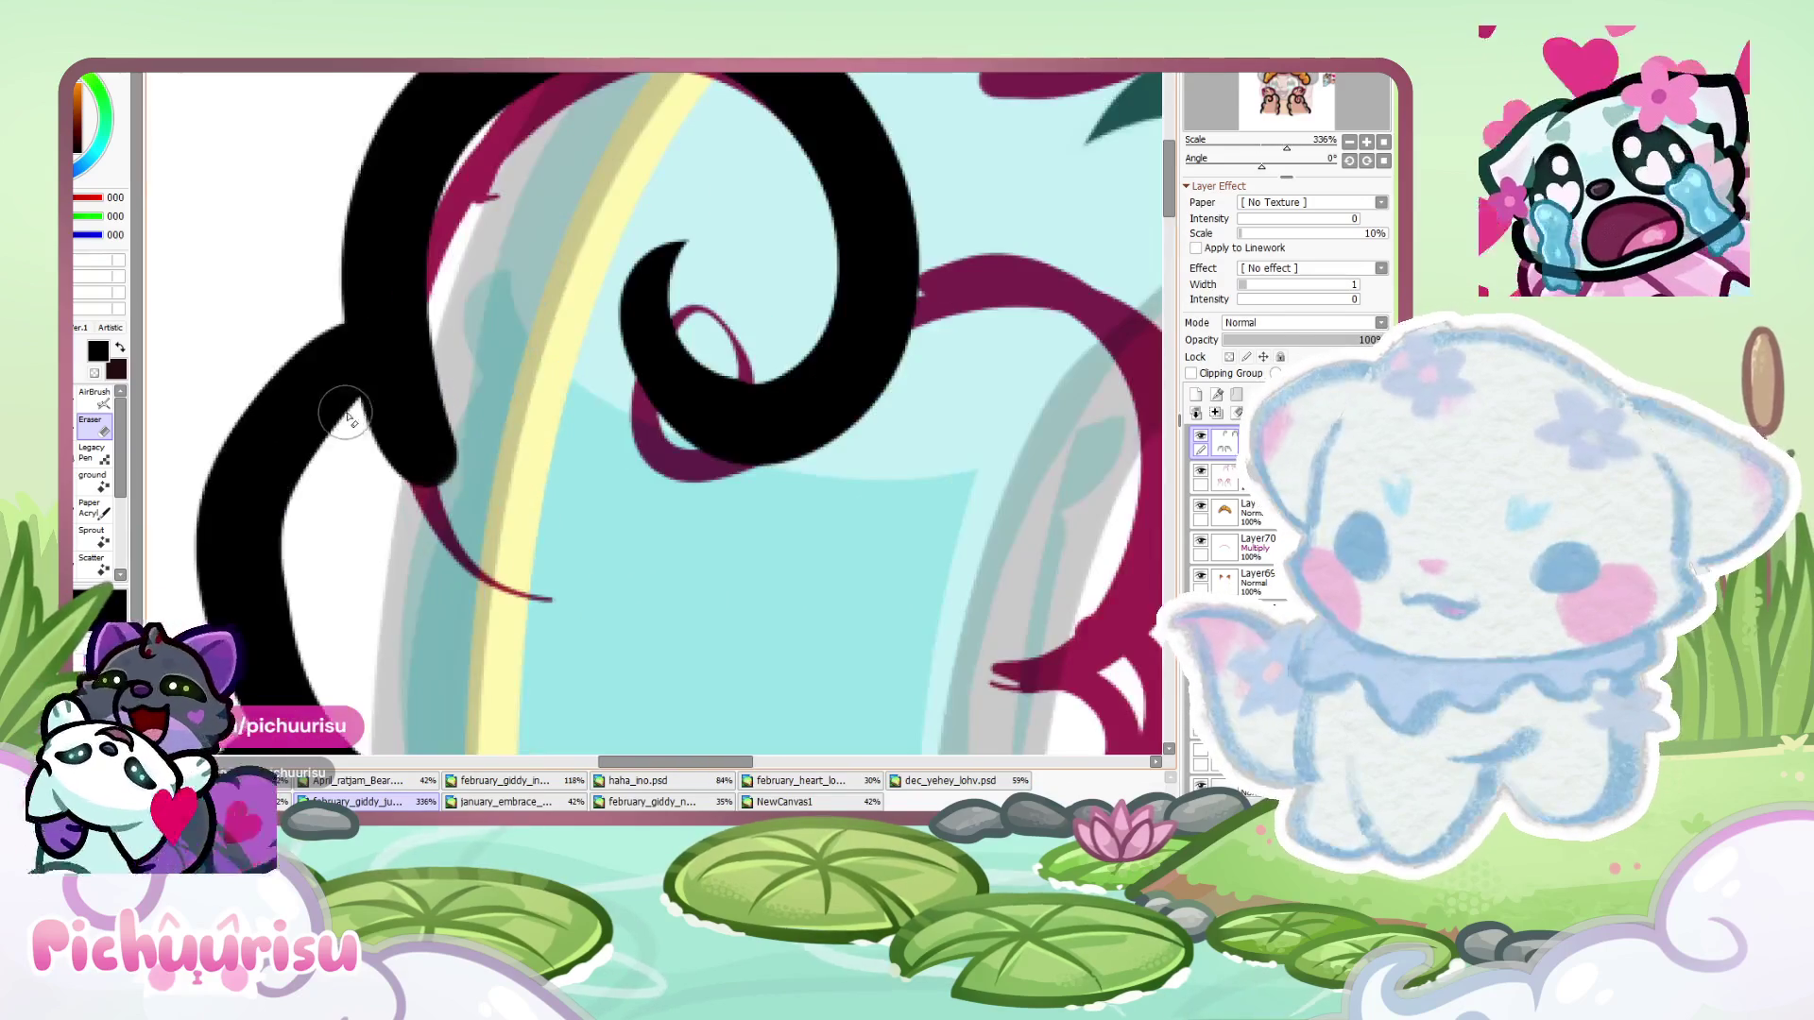
left_click_drag(350, 425, 312, 519)
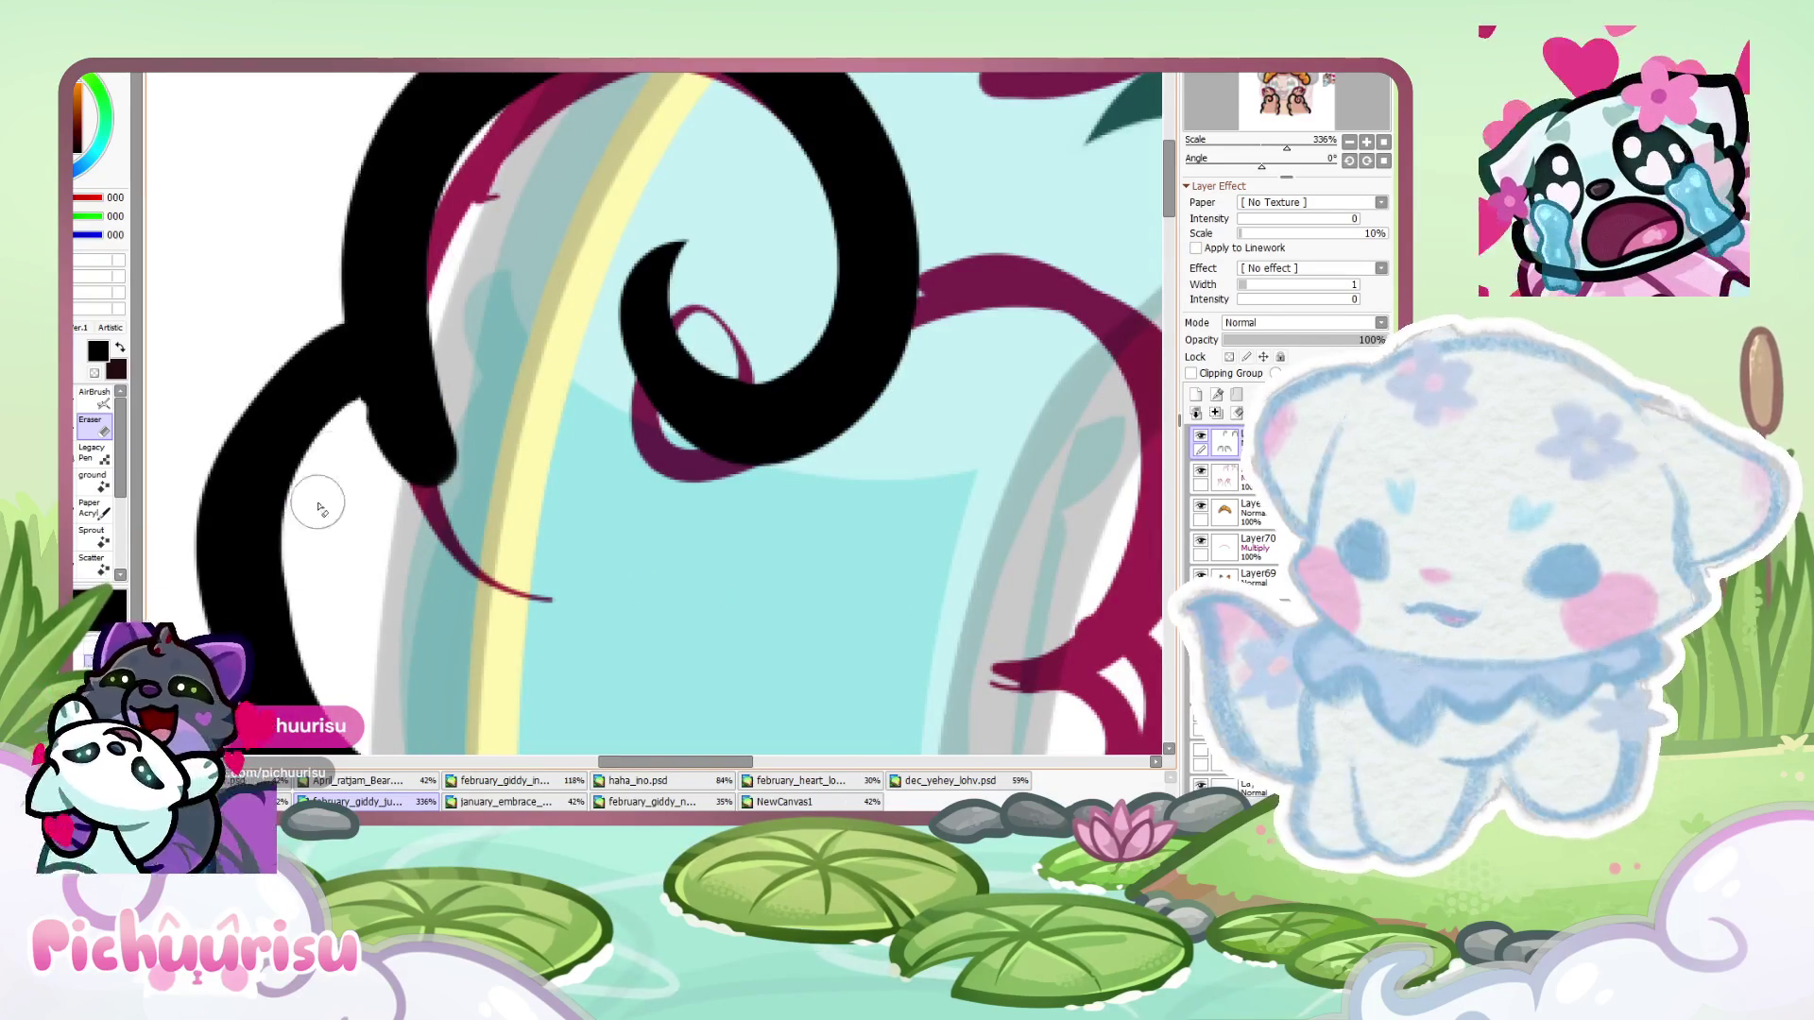
scroll(312, 519, "up", 3)
scroll(357, 408, "down", 4)
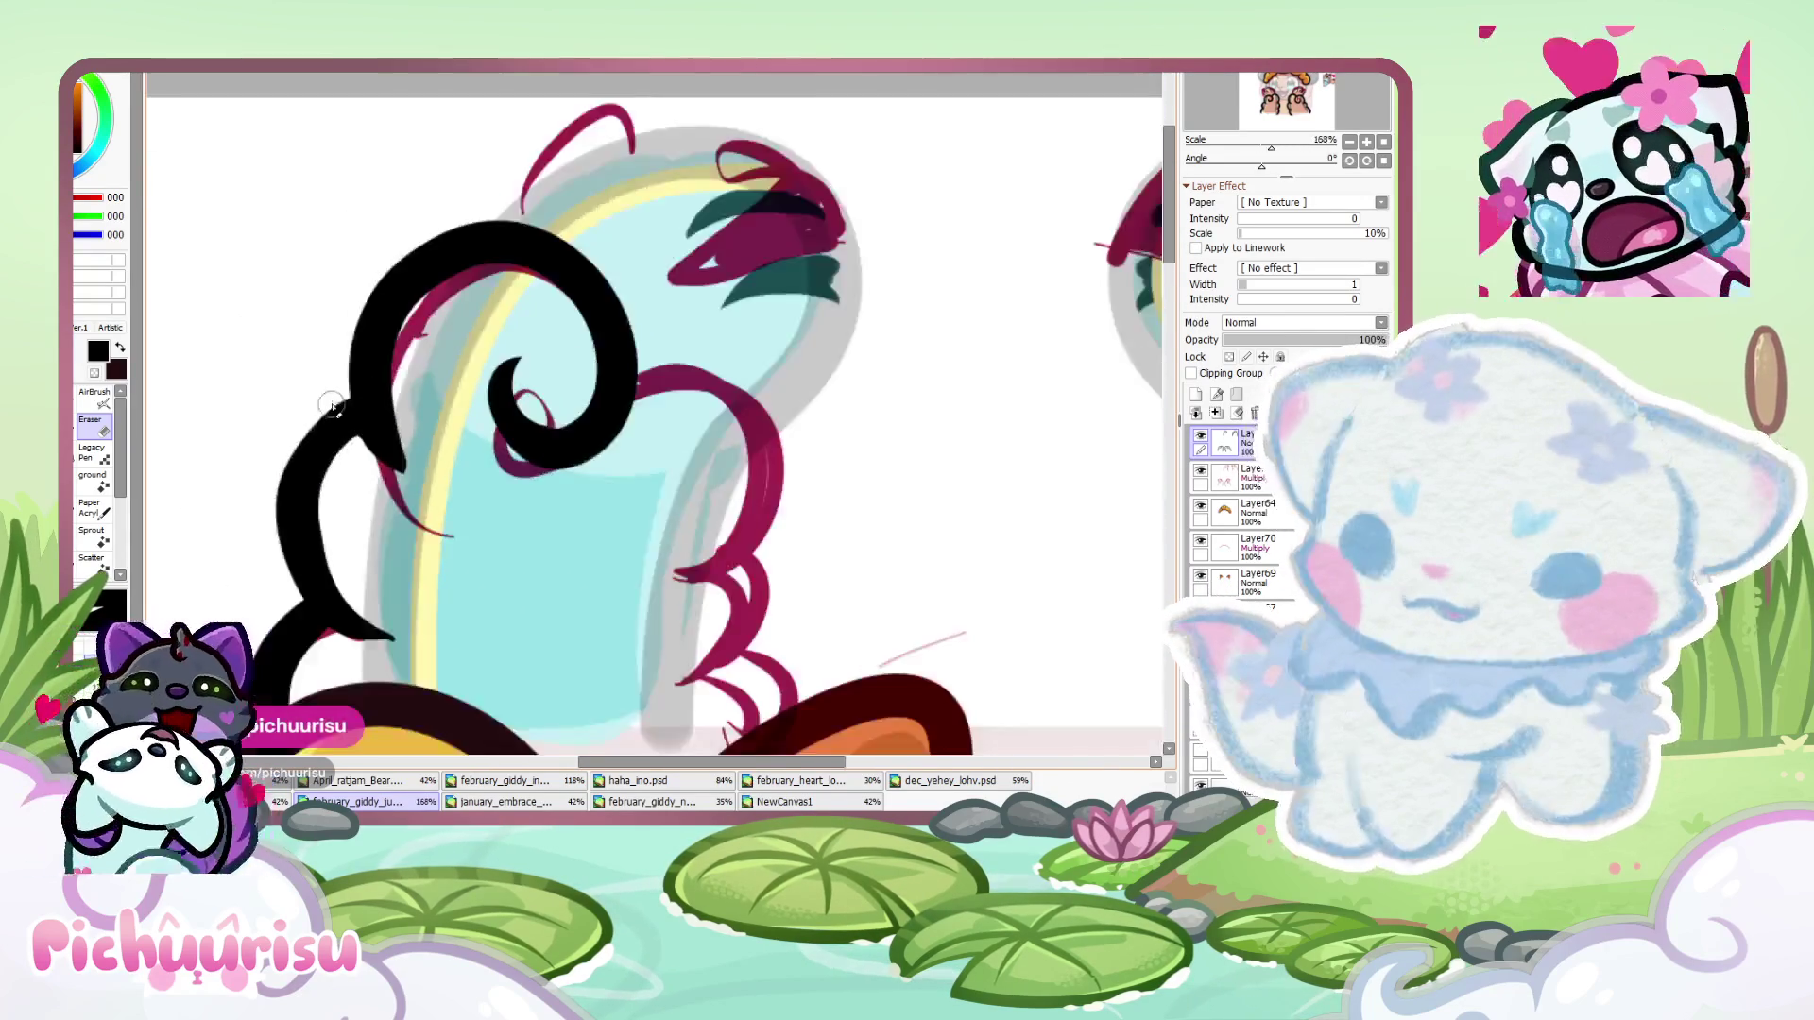
- Ink two black strokes along the magenta curve of the top piece
key("n")
scroll(460, 352, "up", 2)
mouse_move(460, 352)
left_mouse_down()
mouse_move(527, 345)
mouse_move(510, 598)
left_mouse_up()
scroll(511, 598, "down", 1)
mouse_move(544, 444)
left_mouse_down()
mouse_move(516, 601)
mouse_move(624, 669)
left_mouse_up()
- Erase the black stroke tips back to the sketch line
key("e")
scroll(479, 472, "up", 2)
left_click_drag(479, 472, 496, 652)
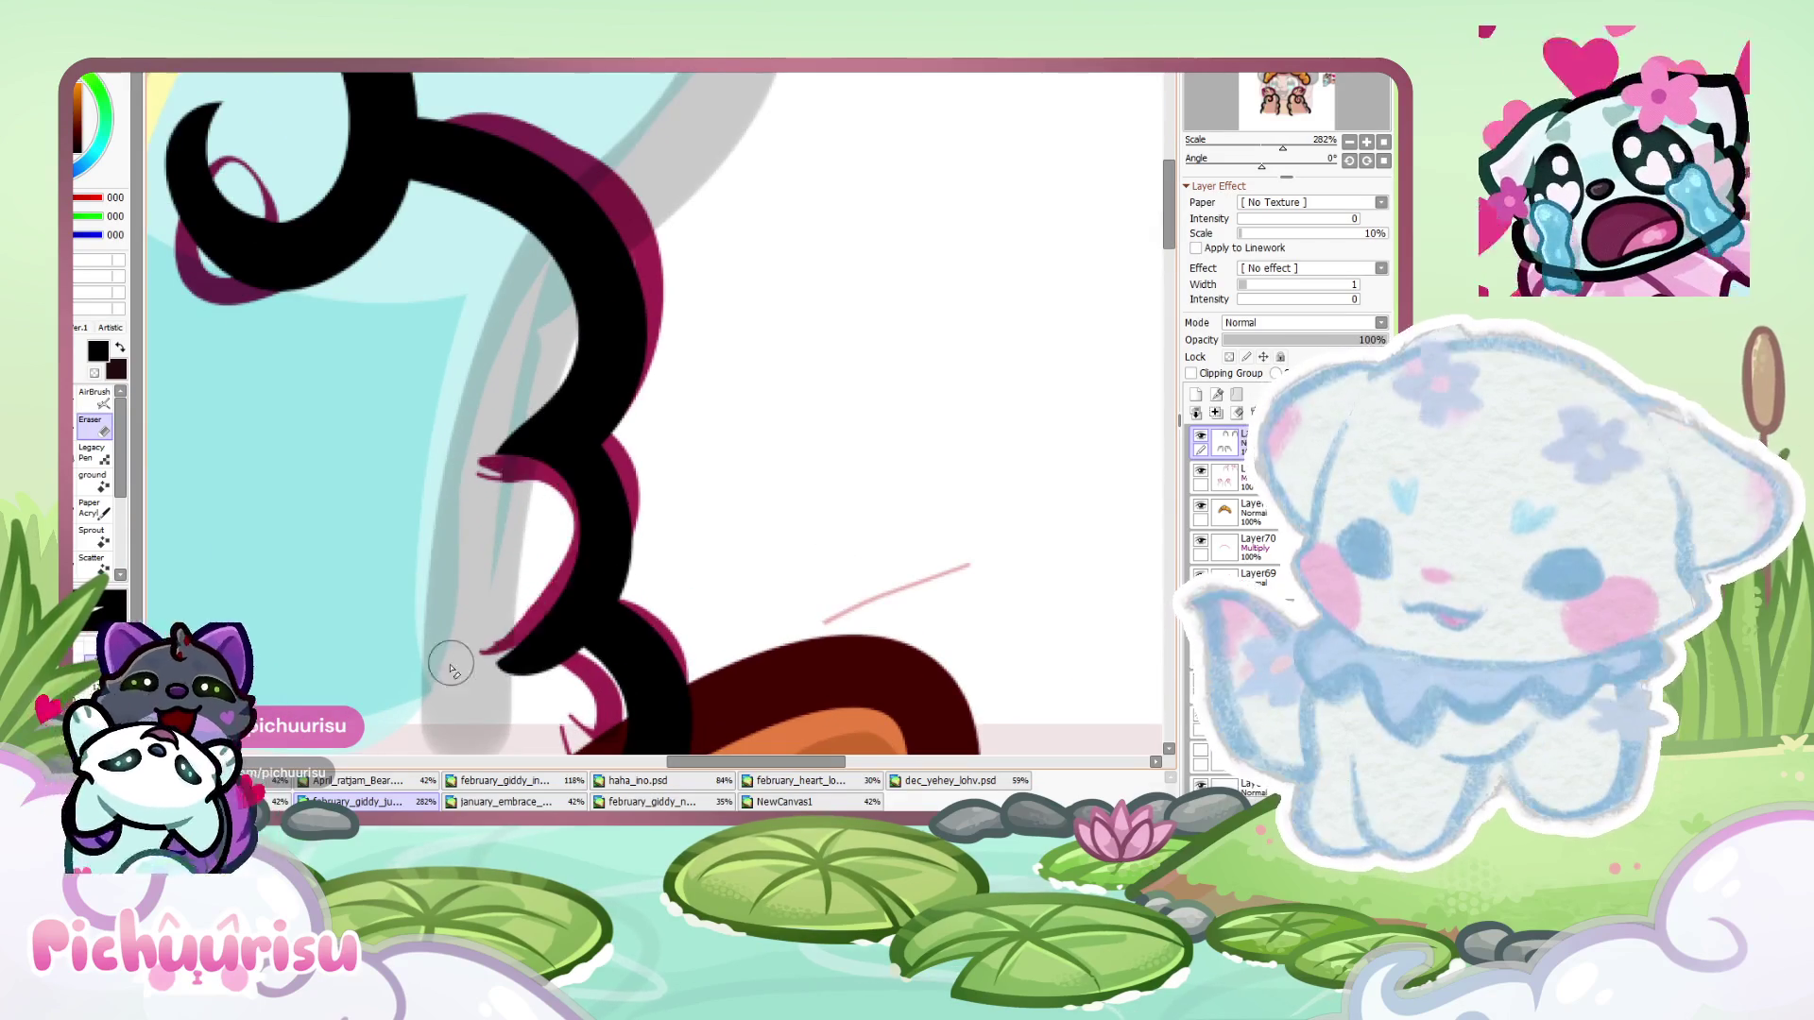
scroll(496, 652, "down", 3)
scroll(510, 567, "up", 4)
left_click_drag(520, 548, 487, 697)
scroll(446, 480, "down", 13)
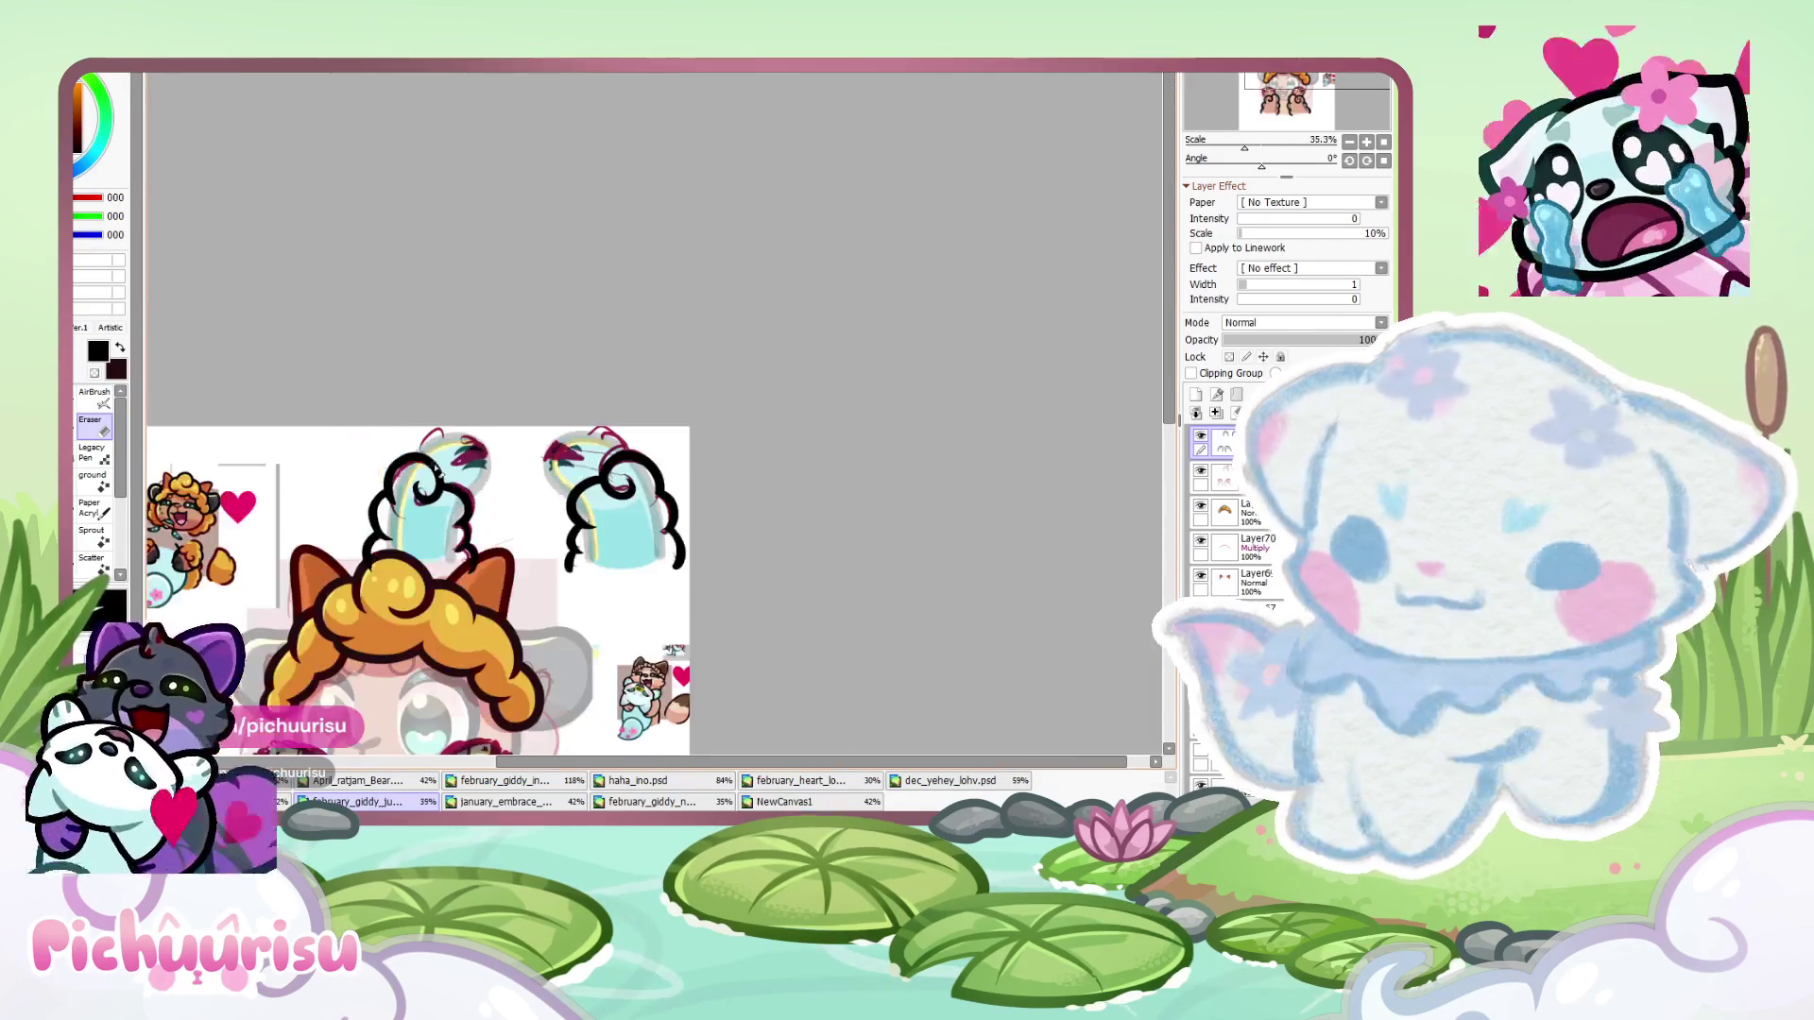
scroll(378, 425, "up", 9)
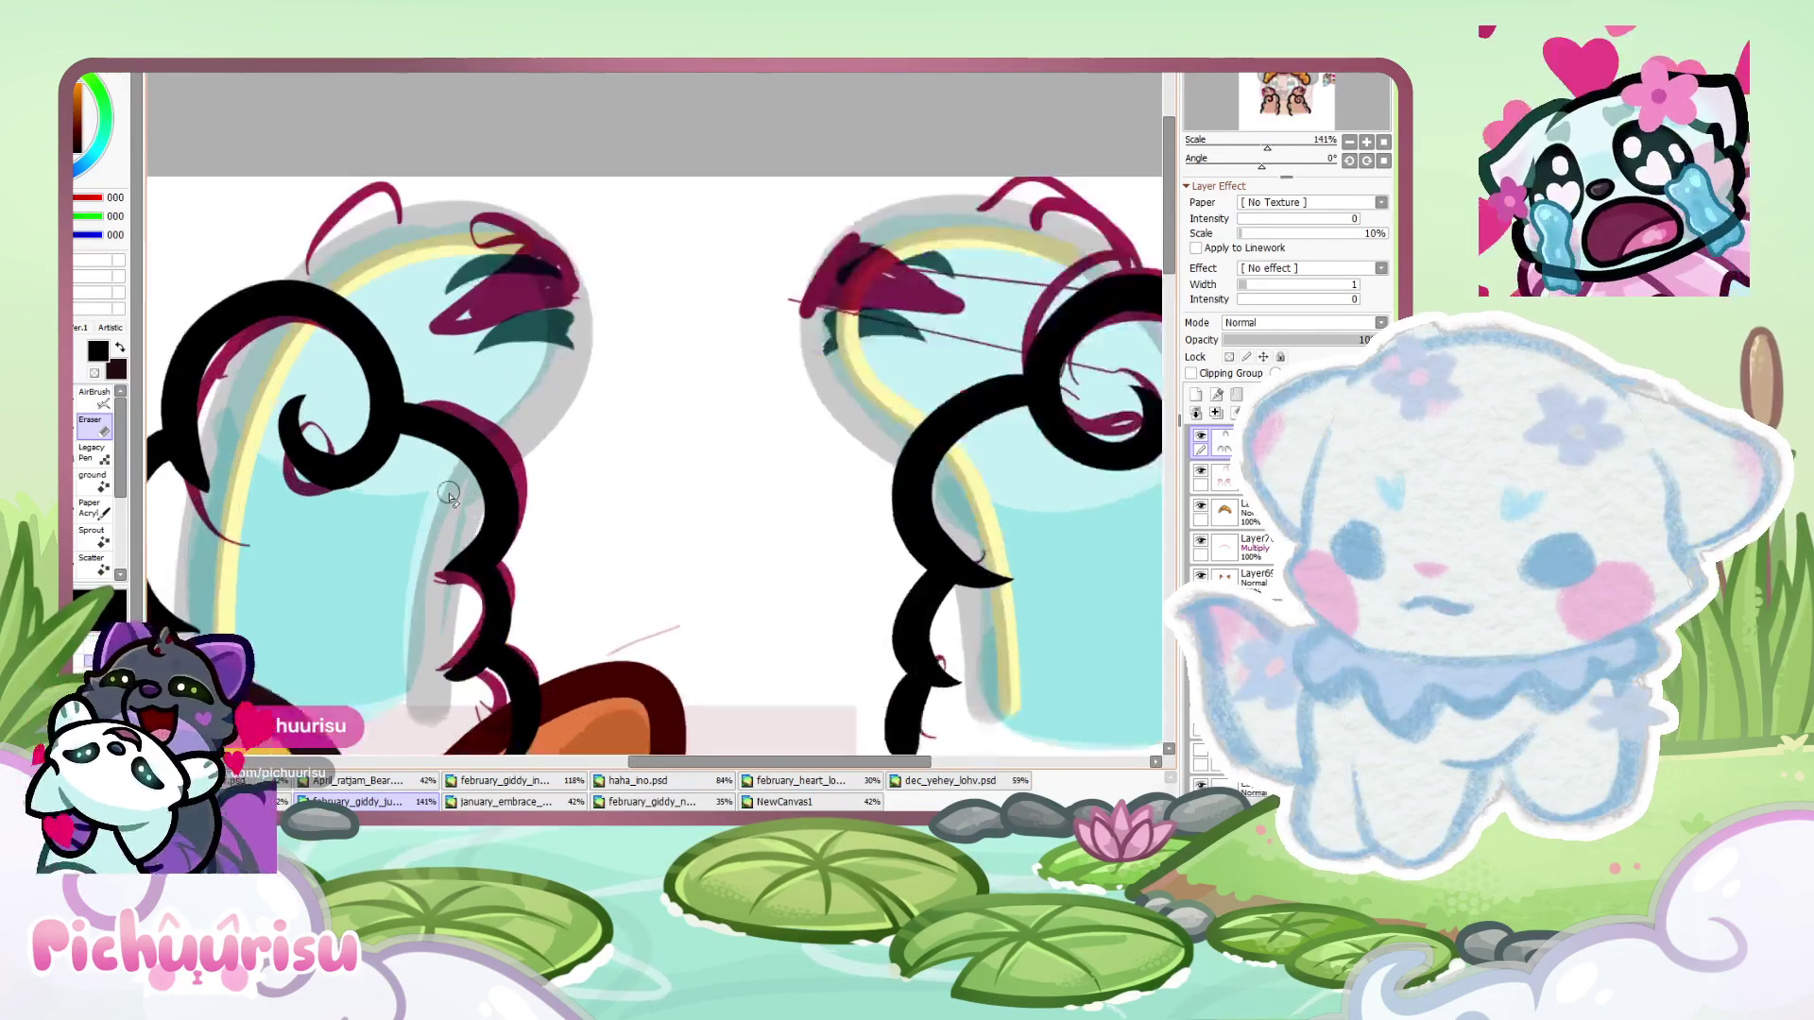
- Fill the gap and thicken the lower black curve, then thin its inner edge
key("n")
mouse_move(406, 403)
left_mouse_down()
mouse_move(457, 396)
mouse_move(515, 666)
left_mouse_up()
key("e")
left_click_drag(433, 444, 392, 658)
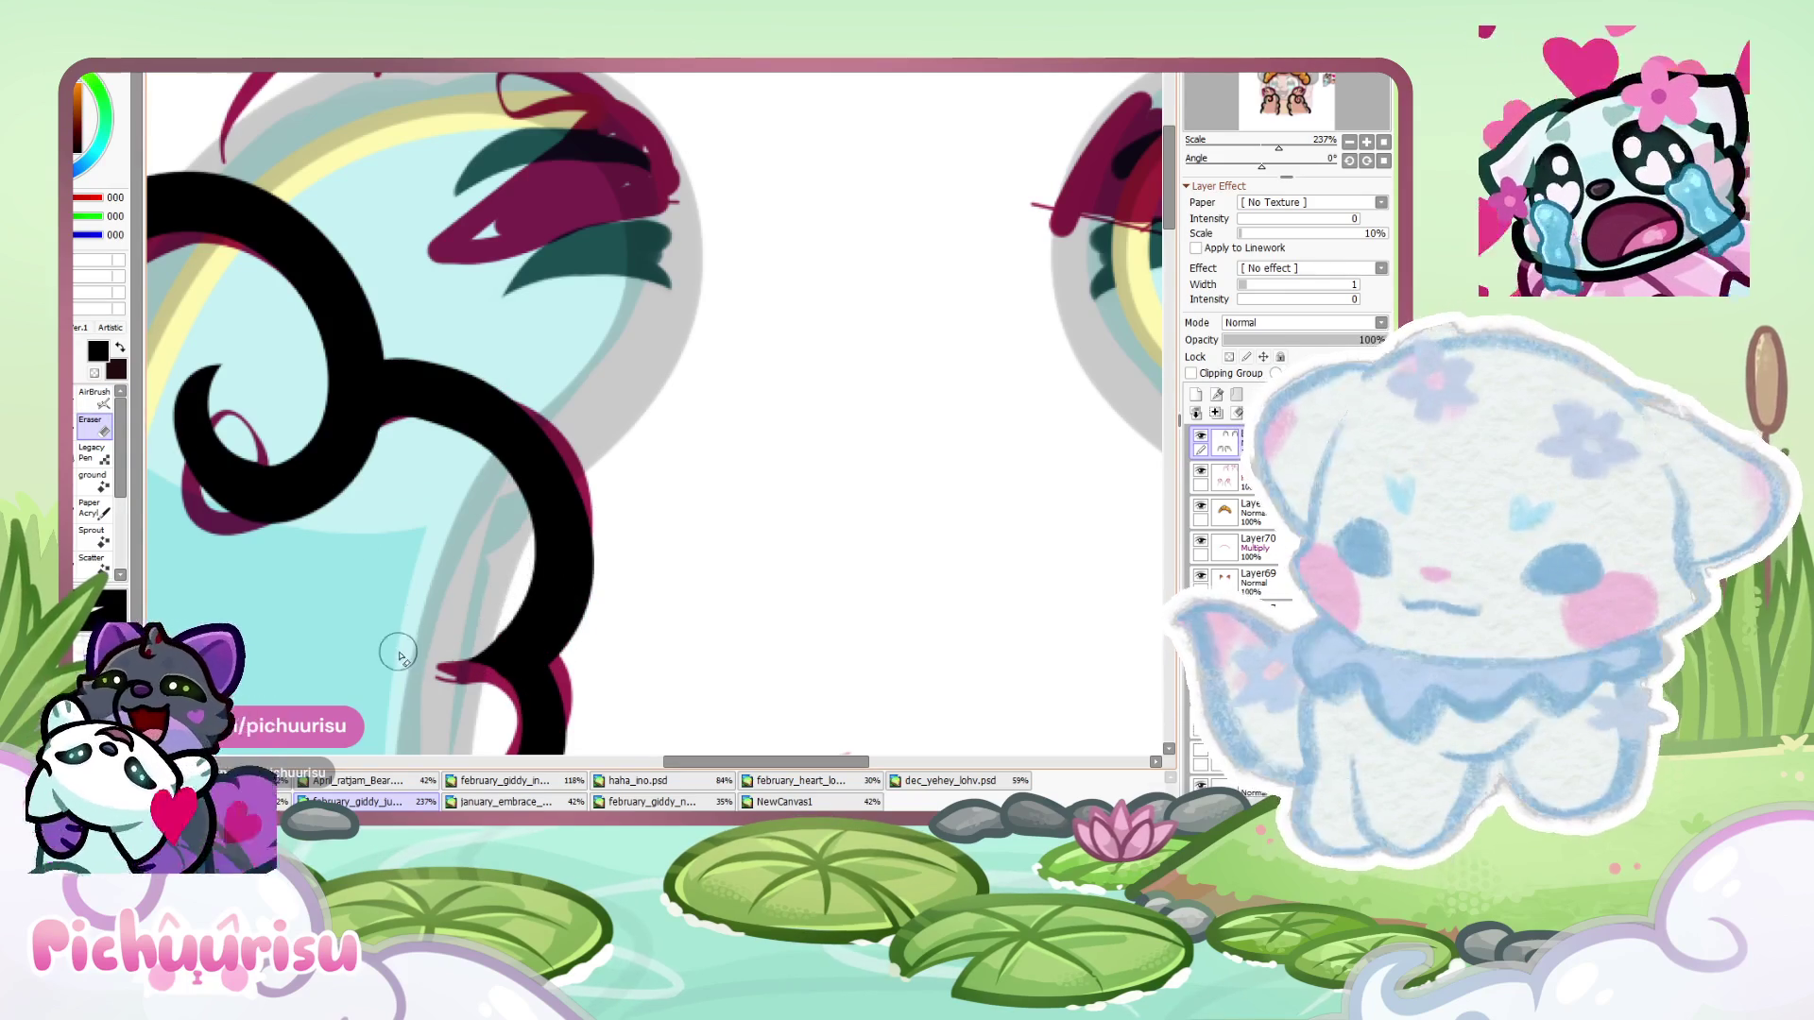
scroll(409, 469, "down", 9)
scroll(785, 369, "down", 2)
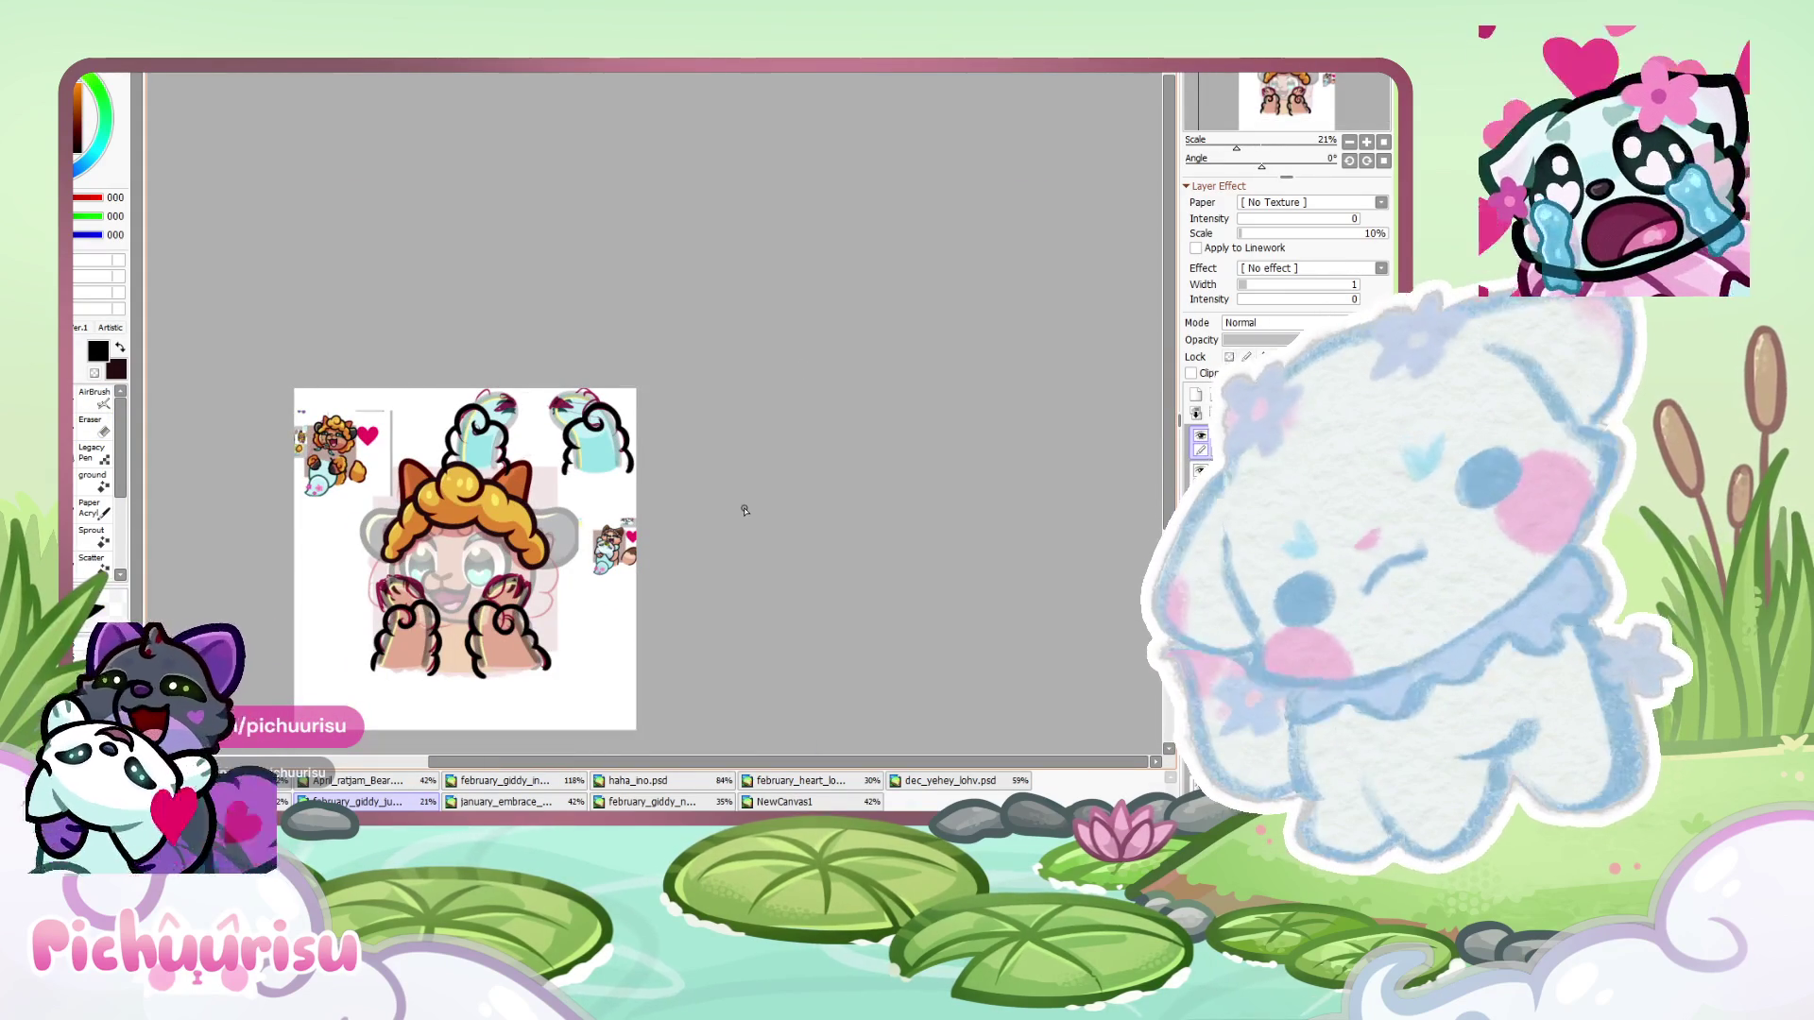
scroll(445, 611, "up", 10)
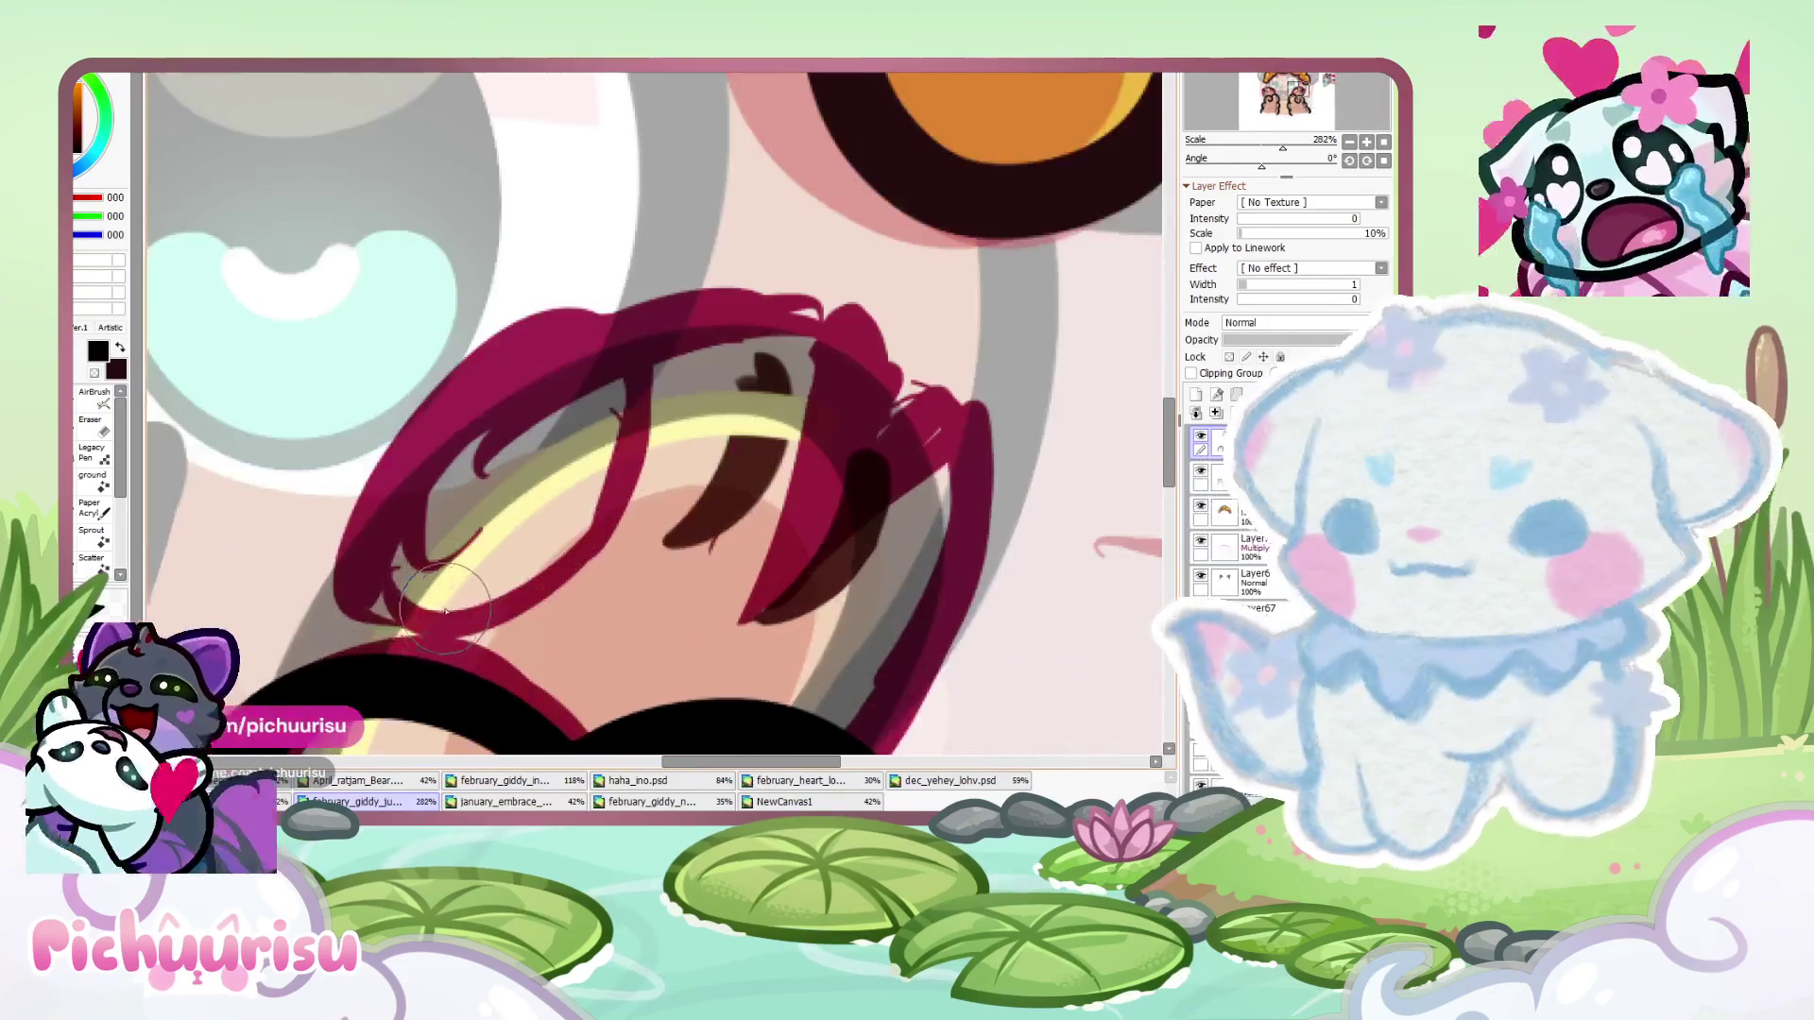
- Ink a black loop around the claw sketch with a rounded right-side outline
mouse_move(445, 611)
left_mouse_down()
mouse_move(463, 624)
mouse_move(578, 302)
mouse_move(446, 632)
left_mouse_up()
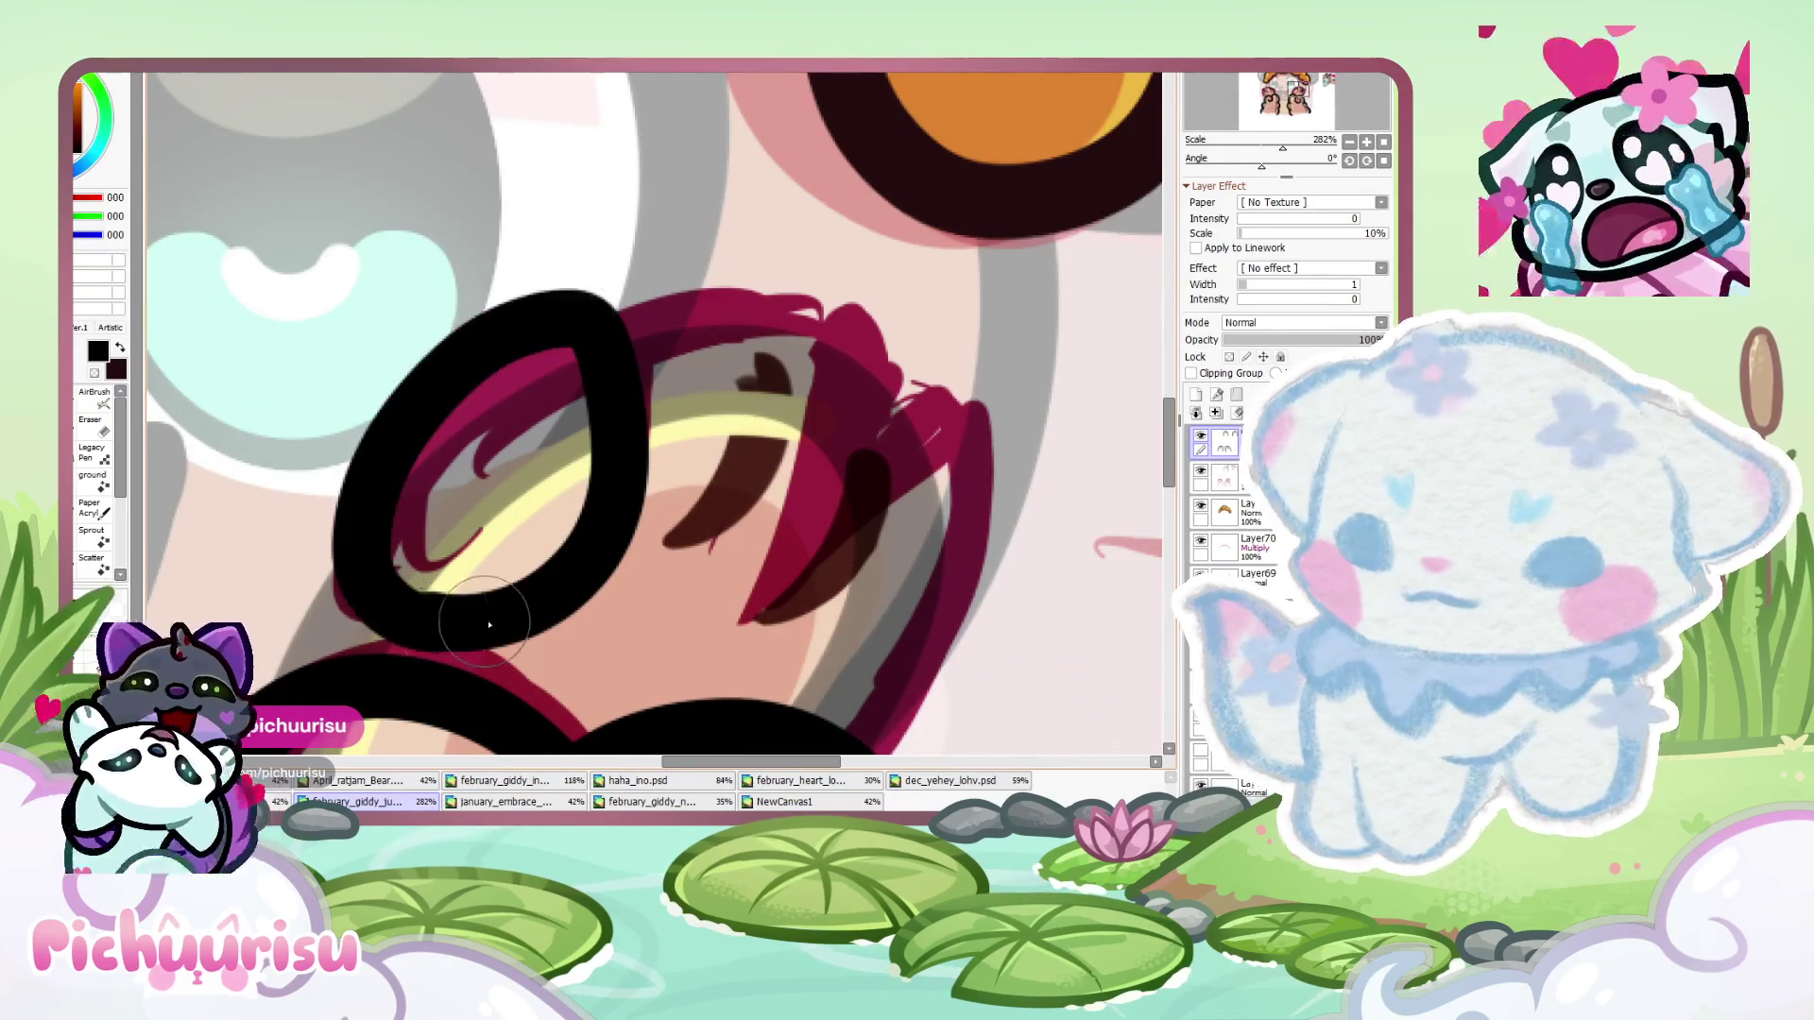
scroll(382, 601, "down", 1)
left_click_drag(551, 416, 632, 621)
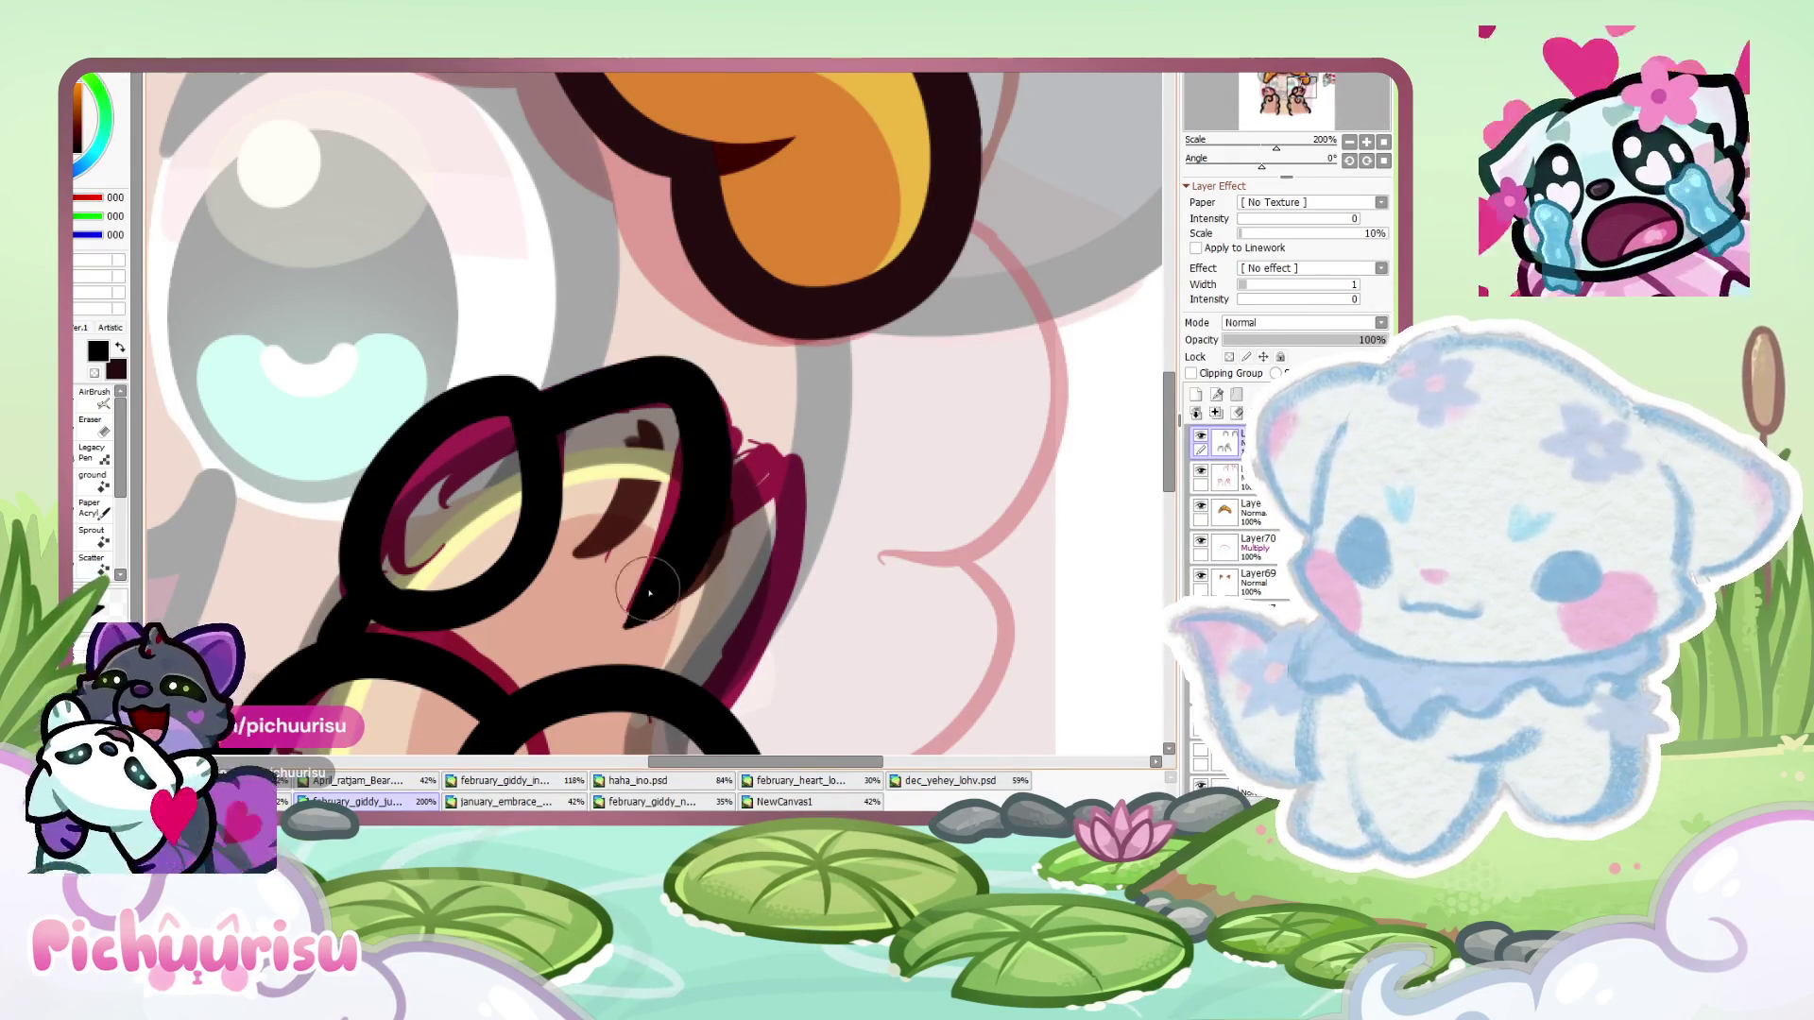
left_click_drag(749, 457, 727, 709)
scroll(652, 433, "down", 3)
scroll(652, 433, "up", 3)
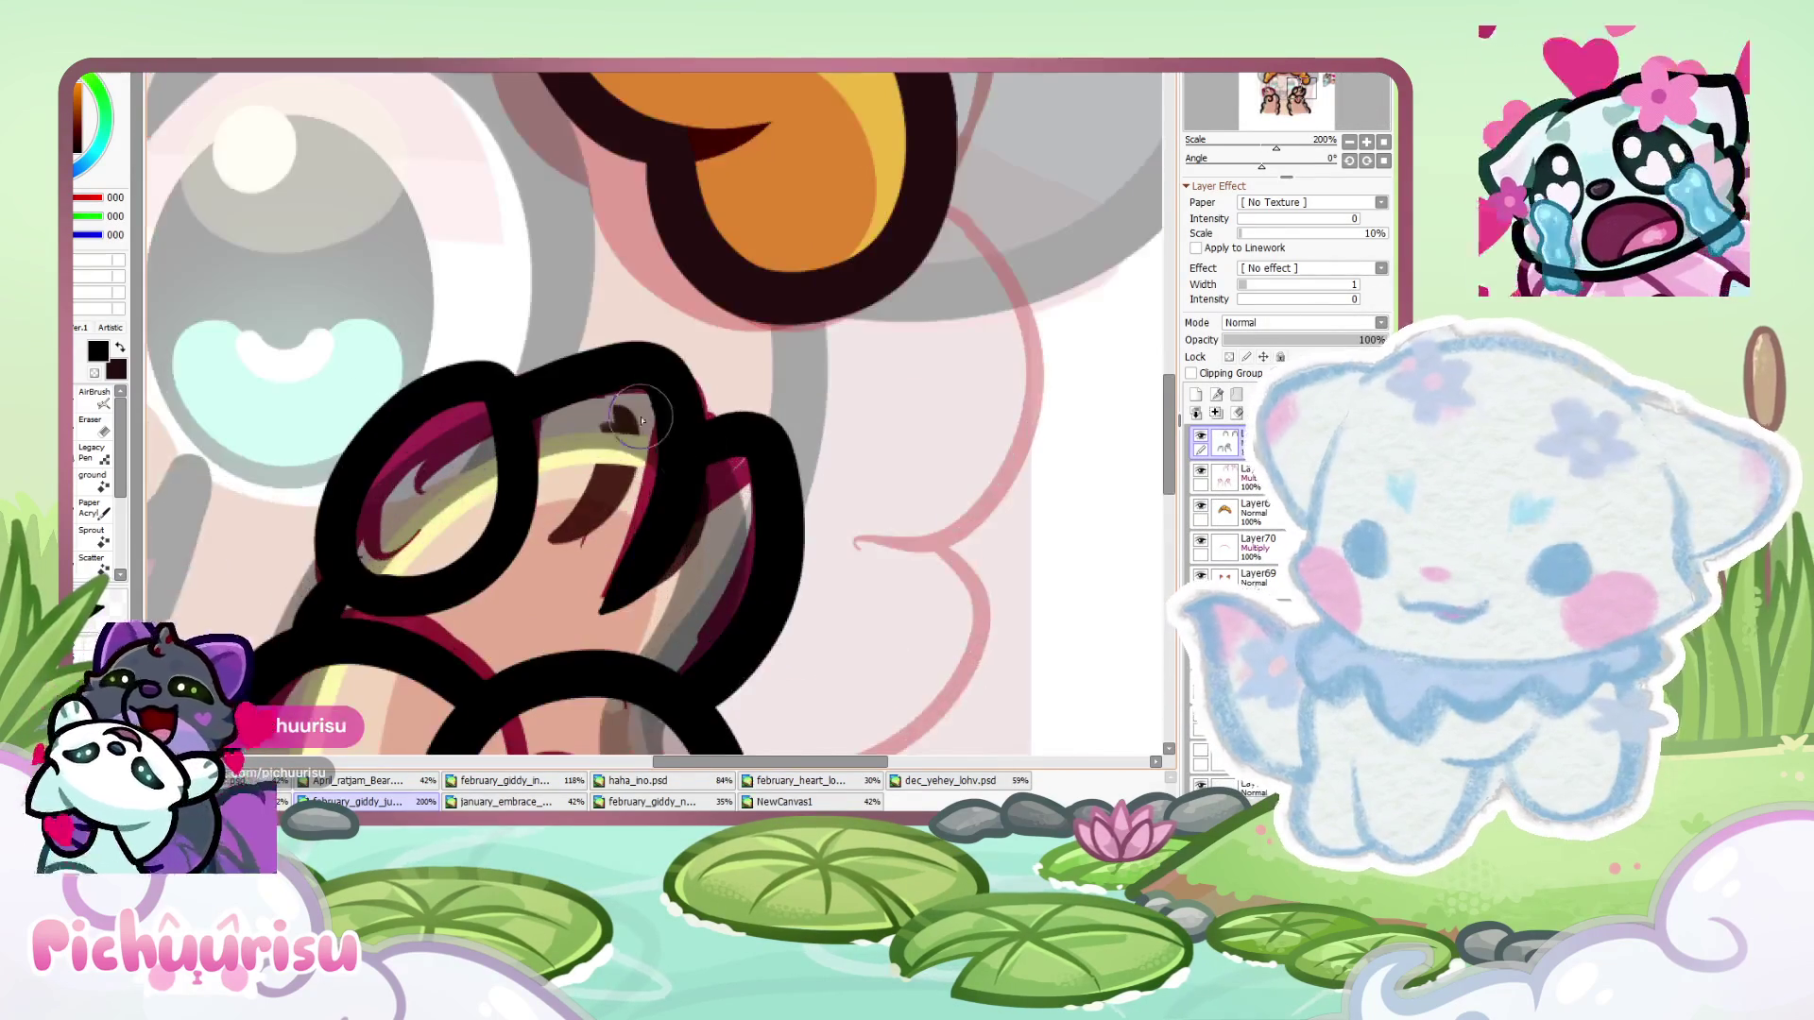
left_click_drag(662, 408, 619, 619)
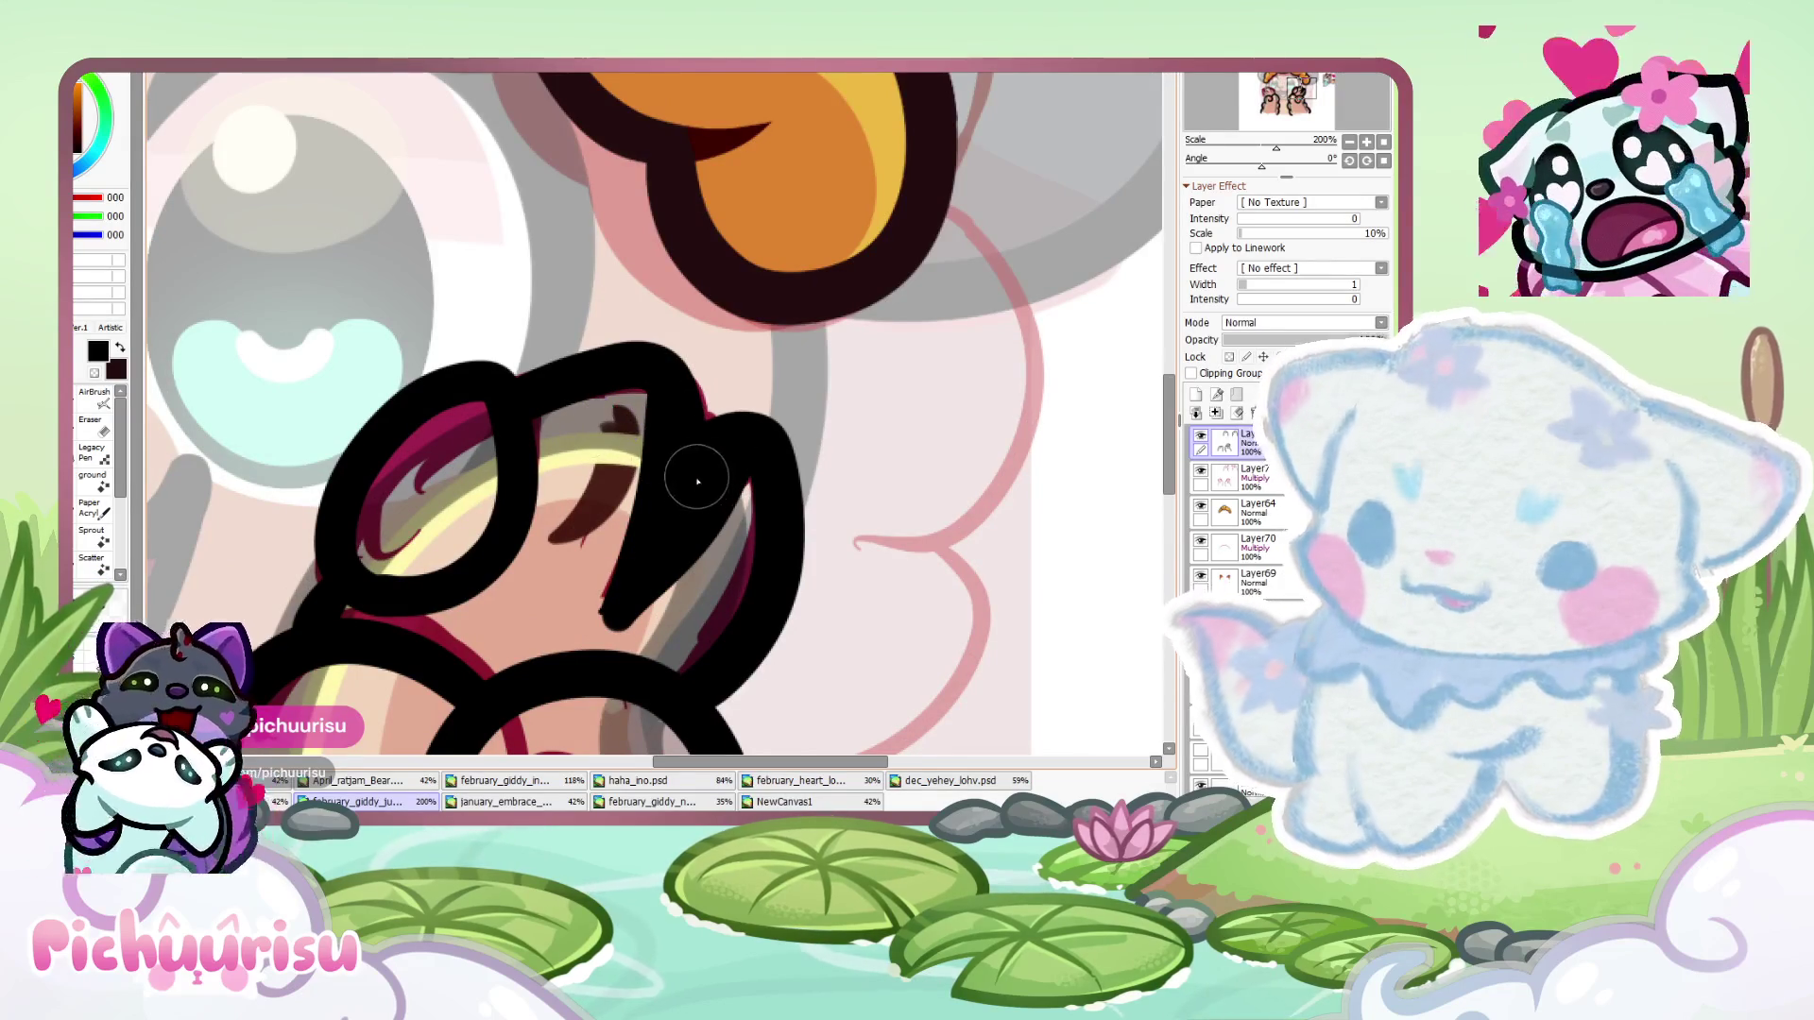
- Erase stray black inside the claw loop and undo the unwanted claw outline
key("e")
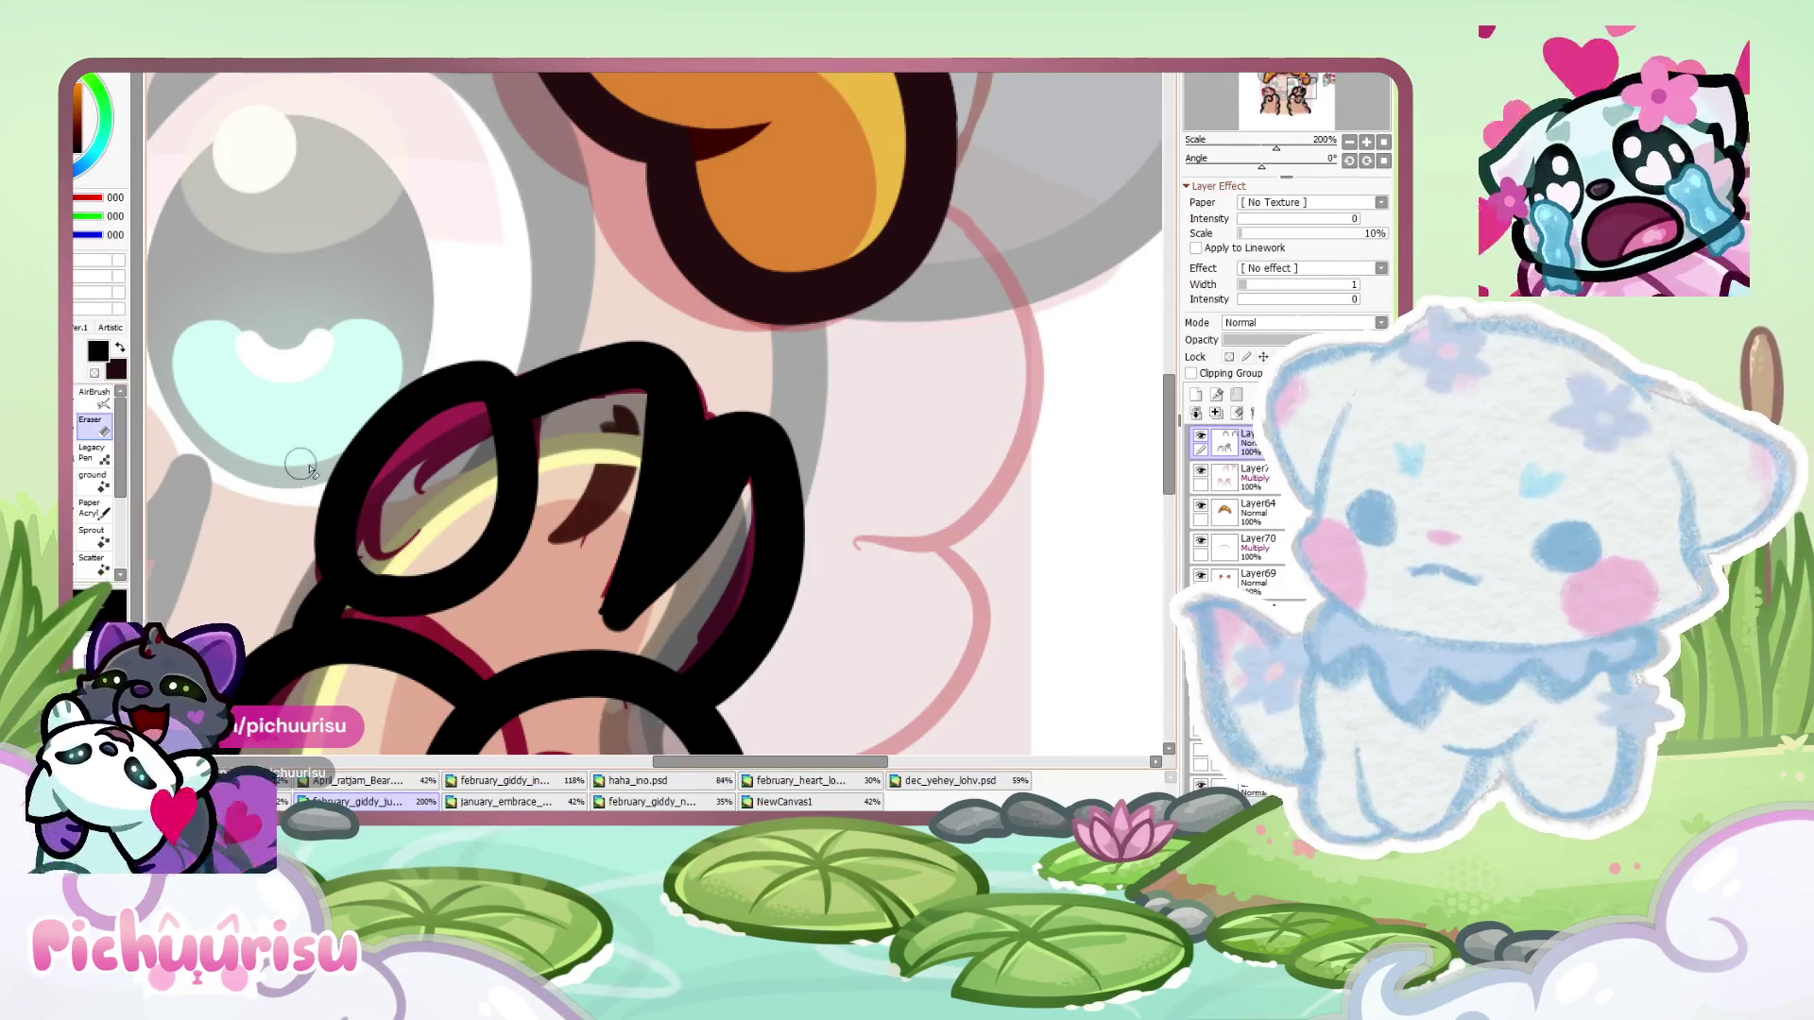
scroll(737, 472, "up", 1)
mouse_move(737, 477)
left_mouse_down()
mouse_move(567, 643)
mouse_move(743, 480)
mouse_move(599, 636)
left_mouse_up()
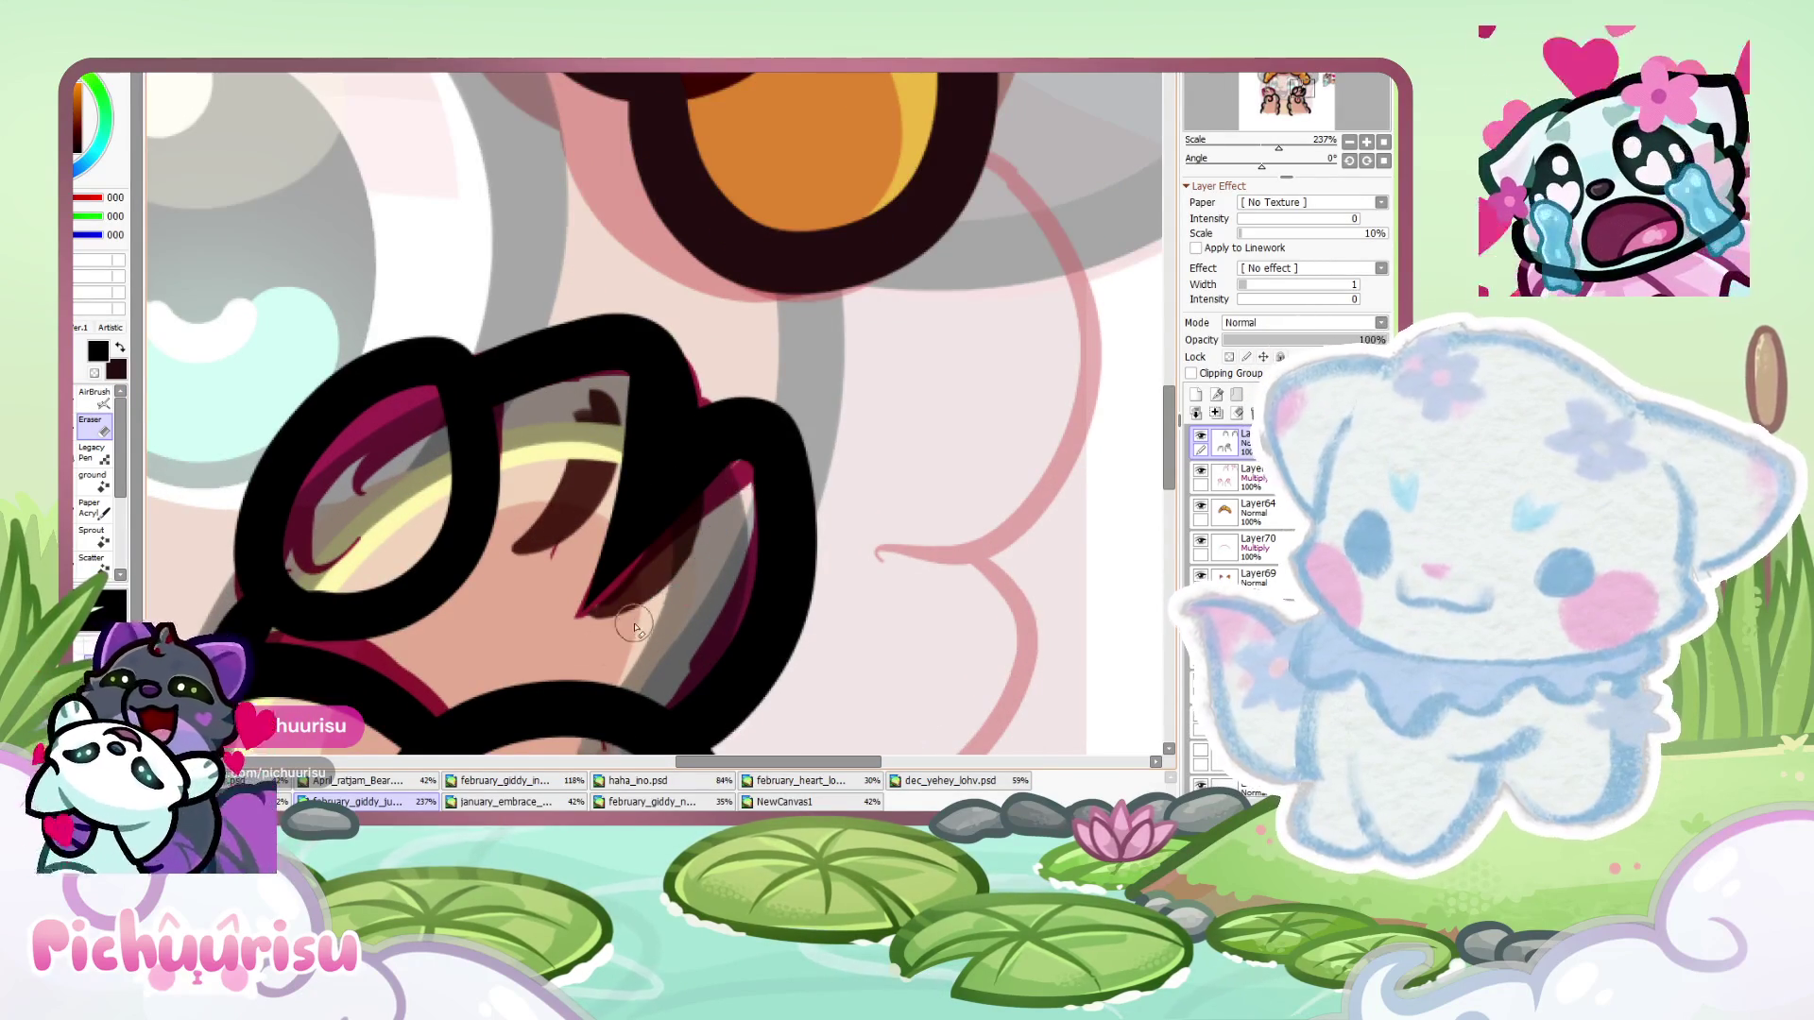
scroll(455, 477, "down", 6)
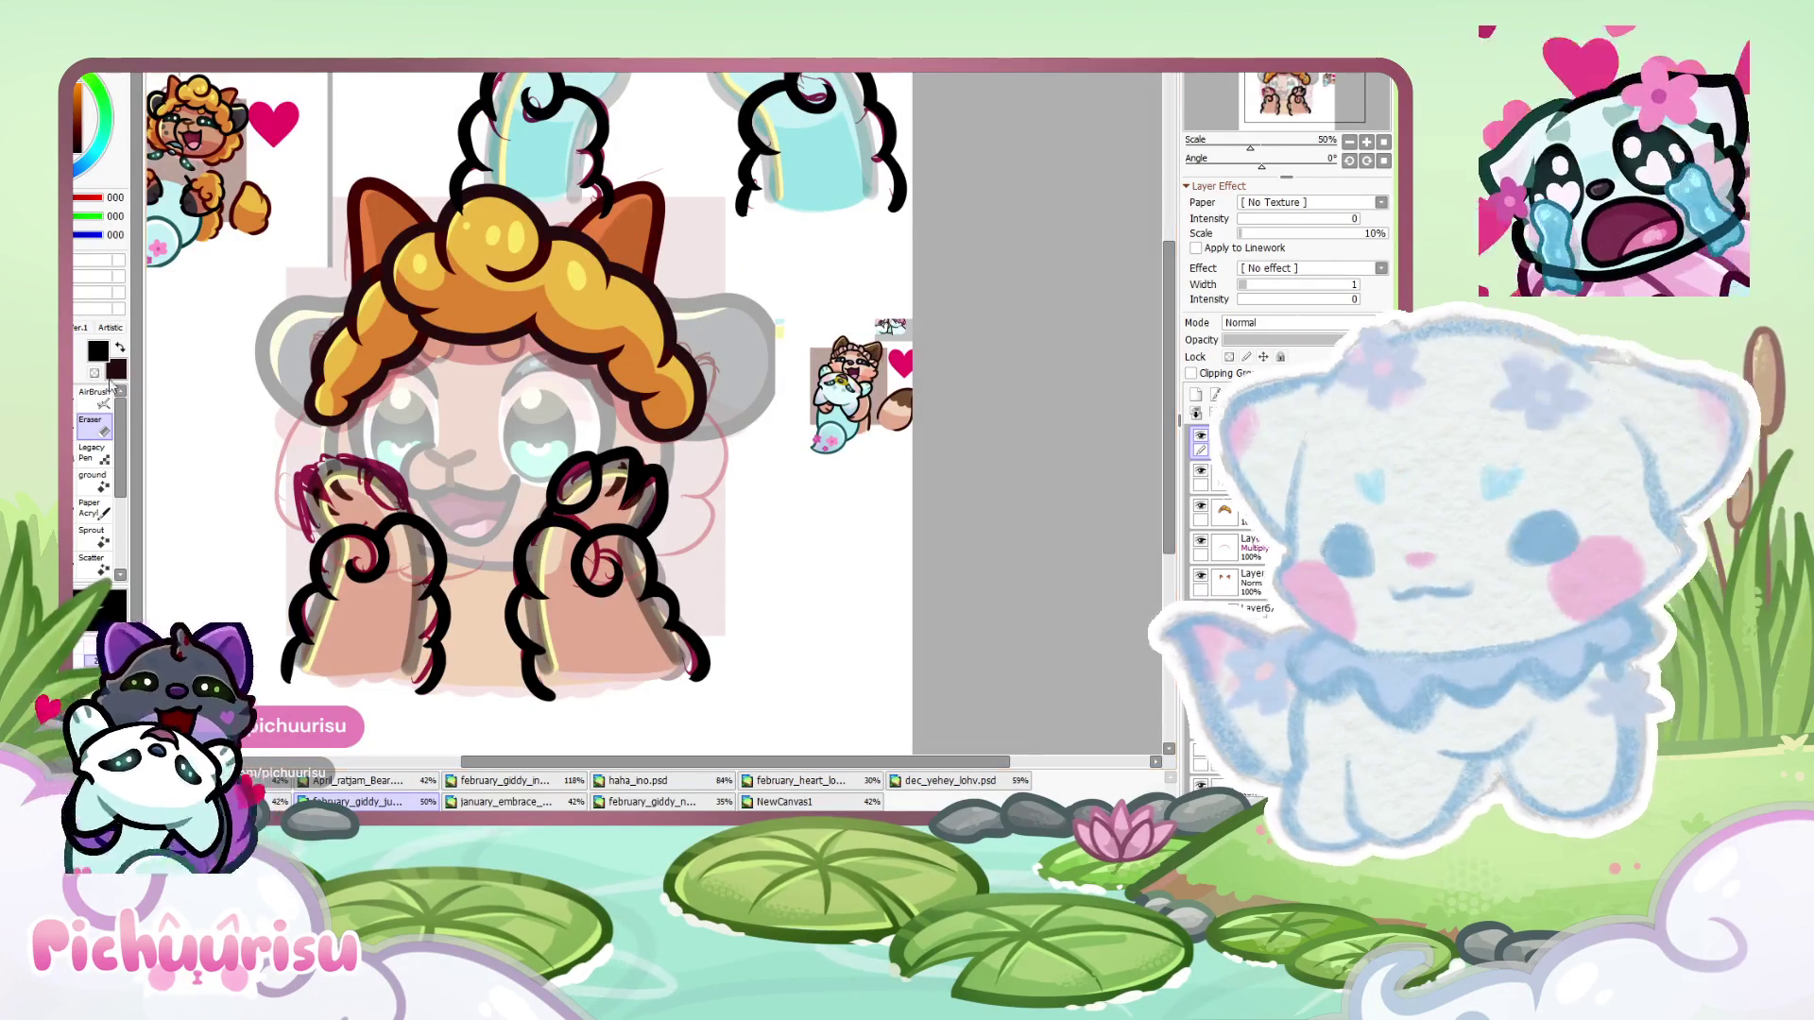
key("ctrl+z")
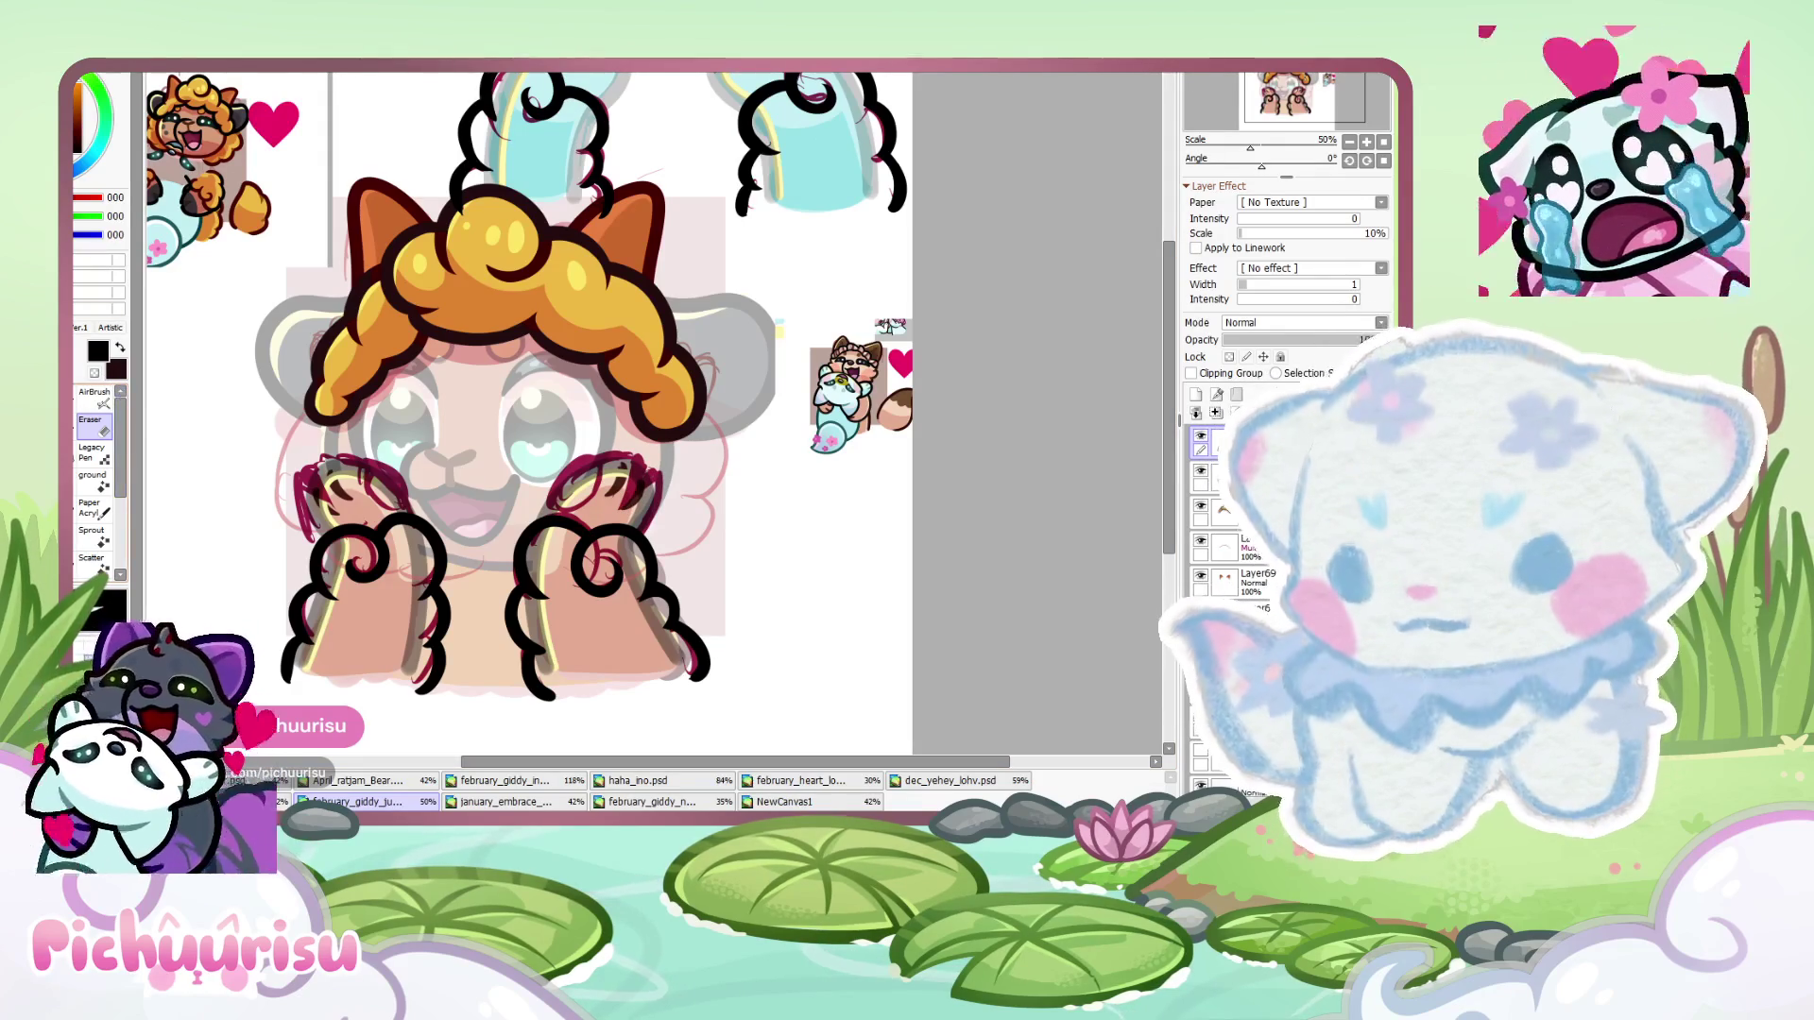
scroll(545, 571, "up", 5)
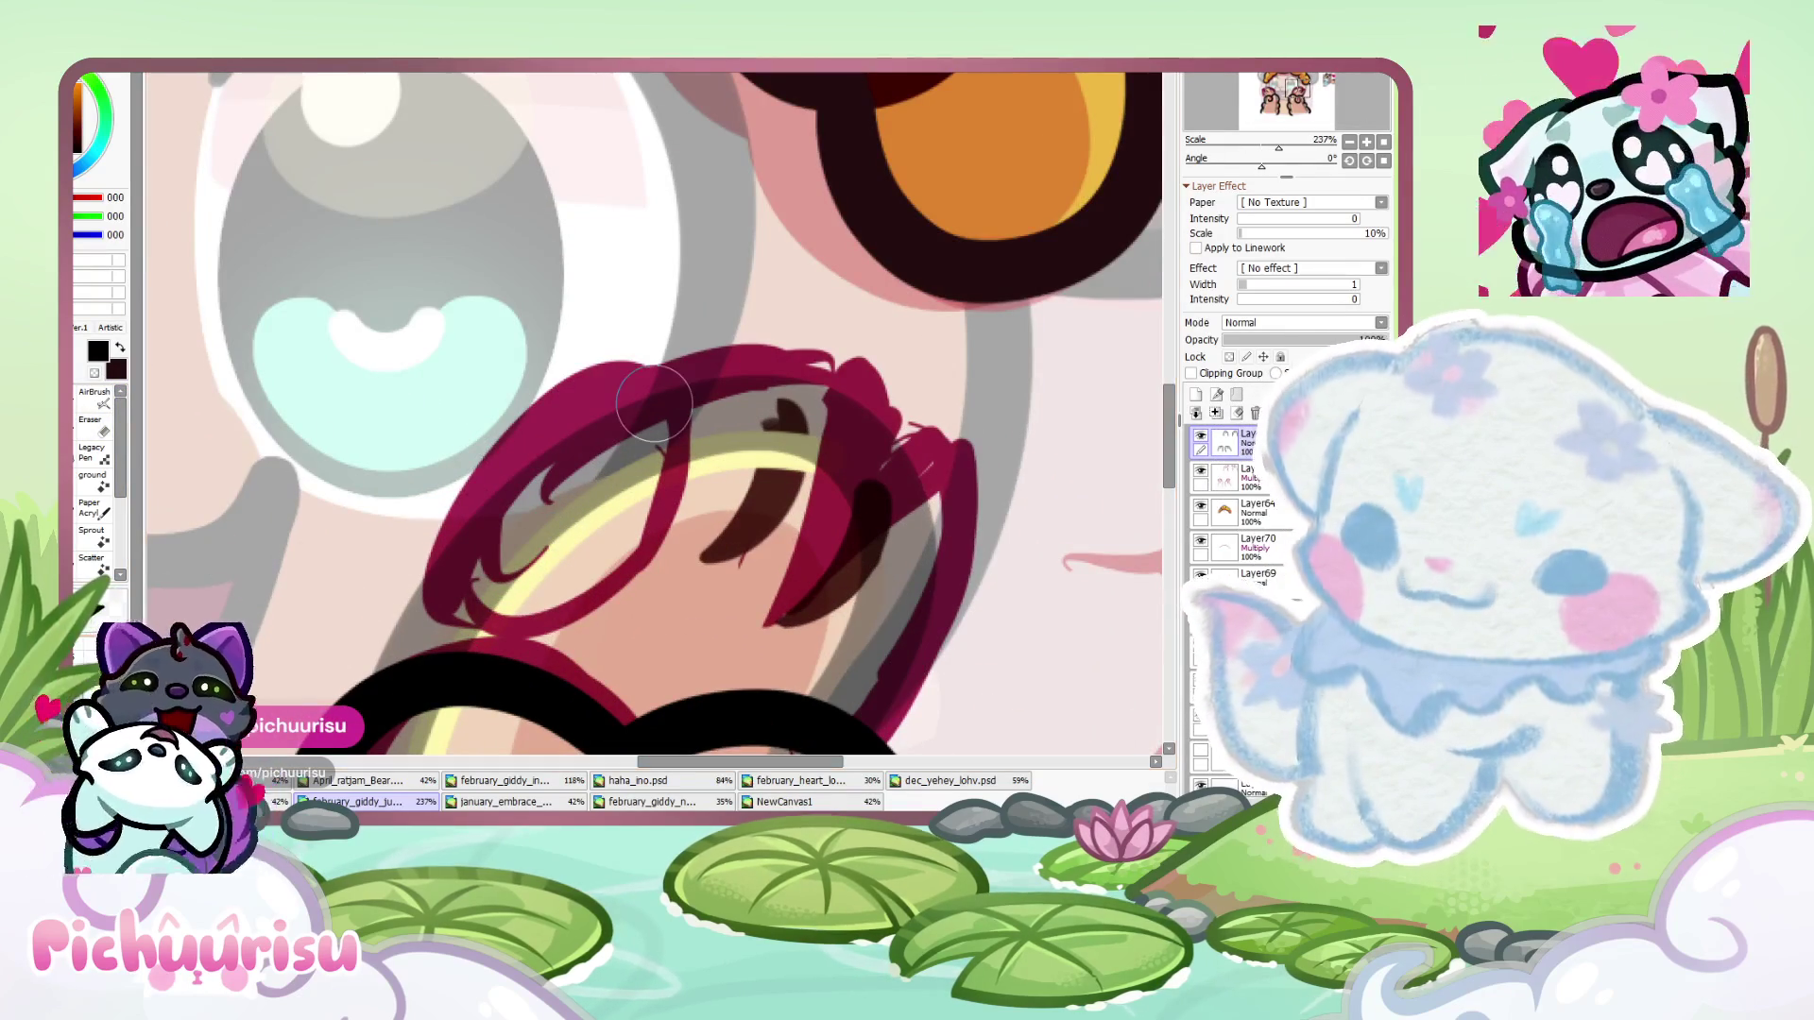
scroll(653, 404, "up", 2)
- Redraw the claw as an M-shaped black outline thickened toward the lower left
mouse_move(444, 605)
left_mouse_down()
mouse_move(614, 647)
mouse_move(723, 250)
mouse_move(432, 564)
mouse_move(538, 639)
mouse_move(695, 203)
mouse_move(445, 615)
mouse_move(404, 608)
mouse_move(588, 638)
left_mouse_up()
scroll(436, 543, "down", 2)
scroll(475, 508, "up", 3)
key("ctrl+z")
scroll(400, 598, "down", 2)
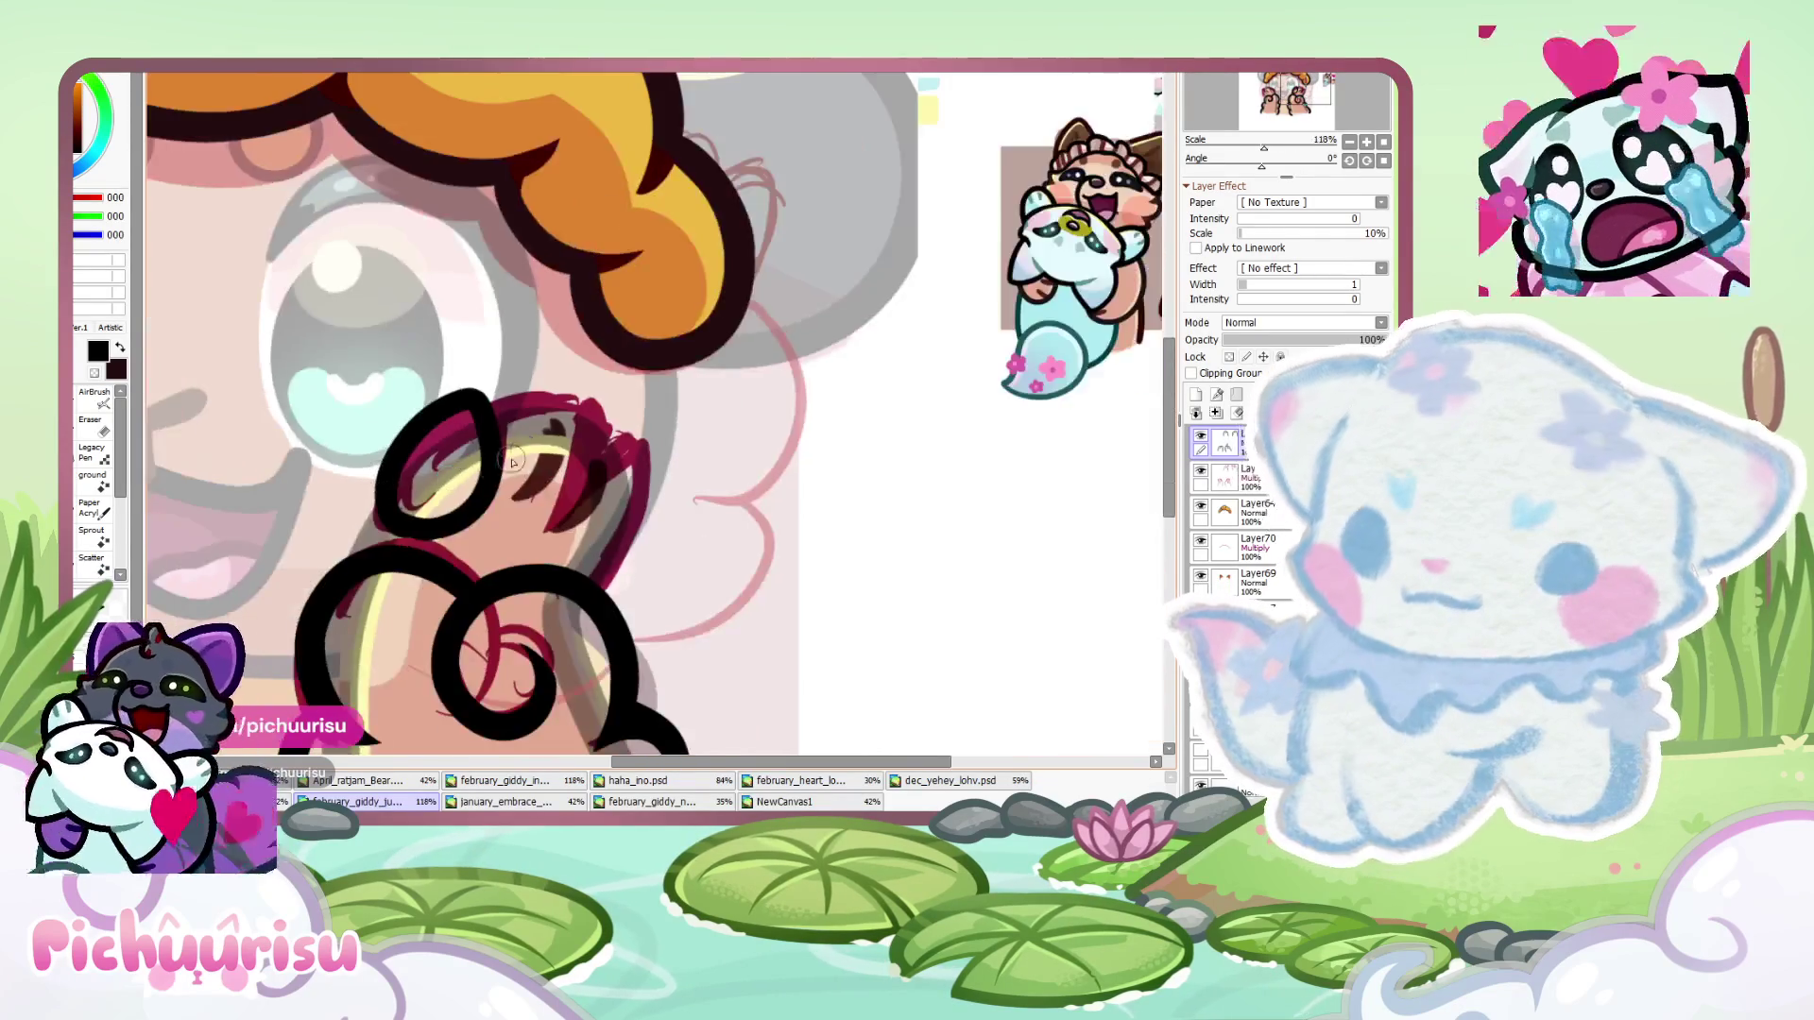
mouse_move(448, 430)
left_mouse_down()
mouse_move(619, 363)
mouse_move(595, 600)
left_mouse_up()
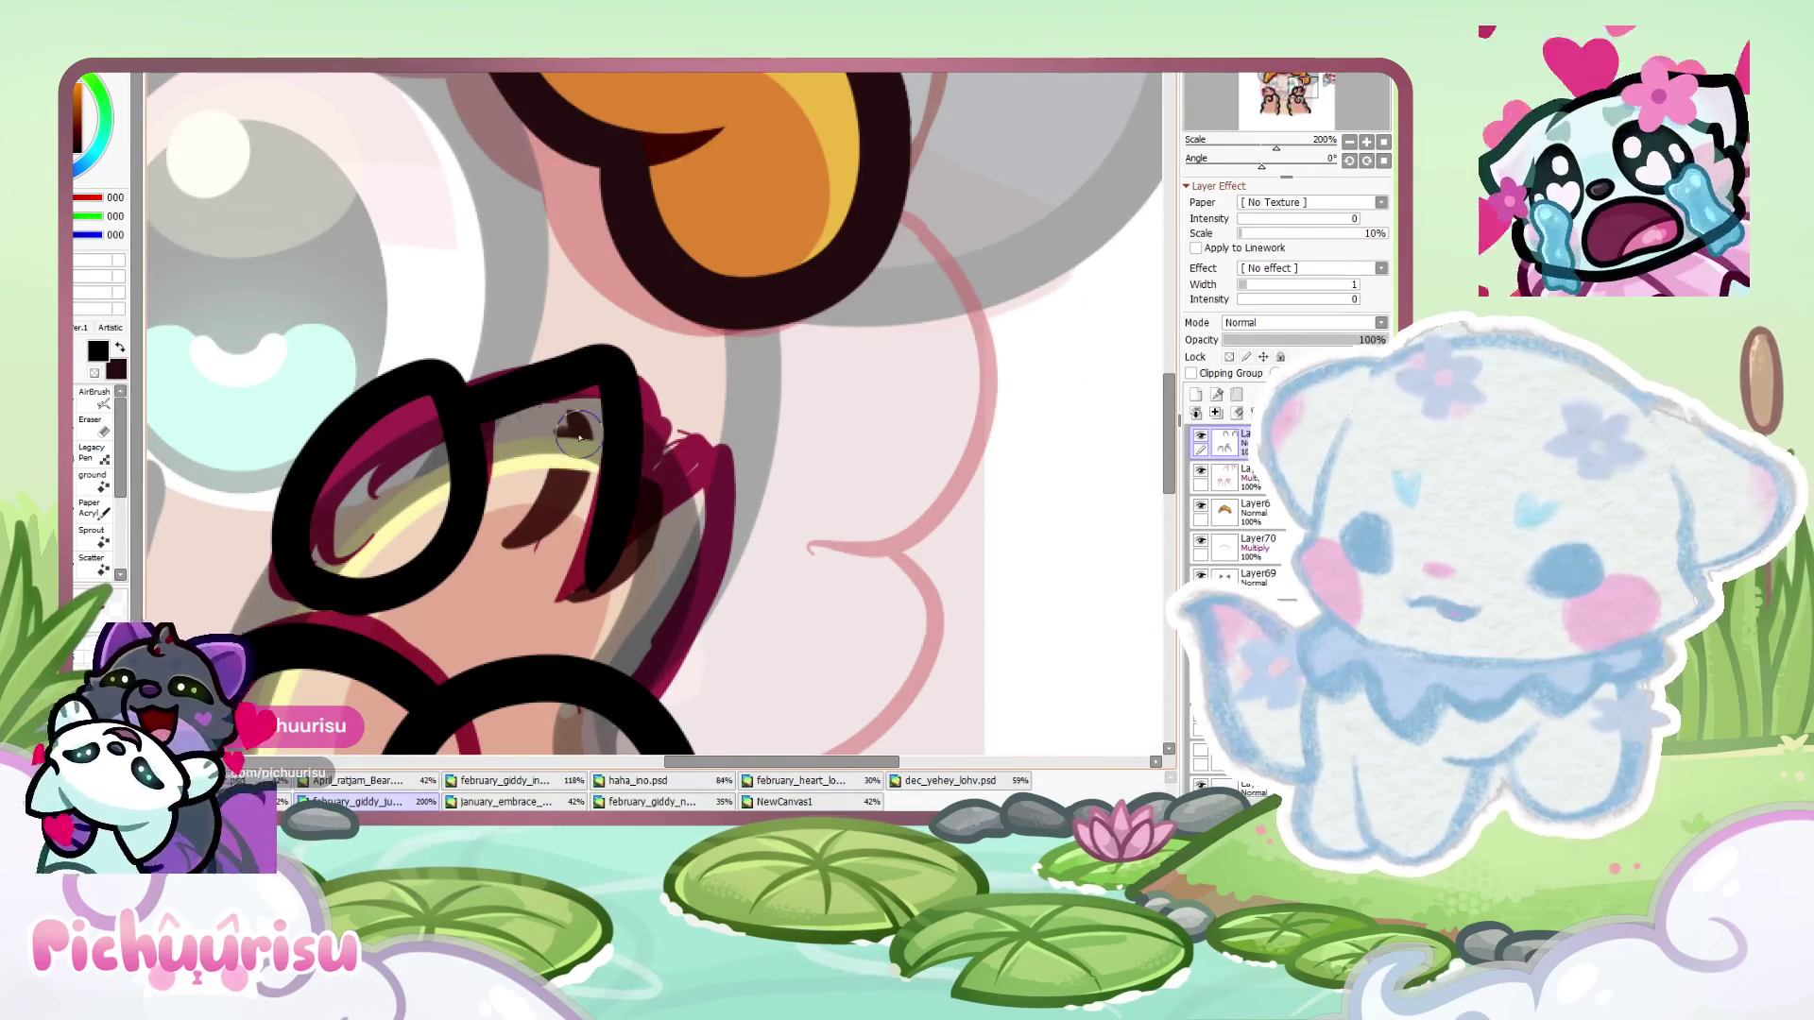
key("ctrl+z")
mouse_move(573, 576)
left_mouse_down()
mouse_move(624, 486)
mouse_move(719, 567)
mouse_move(614, 676)
left_mouse_up()
left_click_drag(688, 464, 586, 562)
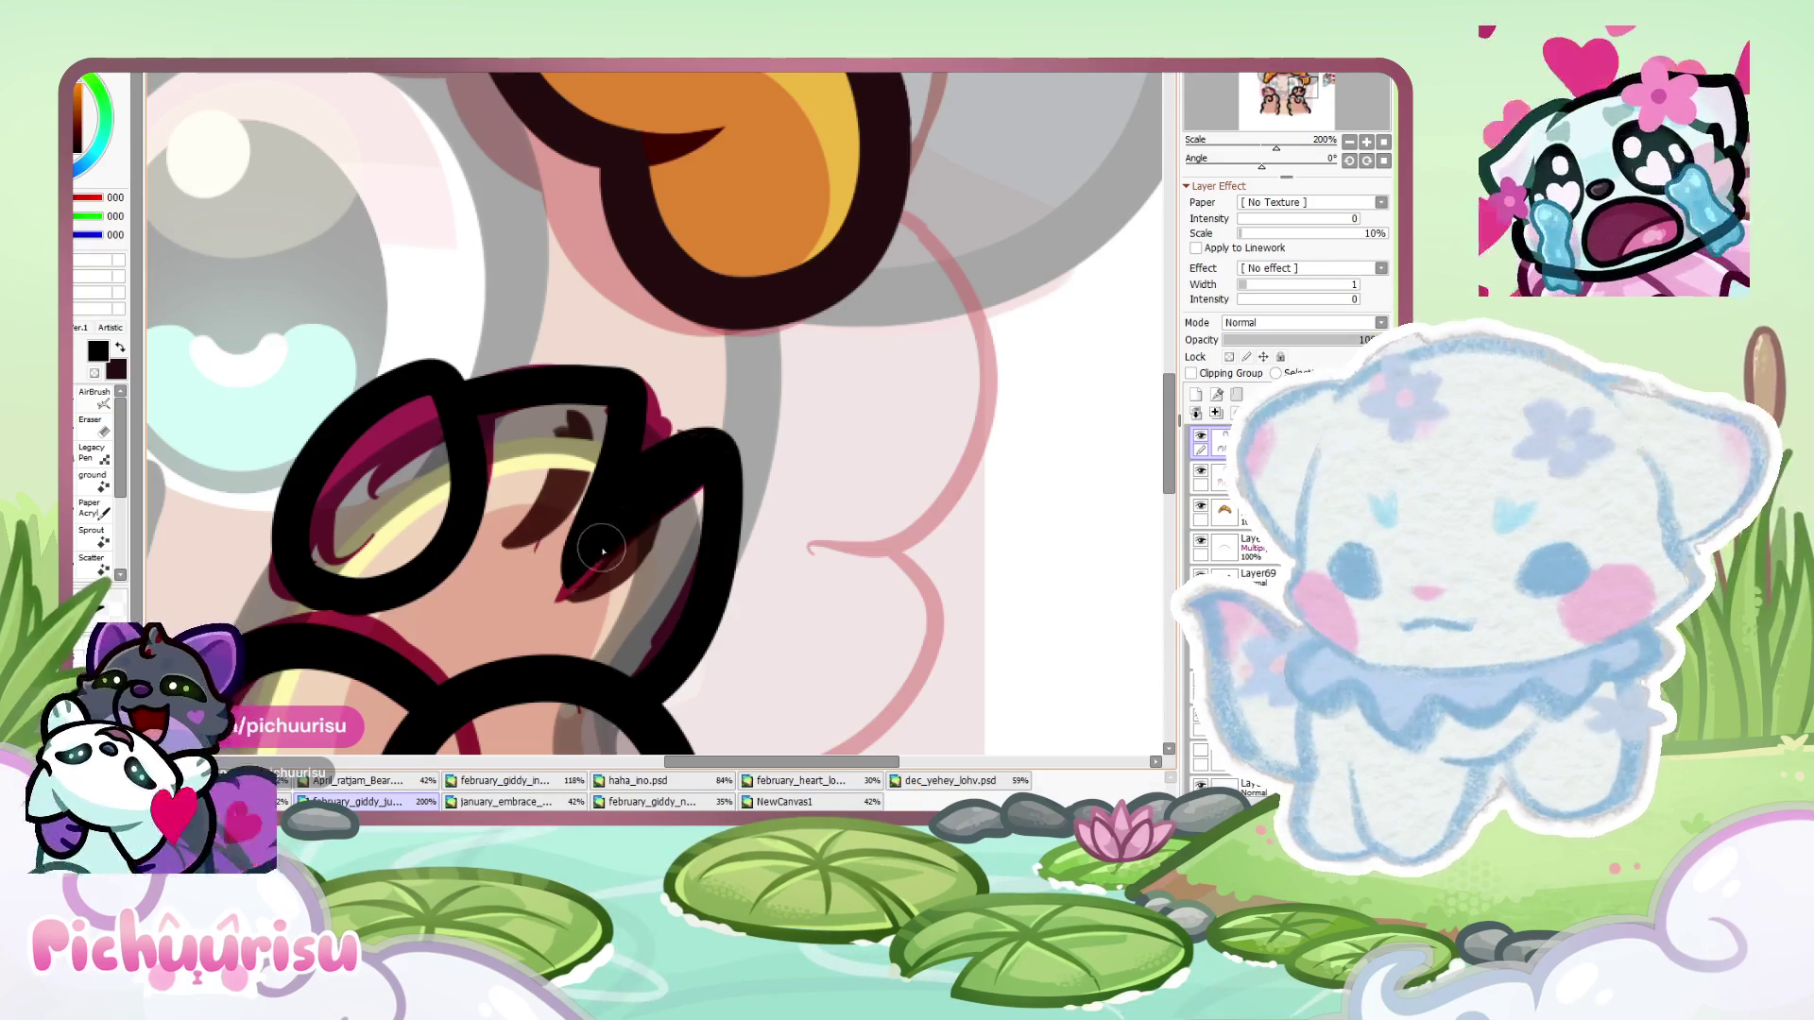
- Erase part of the thick claw stroke with the Eraser
key("e")
scroll(220, 413, "down", 1)
left_click_drag(610, 389, 558, 633)
scroll(426, 437, "down", 2)
scroll(476, 511, "up", 3)
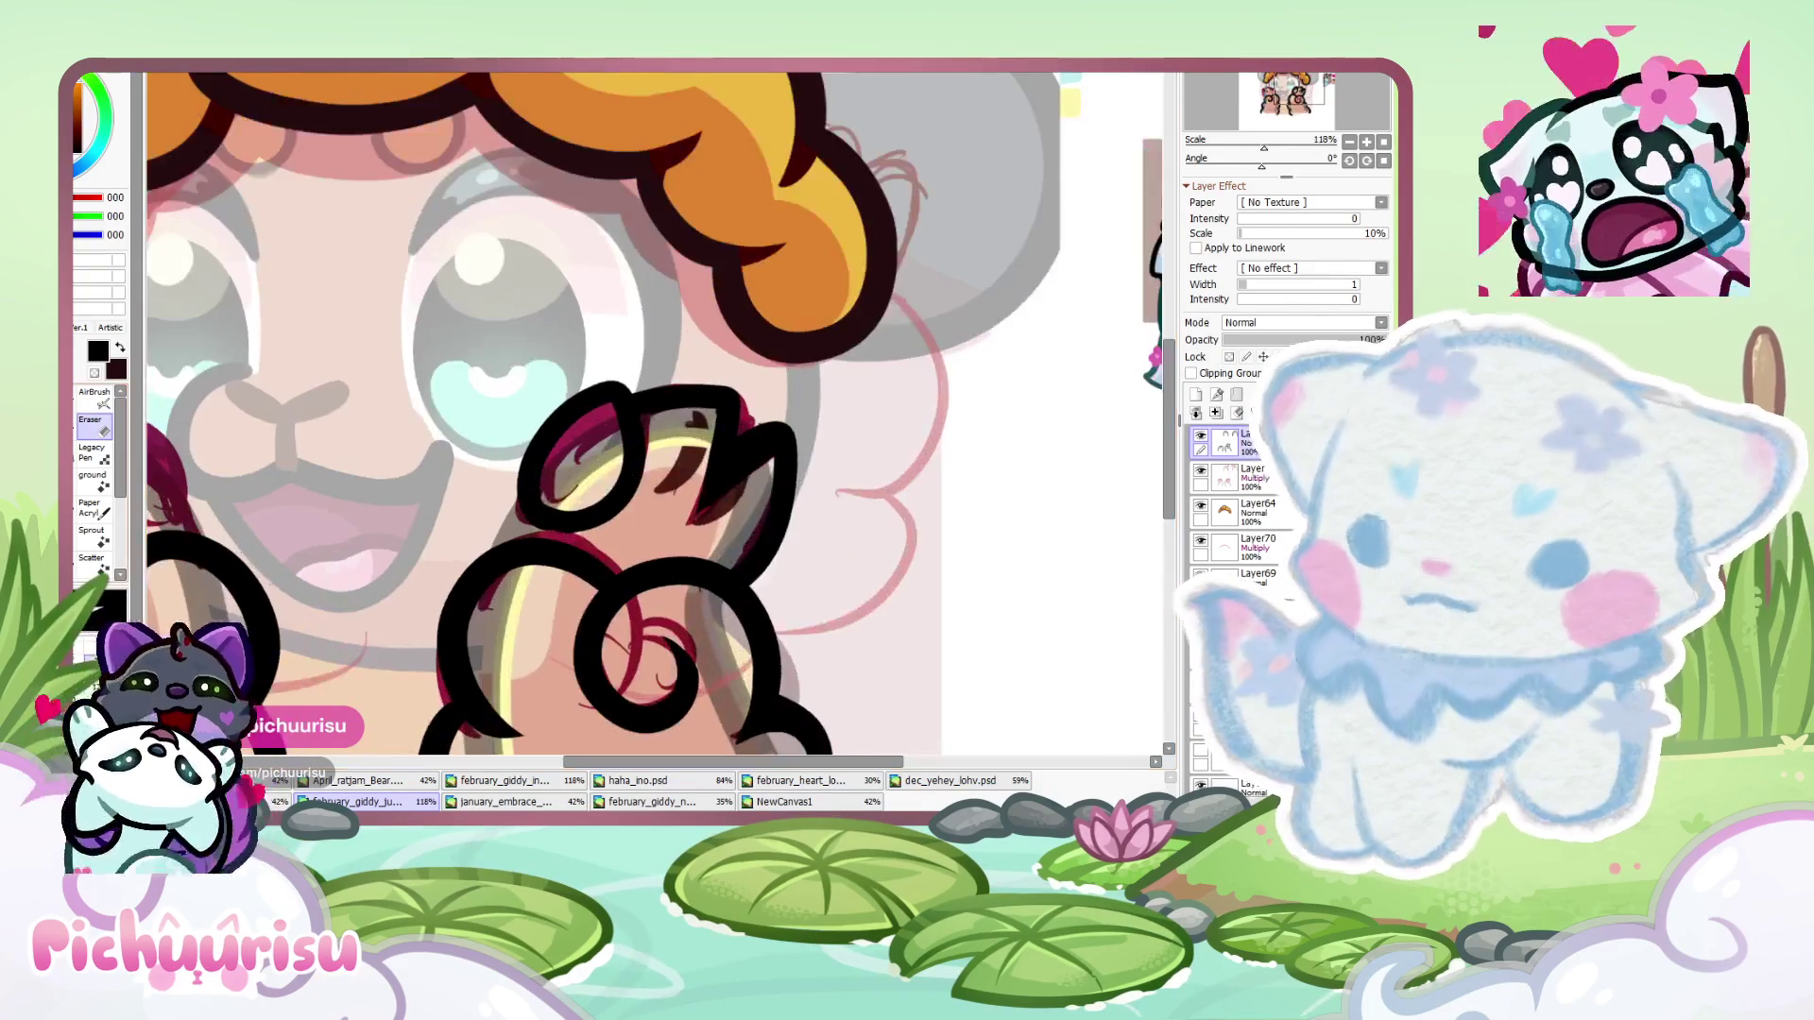
- Add several short black claw strokes to the left of the loop
key("b")
left_click_drag(529, 502, 496, 526)
scroll(496, 526, "down", 3)
scroll(566, 567, "up", 3)
mouse_move(496, 604)
left_mouse_down()
mouse_move(610, 595)
mouse_move(530, 378)
mouse_move(396, 529)
left_mouse_up()
scroll(397, 529, "down", 2)
scroll(359, 518, "up", 2)
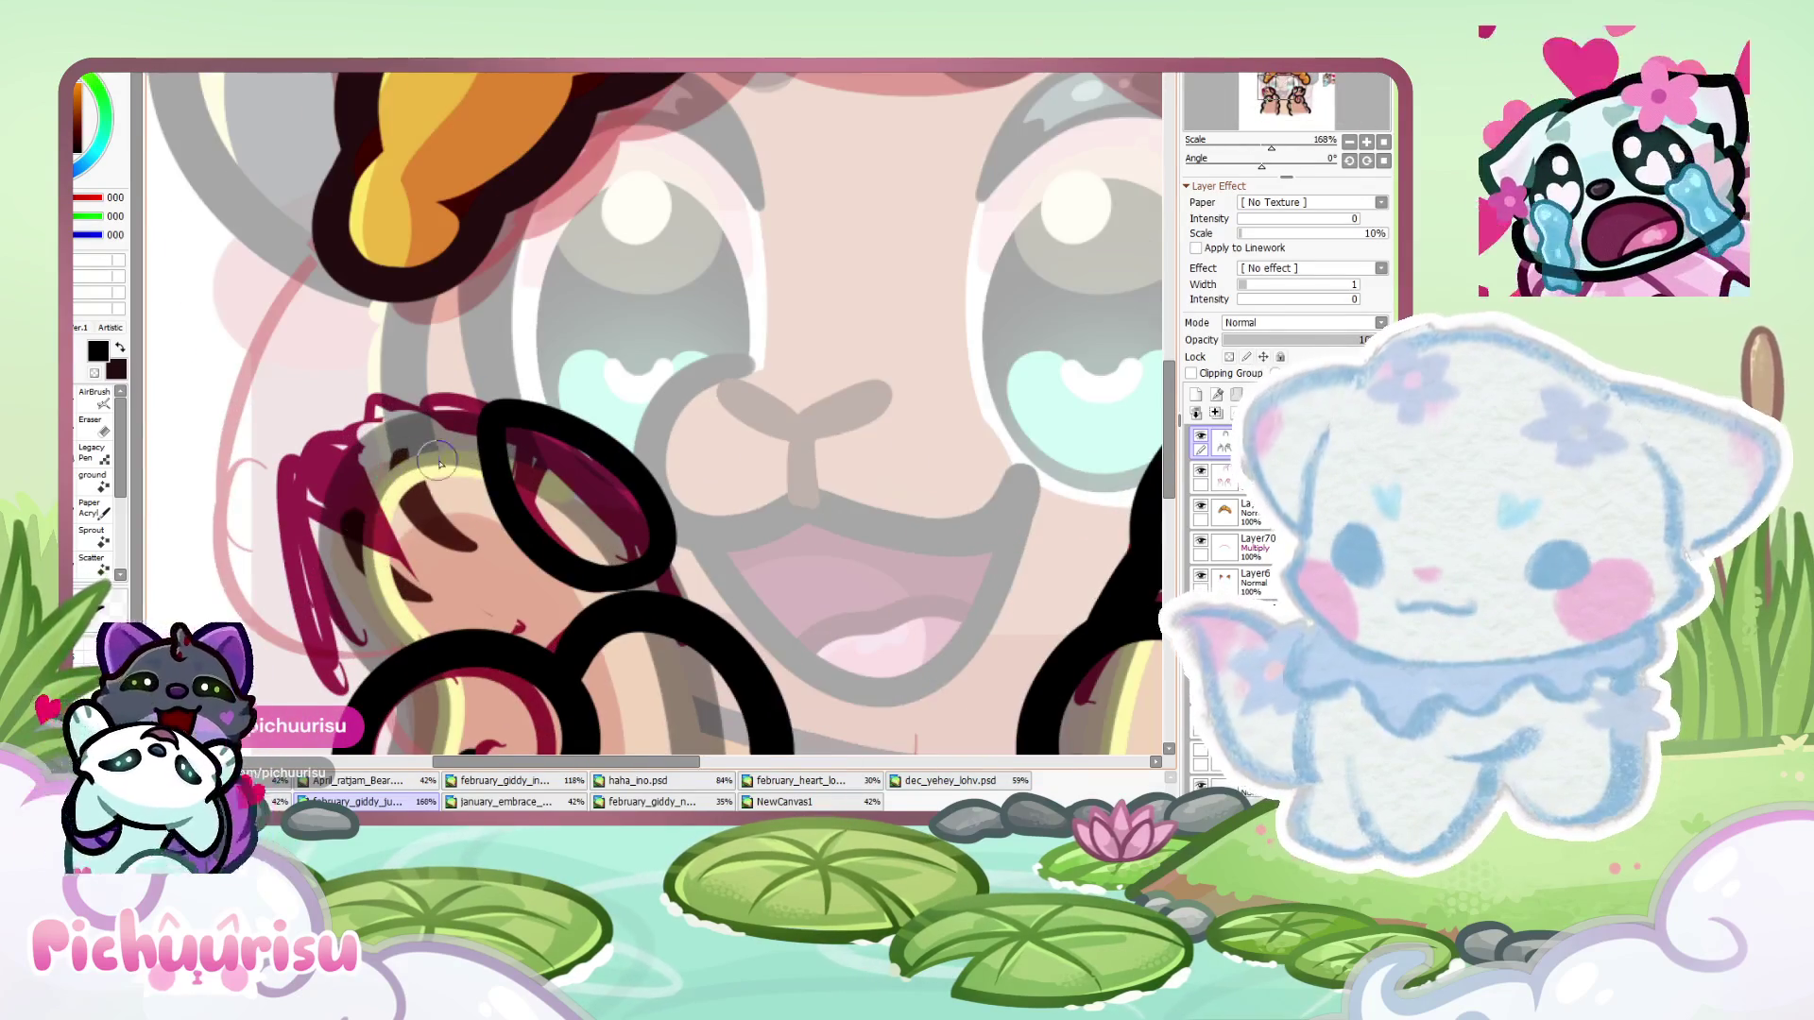
left_click_drag(510, 411, 451, 596)
left_click_drag(369, 518, 250, 473)
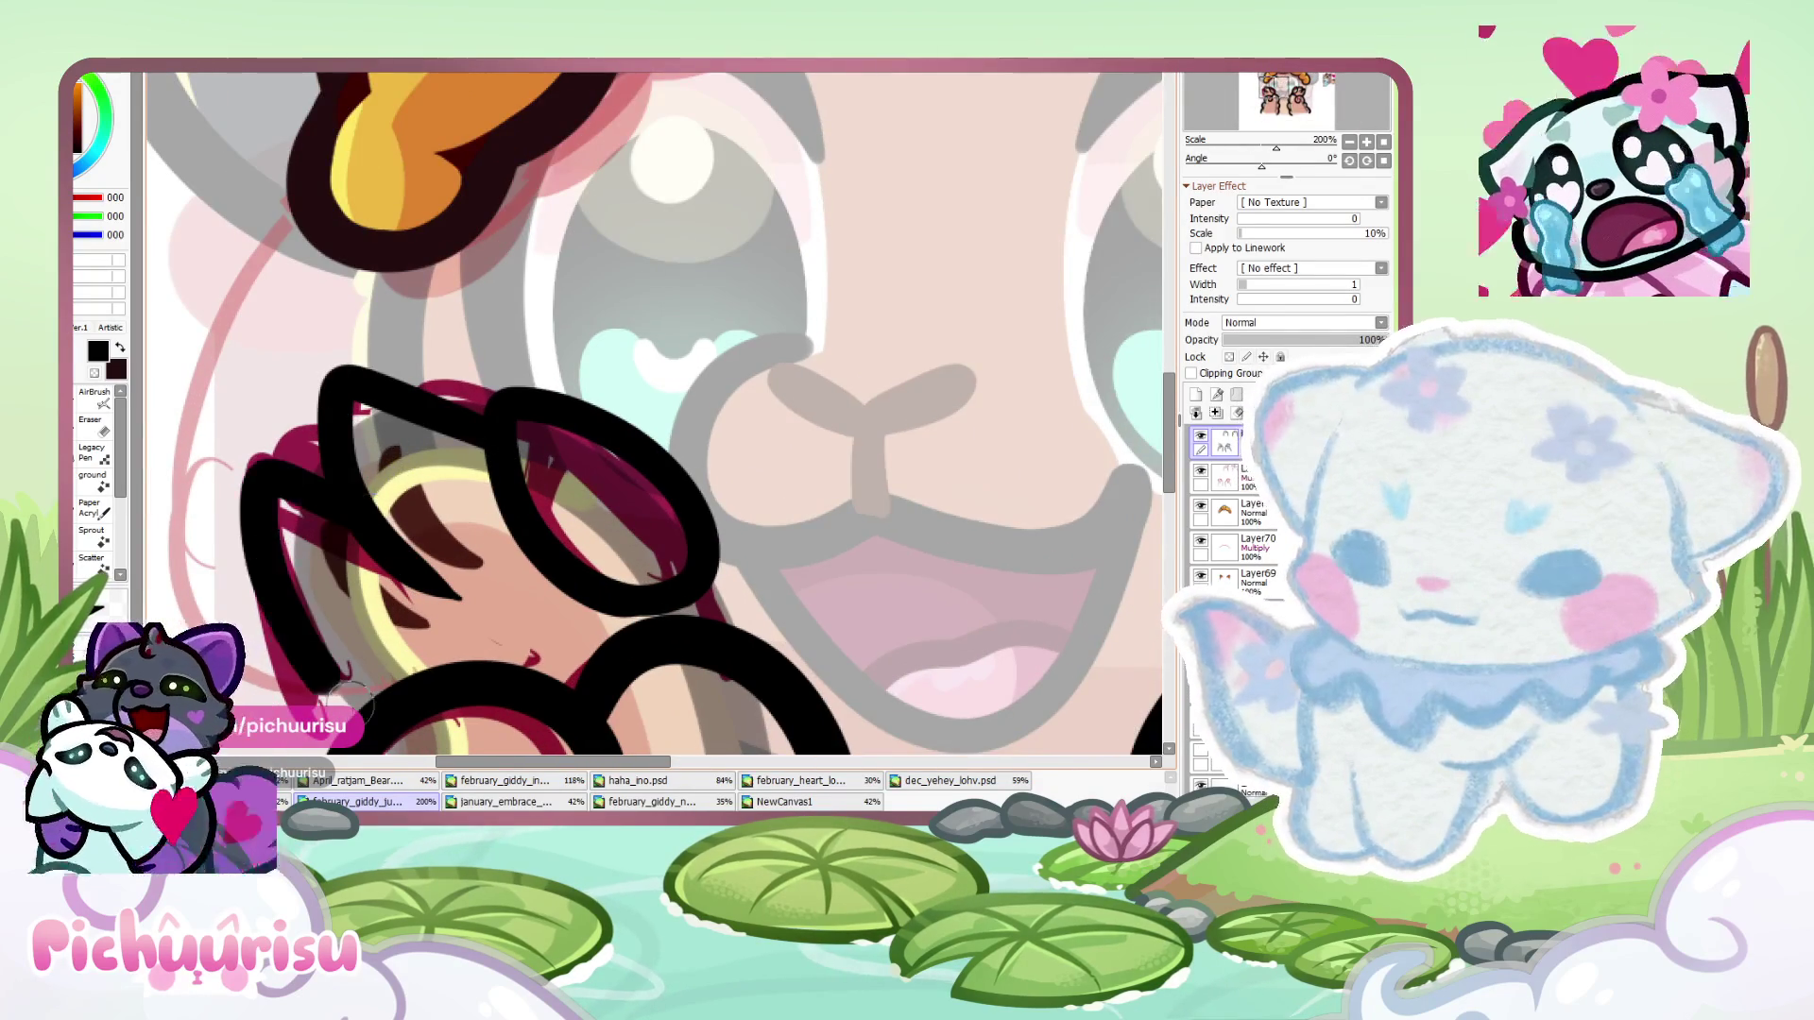
scroll(292, 422, "down", 4)
scroll(309, 481, "up", 5)
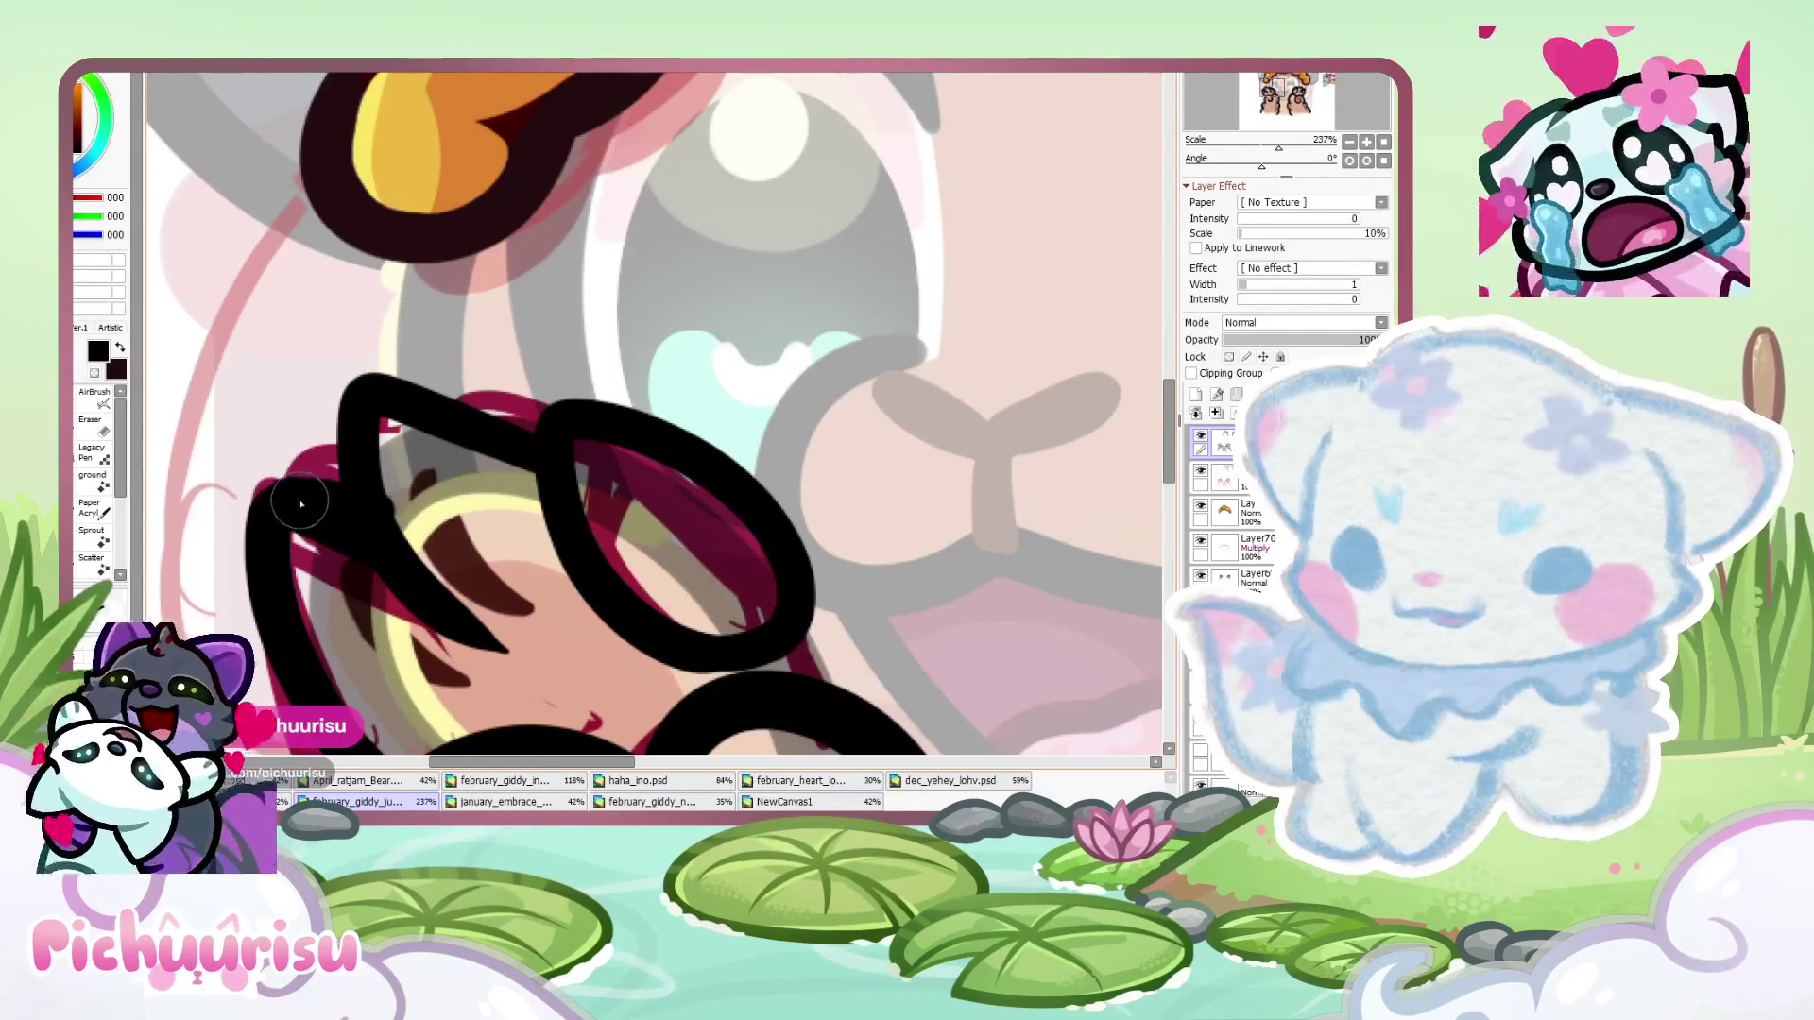
- Switch to the Eraser and pan over the paws to review the claw lineart
key("e")
scroll(284, 468, "down", 2)
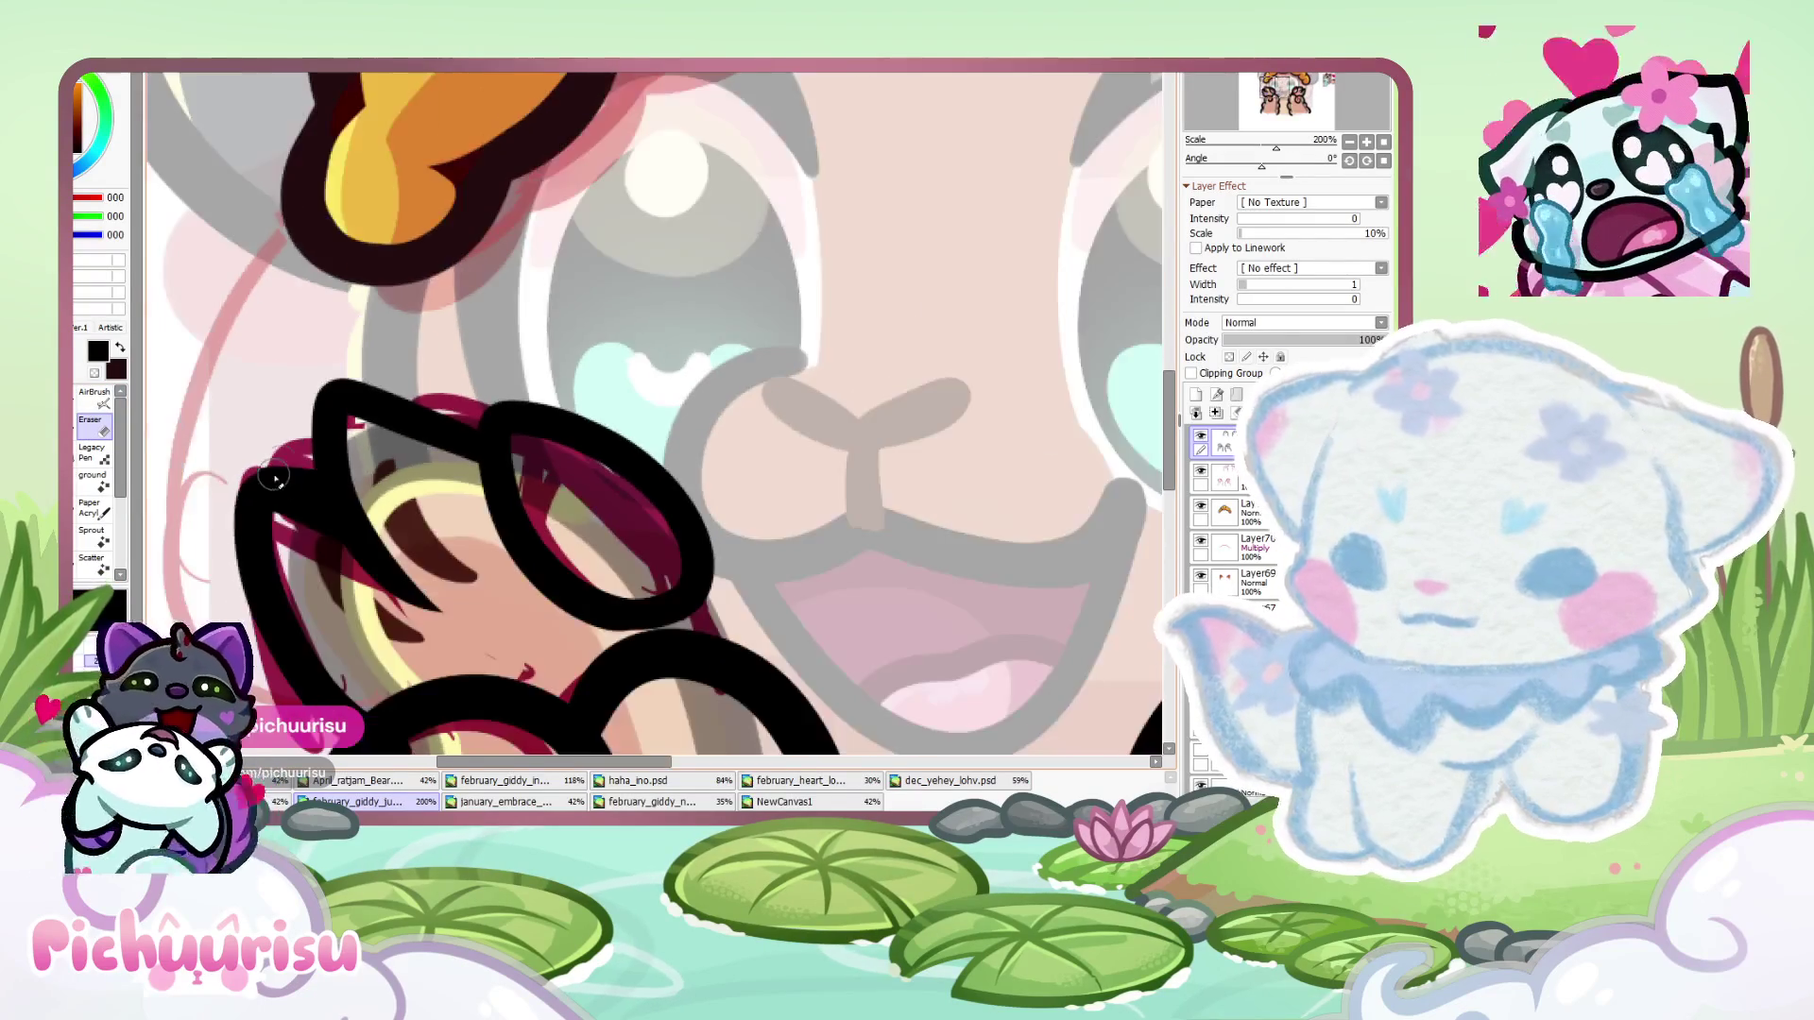
scroll(274, 501, "up", 1)
scroll(518, 656, "down", 3)
scroll(371, 641, "up", 4)
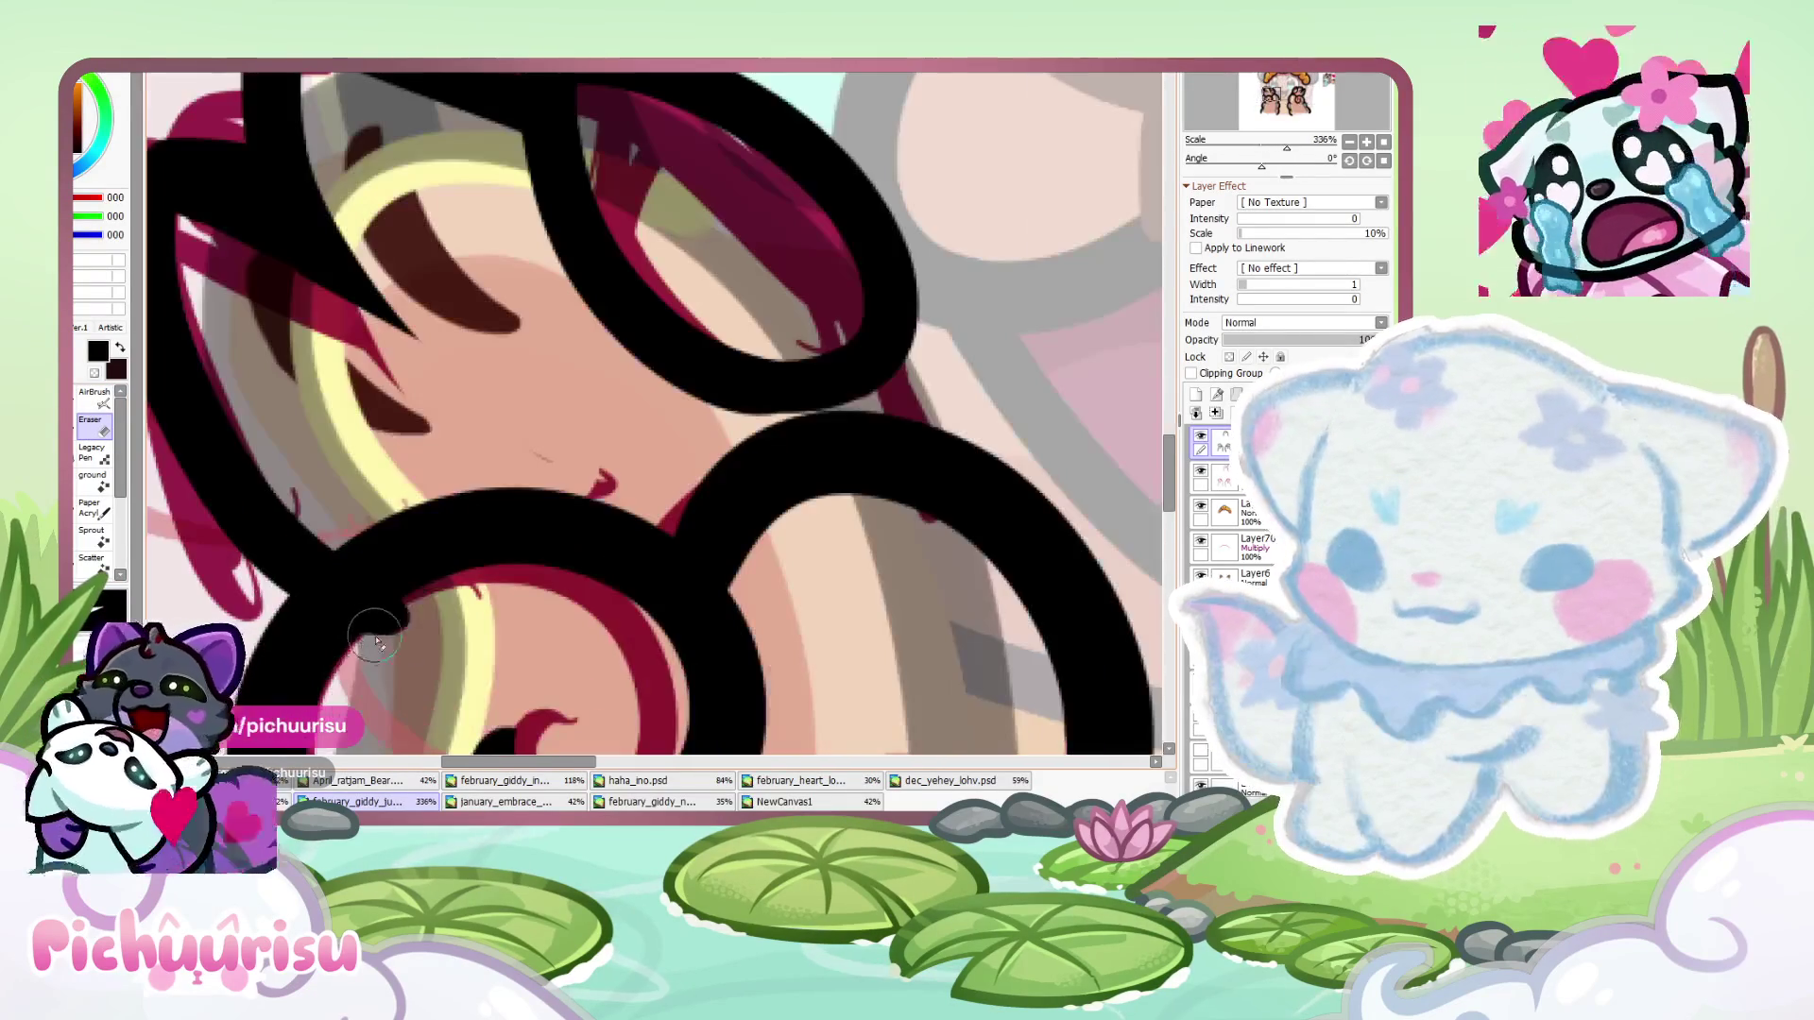
scroll(372, 593, "down", 4)
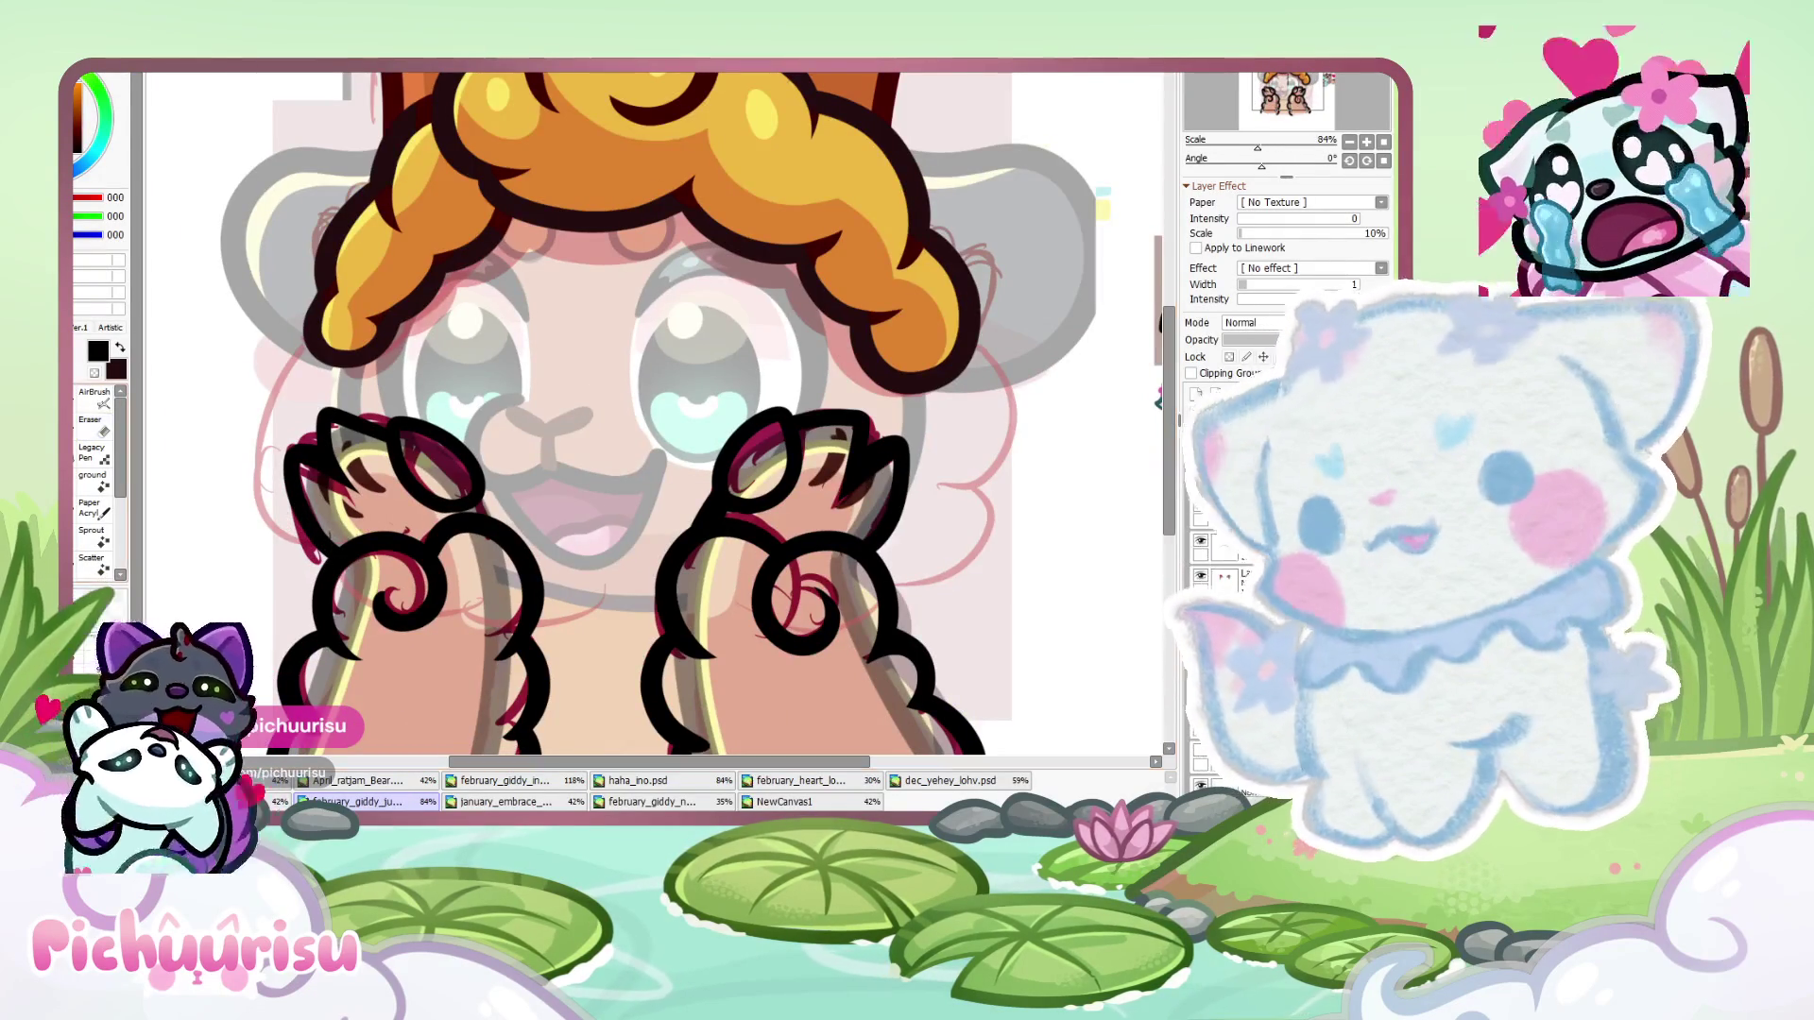
scroll(491, 510, "up", 4)
scroll(433, 482, "down", 5)
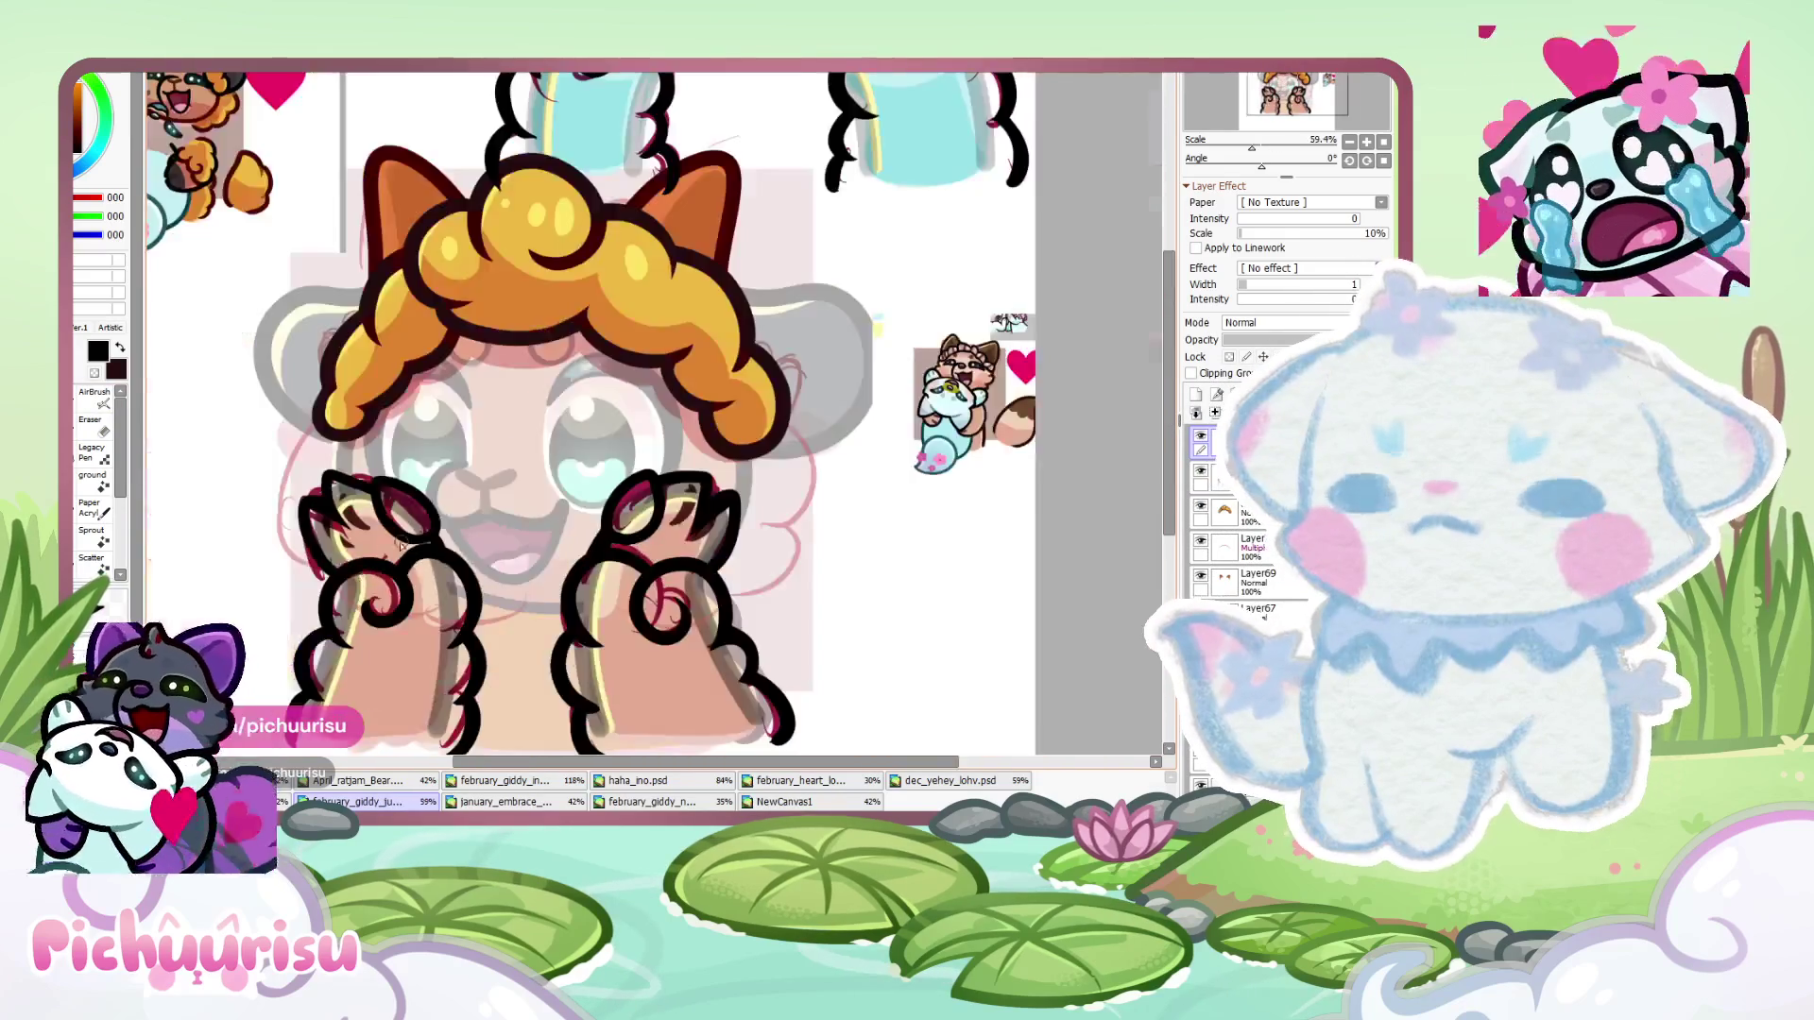
- Ink black strokes across the side piece's top and left edge, undoing misplaced attempts
scroll(487, 419, "up", 4)
scroll(487, 419, "up", 2)
mouse_move(794, 477)
left_mouse_down()
mouse_move(520, 397)
mouse_move(542, 561)
left_mouse_up()
left_click_drag(404, 503, 496, 751)
scroll(425, 567, "down", 4)
scroll(381, 427, "up", 4)
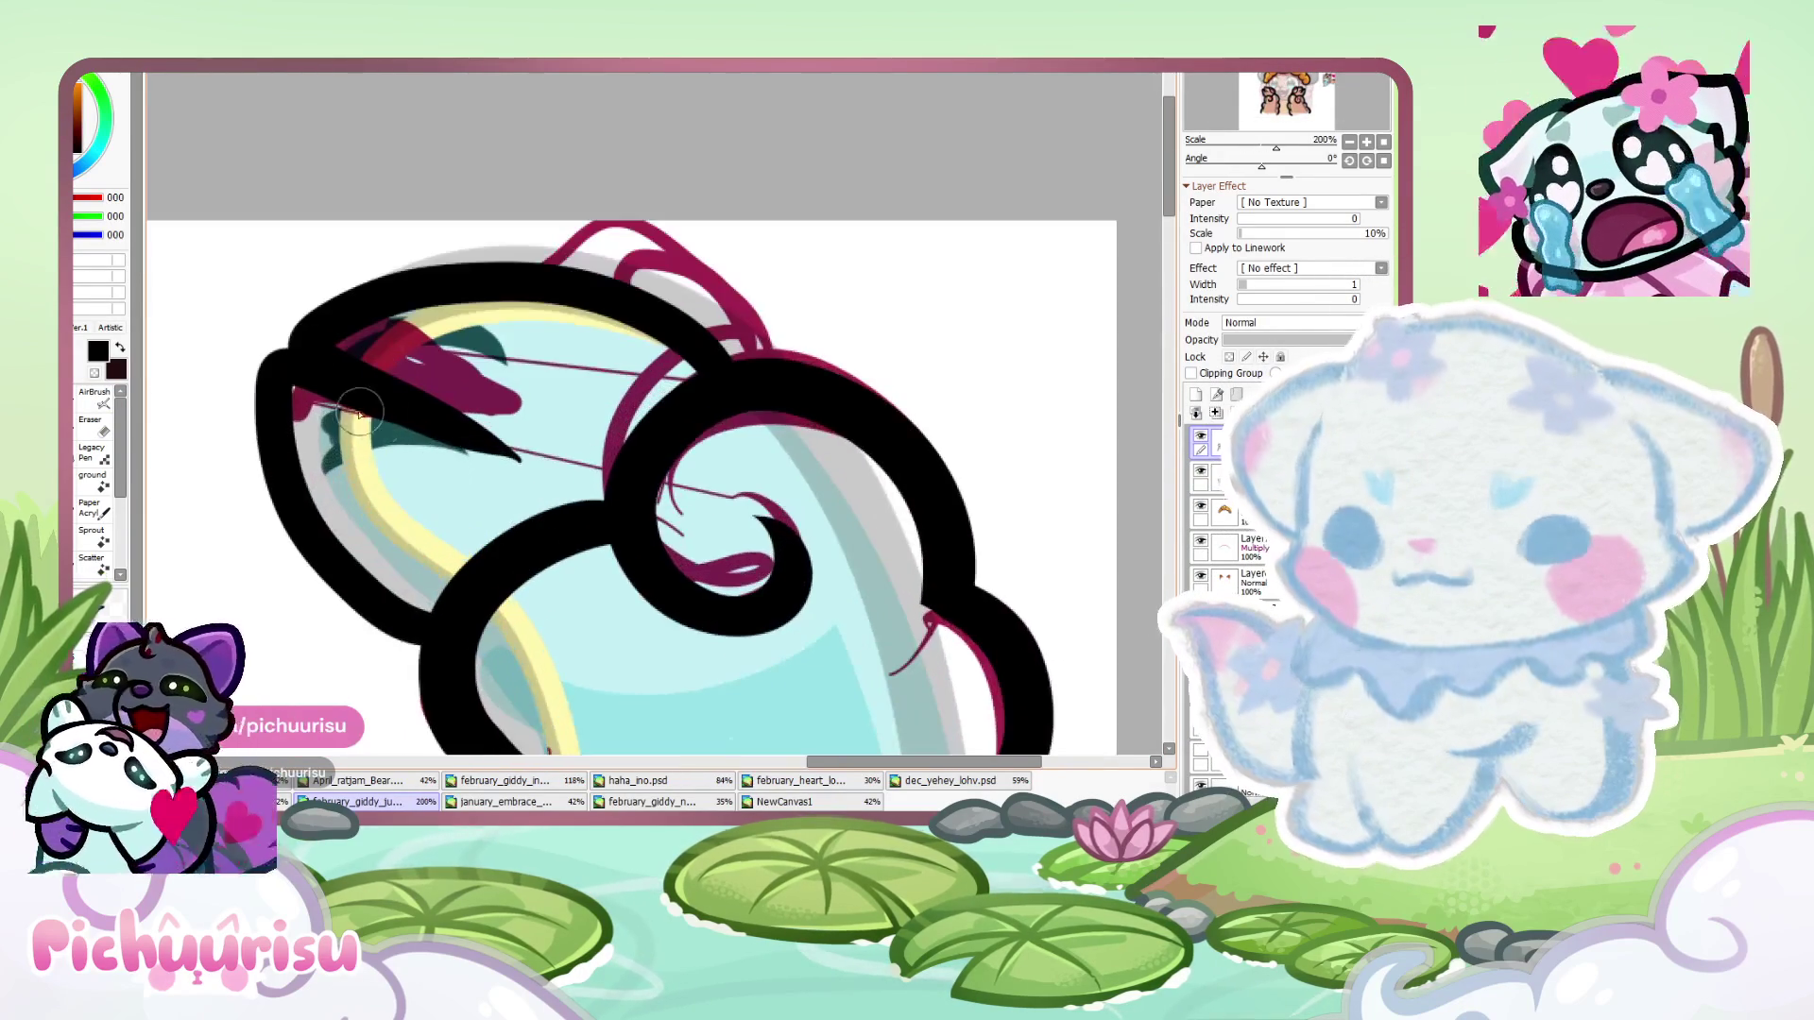
key("ctrl+z")
mouse_move(293, 340)
left_mouse_down()
mouse_move(359, 388)
mouse_move(448, 622)
left_mouse_up()
key("ctrl+z")
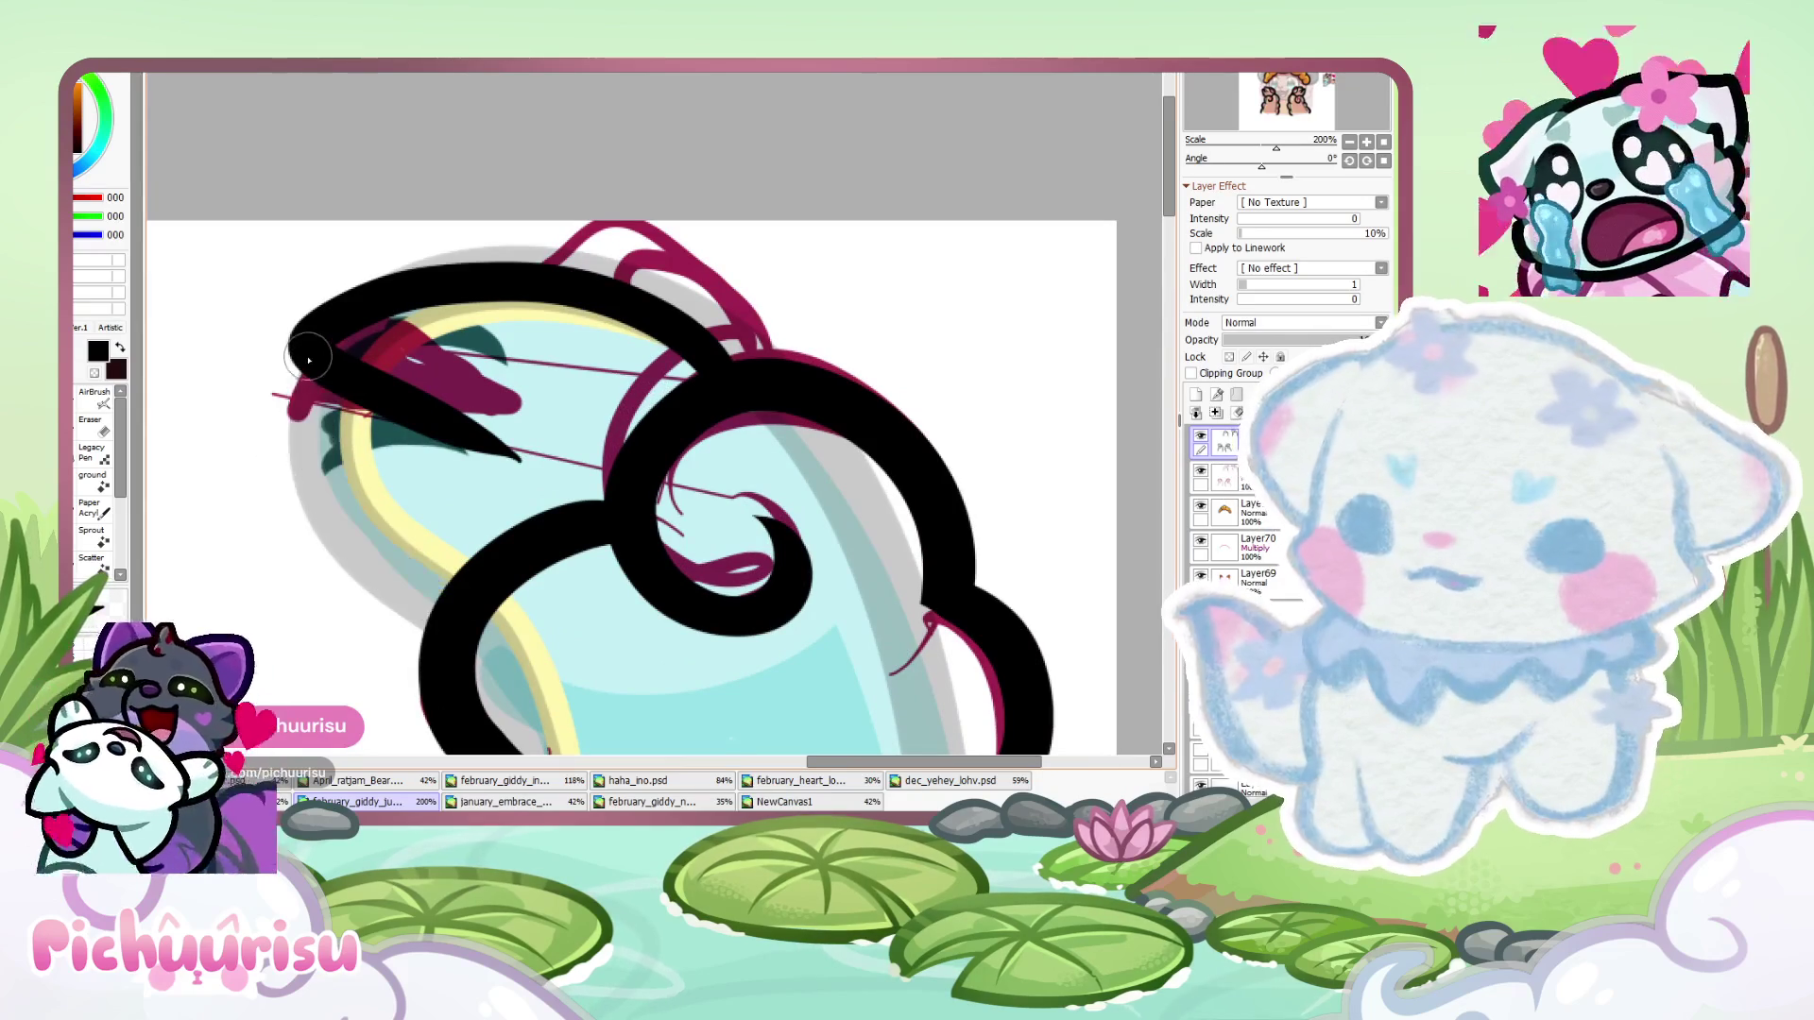
mouse_move(293, 345)
left_mouse_down()
mouse_move(368, 576)
mouse_move(439, 629)
mouse_move(279, 416)
mouse_move(515, 406)
left_mouse_up()
key("ctrl+z")
key("ctrl+z")
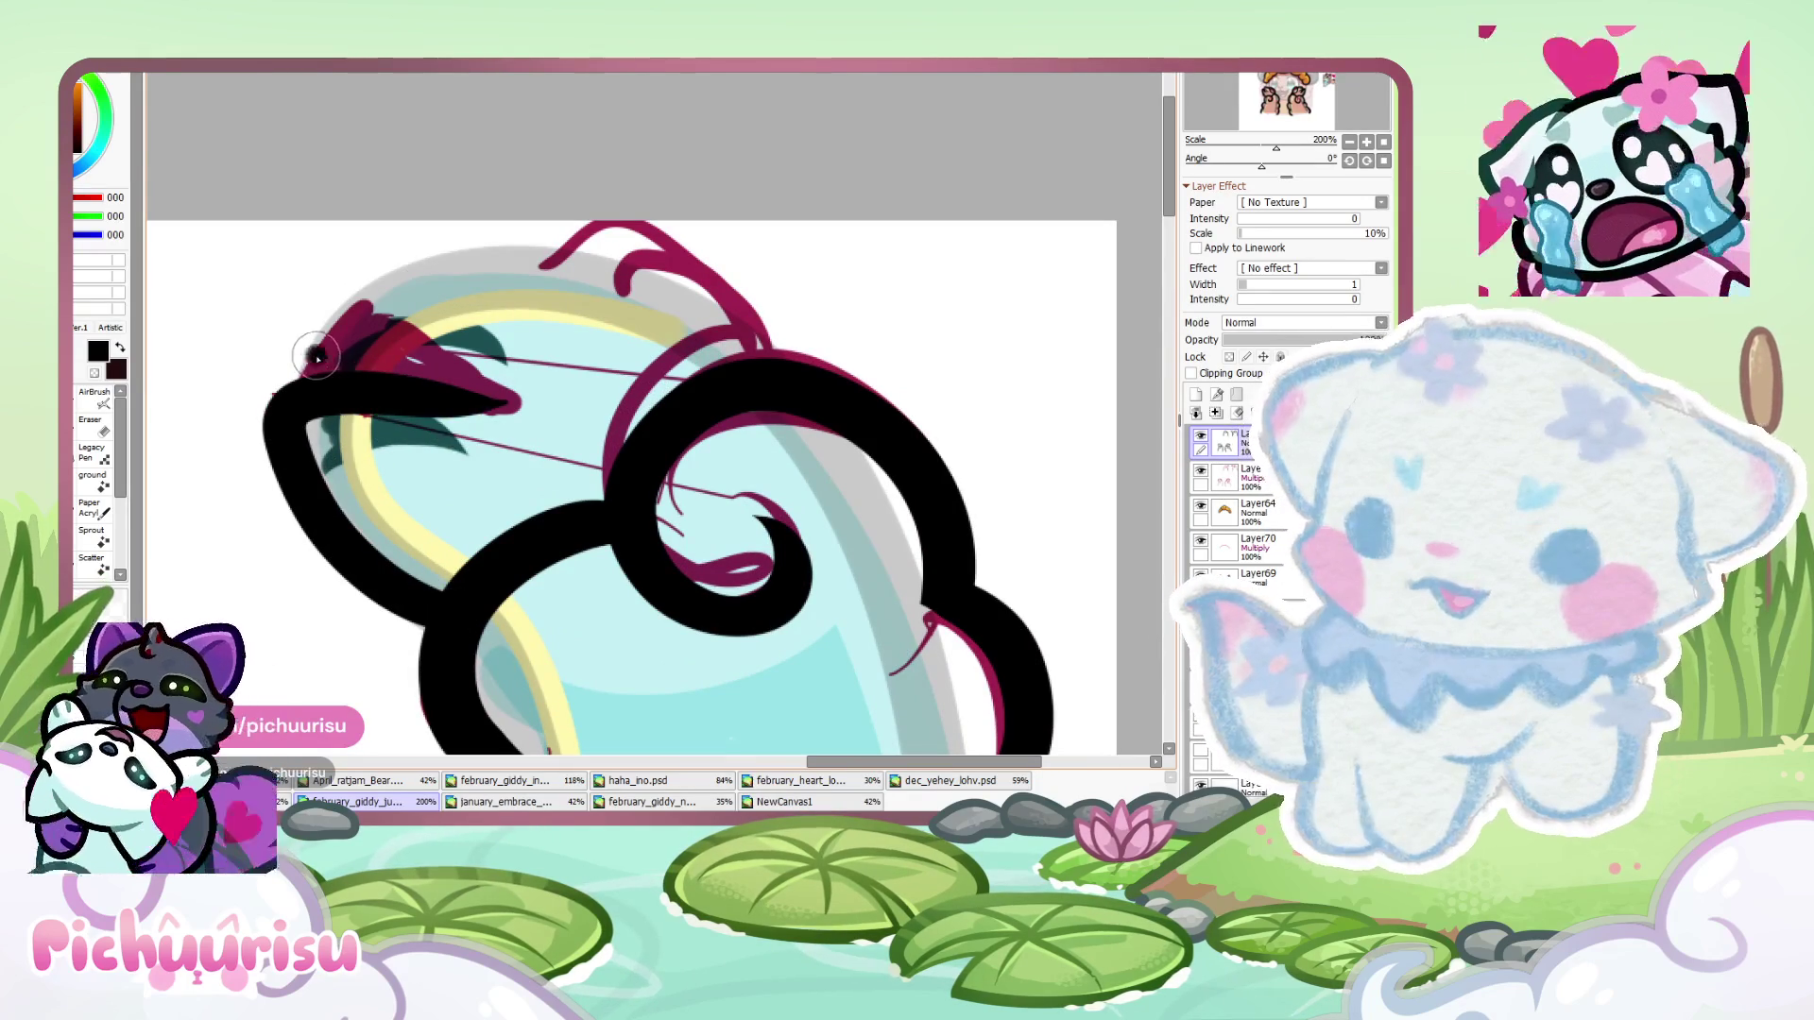
- Ink a black outline arcing from the left edge over the piece's top
mouse_move(303, 359)
left_mouse_down()
mouse_move(311, 283)
mouse_move(742, 350)
left_mouse_up()
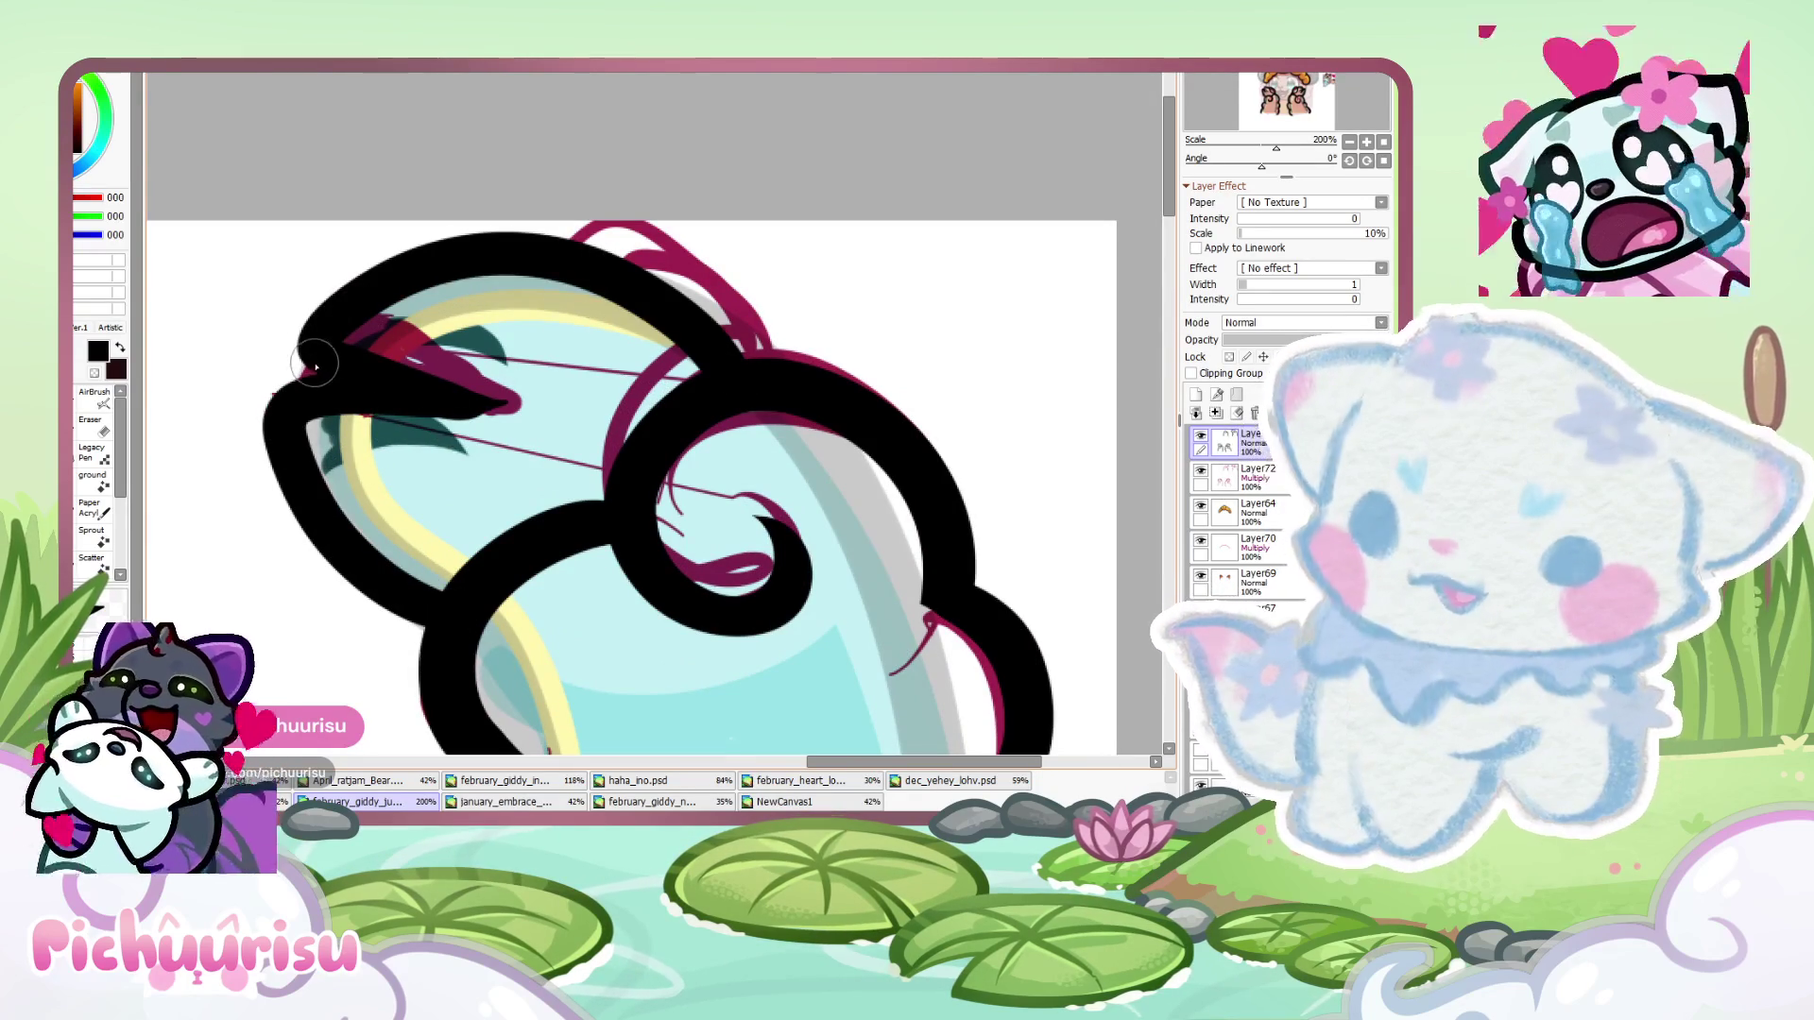
left_click_drag(342, 388, 453, 250)
scroll(473, 425, "down", 3)
scroll(283, 444, "up", 3)
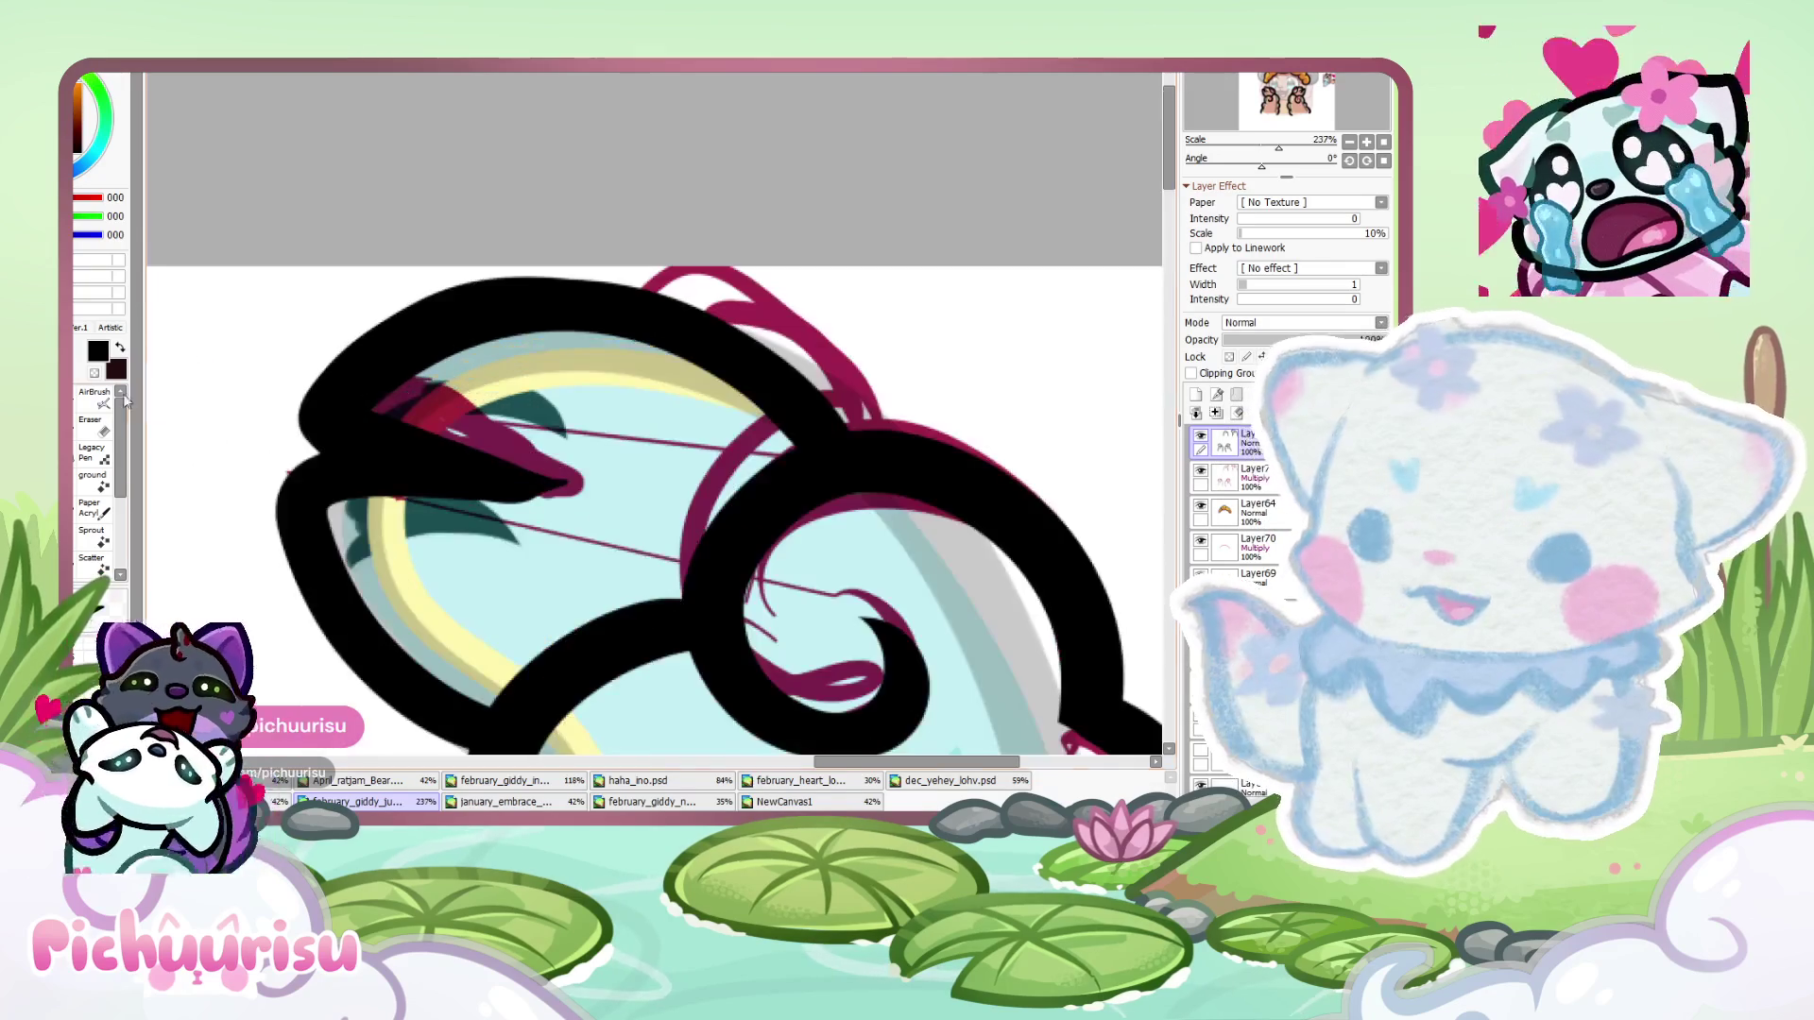
- Erase the excess black around and under the maroon shape
key("e")
scroll(271, 456, "up", 3)
mouse_move(385, 409)
left_mouse_down()
mouse_move(741, 595)
mouse_move(620, 474)
left_mouse_up()
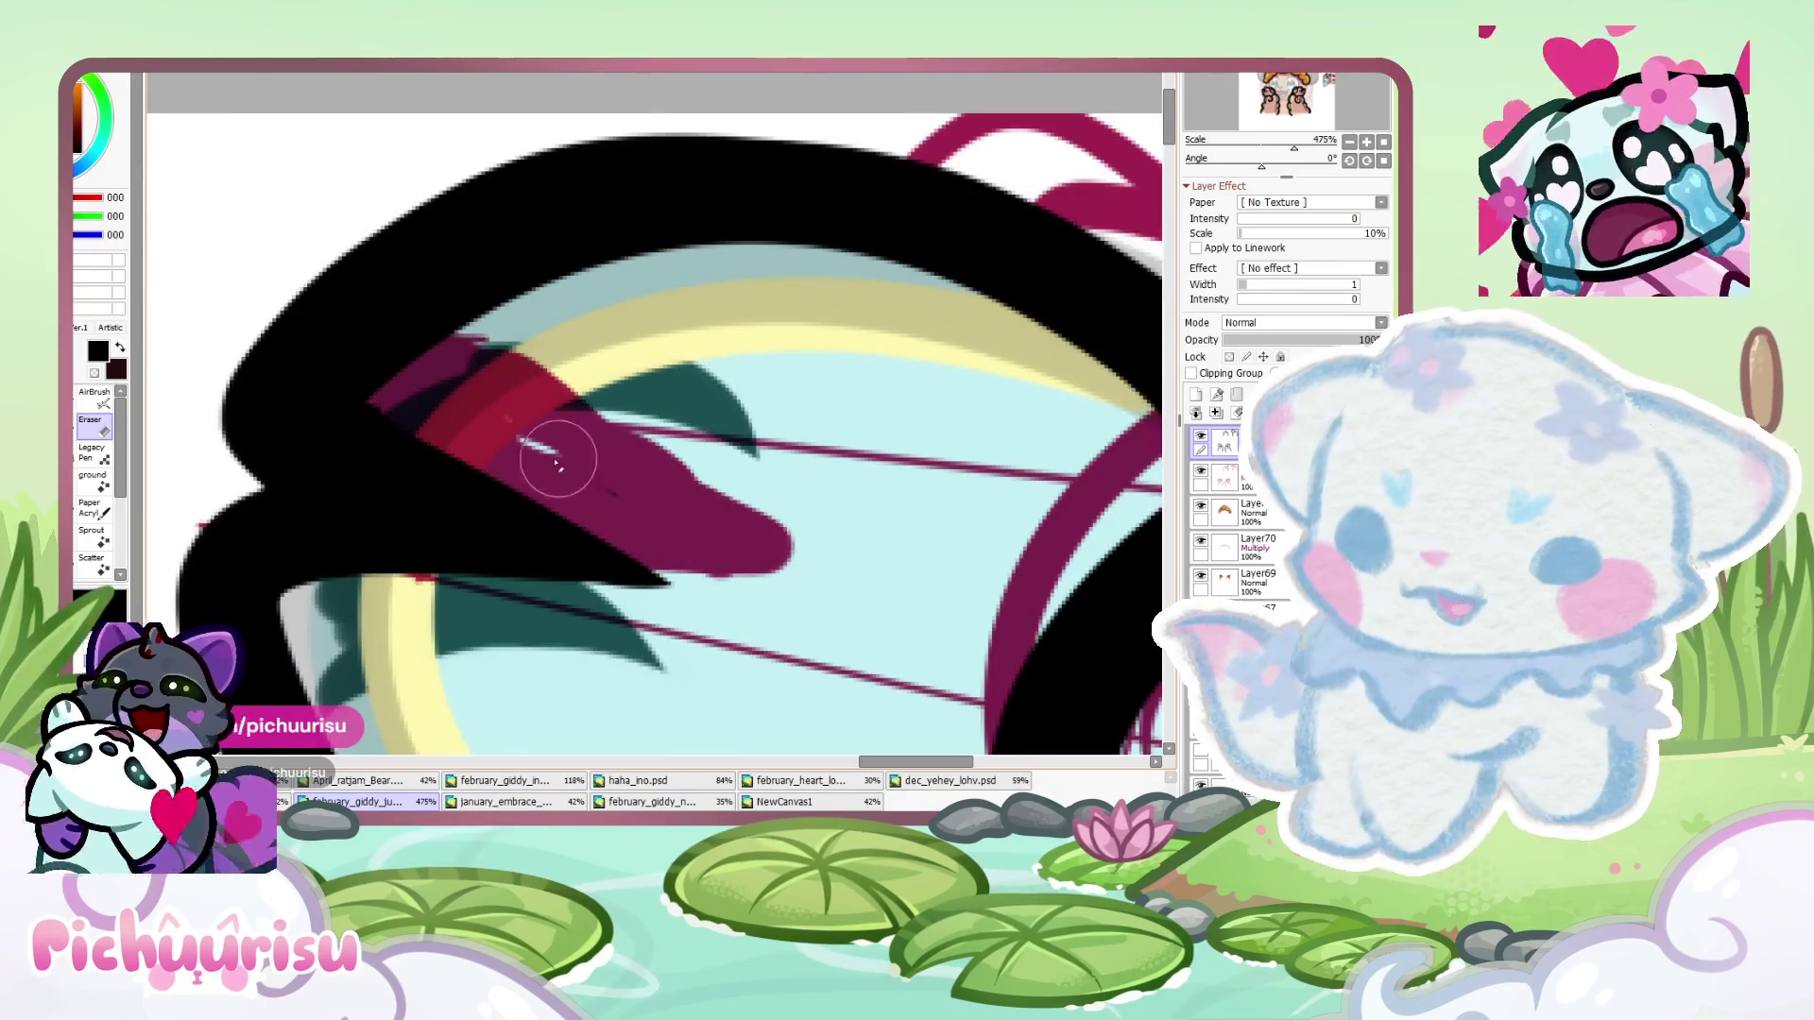
scroll(324, 598, "down", 1)
left_click_drag(324, 598, 716, 592)
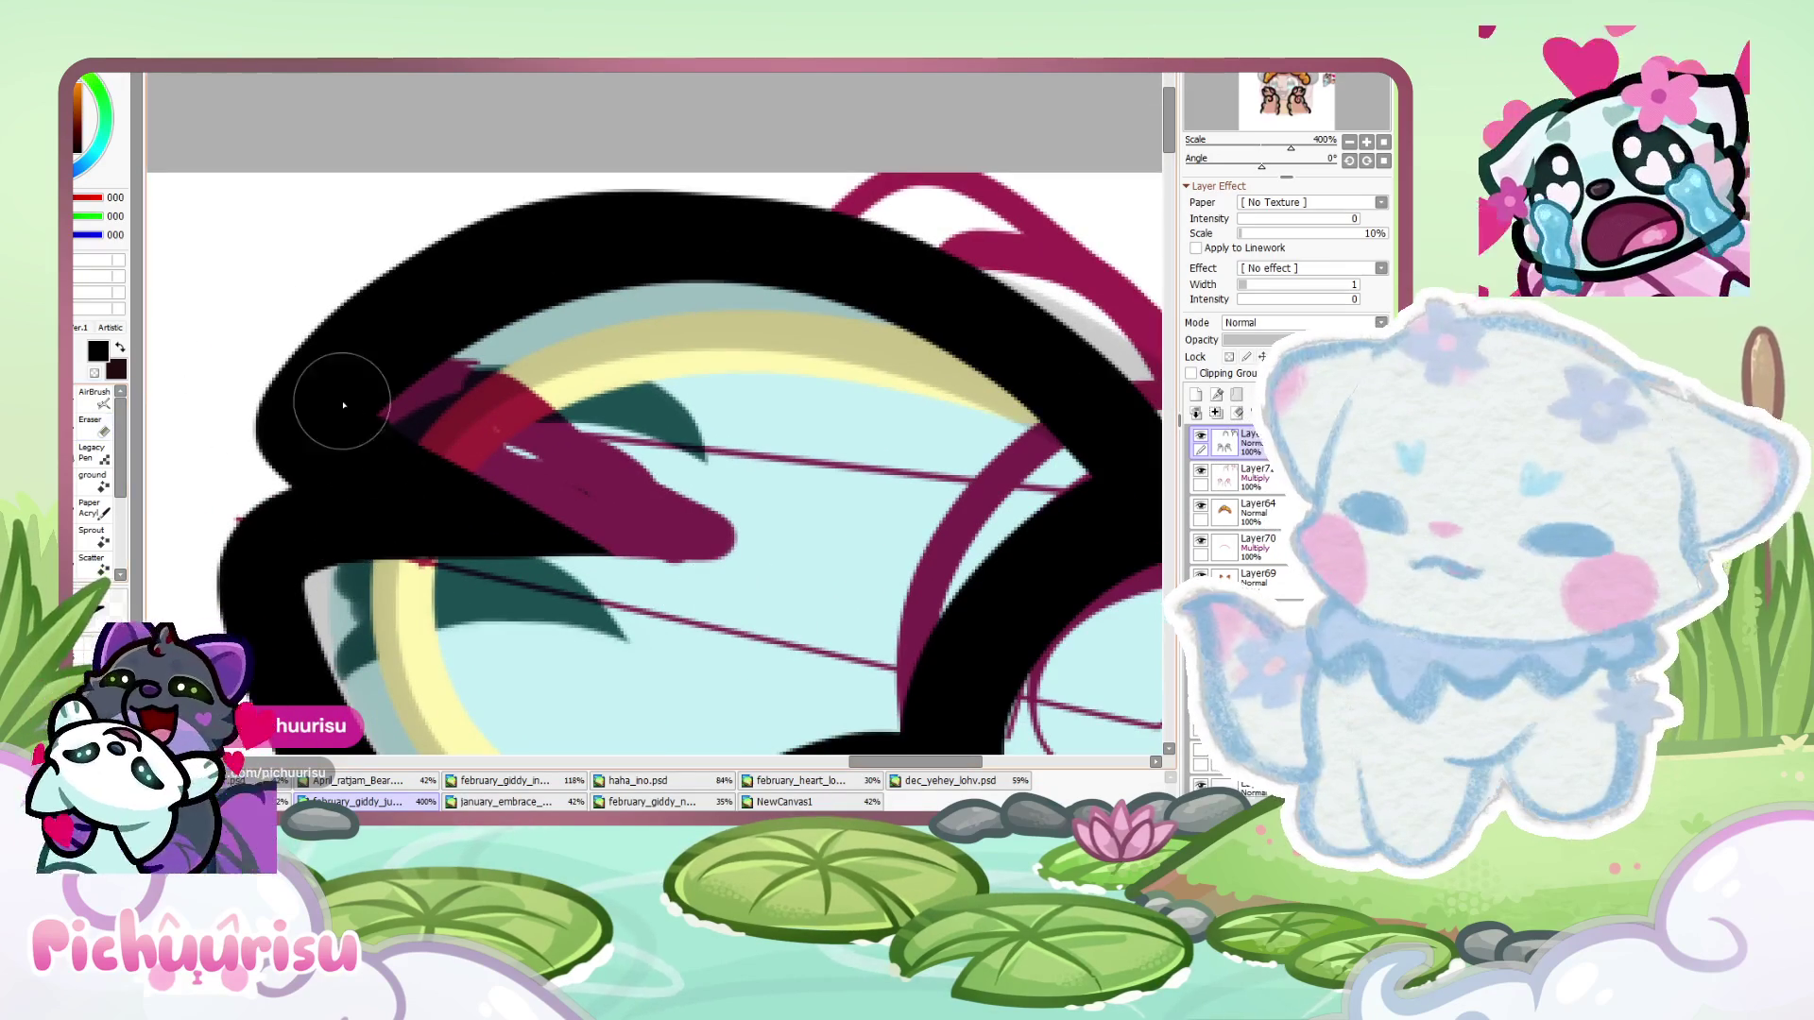
scroll(349, 405, "down", 4)
scroll(292, 438, "up", 2)
- Ink a thick black arc over the maroon shape and a longer middle stroke across the leaf tip
mouse_move(292, 438)
left_mouse_down()
mouse_move(374, 346)
mouse_move(477, 515)
mouse_move(453, 661)
left_mouse_up()
scroll(533, 472, "down", 2)
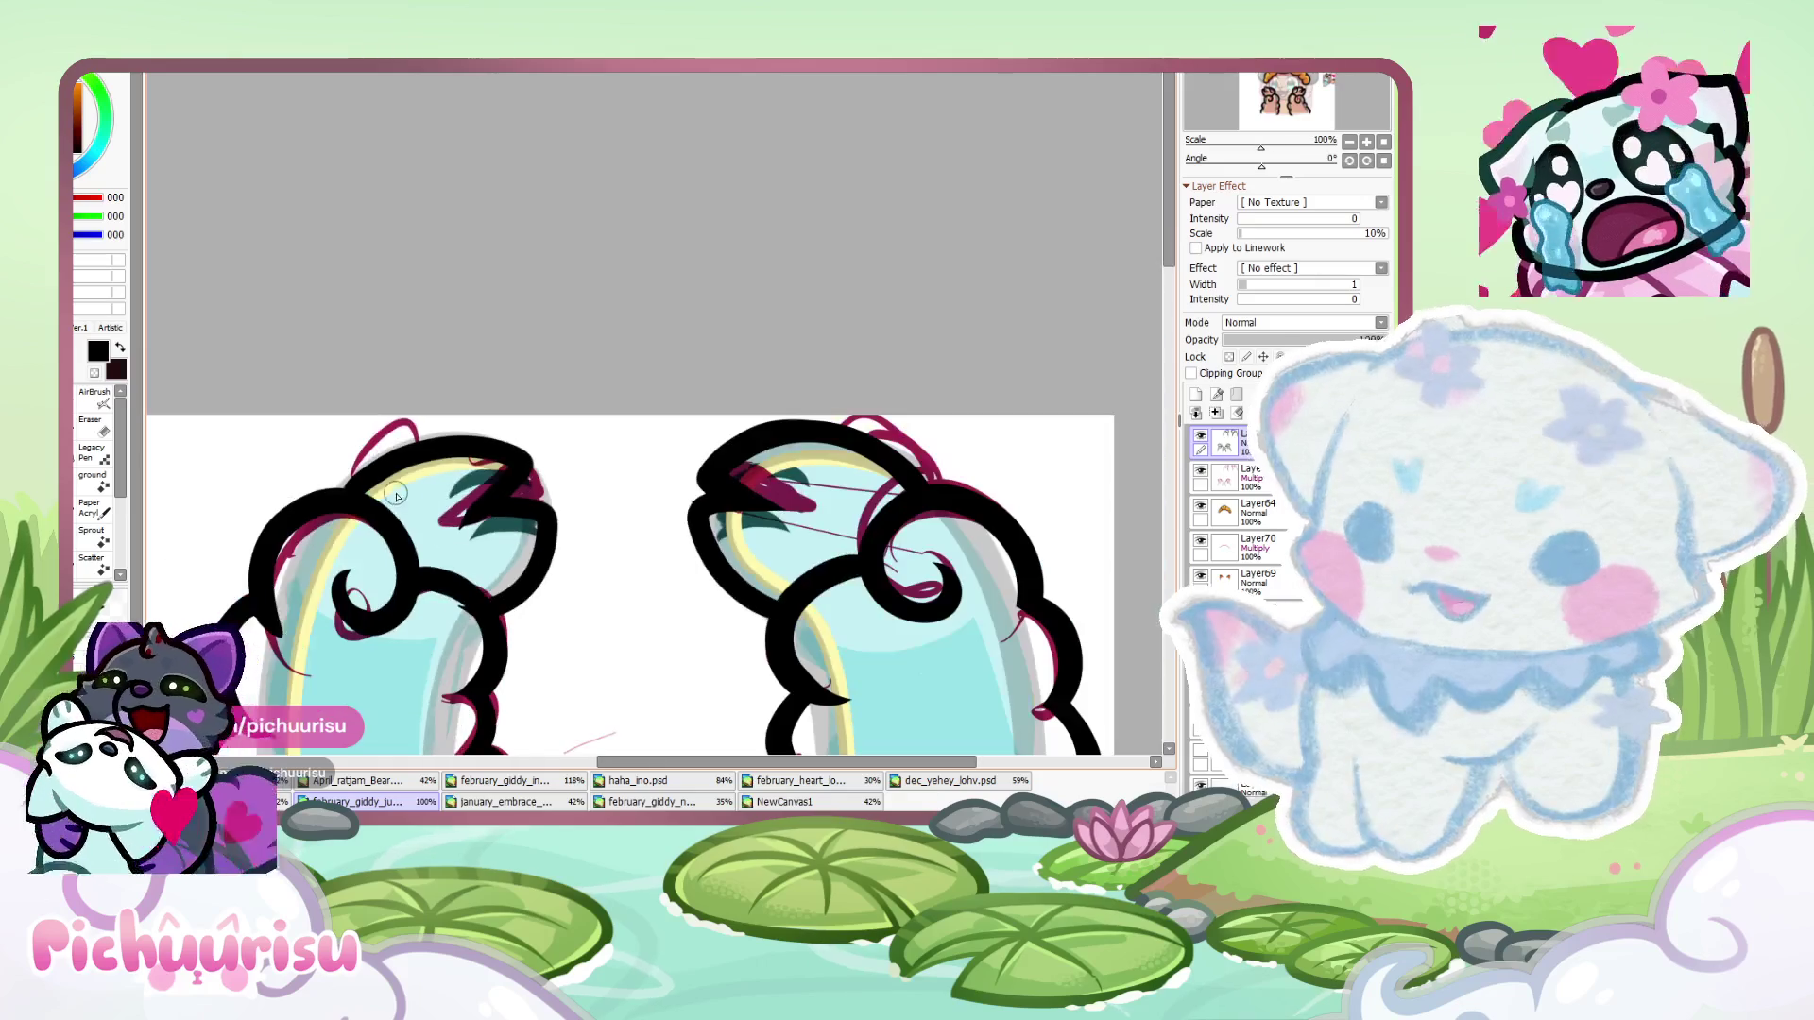
scroll(534, 472, "up", 3)
left_click_drag(539, 500, 411, 517)
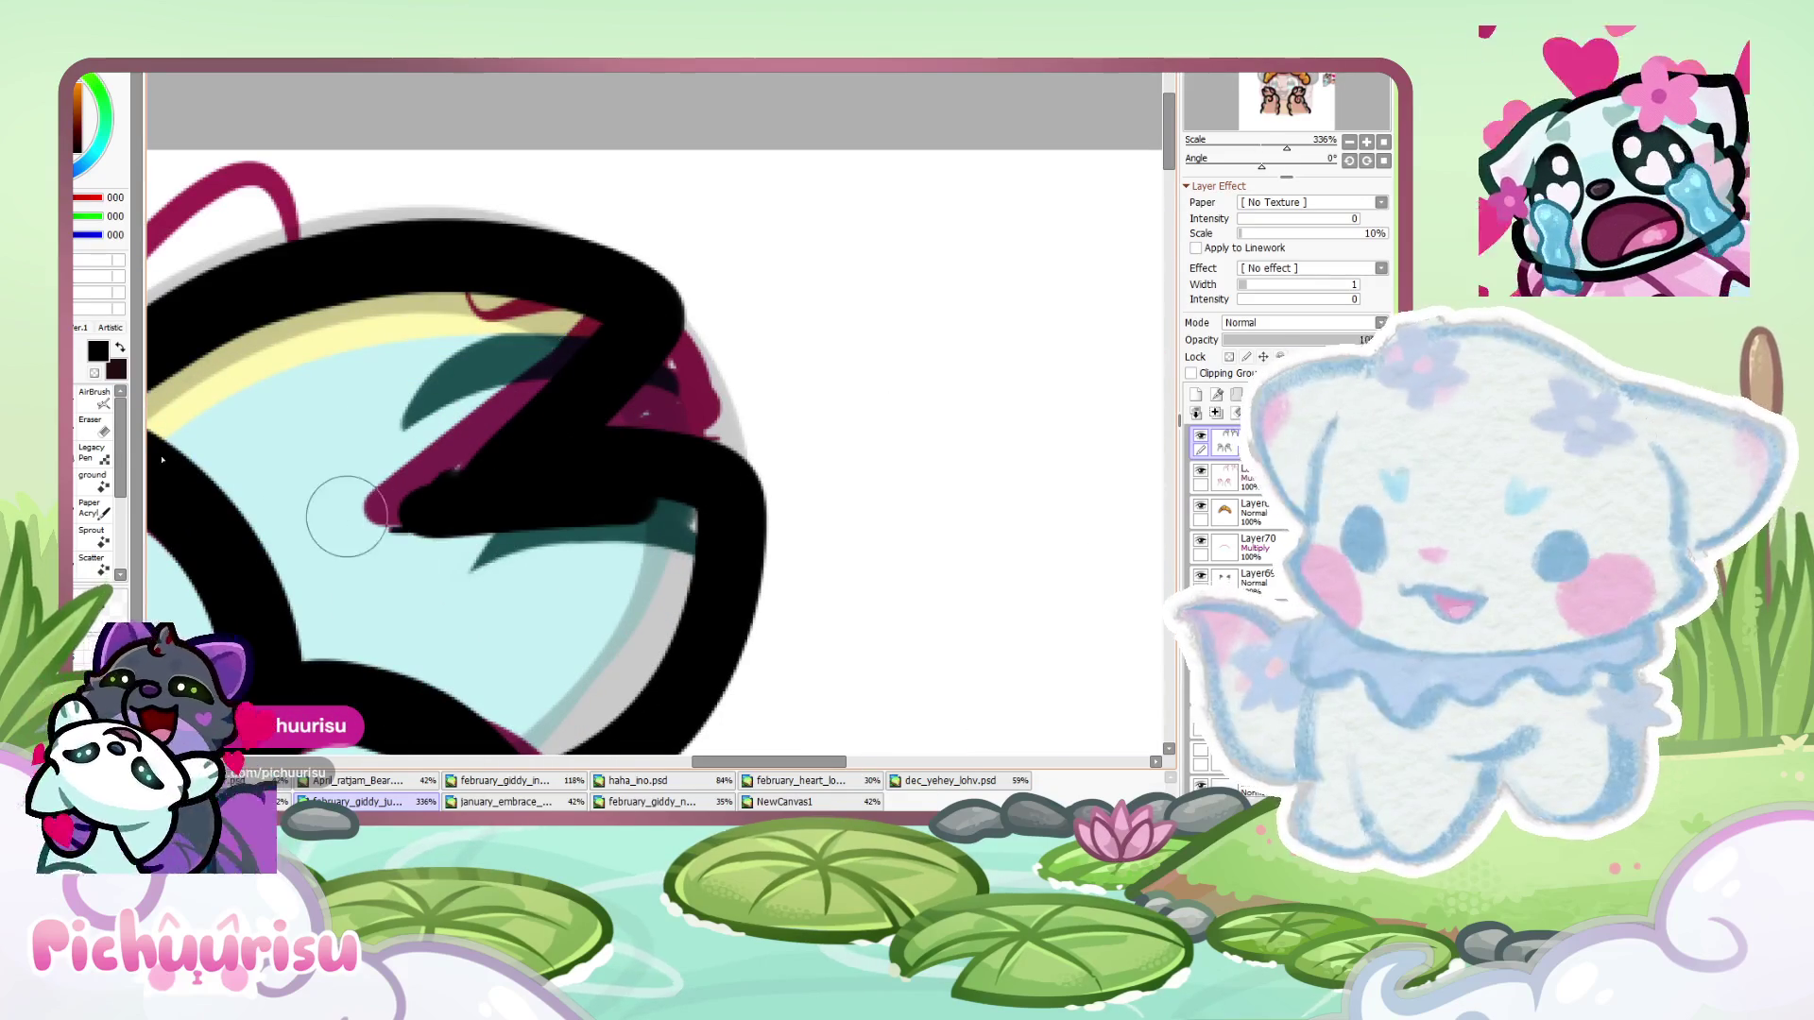
key("ctrl+z")
left_click_drag(709, 506, 405, 506)
- Erase a diagonal band over the maroon shape and trim the middle stroke's lower edge
key("e")
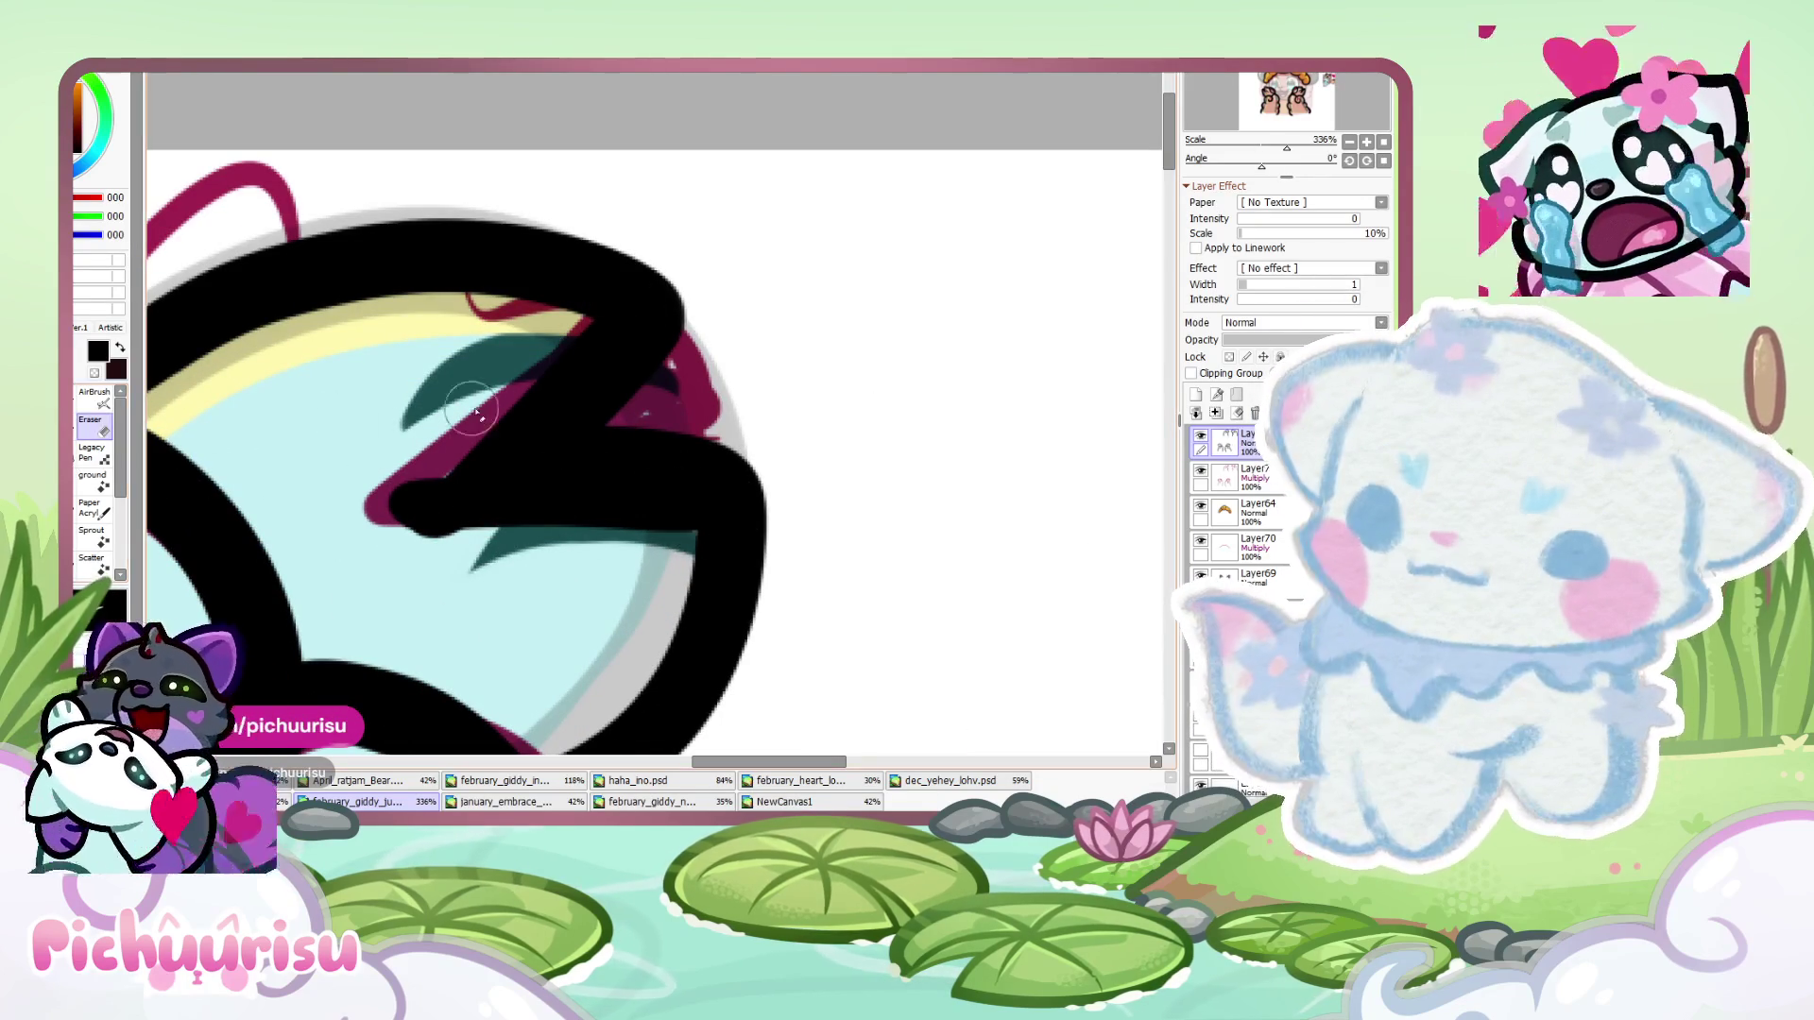
left_click_drag(513, 388, 505, 536)
left_click_drag(691, 538, 357, 540)
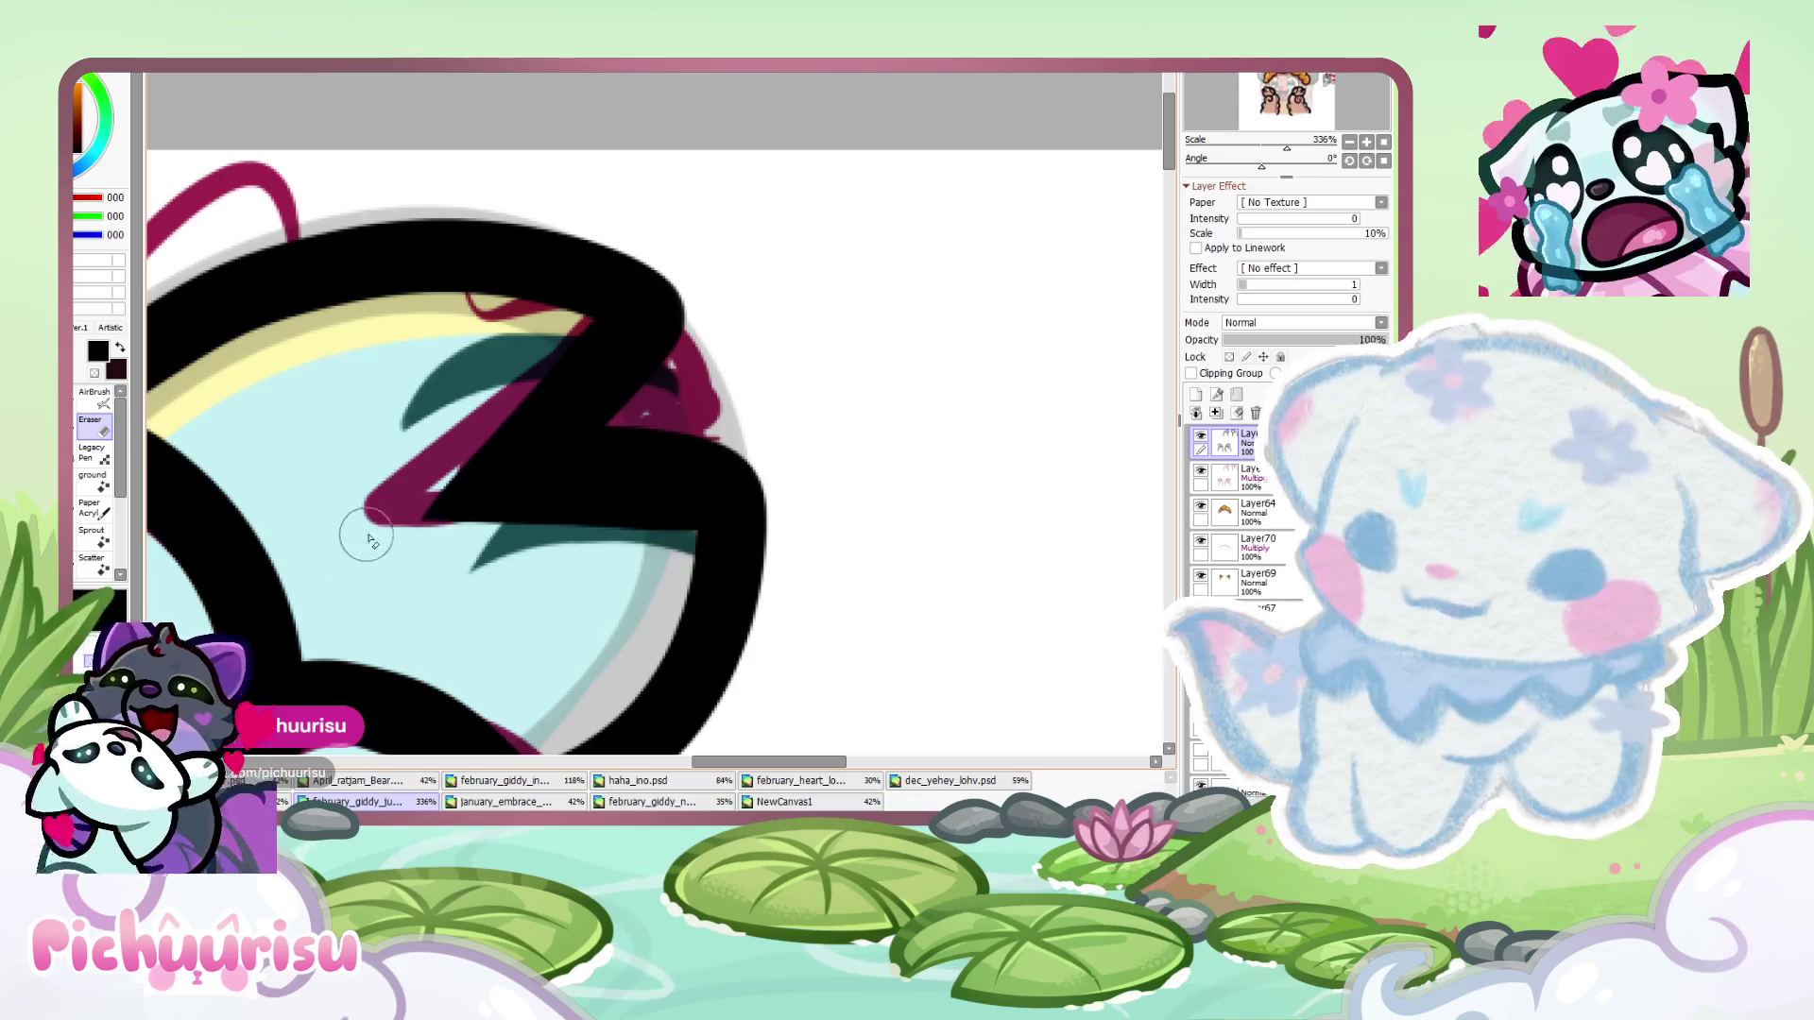
scroll(387, 359, "down", 3)
scroll(378, 378, "up", 4)
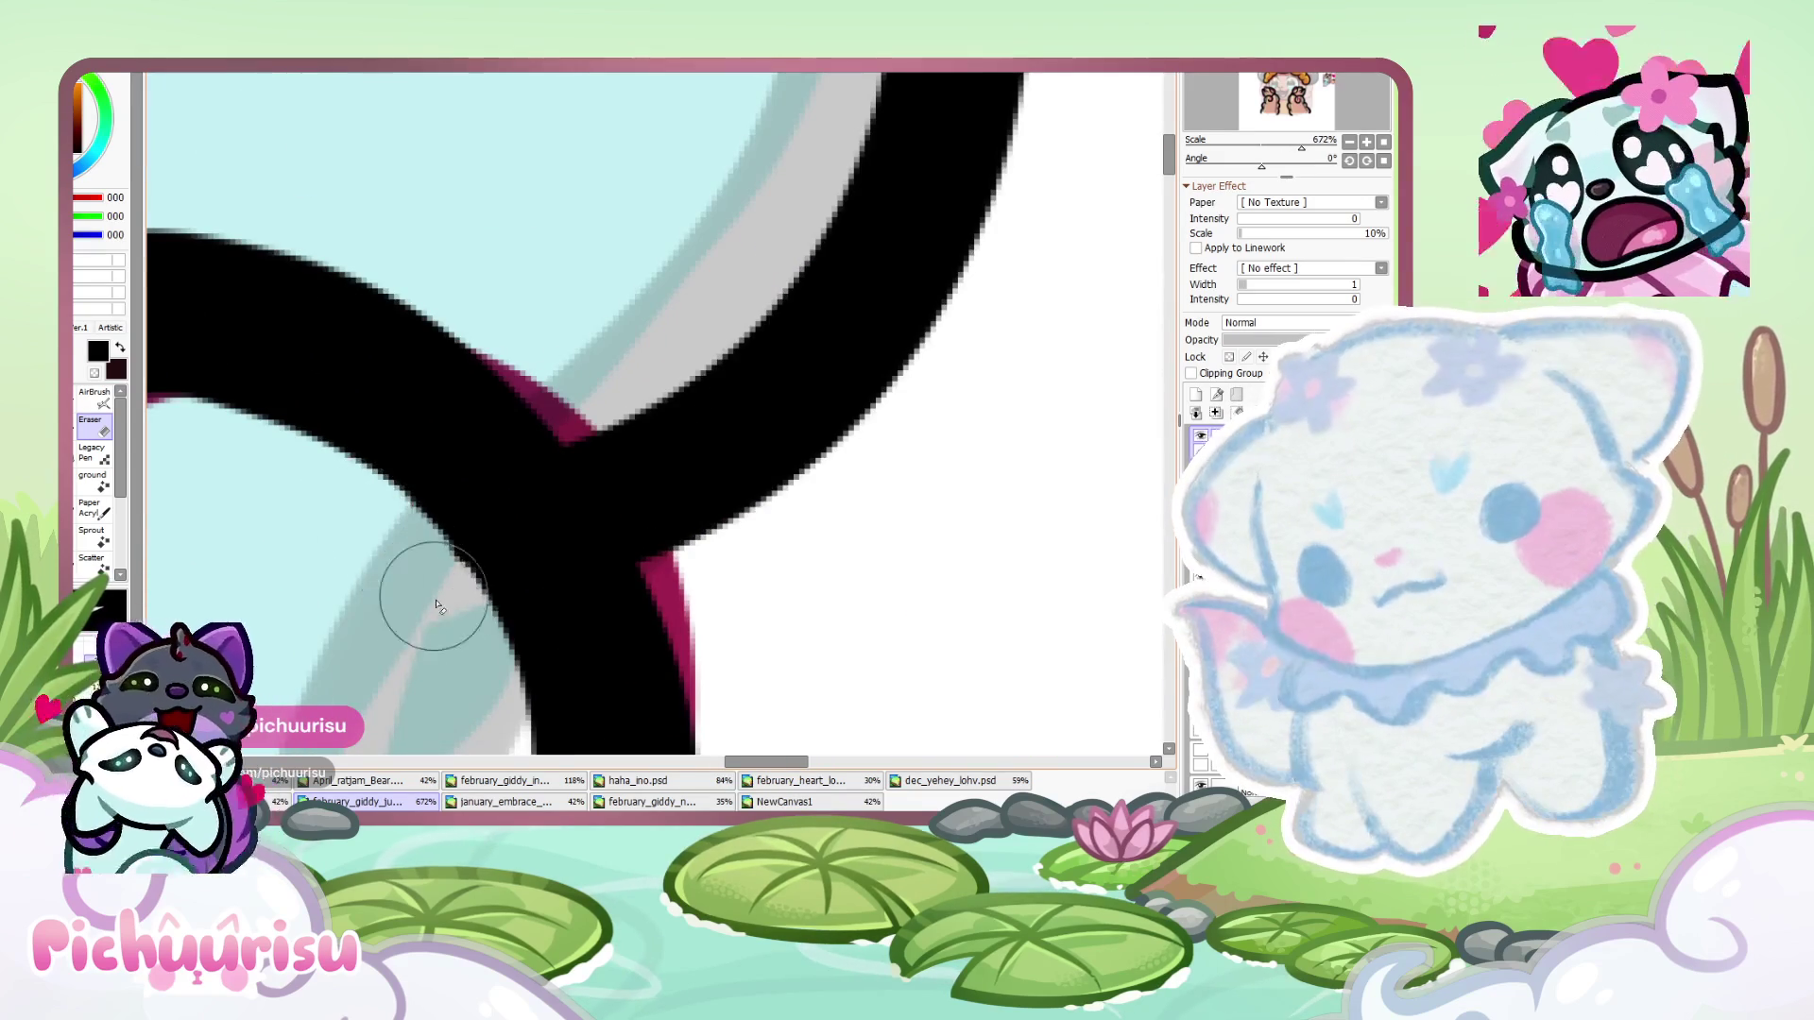
scroll(454, 529, "down", 6)
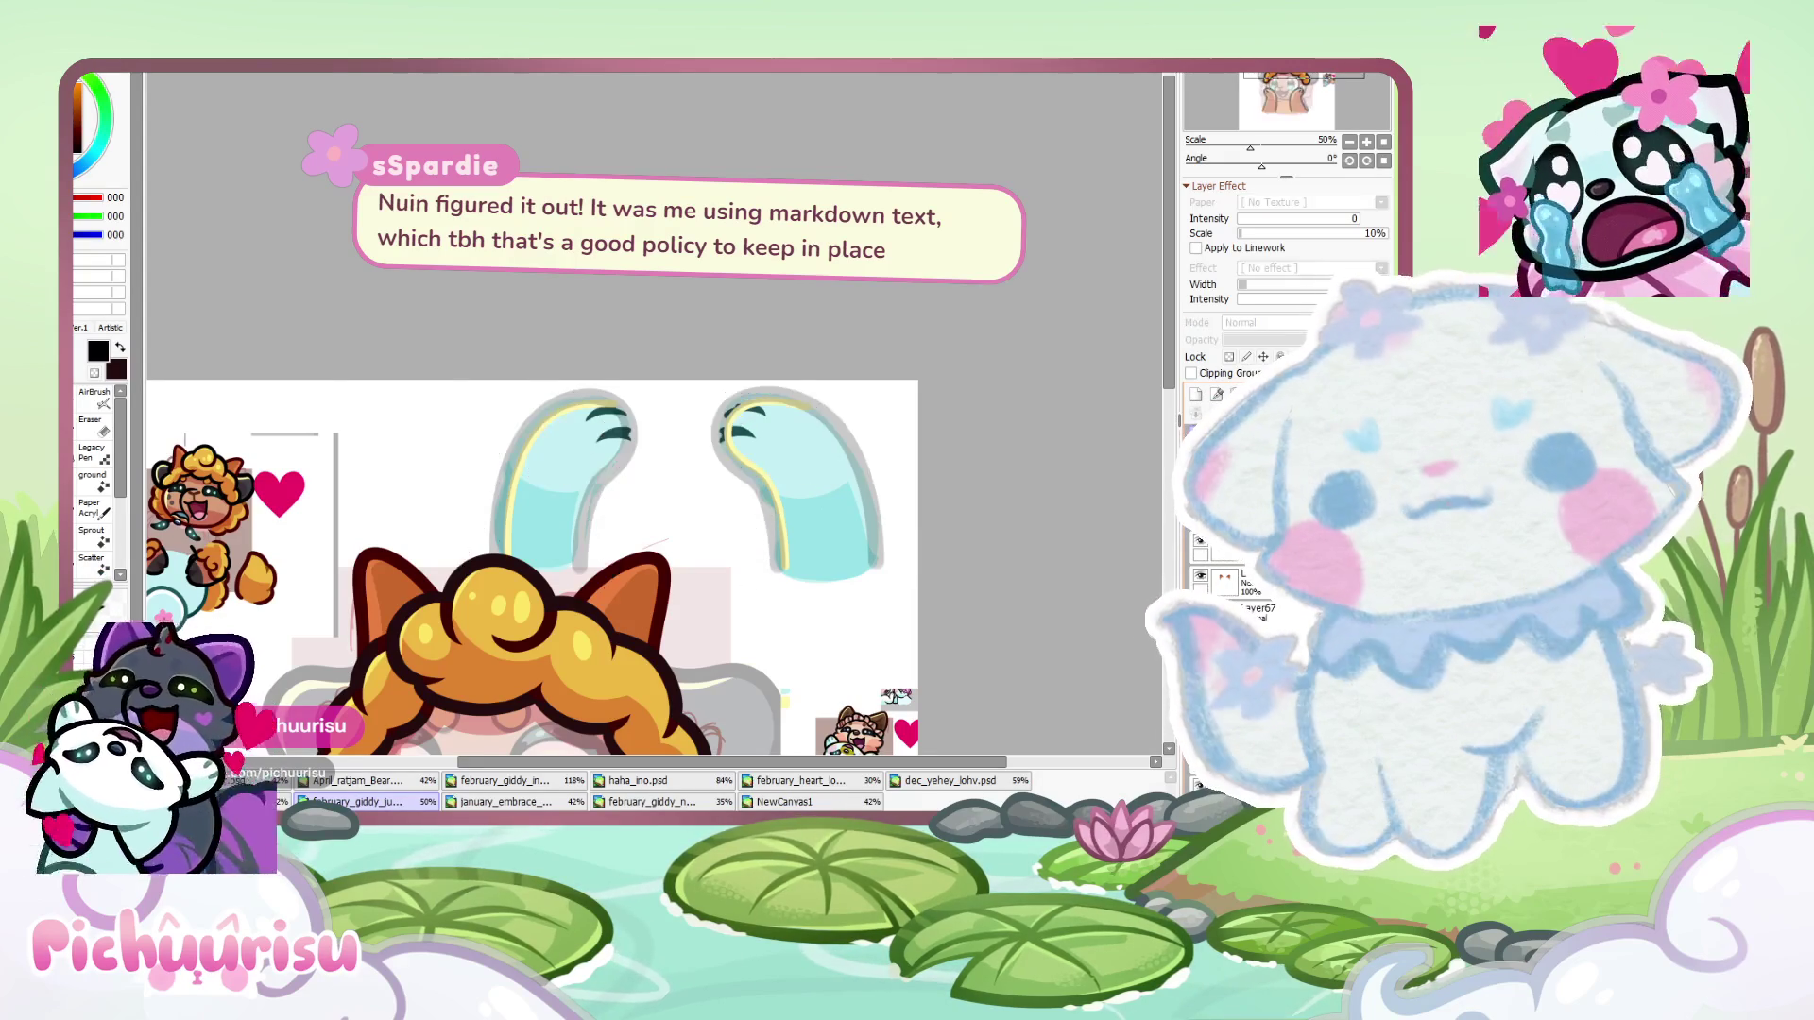
scroll(763, 378, "up", 1)
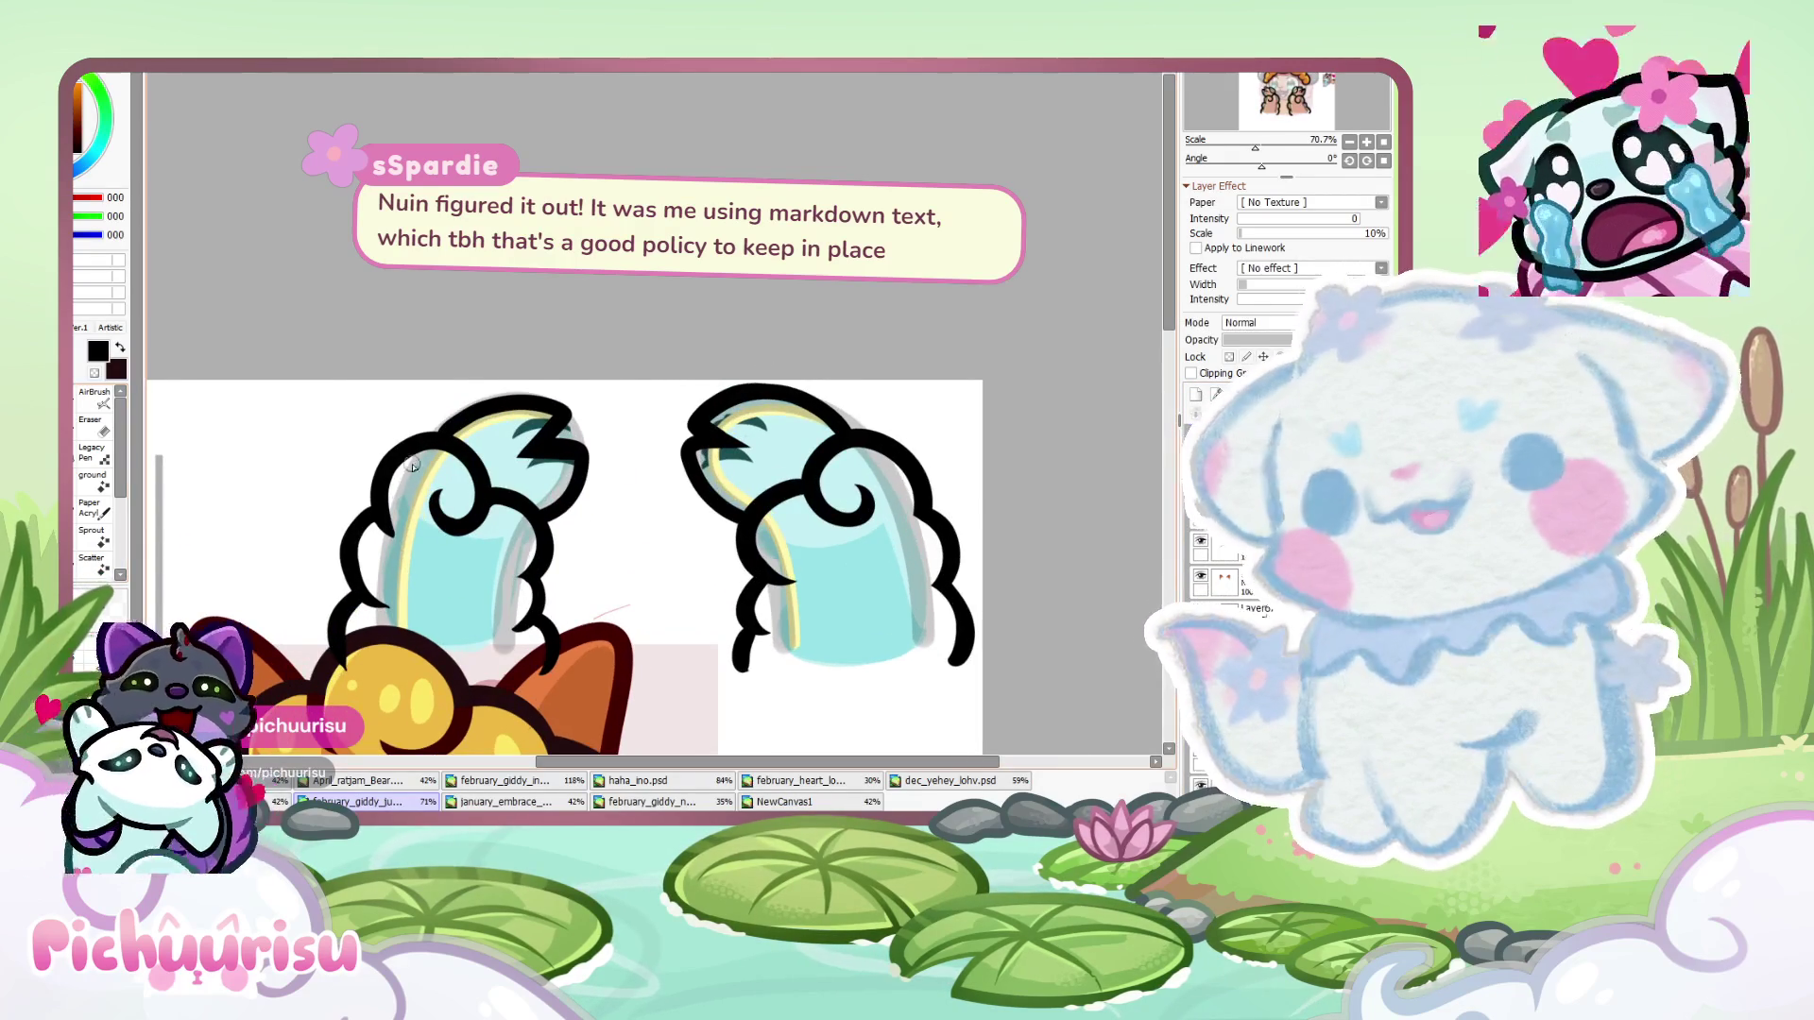
scroll(515, 393, "up", 4)
scroll(473, 424, "down", 5)
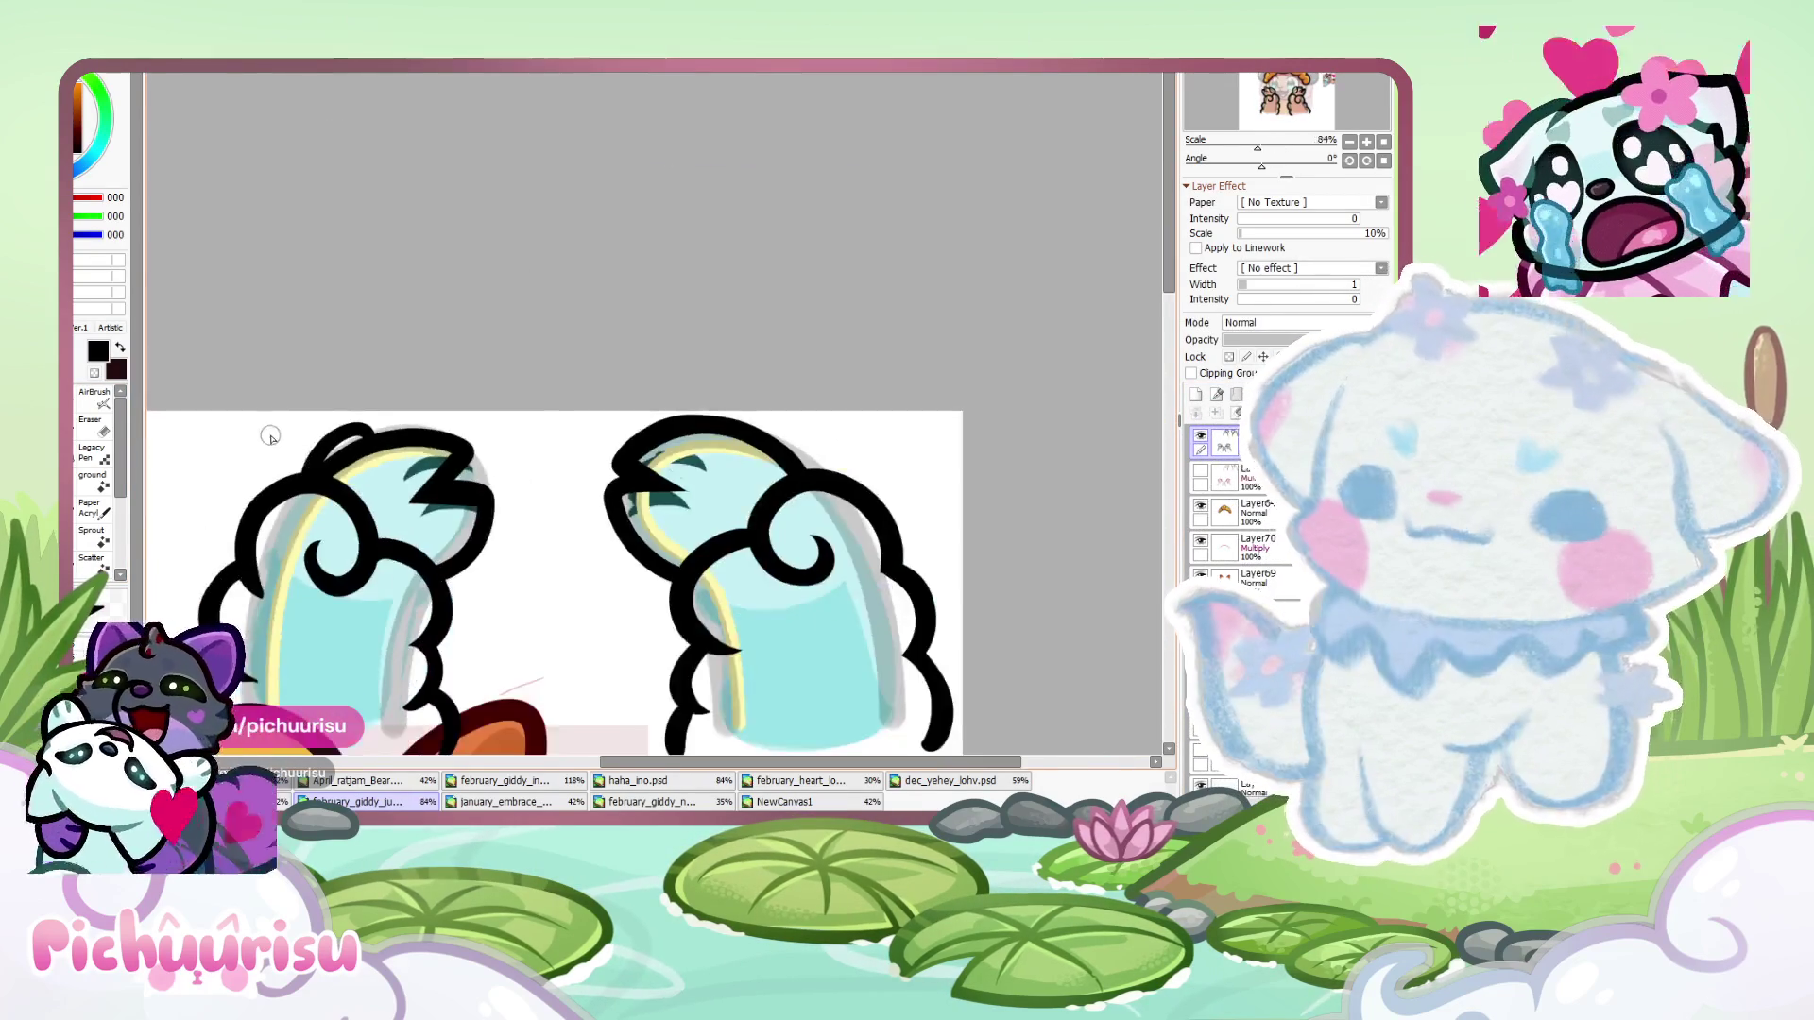
scroll(461, 427, "up", 4)
scroll(487, 406, "down", 6)
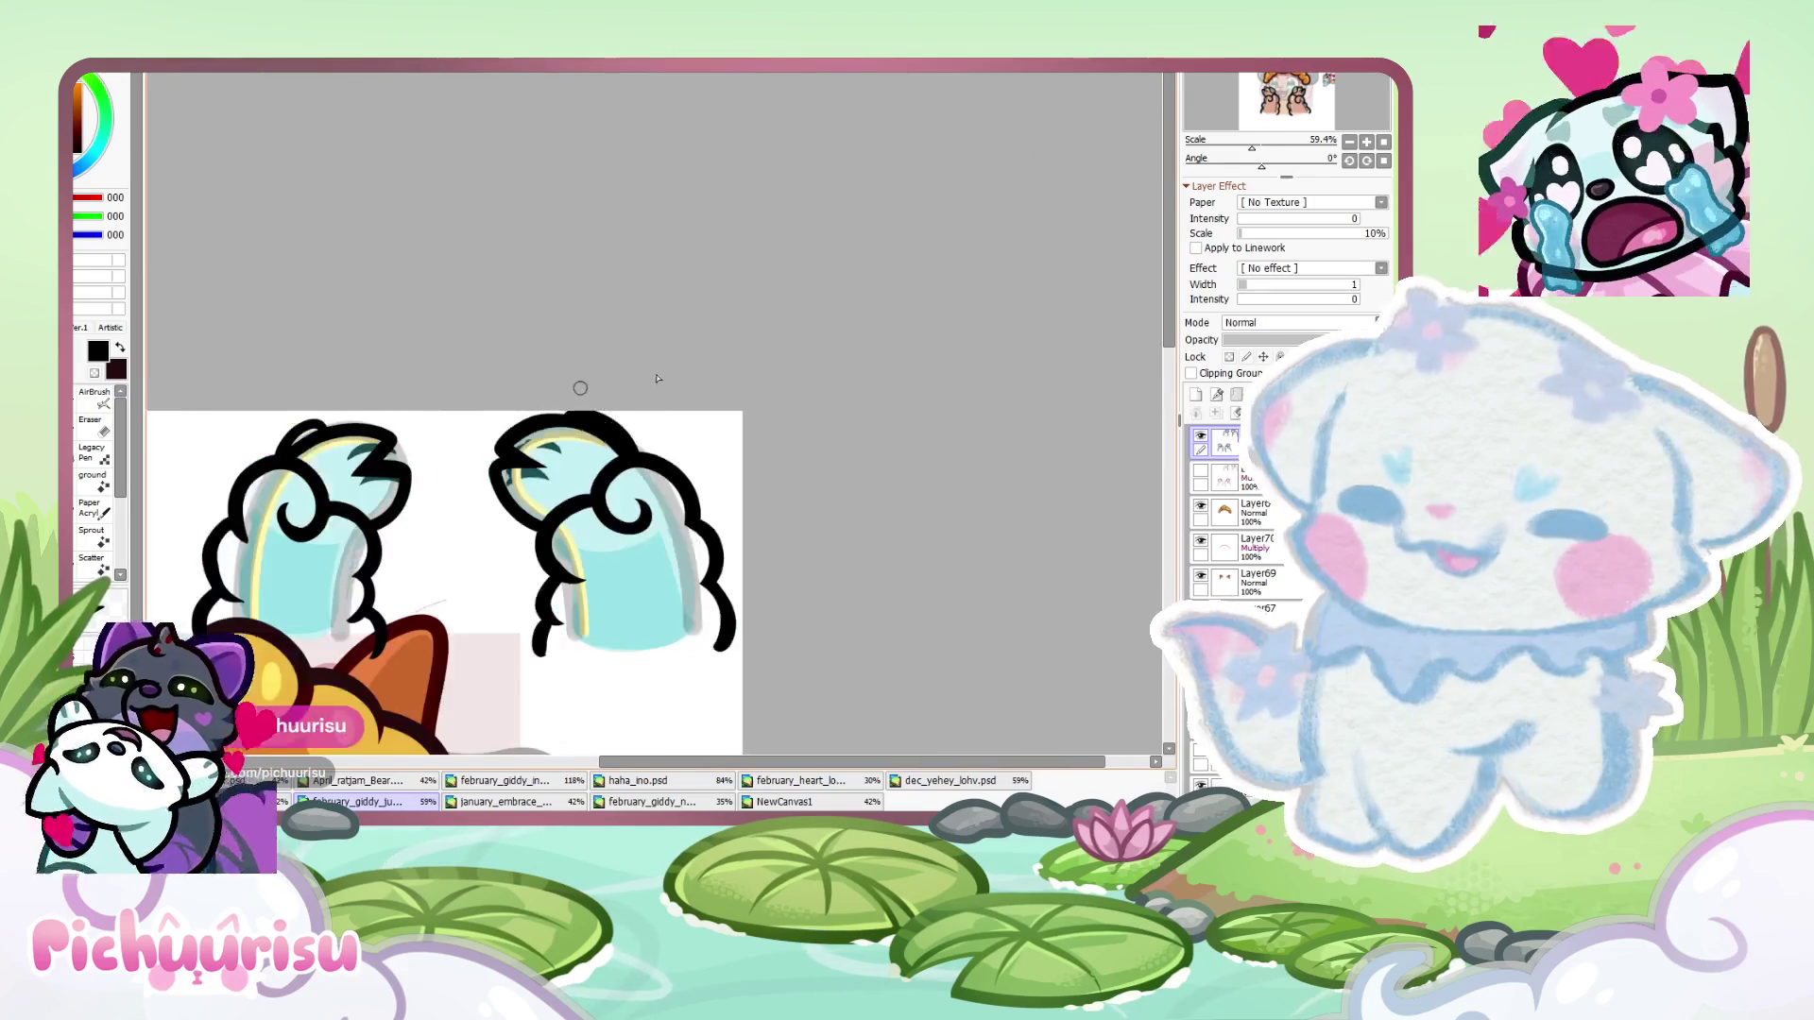
scroll(661, 480, "down", 1)
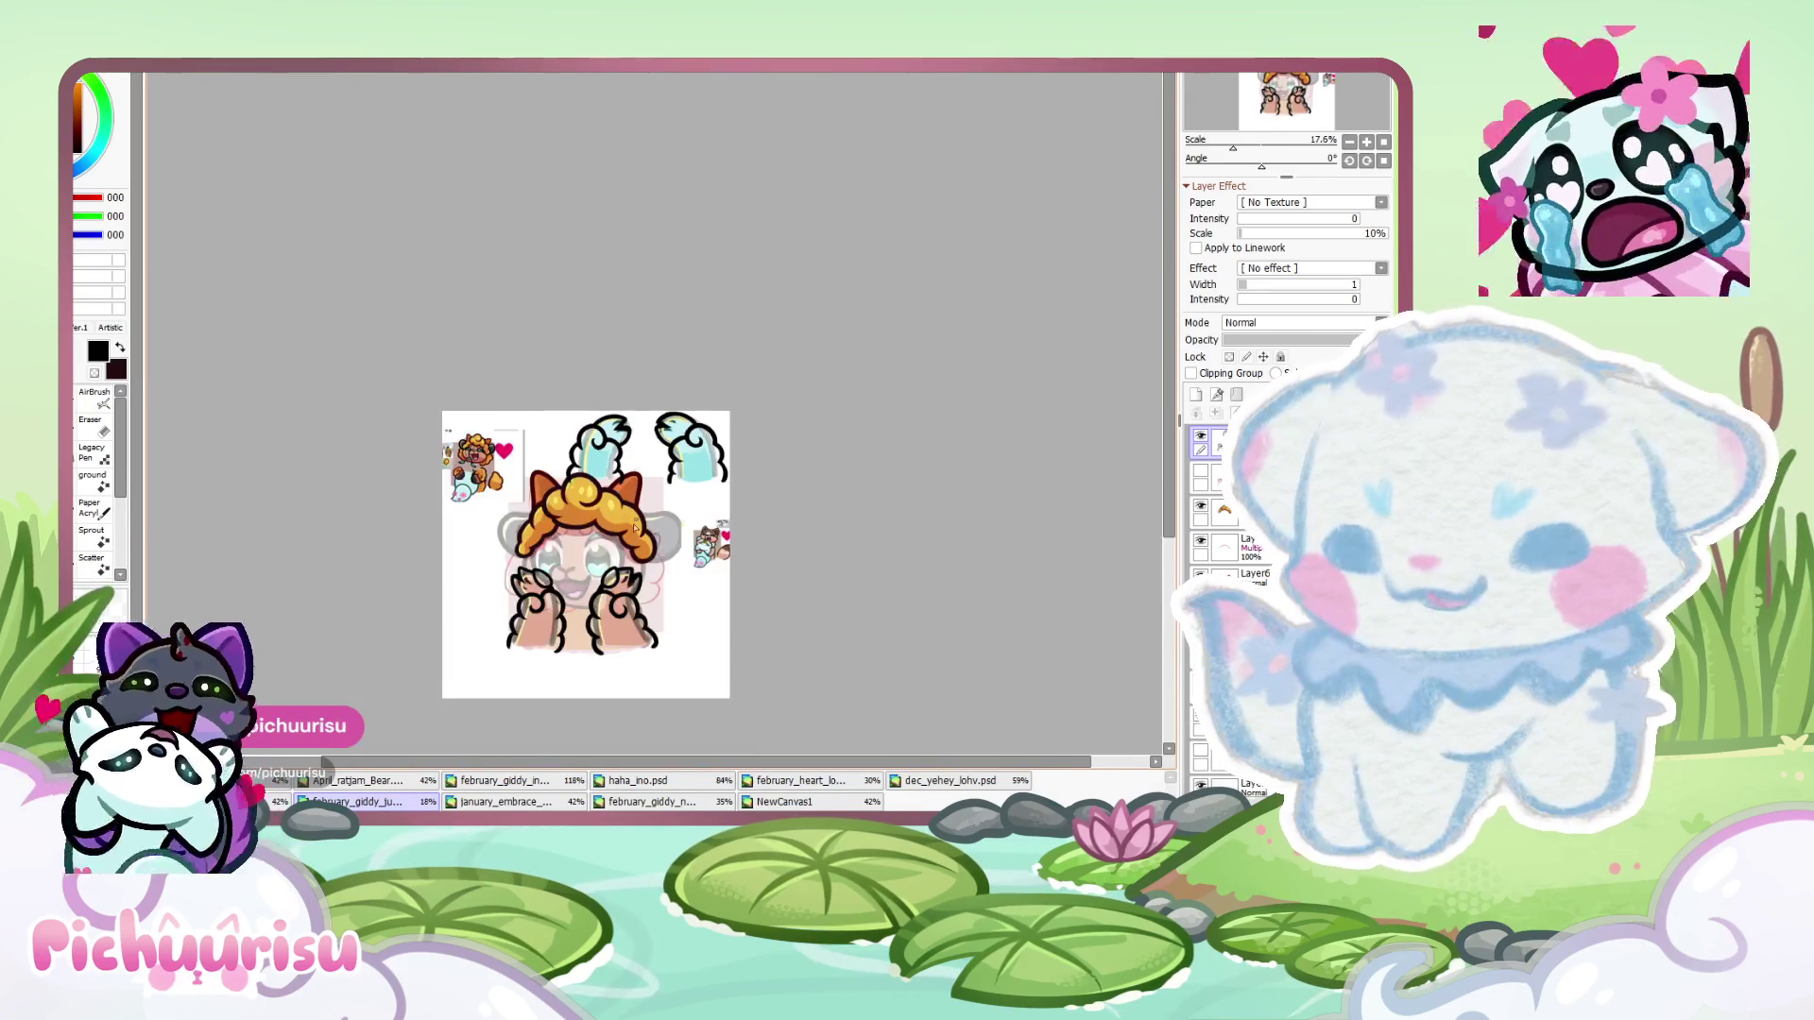
scroll(548, 721, "up", 2)
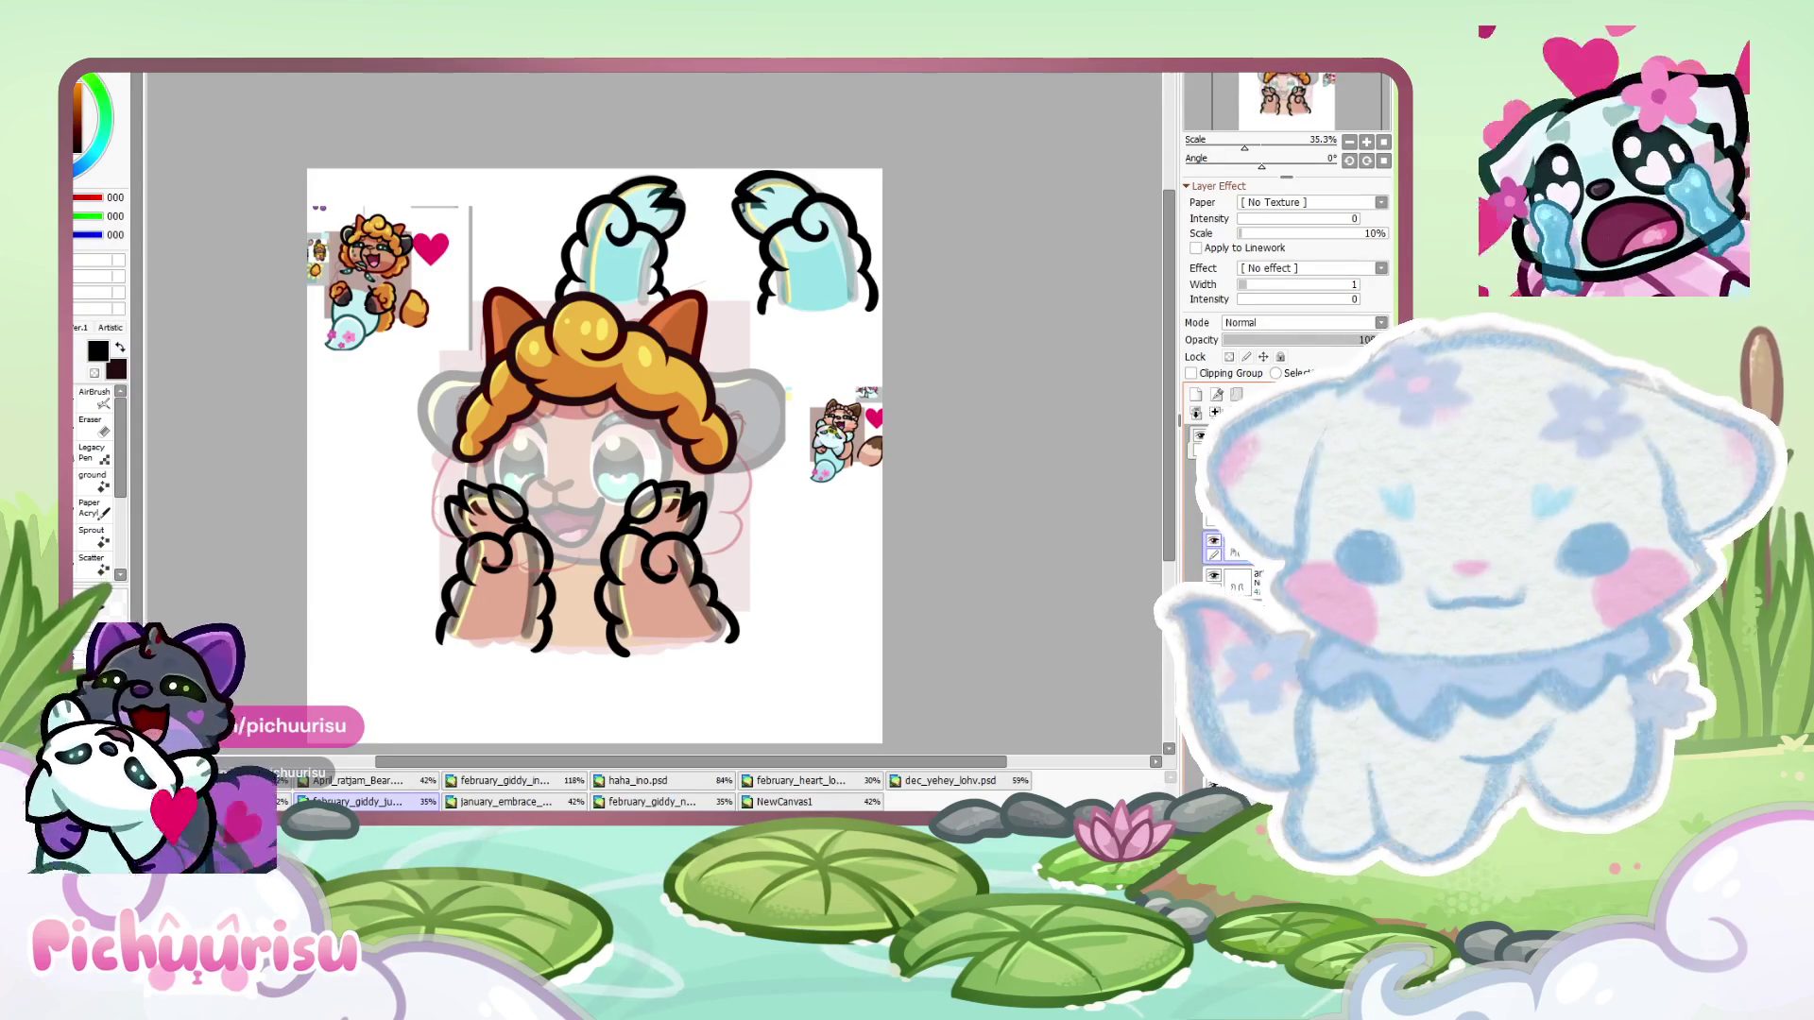
left_click_drag(683, 725, 790, 655)
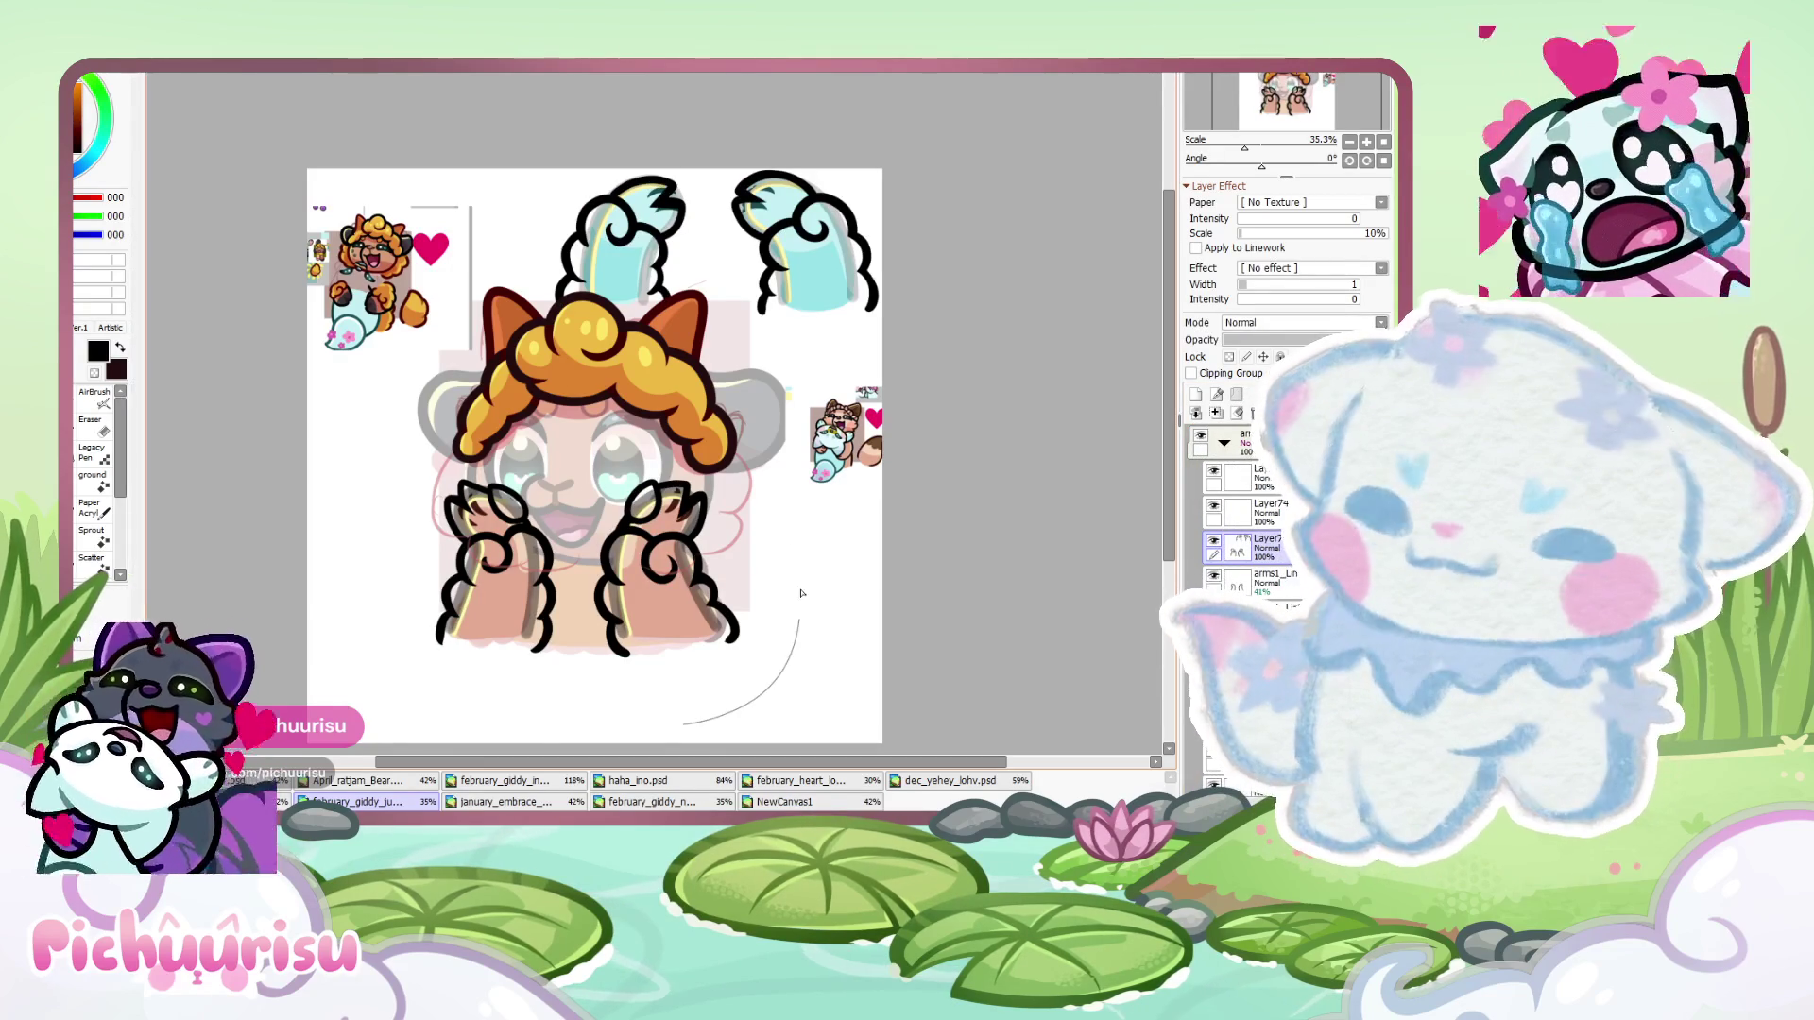
left_click_drag(456, 776, 421, 747)
key("Delete")
key("ctrl+d")
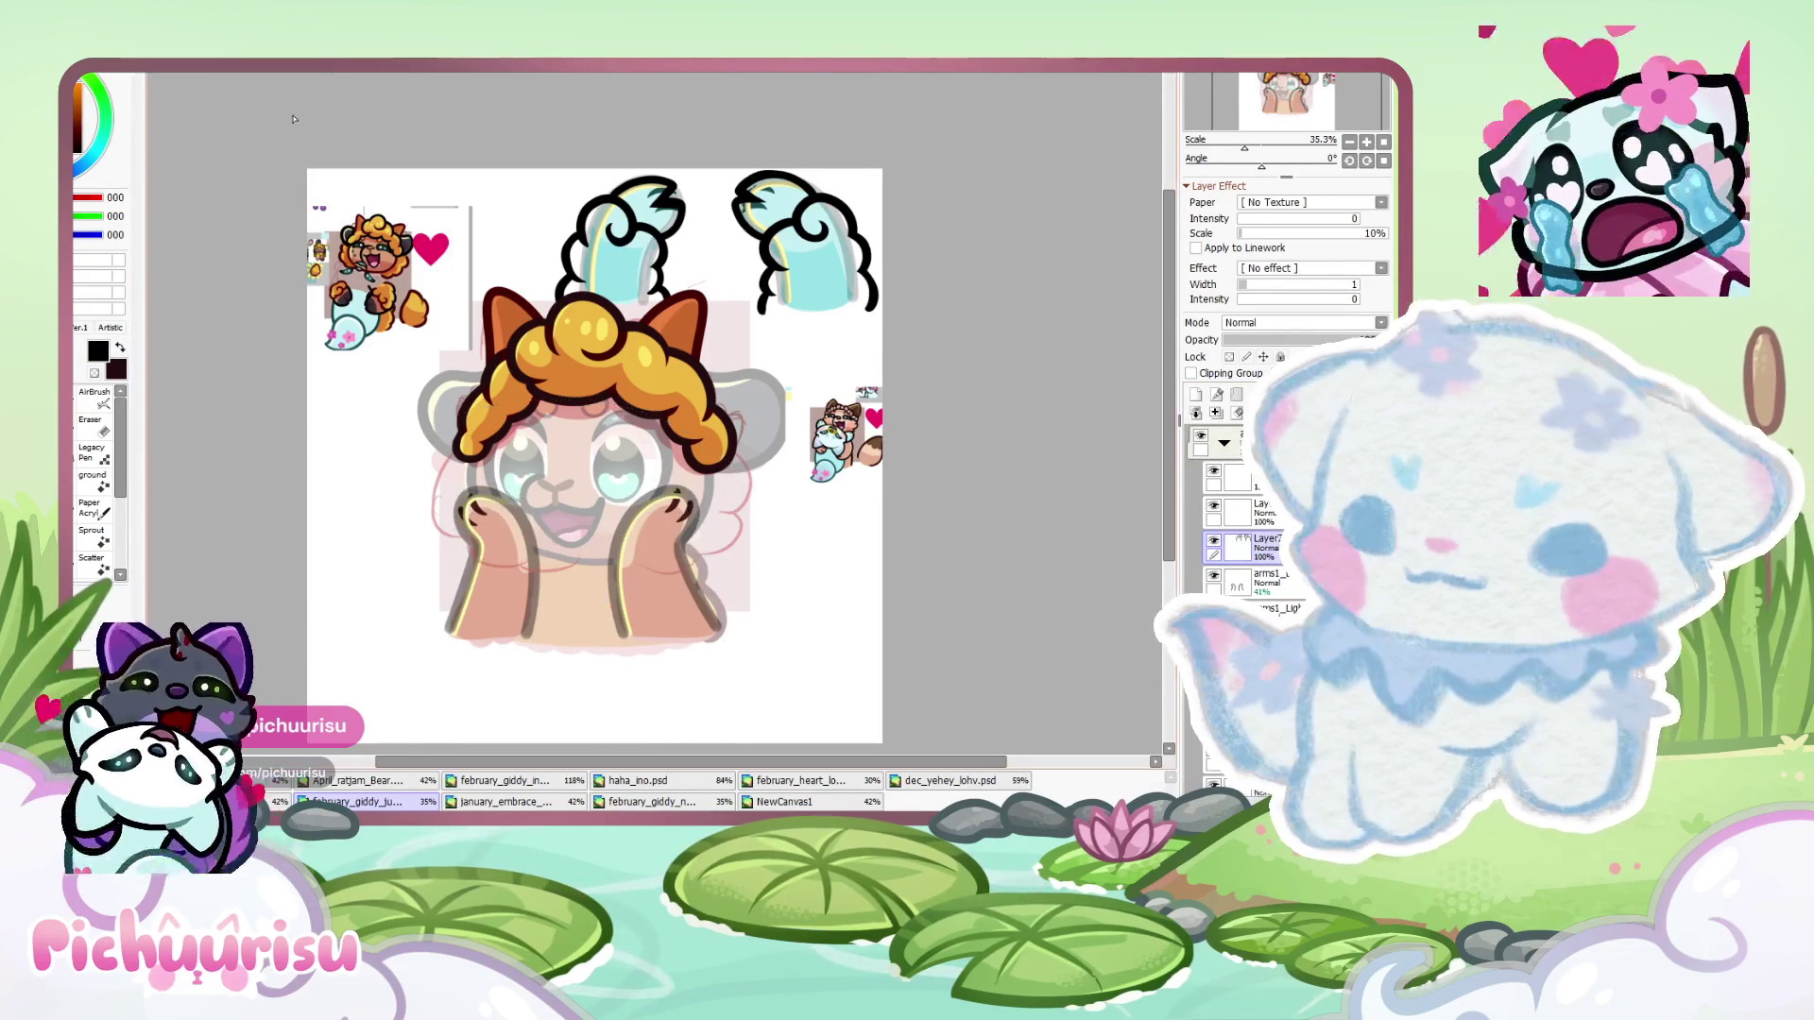
key("ctrl+v")
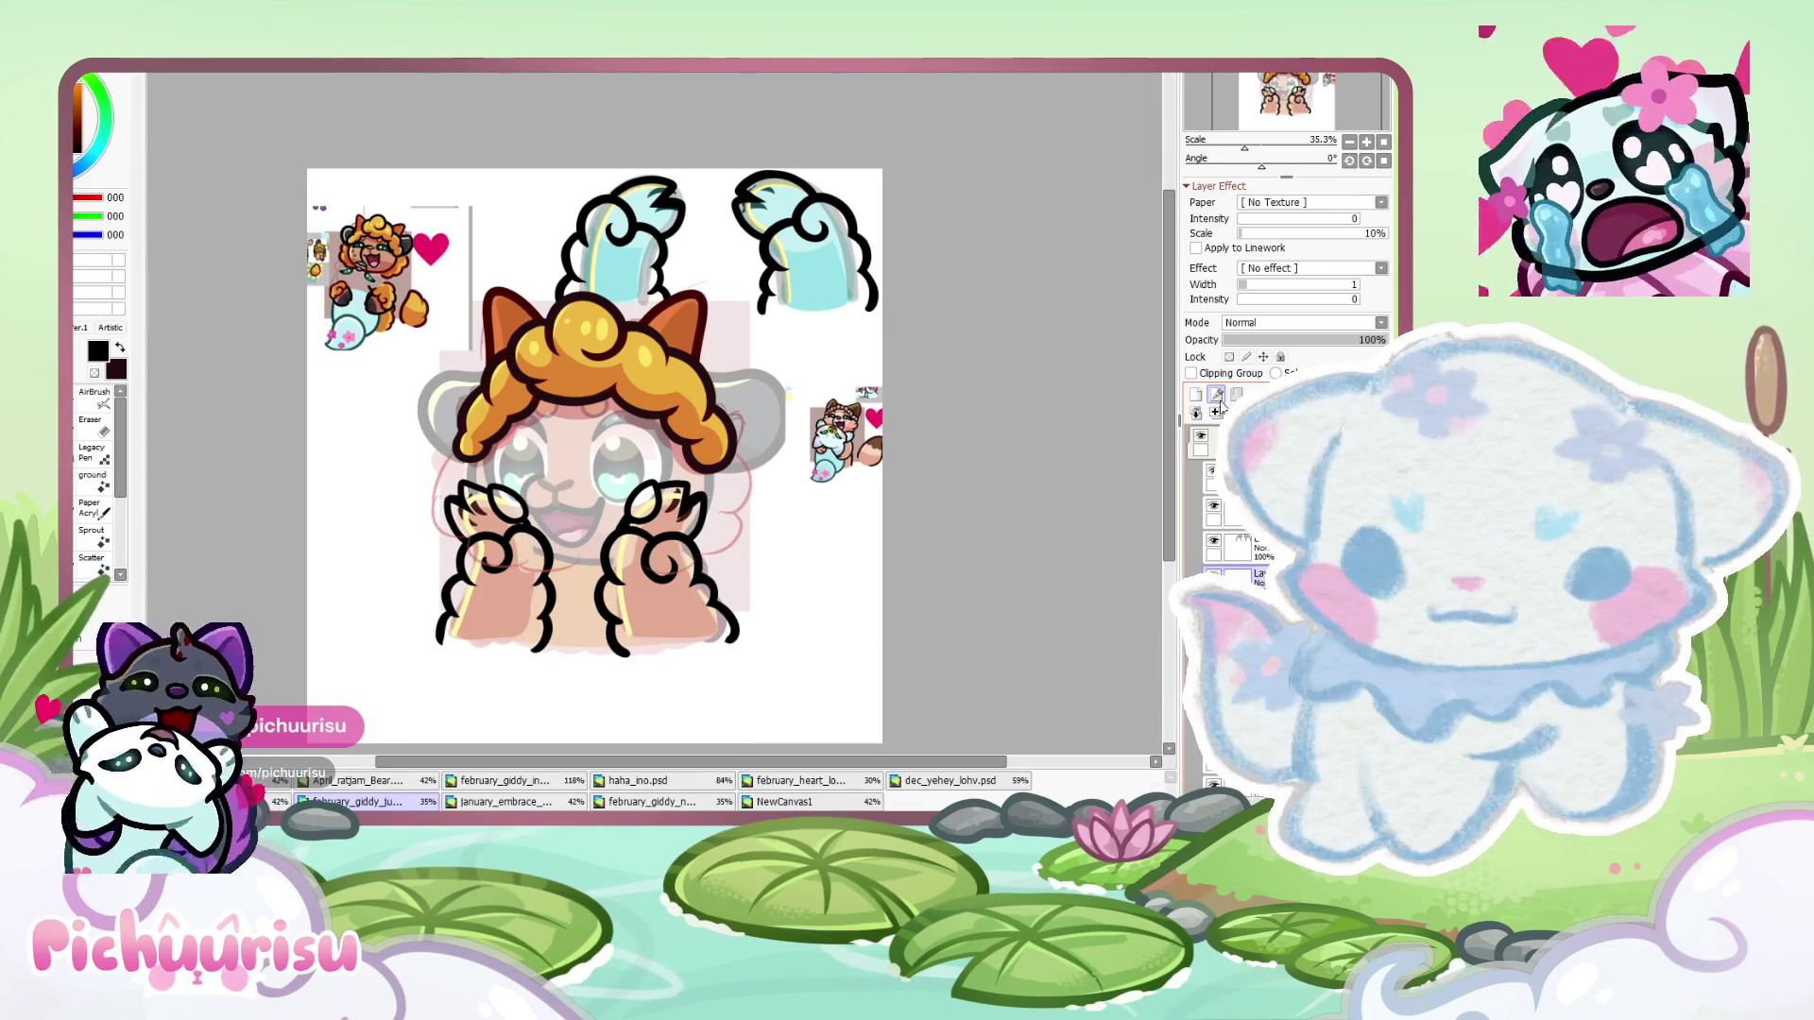
left_click(1234, 548)
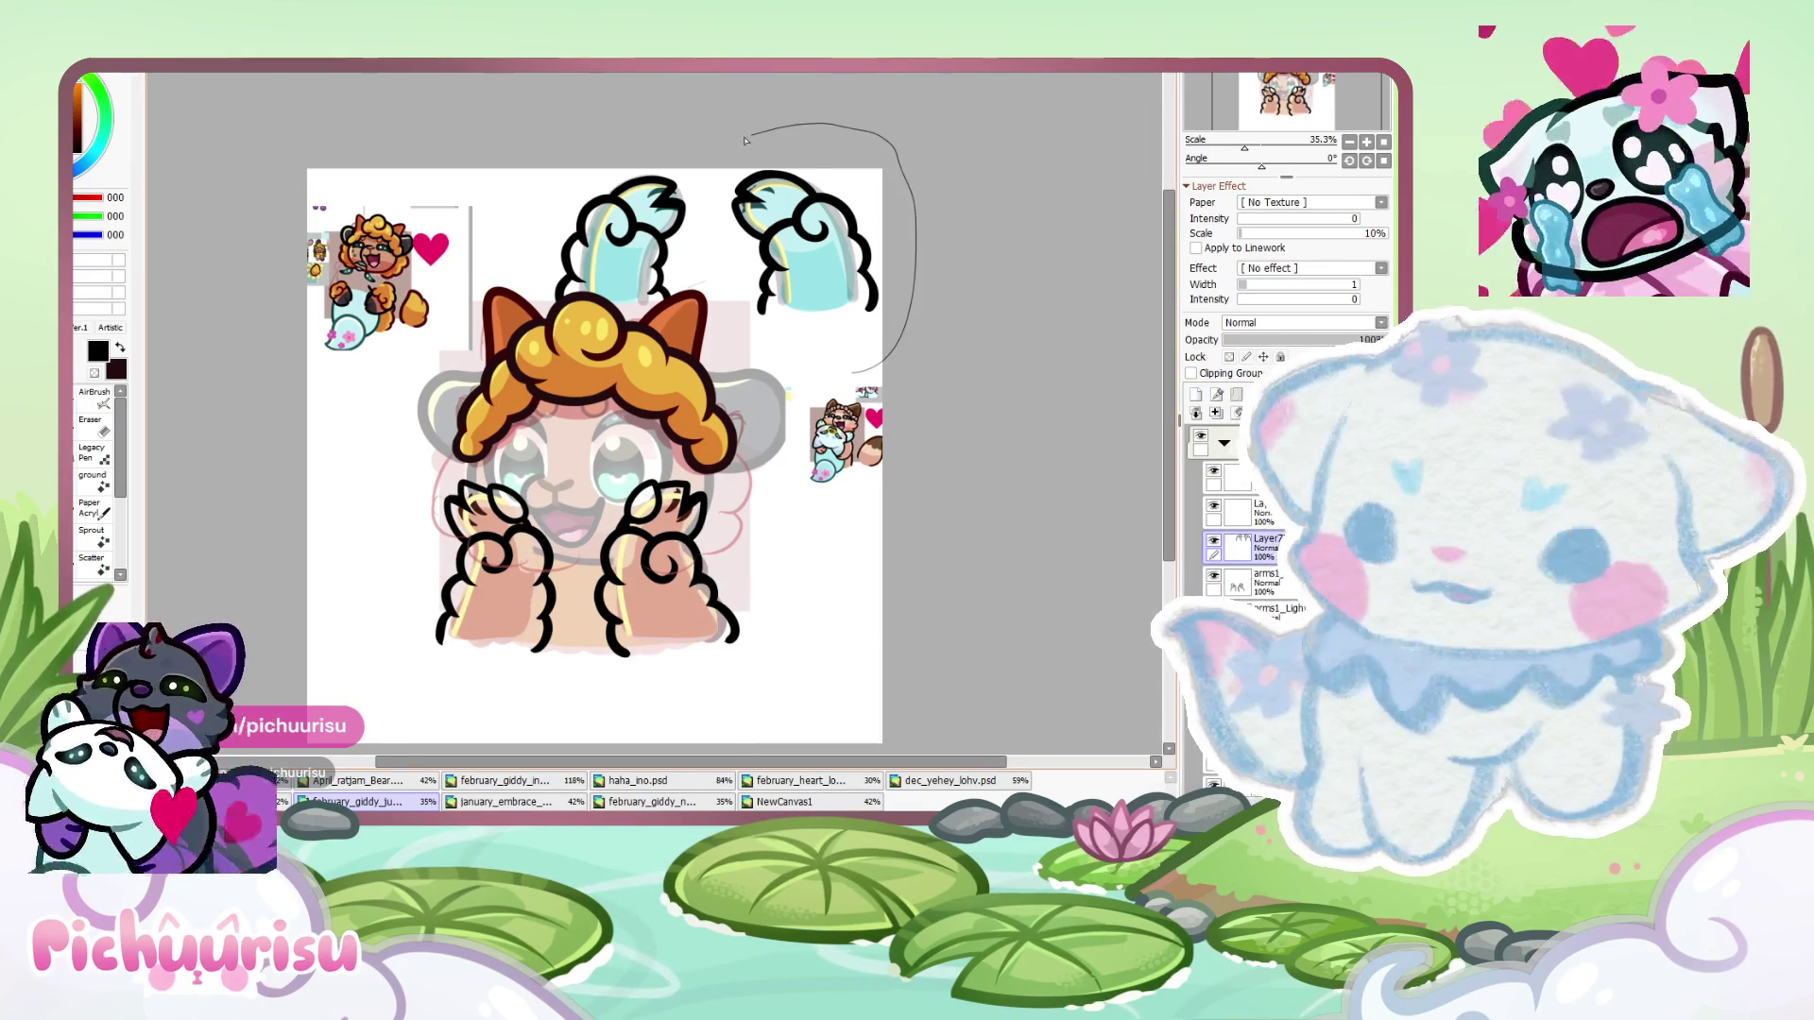
key("Delete")
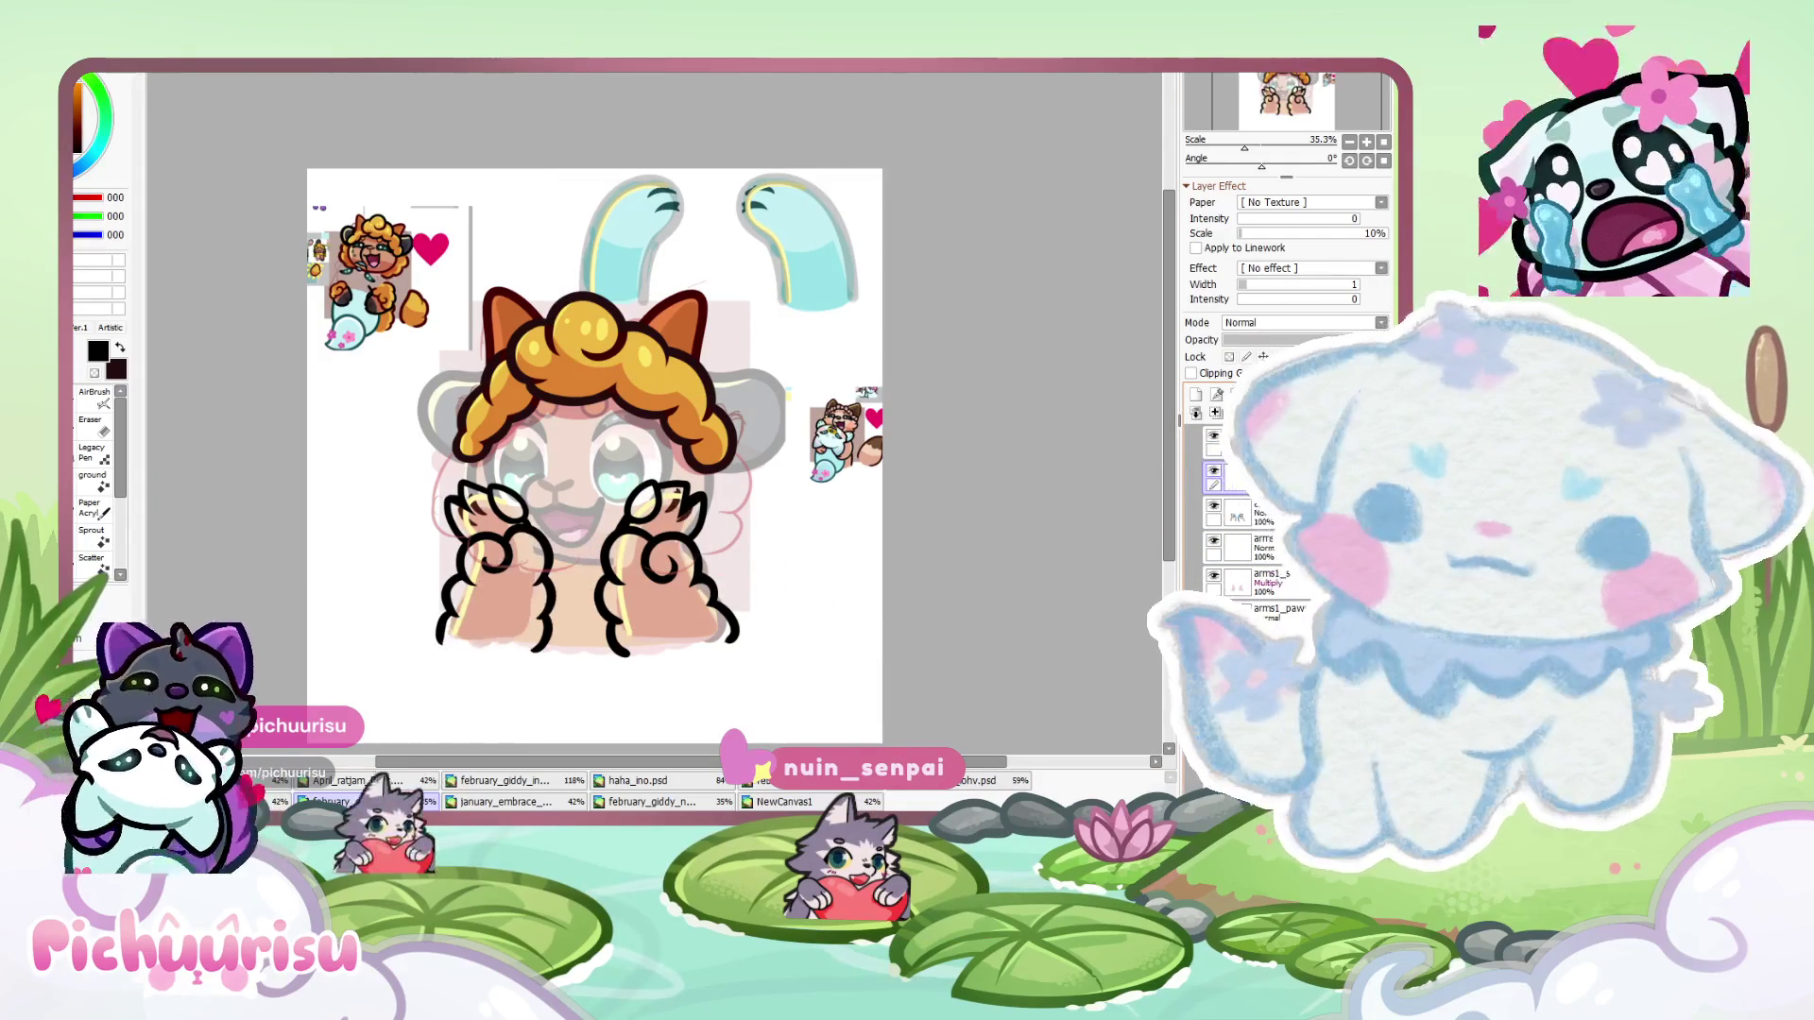
key("ctrl+z")
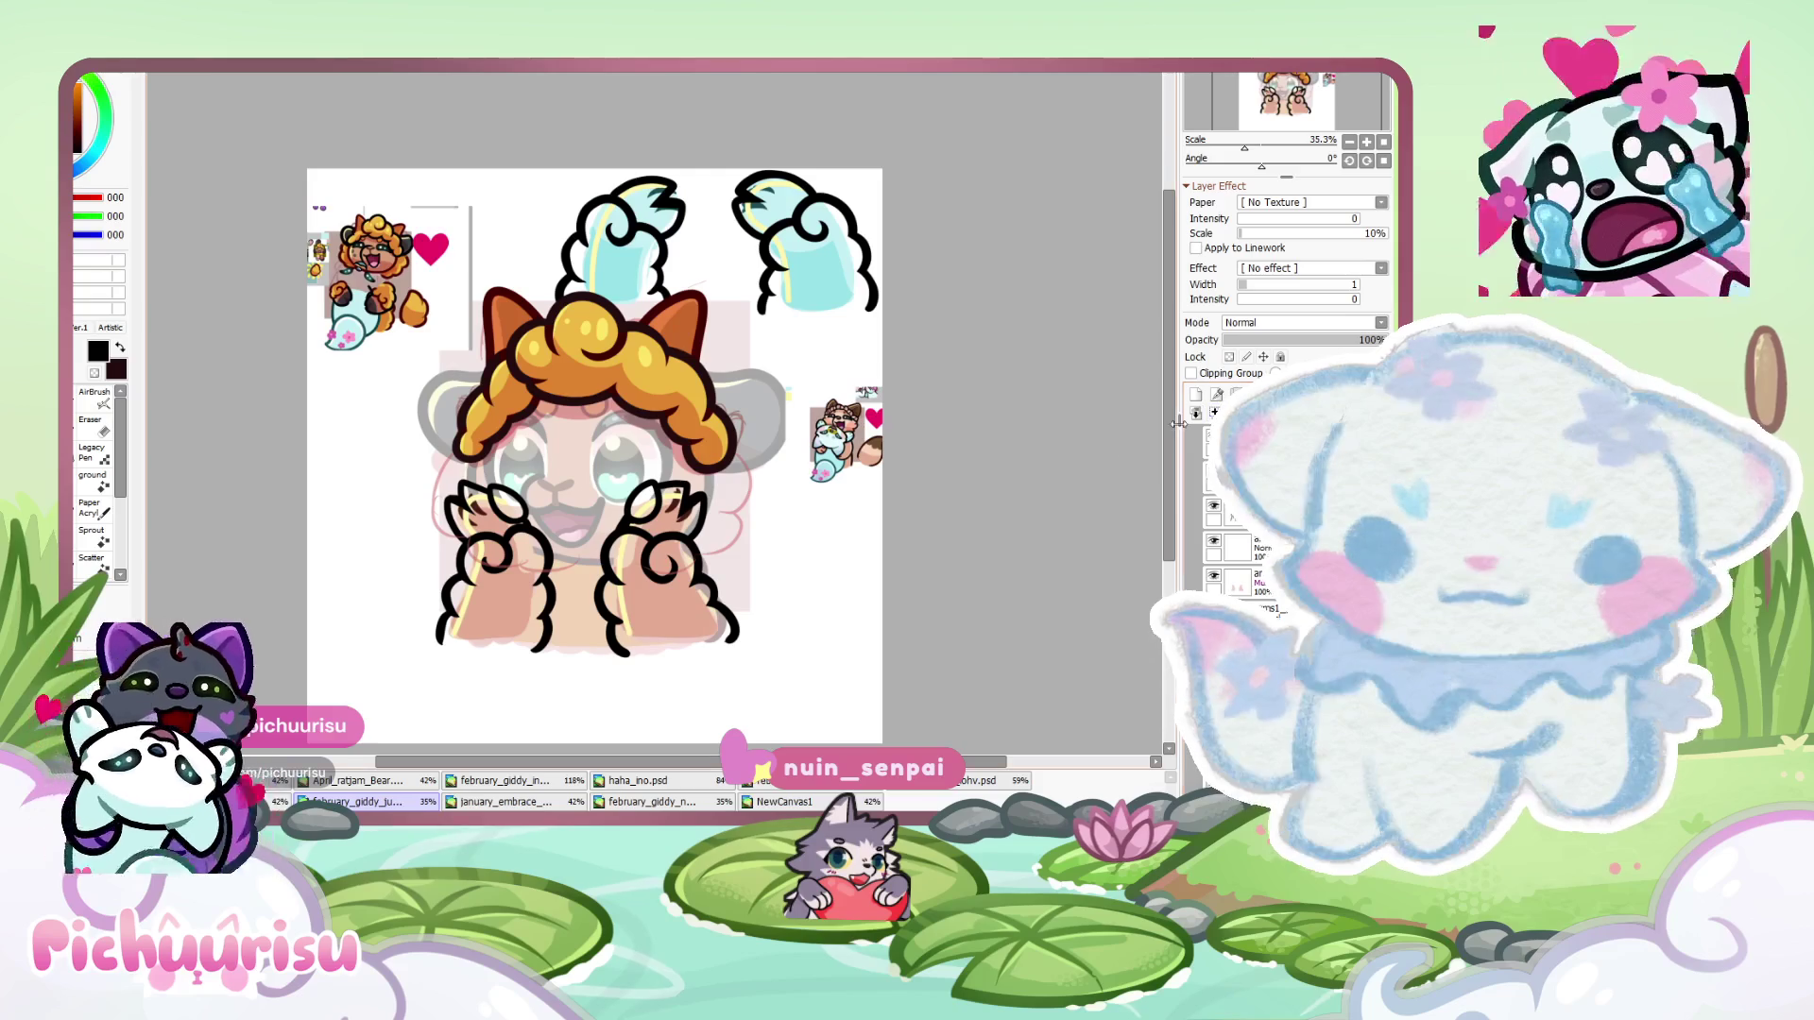
scroll(568, 474, "up", 2)
- Pick the orange hair colour and paint the left paw's outer and inner edges
left_click(586, 378, "alt")
scroll(586, 378, "down", 2)
scroll(770, 641, "up", 2)
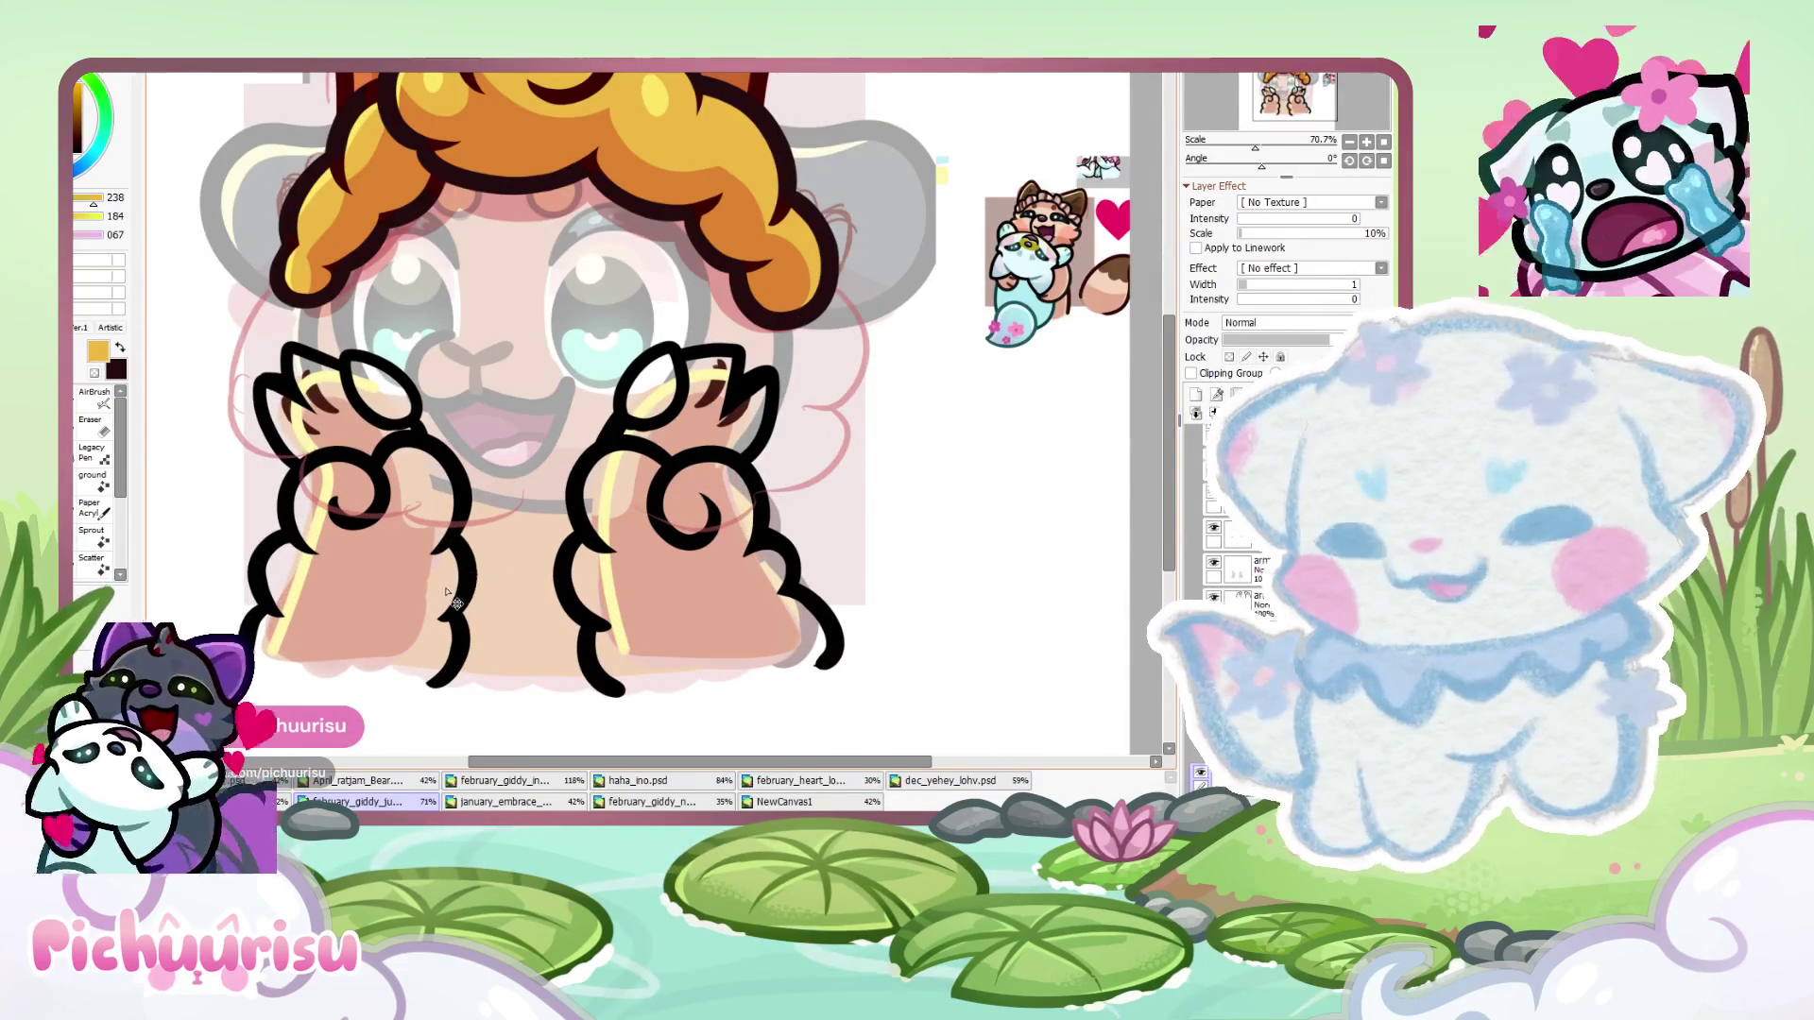
scroll(586, 386, "down", 1)
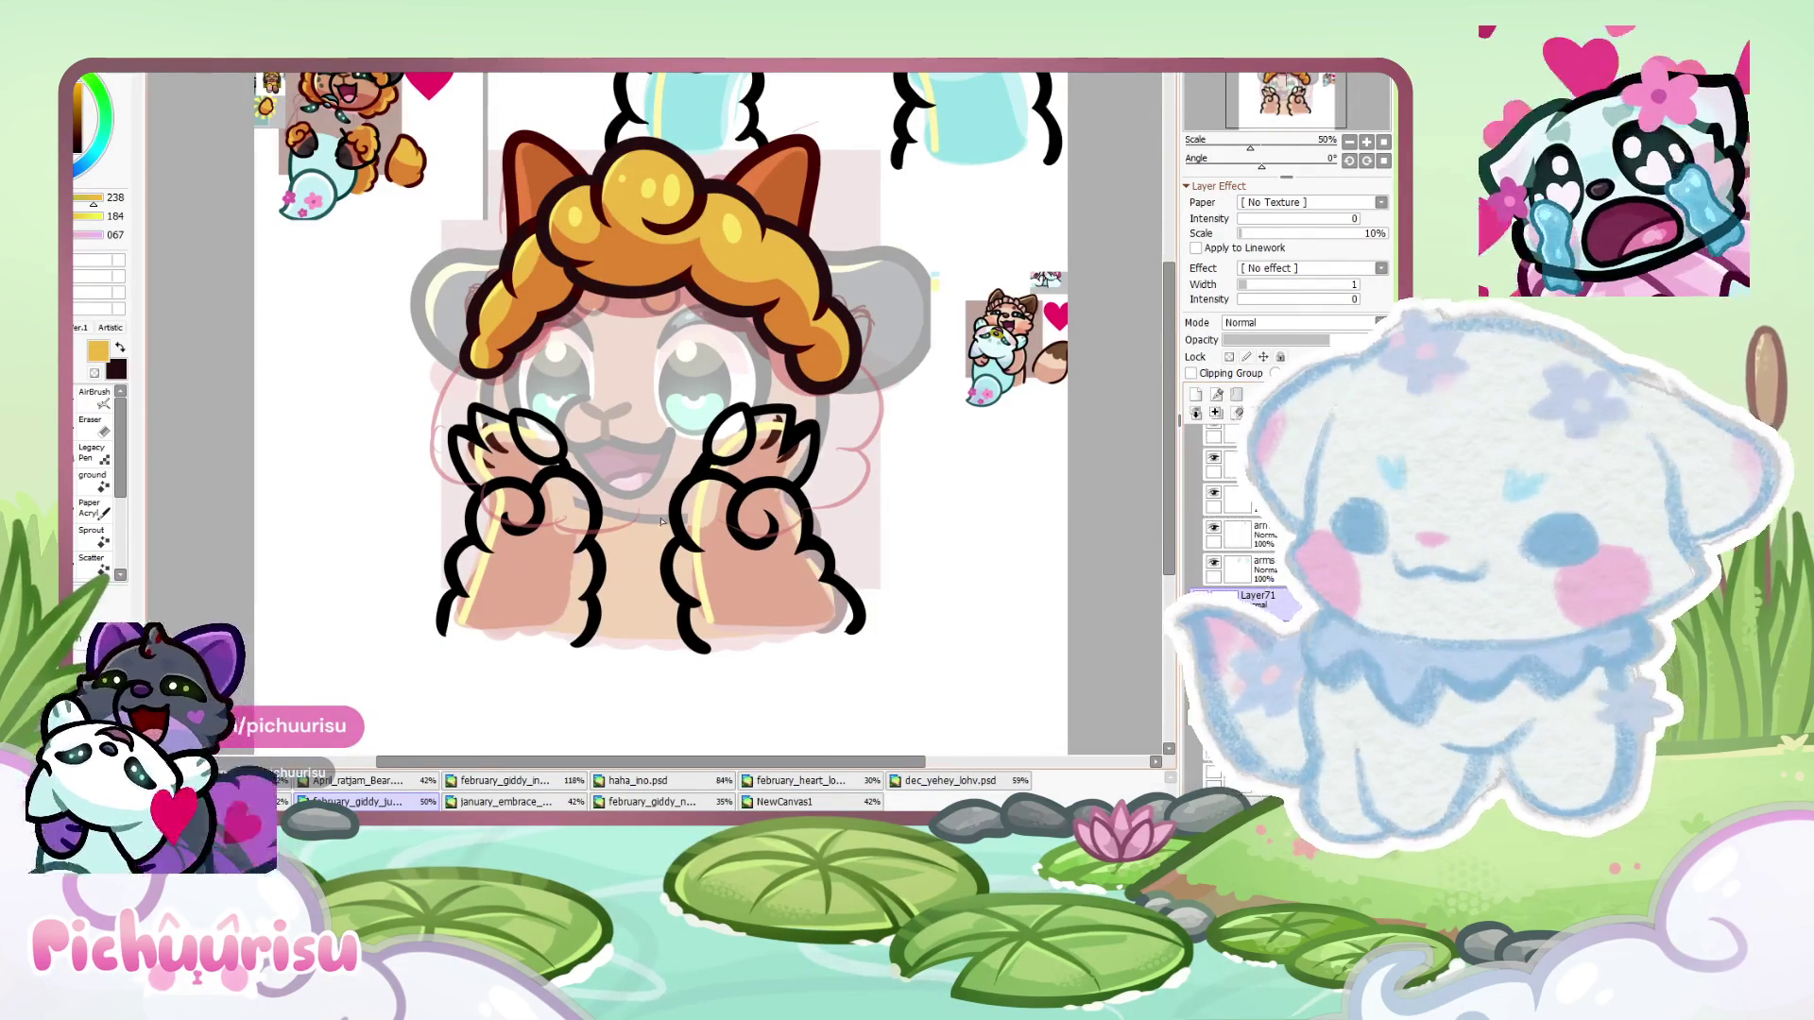
scroll(596, 425, "up", 1)
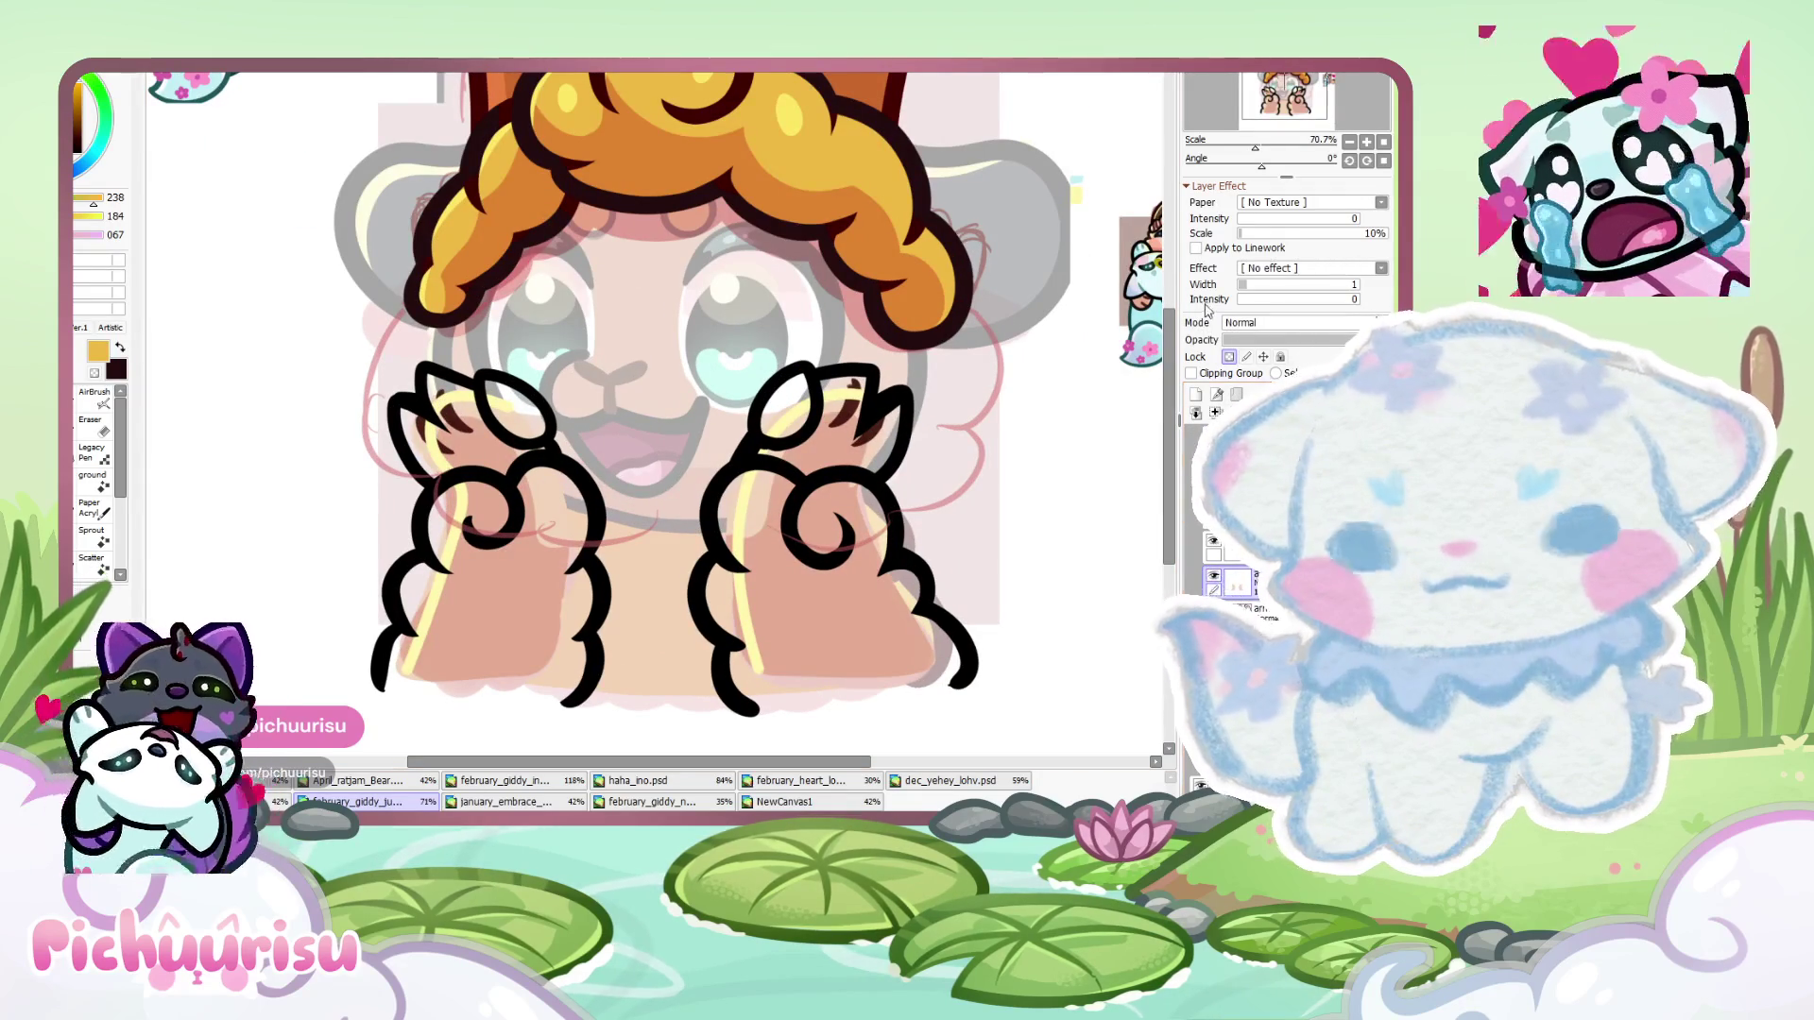
scroll(654, 403, "up", 1)
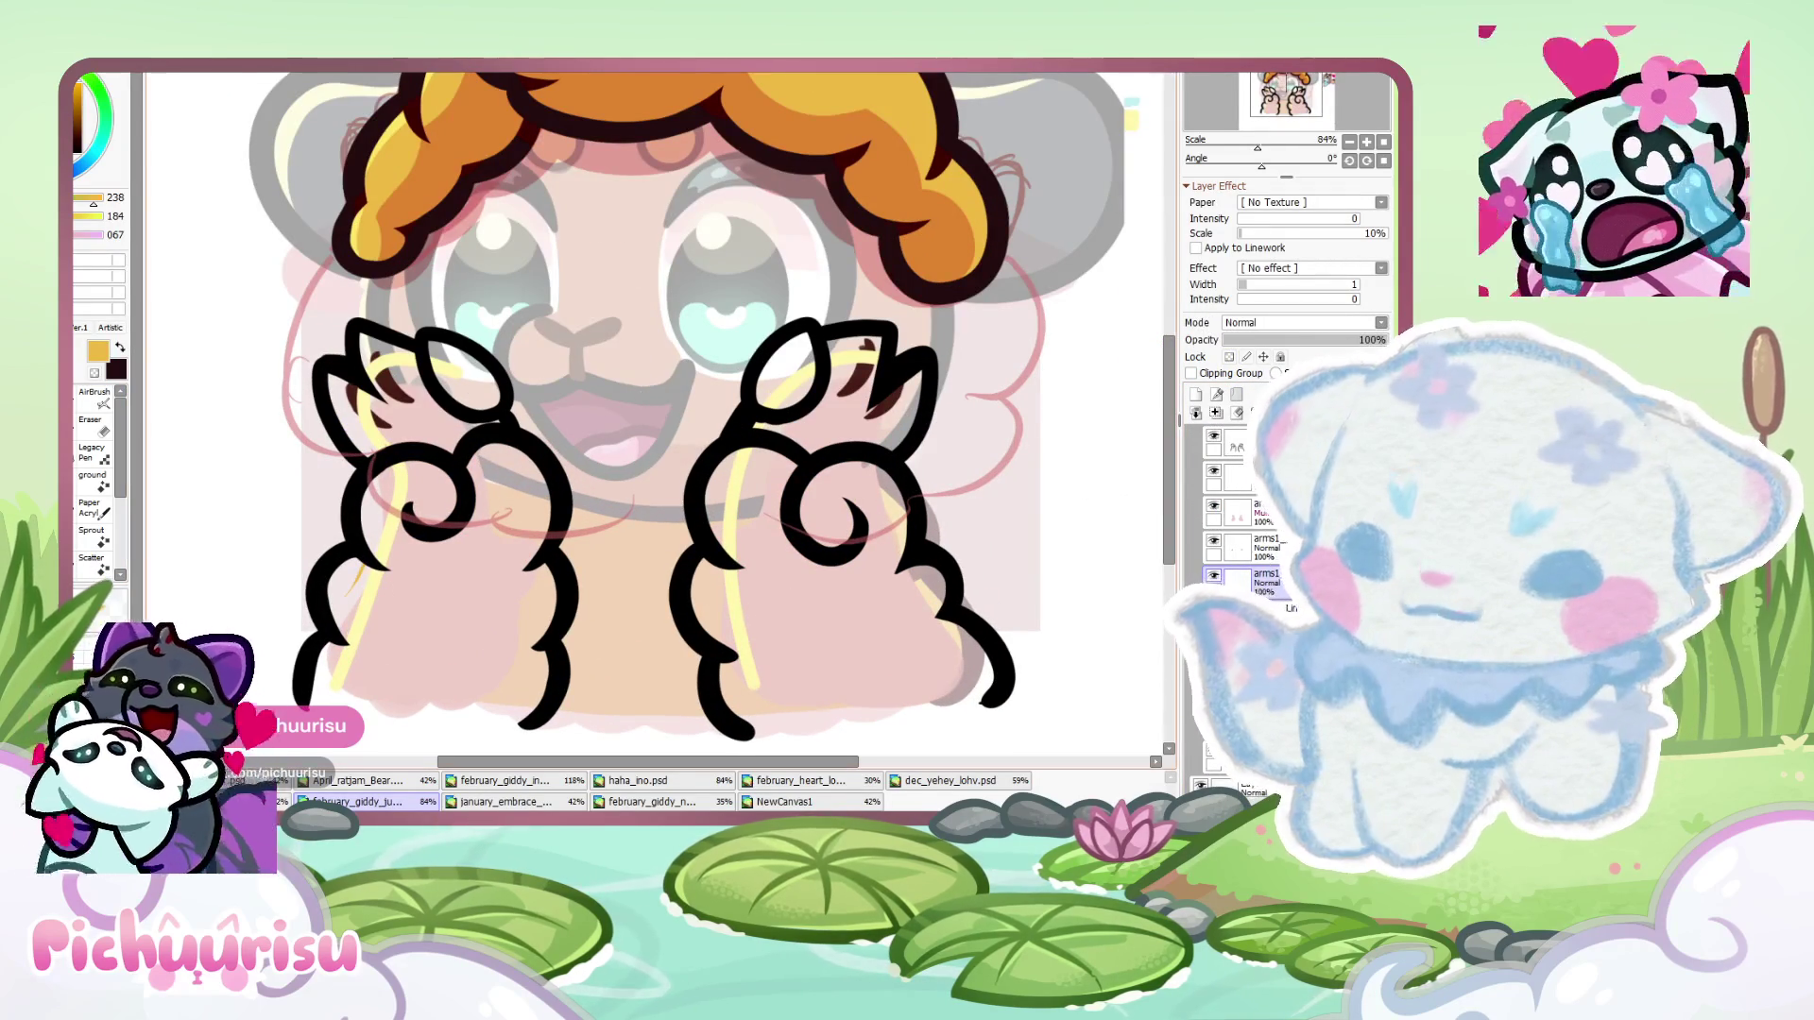
mouse_move(363, 567)
left_mouse_down()
mouse_move(341, 673)
mouse_move(479, 723)
left_mouse_up()
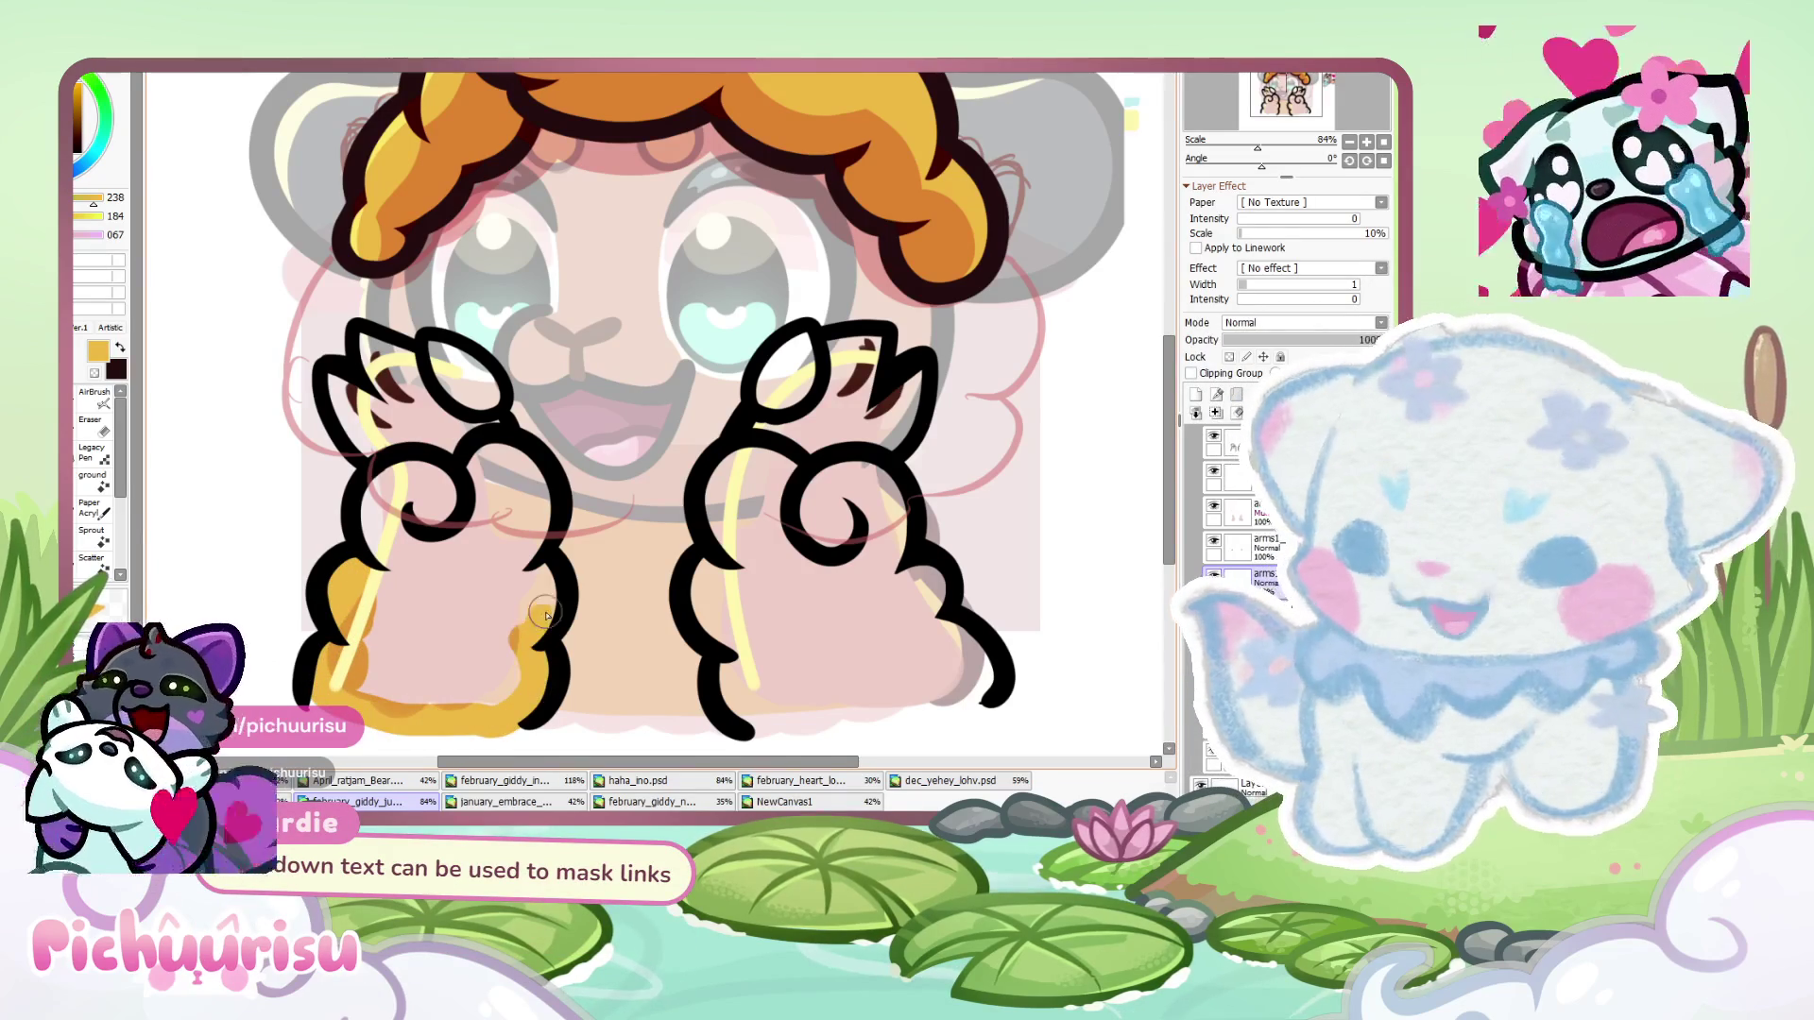
mouse_move(509, 455)
left_mouse_down()
mouse_move(507, 511)
mouse_move(482, 409)
mouse_move(398, 390)
left_mouse_up()
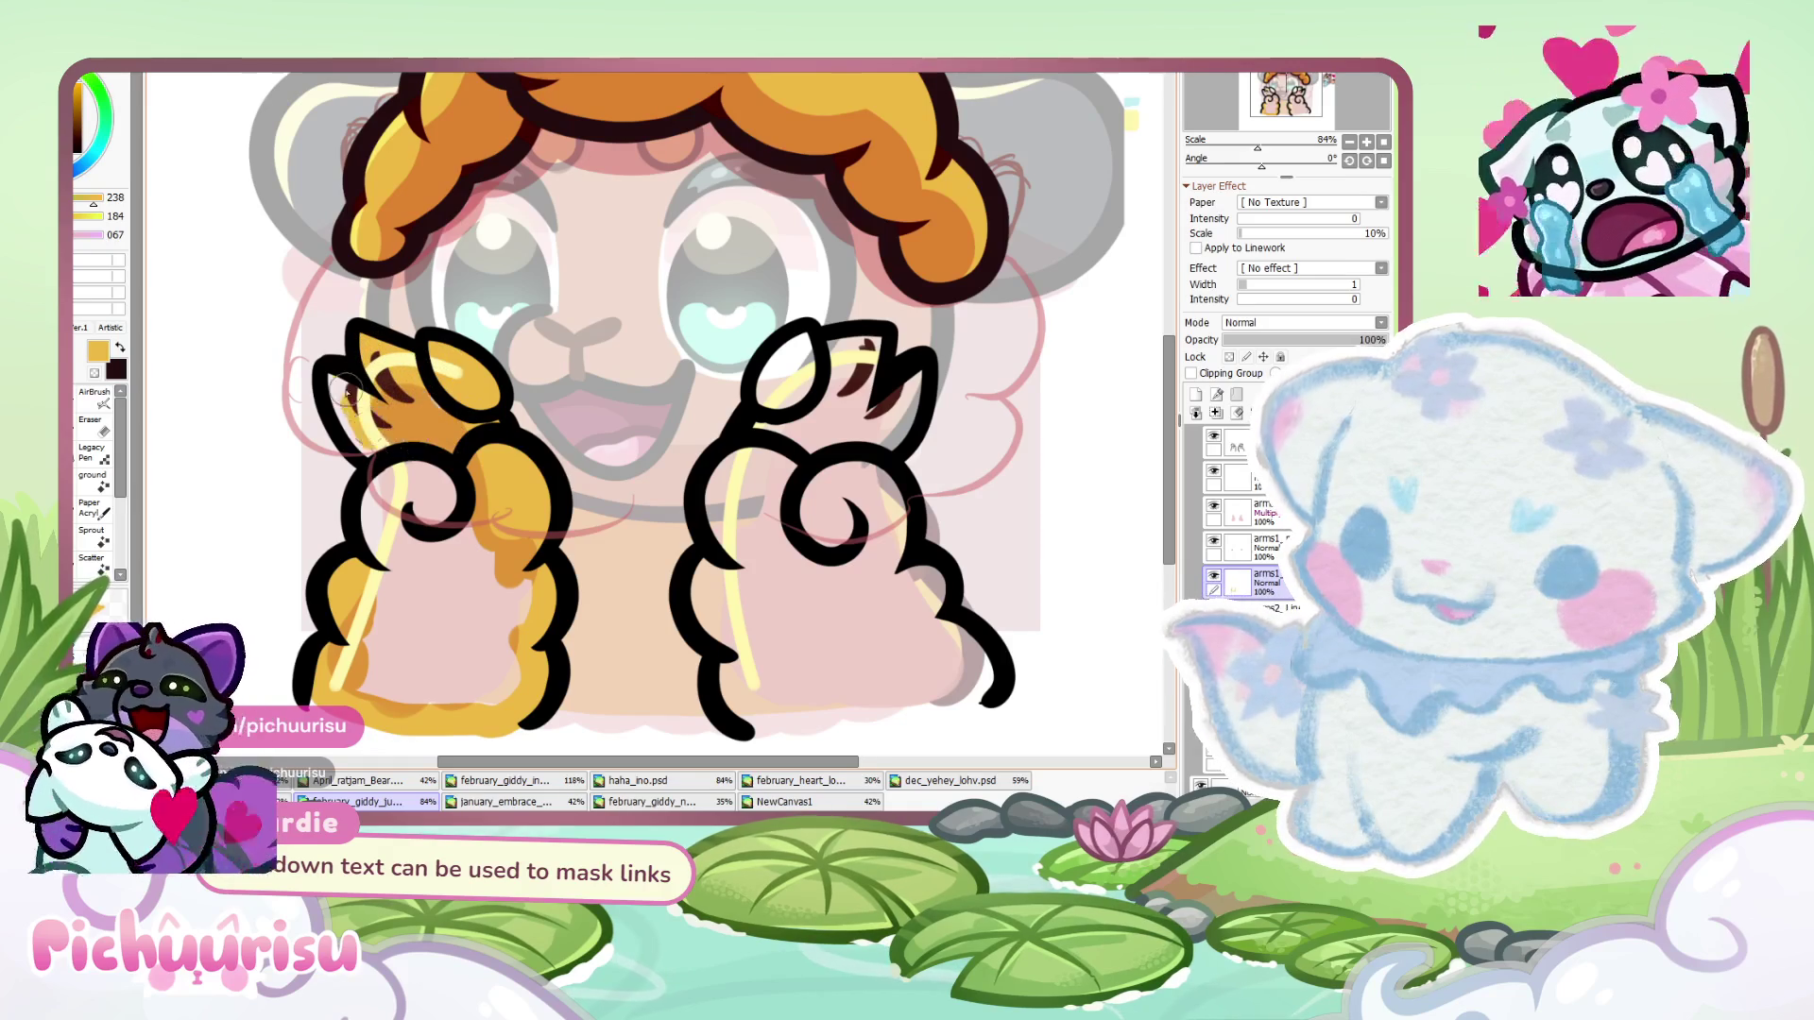
- Hide the arms1_ finger-mark layer and fill the lower left paw and right paw's finger orange
left_click(1214, 540)
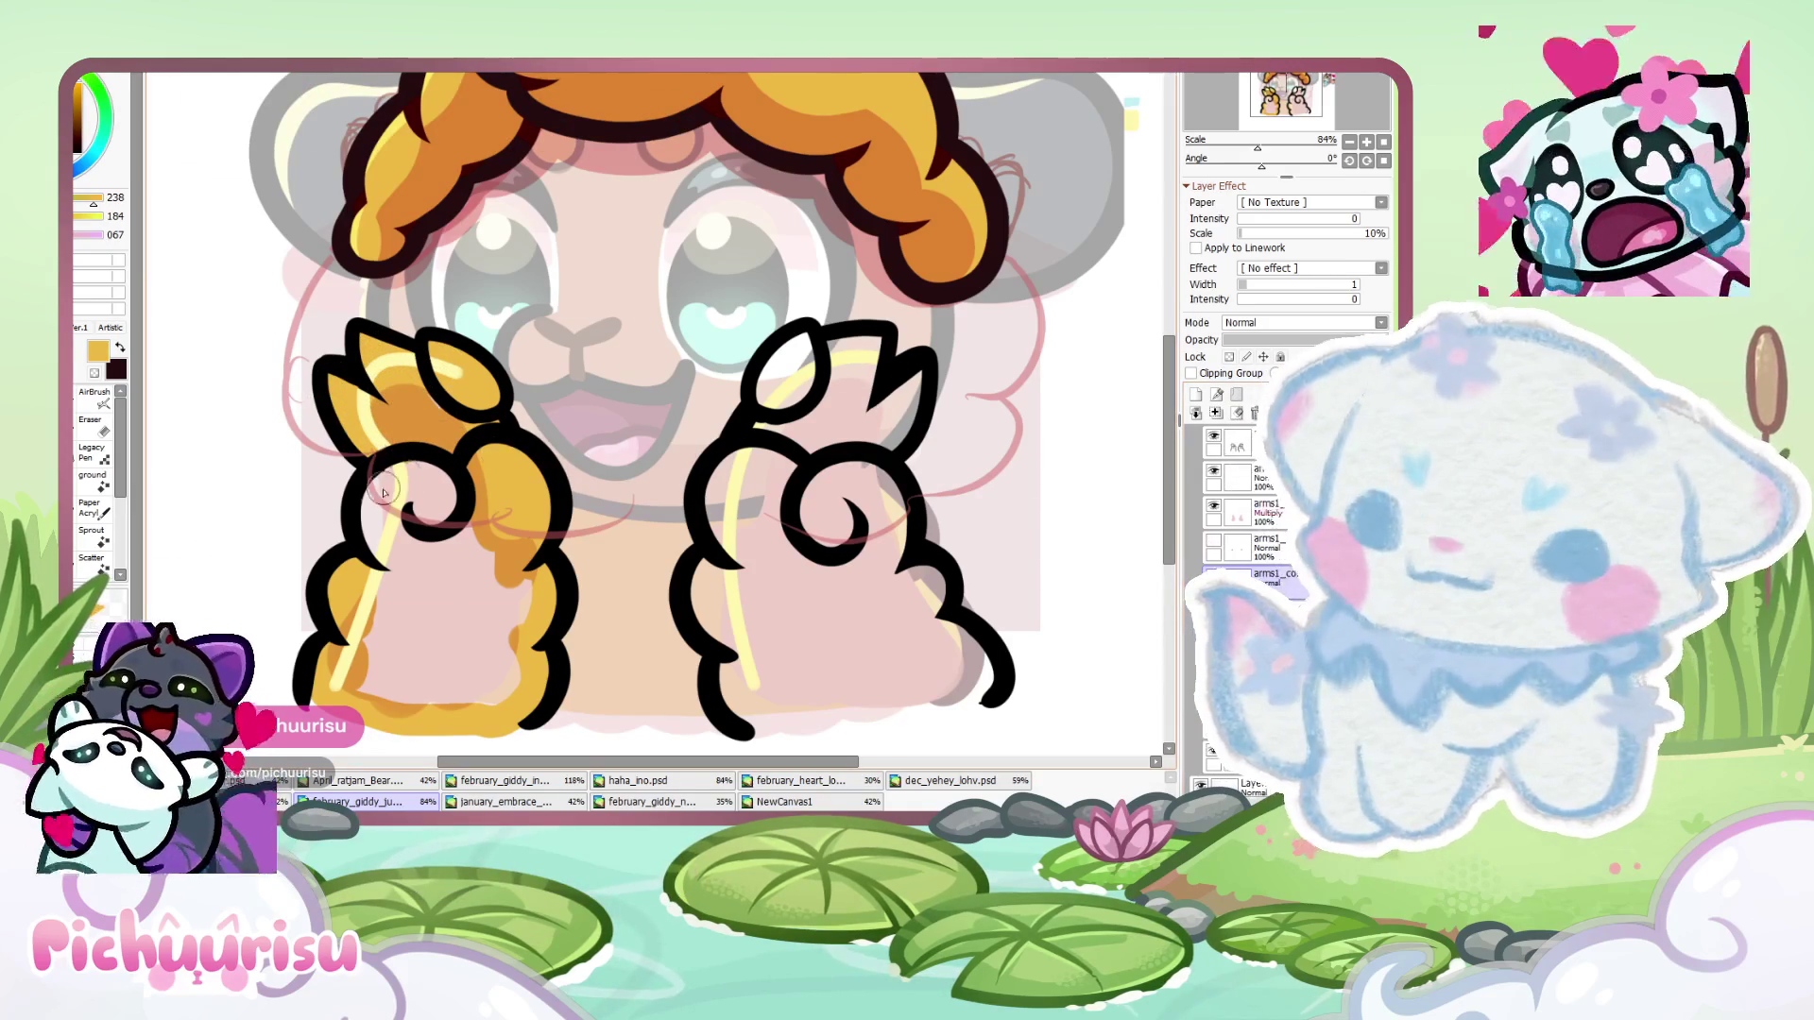
mouse_move(406, 543)
left_mouse_down()
mouse_move(359, 680)
mouse_move(492, 576)
mouse_move(423, 518)
left_mouse_up()
scroll(437, 480, "up", 1)
mouse_move(605, 444)
left_mouse_down()
mouse_move(591, 529)
mouse_move(613, 567)
mouse_move(567, 652)
mouse_move(567, 585)
mouse_move(605, 718)
mouse_move(738, 728)
mouse_move(813, 681)
mouse_move(741, 593)
mouse_move(680, 661)
mouse_move(643, 567)
mouse_move(728, 529)
mouse_move(689, 444)
mouse_move(737, 435)
mouse_move(661, 331)
mouse_move(623, 378)
mouse_move(594, 508)
mouse_move(581, 487)
mouse_move(605, 378)
mouse_move(586, 340)
mouse_move(555, 420)
left_mouse_up()
scroll(567, 585, "down", 1)
scroll(721, 452, "up", 2)
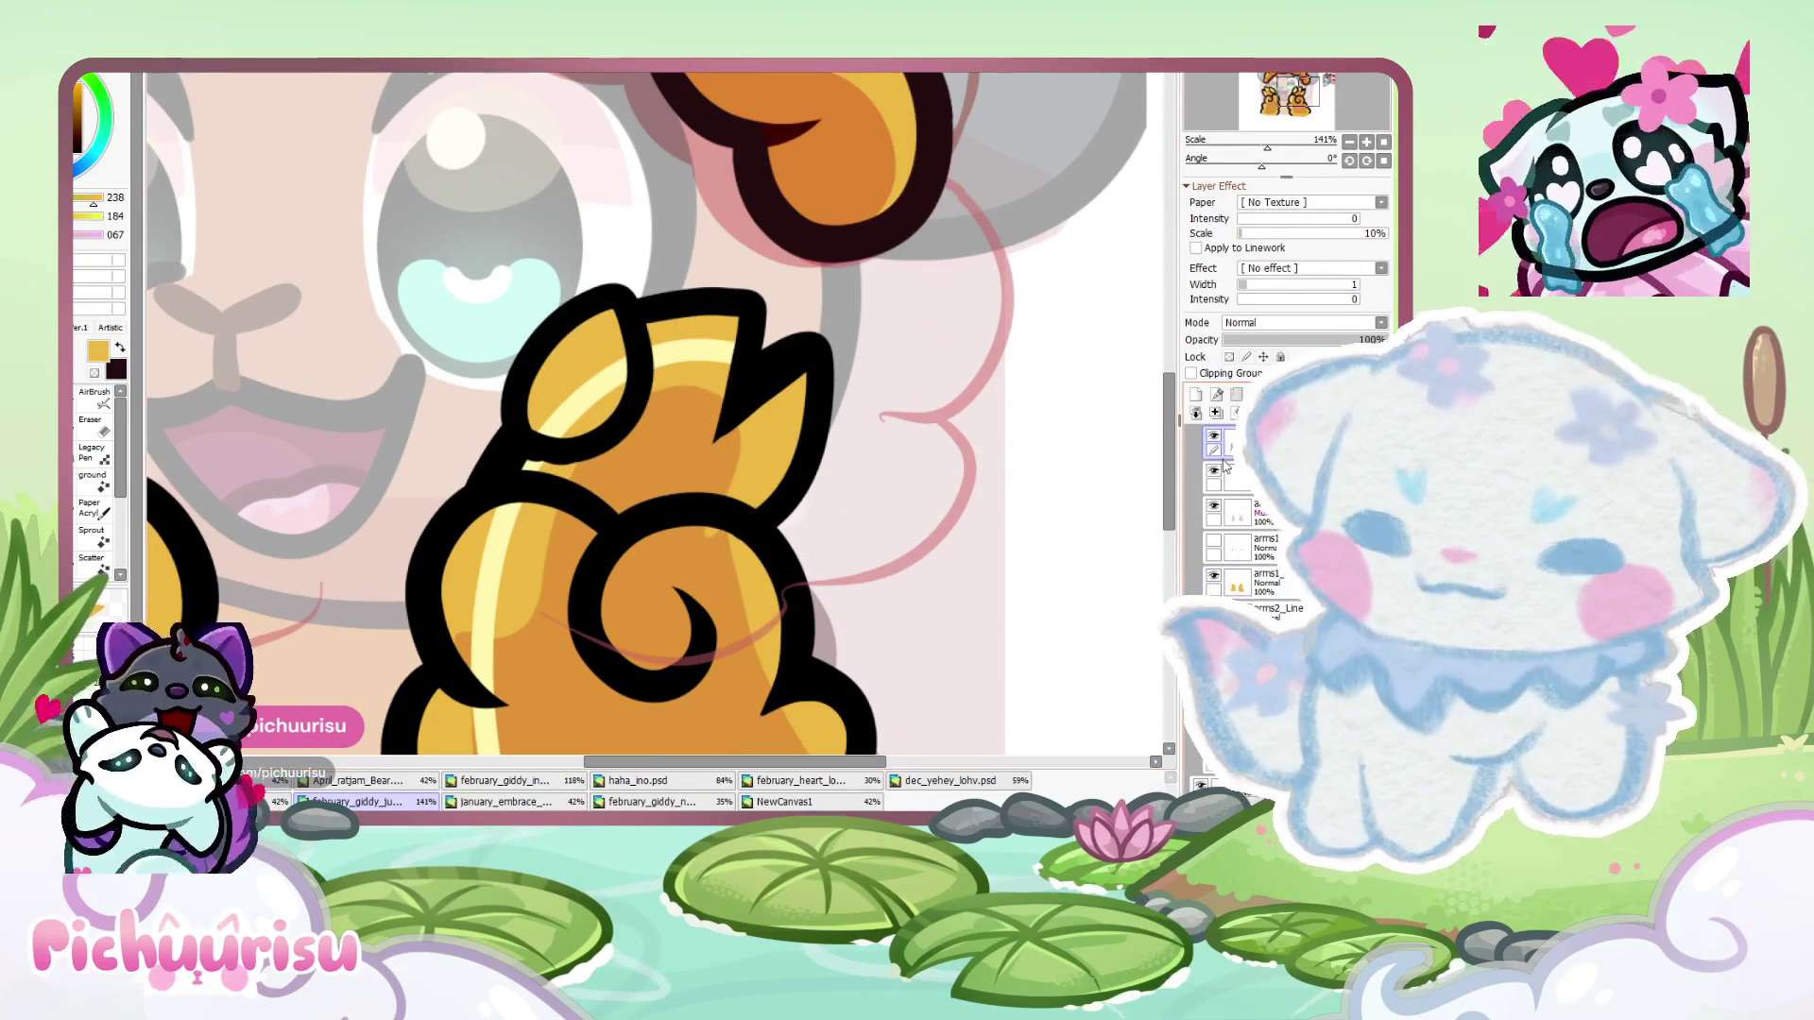
scroll(652, 434, "up", 1)
scroll(654, 403, "up", 4)
left_click(403, 491, "alt")
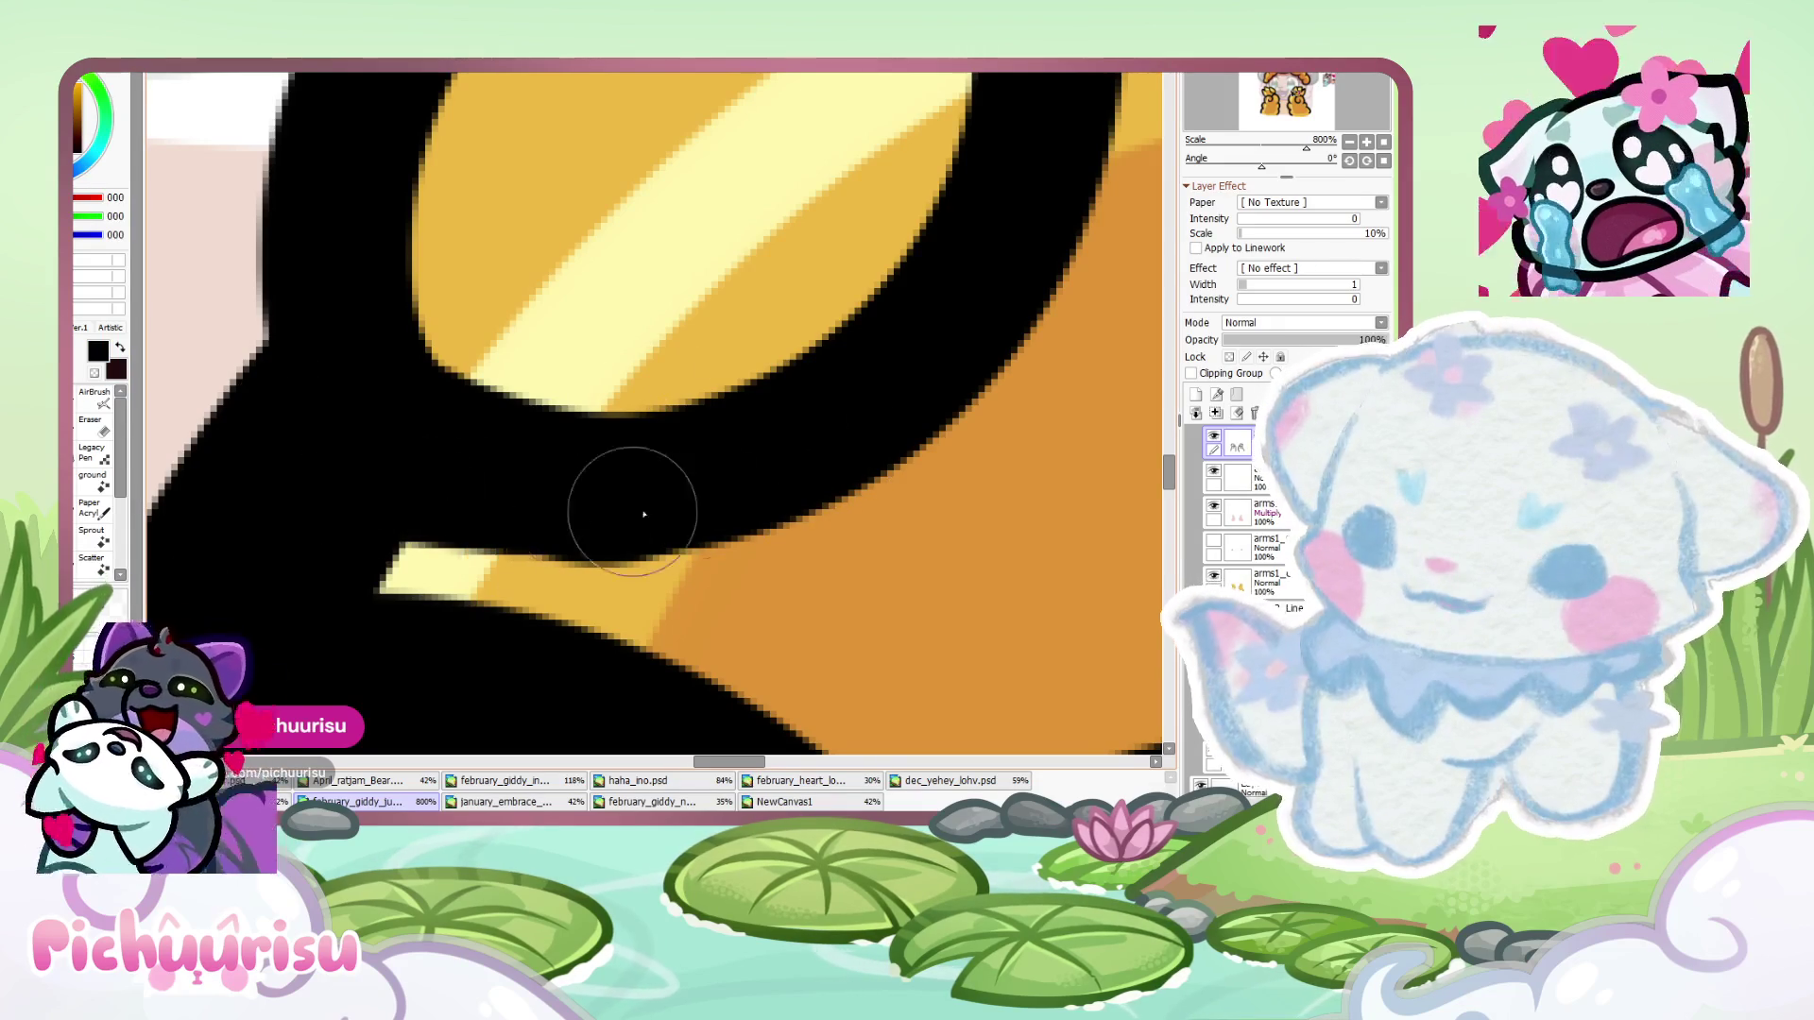
scroll(831, 393, "down", 6)
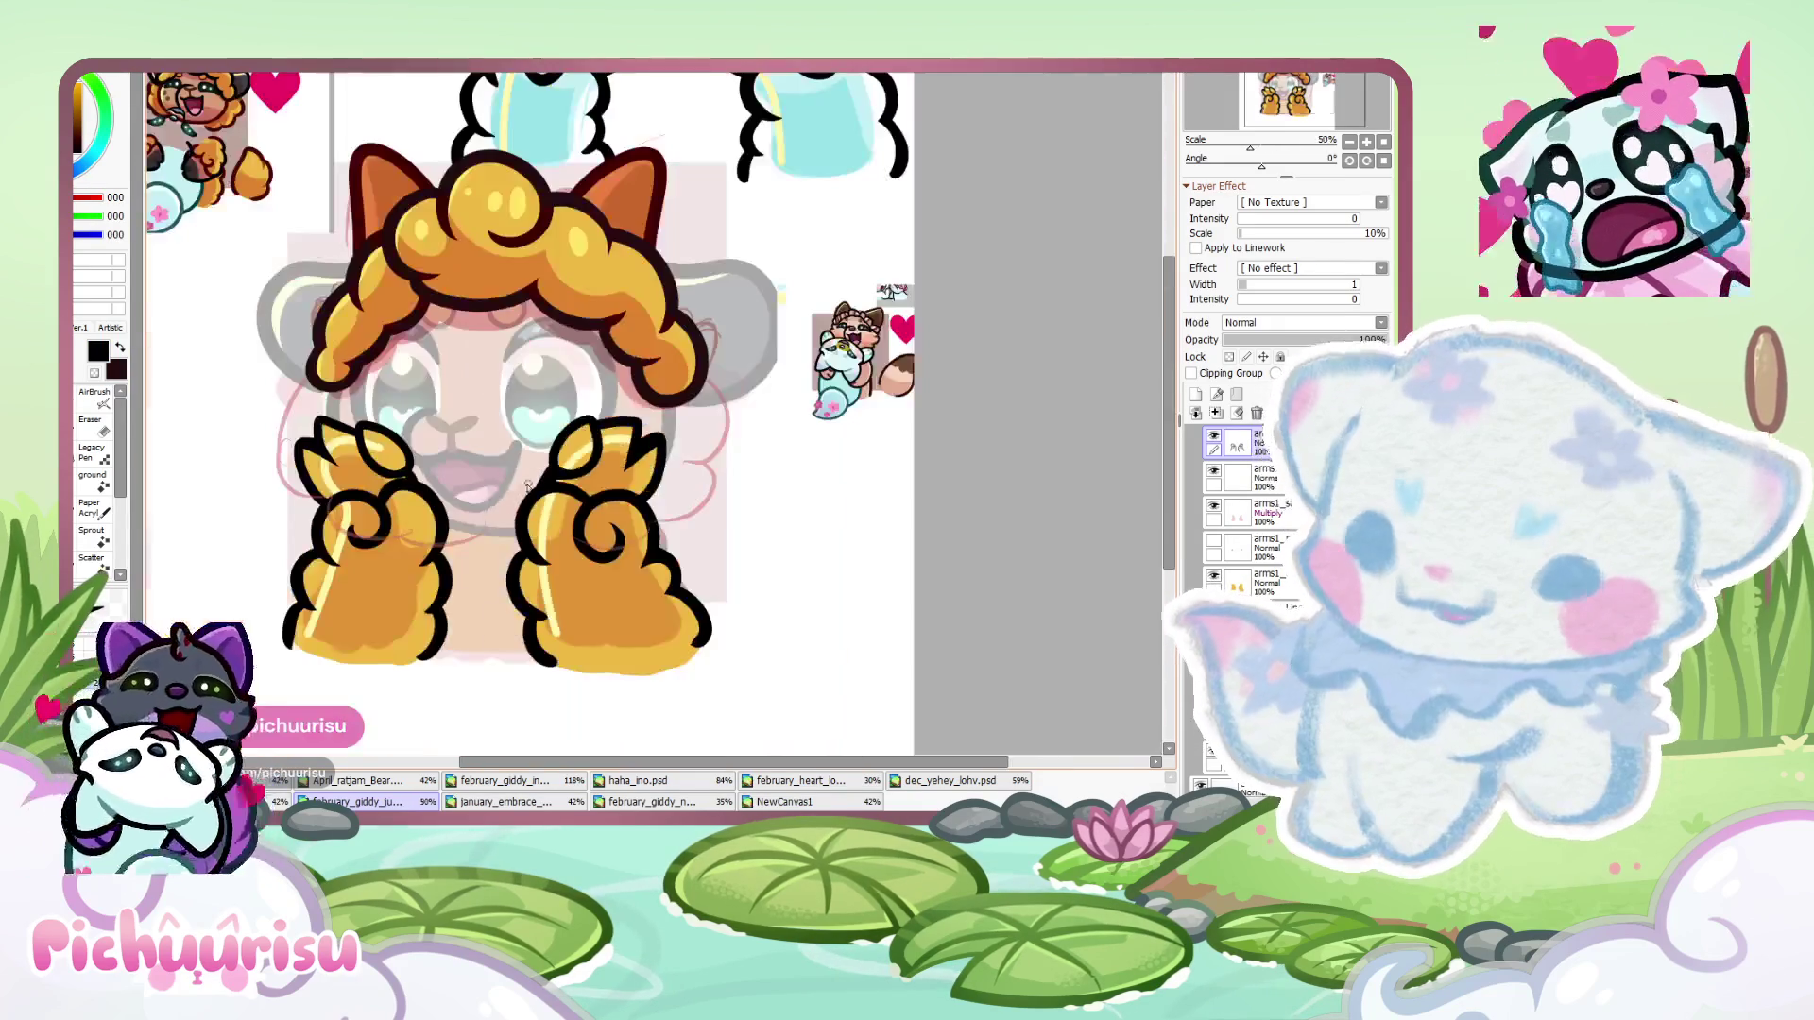
scroll(652, 416, "up", 2)
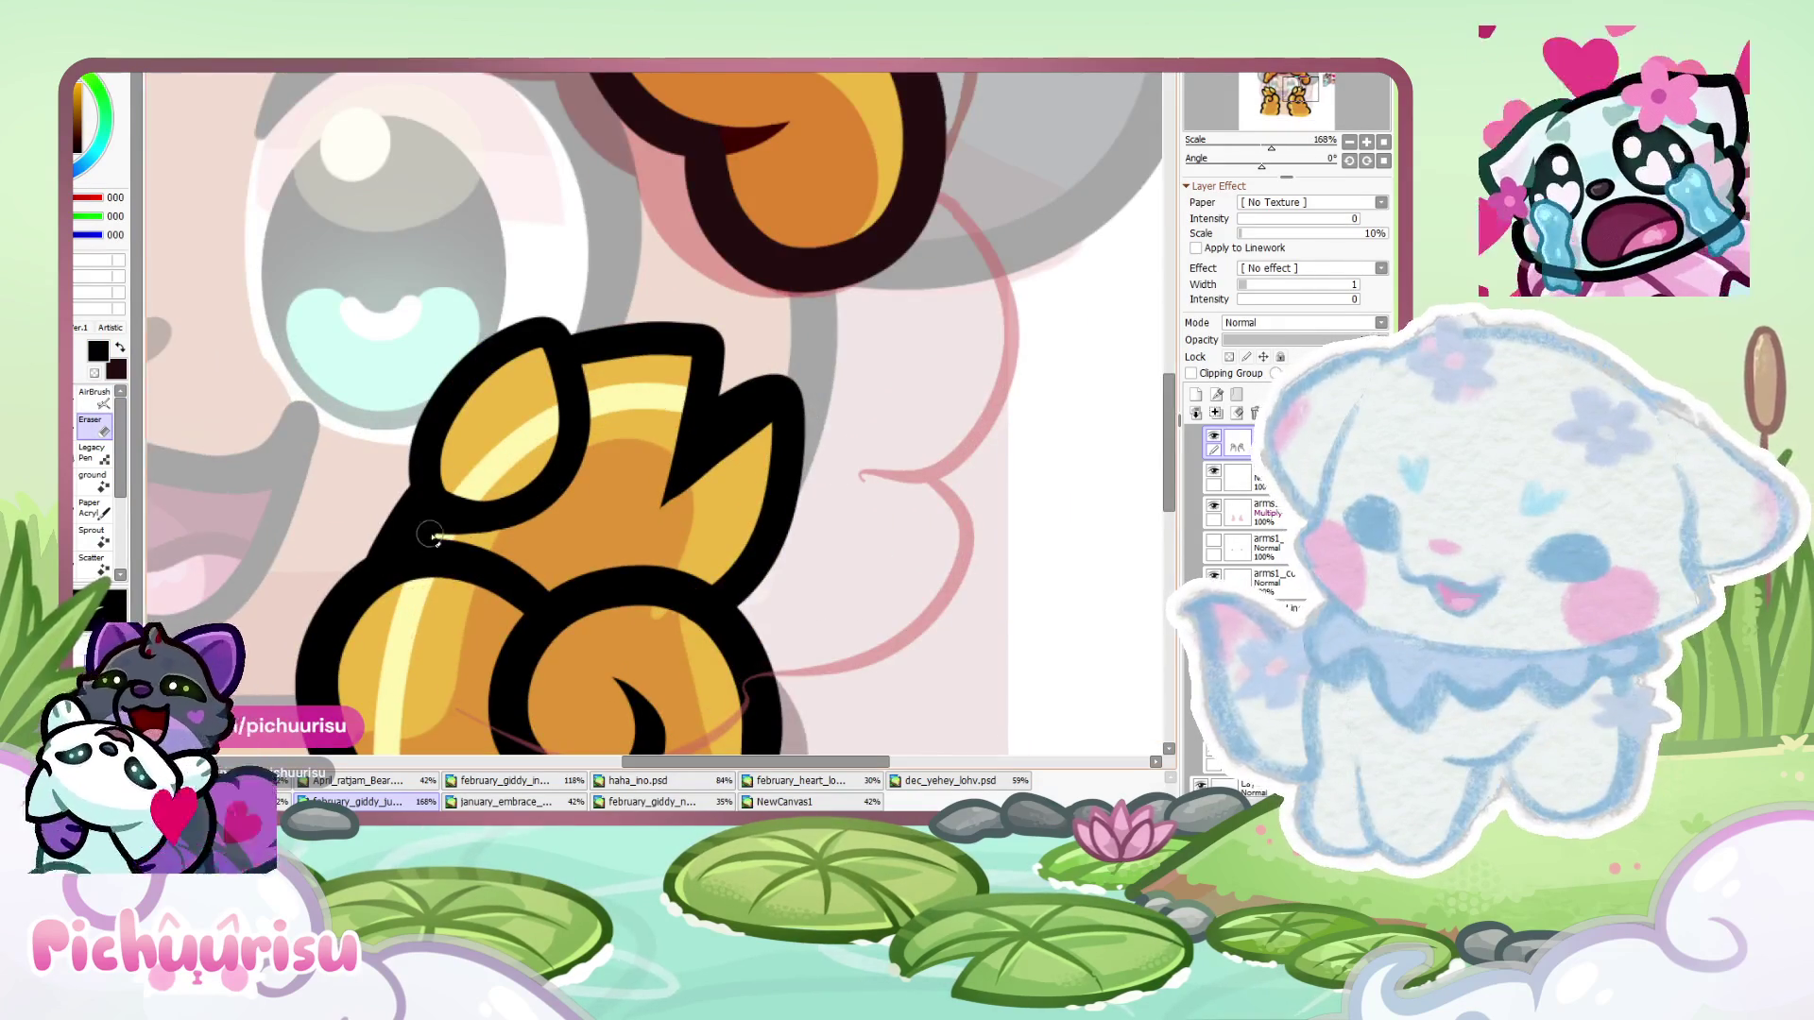
scroll(411, 548, "up", 4)
mouse_move(434, 572)
left_mouse_down()
mouse_move(478, 529)
mouse_move(453, 526)
left_mouse_up()
scroll(454, 526, "down", 1)
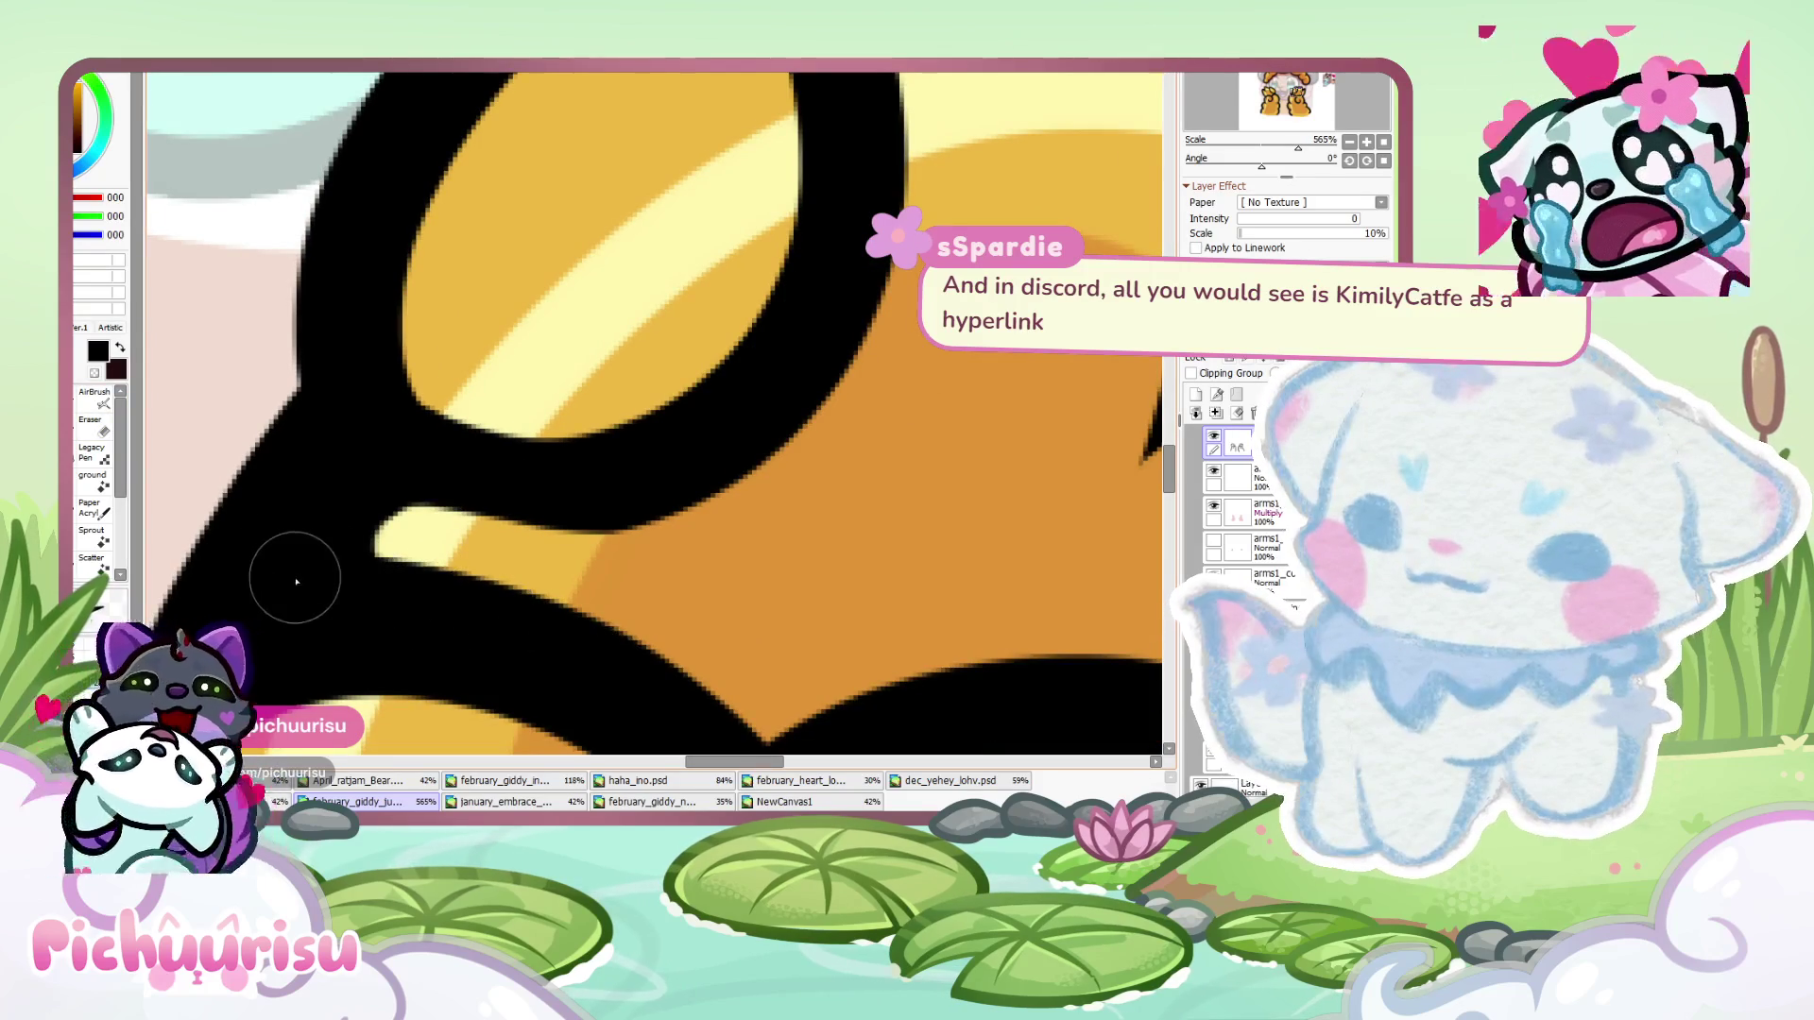
scroll(292, 575, "down", 8)
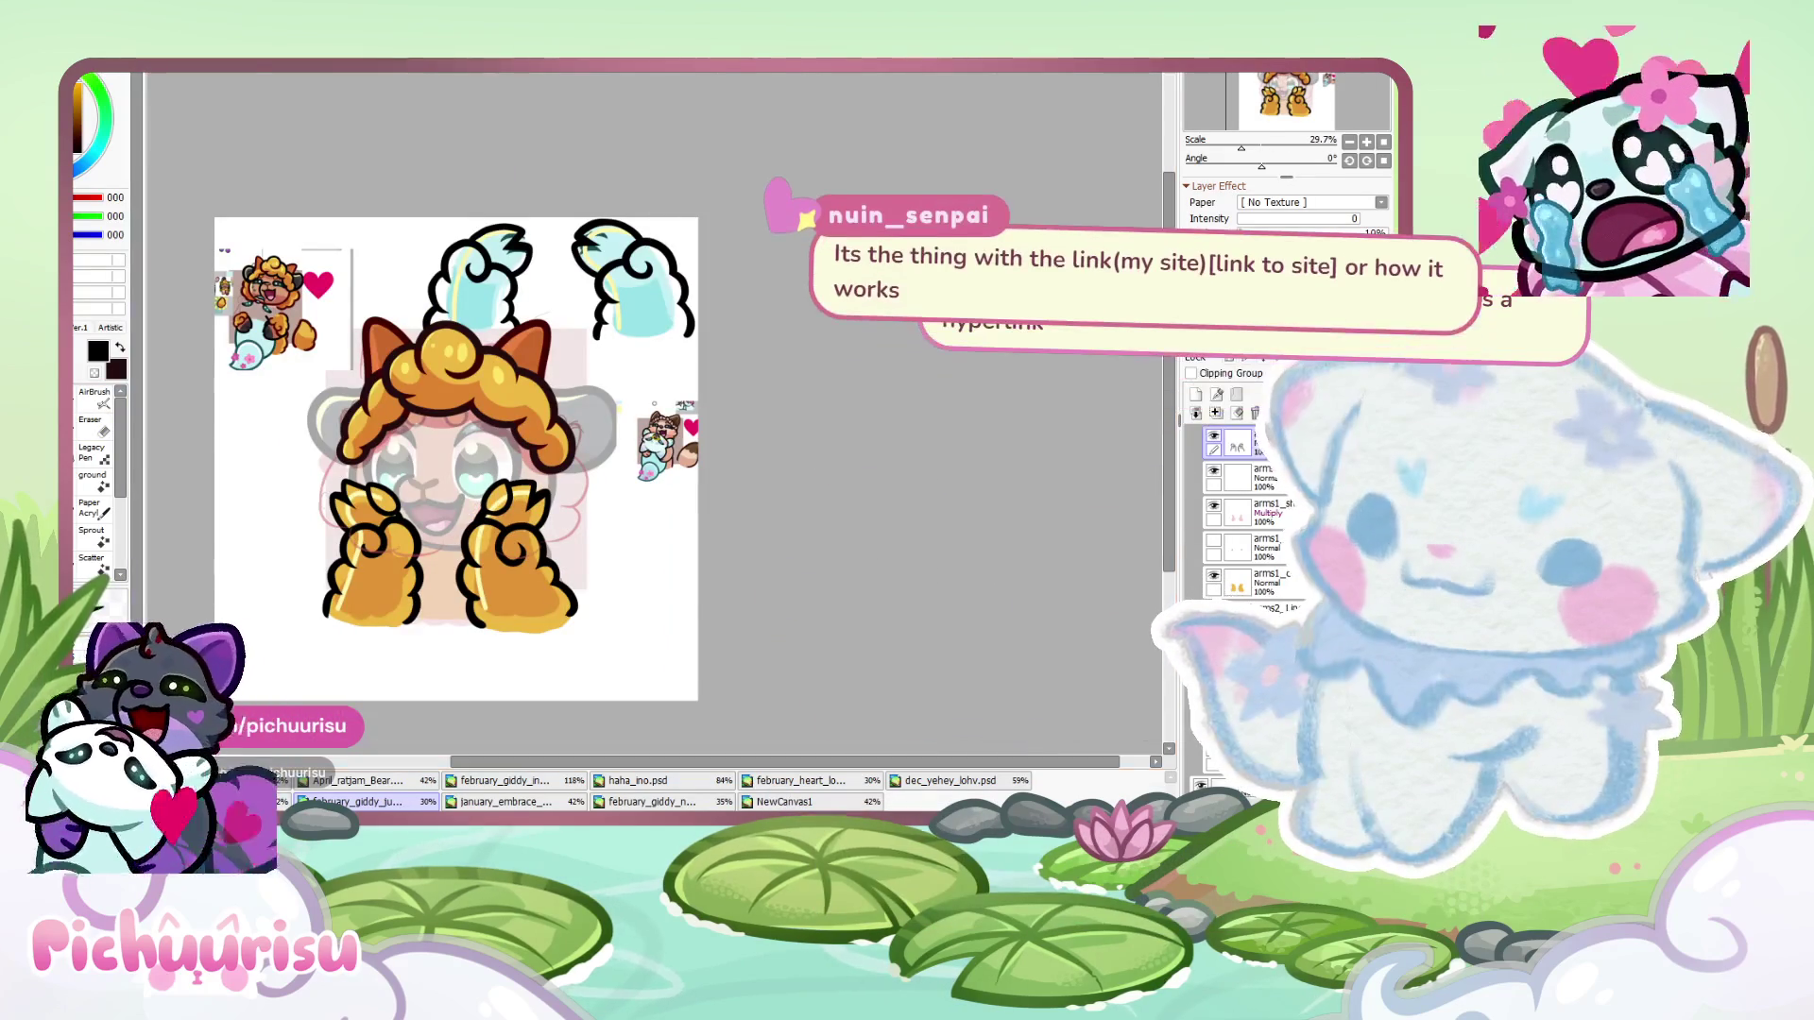
scroll(661, 274, "up", 3)
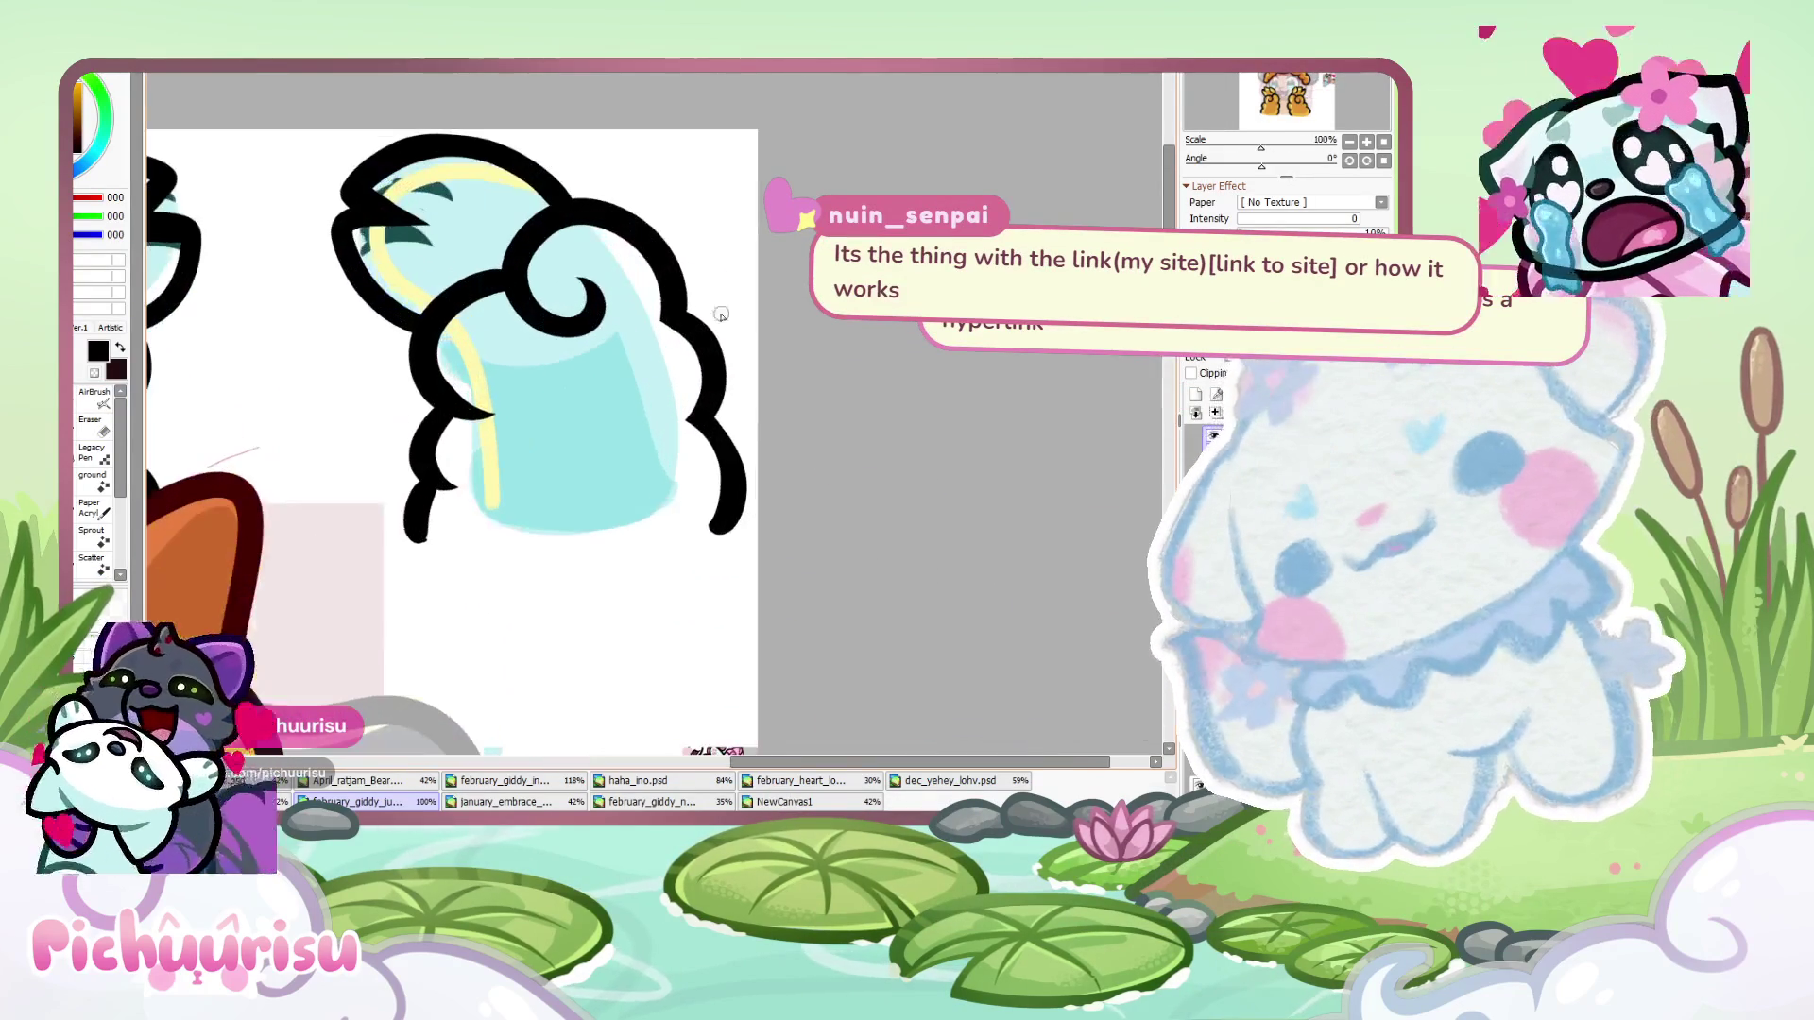
scroll(613, 274, "down", 2)
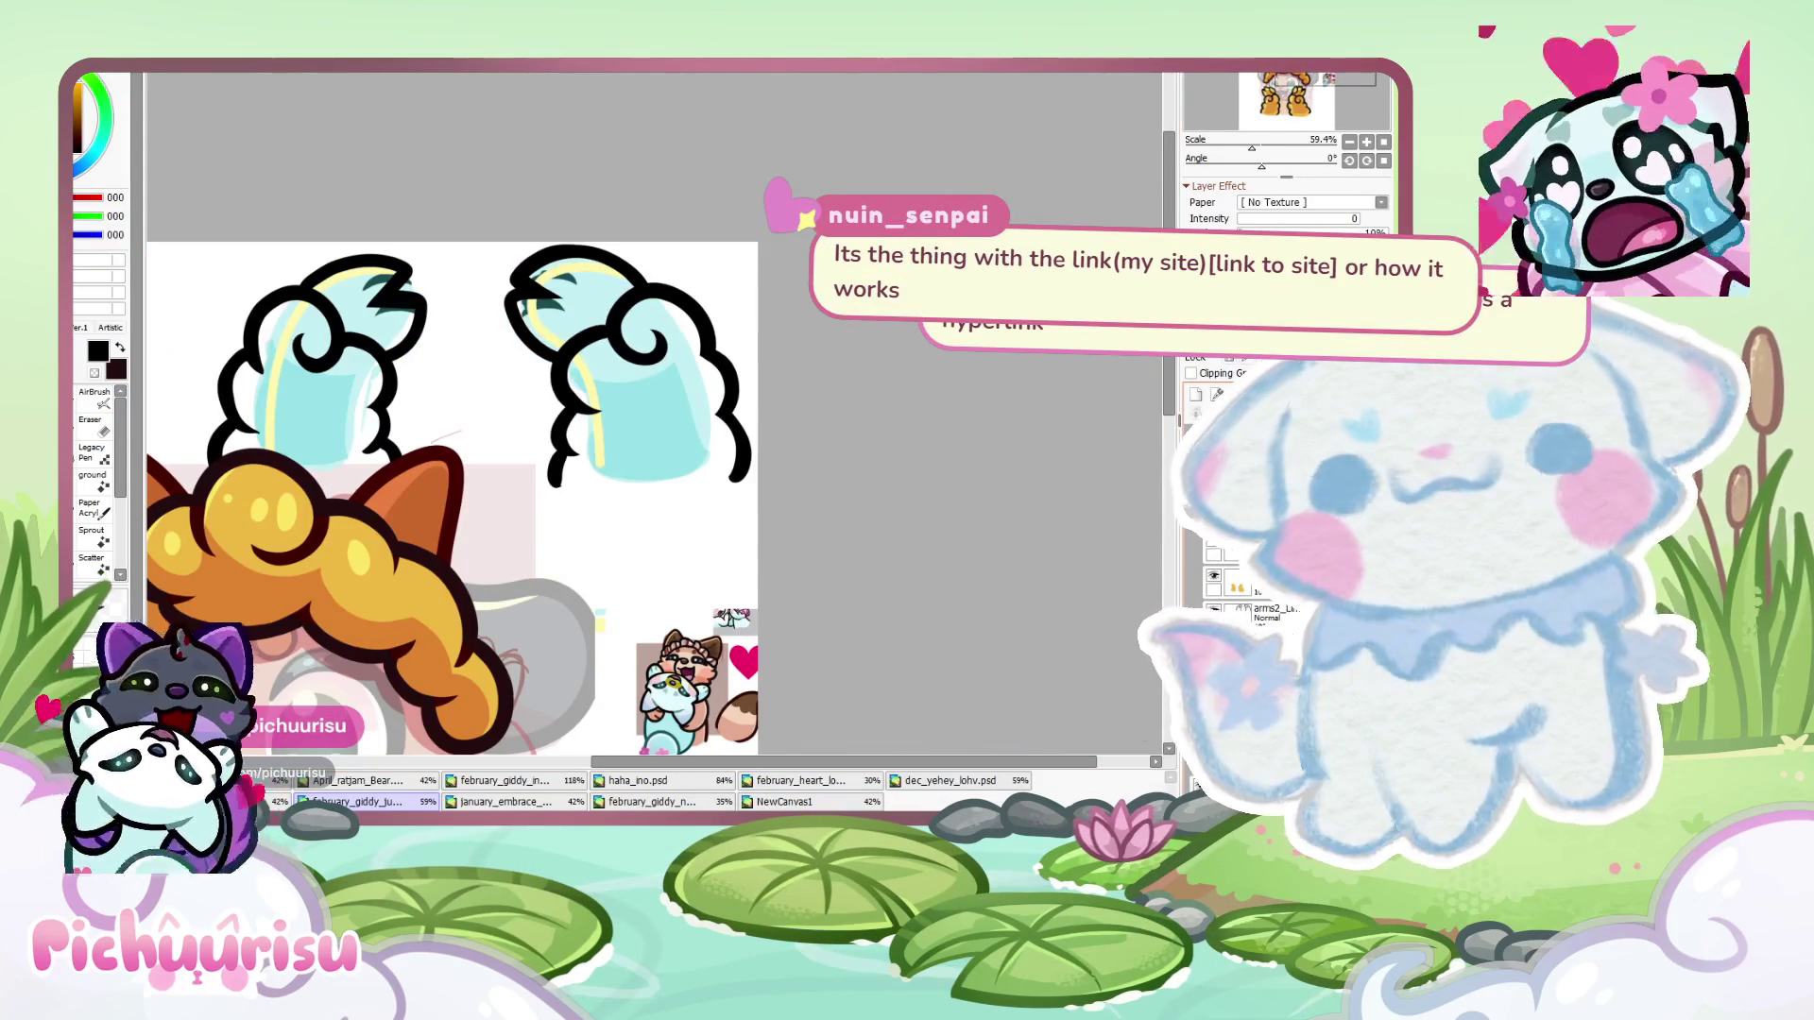
scroll(725, 322, "up", 1)
scroll(420, 631, "down", 1)
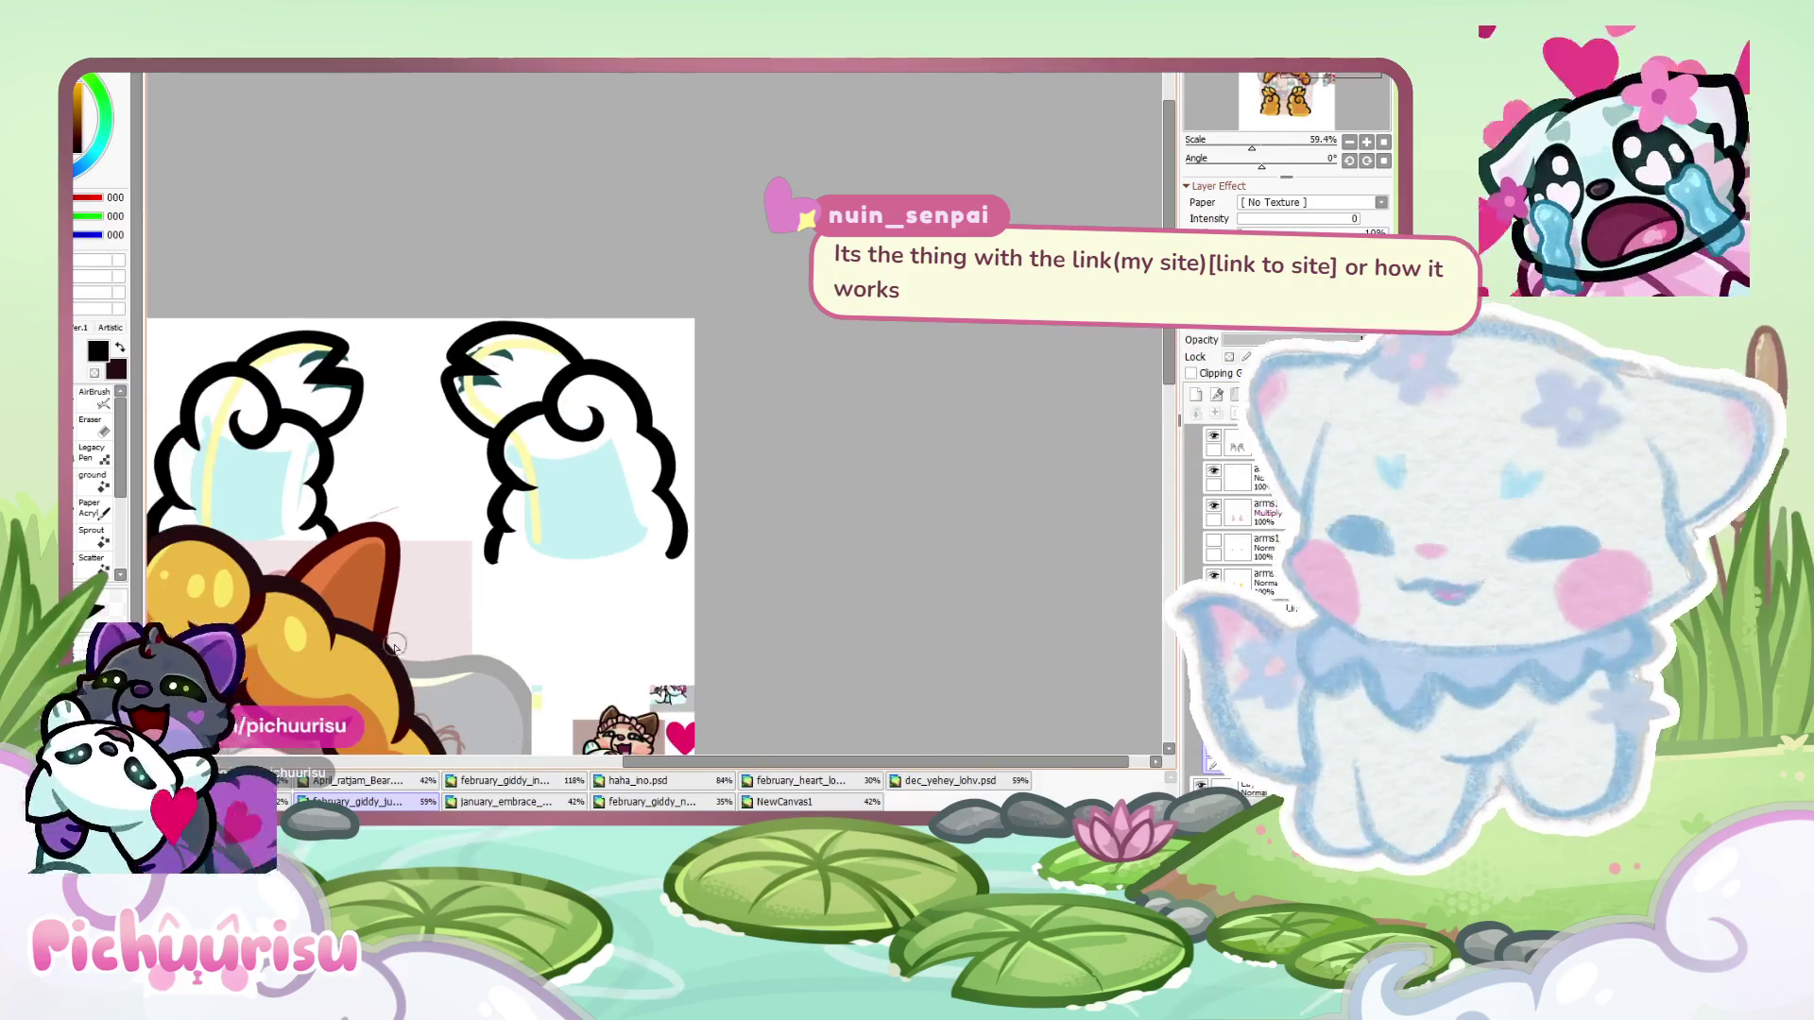
scroll(529, 442, "up", 2)
- Paint gold over both side pieces, covering the teal fill and the white tip
mouse_move(526, 423)
left_mouse_down()
mouse_move(493, 499)
mouse_move(510, 652)
mouse_move(721, 608)
mouse_move(698, 580)
mouse_move(732, 445)
mouse_move(614, 345)
mouse_move(529, 359)
mouse_move(440, 326)
mouse_move(406, 378)
left_mouse_up()
scroll(440, 331, "up", 1)
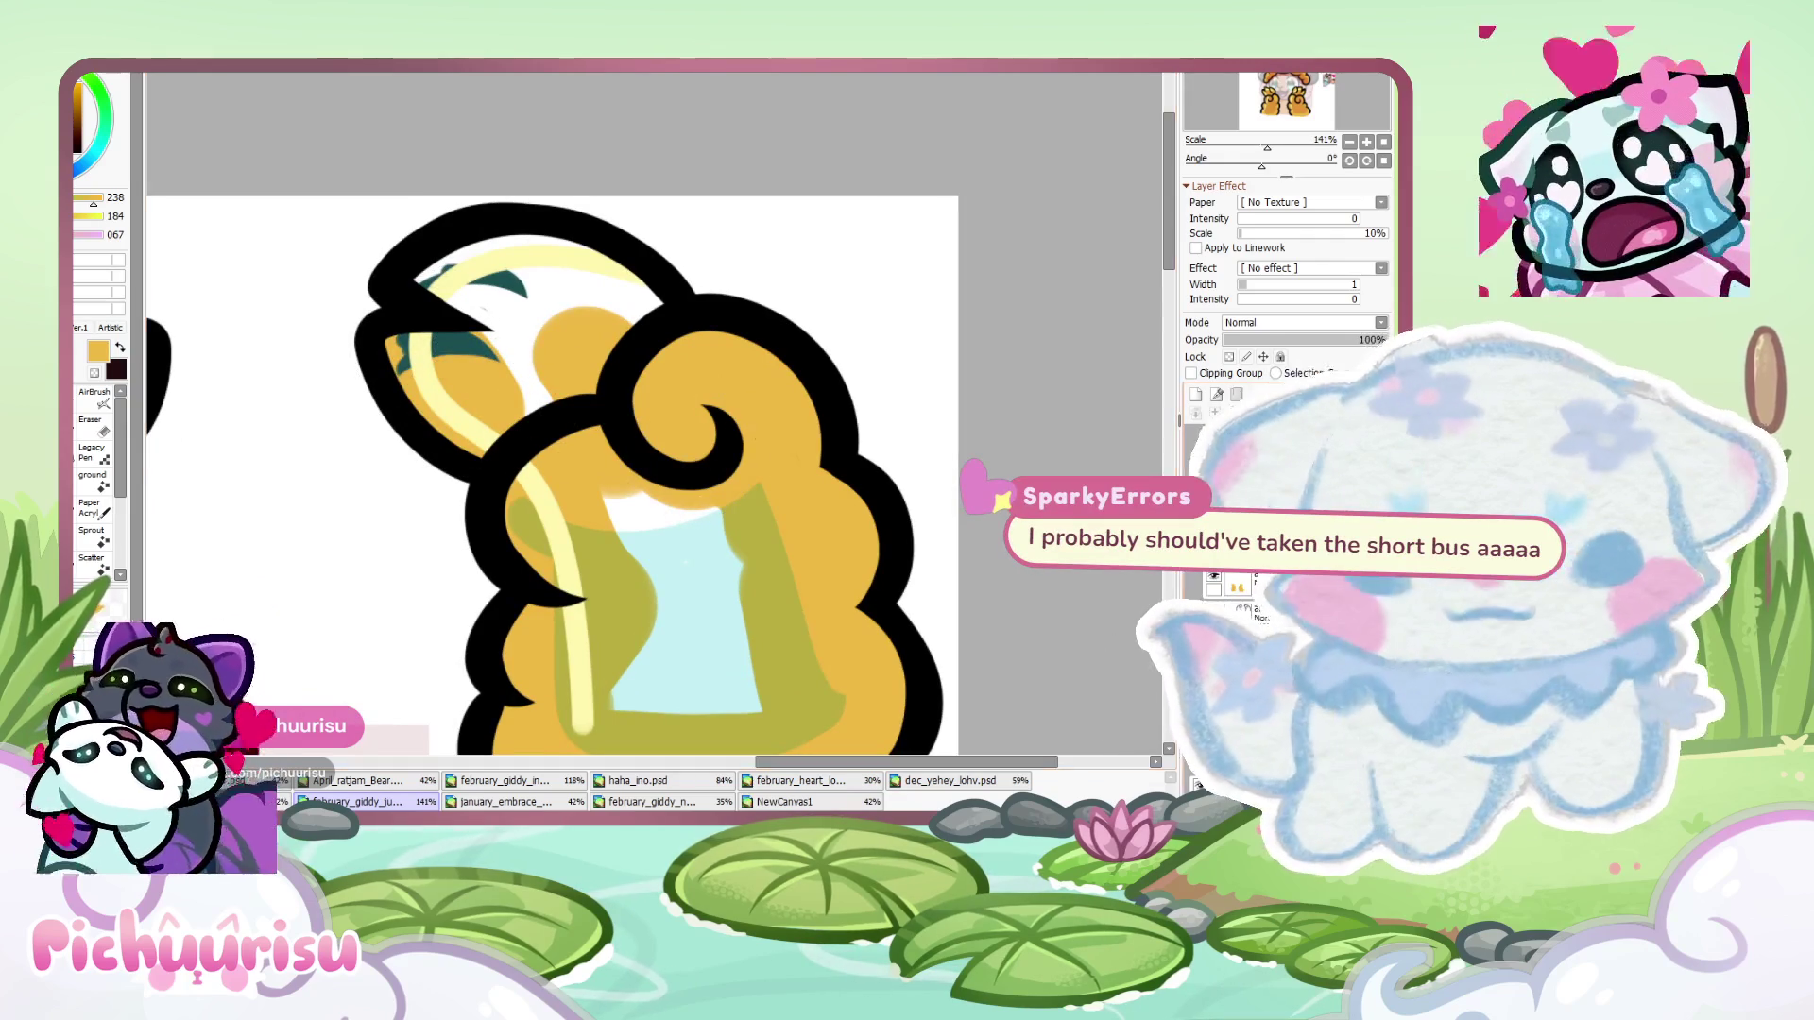
left_click_drag(473, 284, 492, 350)
mouse_move(492, 284)
left_mouse_down()
mouse_move(472, 312)
mouse_move(515, 369)
mouse_move(459, 286)
mouse_move(619, 302)
mouse_move(599, 465)
mouse_move(628, 668)
mouse_move(649, 680)
left_mouse_up()
scroll(498, 434, "down", 3)
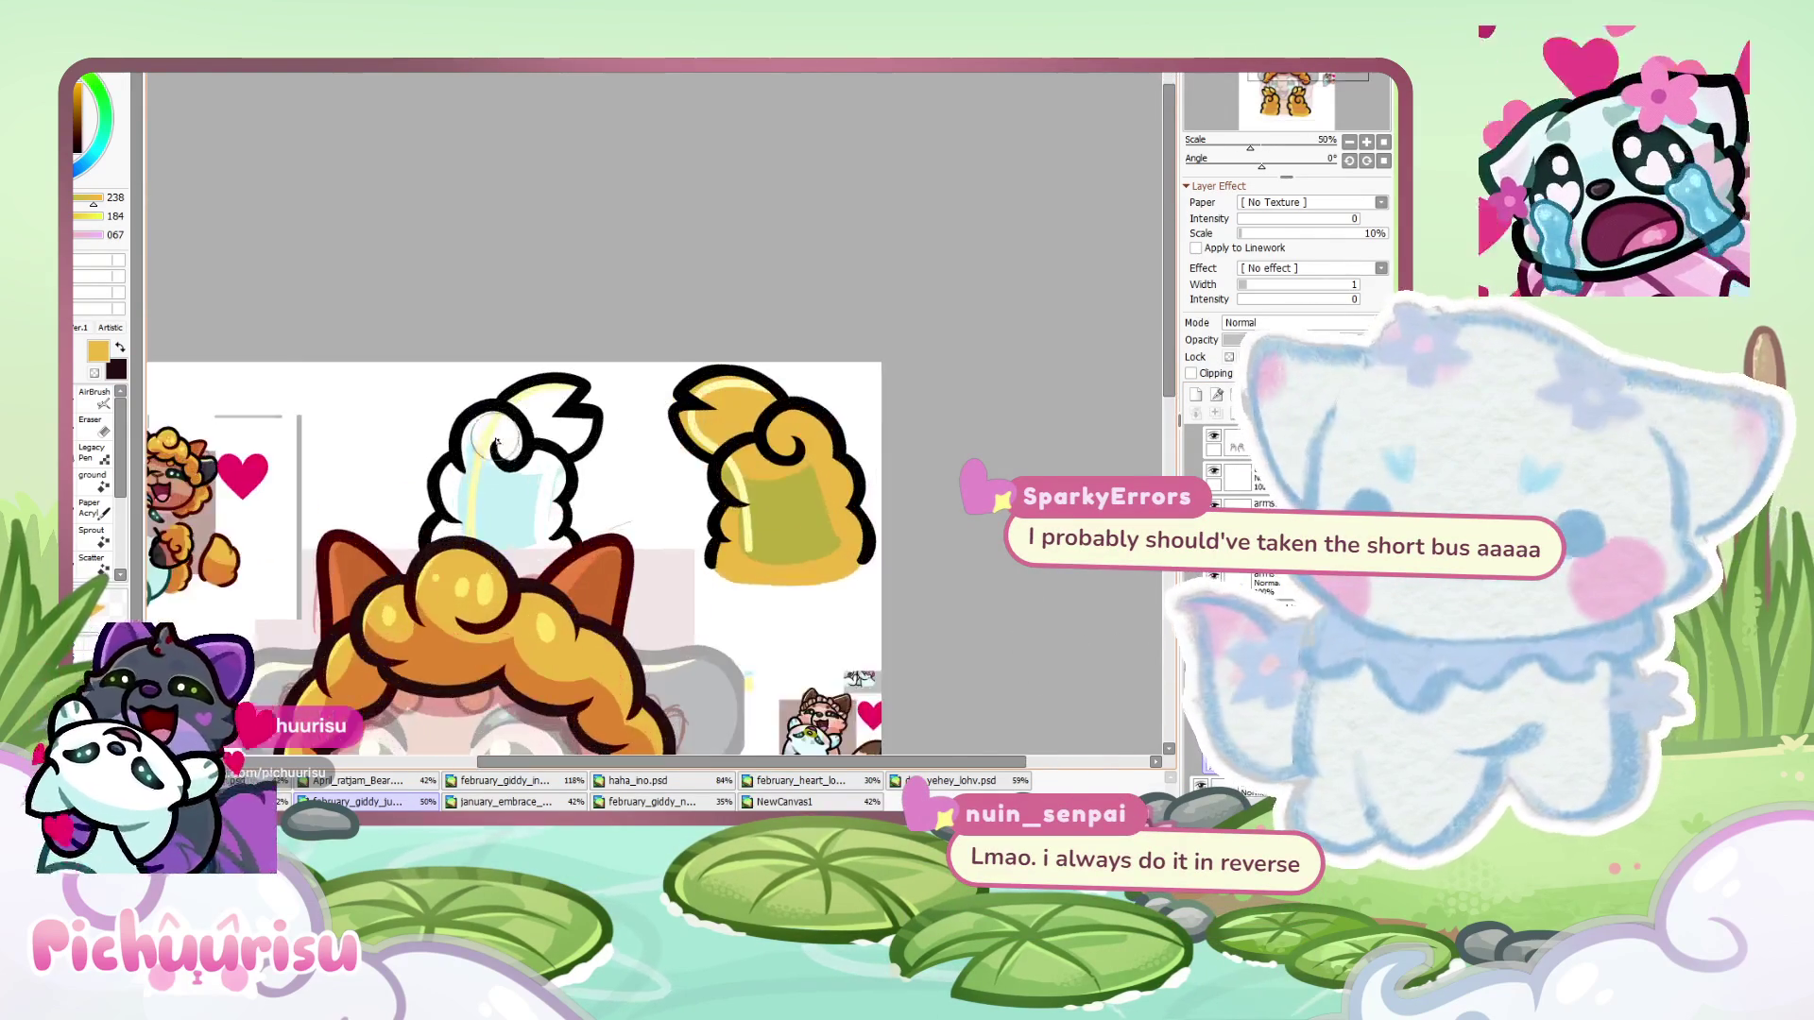
scroll(498, 434, "up", 3)
mouse_move(472, 435)
left_mouse_down()
mouse_move(425, 562)
mouse_move(567, 643)
mouse_move(624, 585)
mouse_move(548, 492)
mouse_move(613, 550)
mouse_move(605, 444)
mouse_move(529, 359)
mouse_move(472, 387)
mouse_move(555, 461)
left_mouse_up()
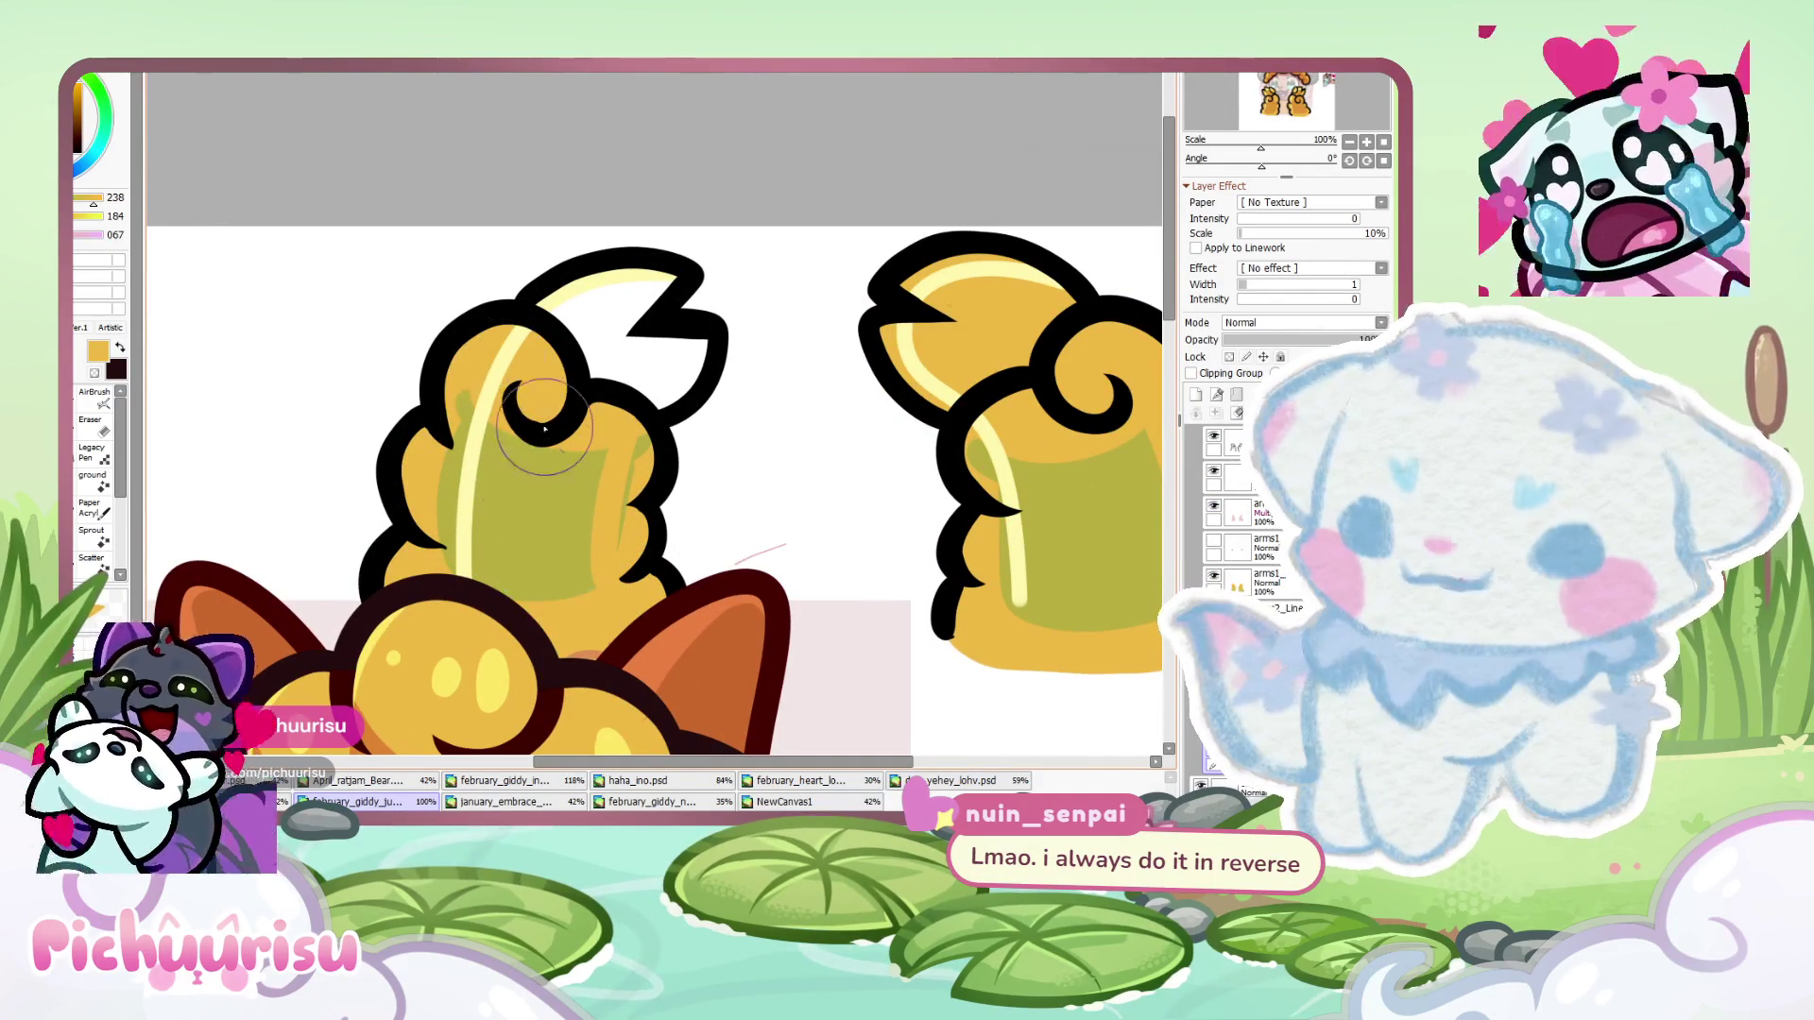
scroll(605, 299, "up", 2)
mouse_move(607, 237)
left_mouse_down()
mouse_move(566, 312)
mouse_move(605, 397)
mouse_move(669, 431)
mouse_move(751, 434)
left_mouse_up()
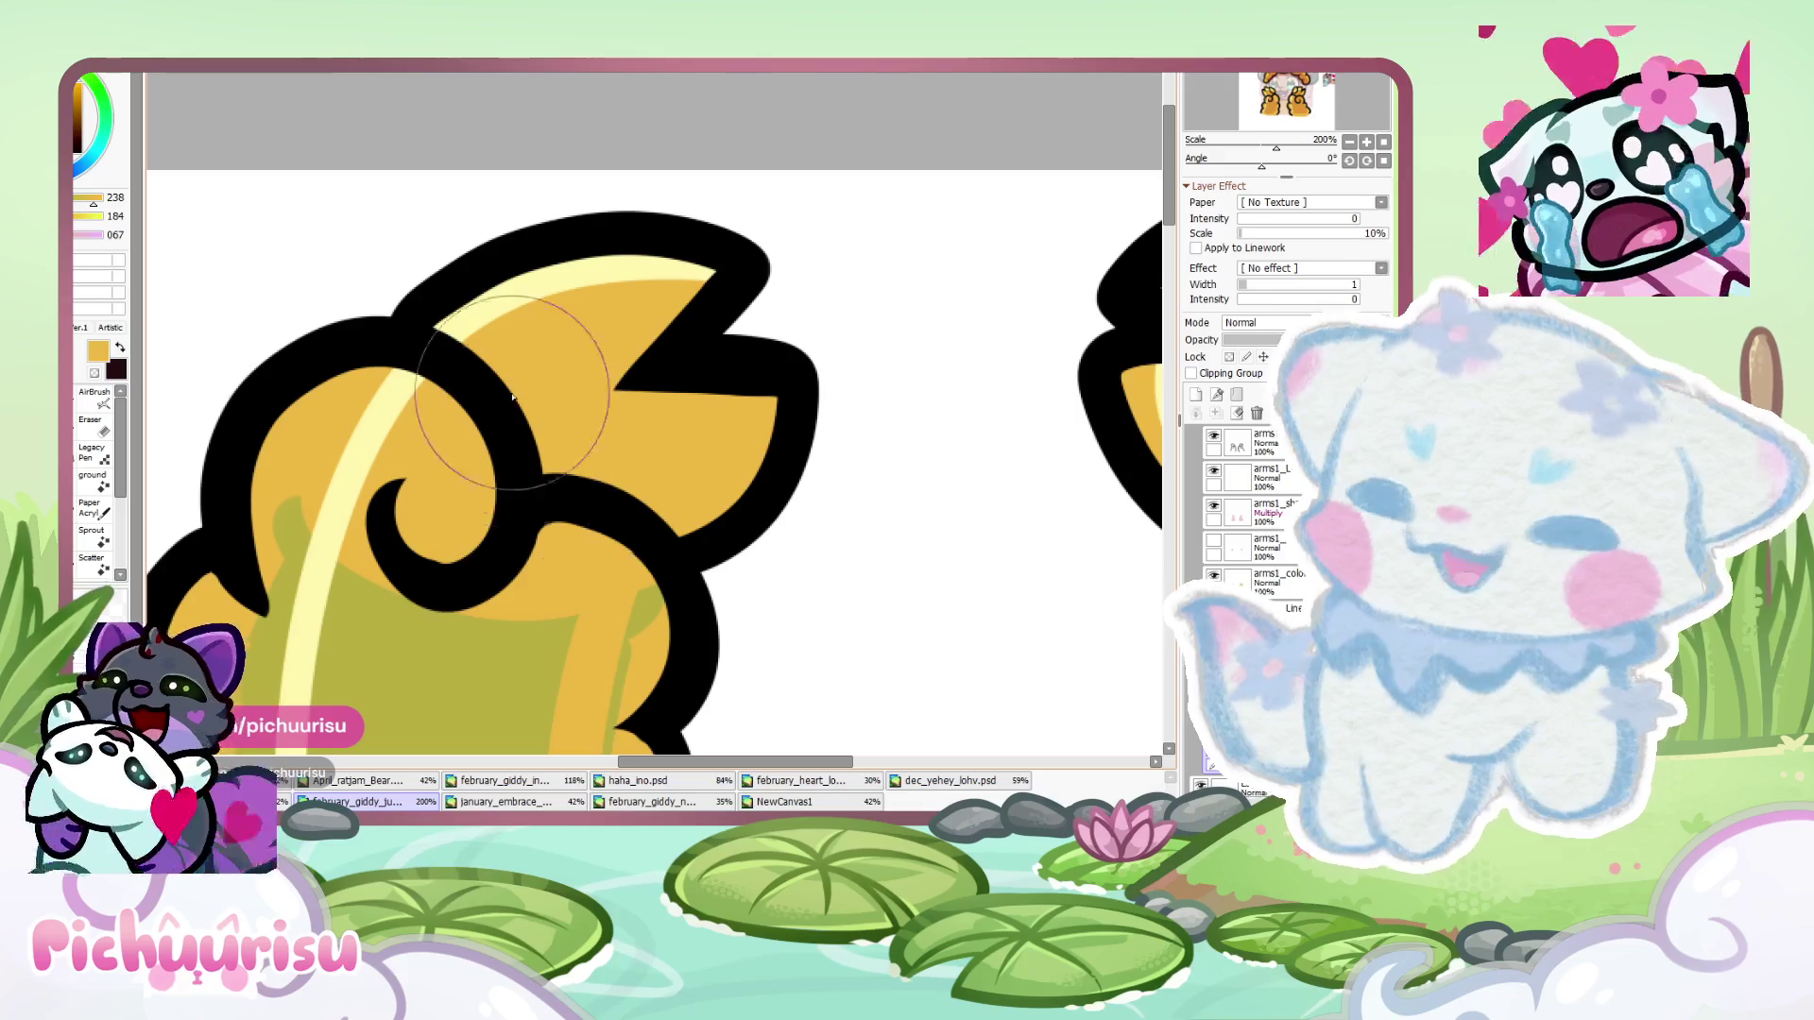
scroll(529, 430, "down", 2)
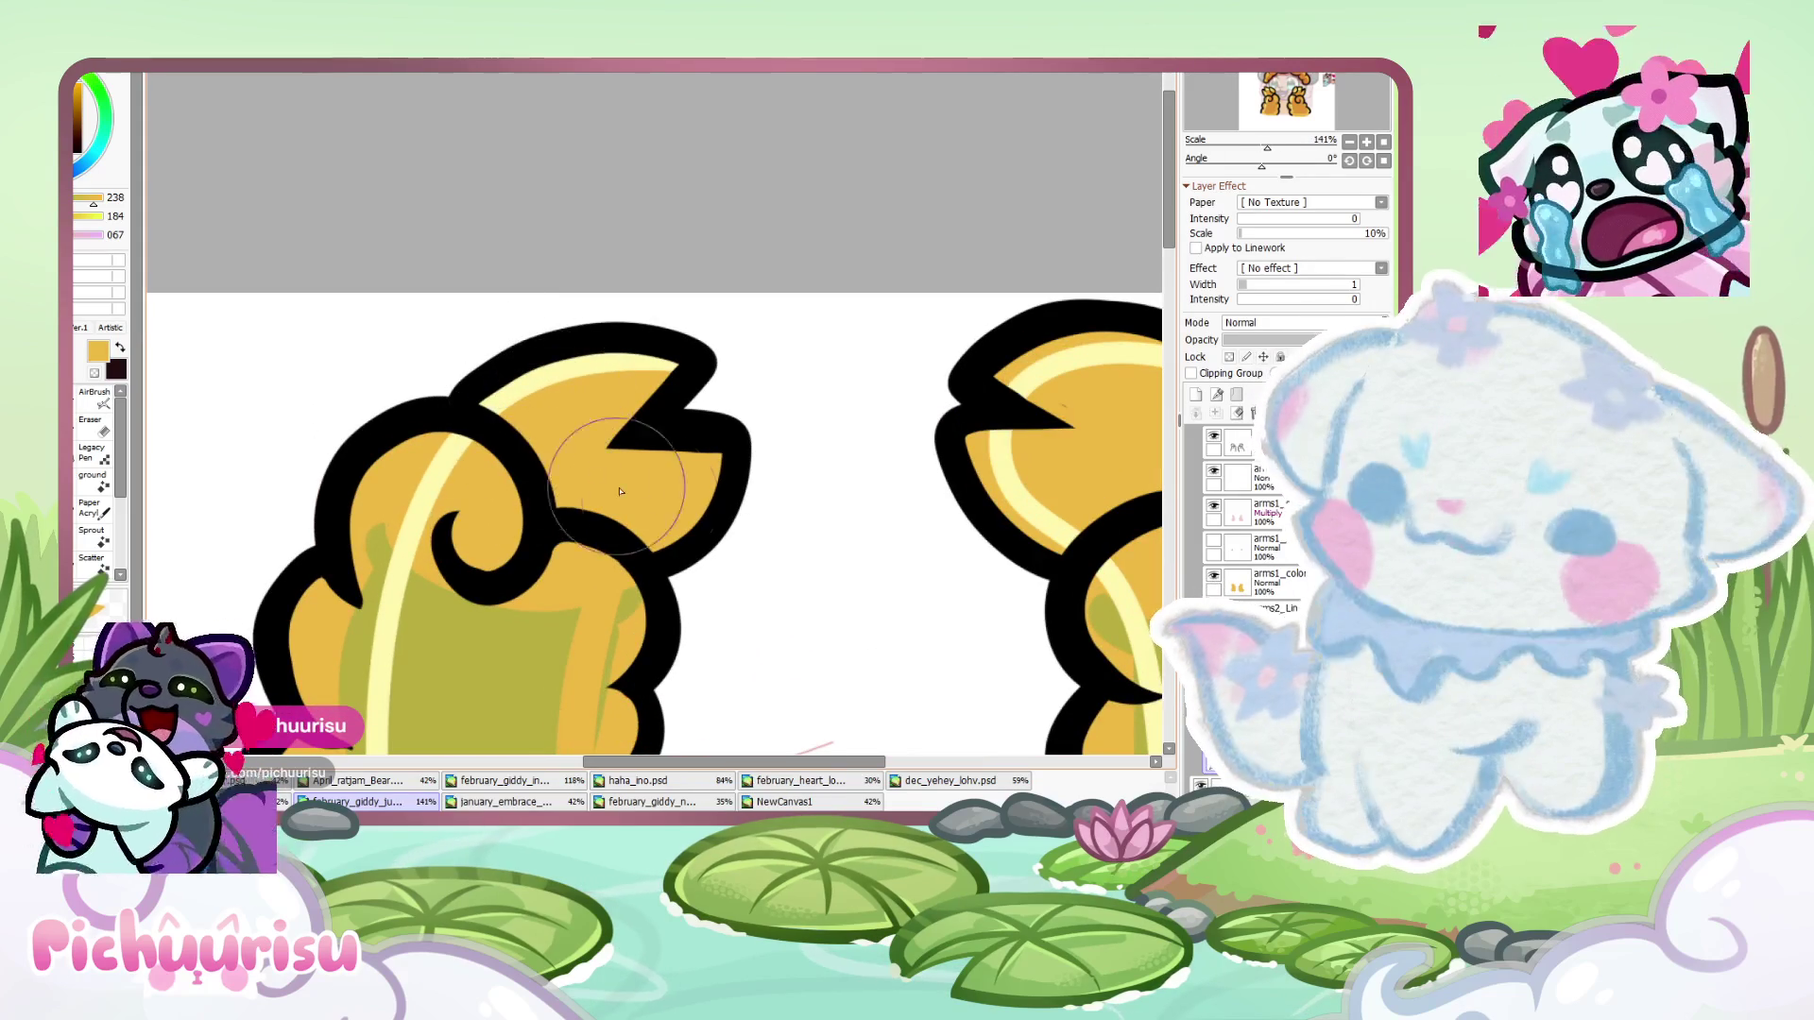
scroll(325, 220, "up", 3)
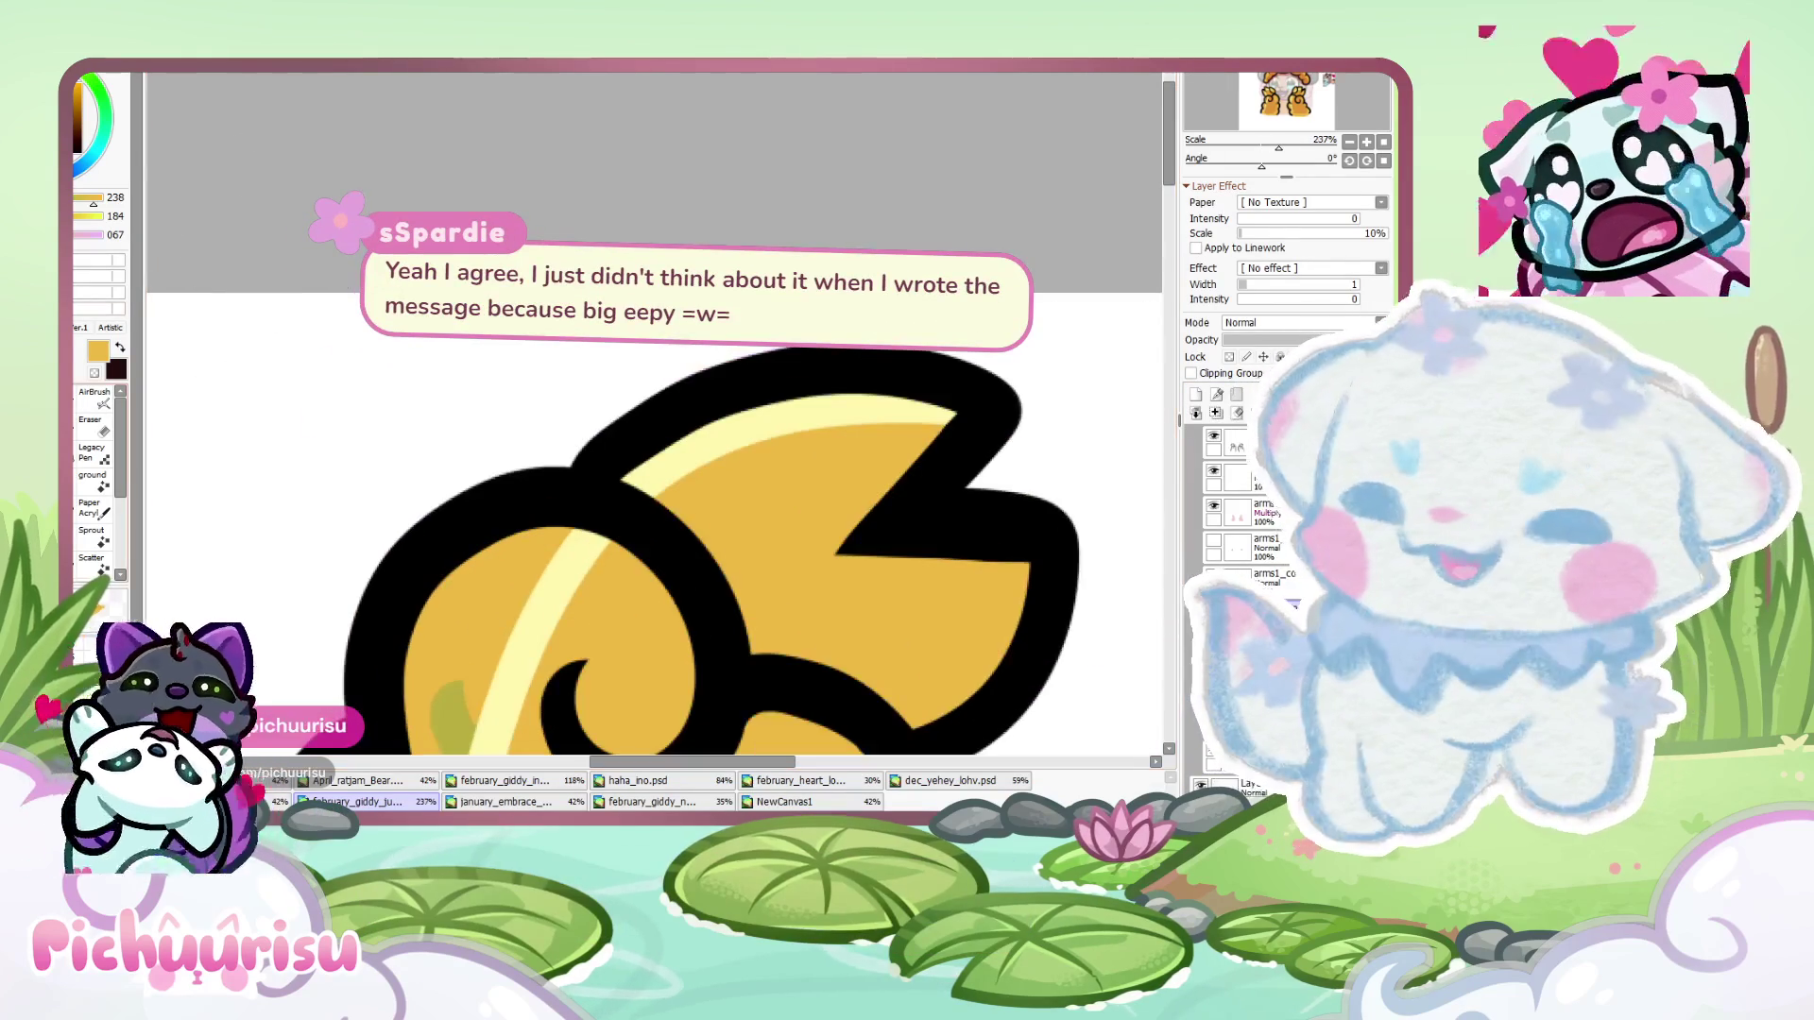
scroll(615, 425, "up", 5)
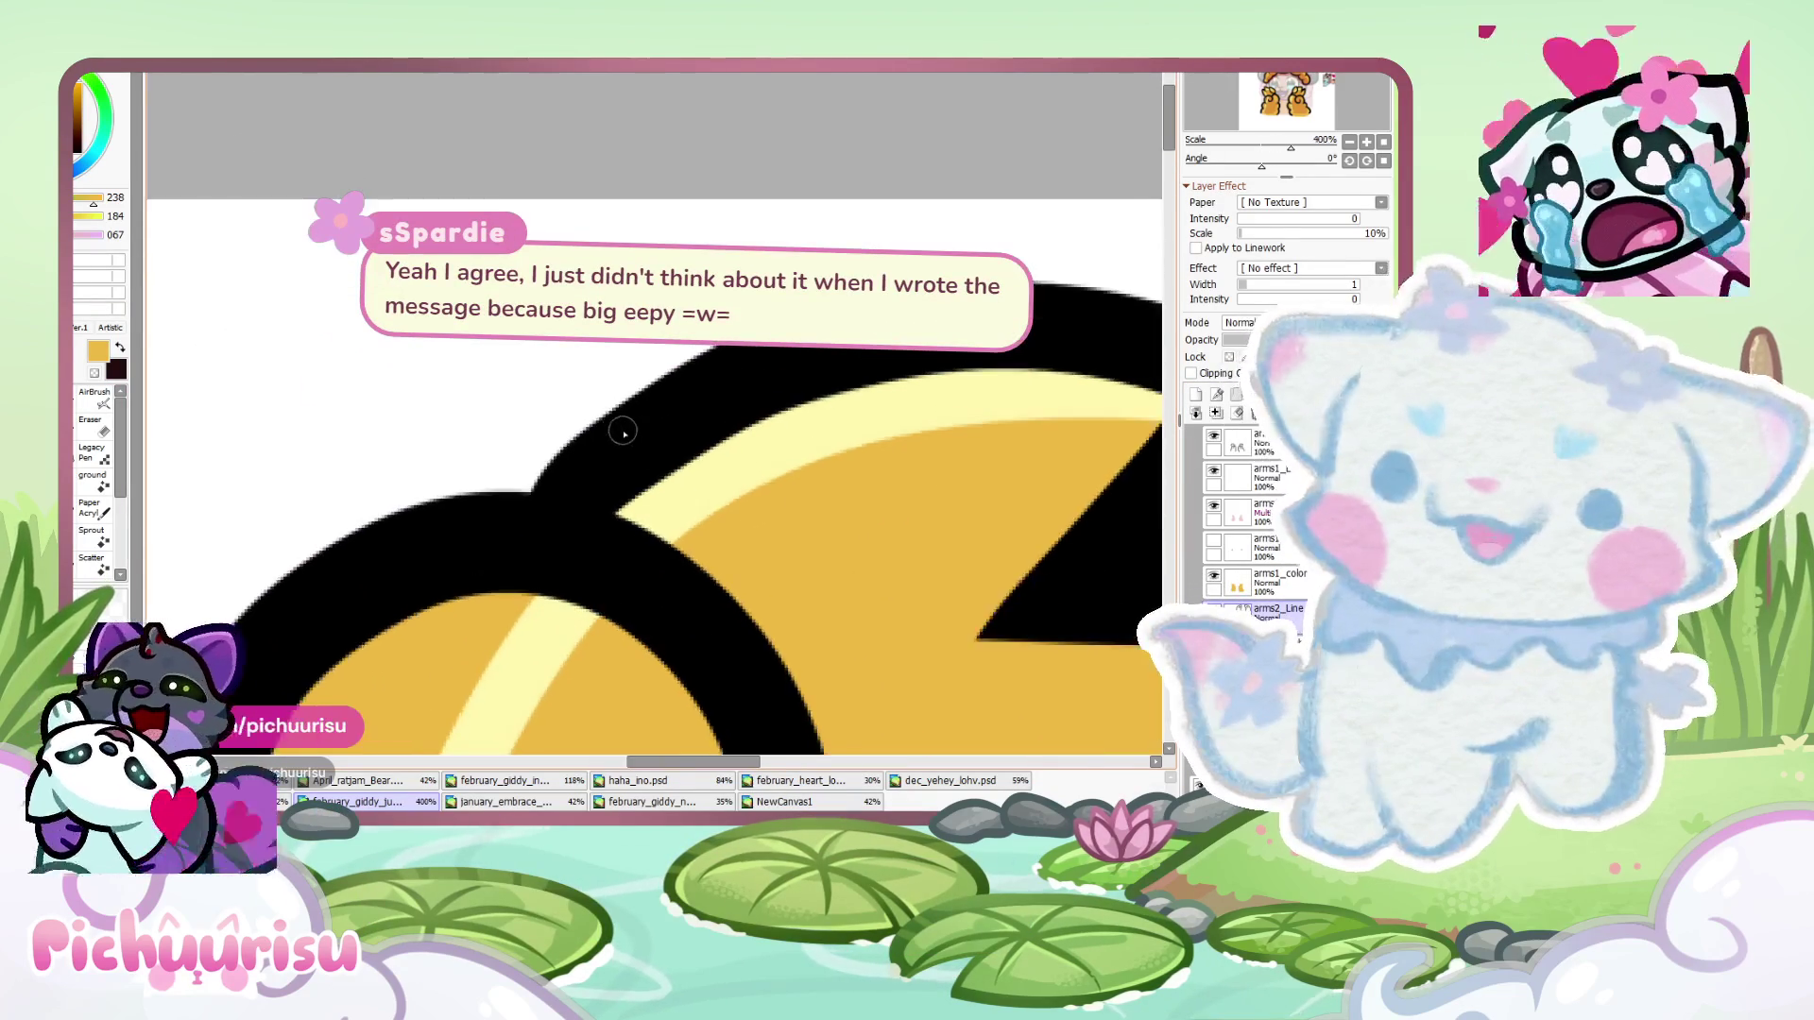
- Eyedrop black from the outline and thicken the jagged black outline at the tip
left_click(600, 432, "alt")
left_click_drag(600, 433, 548, 487)
scroll(407, 602, "down", 10)
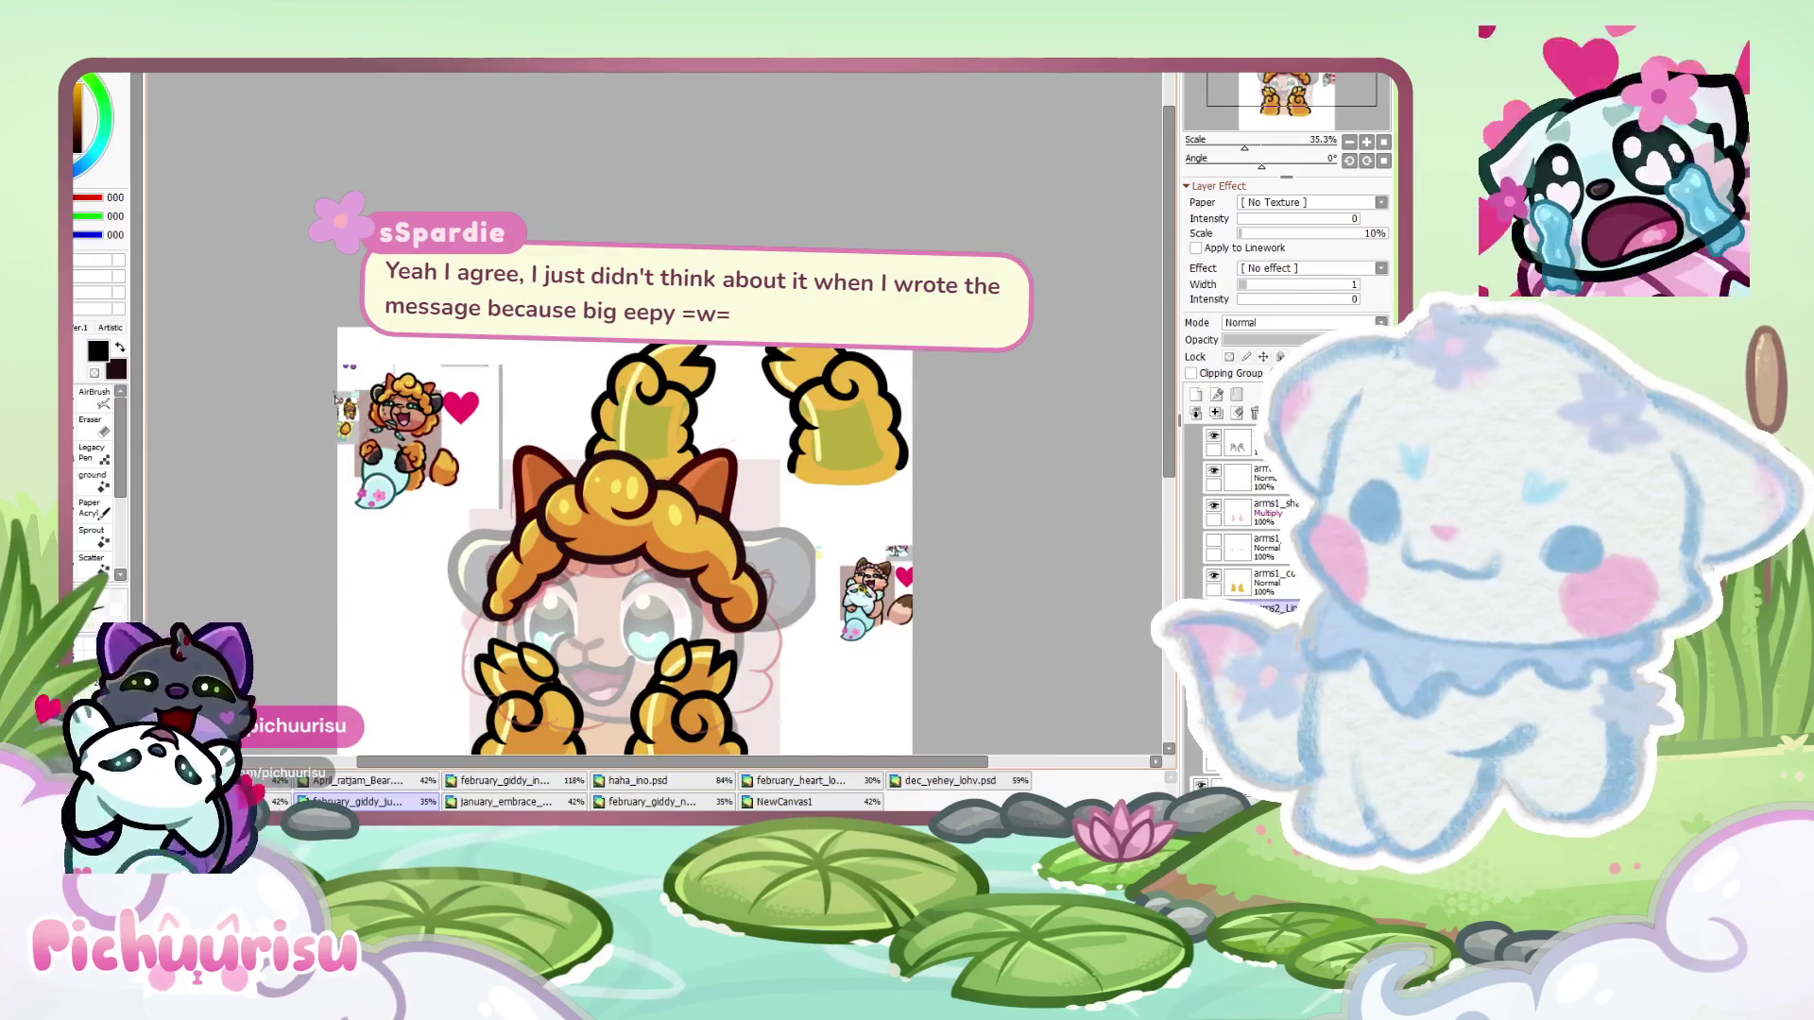
scroll(614, 359, "up", 4)
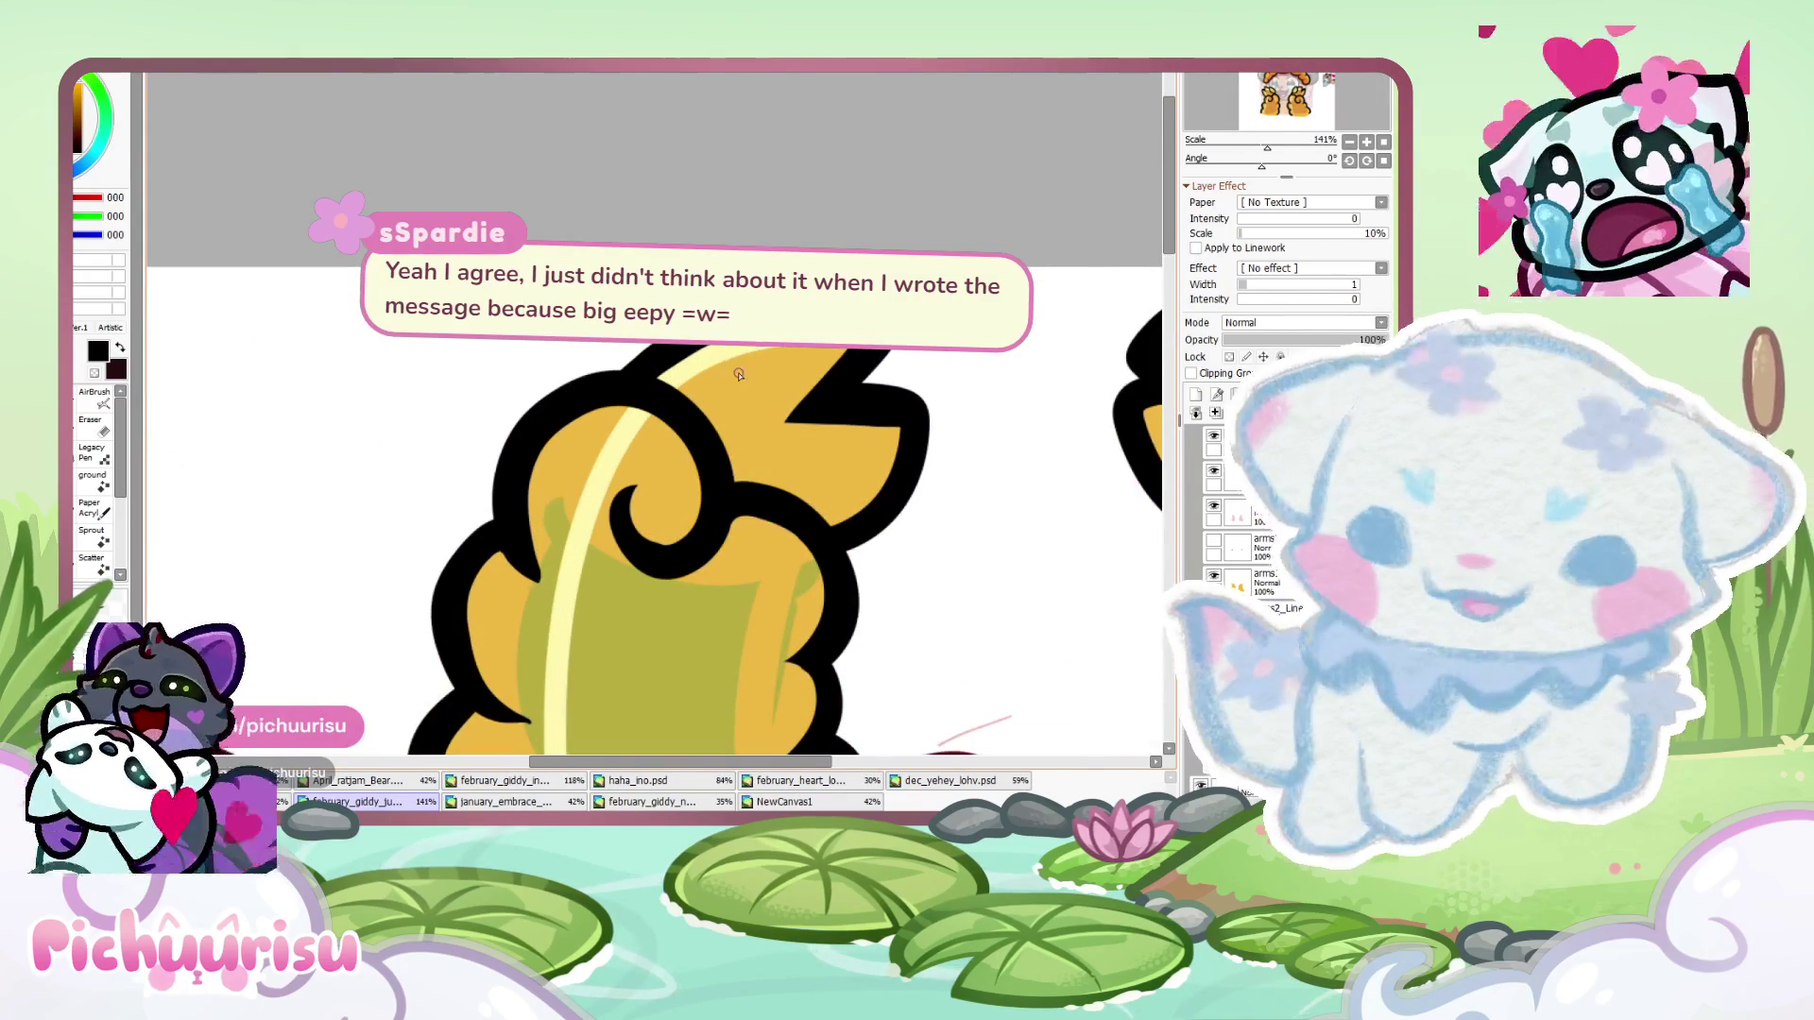
scroll(429, 470, "down", 3)
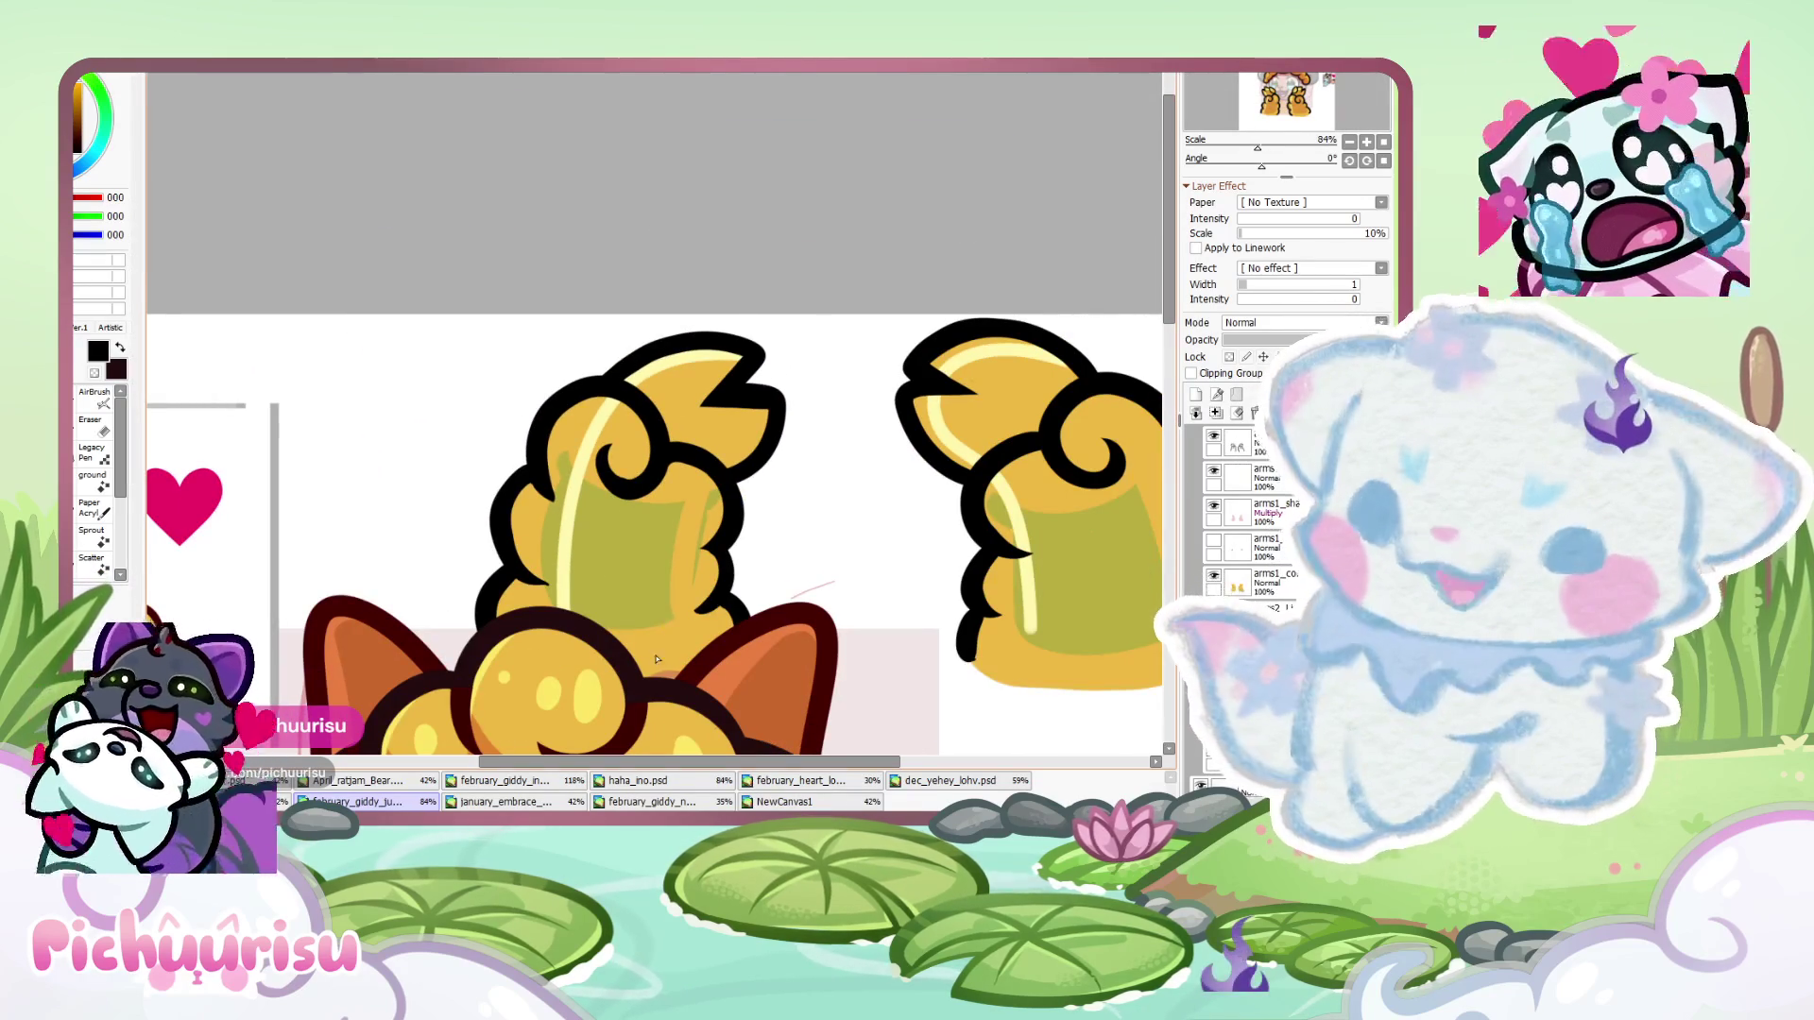
- Clear the old highlights and repaint a pale yellow highlight along the top edge and curl
left_click(1238, 414)
scroll(670, 451, "up", 1)
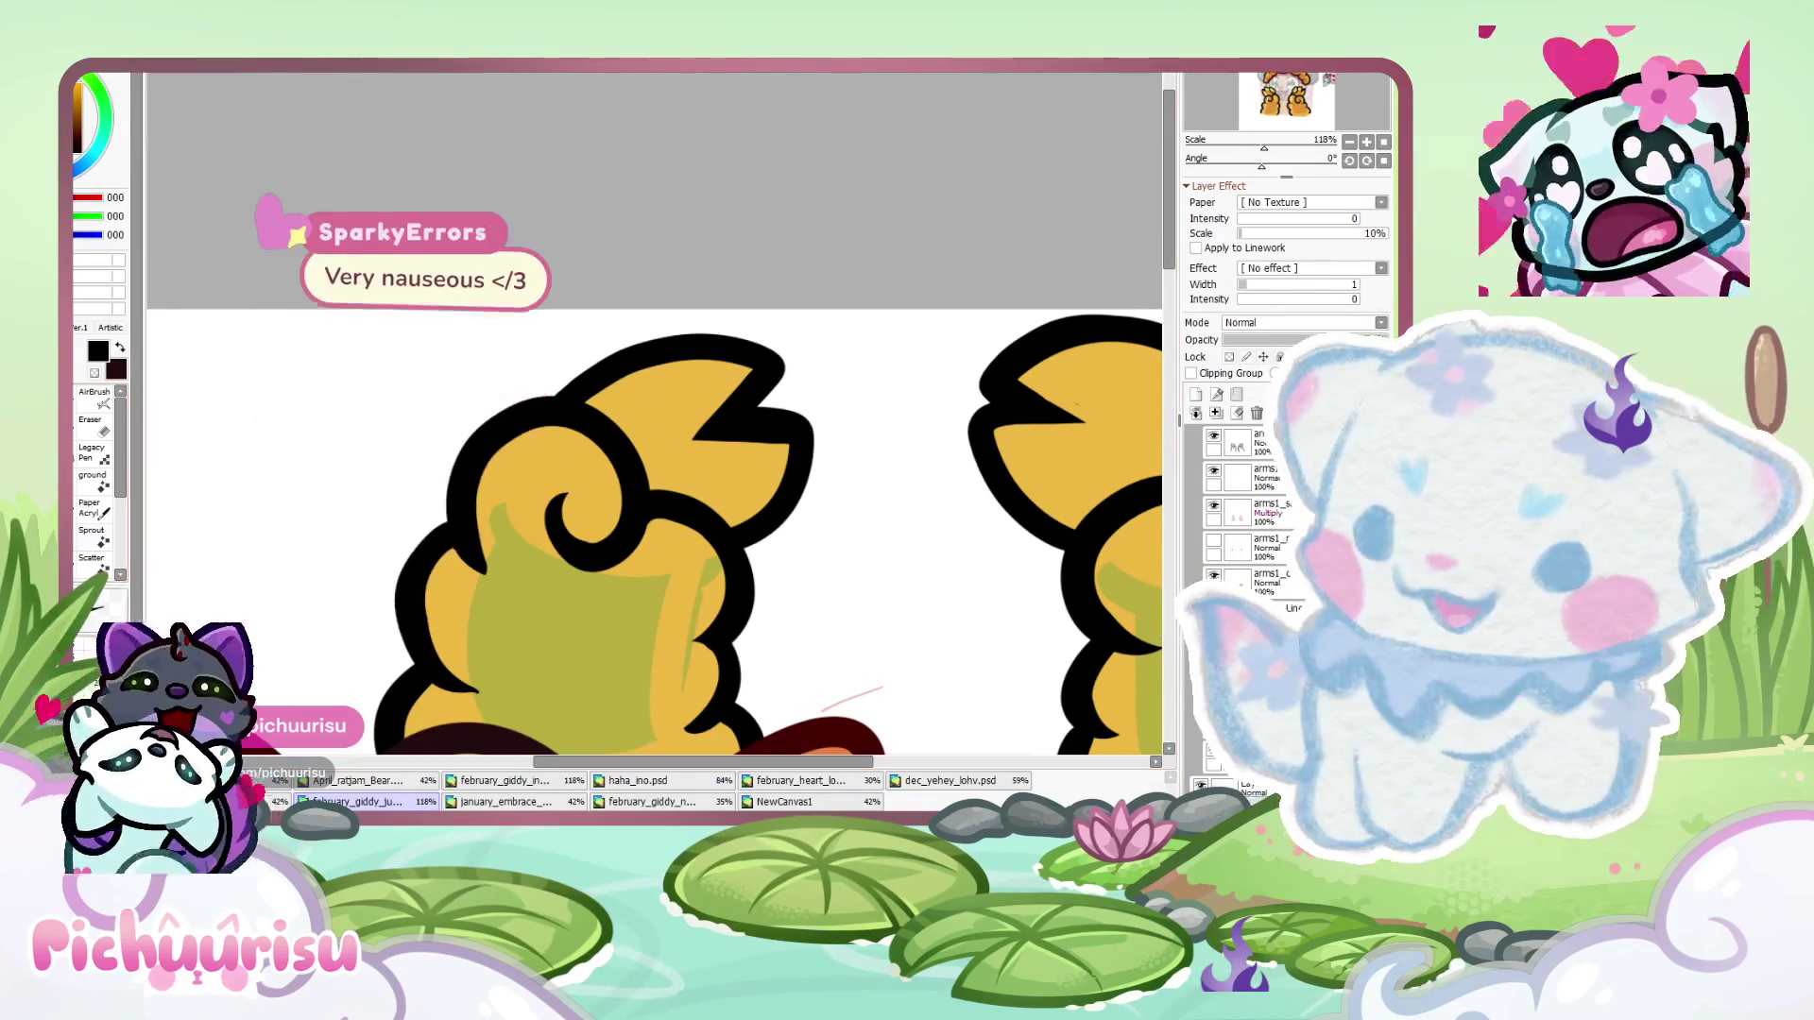
scroll(670, 451, "down", 6)
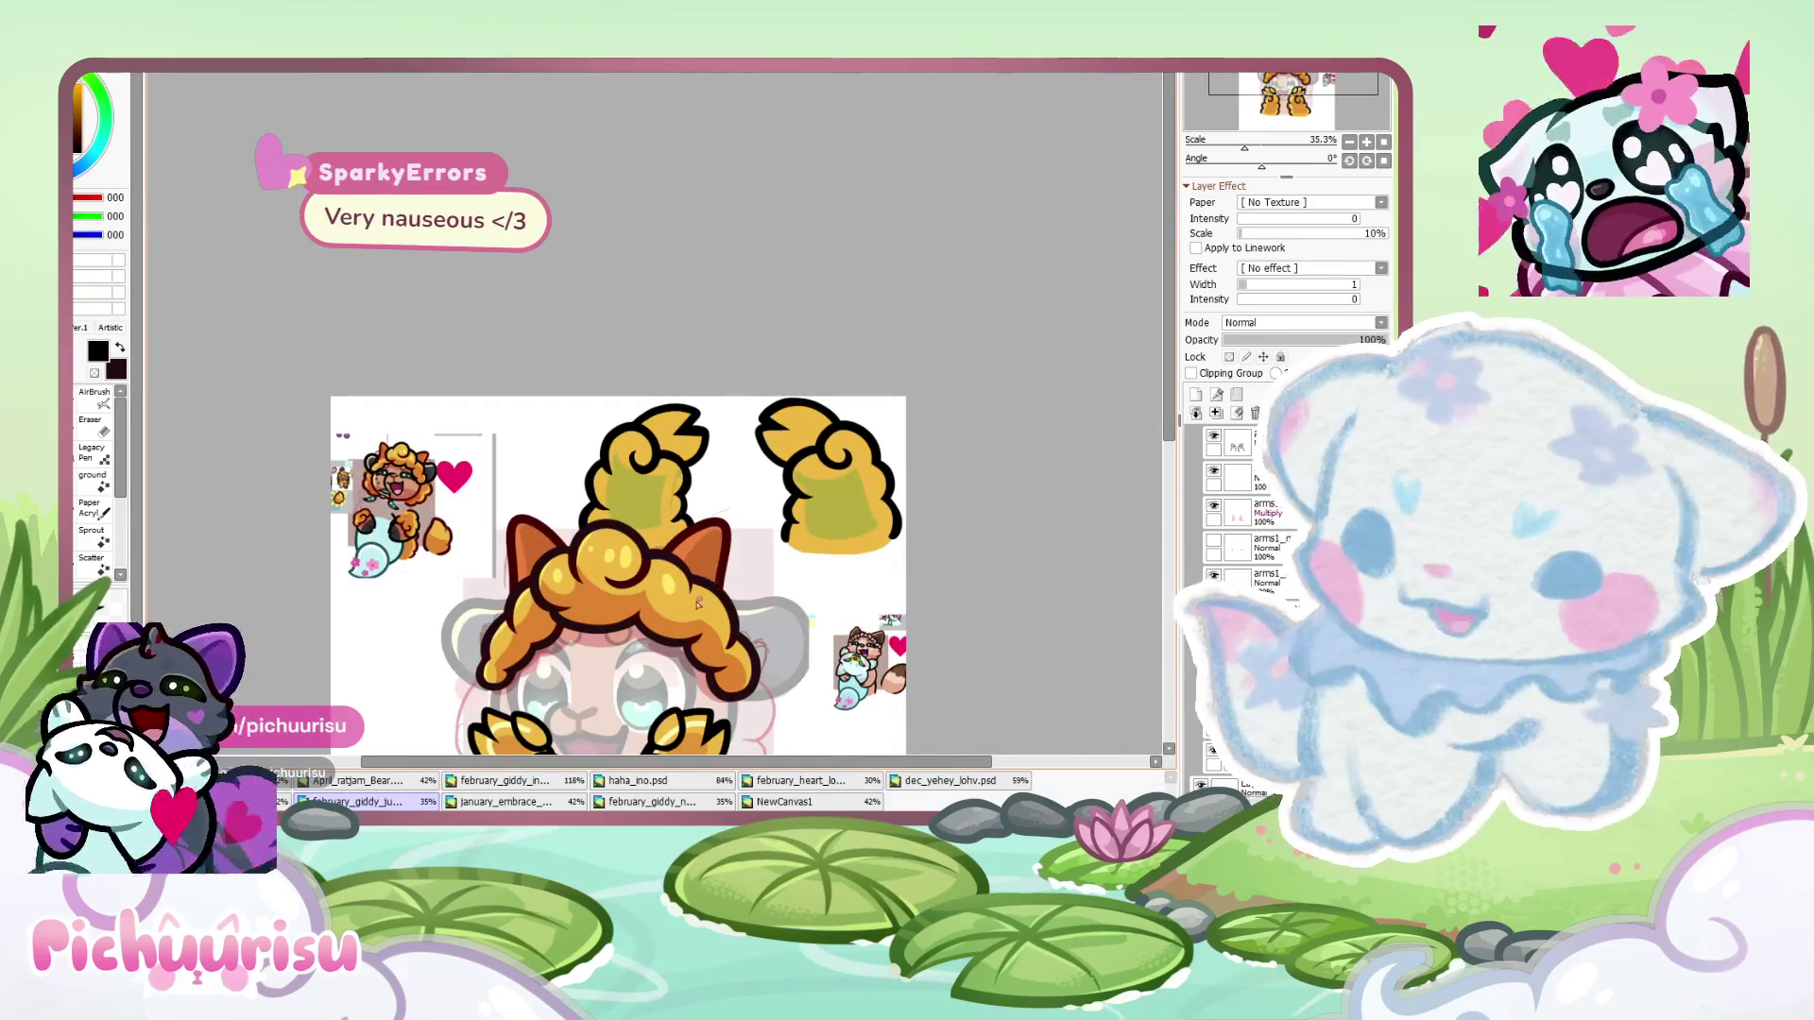
scroll(718, 586, "up", 6)
left_click(740, 407, "alt")
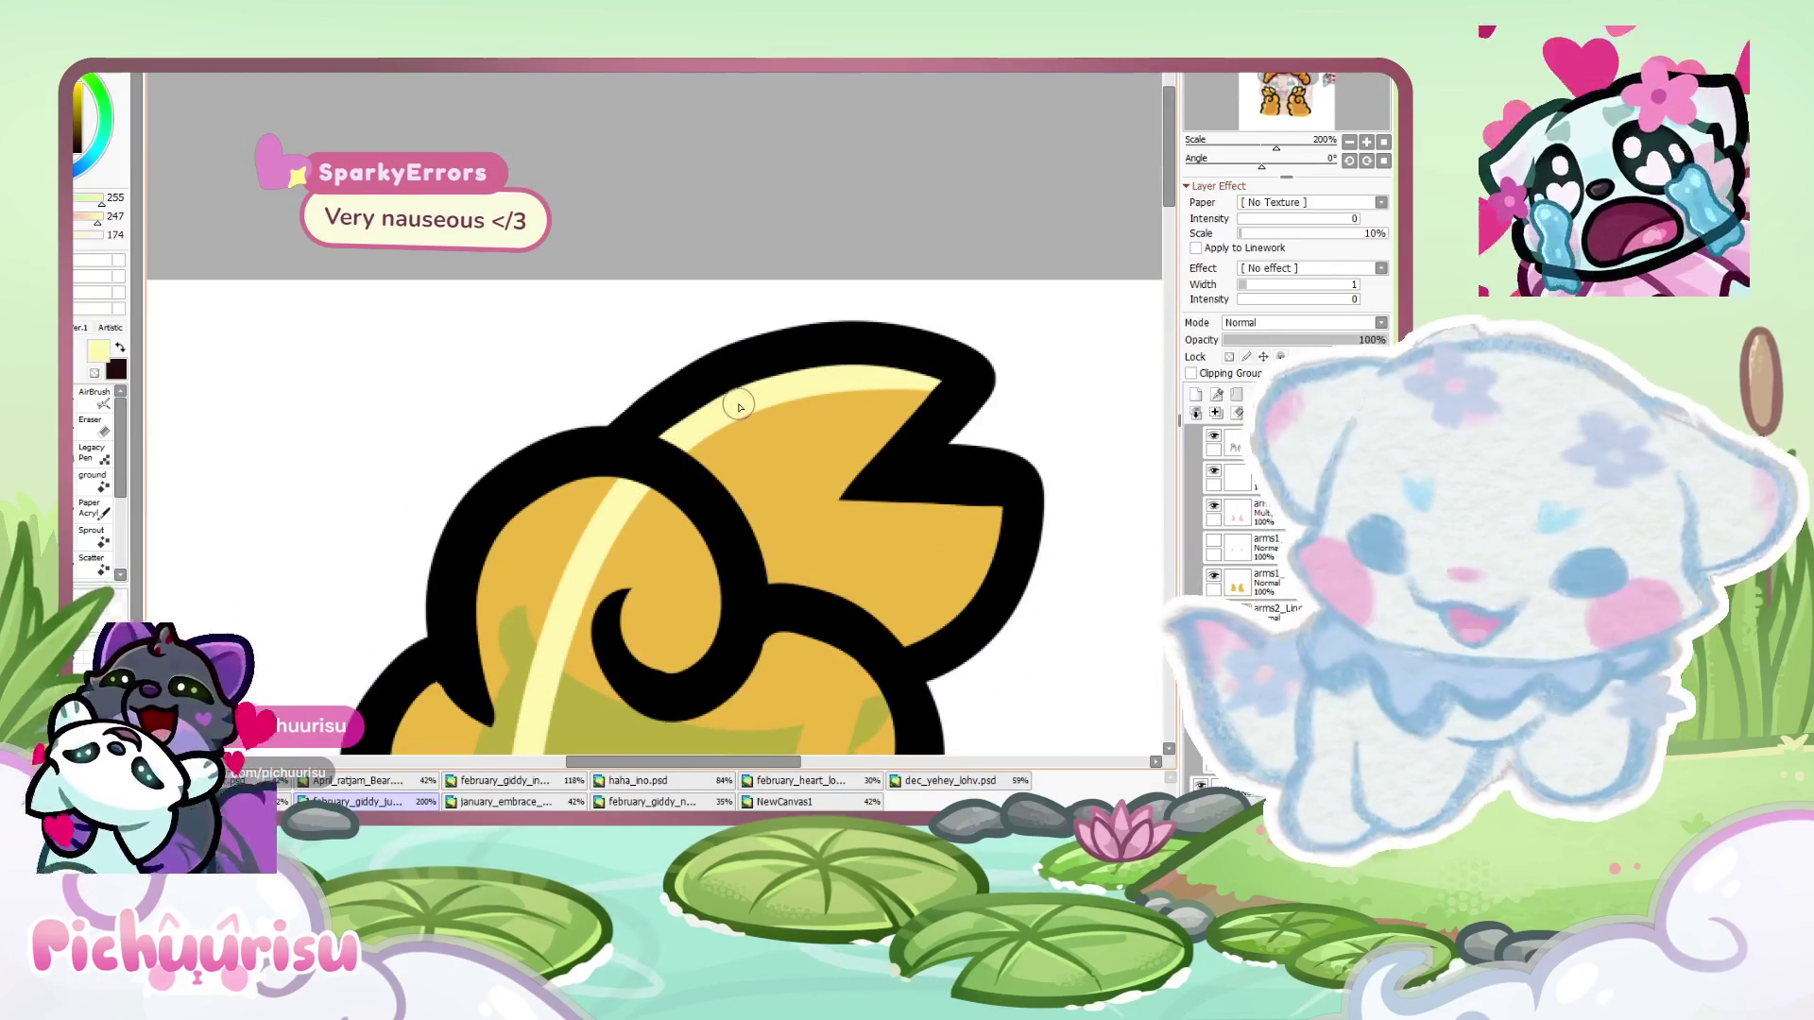
left_click(1238, 414)
scroll(697, 444, "up", 1)
mouse_move(692, 416)
left_mouse_down()
mouse_move(871, 271)
mouse_move(498, 544)
mouse_move(489, 619)
left_mouse_up()
scroll(473, 648, "down", 2)
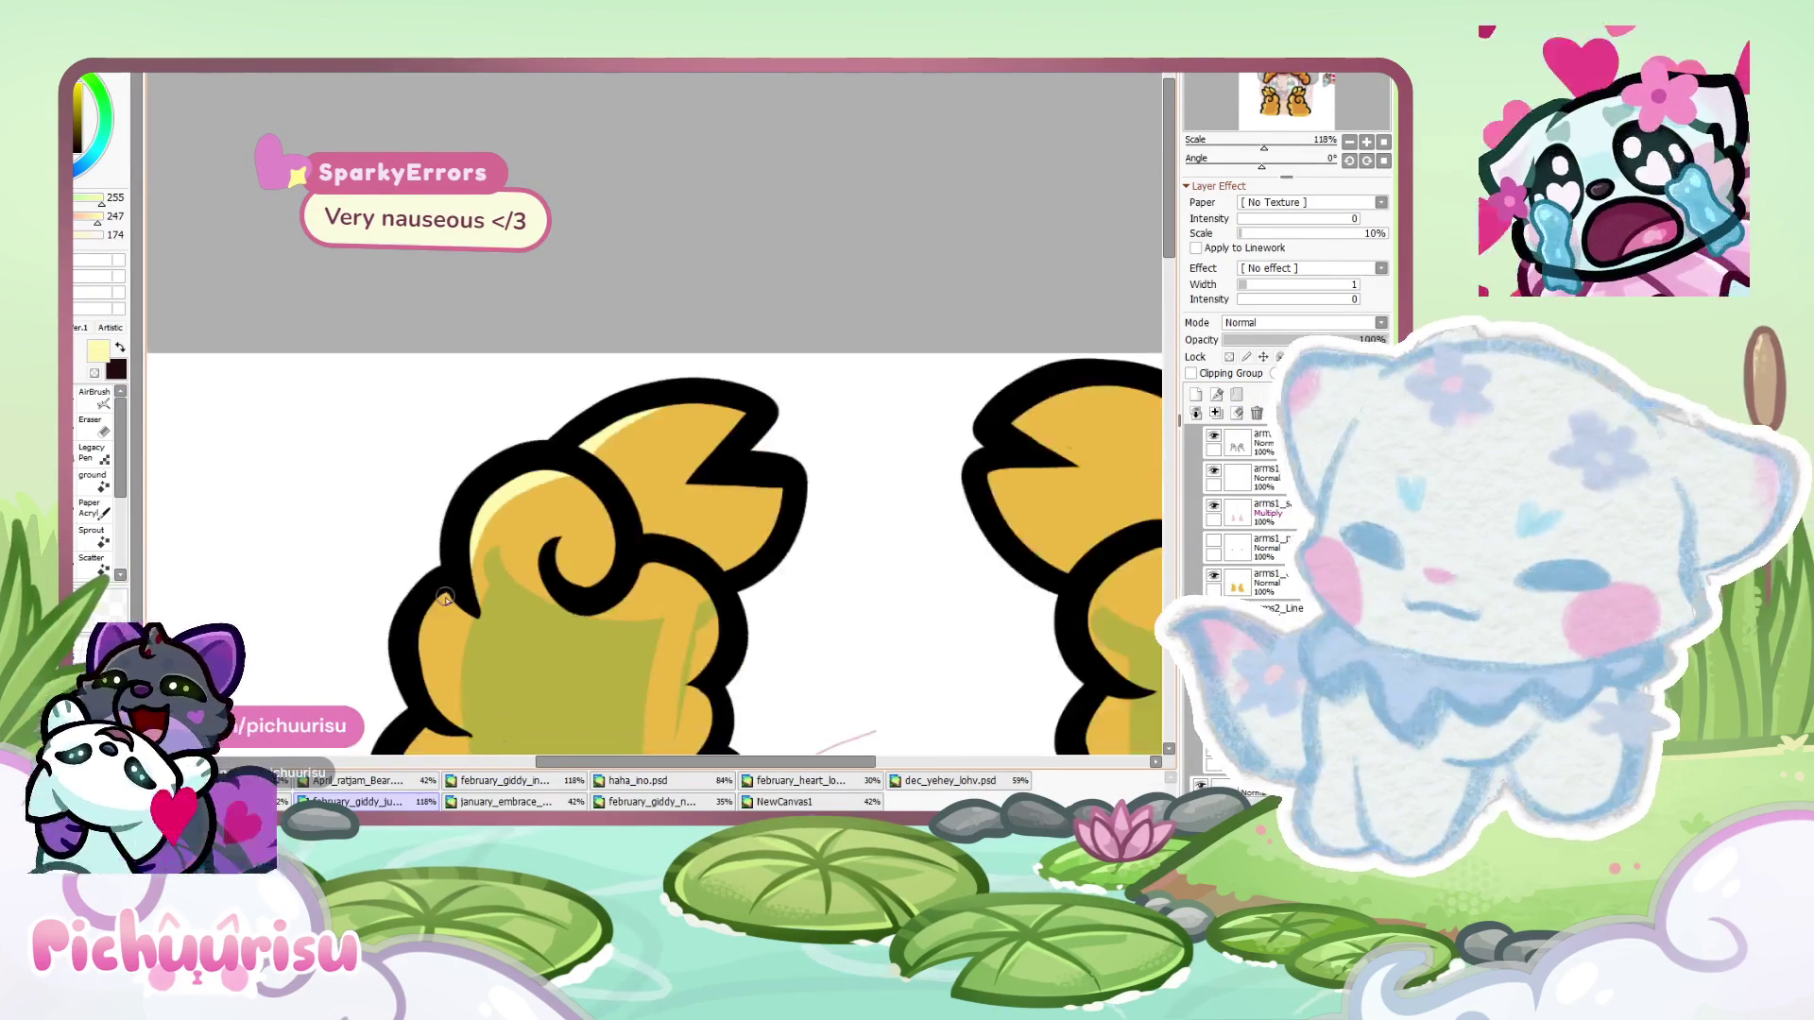
scroll(416, 594, "down", 4)
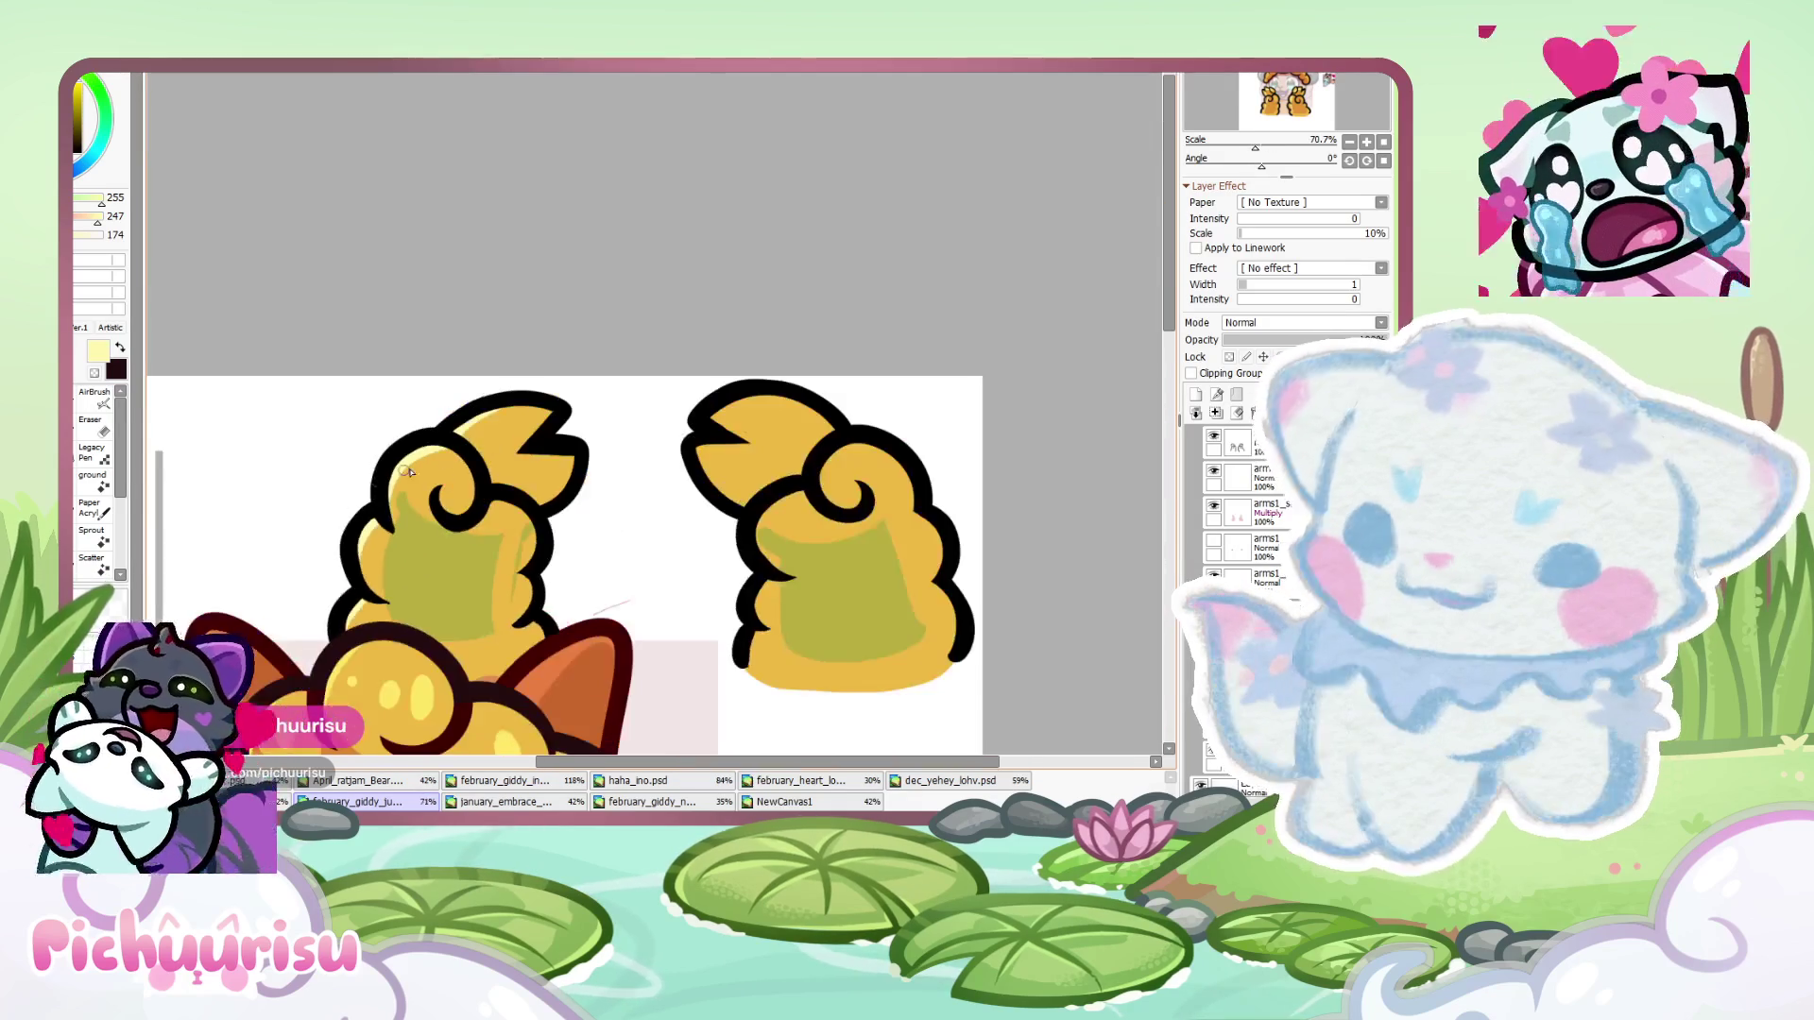
scroll(788, 439, "up", 5)
scroll(788, 439, "up", 2)
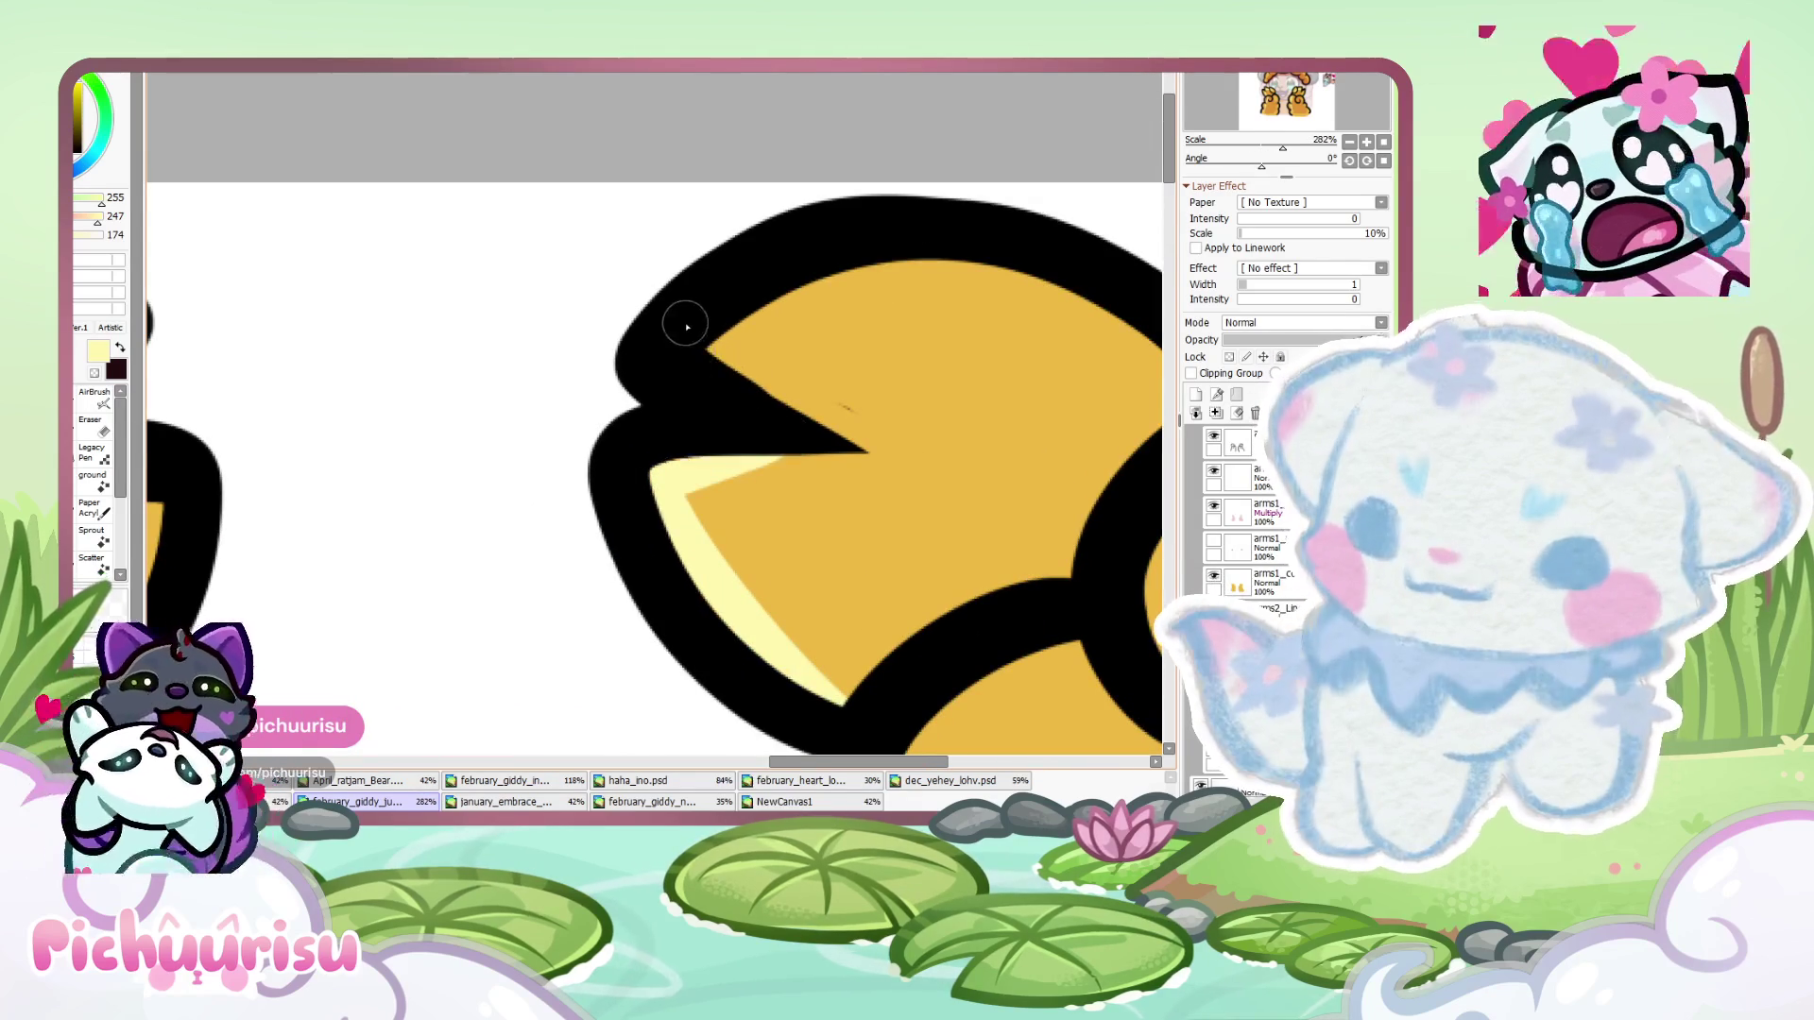
scroll(680, 283, "down", 7)
scroll(766, 443, "up", 3)
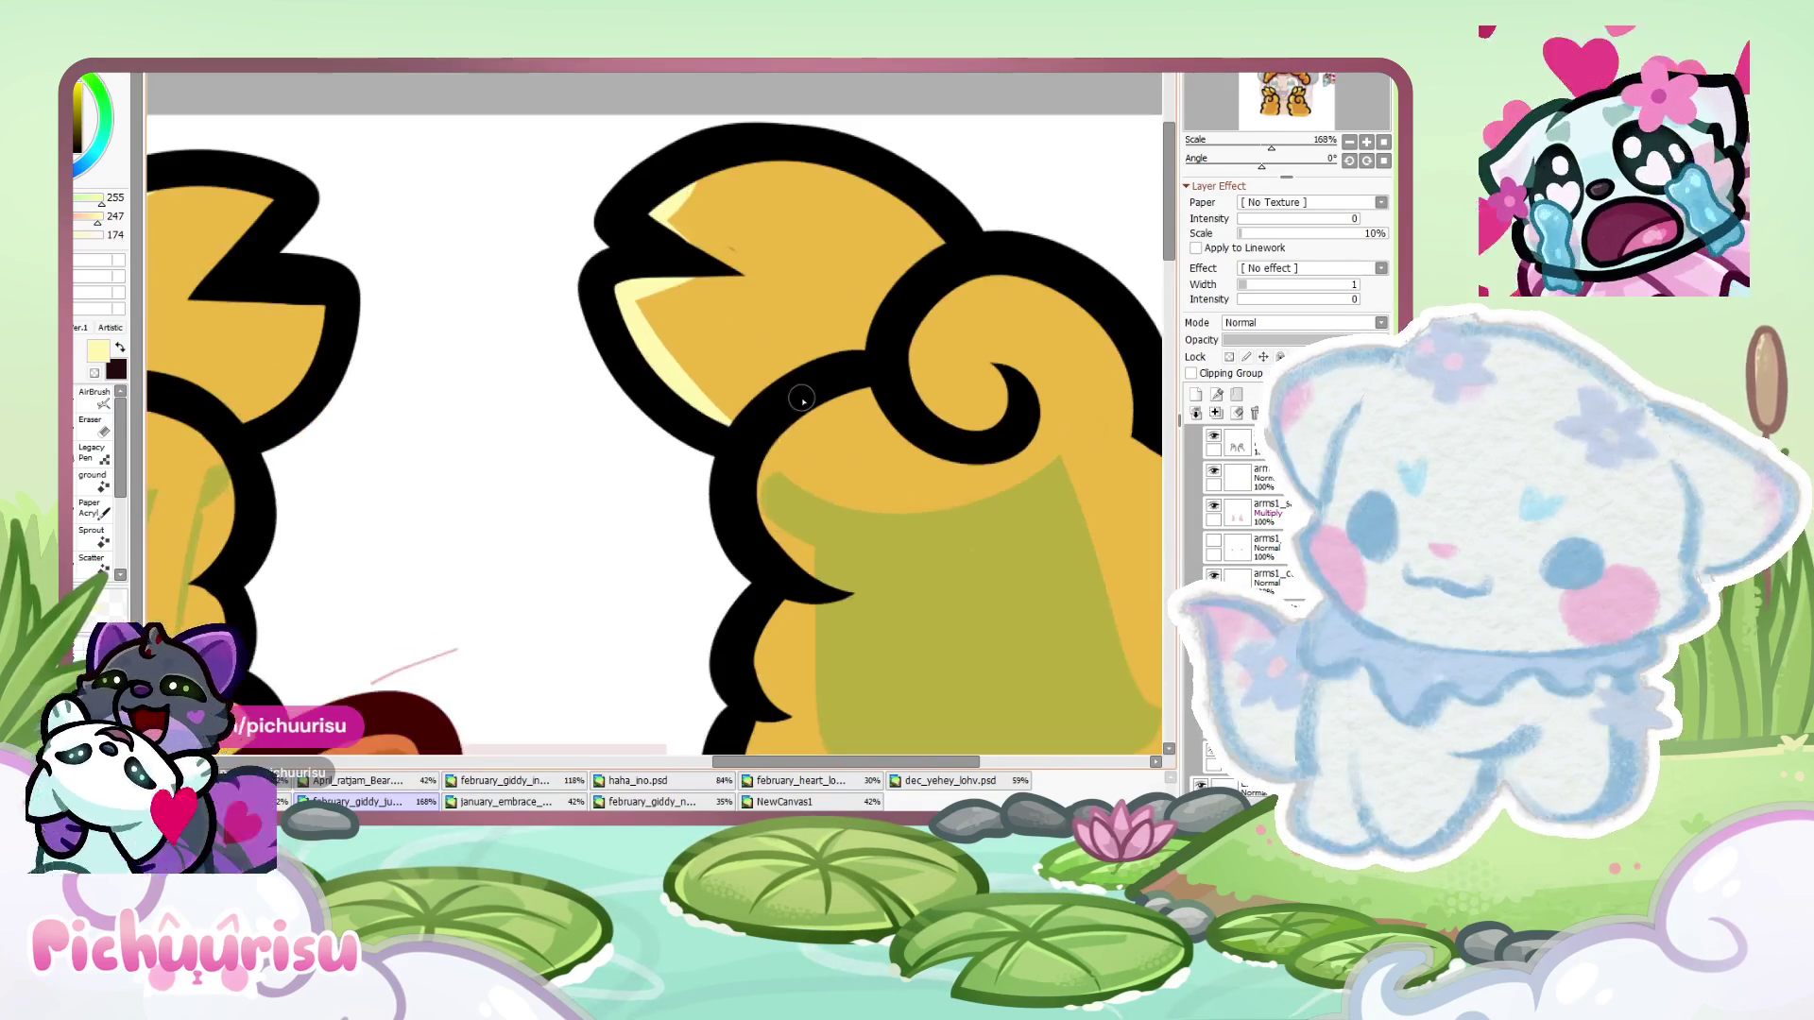
scroll(747, 515, "down", 1)
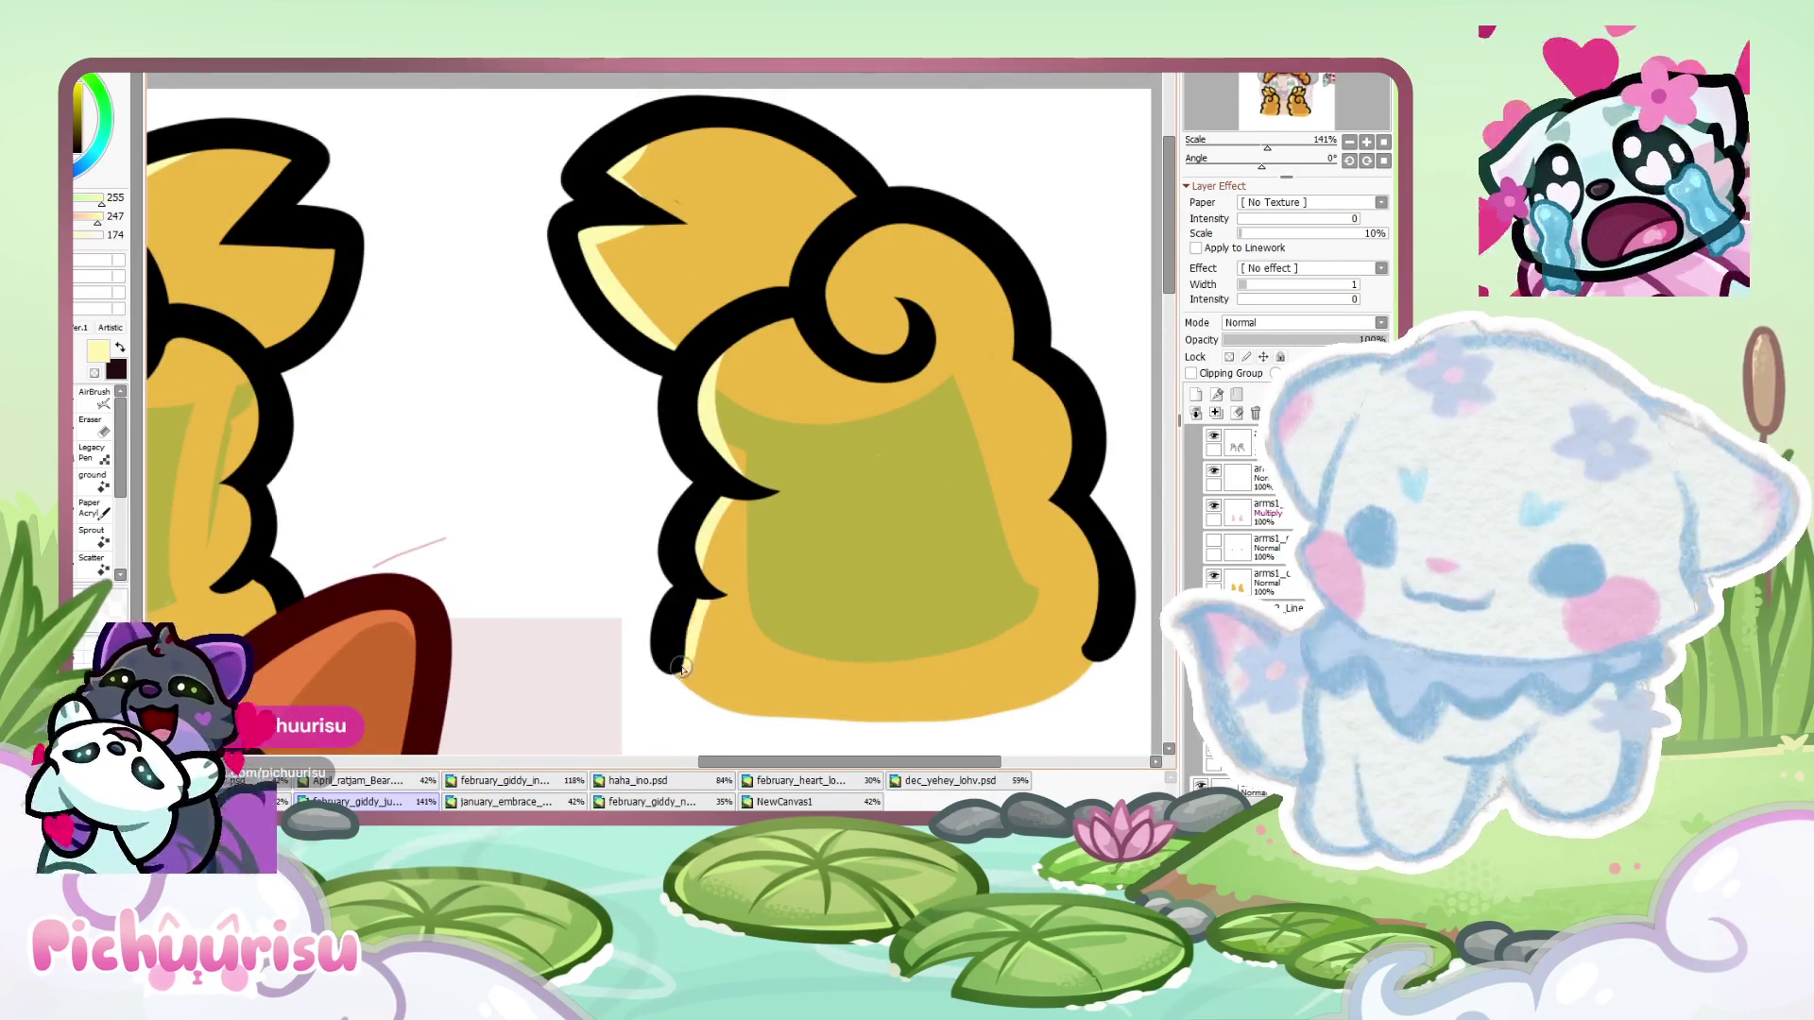
scroll(1049, 623, "down", 2)
scroll(1049, 623, "up", 1)
- Erase stray gold along the side piece's edge with the Eraser
left_click(106, 430)
scroll(564, 315, "up", 6)
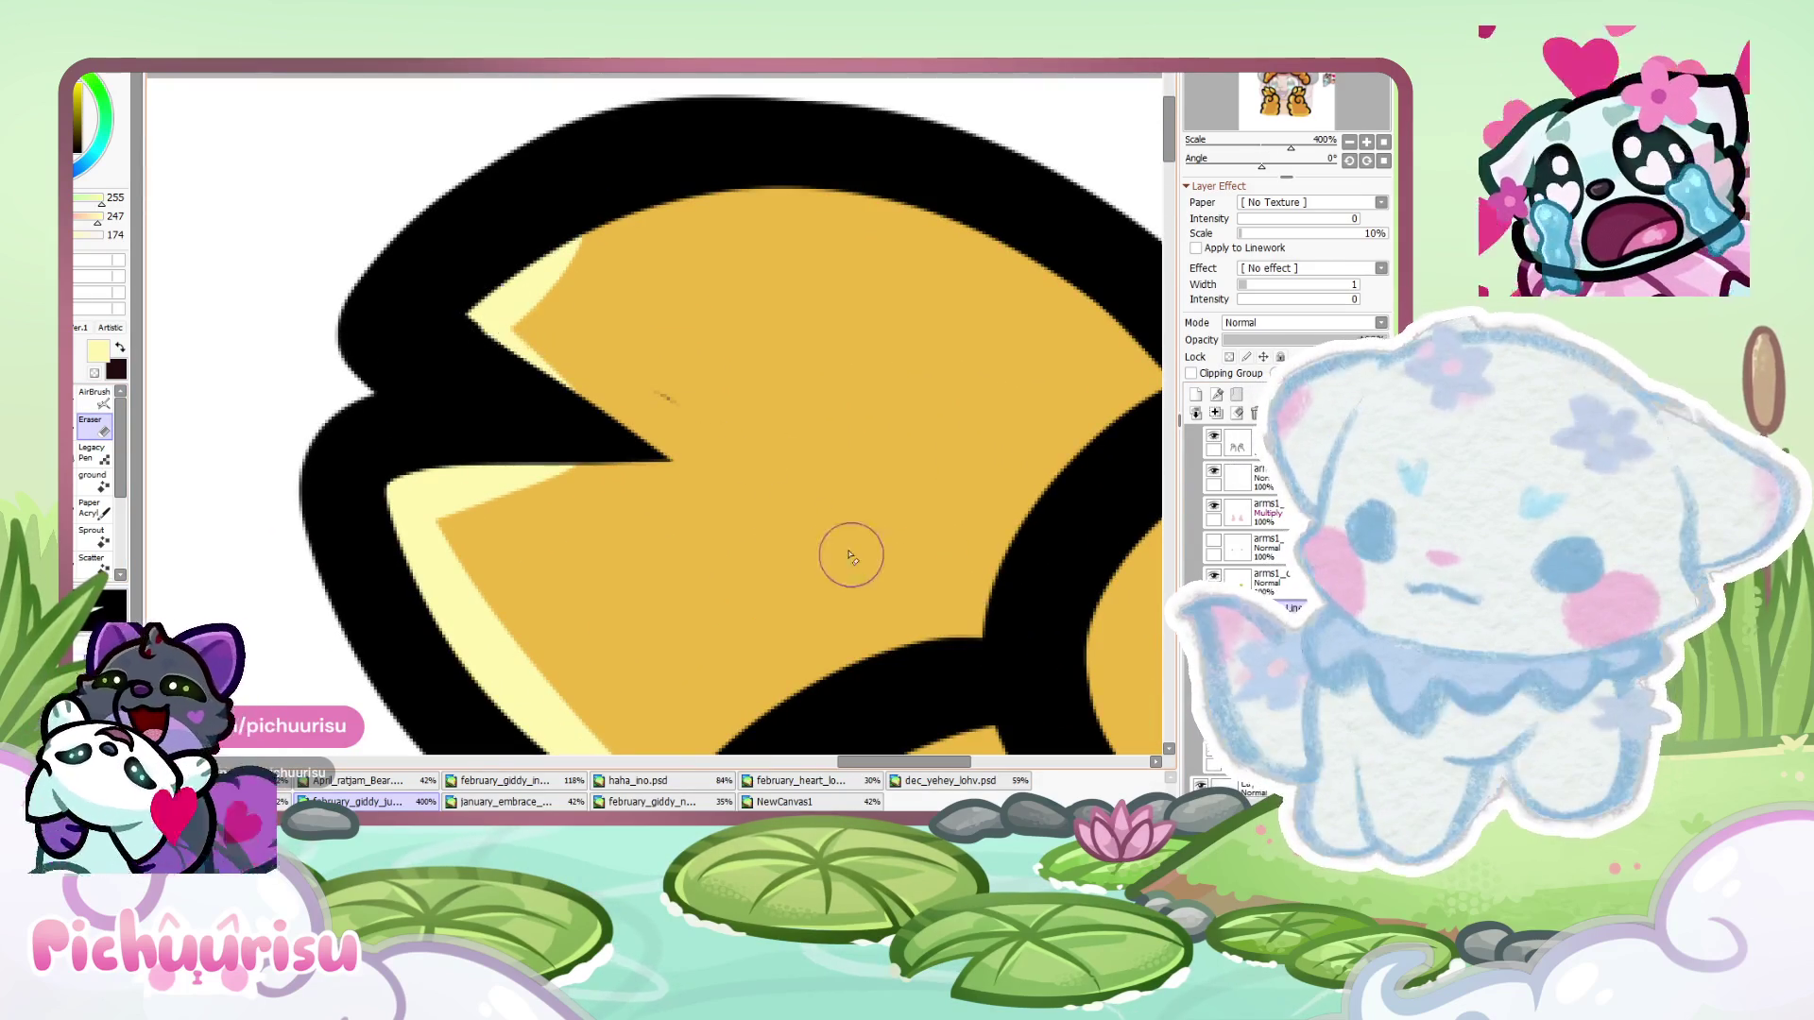
scroll(486, 316, "up", 3)
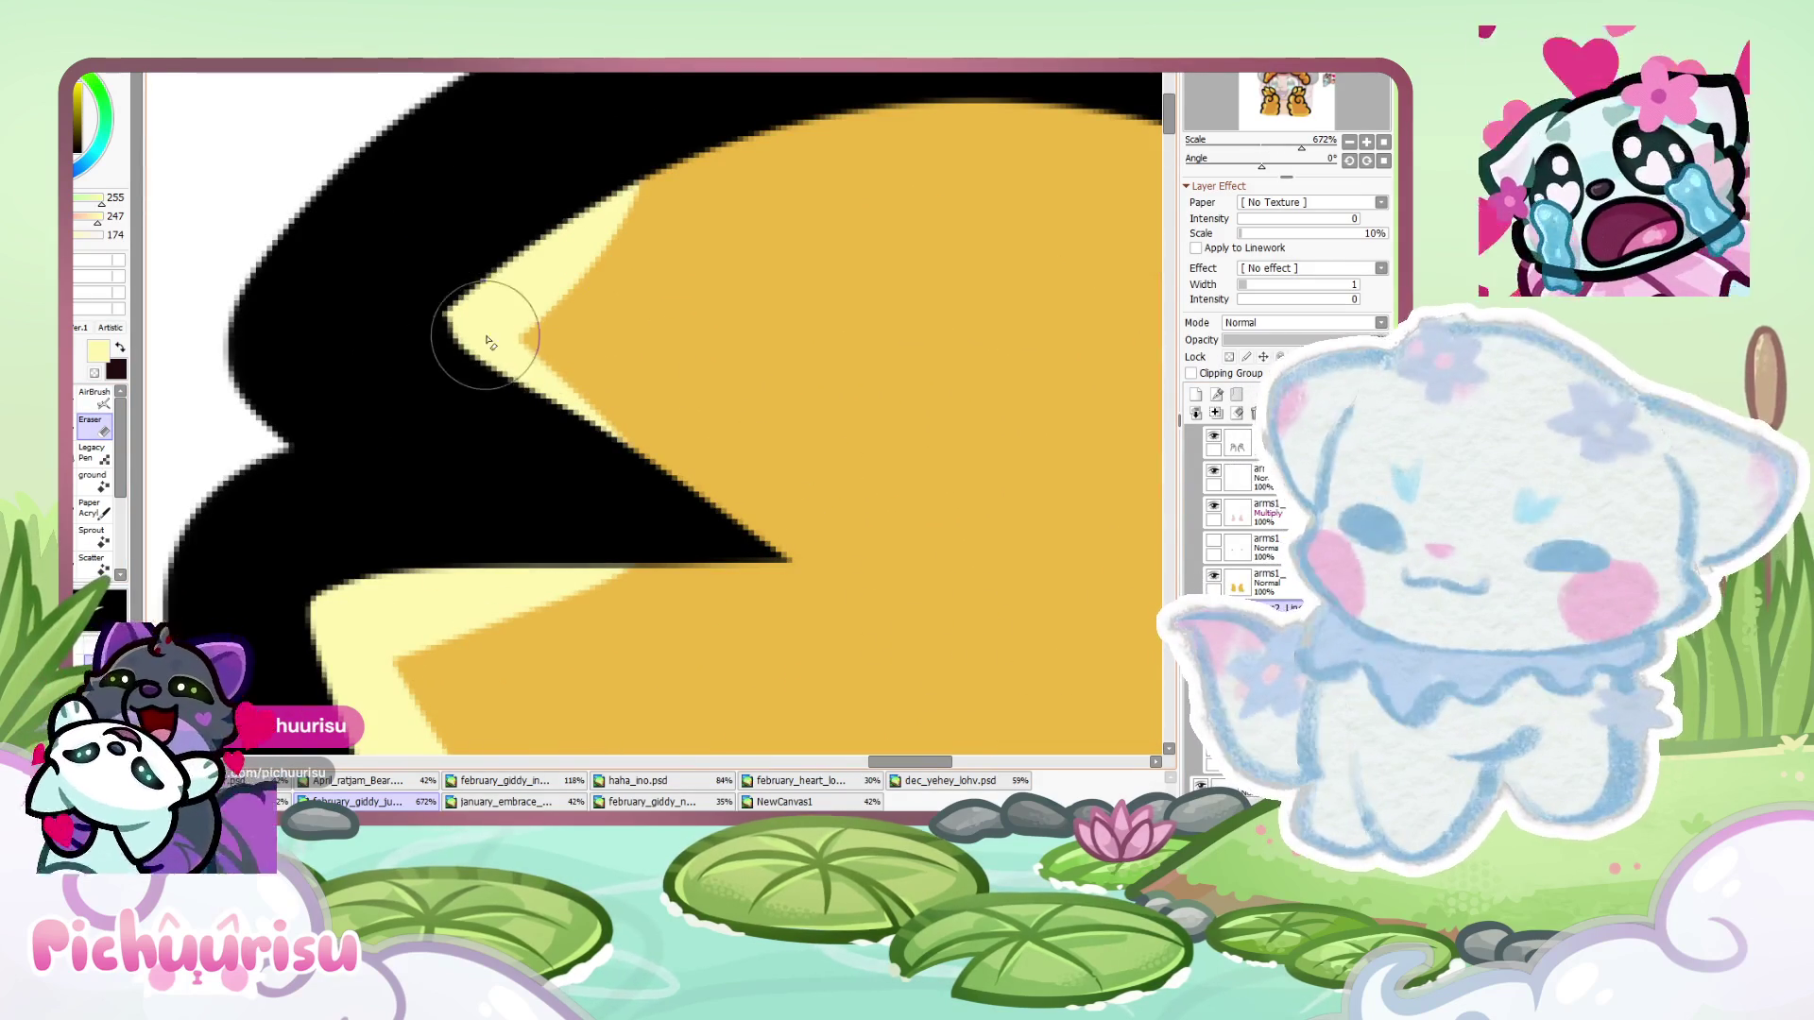
scroll(567, 378, "down", 8)
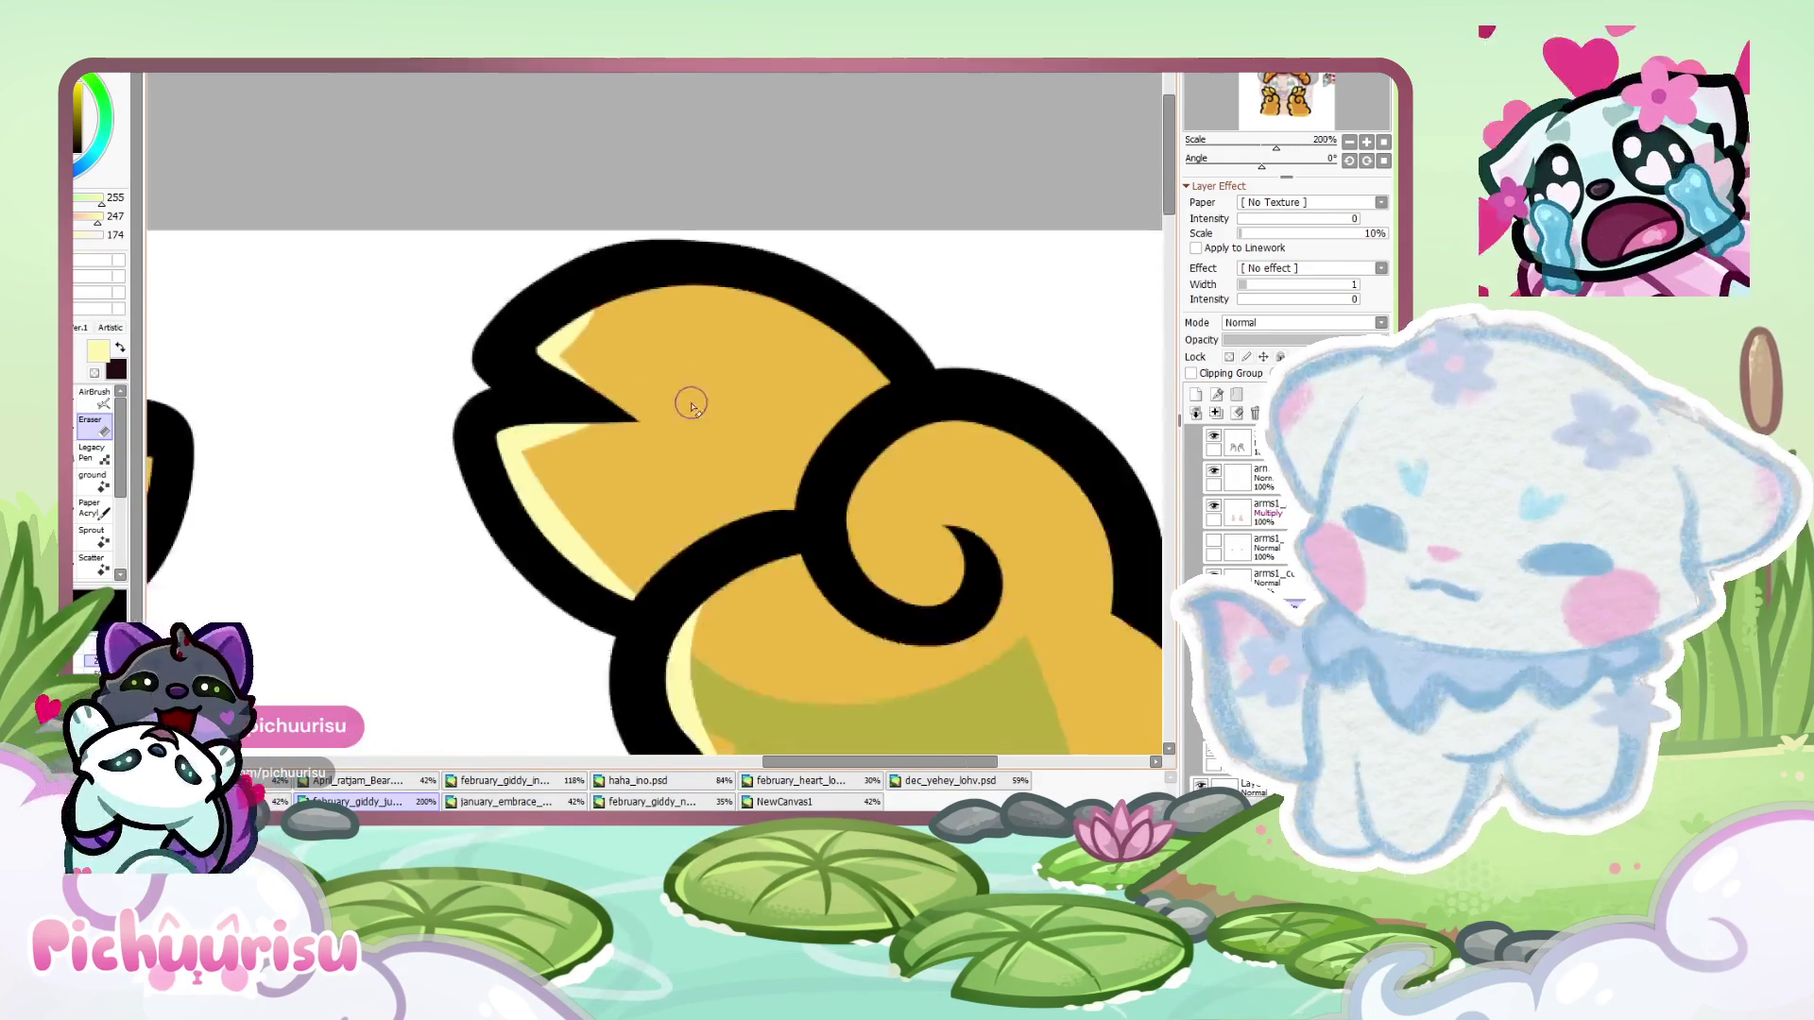
scroll(444, 418, "up", 6)
scroll(444, 419, "up", 1)
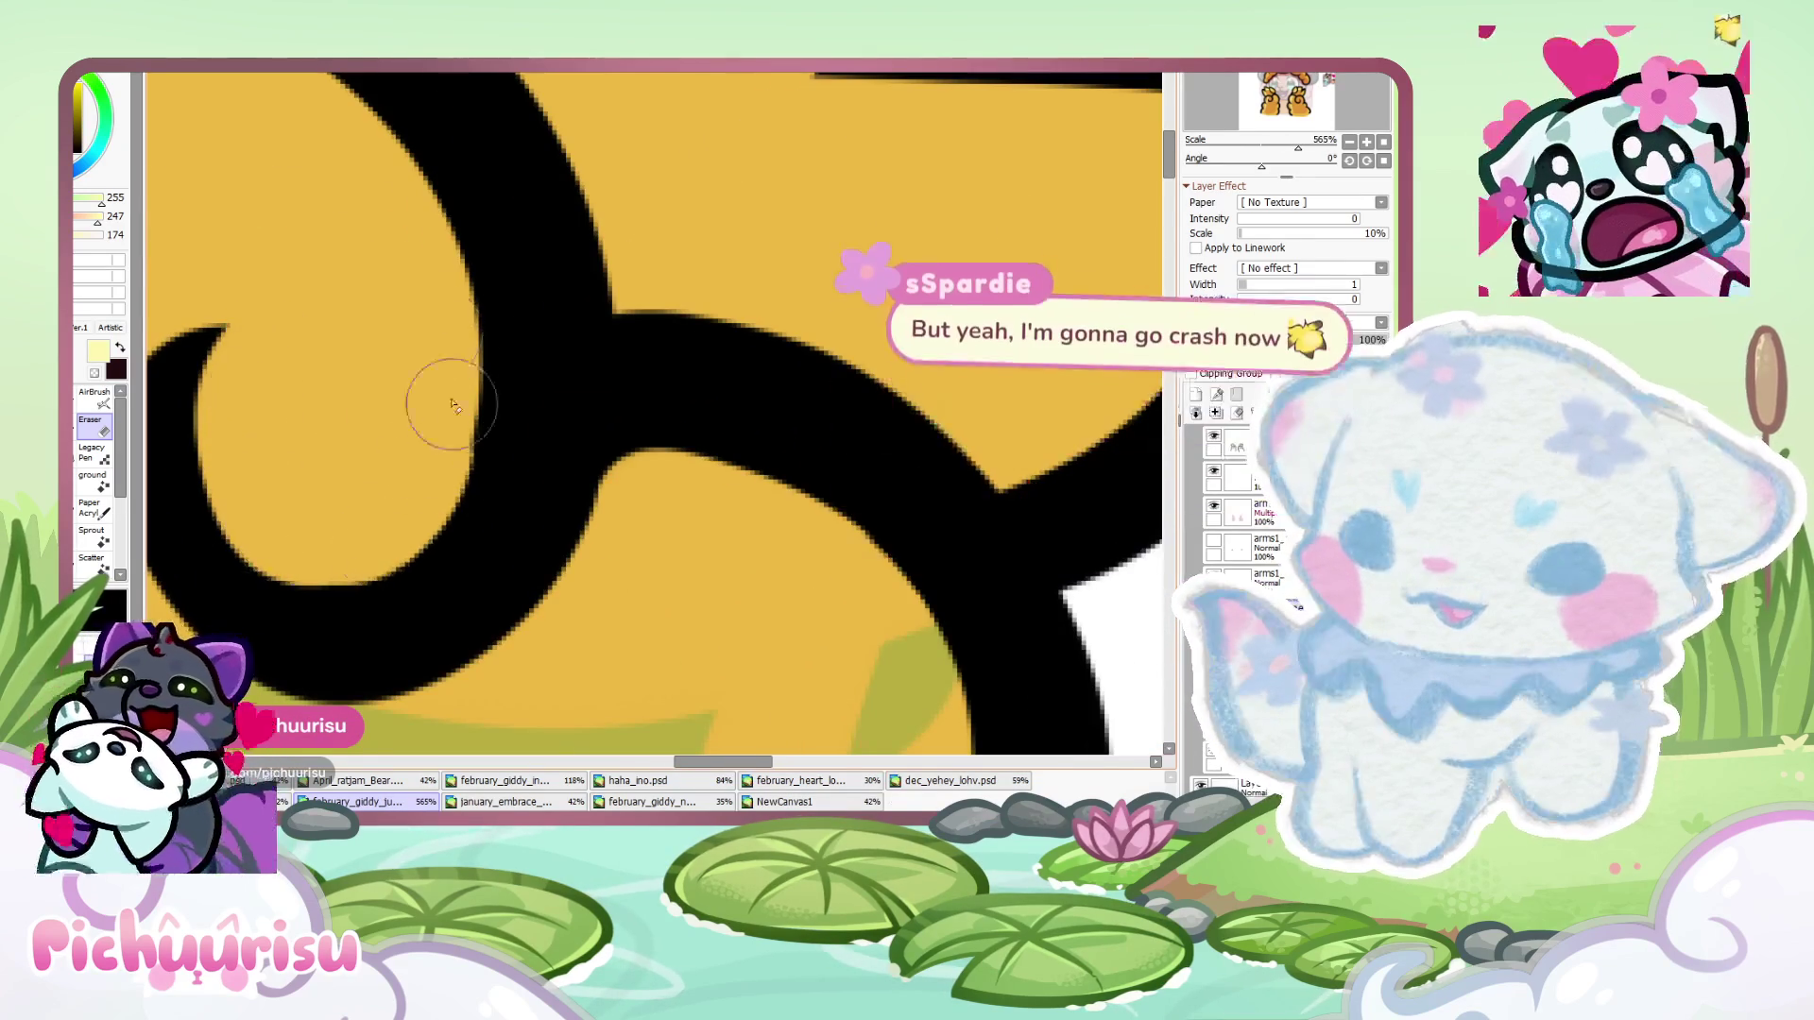
scroll(440, 425, "down", 10)
scroll(260, 482, "down", 6)
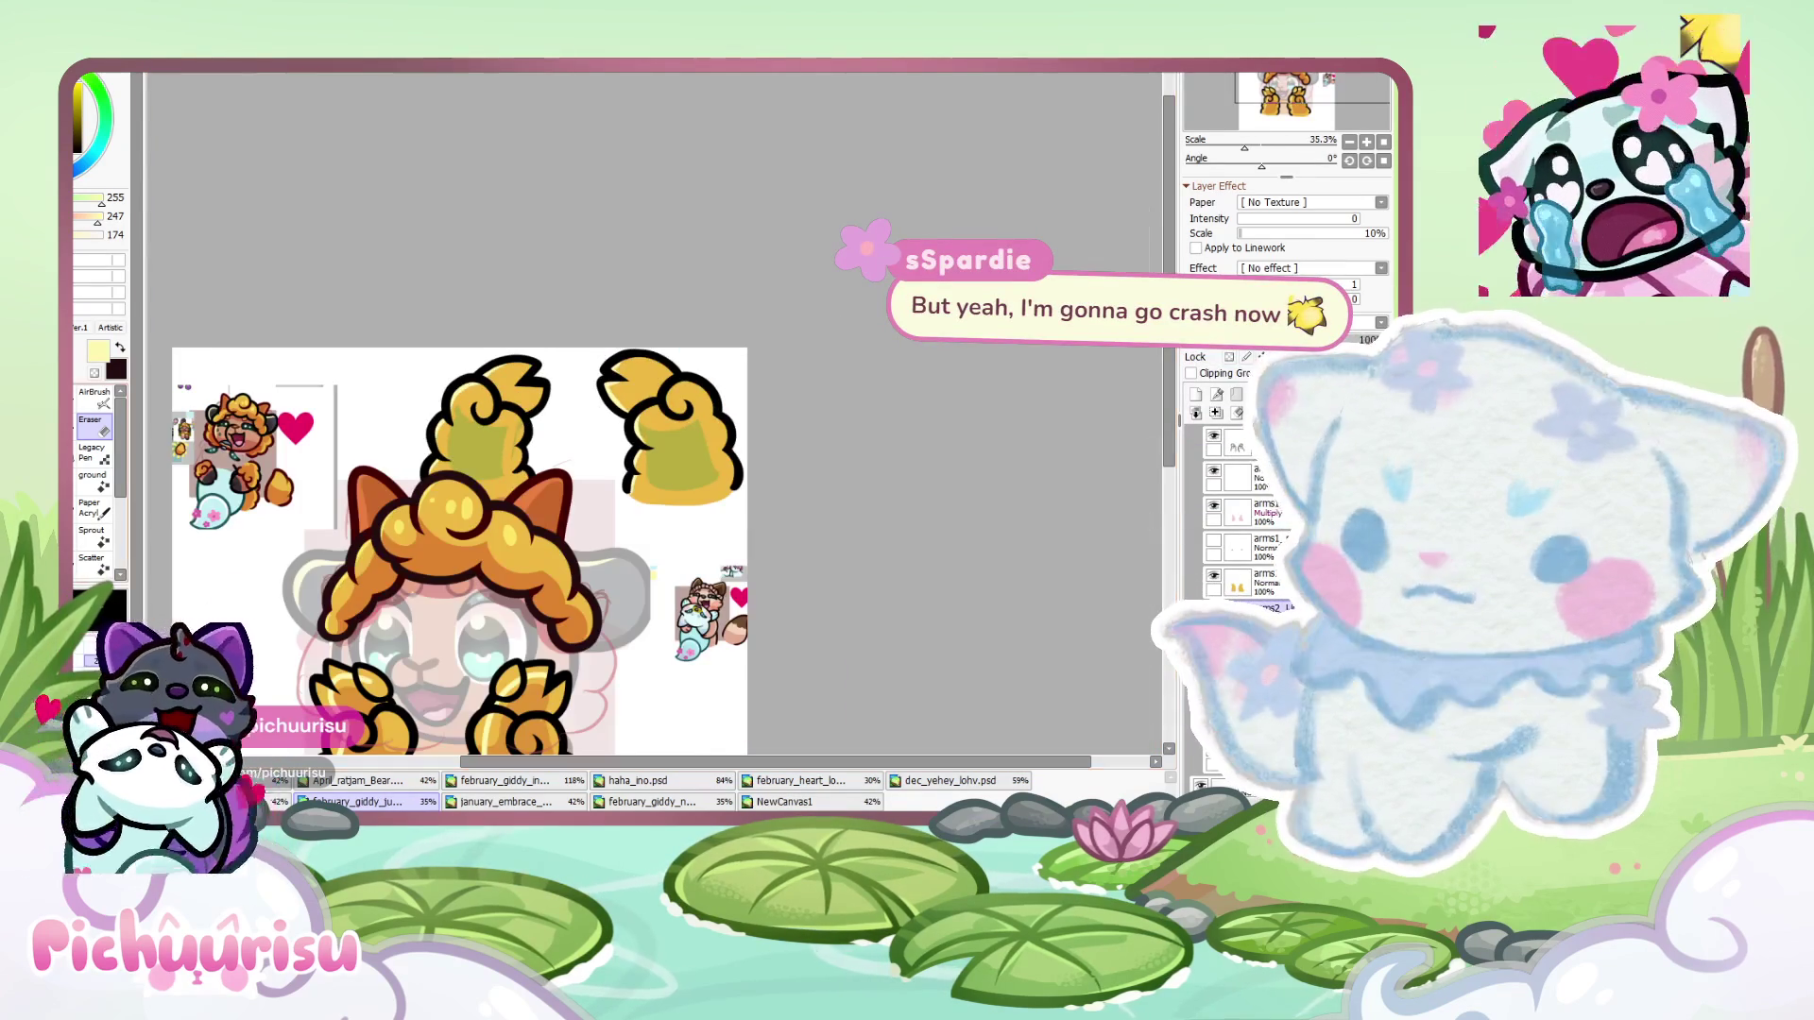
scroll(438, 401, "up", 9)
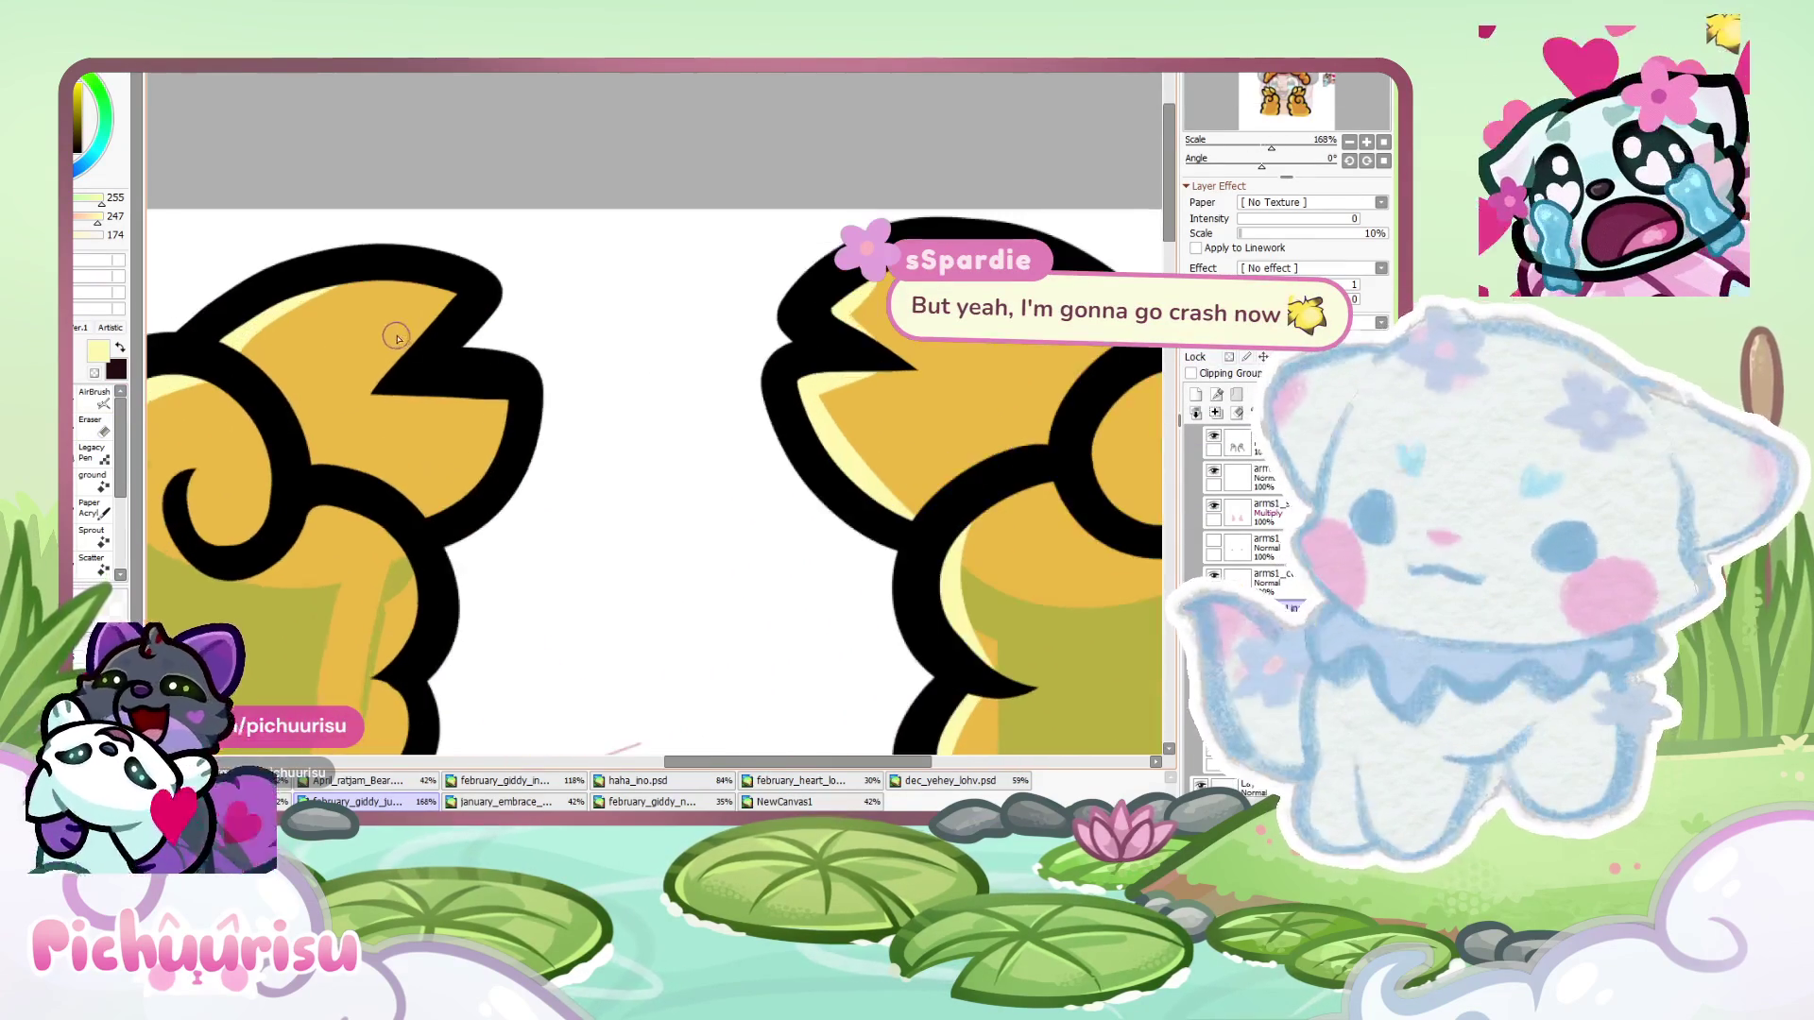
scroll(437, 401, "up", 6)
key("e")
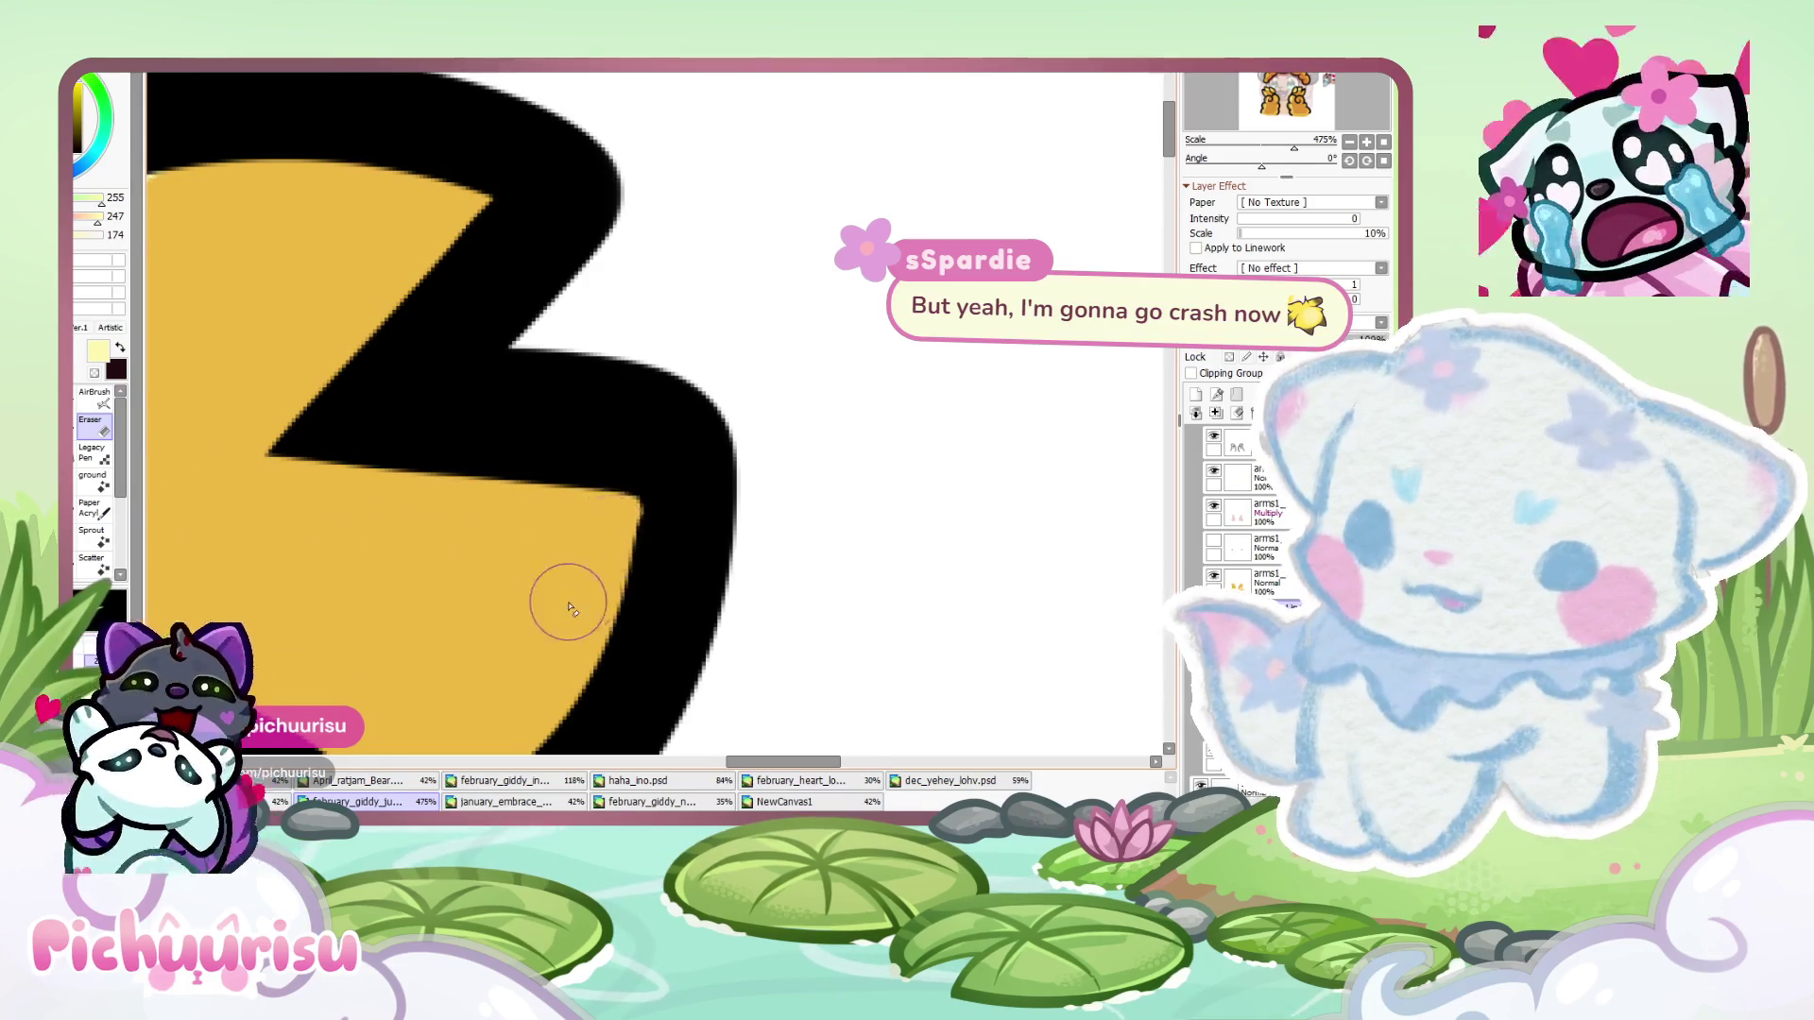
scroll(470, 380, "down", 1)
mouse_move(470, 390)
left_mouse_down()
mouse_move(385, 478)
mouse_move(438, 495)
left_mouse_up()
scroll(510, 388, "down", 6)
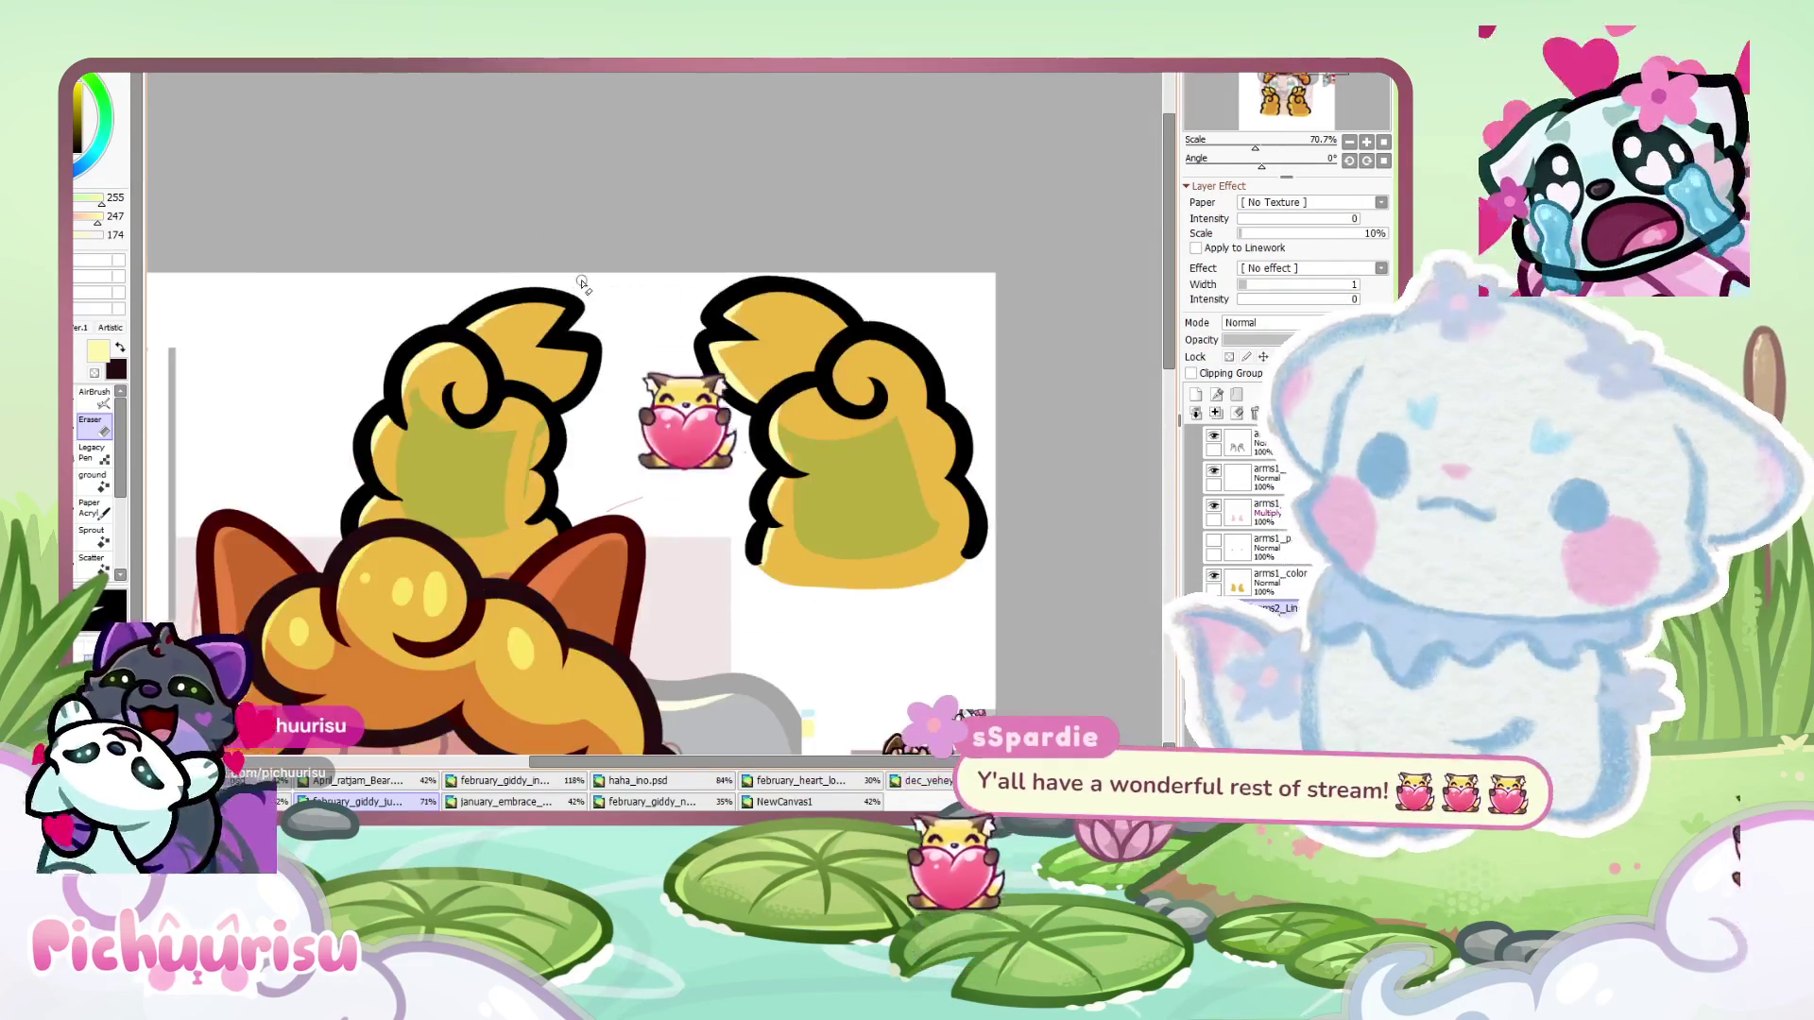
scroll(582, 284, "down", 3)
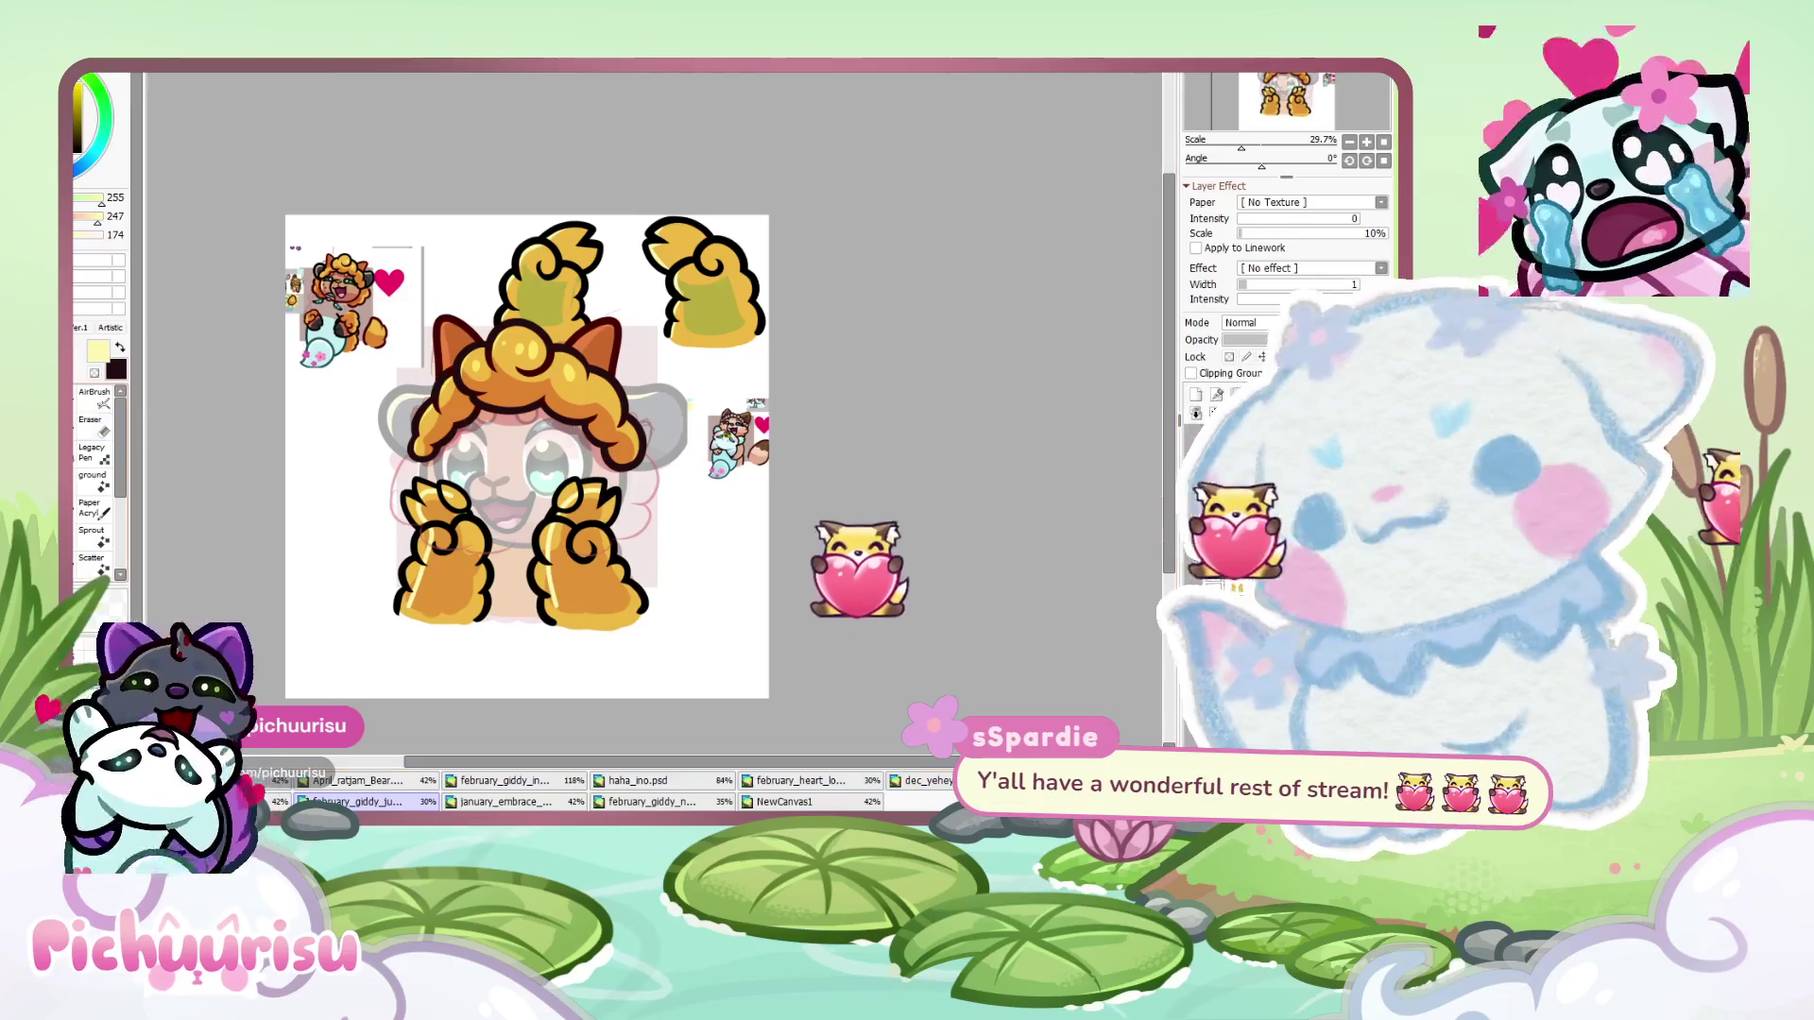
- Undo the earlier highlights and paint pale yellow highlights along the paw edge and toes
scroll(391, 547, "up", 7)
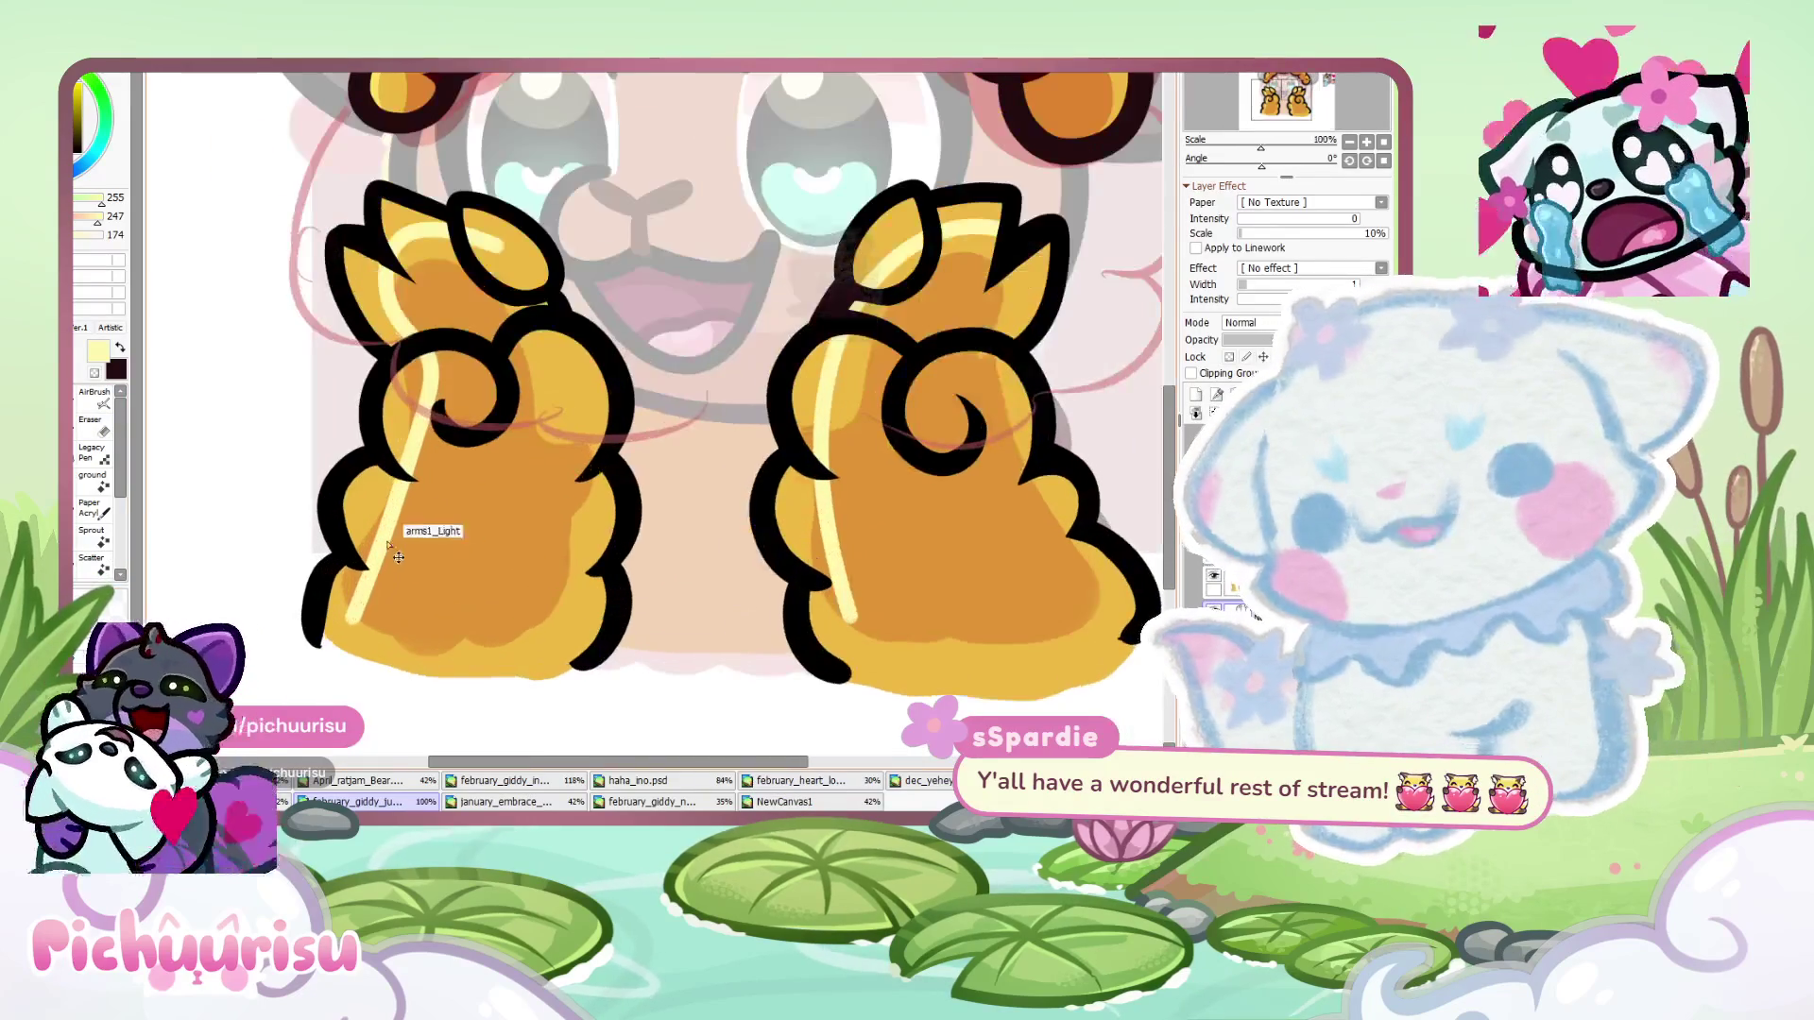
key("ctrl+z")
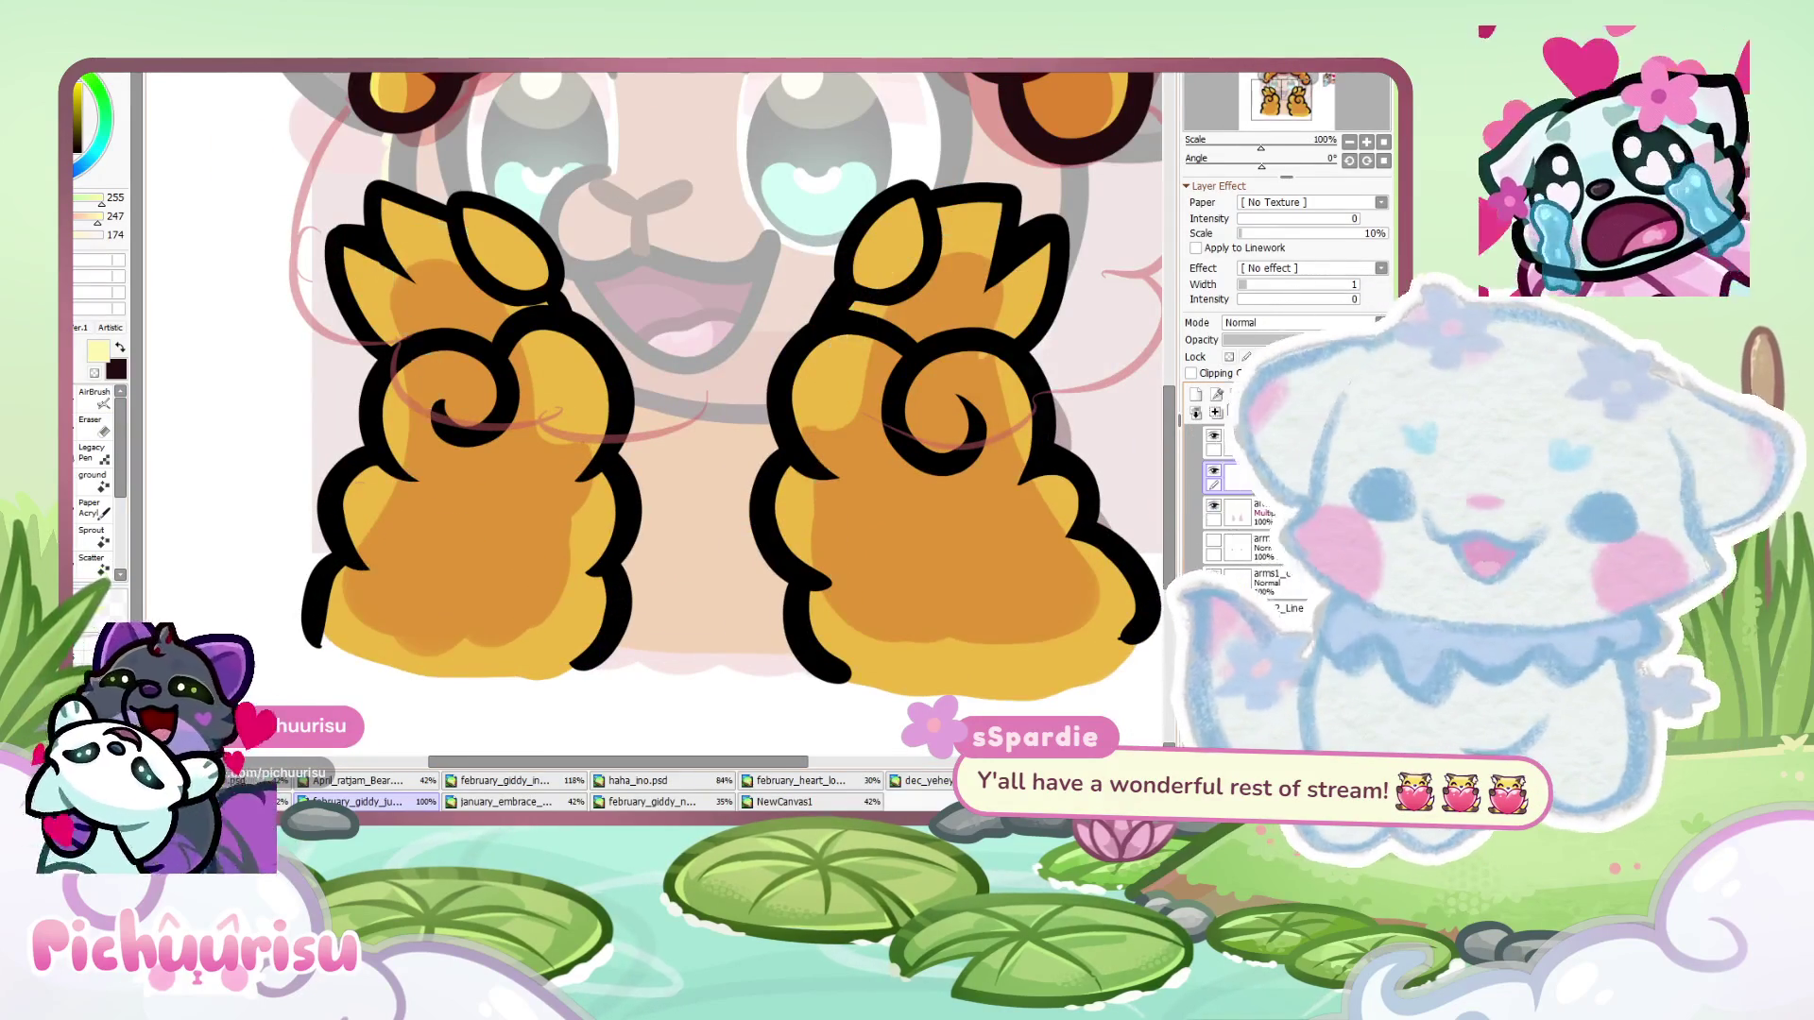
scroll(342, 595, "up", 3)
left_click_drag(406, 463, 342, 595)
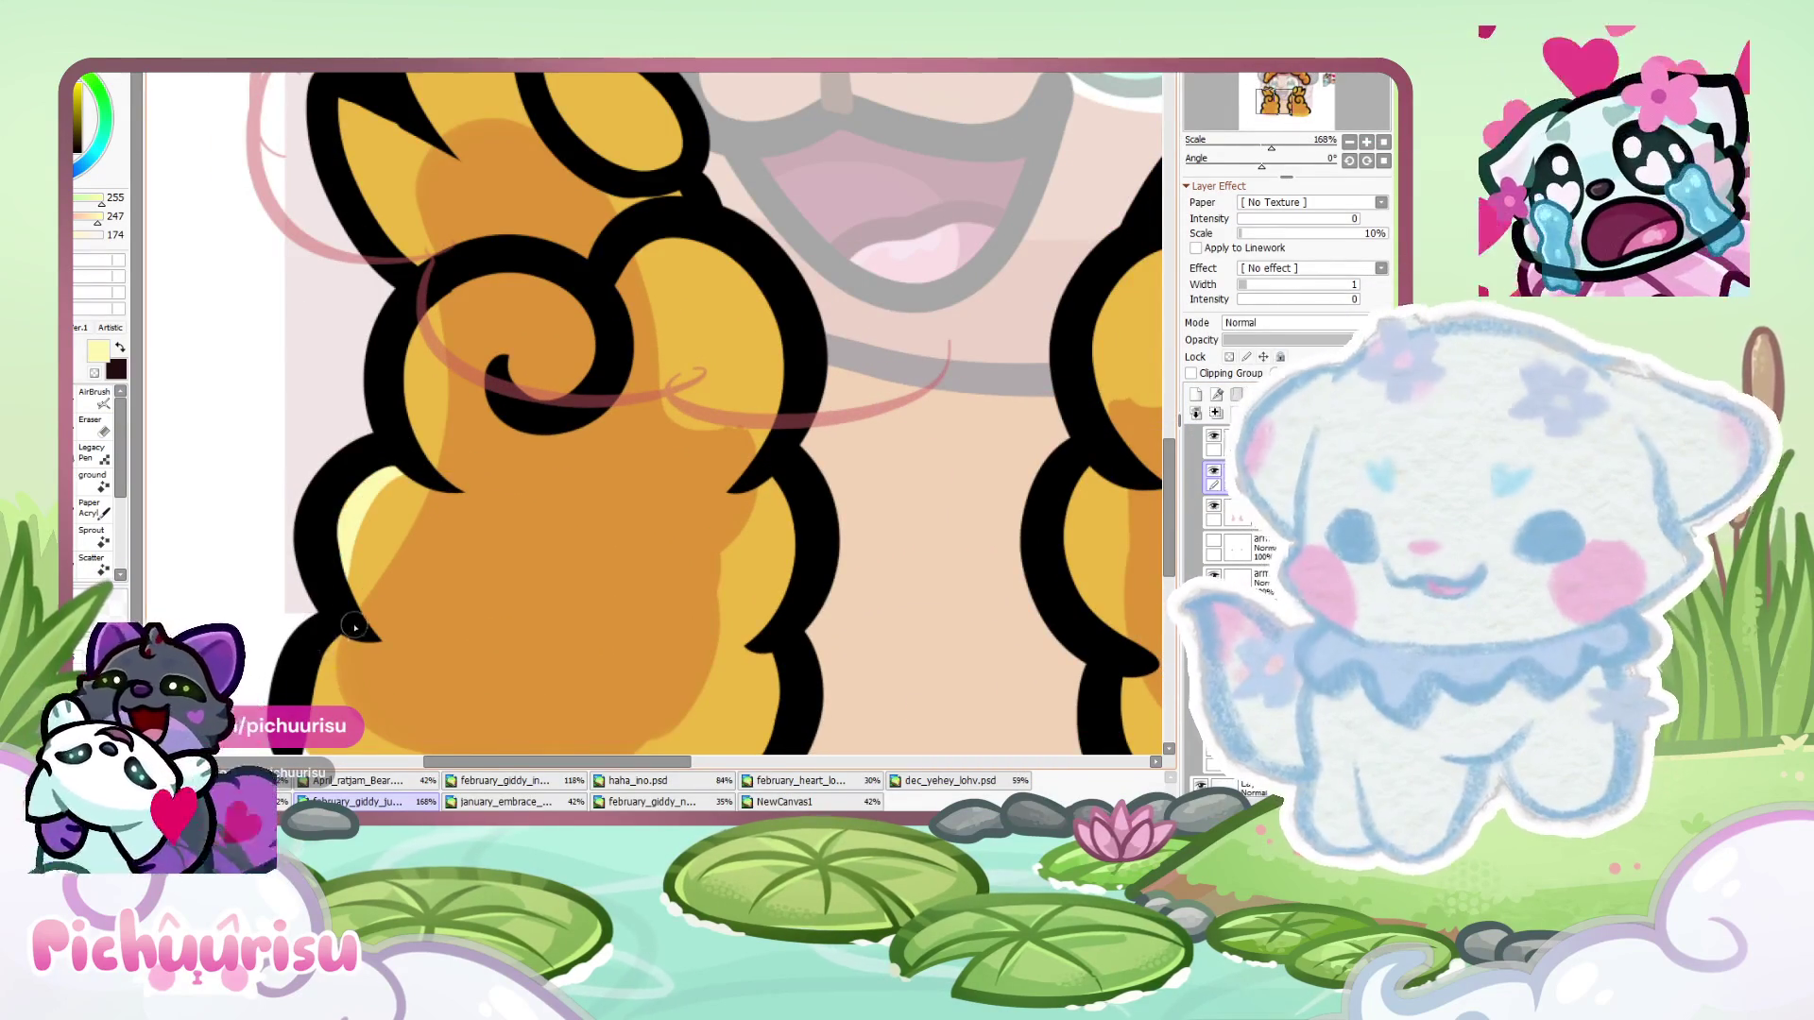
scroll(354, 631, "down", 2)
scroll(355, 631, "up", 2)
scroll(322, 472, "down", 2)
scroll(305, 390, "up", 3)
left_click_drag(306, 389, 401, 606)
left_click_drag(399, 261, 376, 395)
scroll(376, 395, "up", 1)
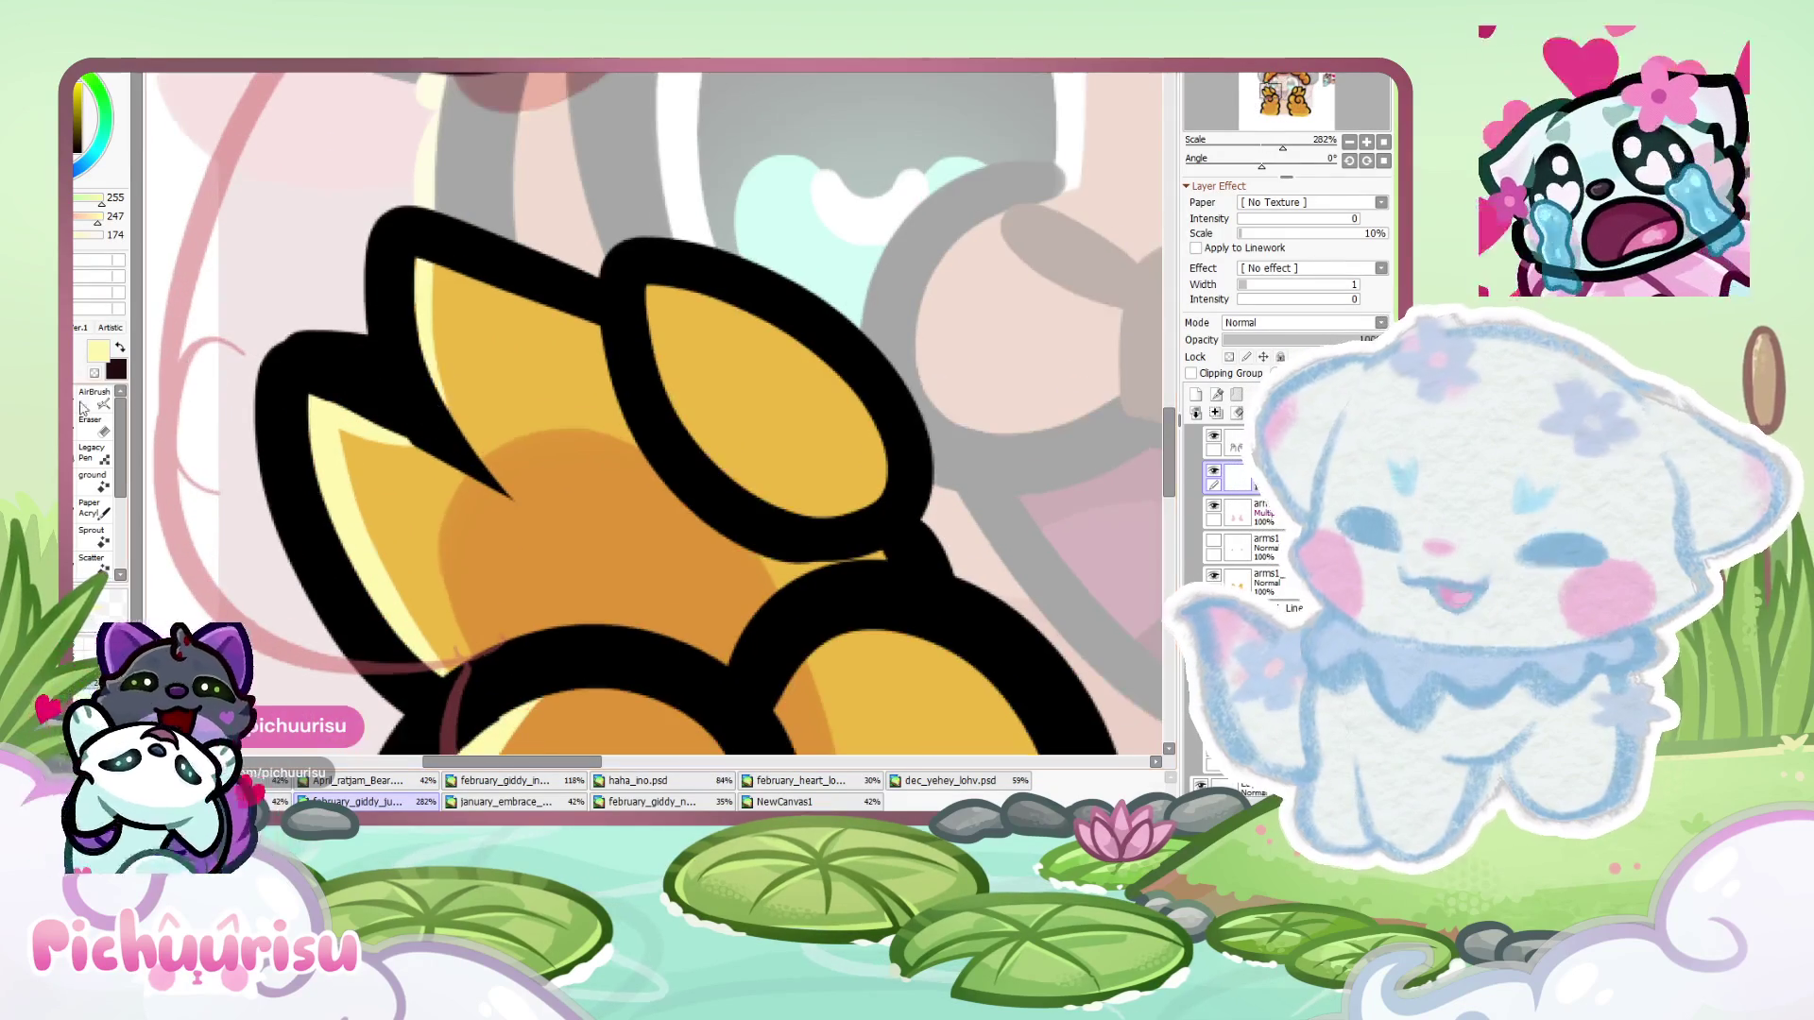
- Return to light yellow and add two highlight strokes down the orange lobe's inner edge
key("e")
scroll(326, 414, "up", 4)
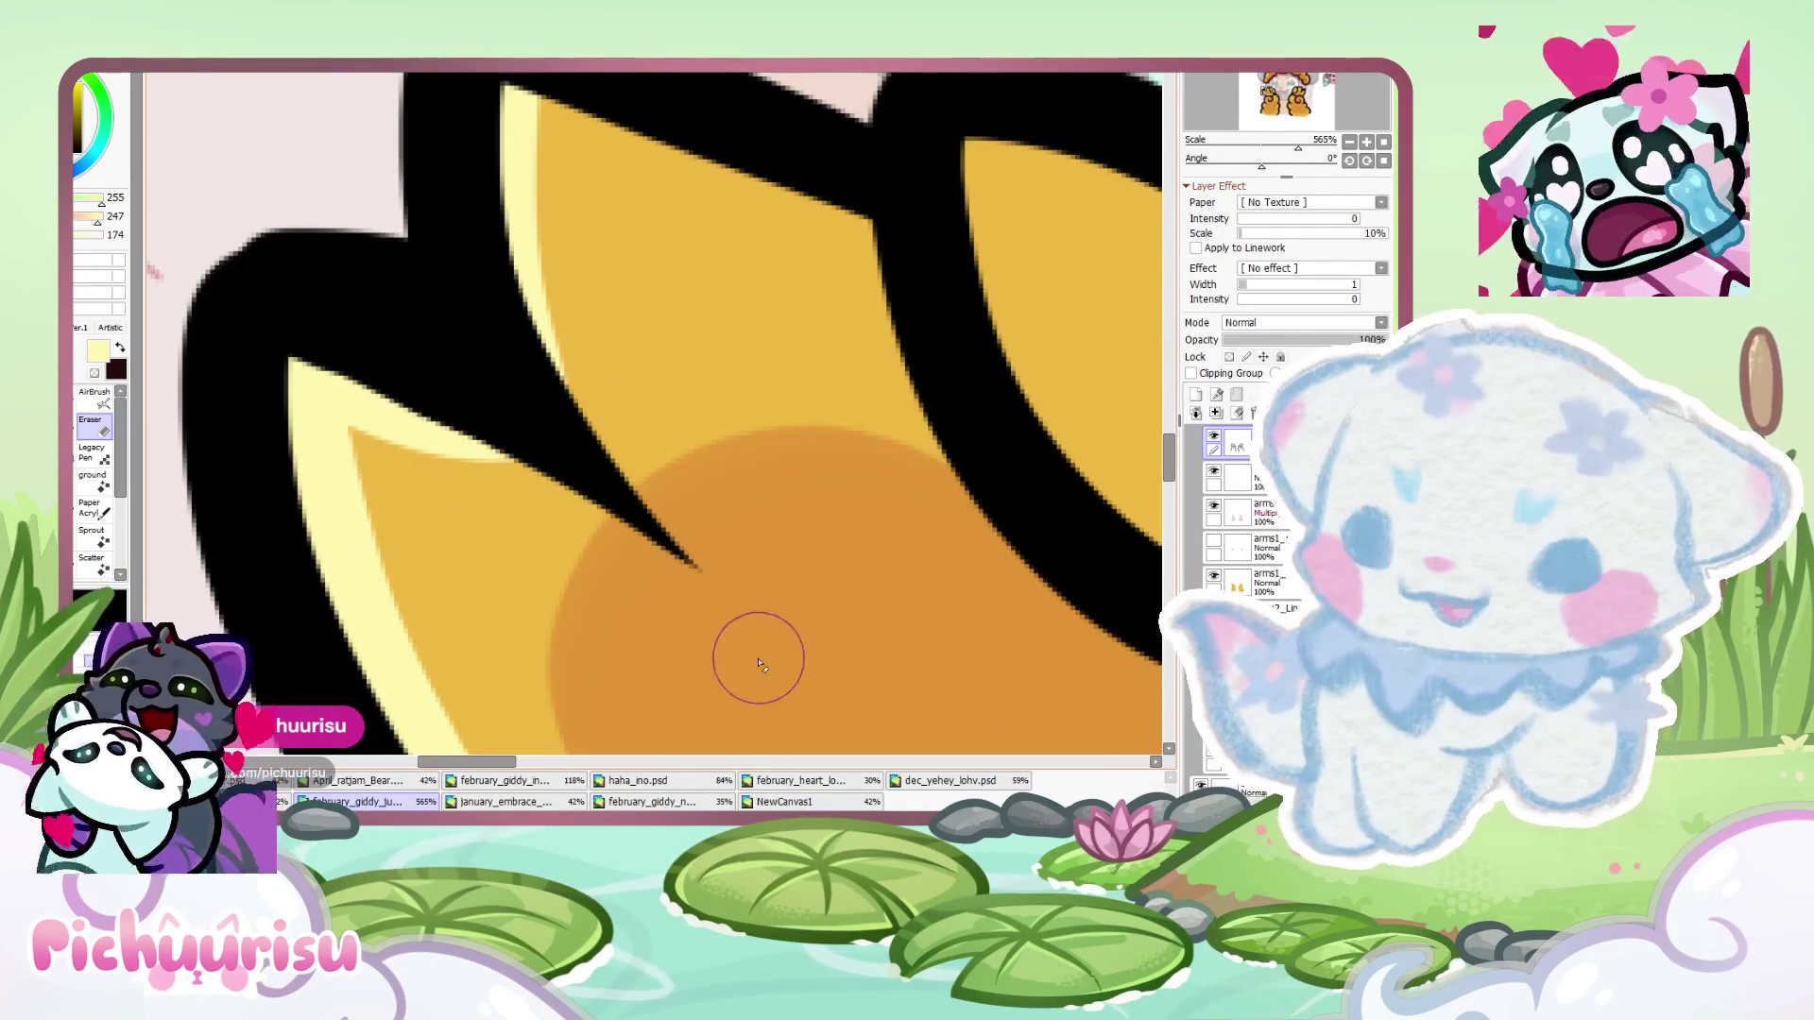
scroll(454, 561, "down", 2)
scroll(356, 457, "up", 2)
left_click(120, 348)
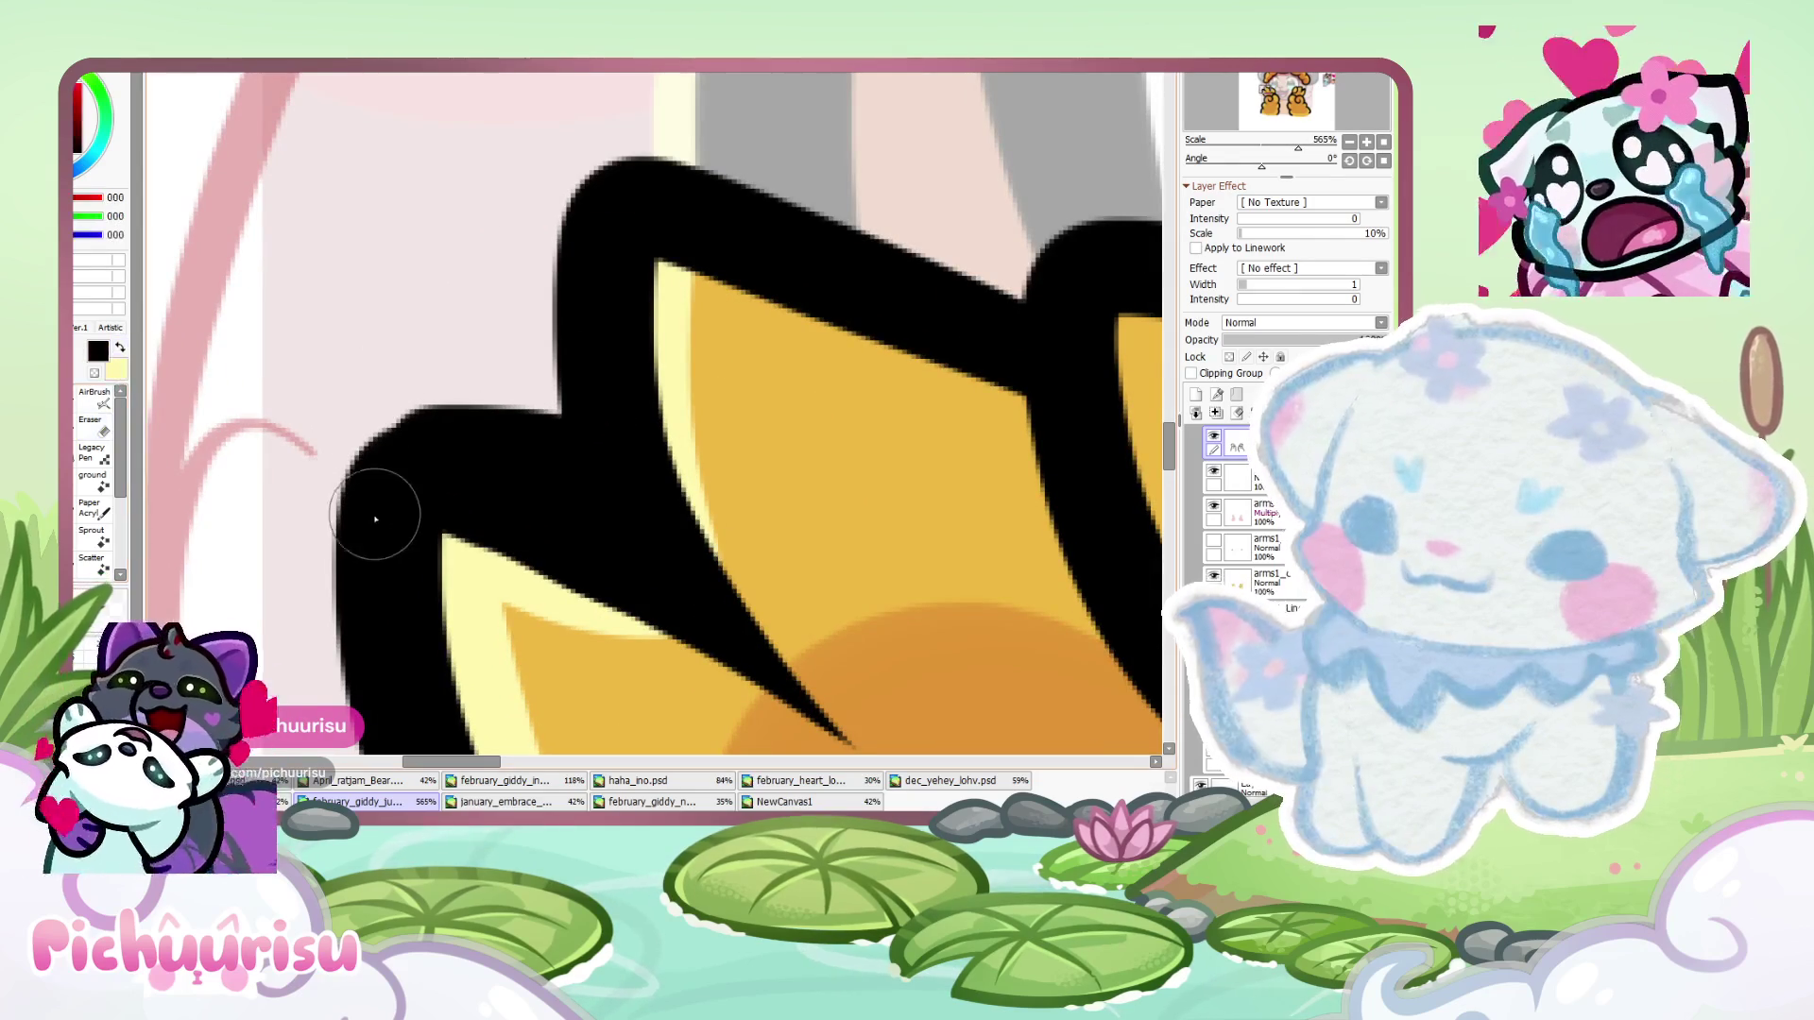
left_click(92, 430)
scroll(345, 385, "down", 5)
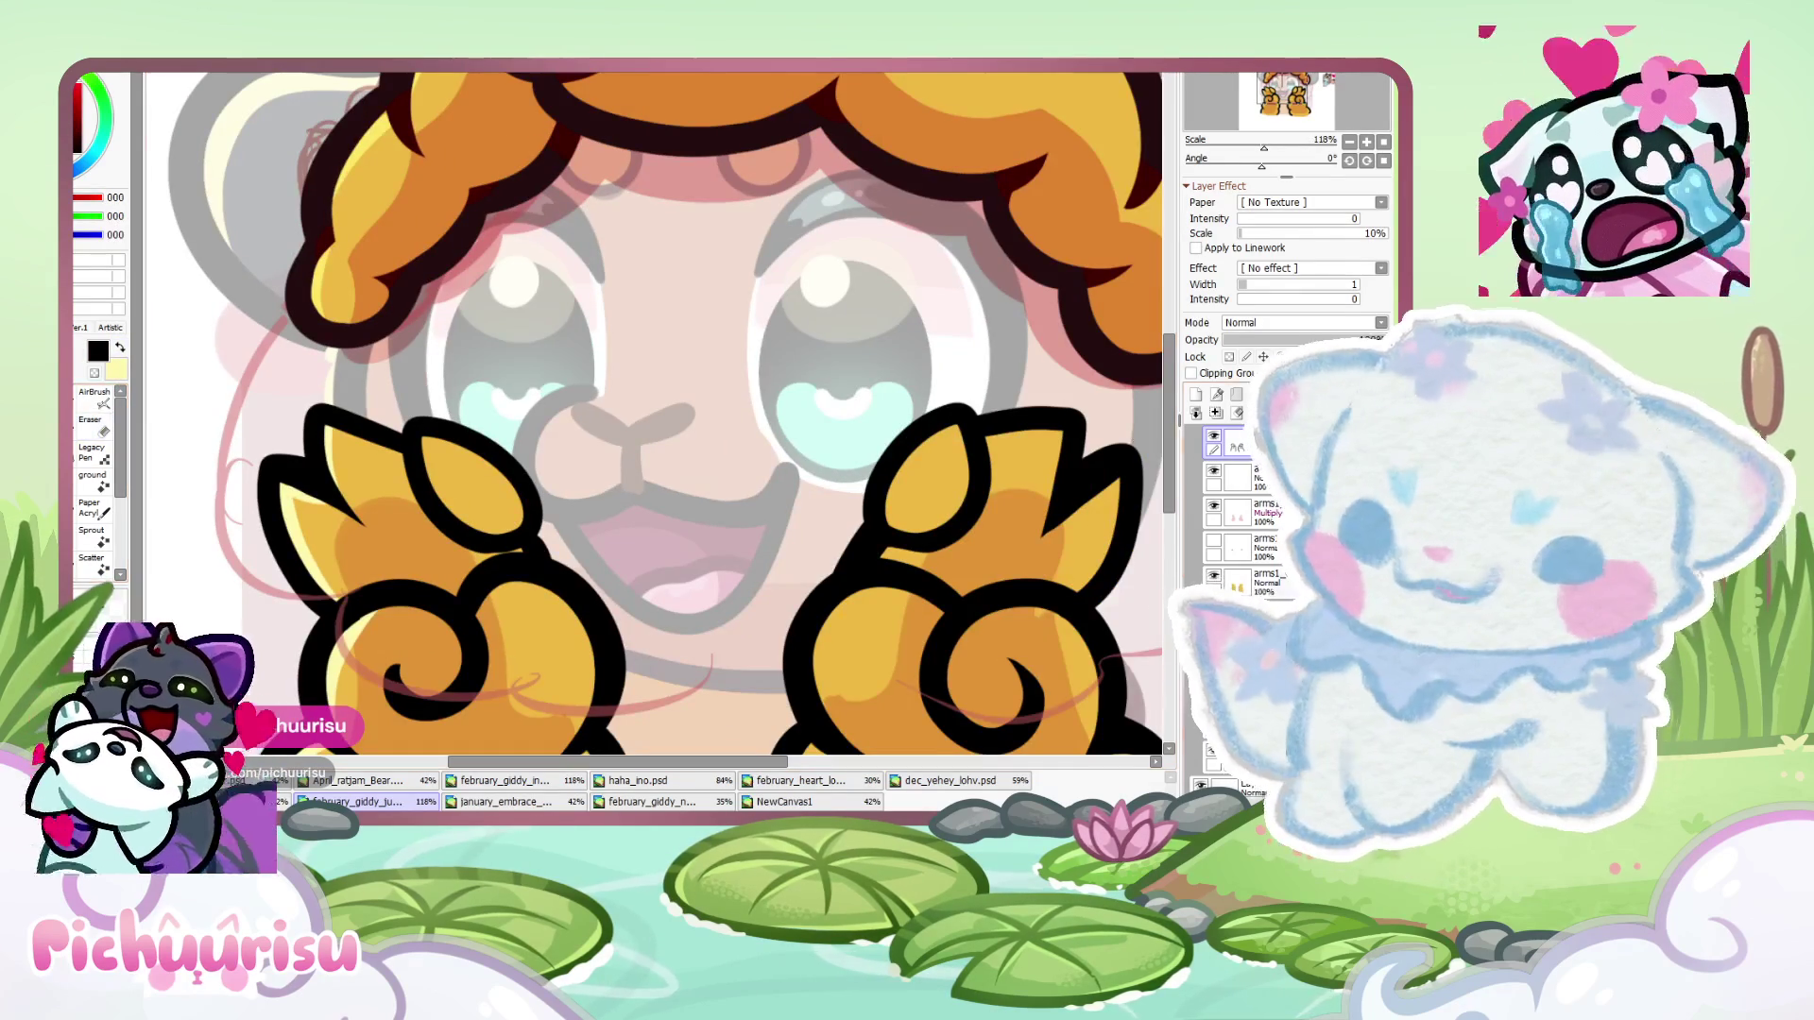
scroll(387, 469, "up", 1)
scroll(387, 469, "down", 2)
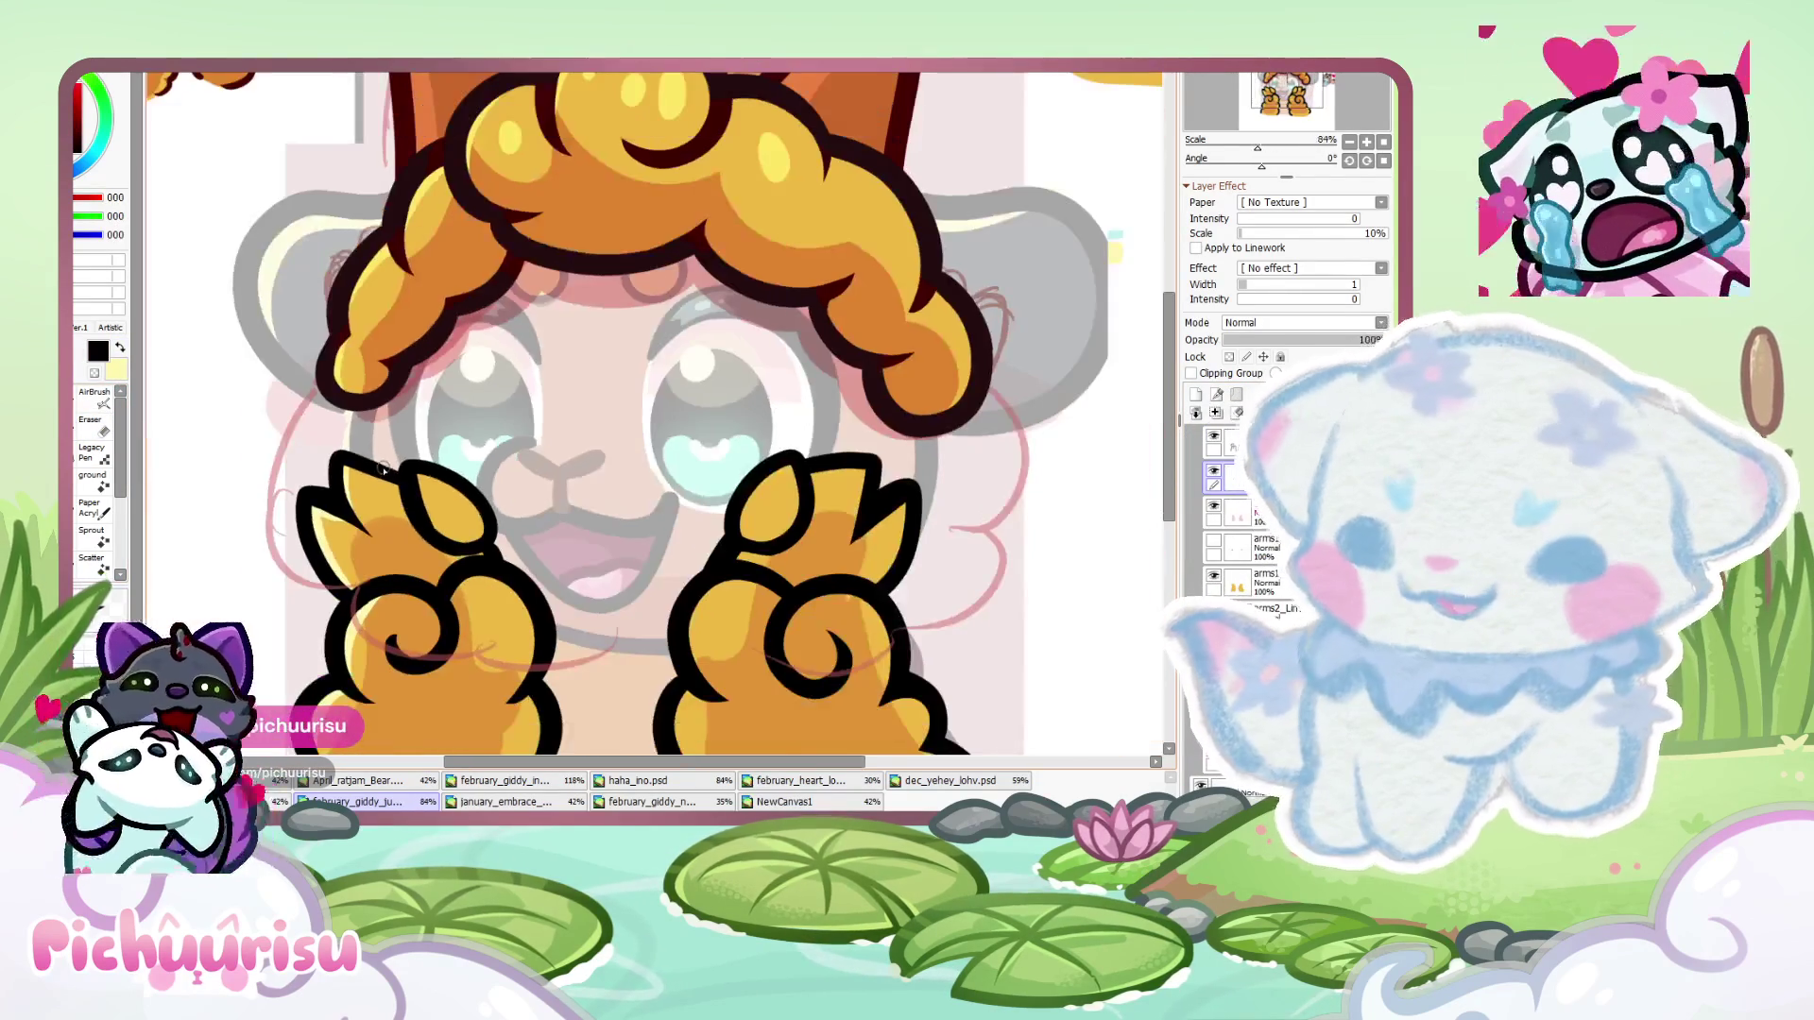
left_click(120, 348)
scroll(383, 484, "up", 4)
left_click_drag(379, 455, 408, 579)
left_click_drag(383, 435, 430, 595)
scroll(426, 567, "down", 4)
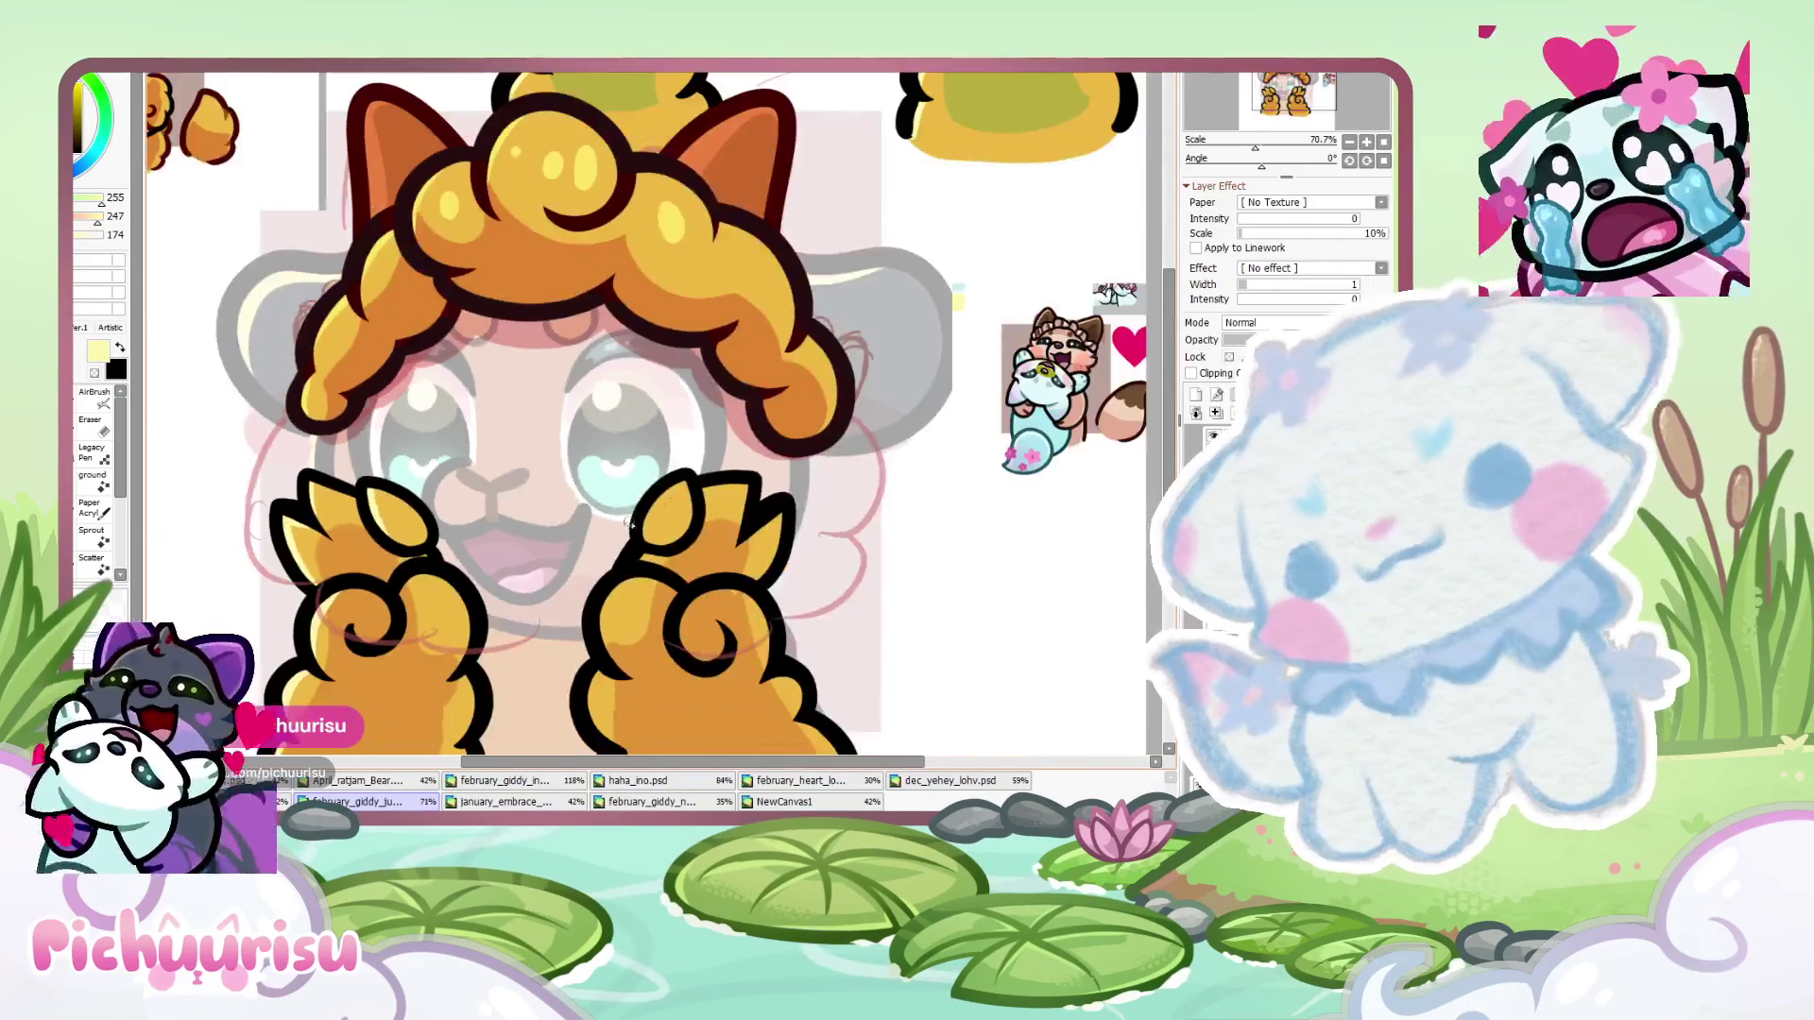
scroll(663, 525, "up", 3)
scroll(663, 526, "up", 3)
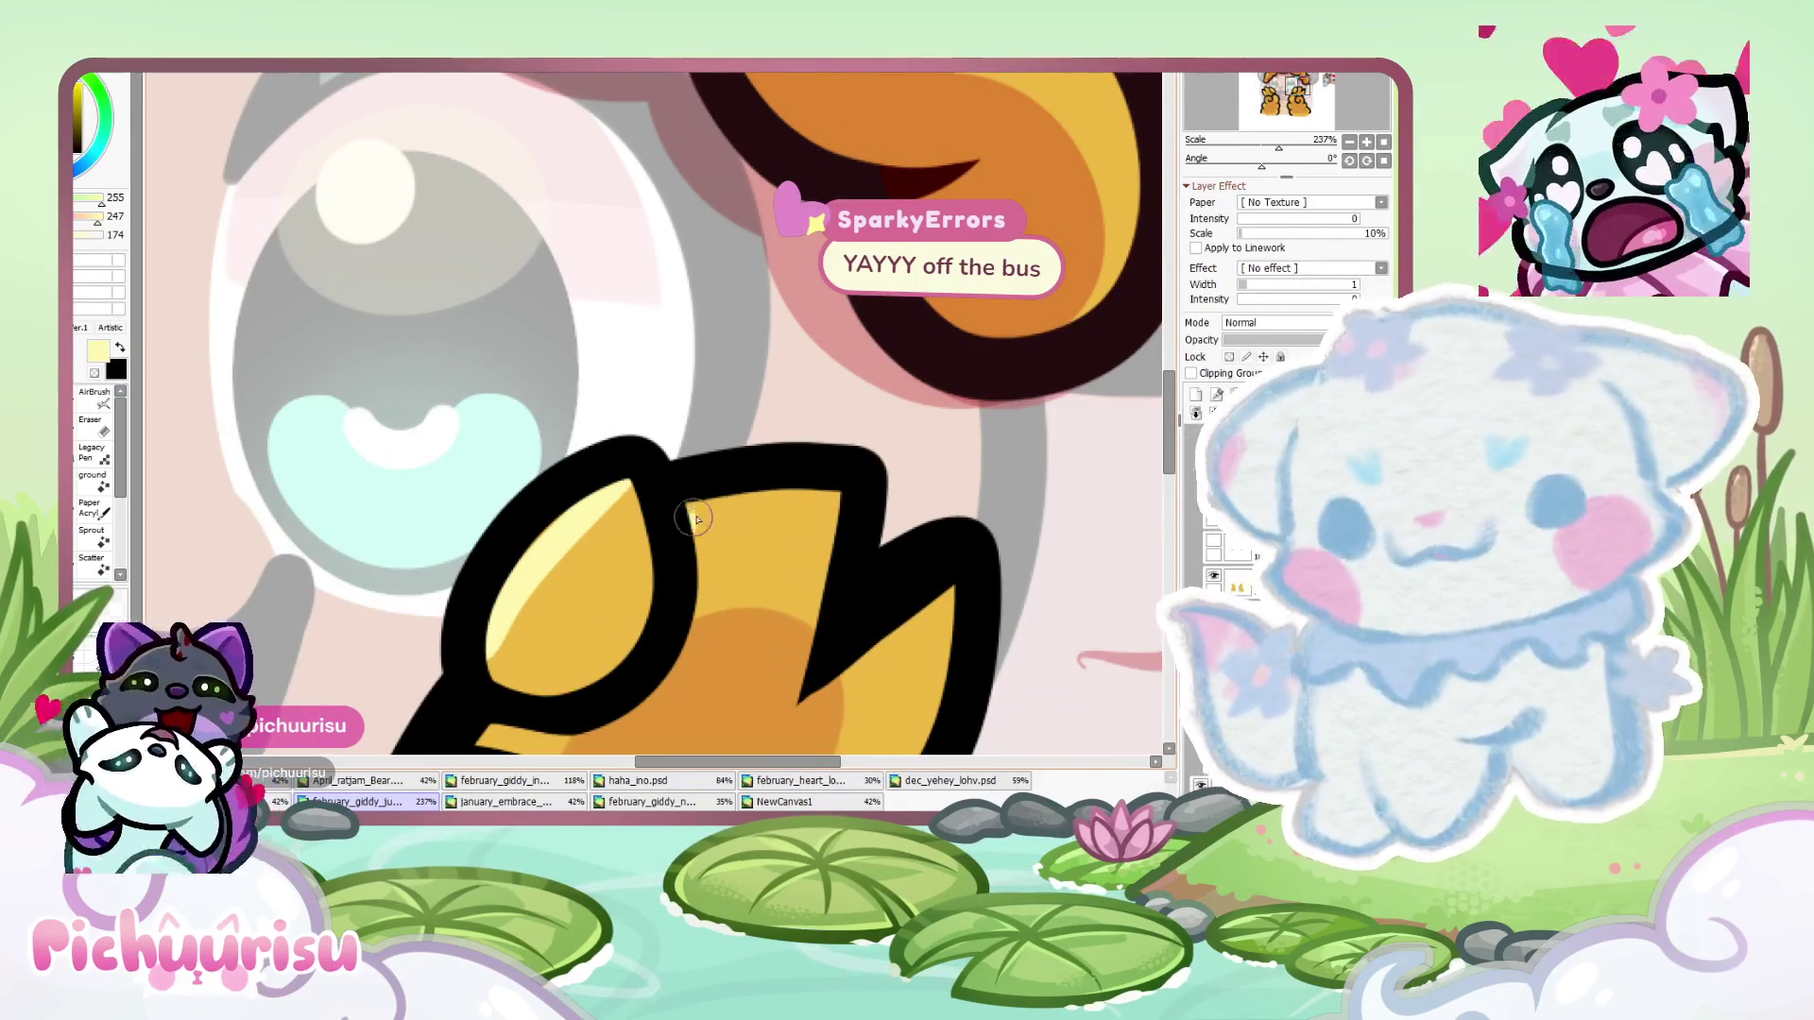
- Highlight the right lobe's top edge, then select the paw shading layer
left_click_drag(686, 526, 841, 493)
scroll(562, 513, "down", 3)
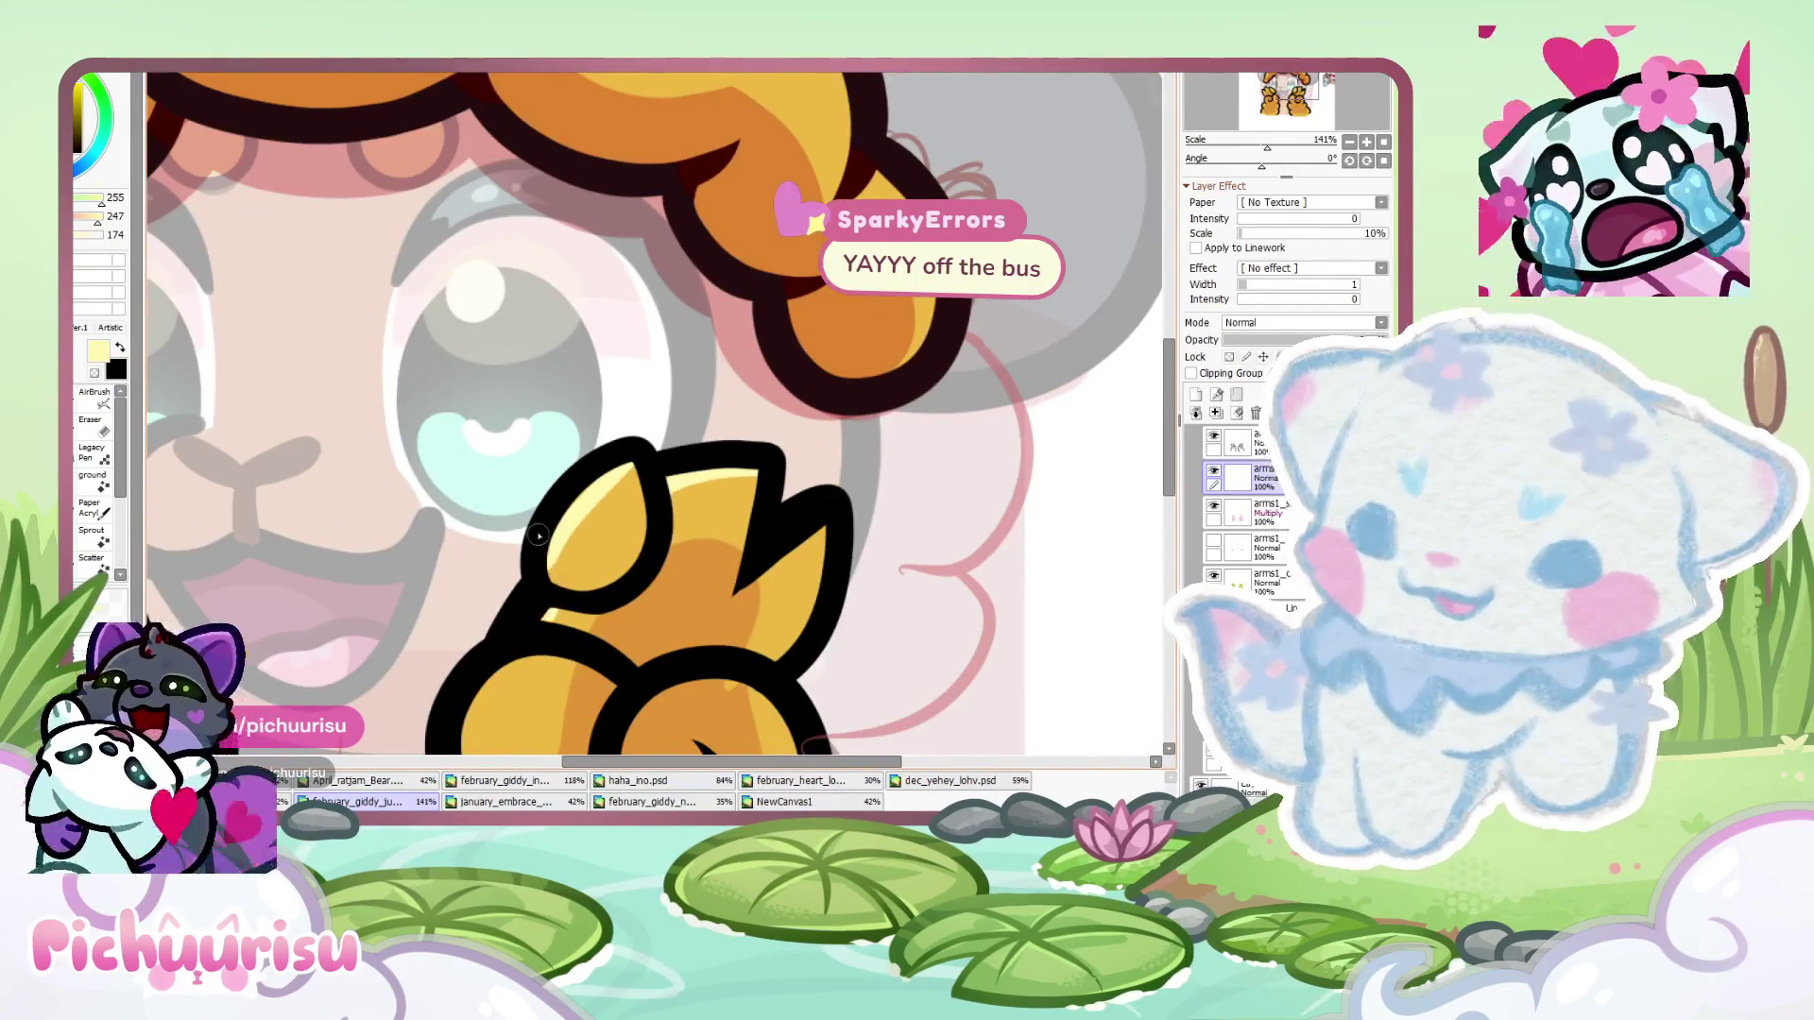
scroll(543, 573, "down", 1)
scroll(480, 664, "up", 1)
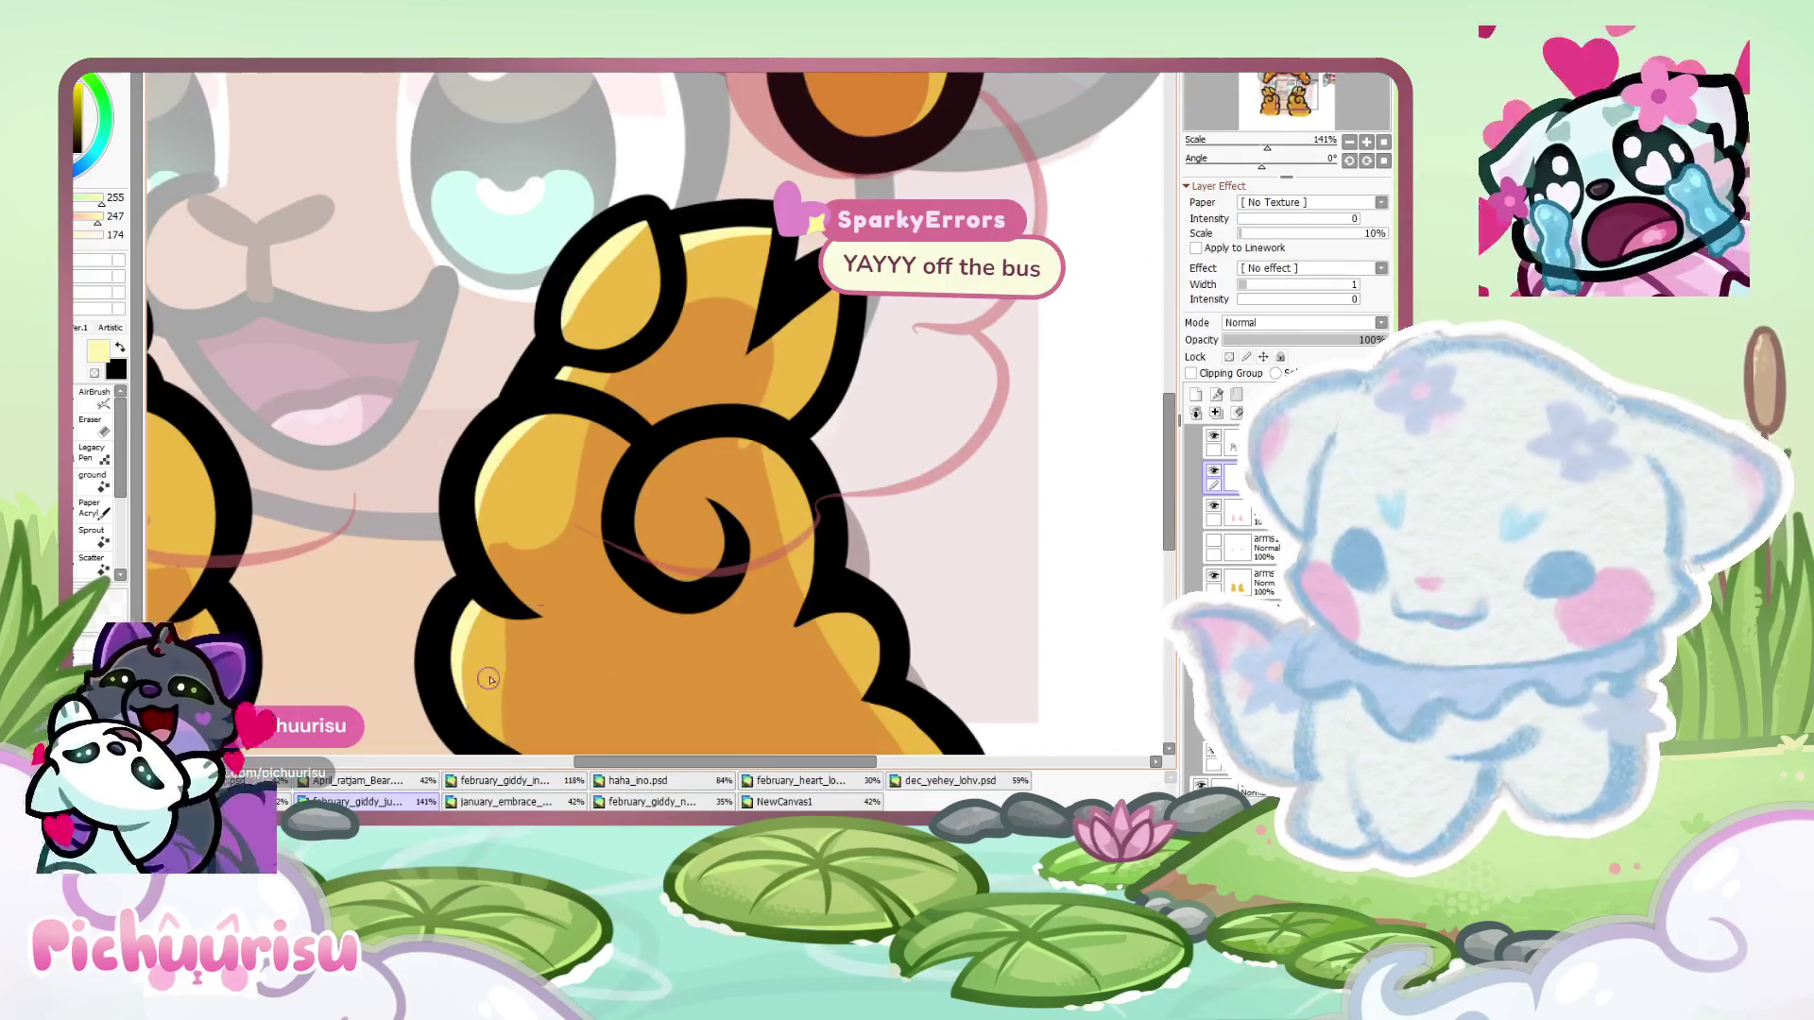
scroll(529, 551, "down", 7)
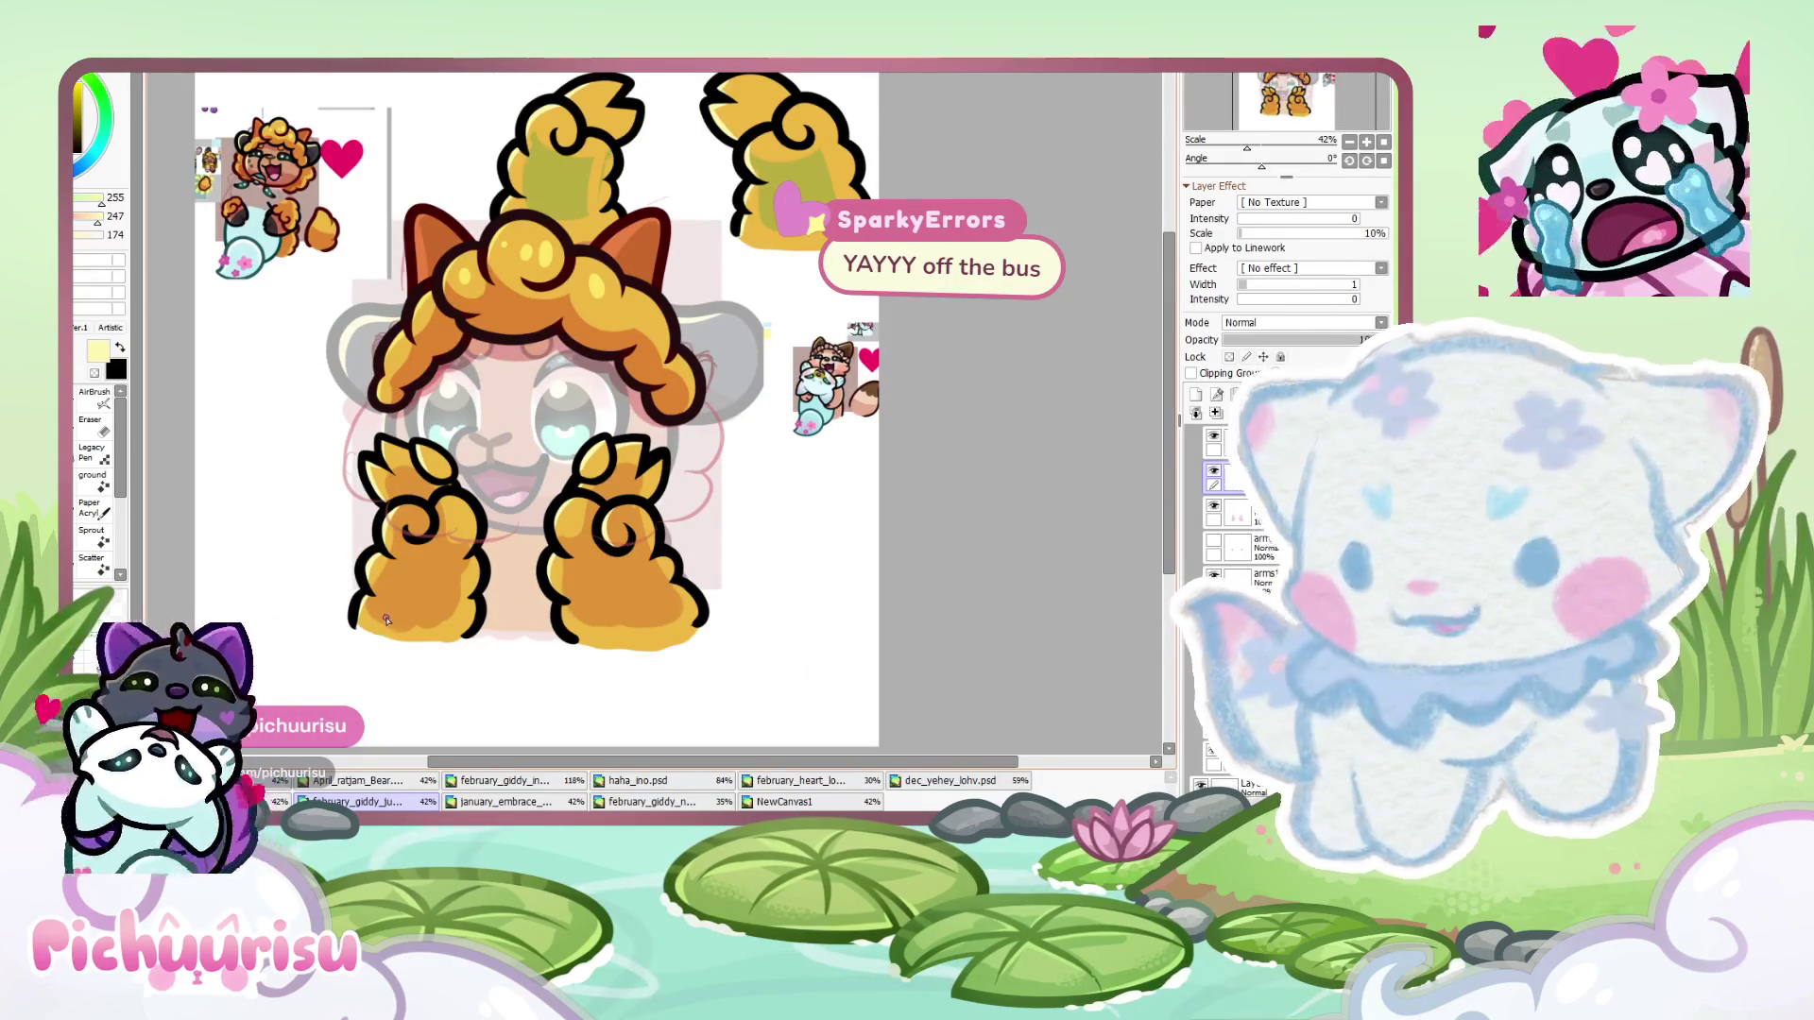
scroll(444, 498, "up", 2)
scroll(440, 566, "down", 3)
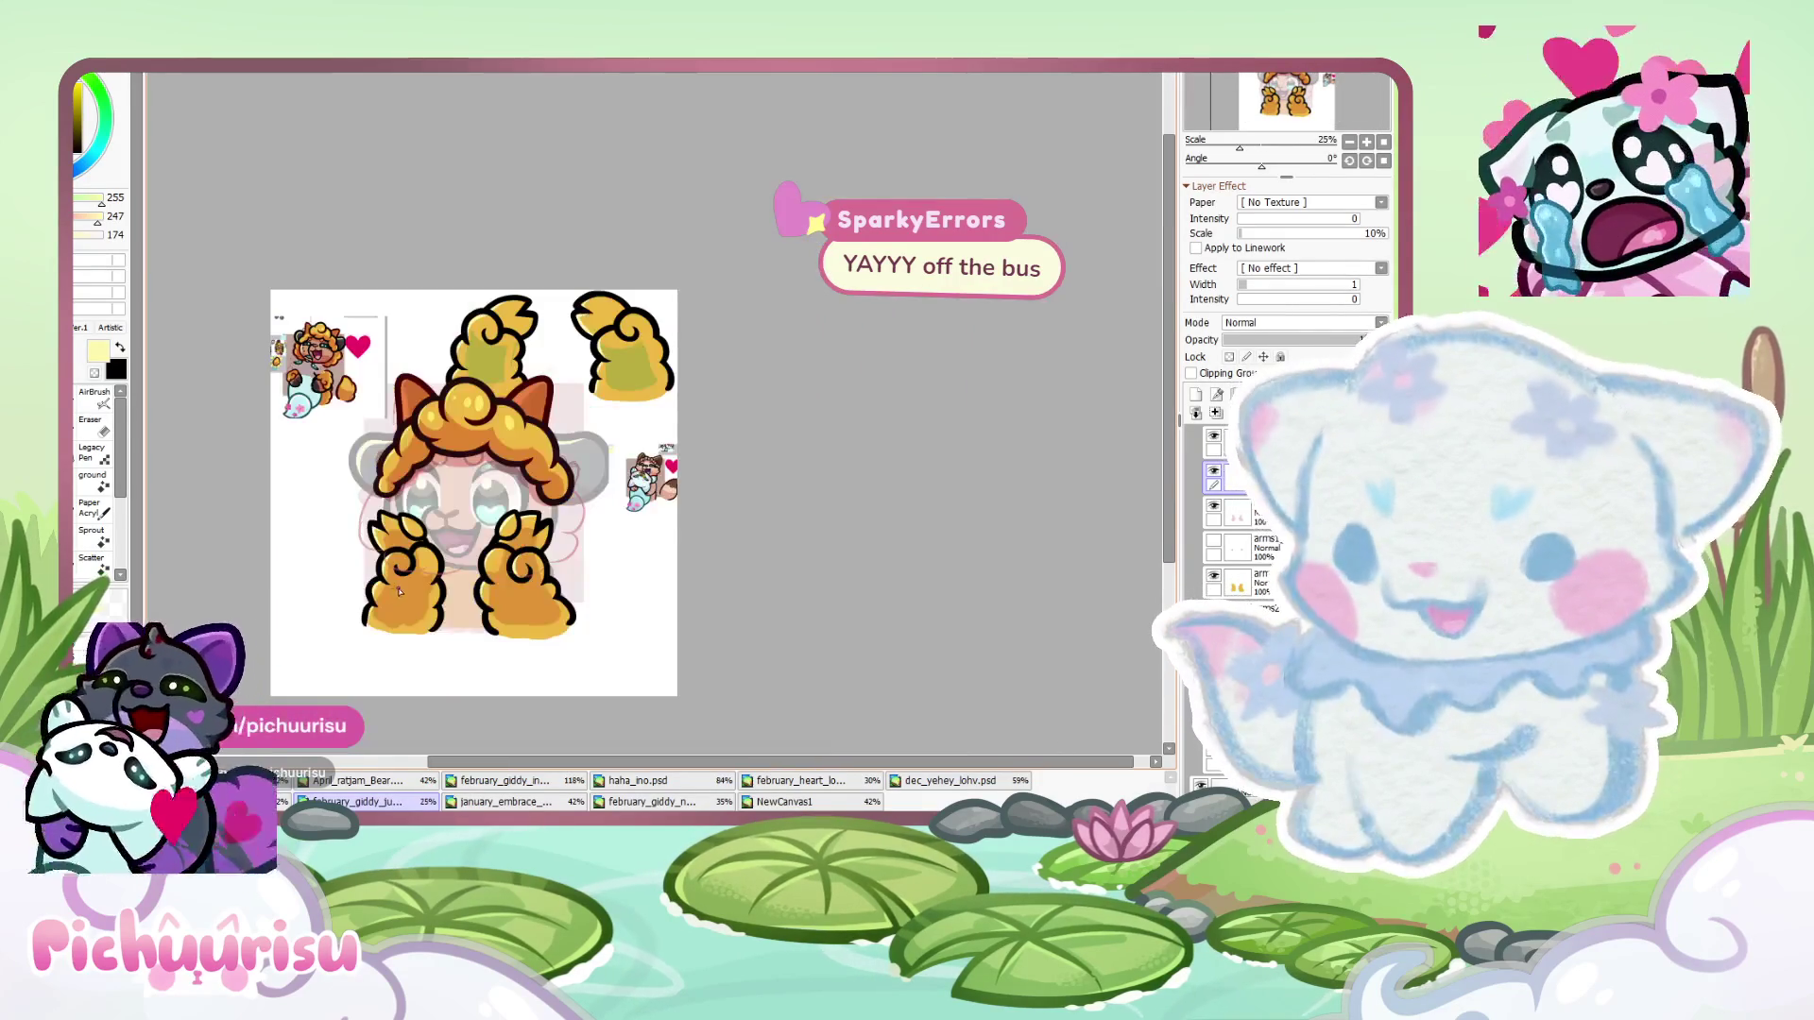
scroll(439, 608, "up", 3)
scroll(437, 608, "down", 2)
scroll(438, 607, "up", 4)
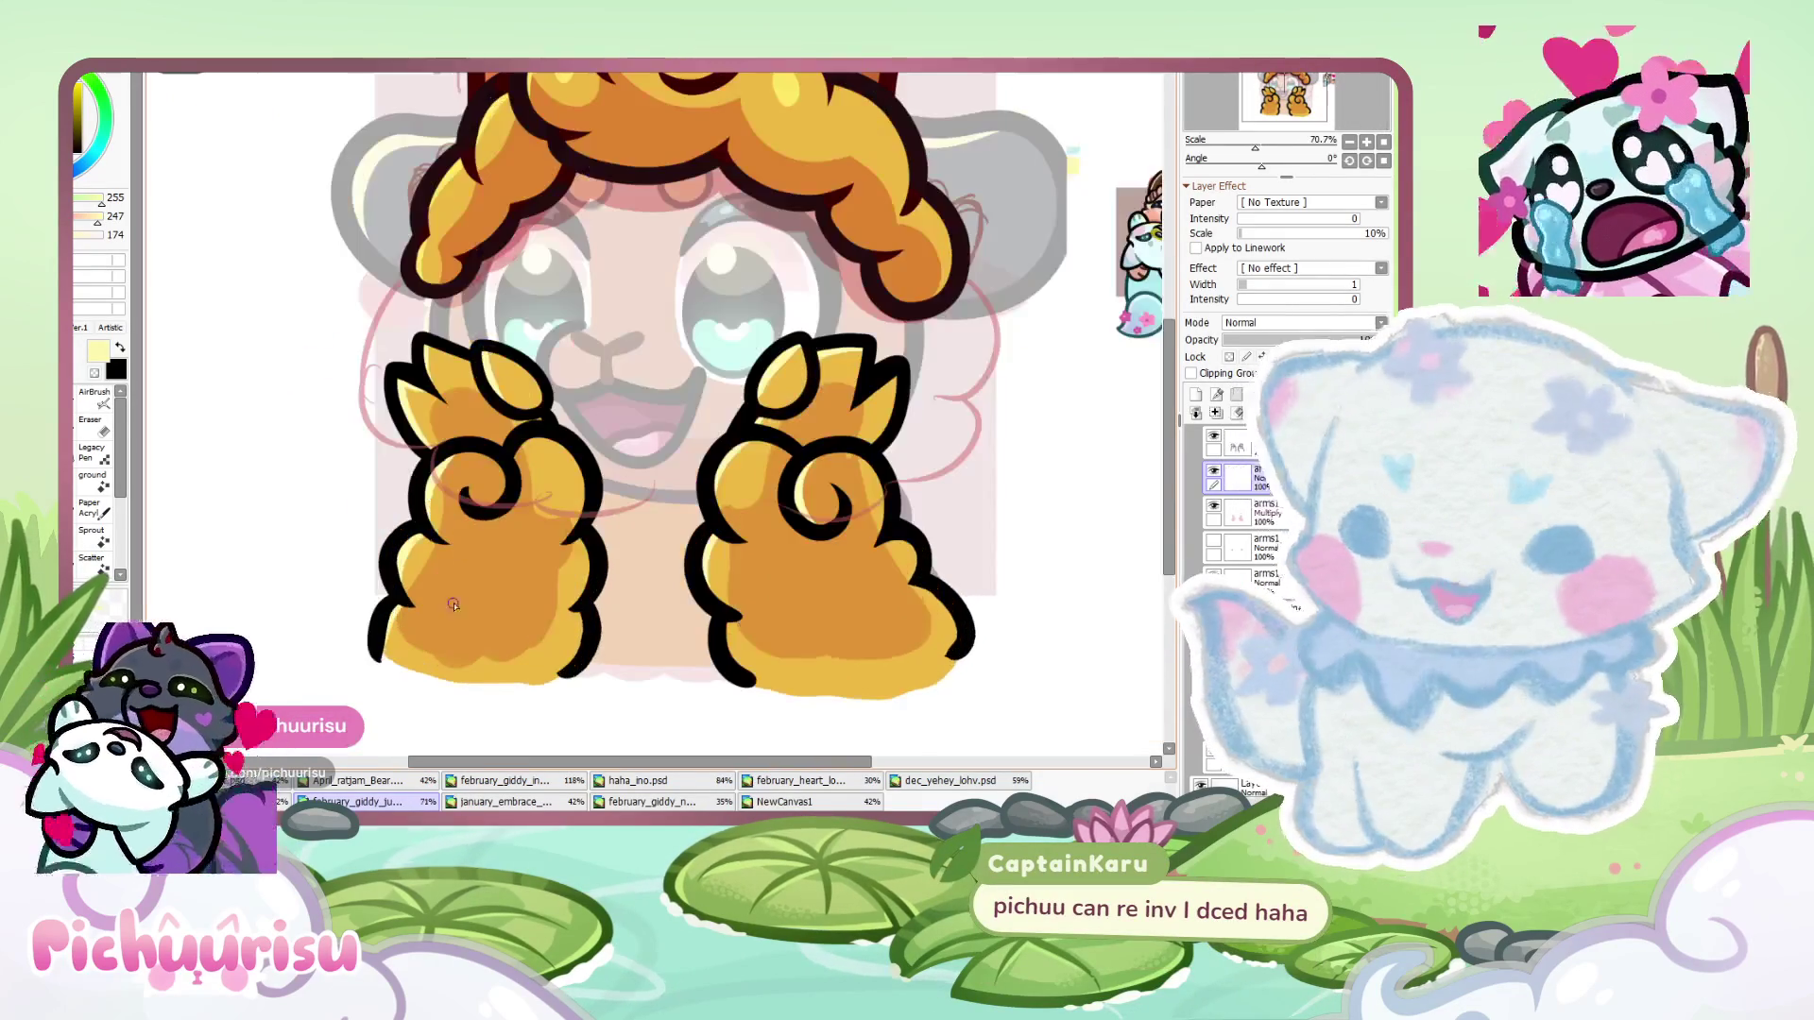
left_click(1228, 513)
scroll(1236, 348, "up", 1)
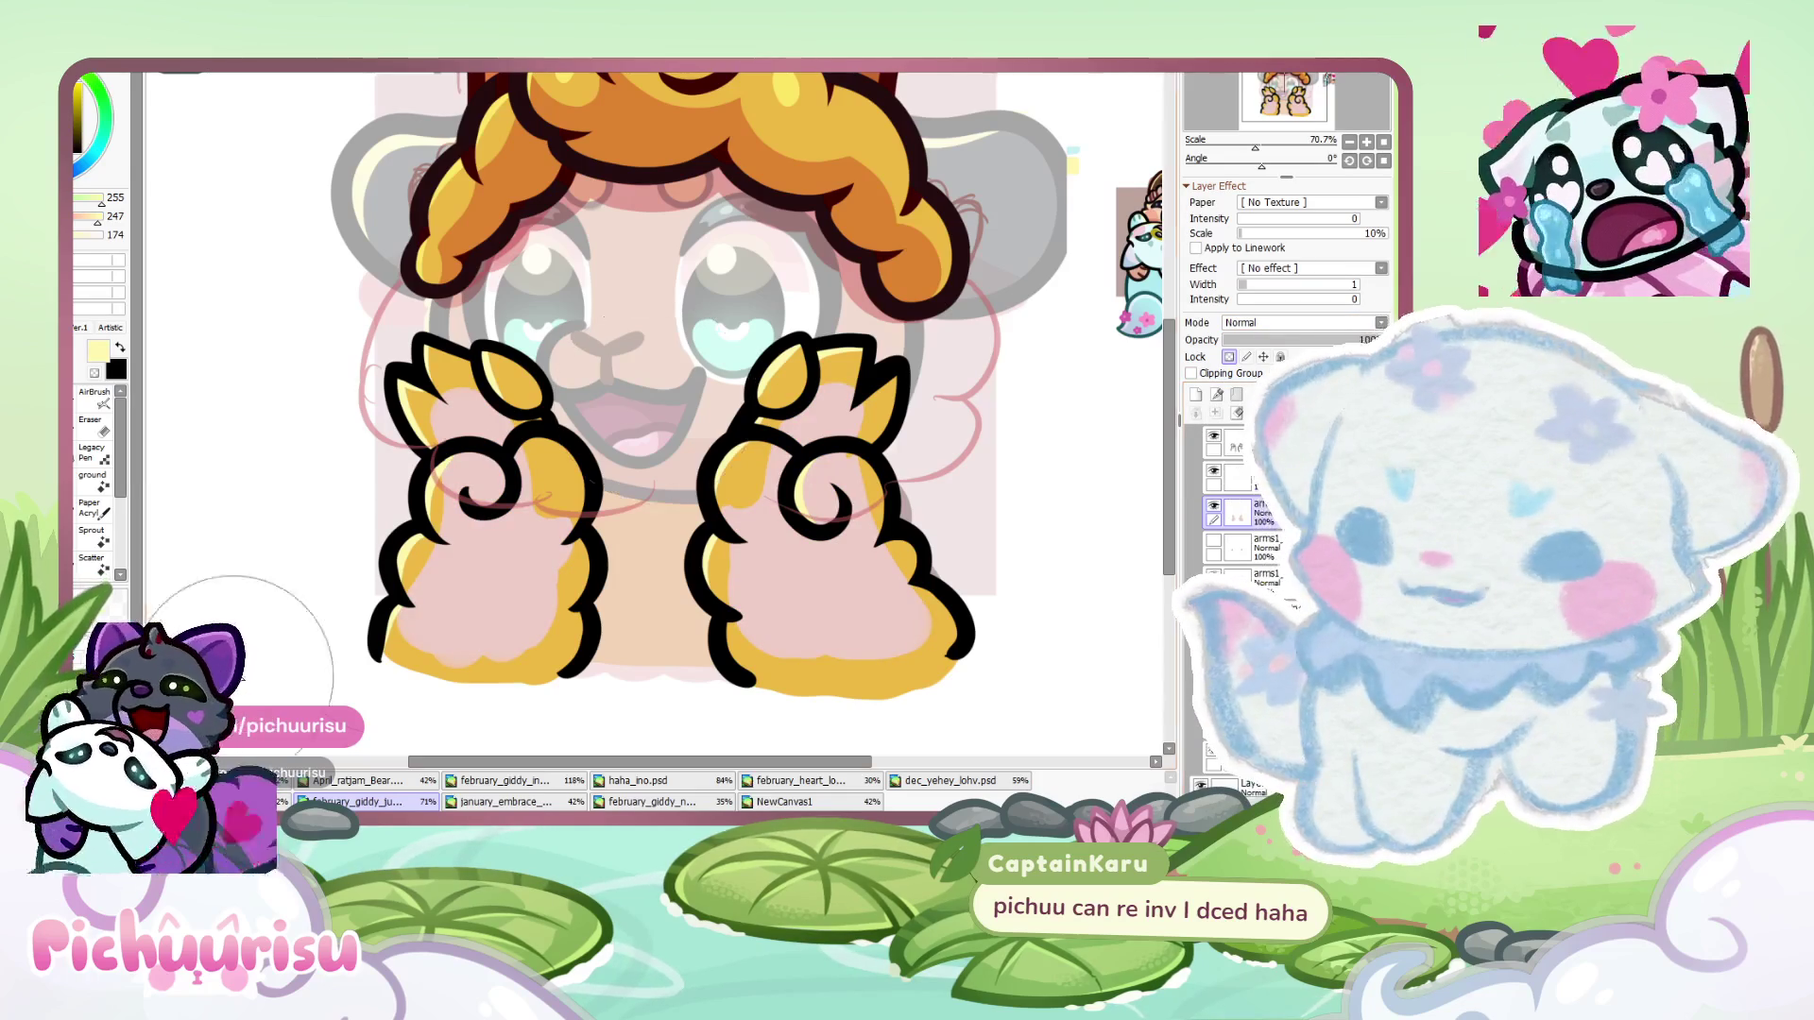
- Clear the old paw shading and brush pale pink over the left paw, its claw, and the right paw
key("ctrl+f")
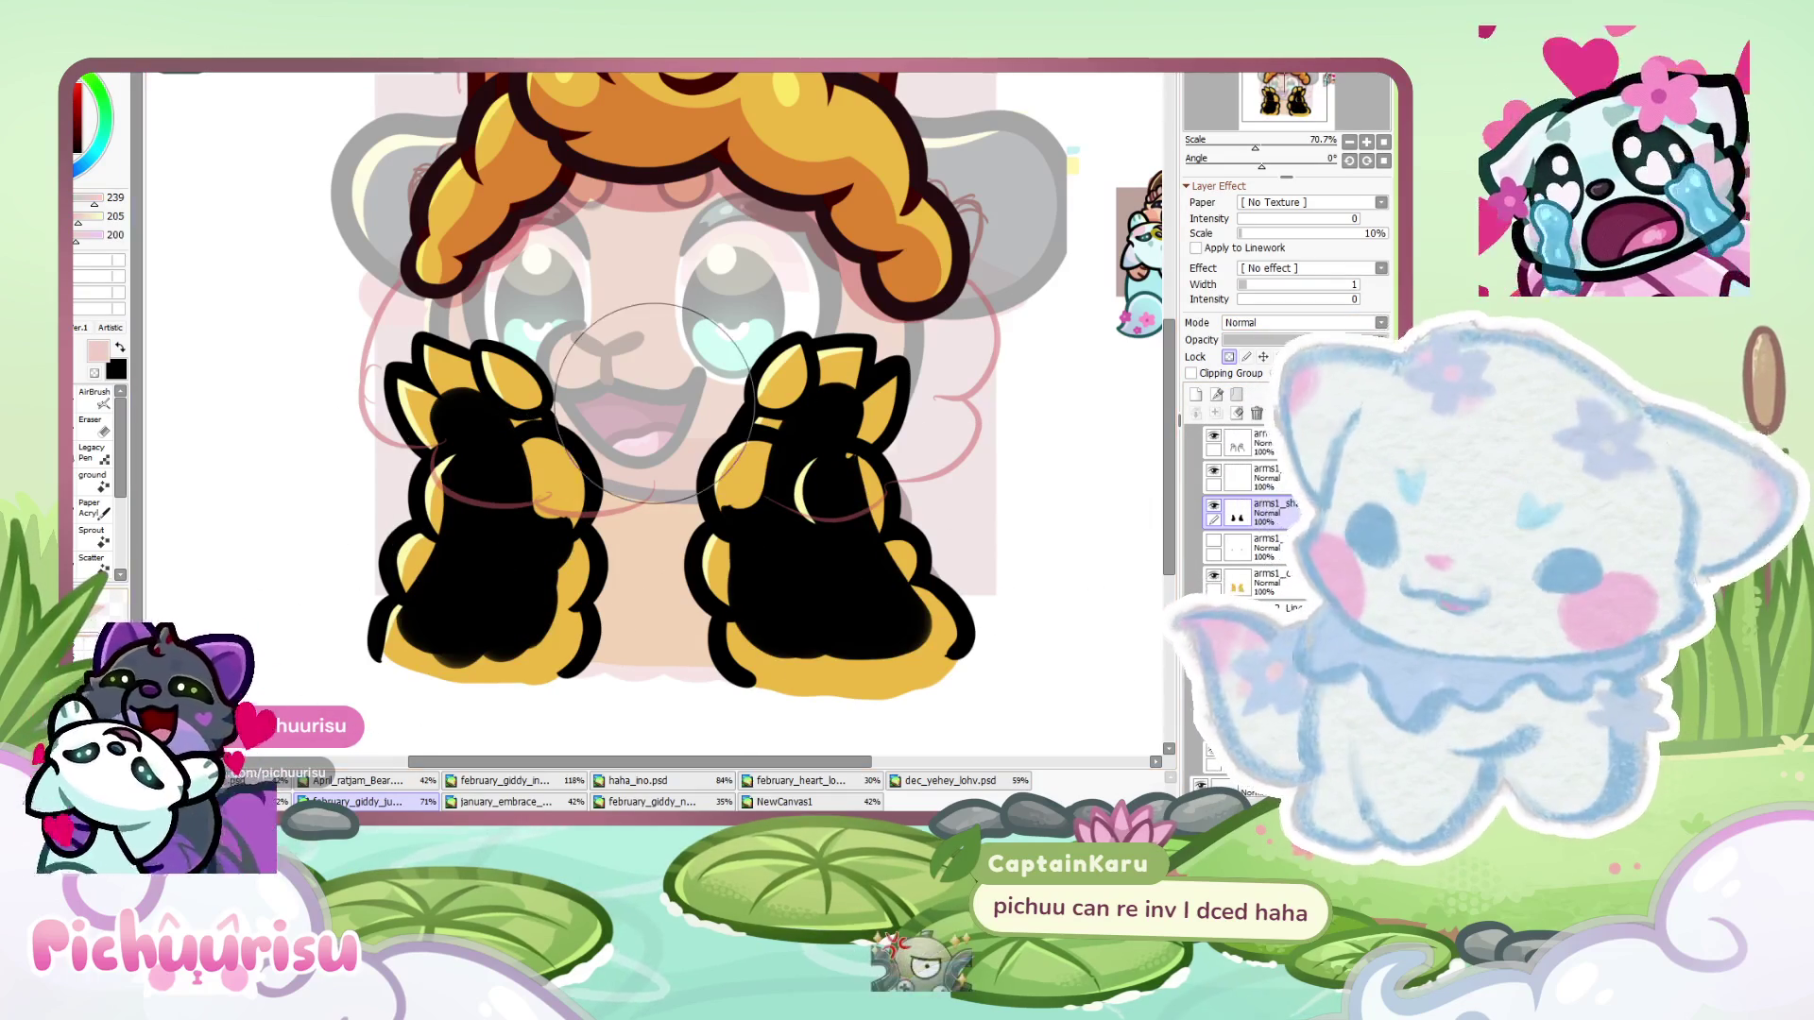
key("Delete")
mouse_move(484, 450)
left_mouse_down()
mouse_move(449, 425)
mouse_move(458, 406)
mouse_move(510, 501)
mouse_move(453, 605)
mouse_move(485, 607)
mouse_move(509, 500)
left_mouse_up()
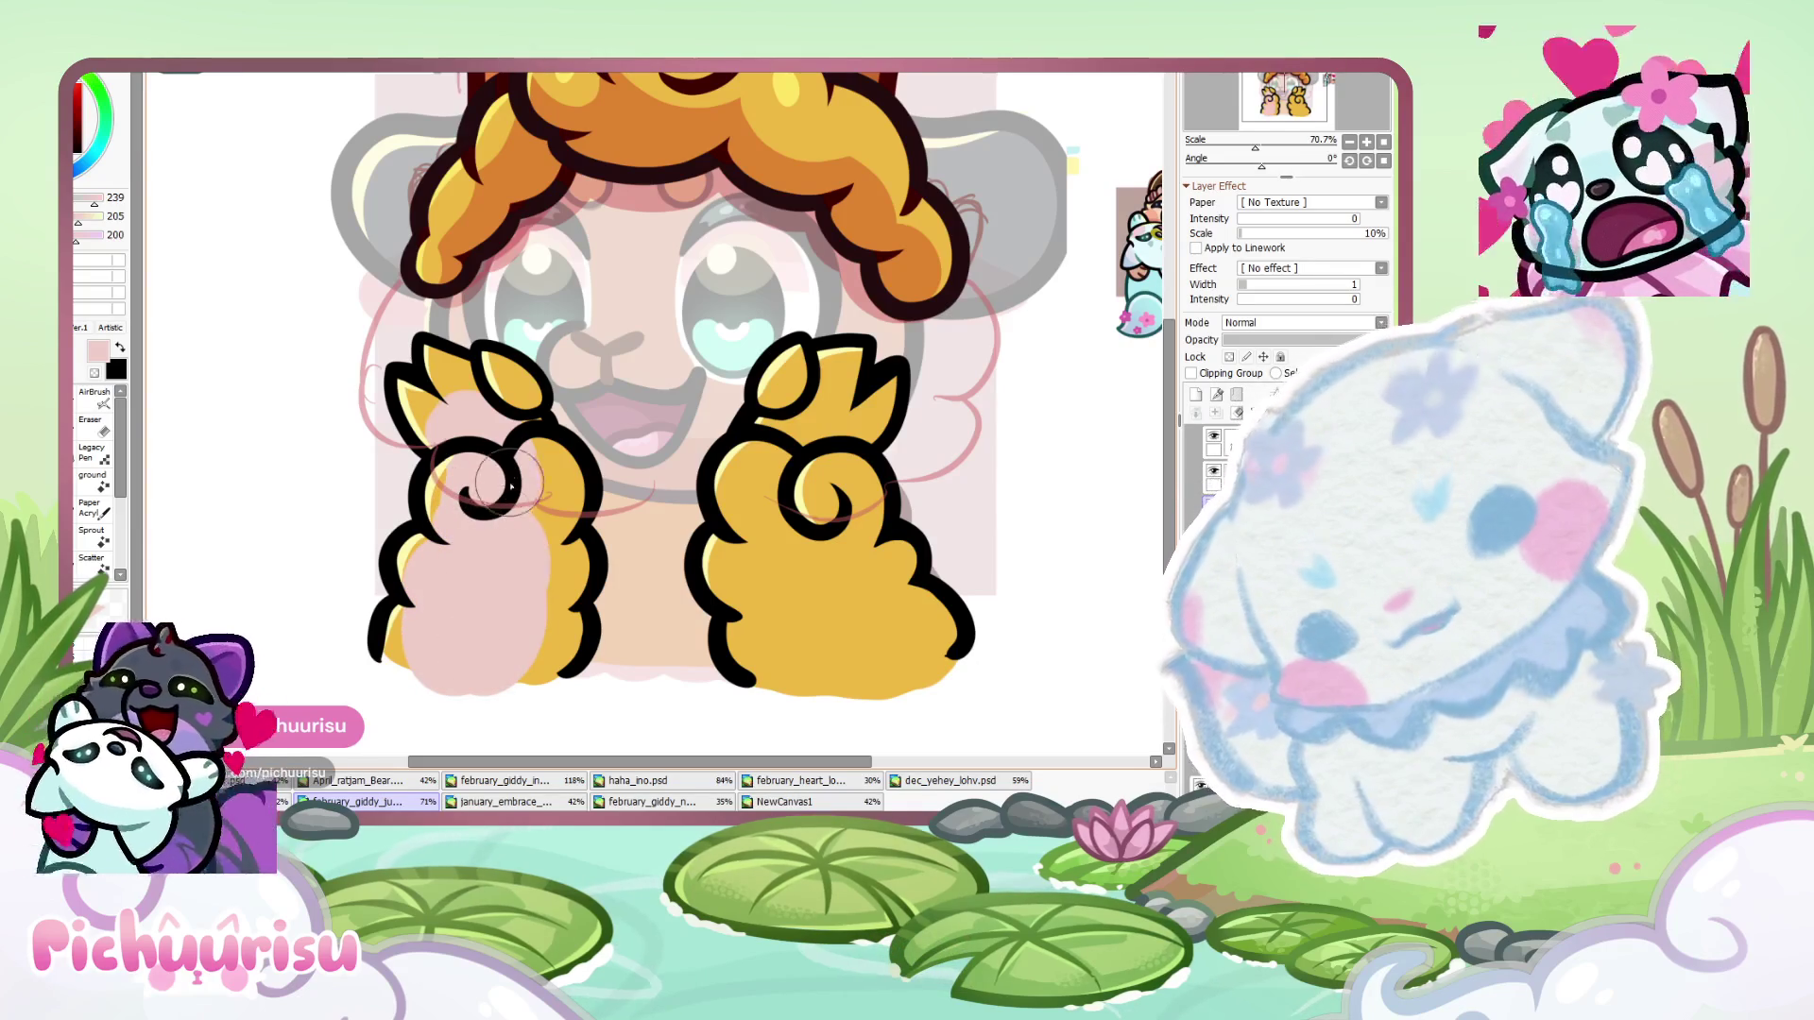
scroll(503, 425, "up", 5)
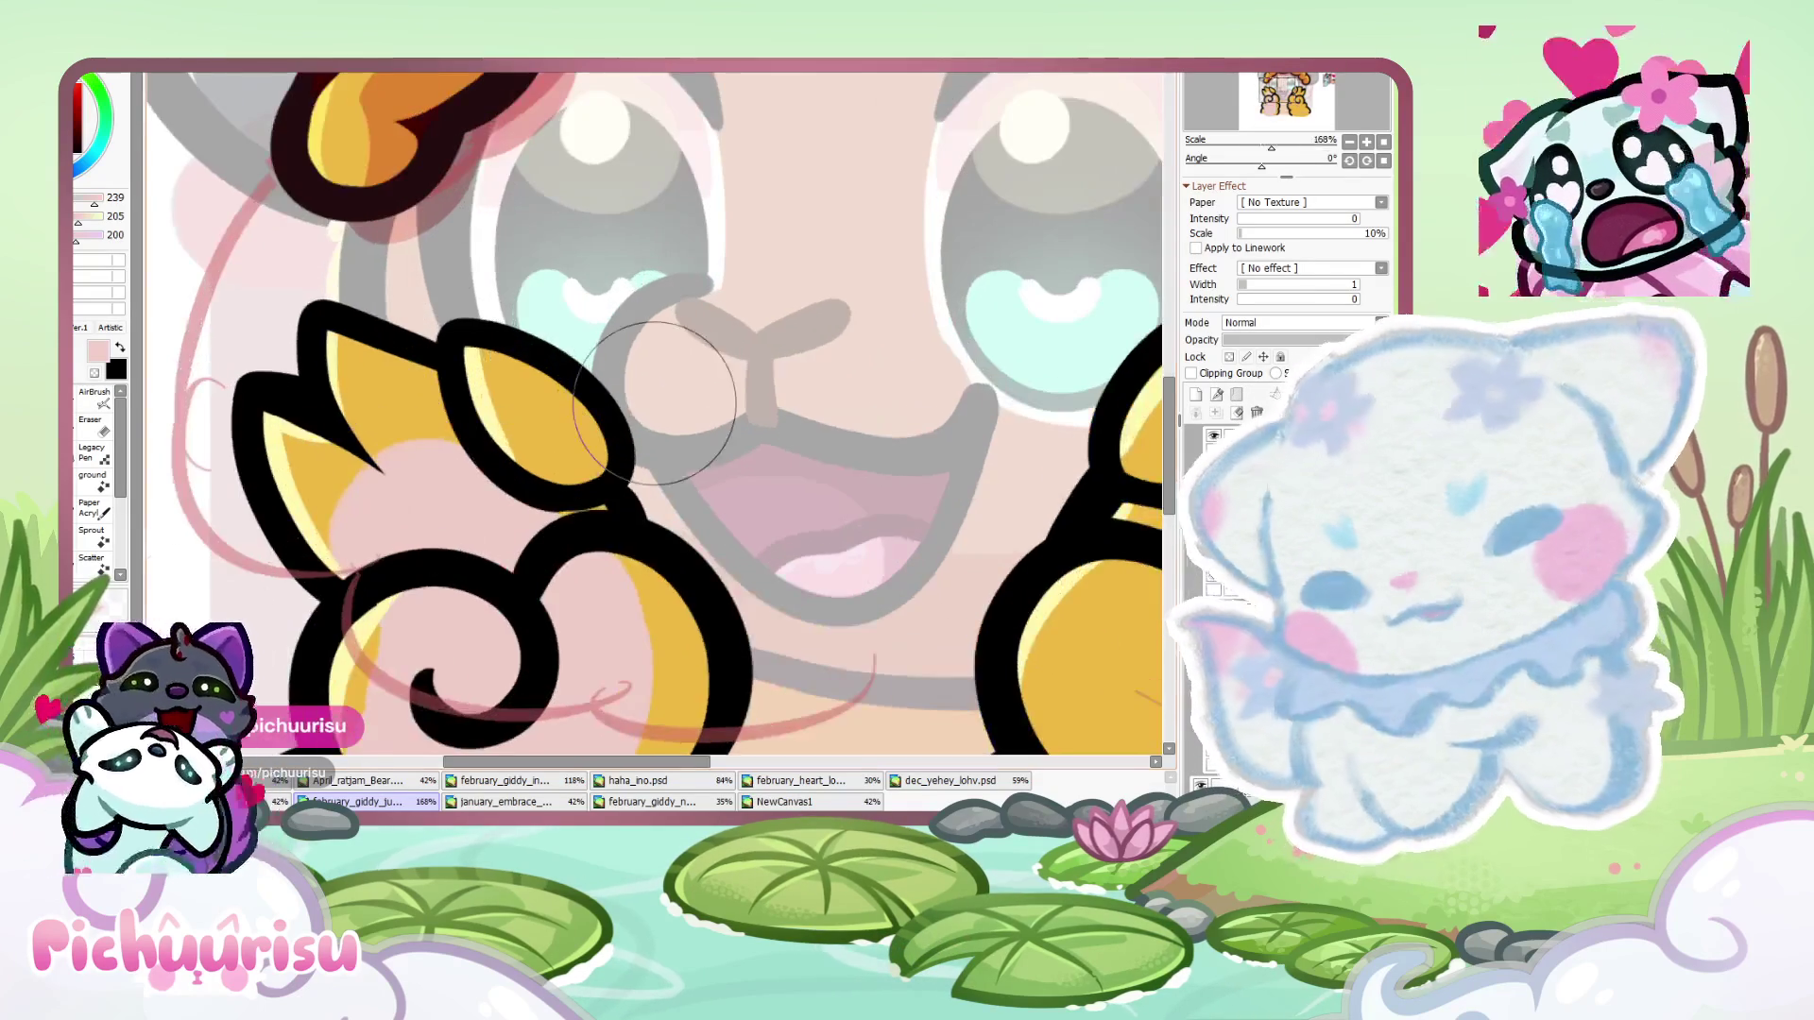
mouse_move(497, 416)
left_mouse_down()
mouse_move(491, 477)
mouse_move(350, 591)
left_mouse_up()
scroll(463, 438, "down", 6)
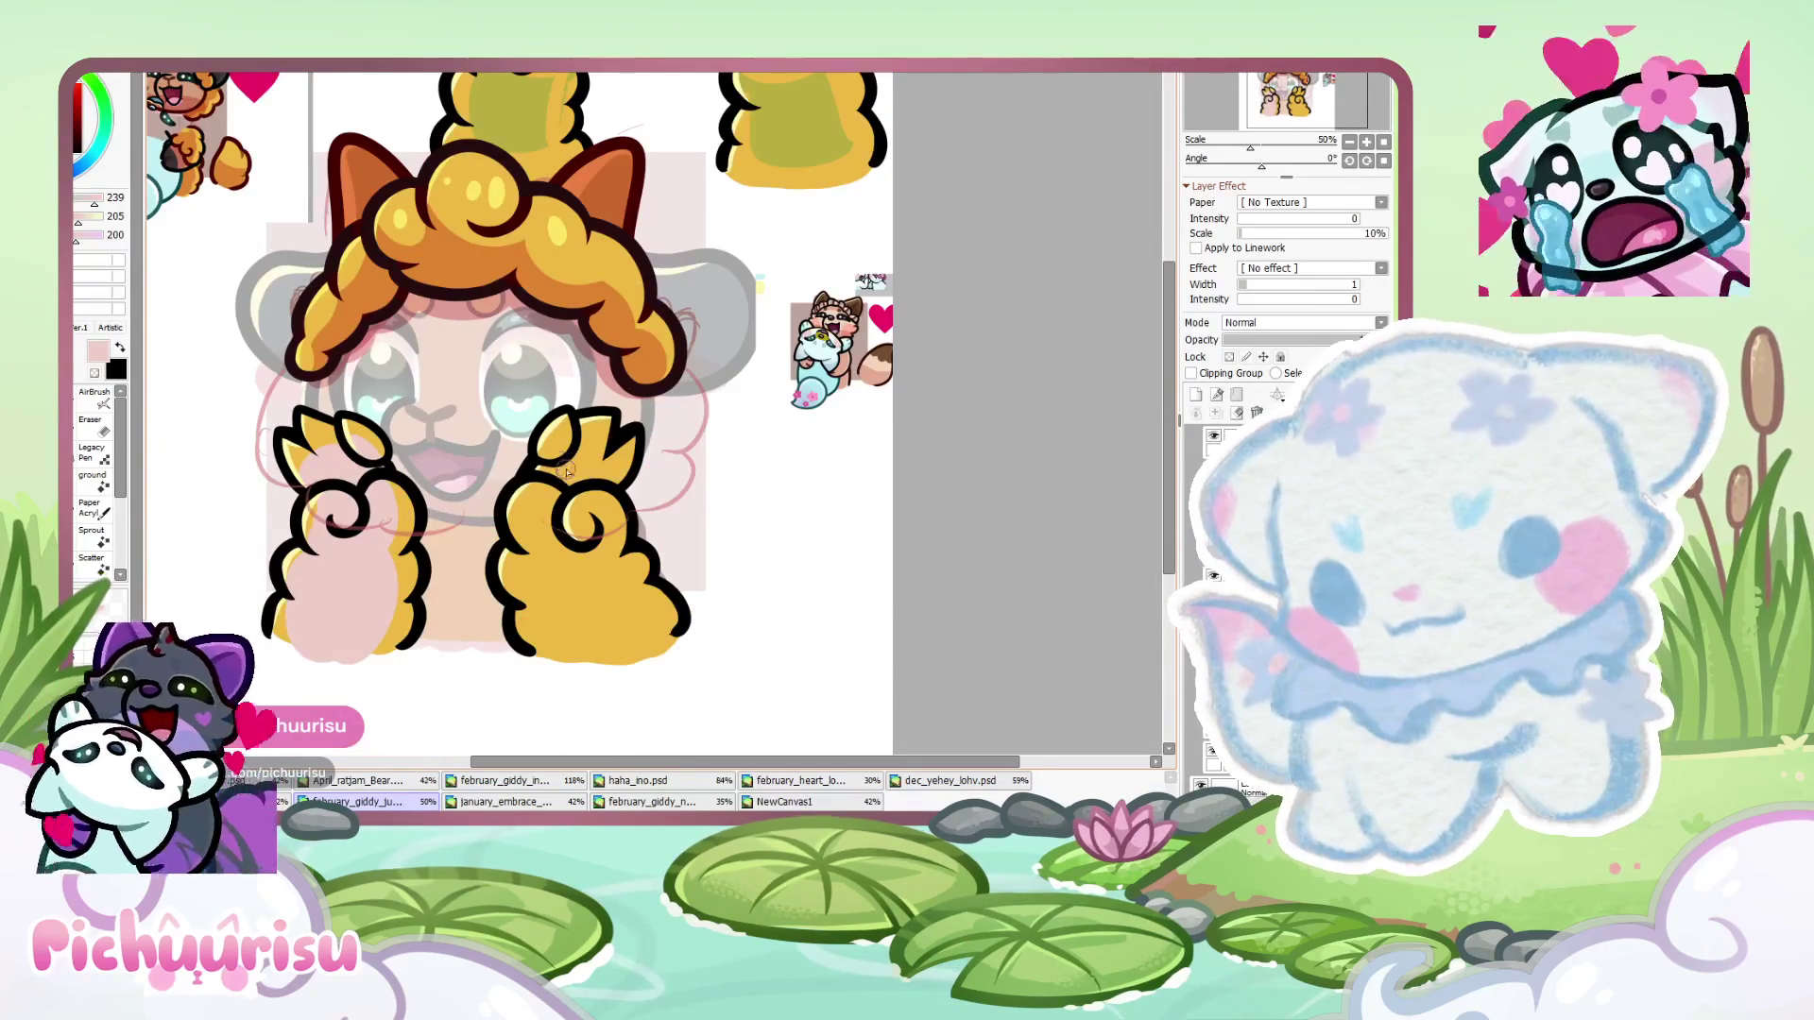
scroll(443, 493, "down", 1)
scroll(534, 491, "up", 2)
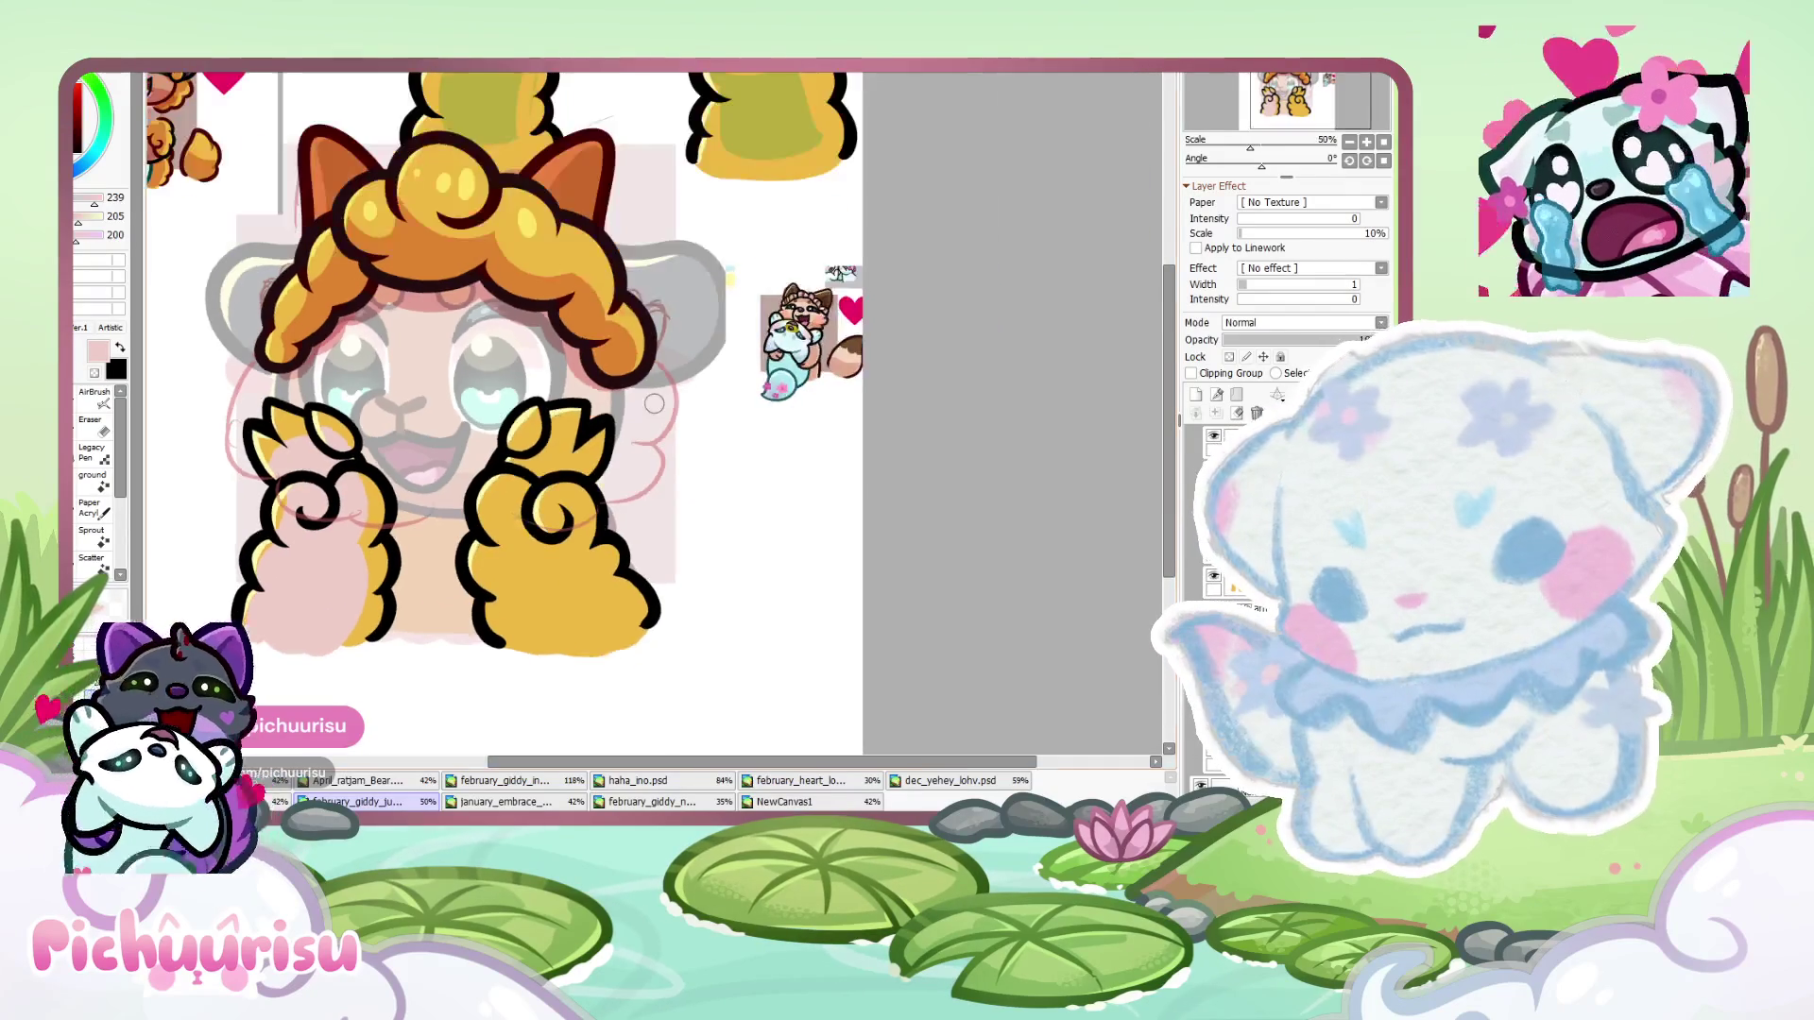
mouse_move(533, 491)
left_mouse_down()
mouse_move(520, 586)
mouse_move(567, 662)
mouse_move(615, 615)
mouse_move(553, 500)
mouse_move(577, 444)
mouse_move(556, 425)
left_mouse_up()
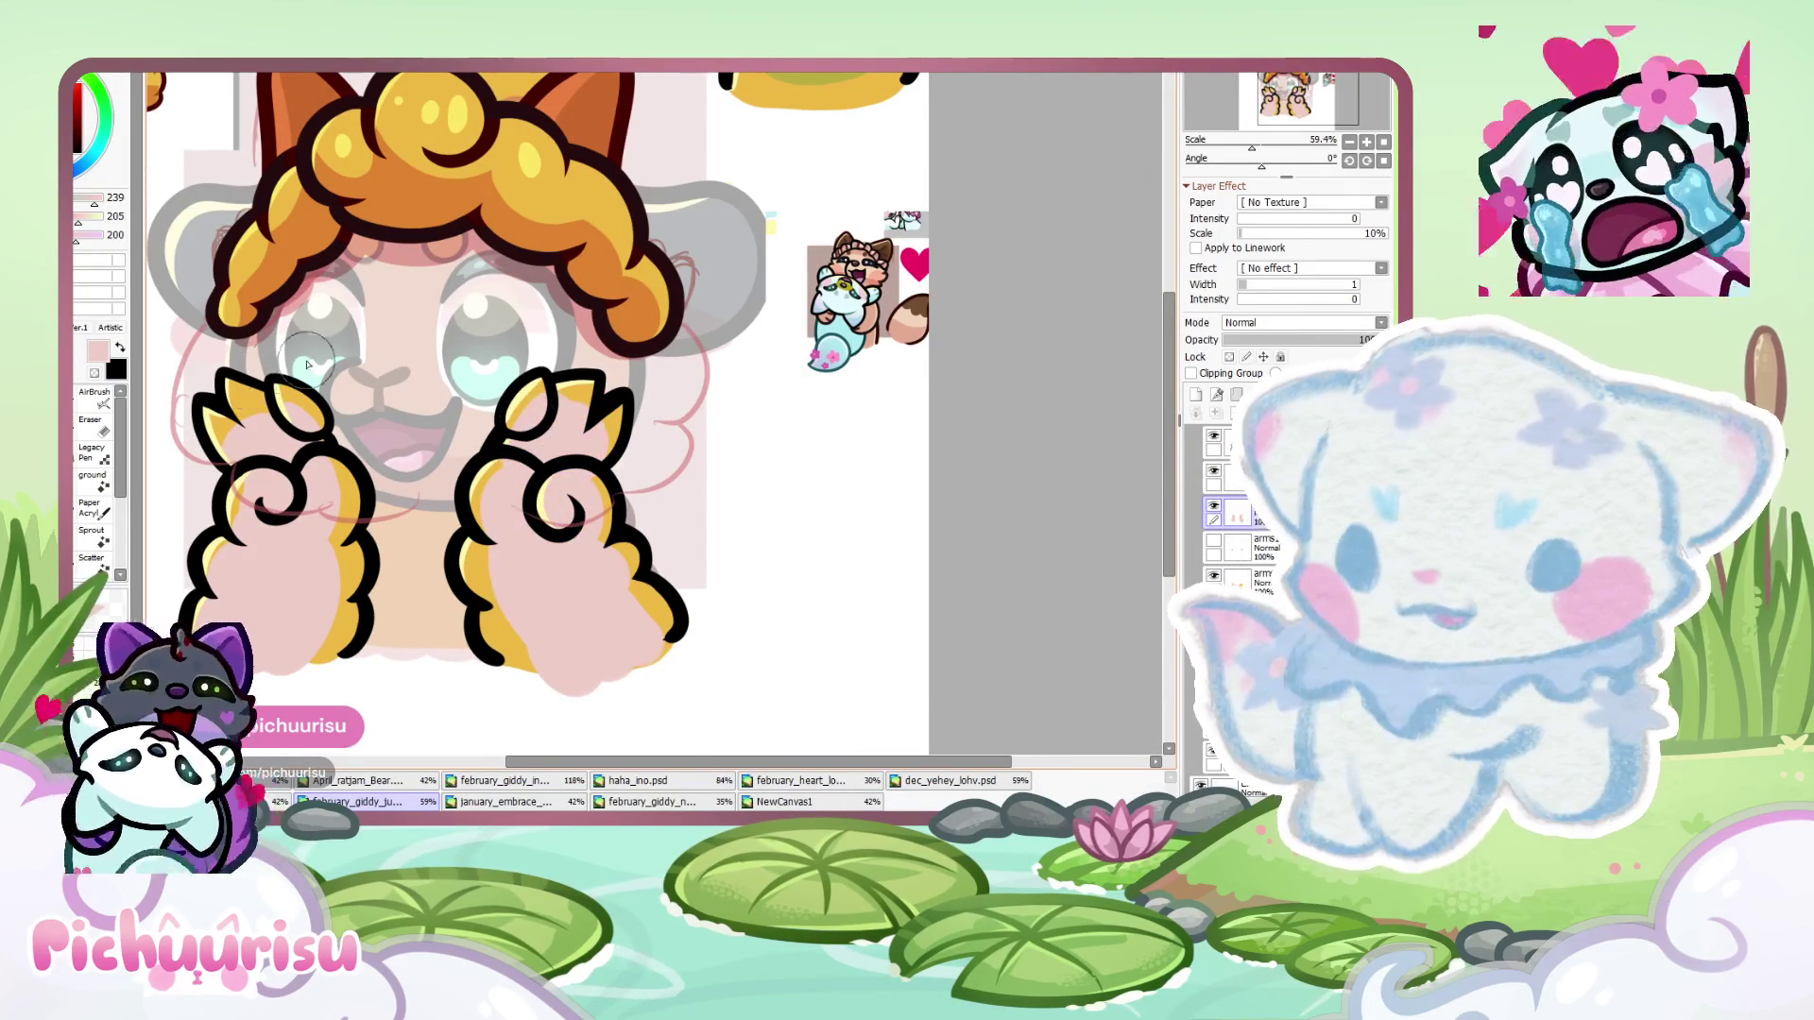
- Tidy the pink shading's edges with the Eraser, switching between Eraser and brush
scroll(591, 434, "up", 2)
key("e")
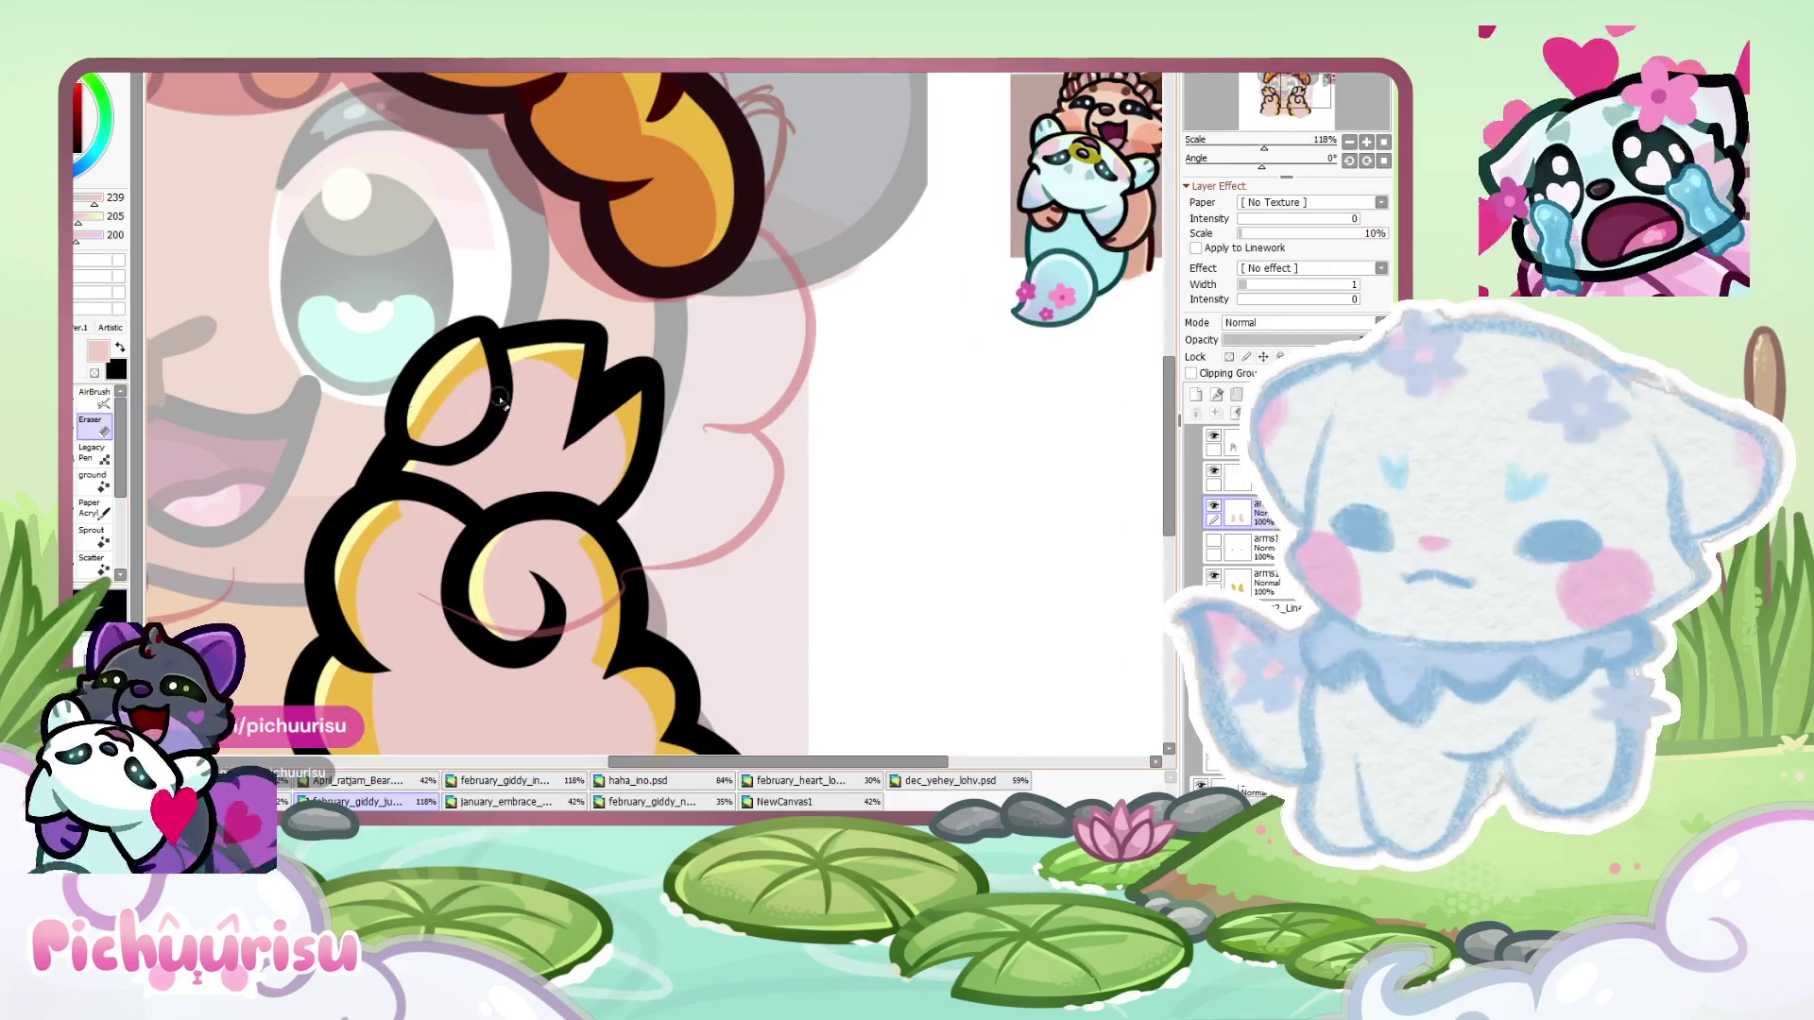
scroll(460, 408, "up", 1)
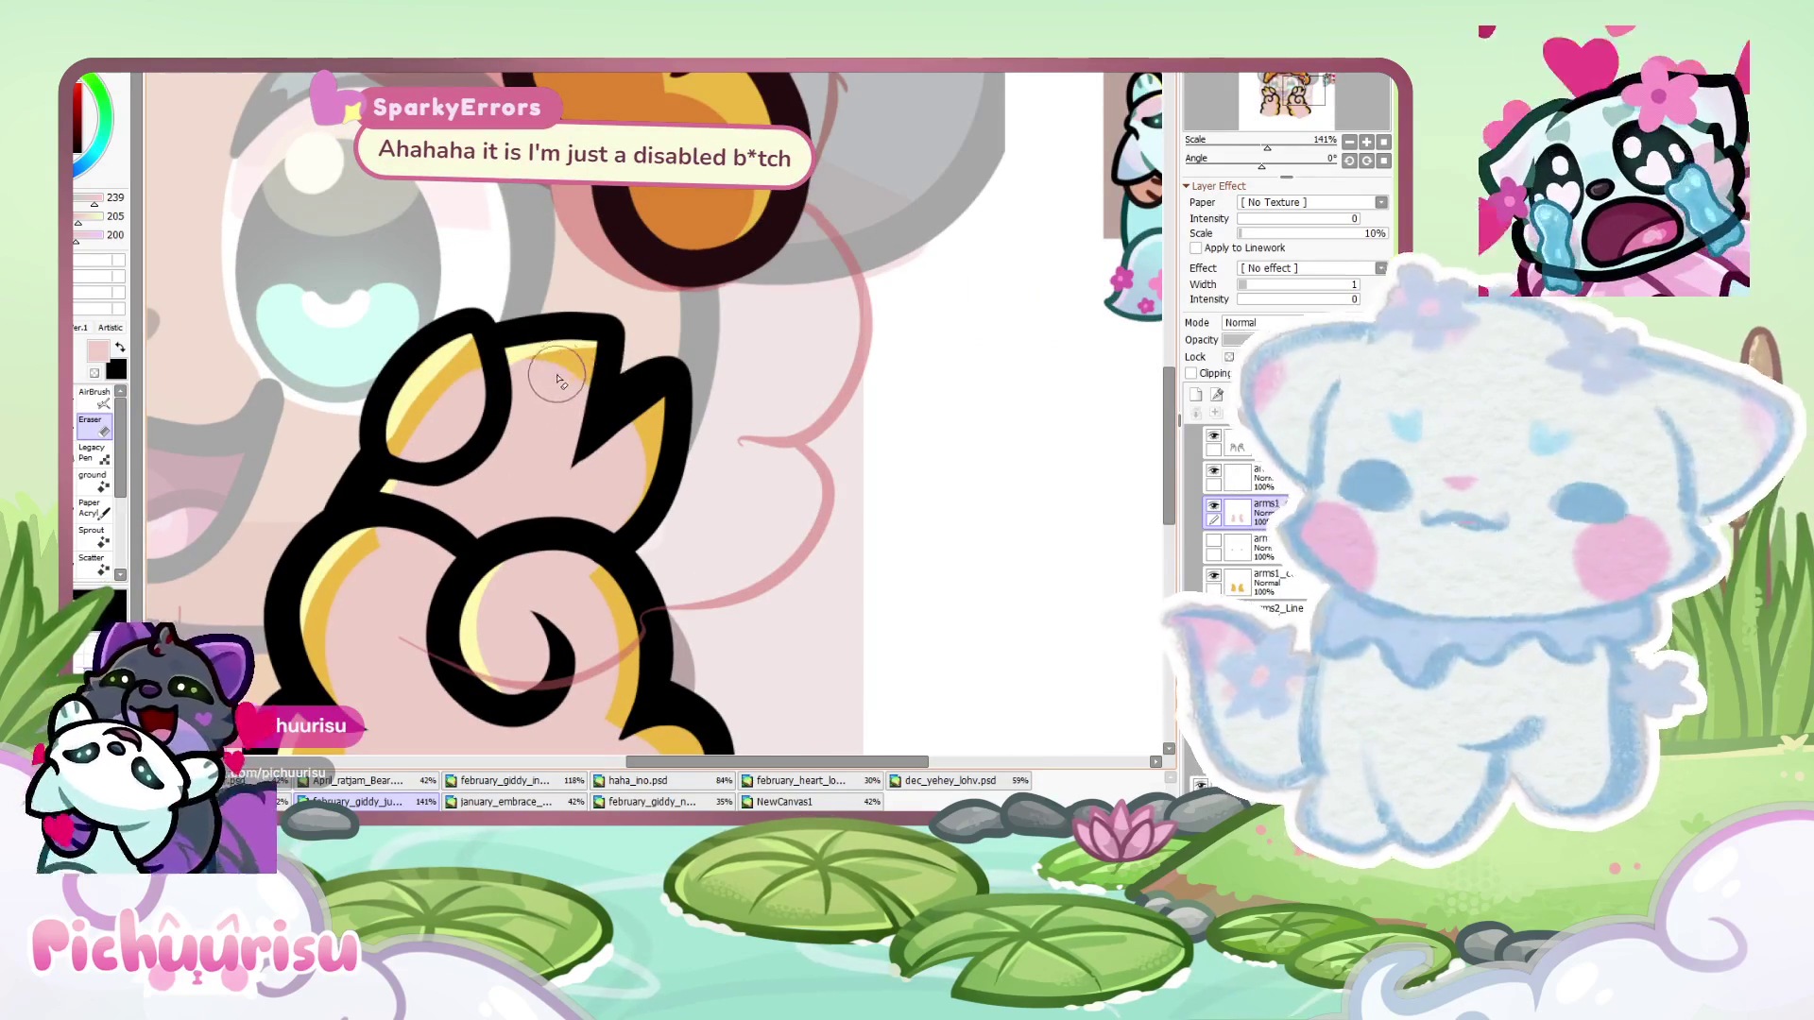
scroll(425, 387, "down", 3)
scroll(283, 388, "up", 1)
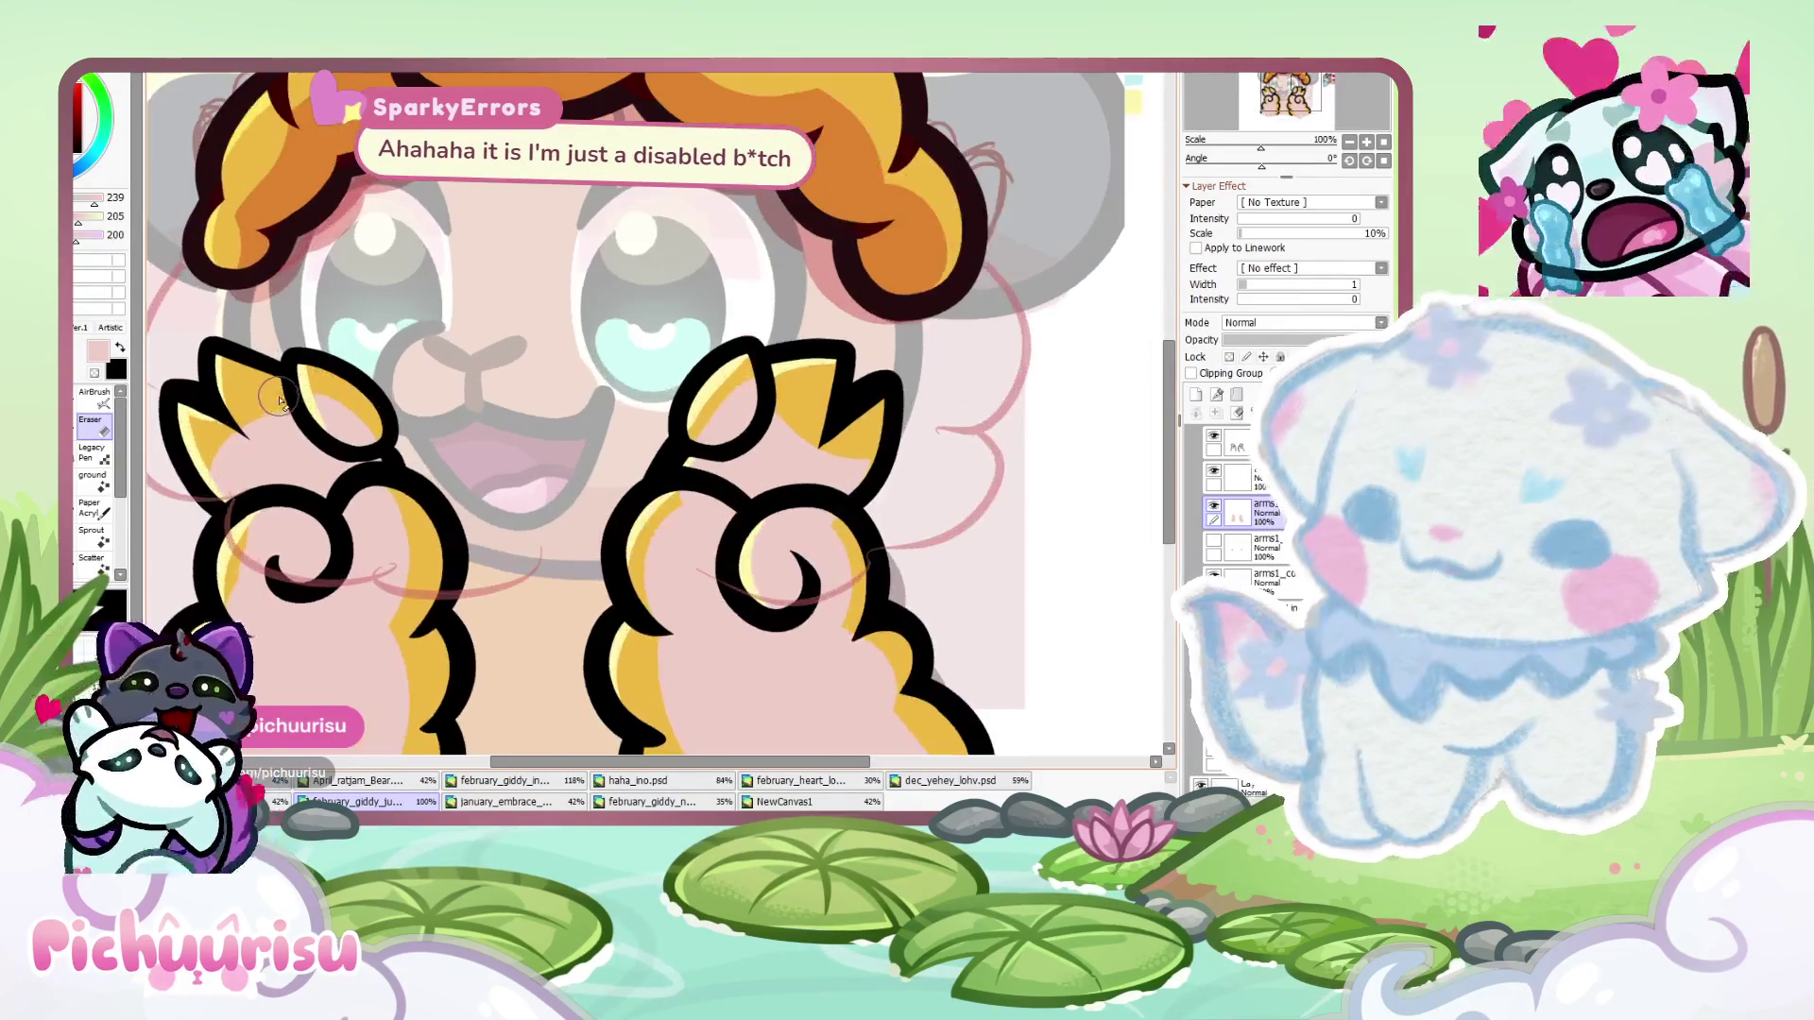
scroll(288, 405, "down", 1)
scroll(362, 408, "up", 2)
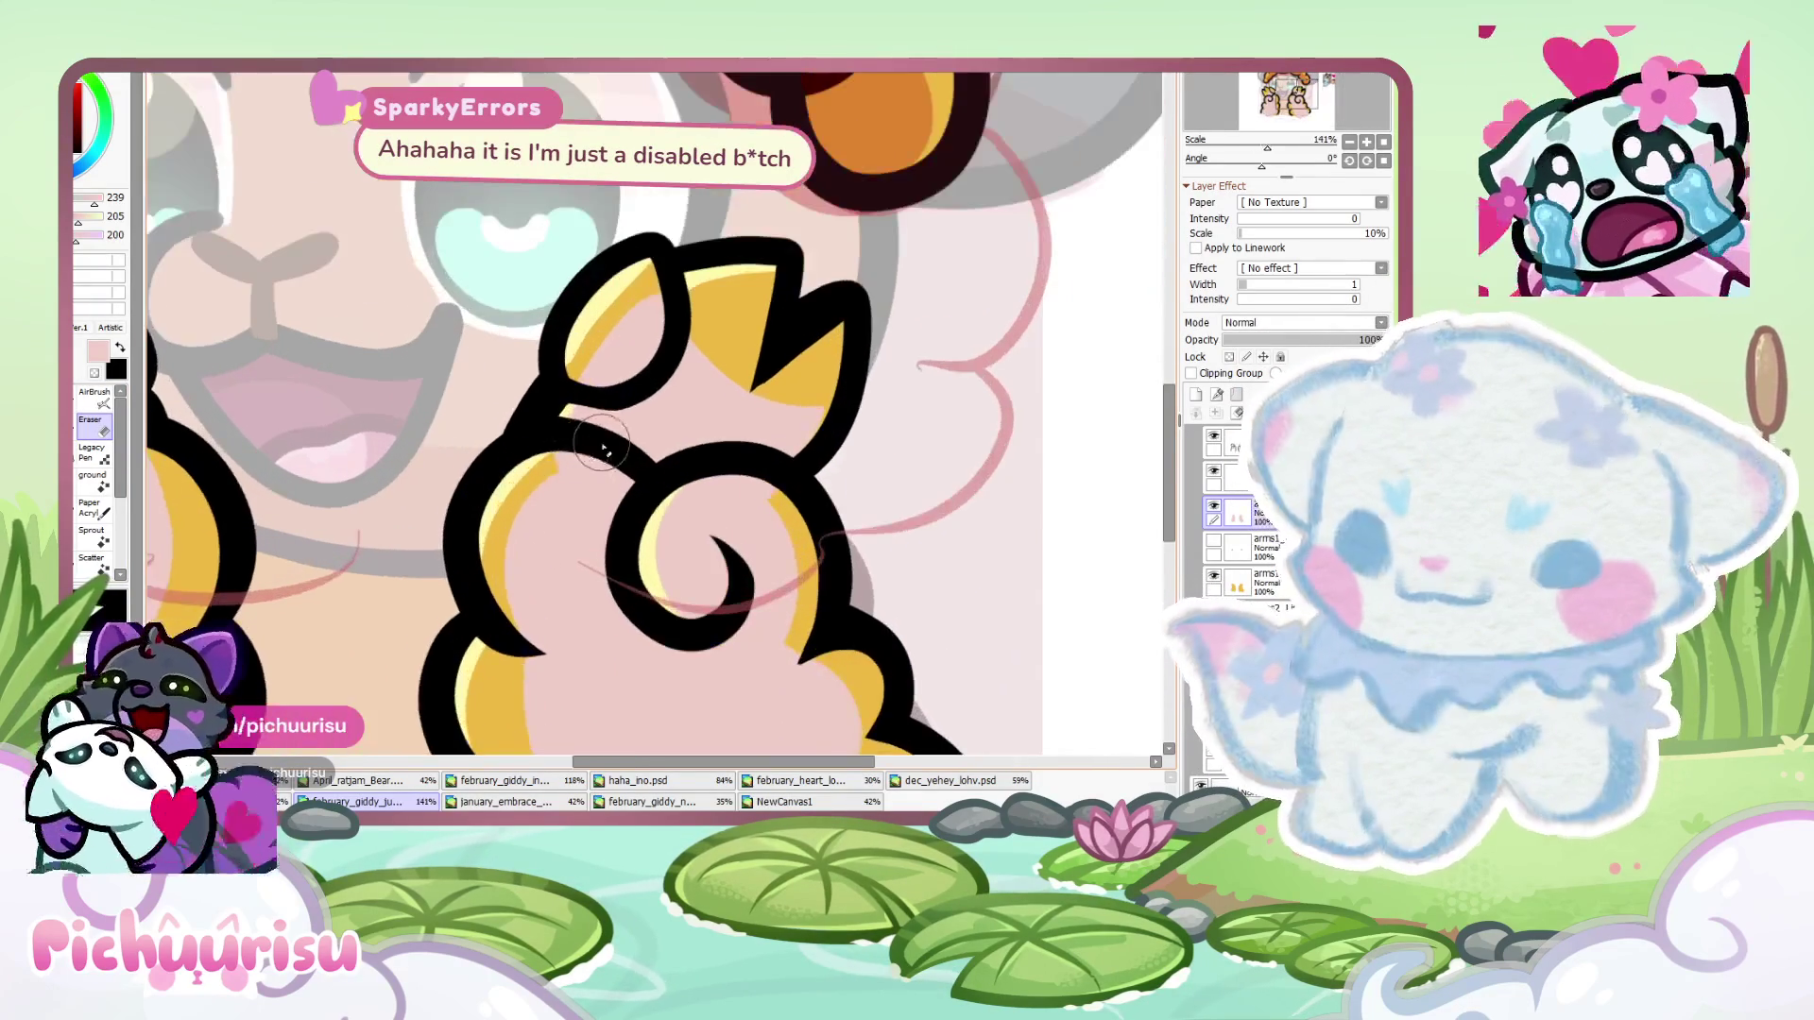
scroll(473, 416, "down", 2)
scroll(519, 417, "up", 2)
key("b")
scroll(461, 472, "down", 2)
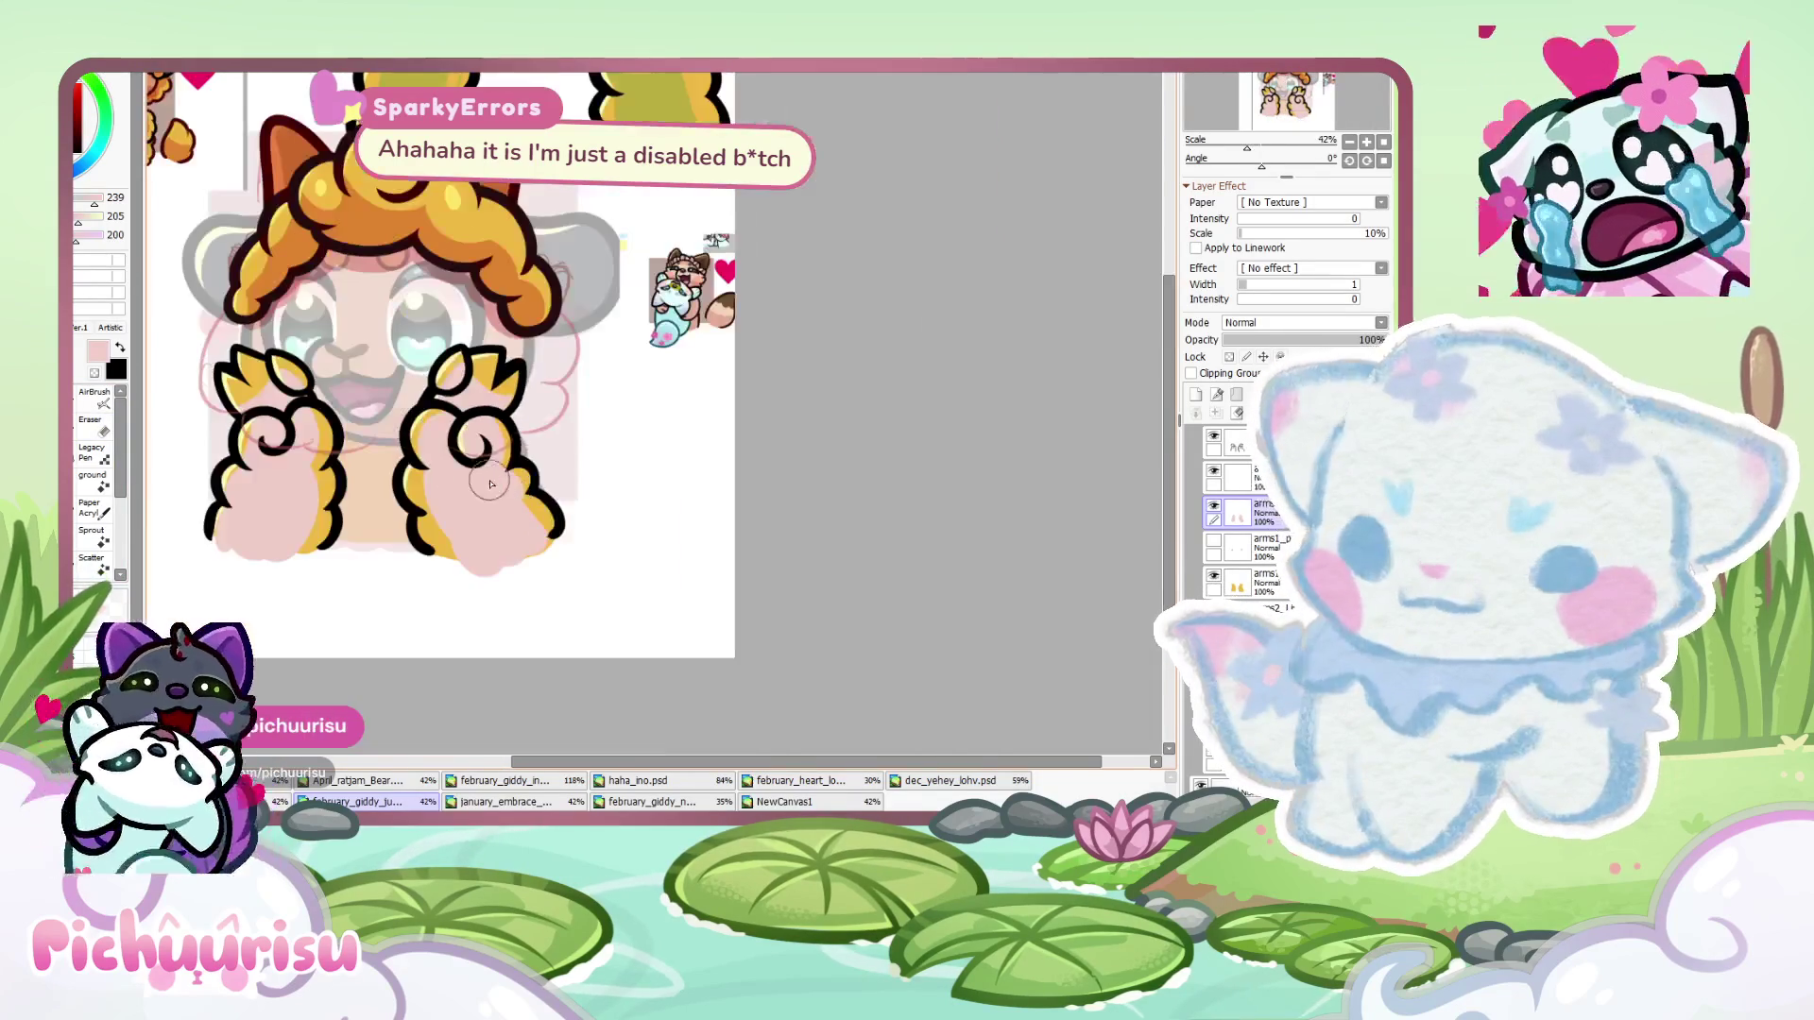
scroll(365, 496, "up", 2)
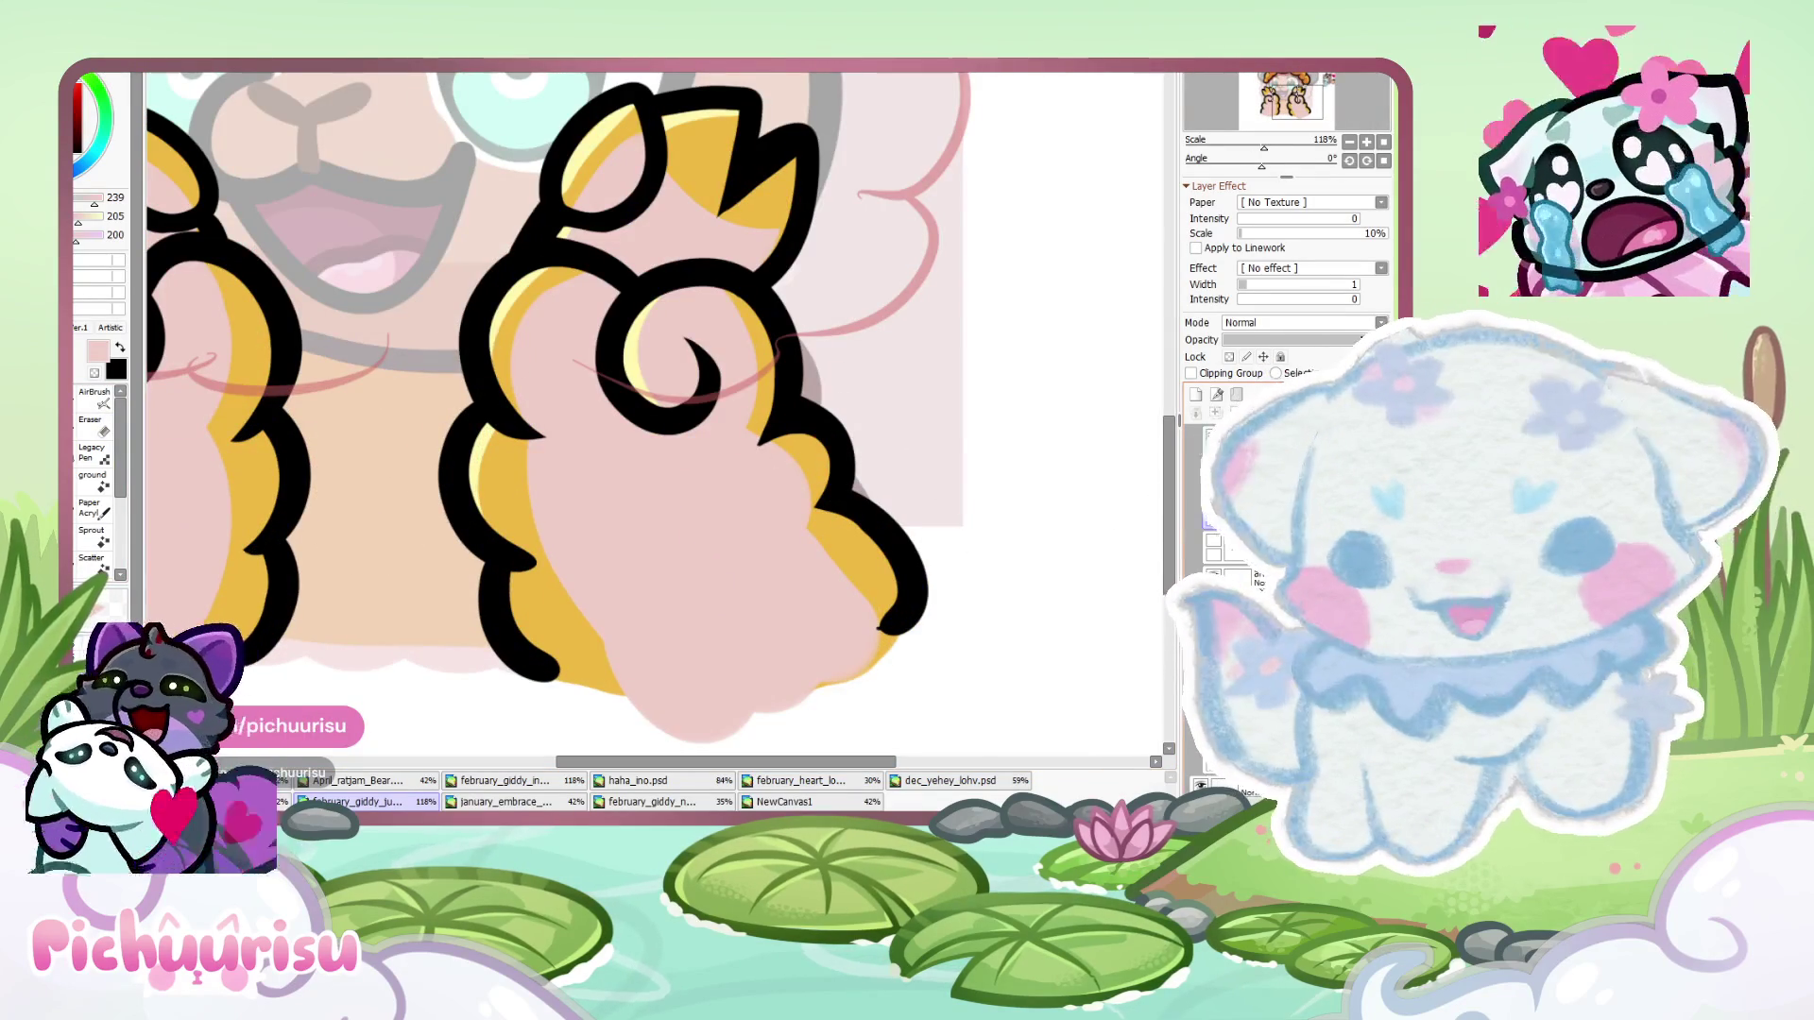
key("e")
scroll(394, 473, "up", 4)
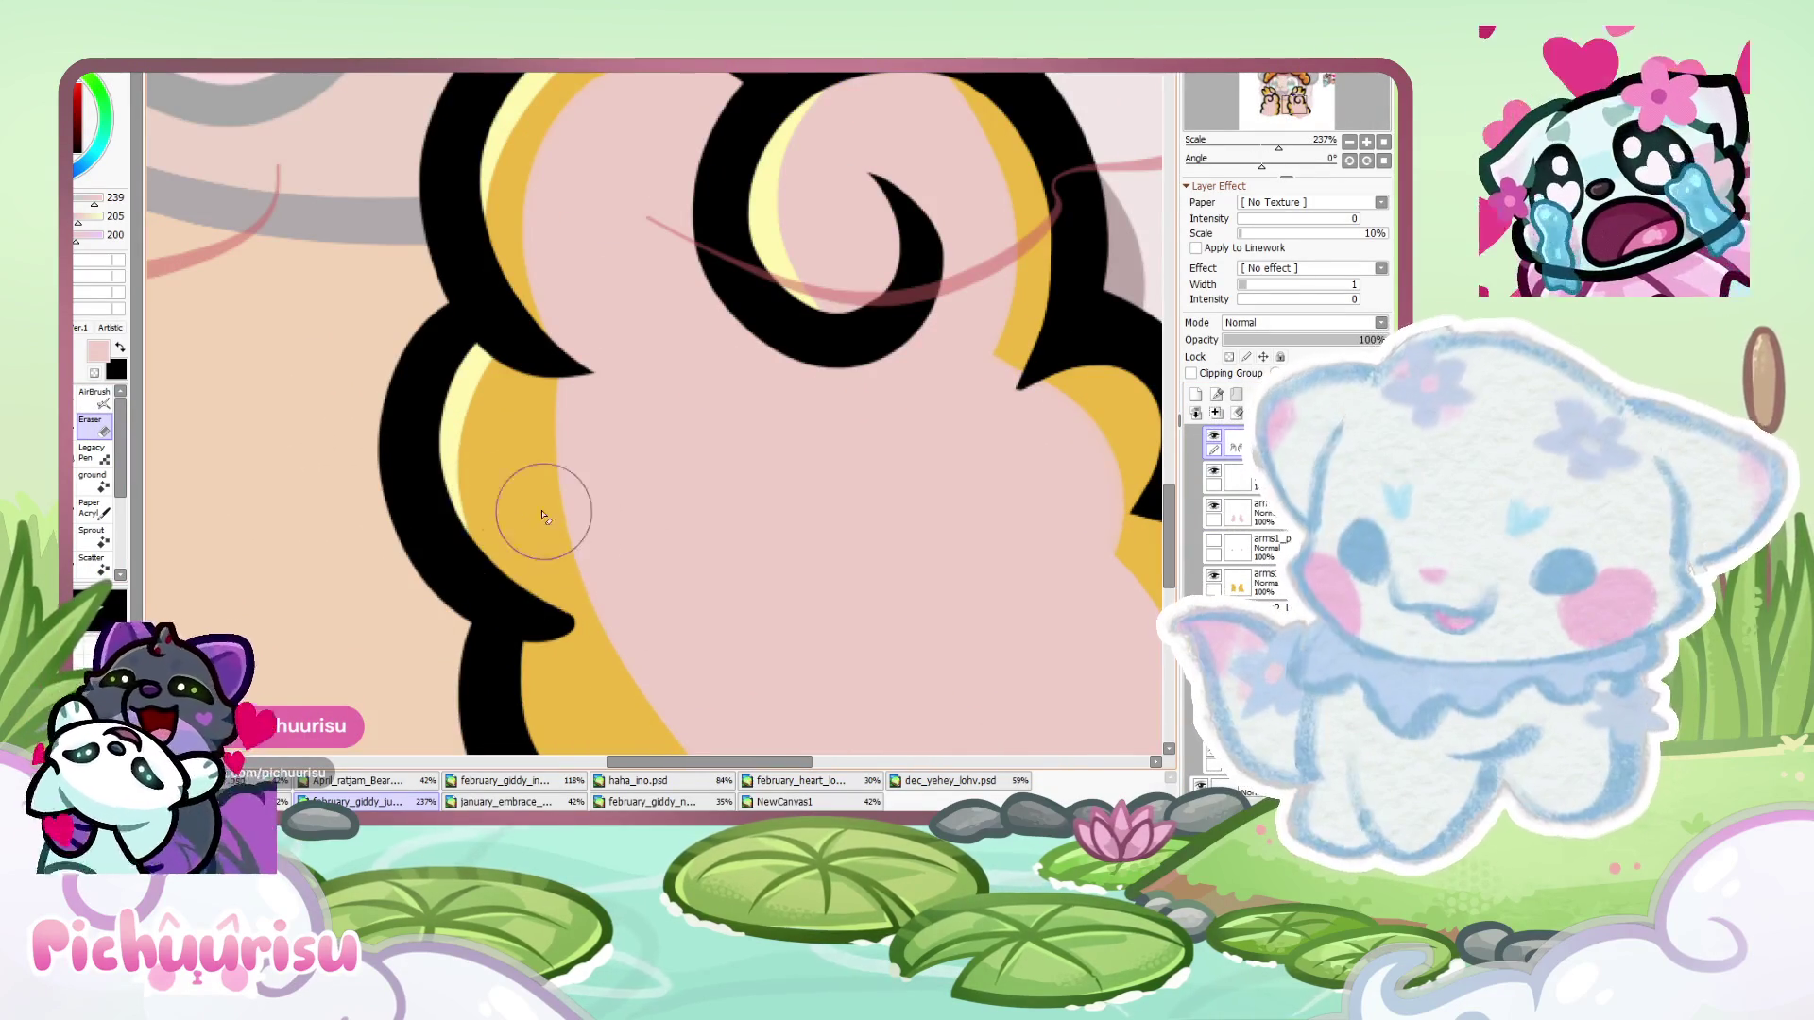
scroll(696, 607, "down", 8)
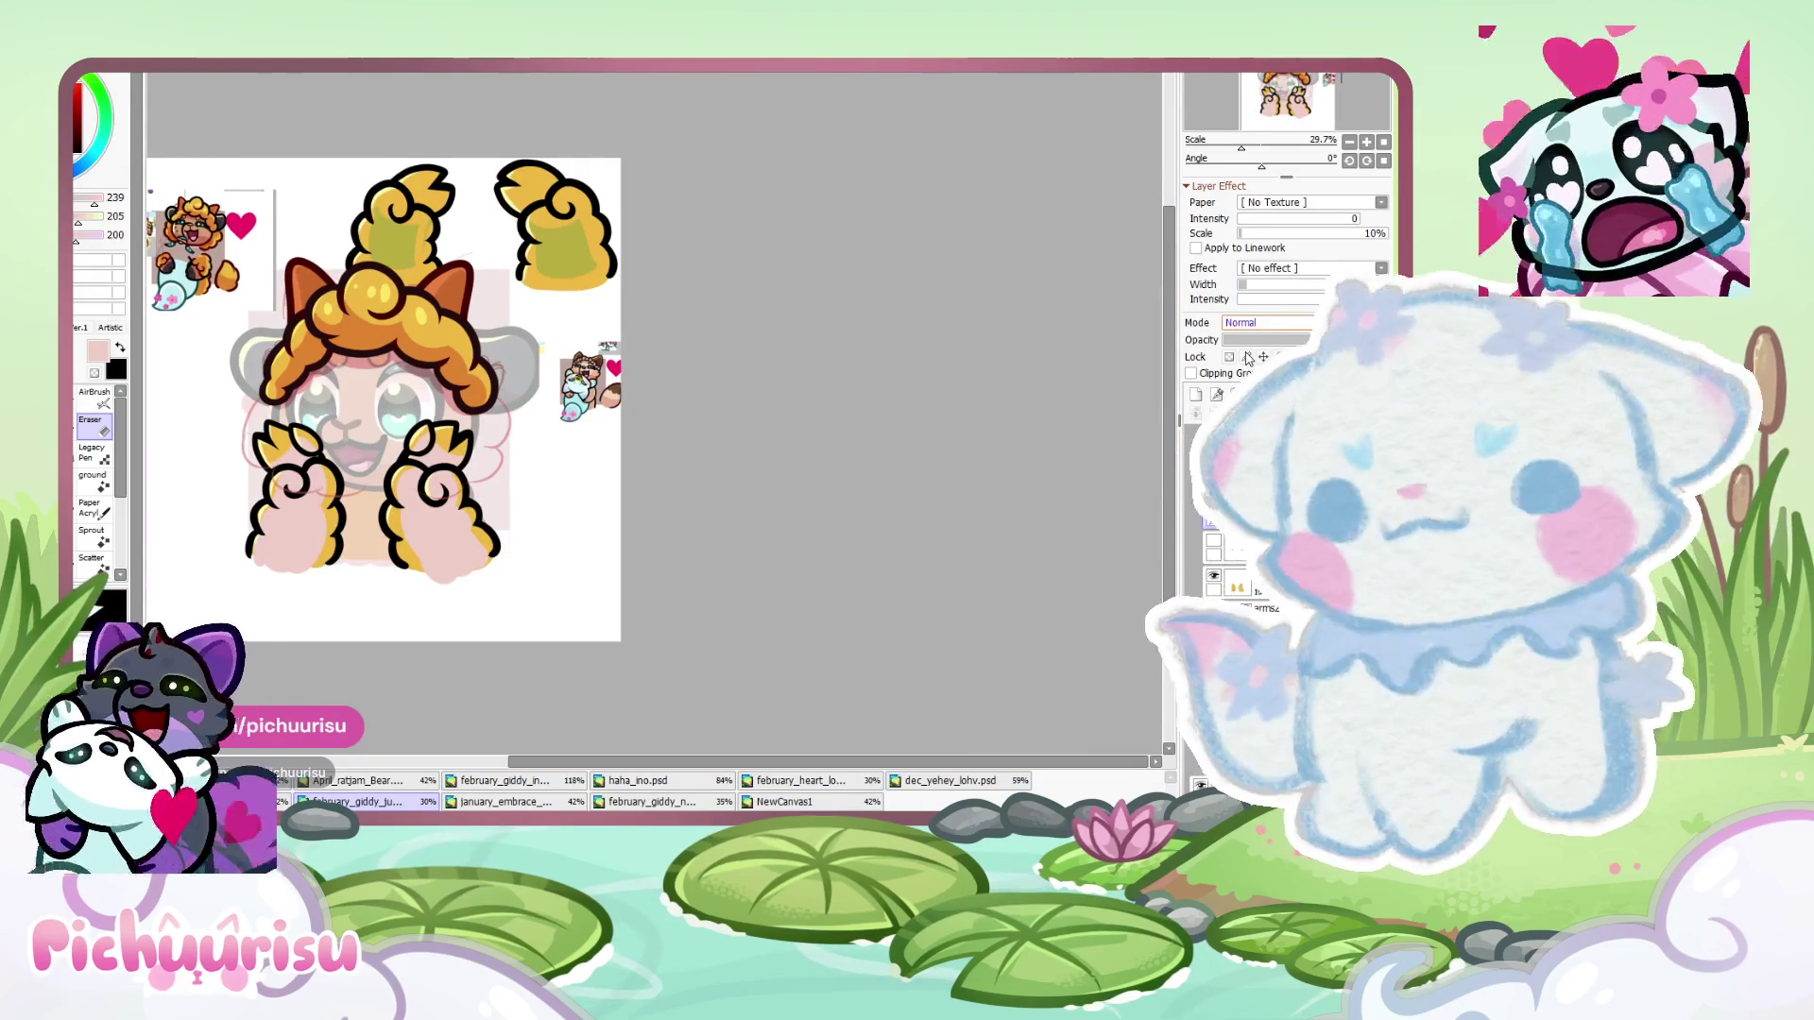
- Switch to the february_giddy emote drawing and undo the olive shading on both side pieces
scroll(1261, 322, "down", 1)
scroll(526, 141, "down", 1)
scroll(613, 387, "up", 3)
scroll(613, 387, "down", 3)
scroll(613, 387, "up", 2)
scroll(657, 612, "down", 1)
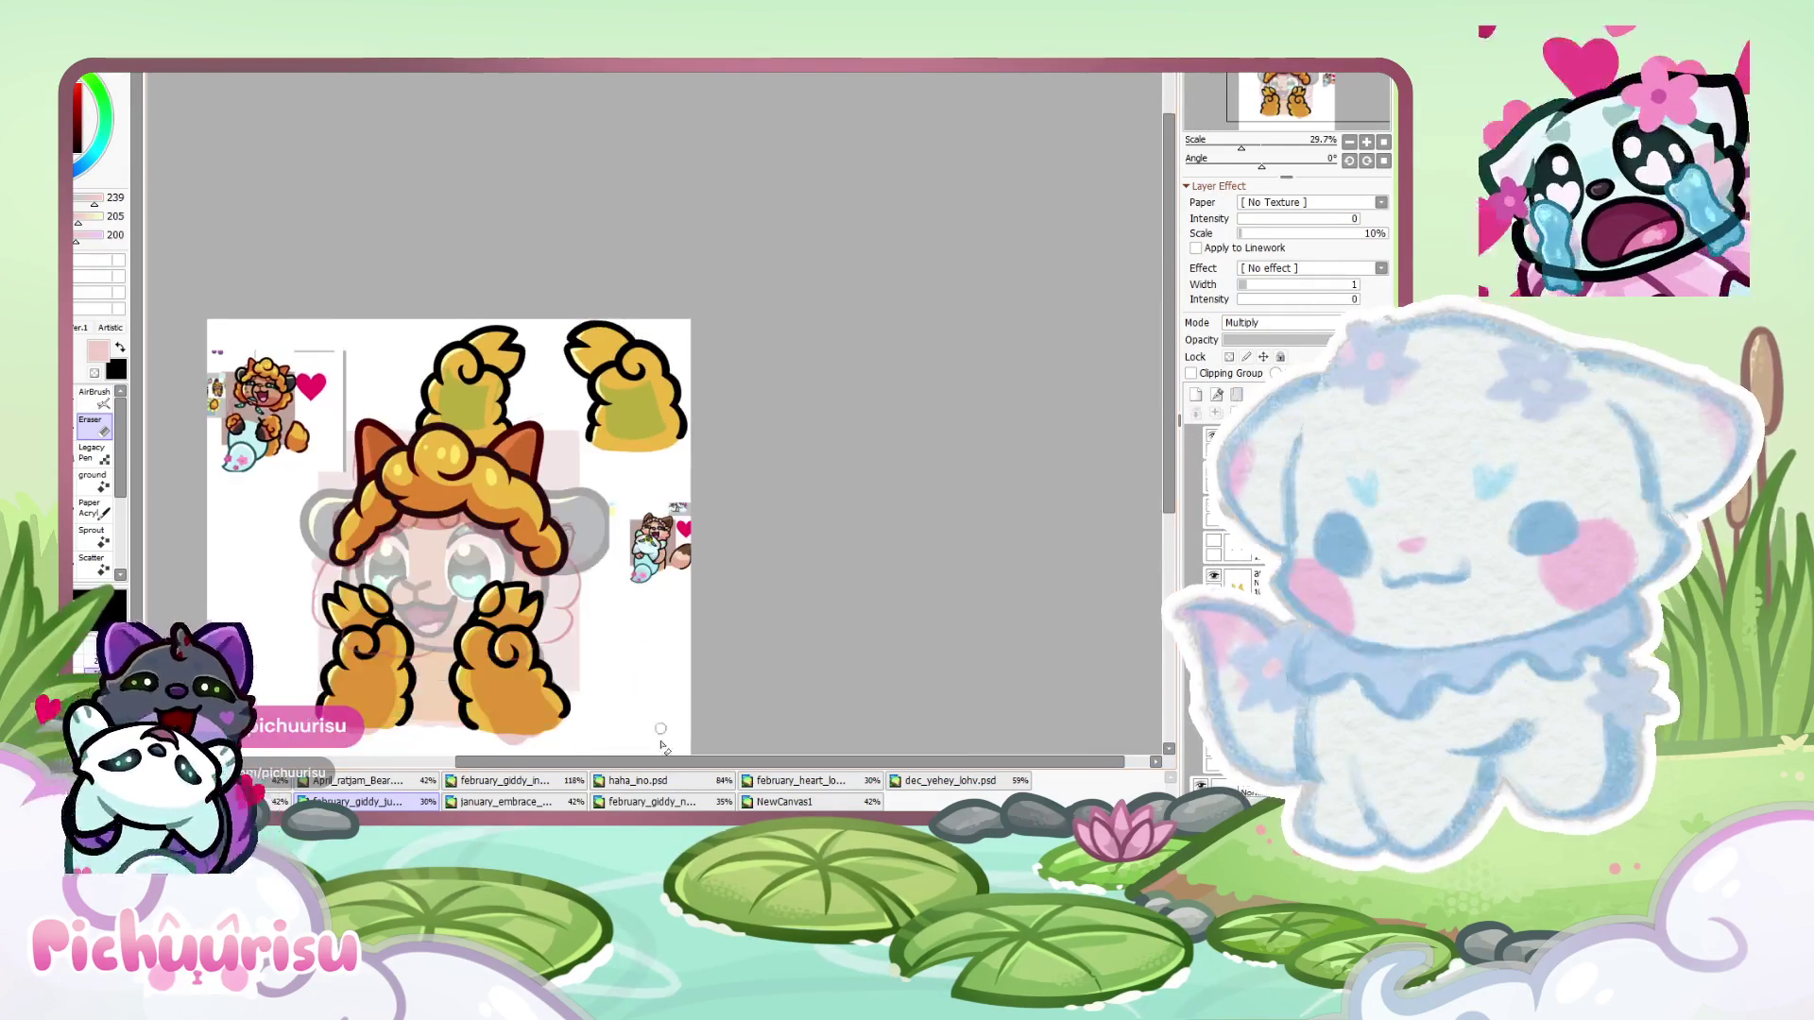
left_click(662, 802)
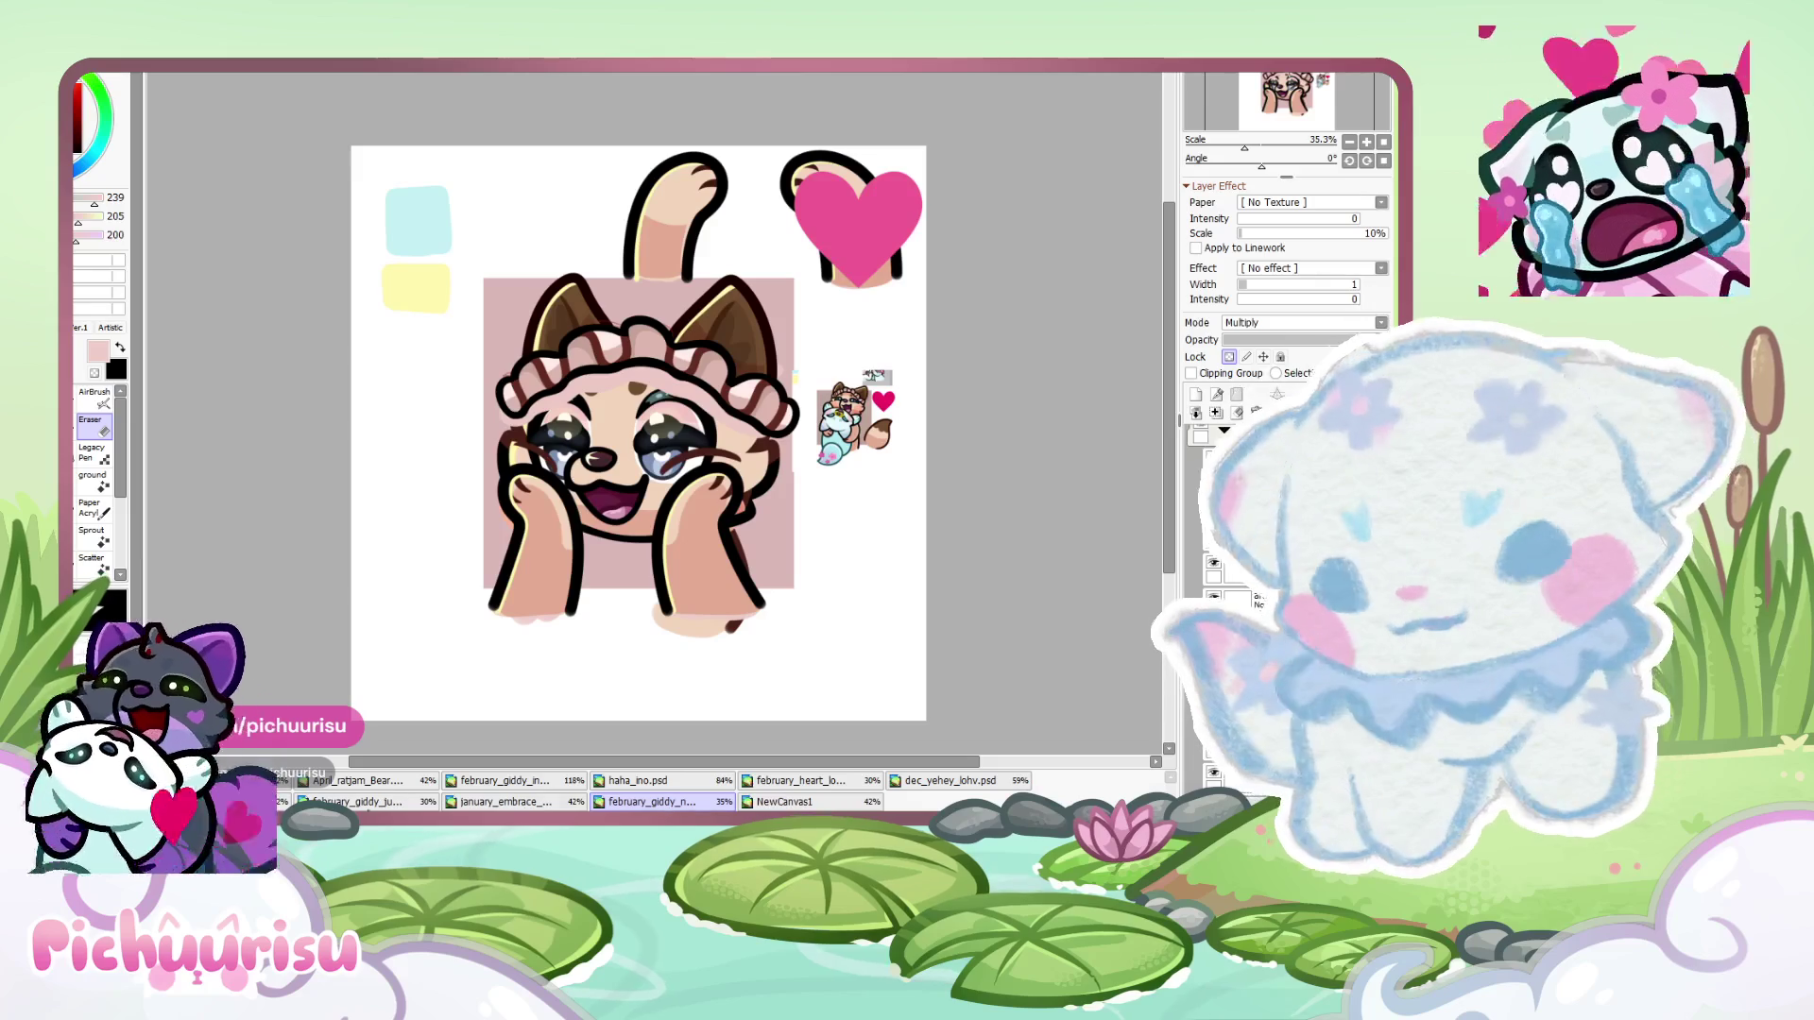
left_click(534, 803)
left_click(609, 802)
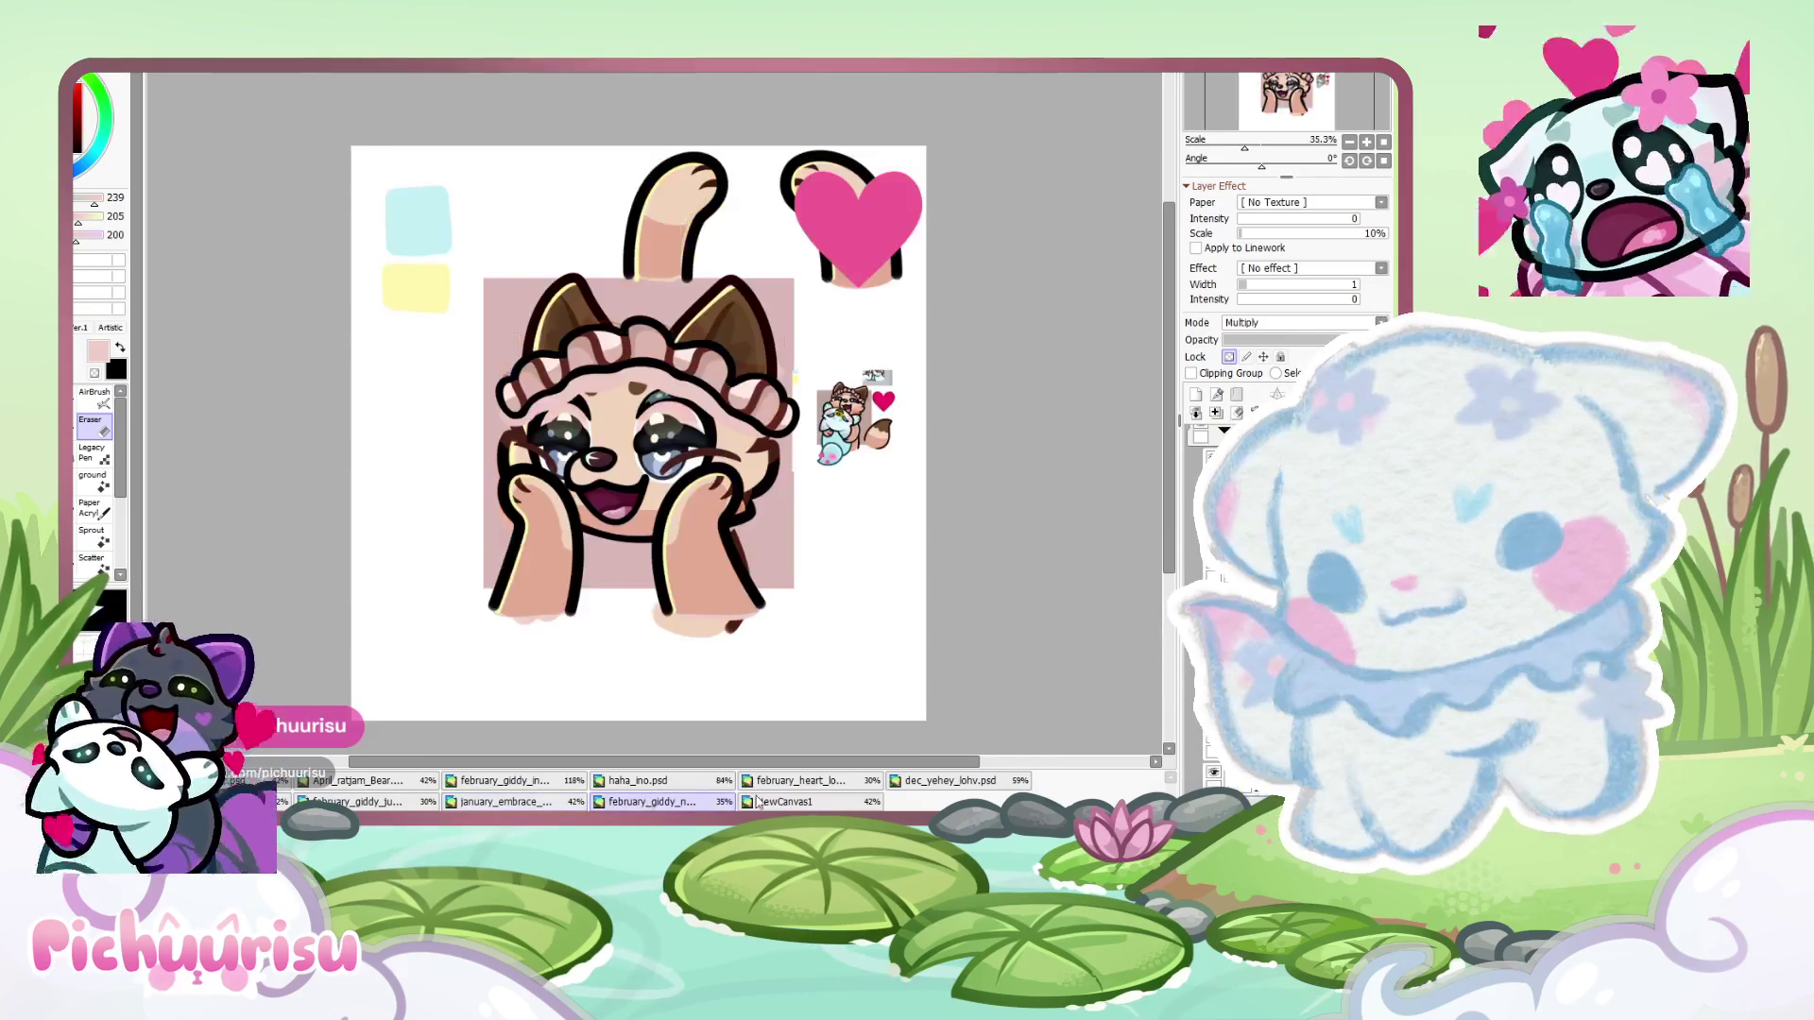
left_click(380, 802)
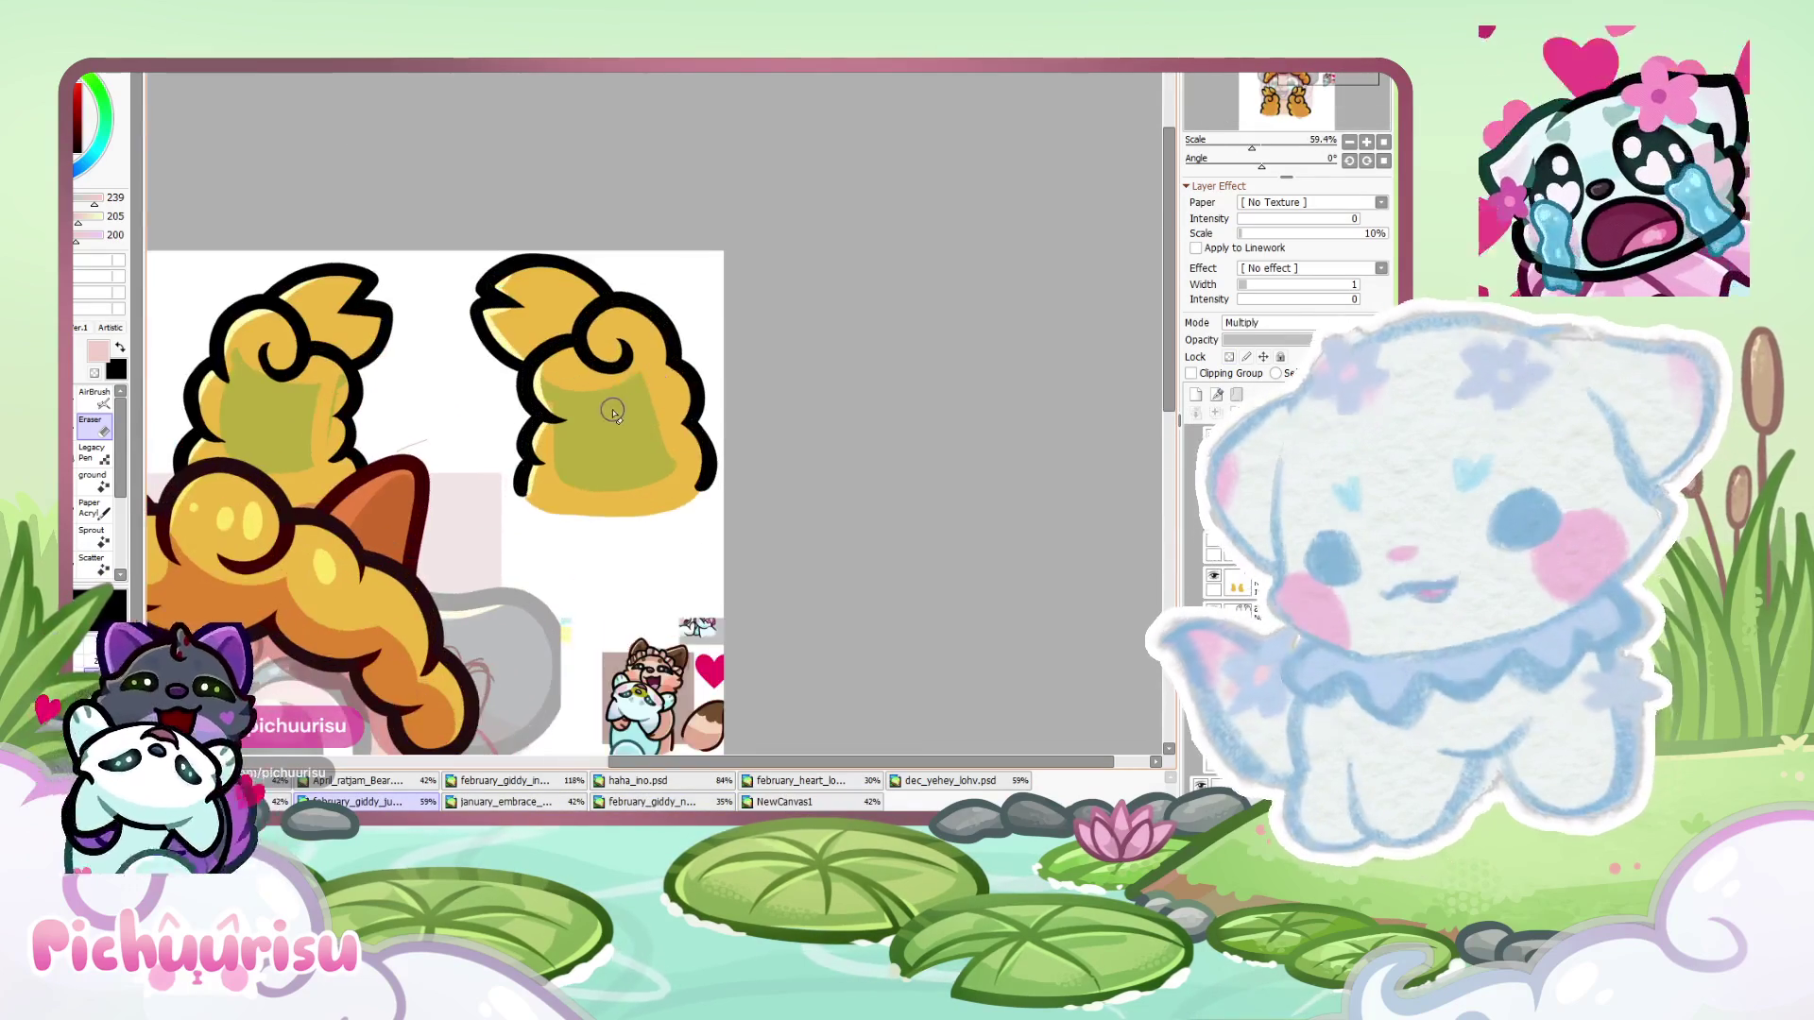
key("ctrl+z")
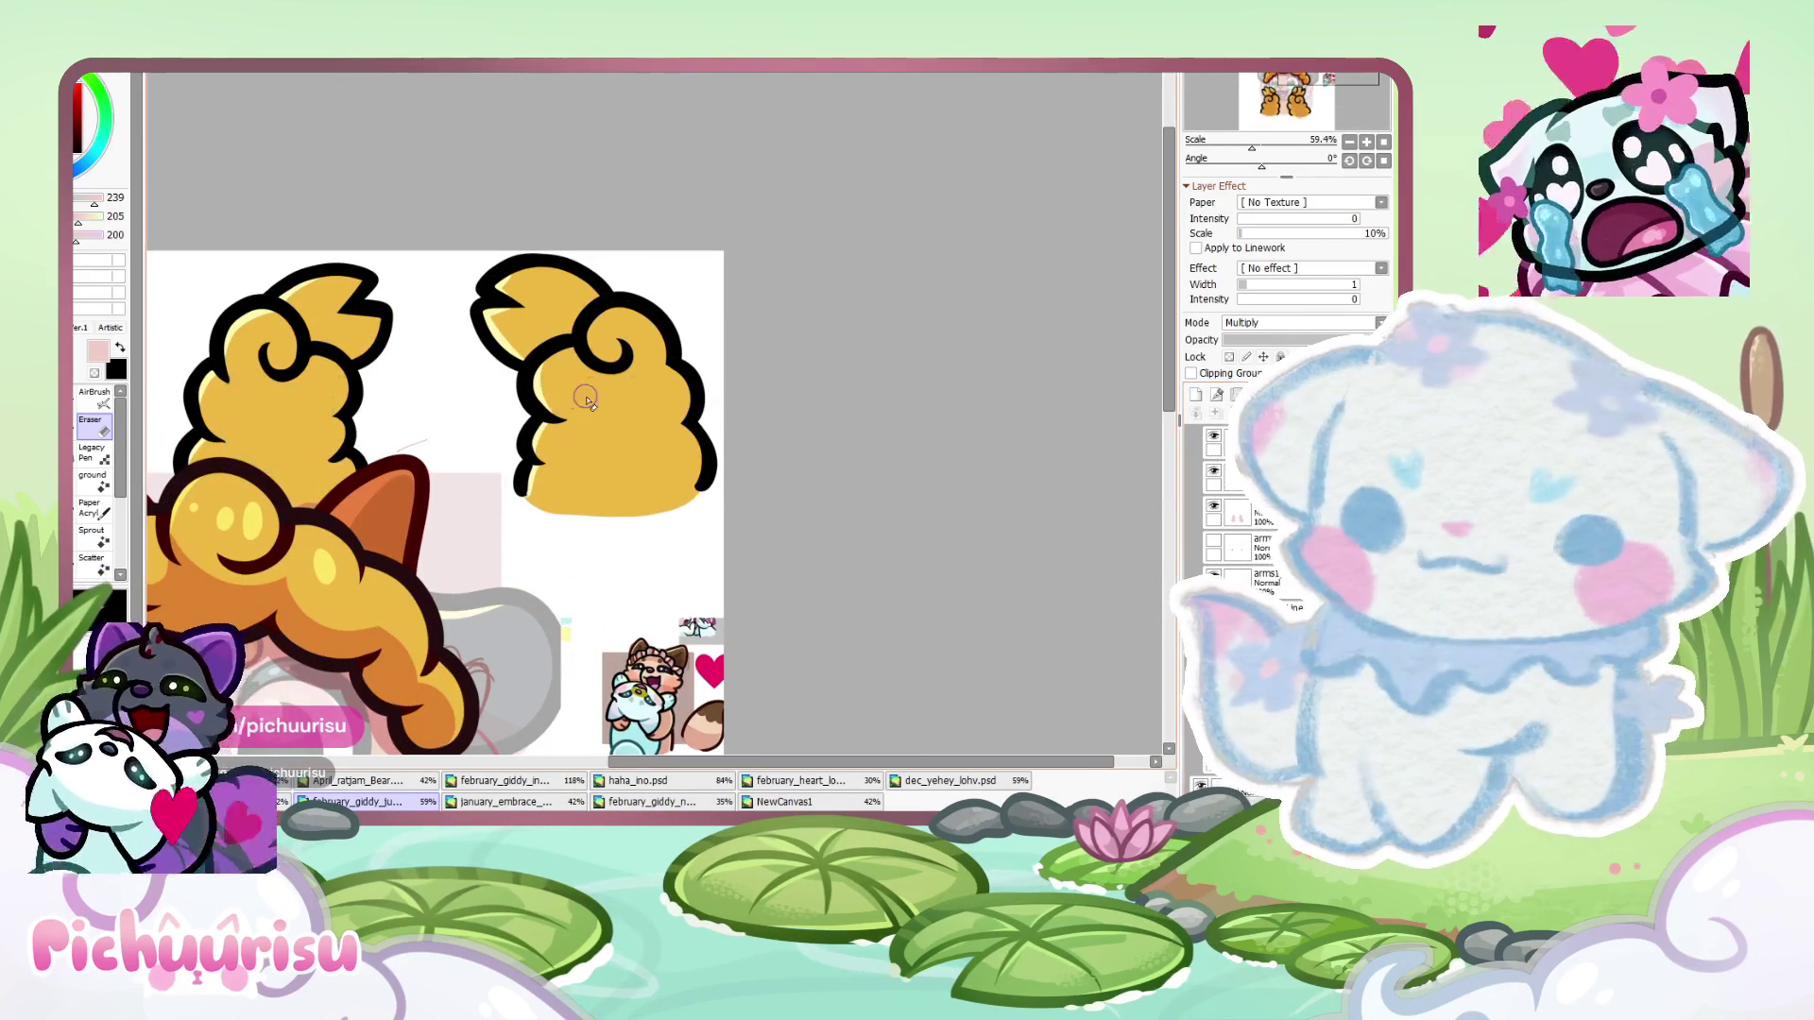
- Brush darker orange over the right and left golden pieces, keeping lighter yellow near the edges
mouse_move(605, 373)
left_mouse_down()
mouse_move(576, 416)
mouse_move(586, 492)
mouse_move(614, 406)
mouse_move(662, 444)
mouse_move(569, 474)
left_mouse_up()
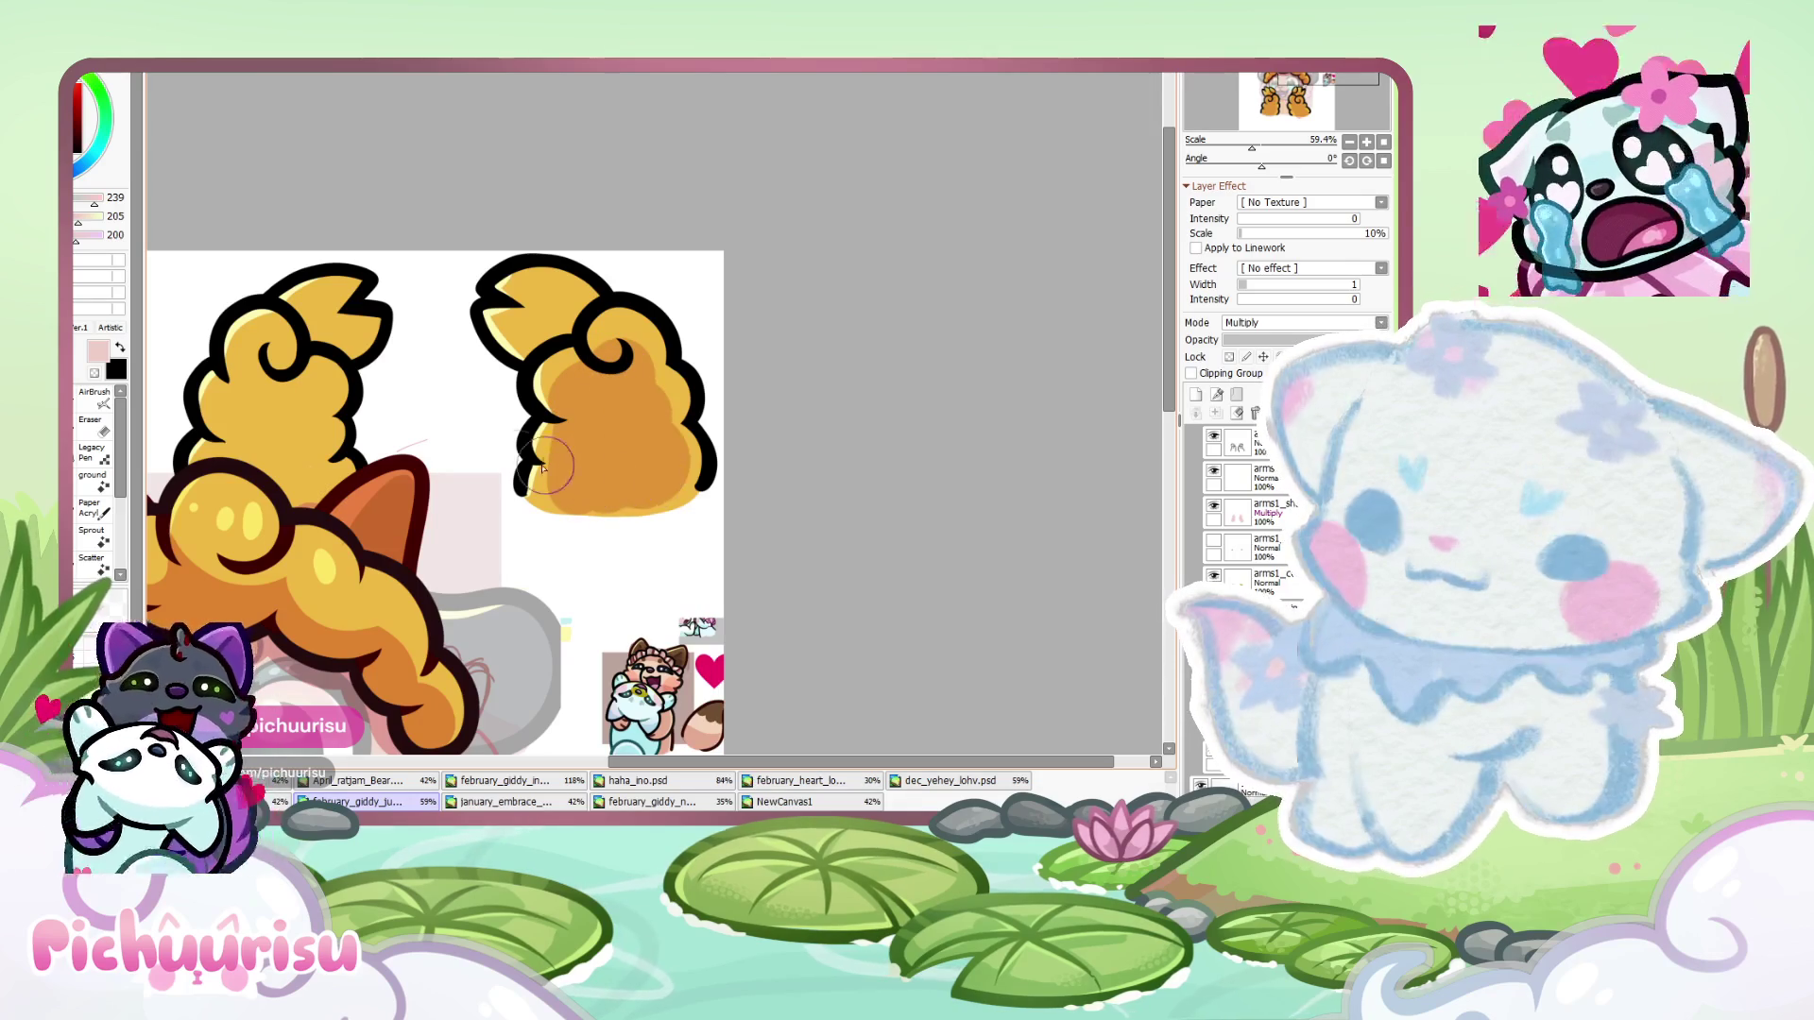
mouse_move(281, 368)
left_mouse_down()
mouse_move(269, 397)
mouse_move(312, 496)
mouse_move(261, 388)
mouse_move(242, 463)
left_mouse_up()
scroll(300, 410, "up", 3)
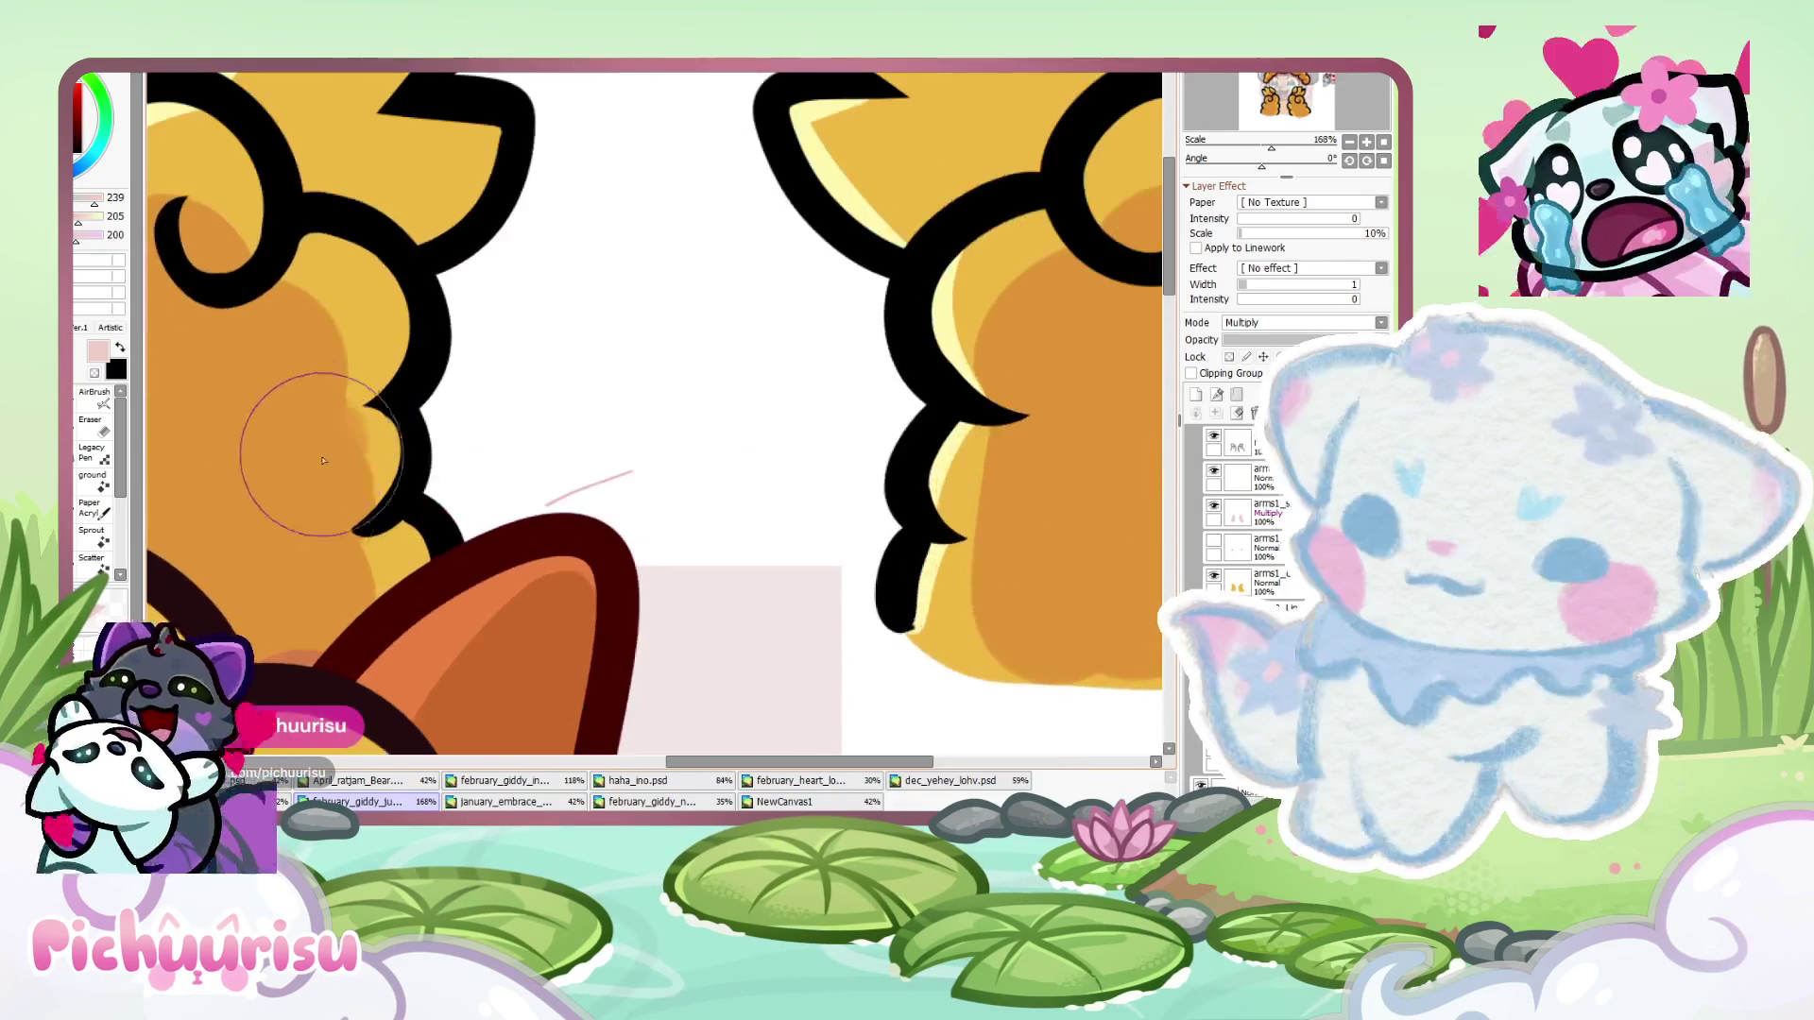
scroll(302, 416, "down", 2)
scroll(274, 453, "up", 1)
scroll(265, 481, "down", 5)
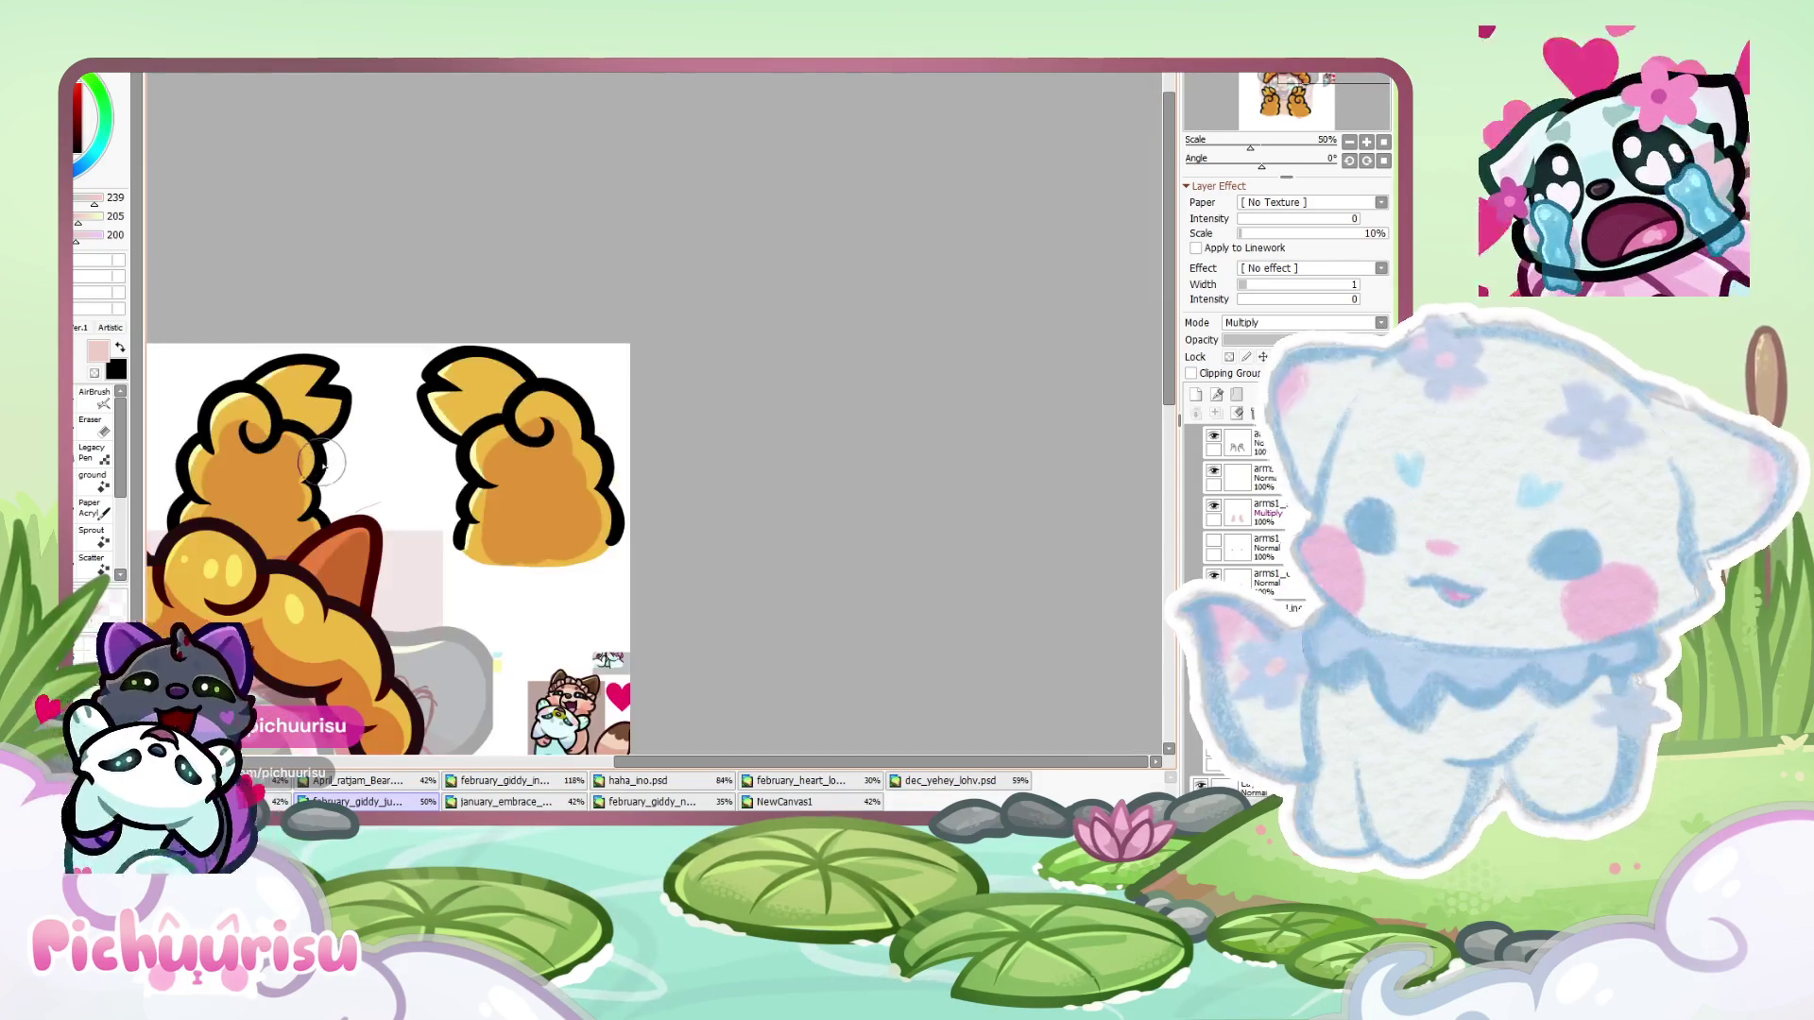
scroll(439, 460, "up", 2)
scroll(437, 460, "down", 1)
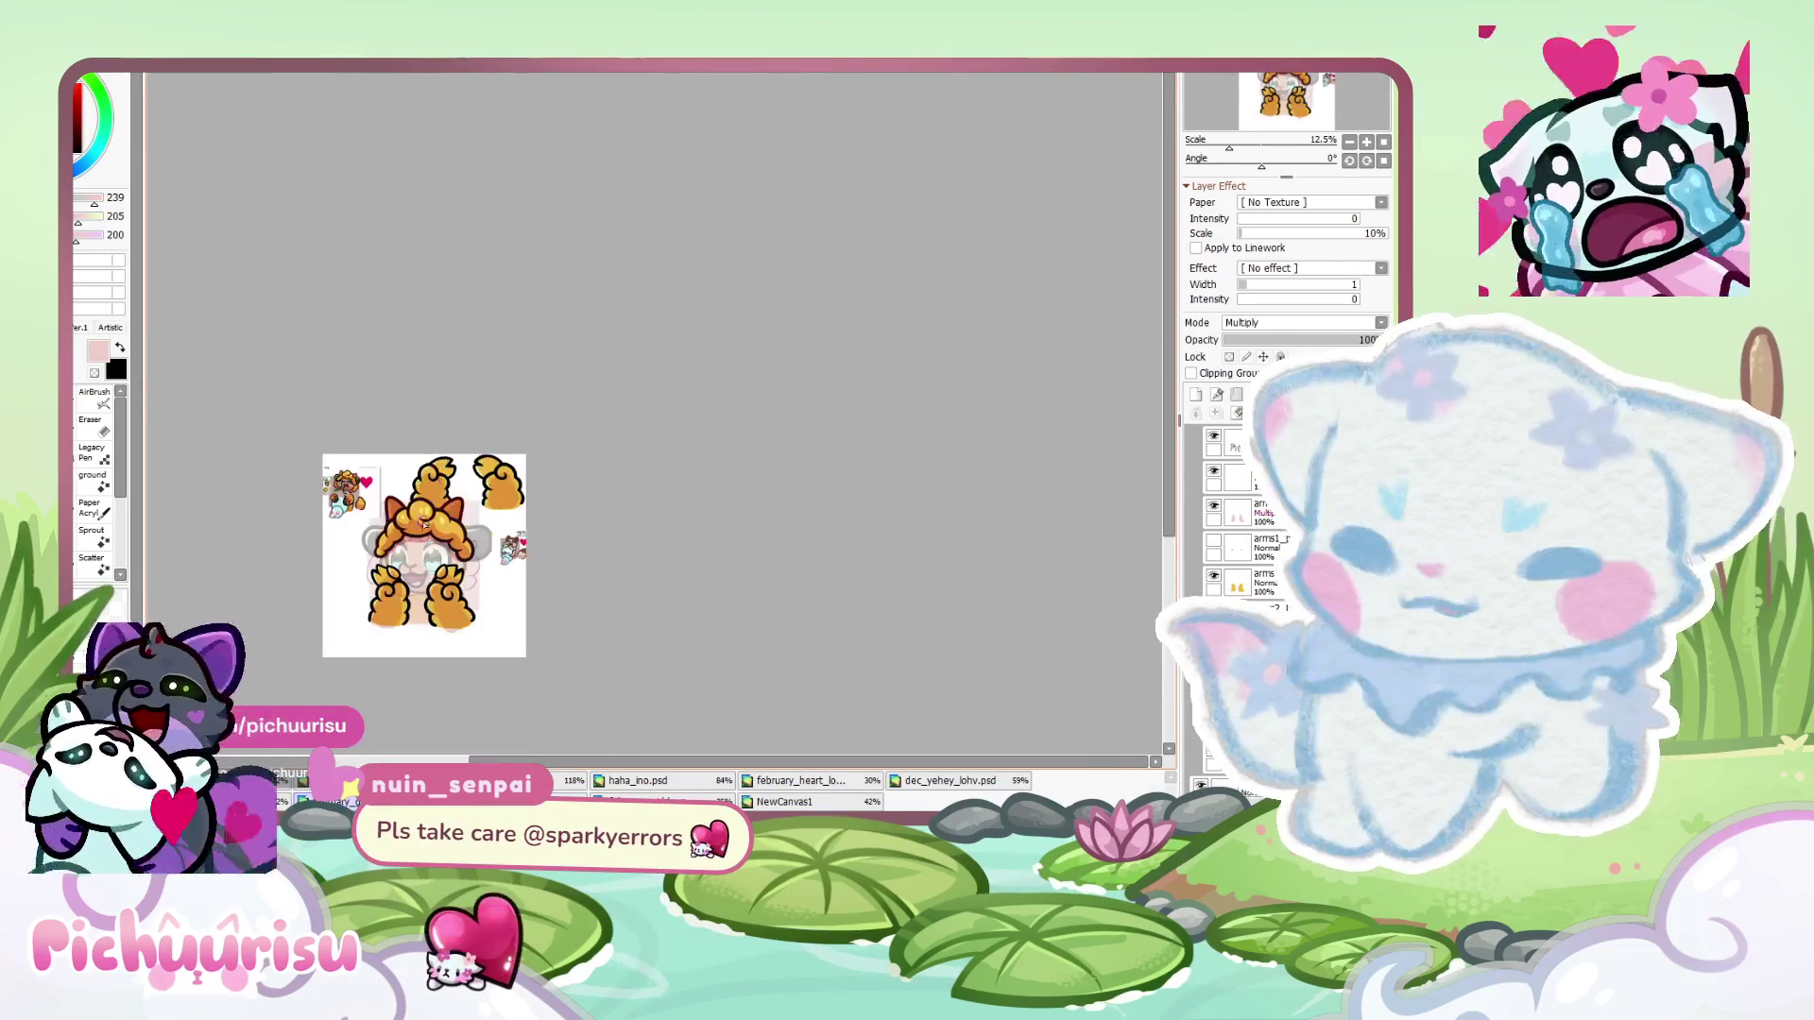
scroll(382, 592, "up", 1)
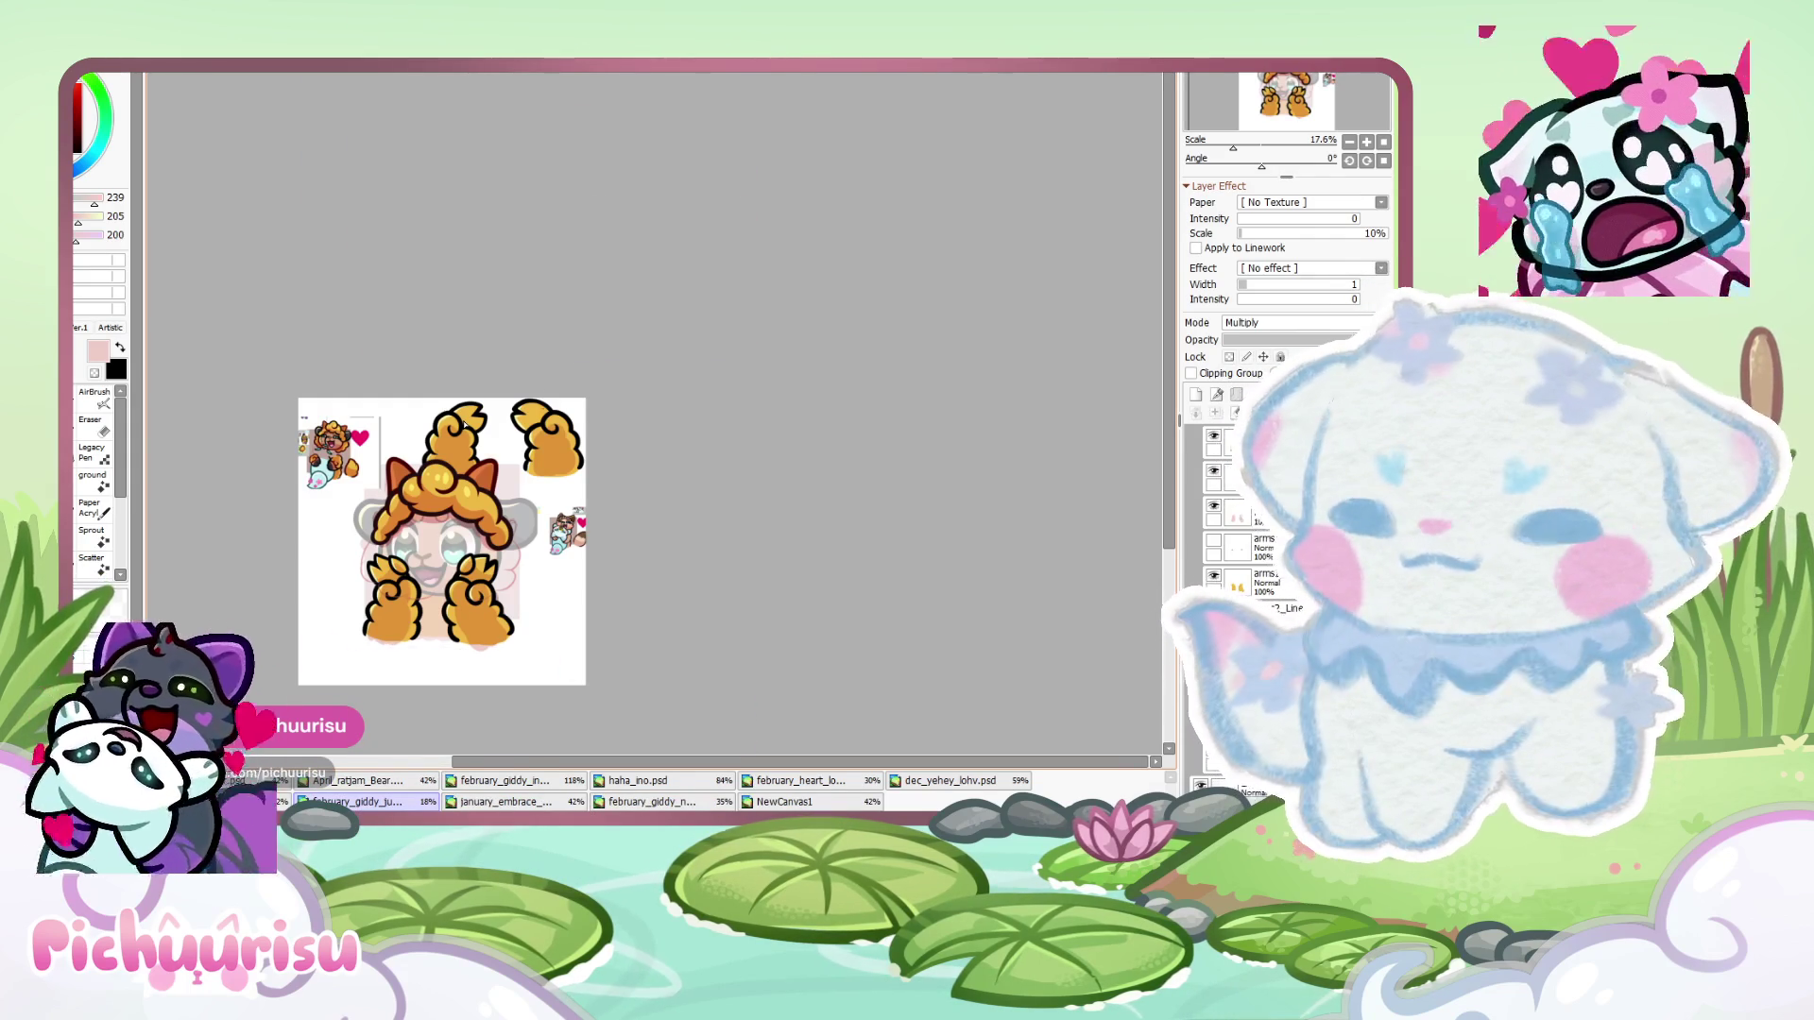
- With the Eraser, lighten the right tip's fill and remove the left tip's black notch
scroll(465, 424, "up", 8)
scroll(483, 462, "down", 1)
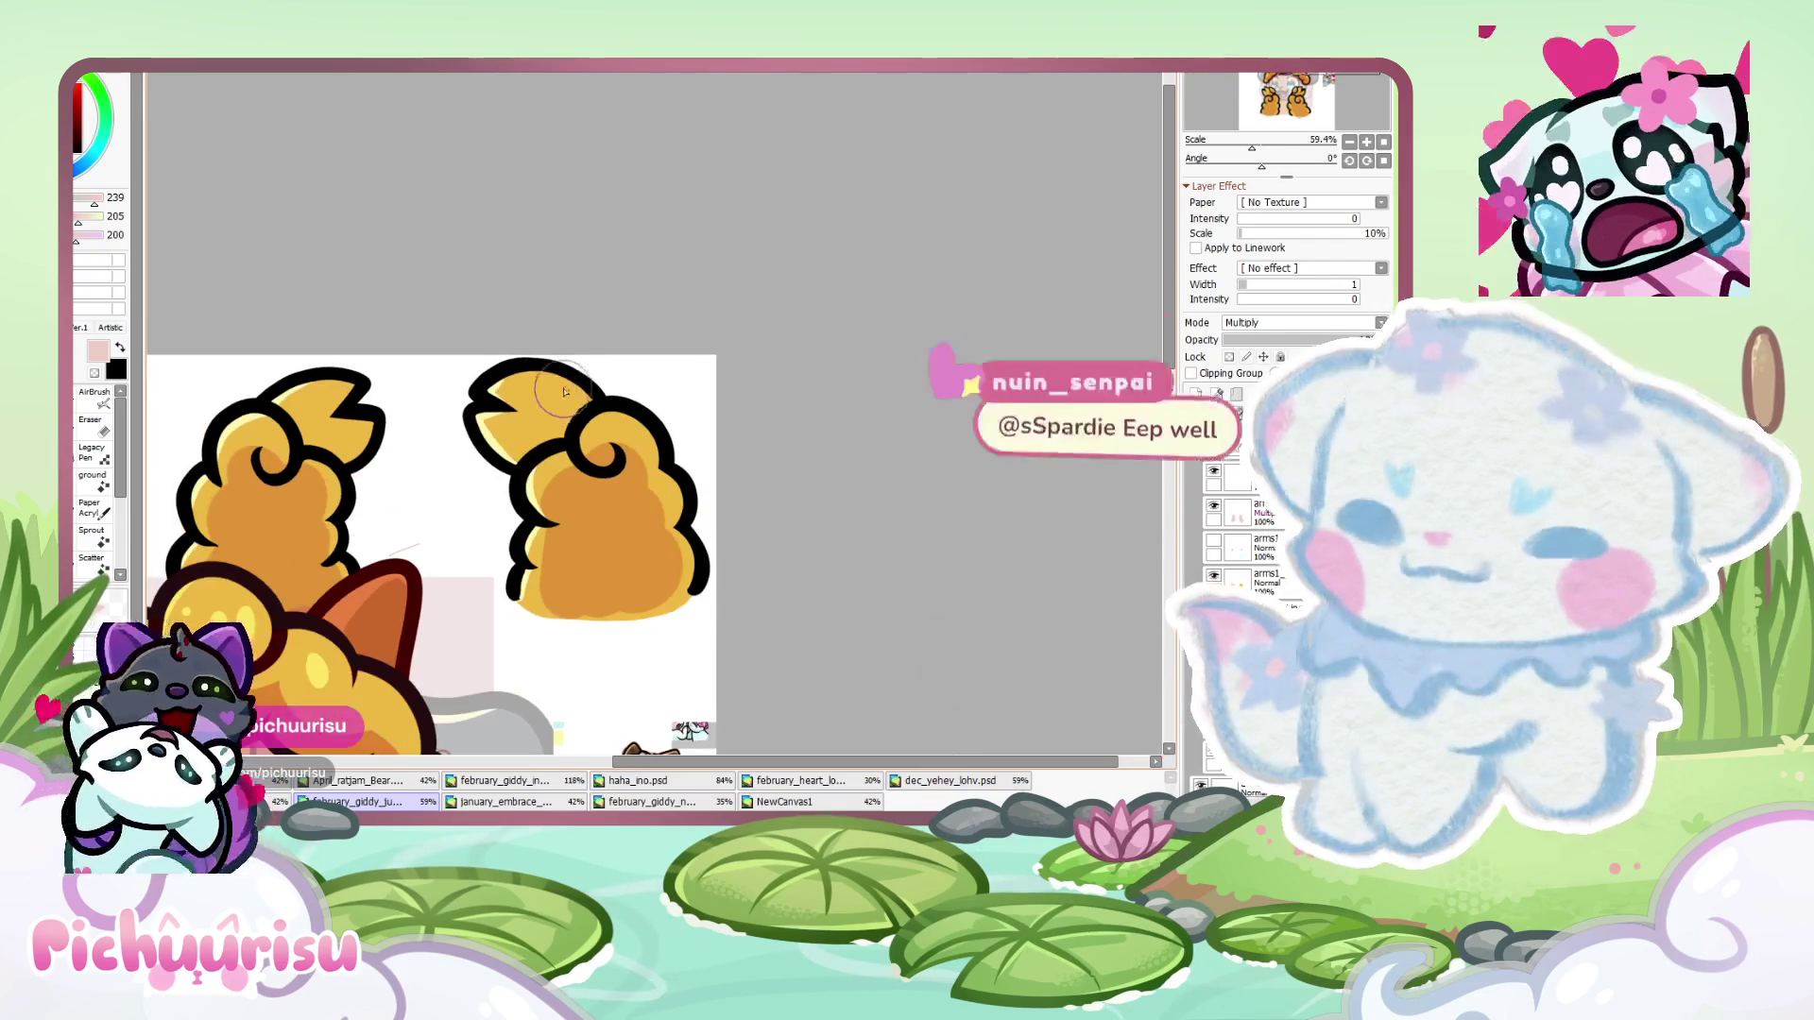
scroll(542, 414, "down", 1)
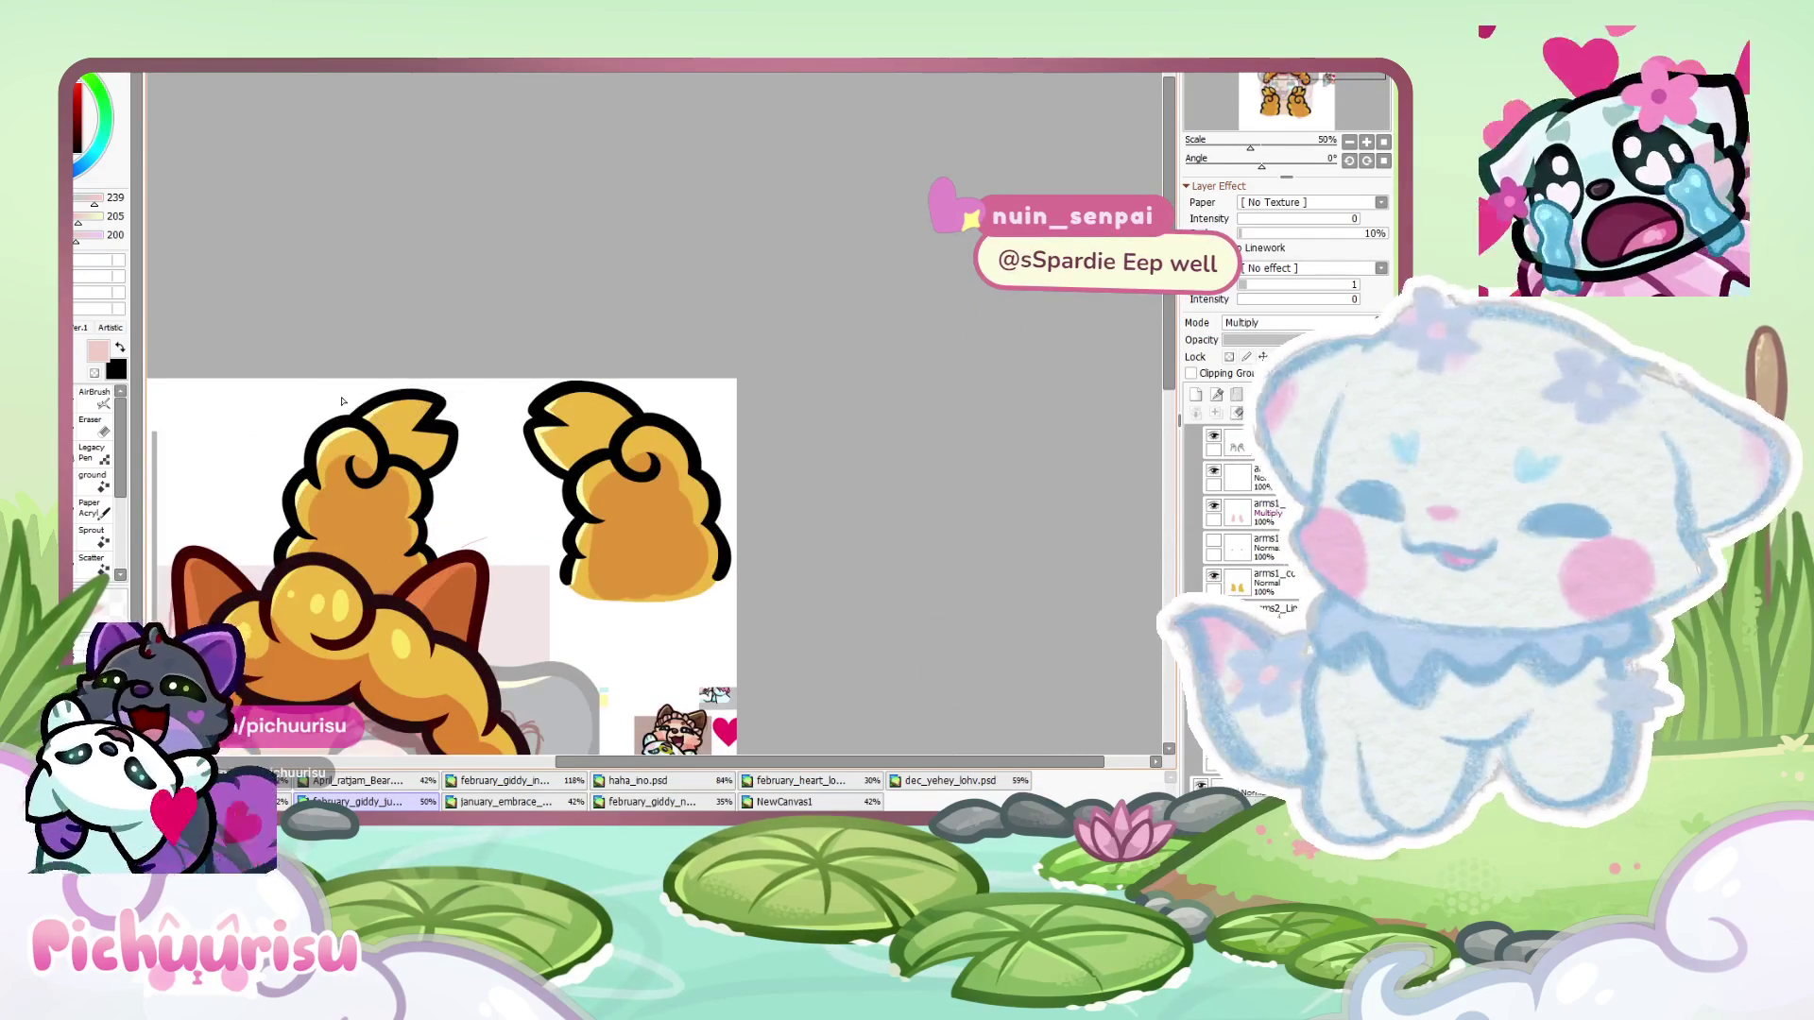
left_click(111, 427)
scroll(555, 435, "up", 4)
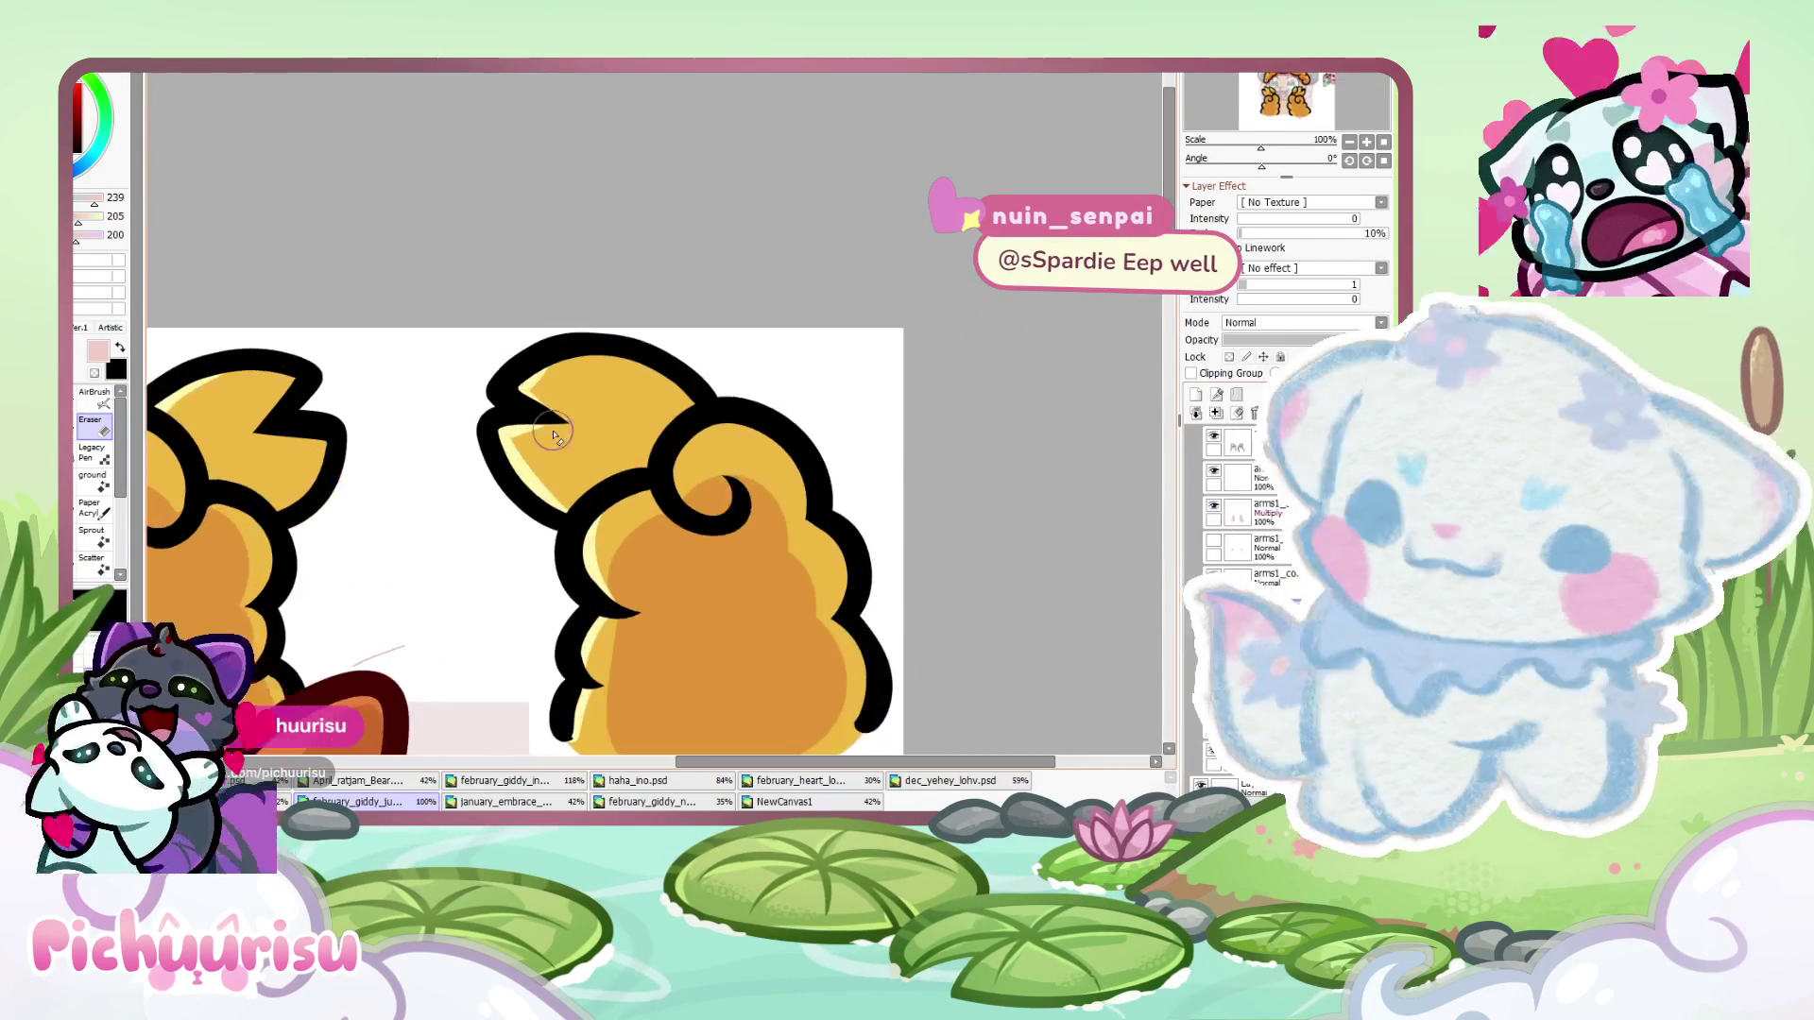
mouse_move(534, 430)
left_mouse_down()
mouse_move(496, 420)
mouse_move(547, 513)
left_mouse_up()
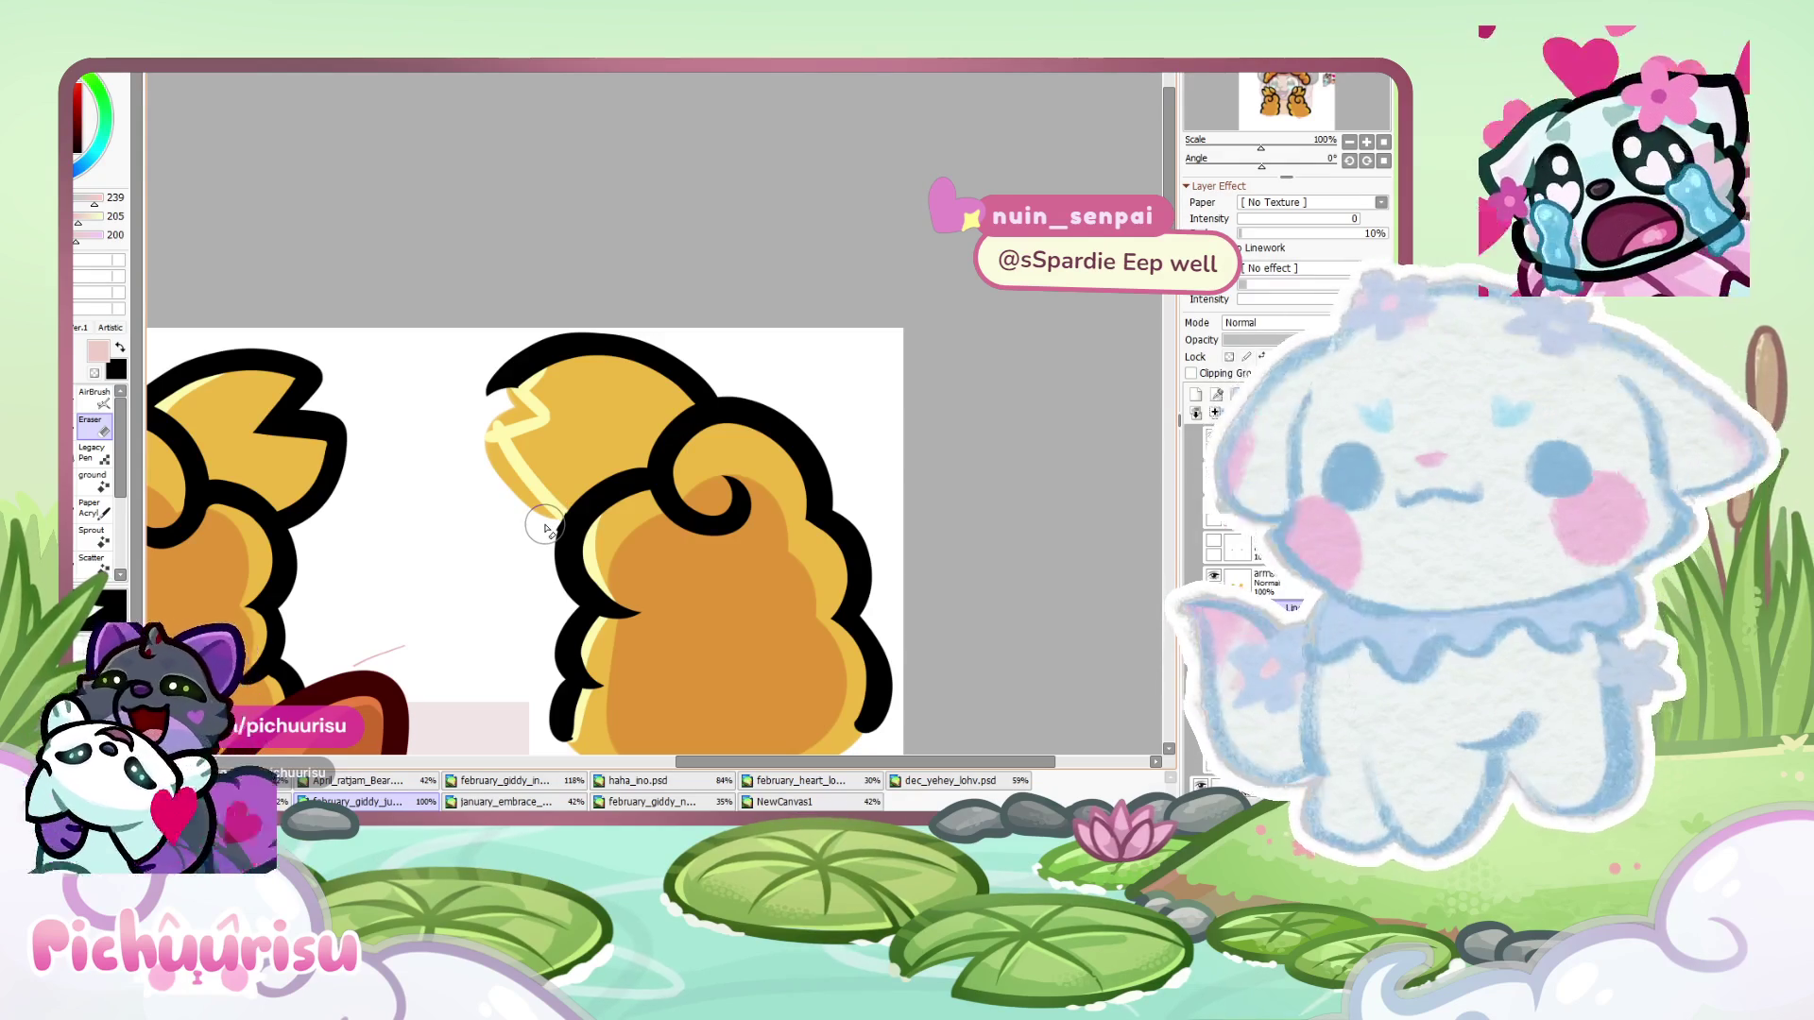
mouse_move(255, 430)
left_mouse_down()
mouse_move(302, 406)
mouse_move(342, 426)
mouse_move(324, 511)
left_mouse_up()
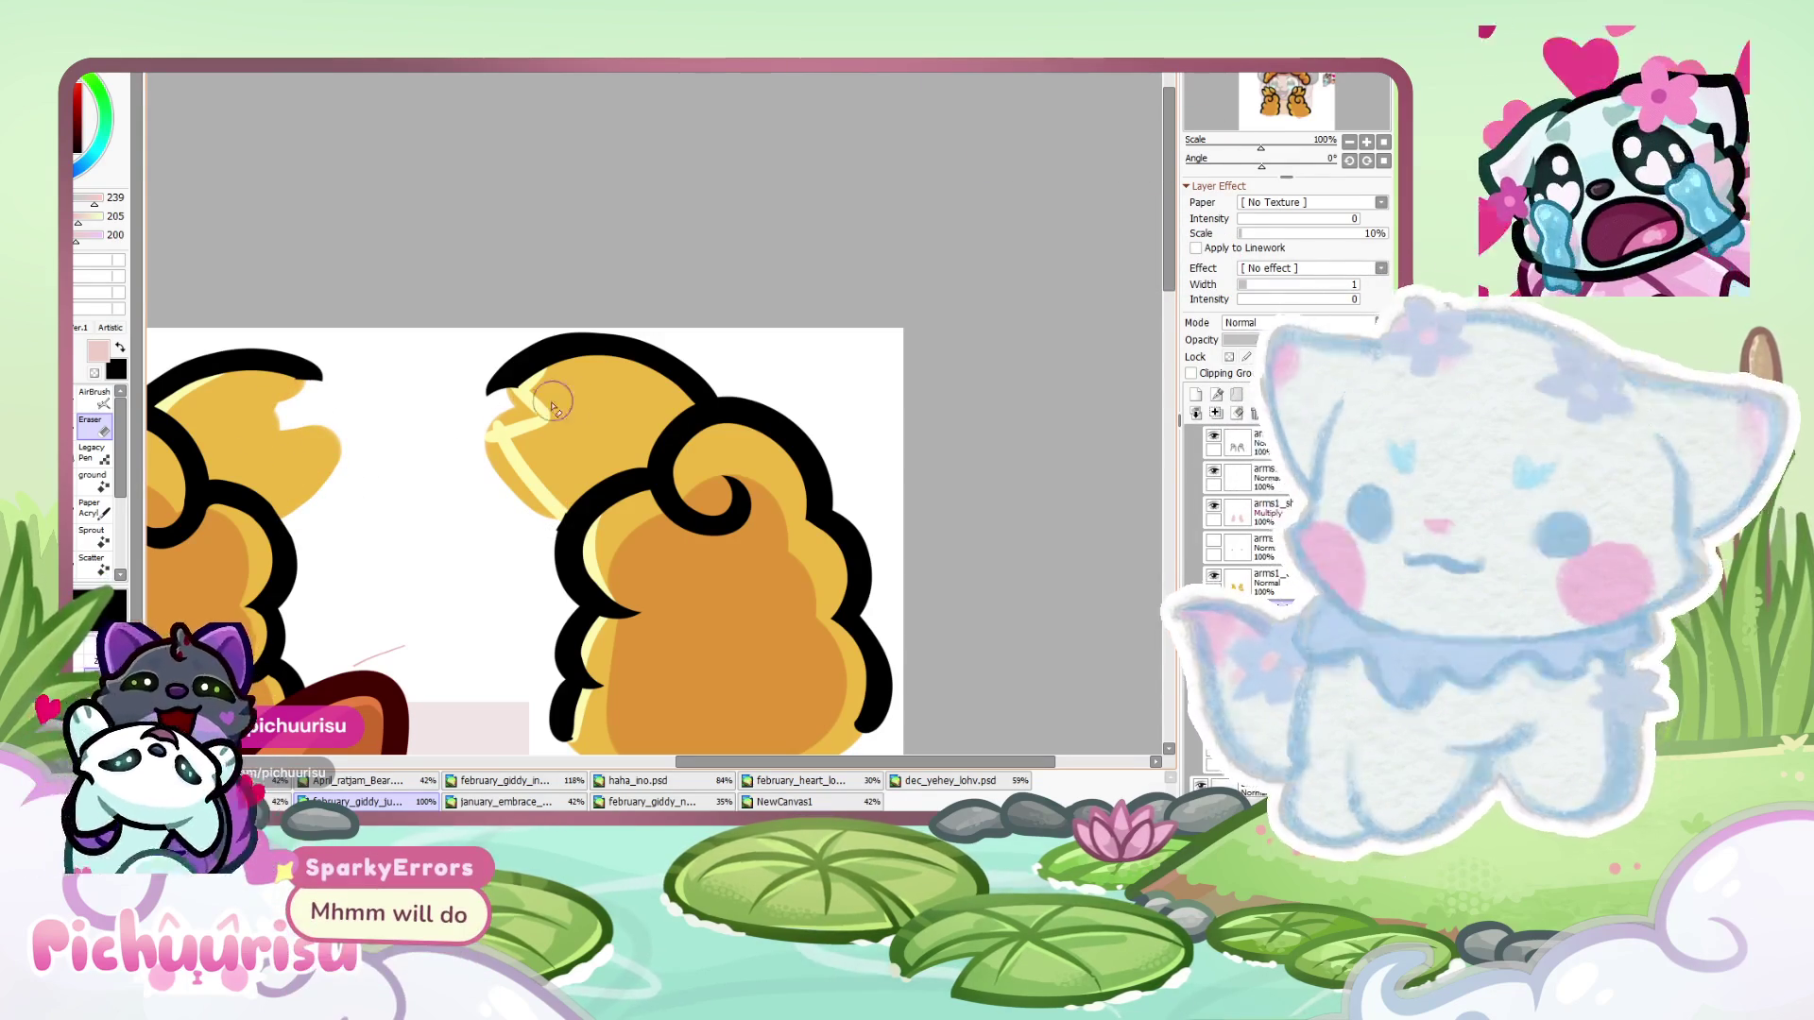
scroll(555, 425, "down", 1)
scroll(555, 425, "up", 1)
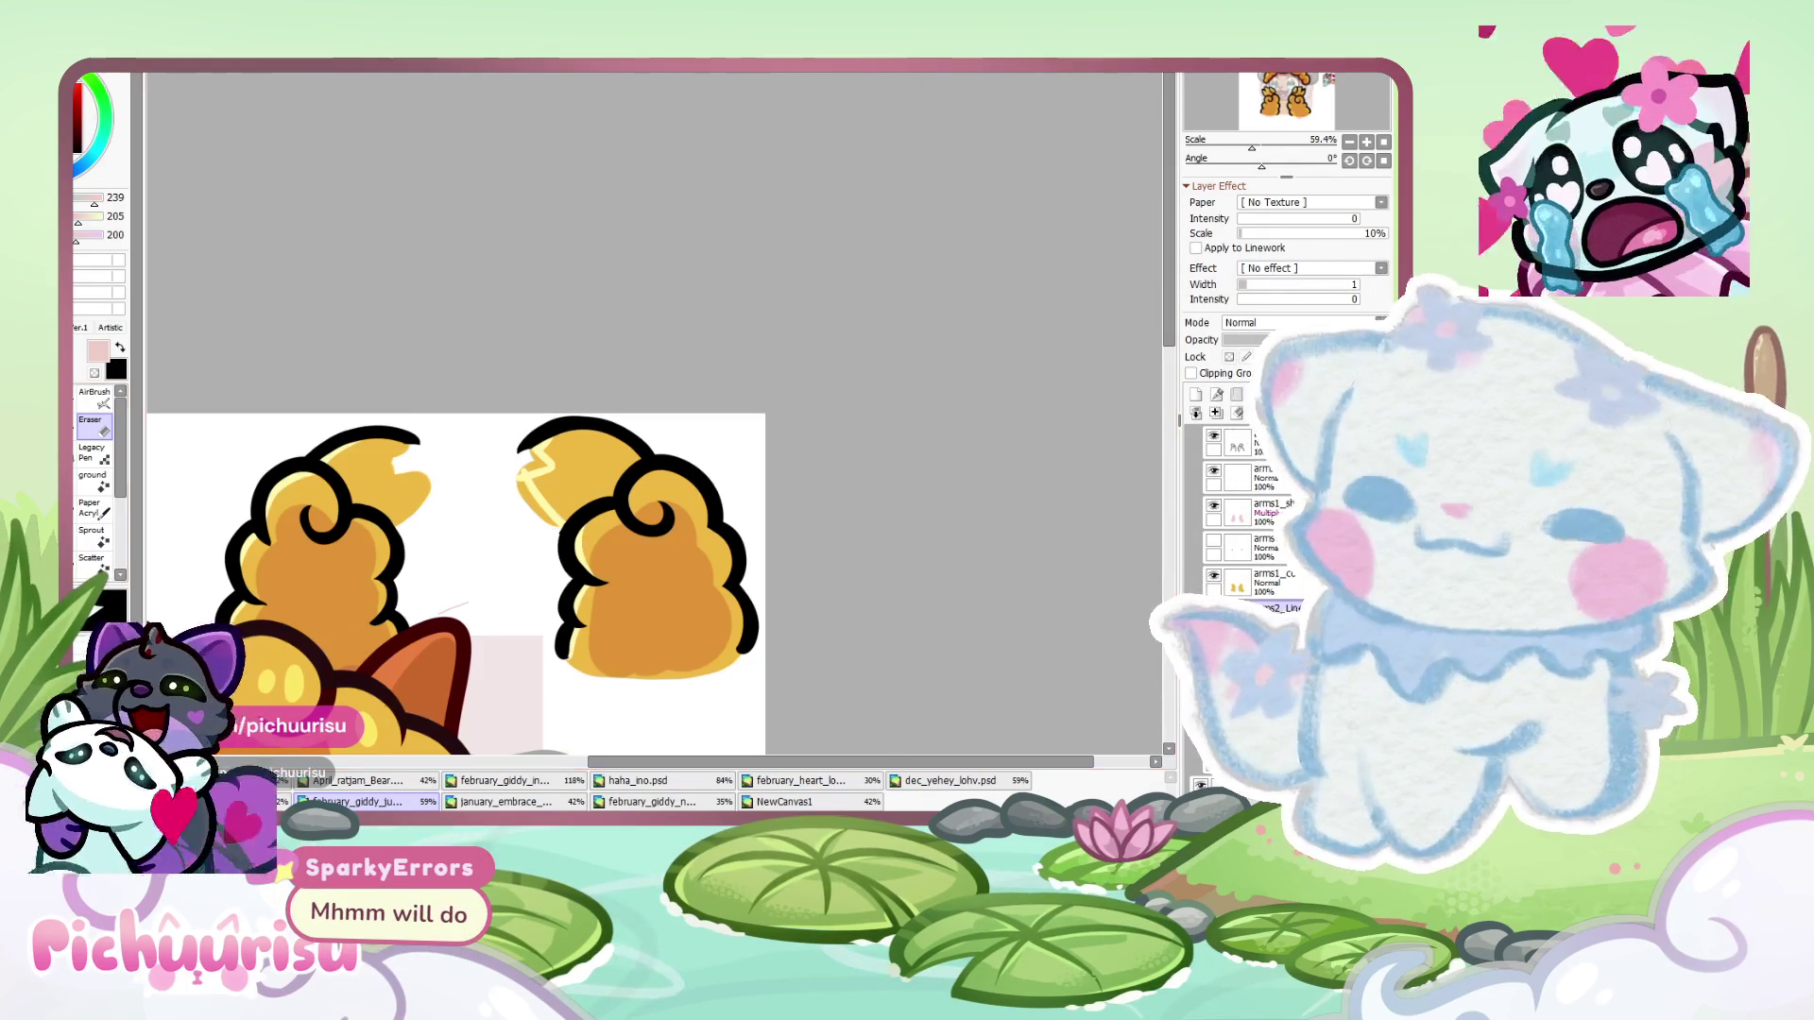
scroll(557, 451, "up", 2)
- Use the teleport item from the inventory to return to the wooden house
key("[")
key("[")
key("[")
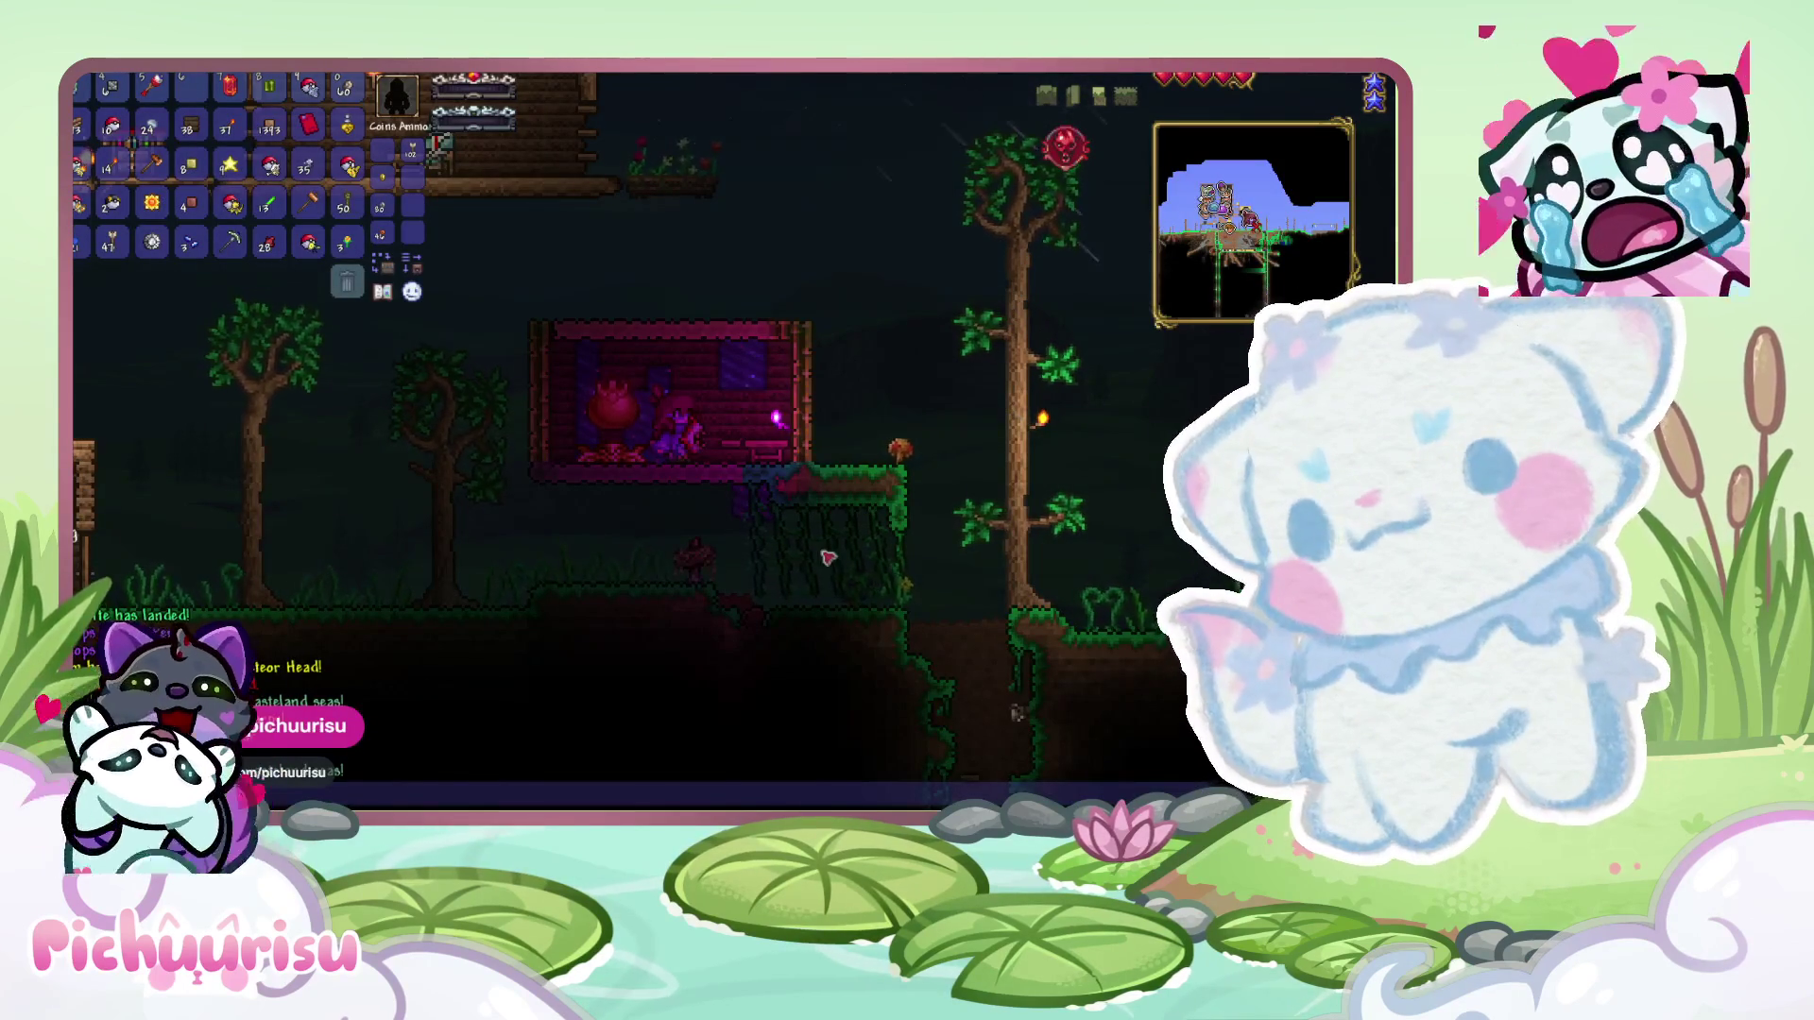
key("Escape")
key("a")
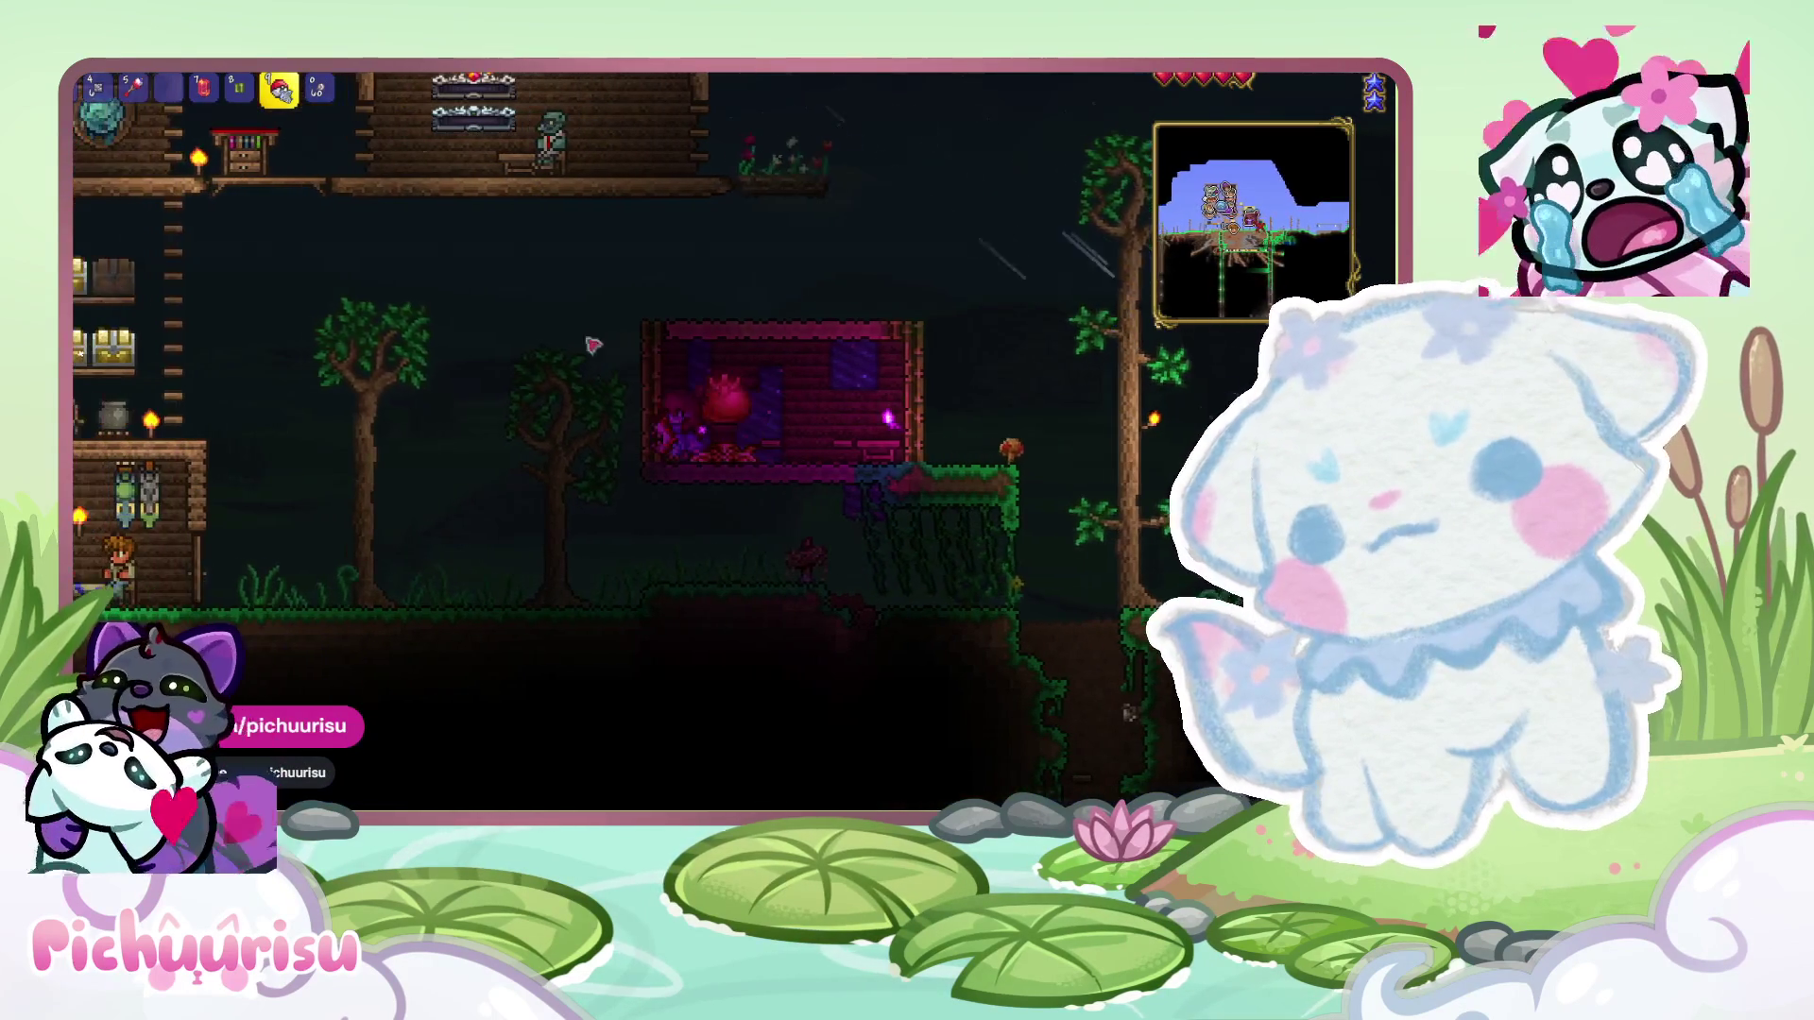
key("Escape")
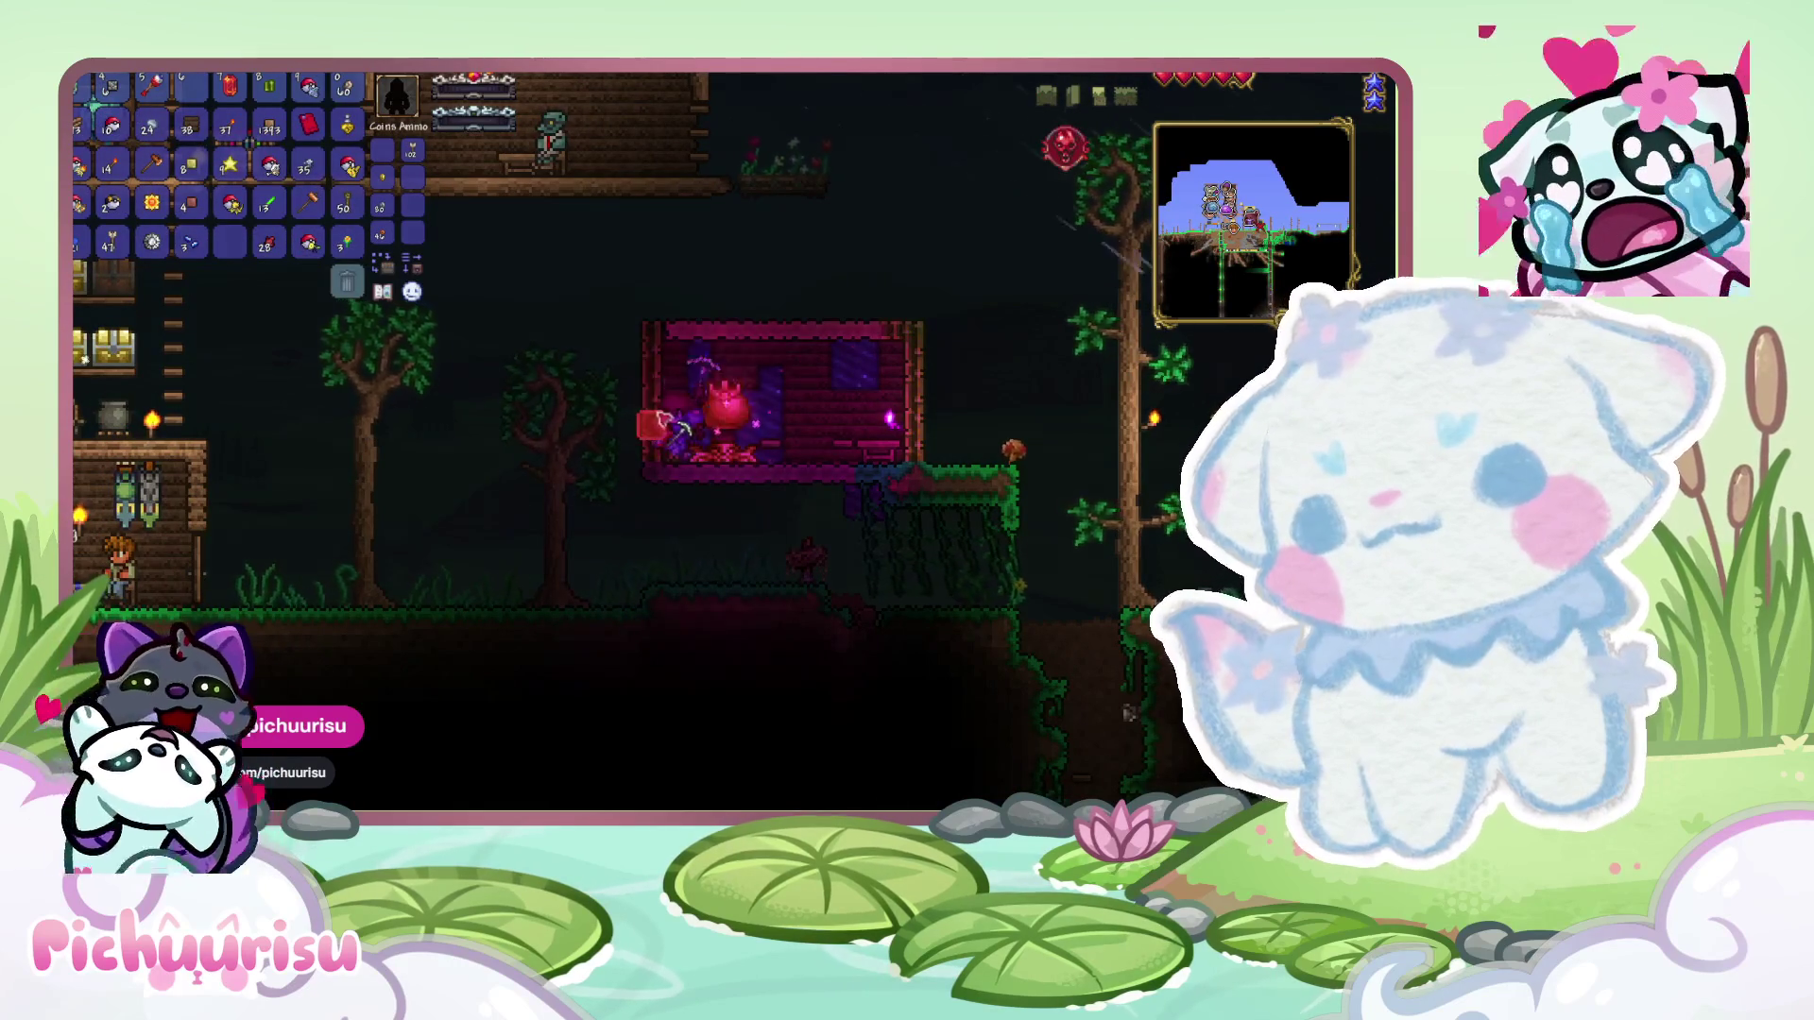
left_click(653, 379)
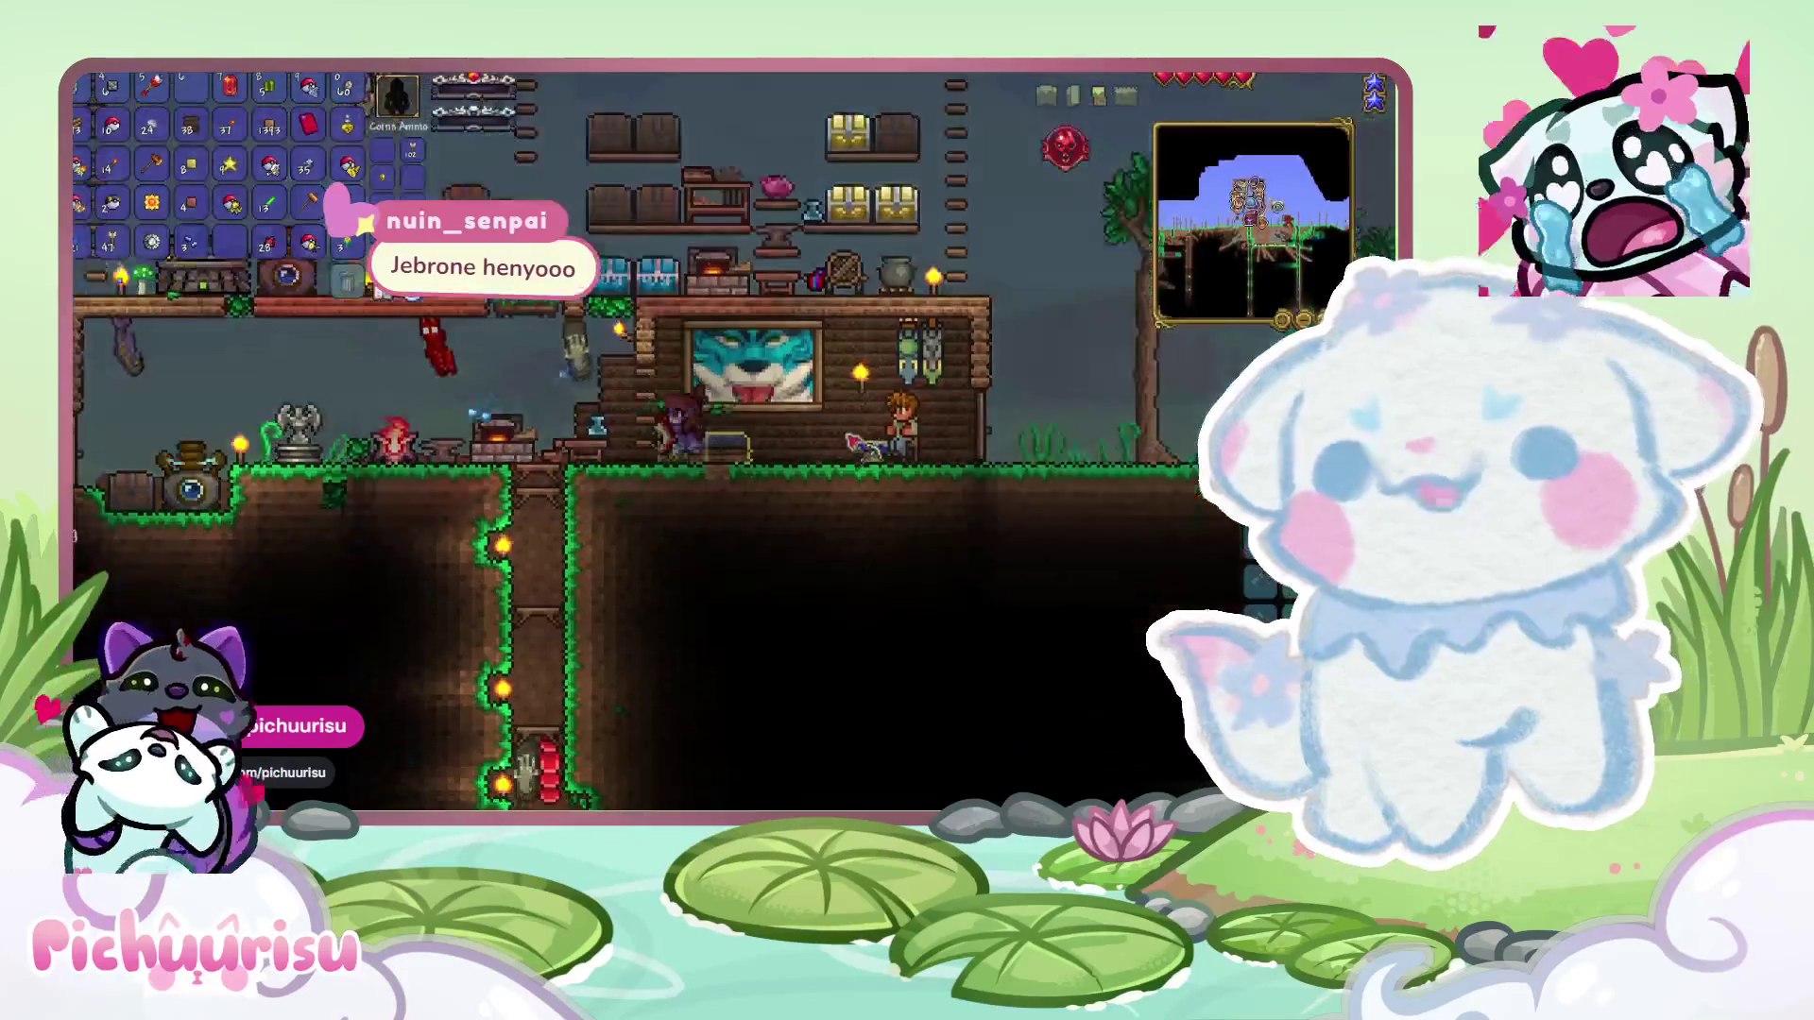
- Walk through the home, then head right and up to the pink jungle house
key("d")
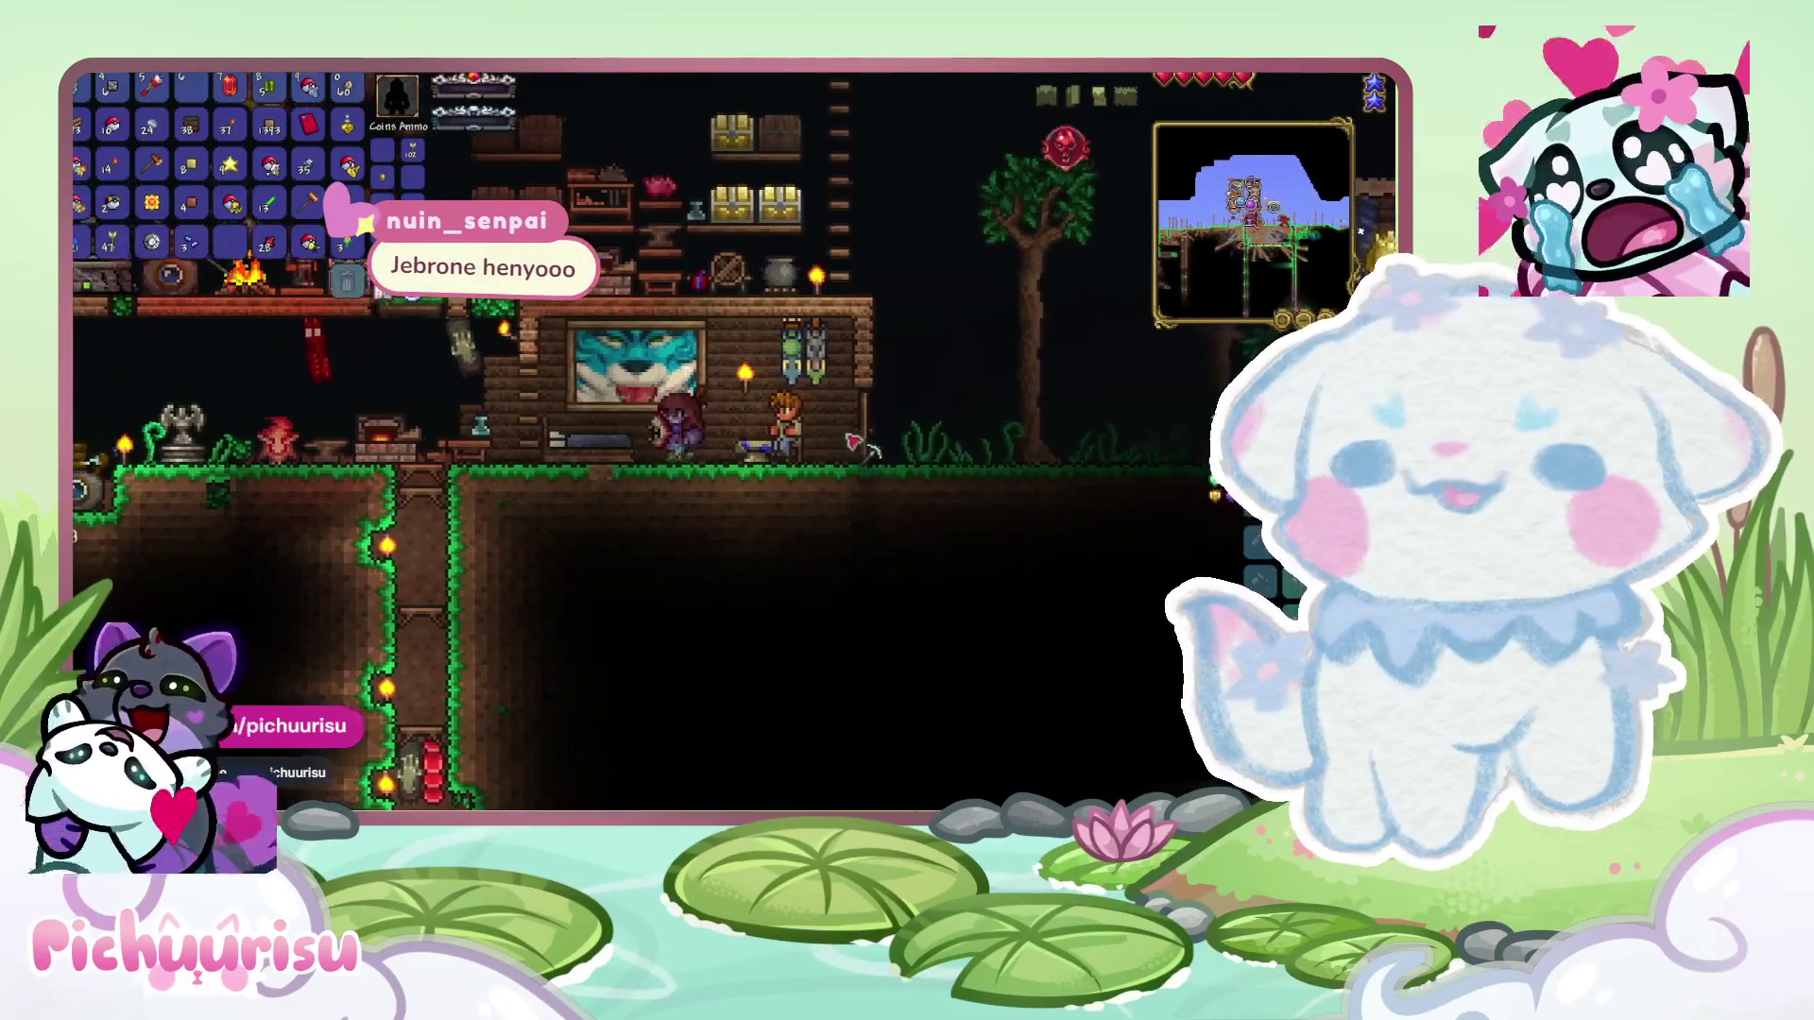
key("d")
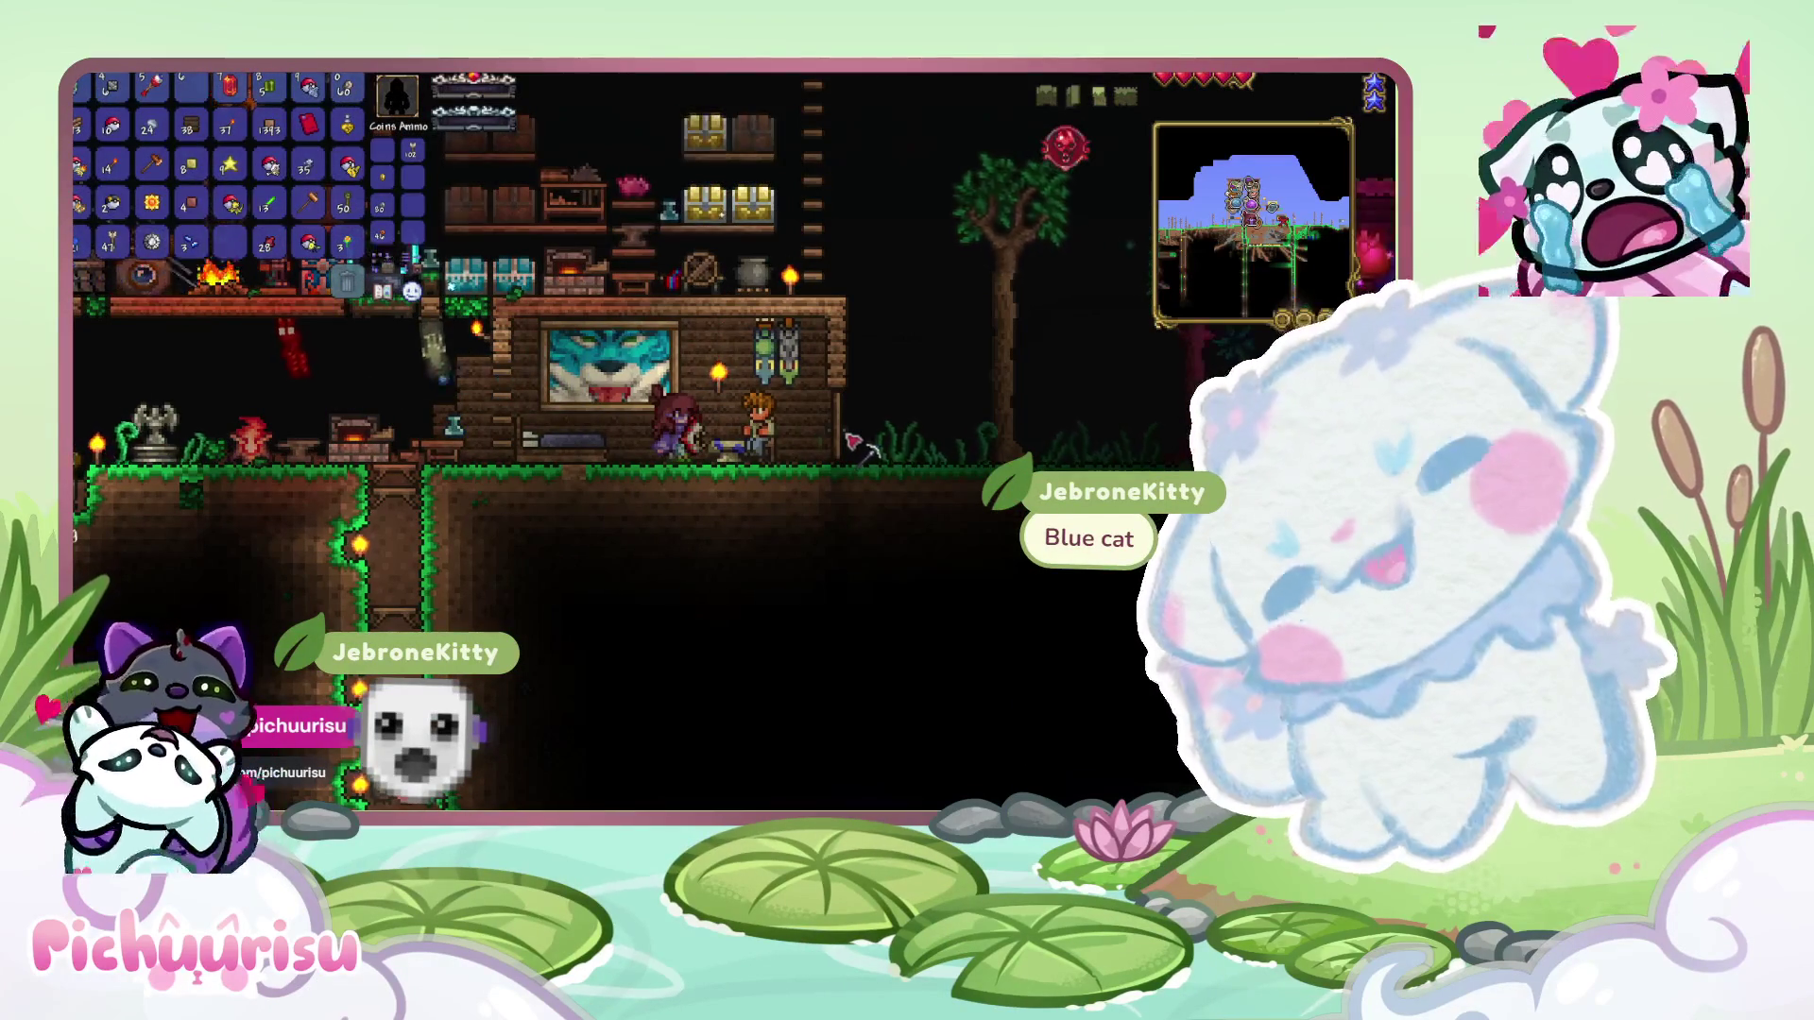
key("a")
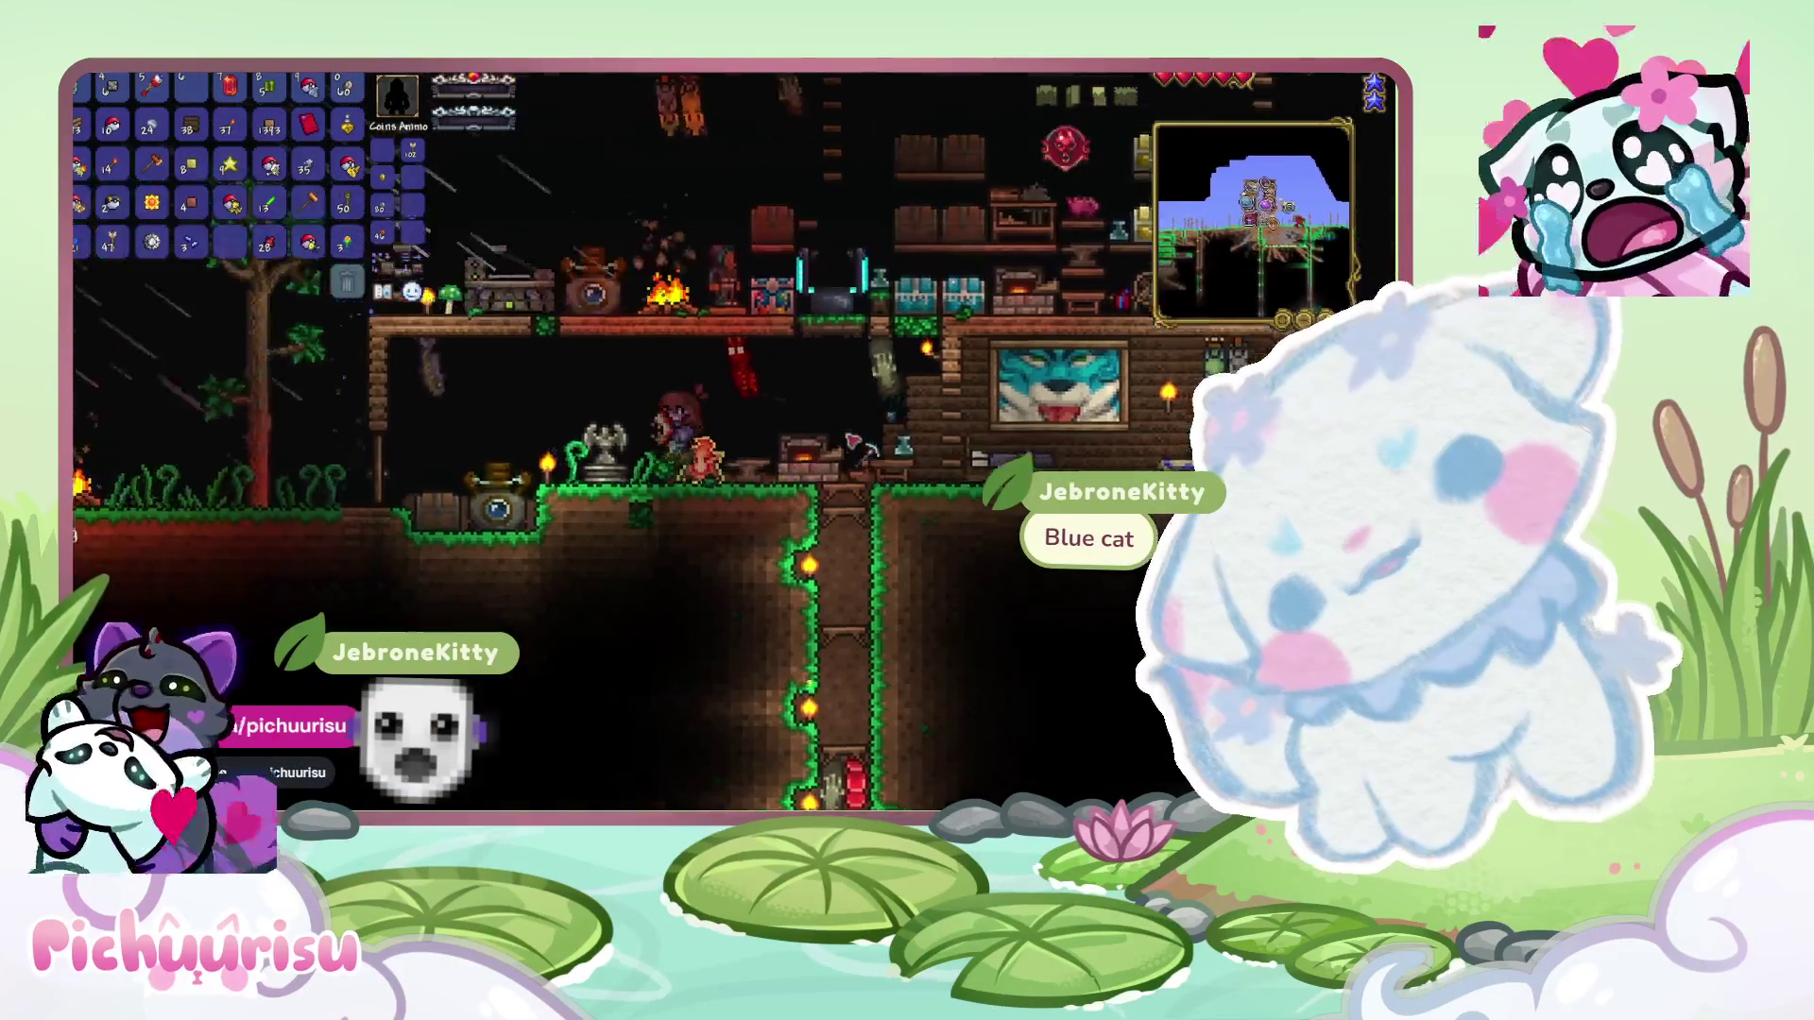
key("d")
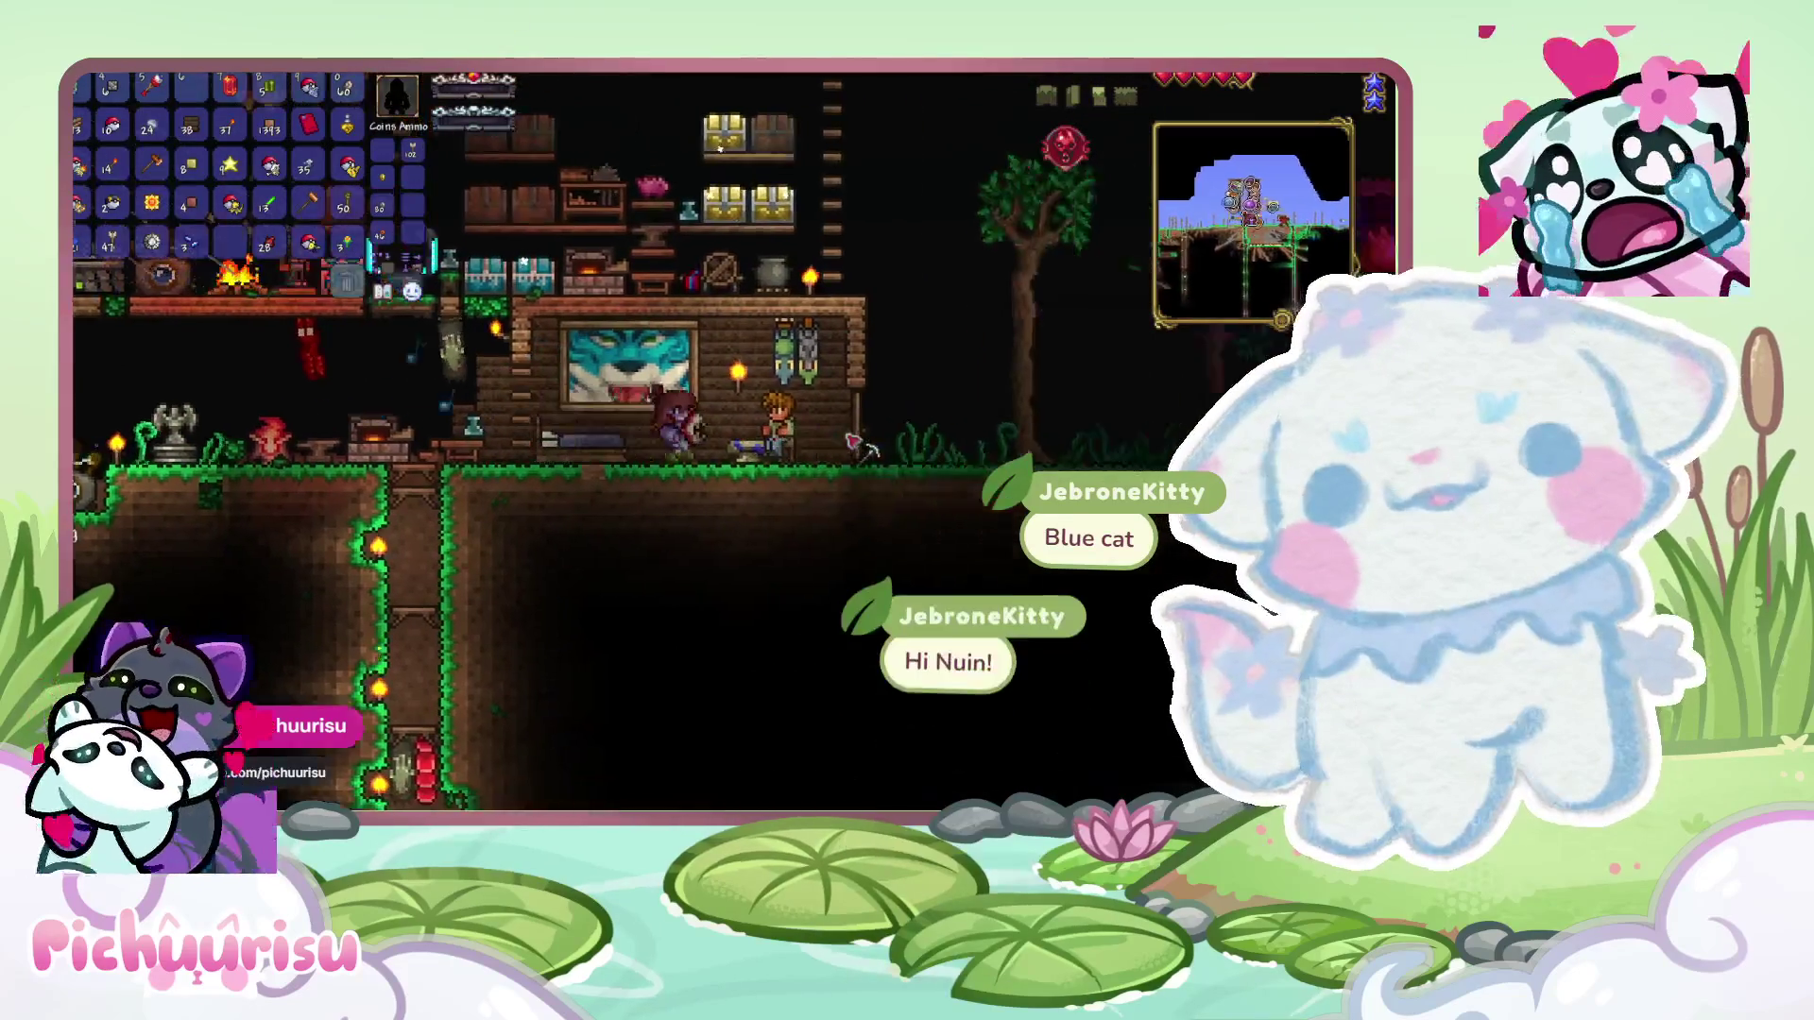
key("d")
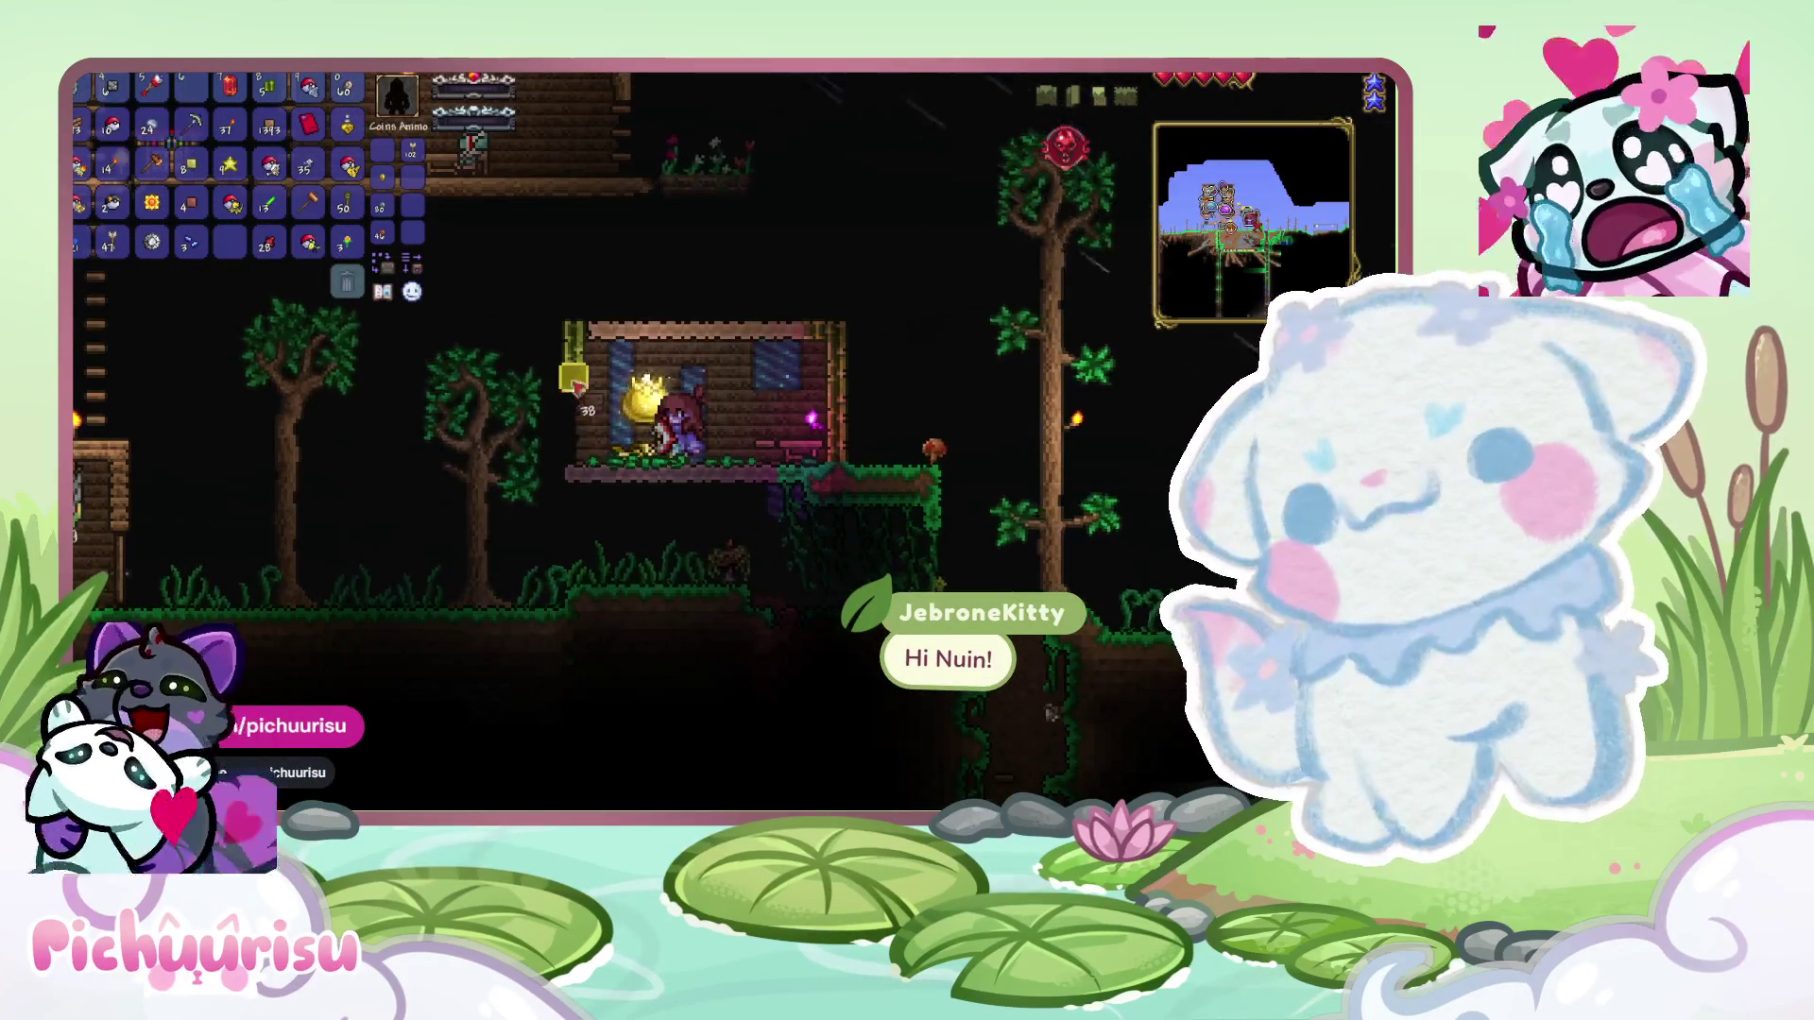
- Place items in the jungle house from the held stacks, including the 1393 stack
left_click(577, 395)
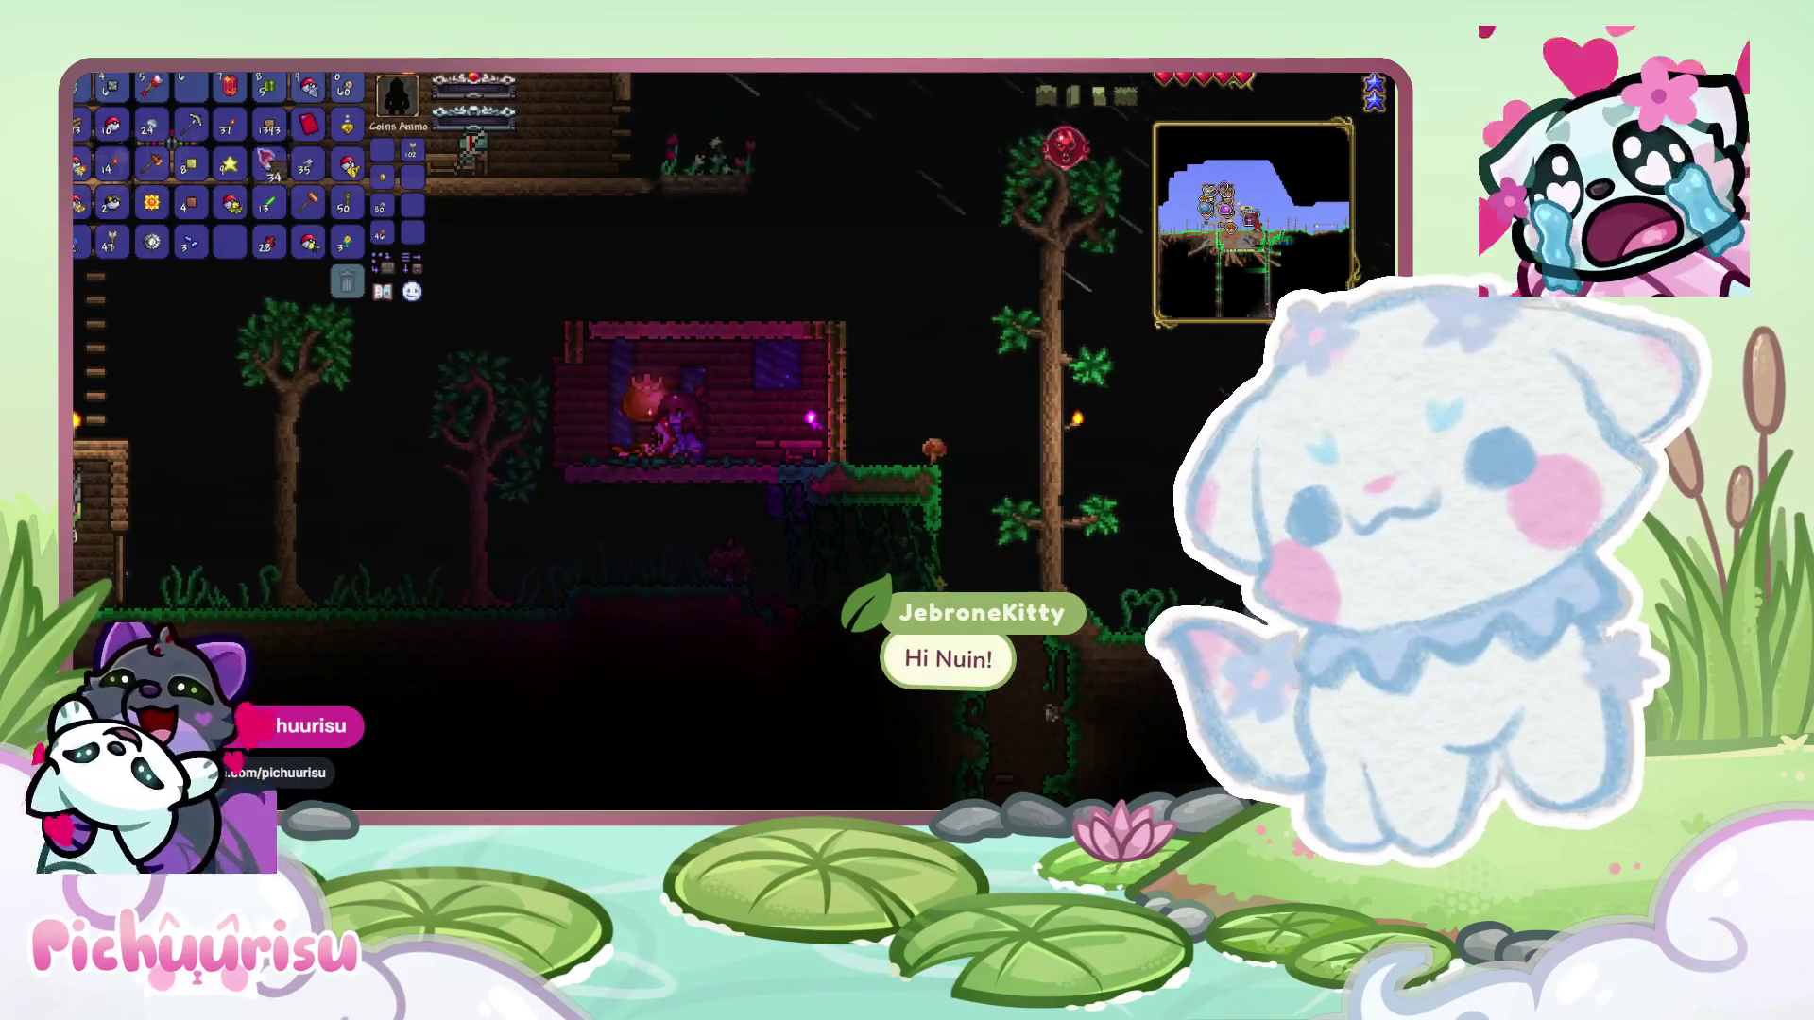
left_click(269, 126)
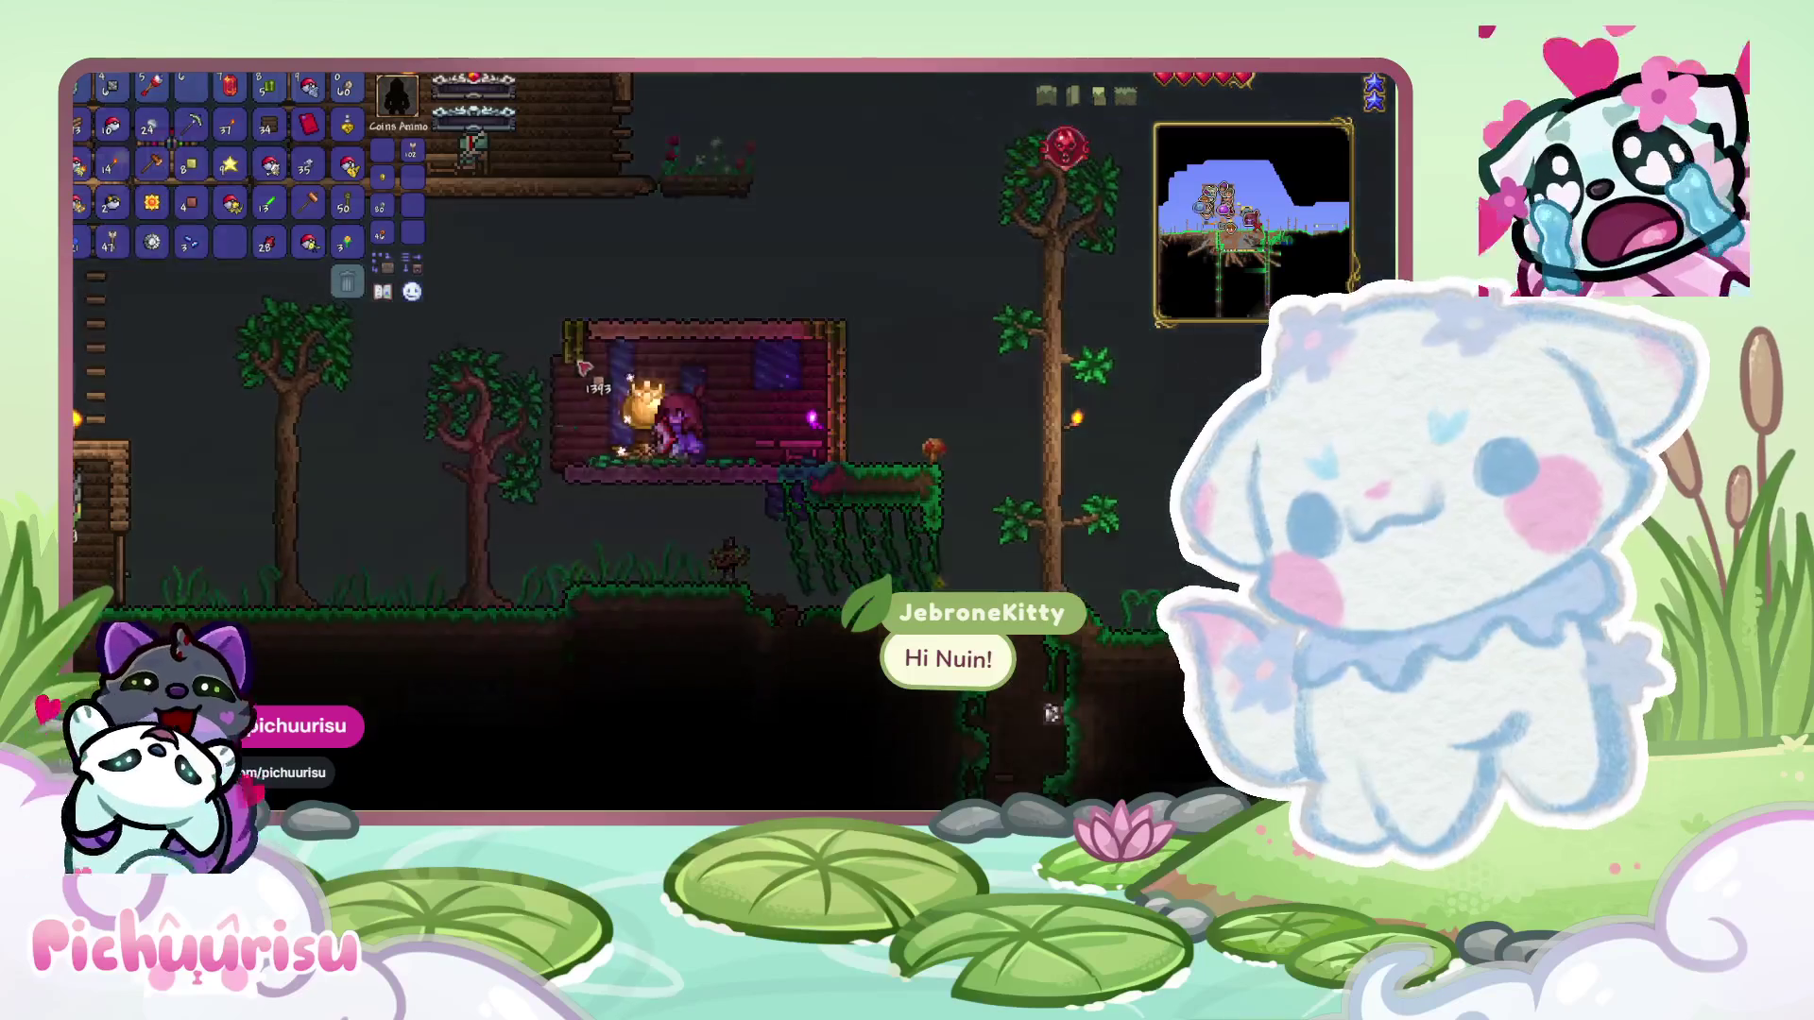
left_click(602, 447)
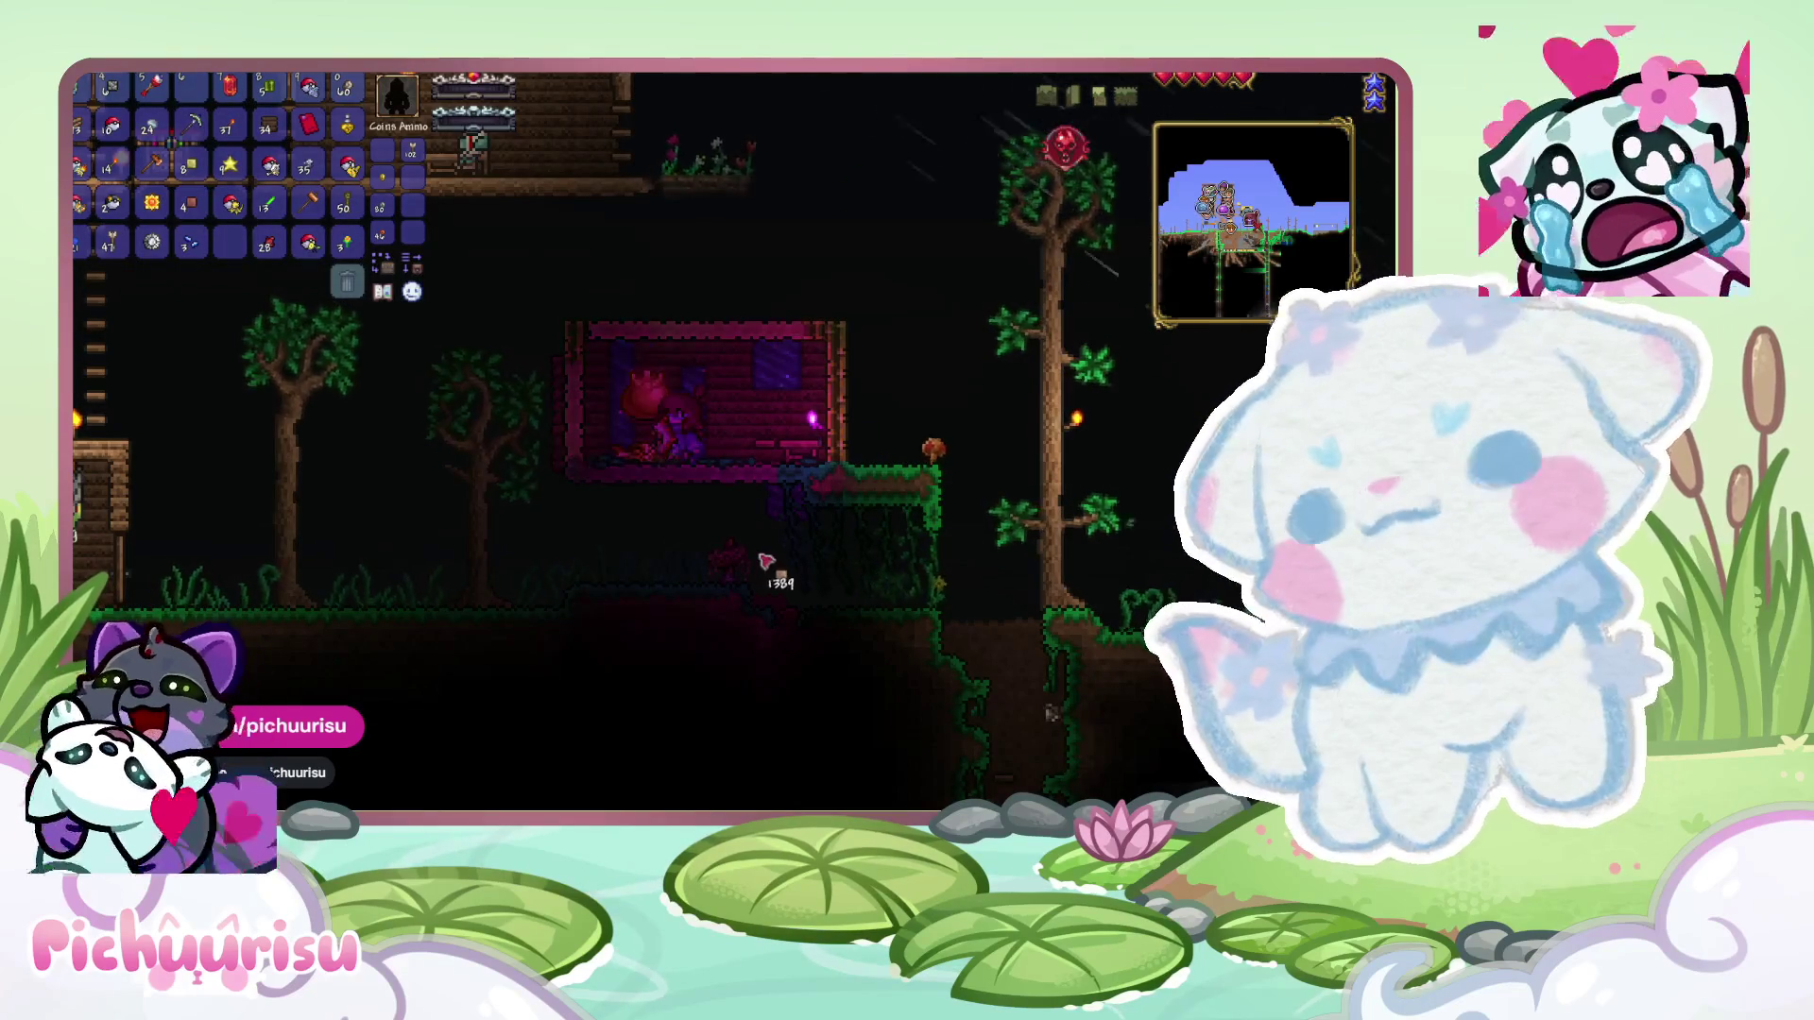
key("d")
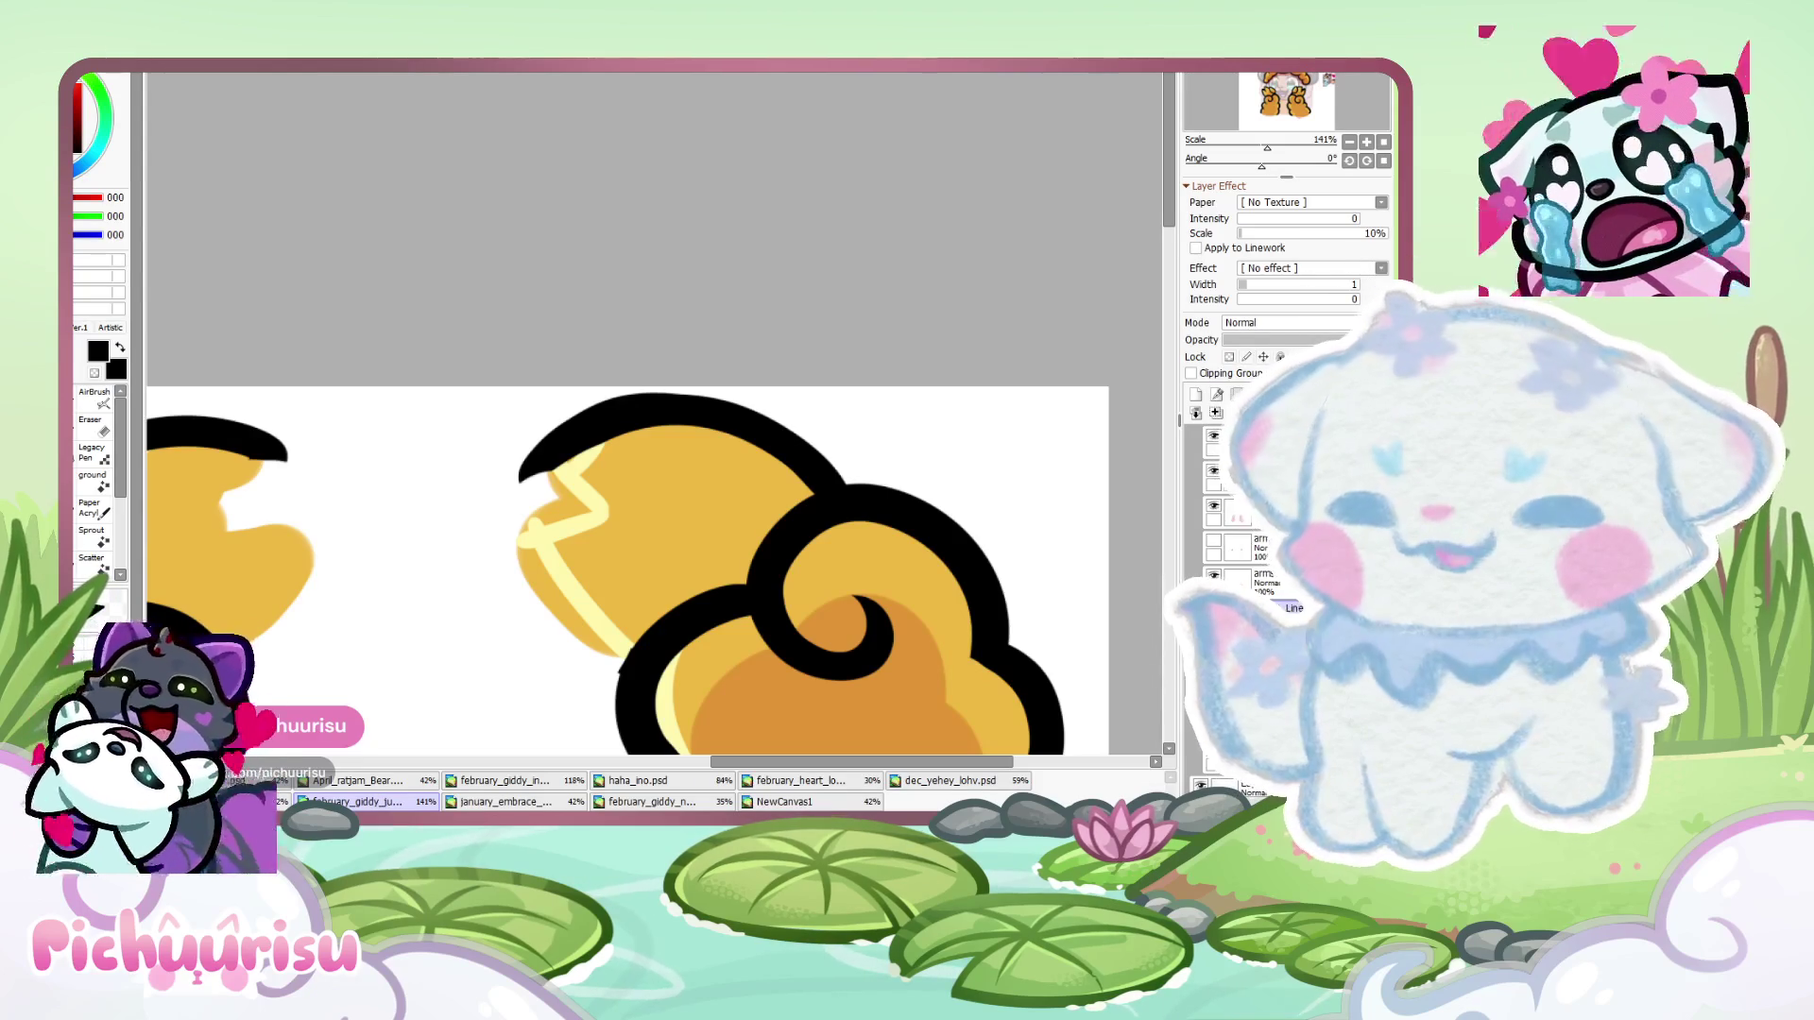
- Sketch dark red stripe guides on both tips, then lower the layer opacity to faint pink
scroll(645, 477, "down", 2)
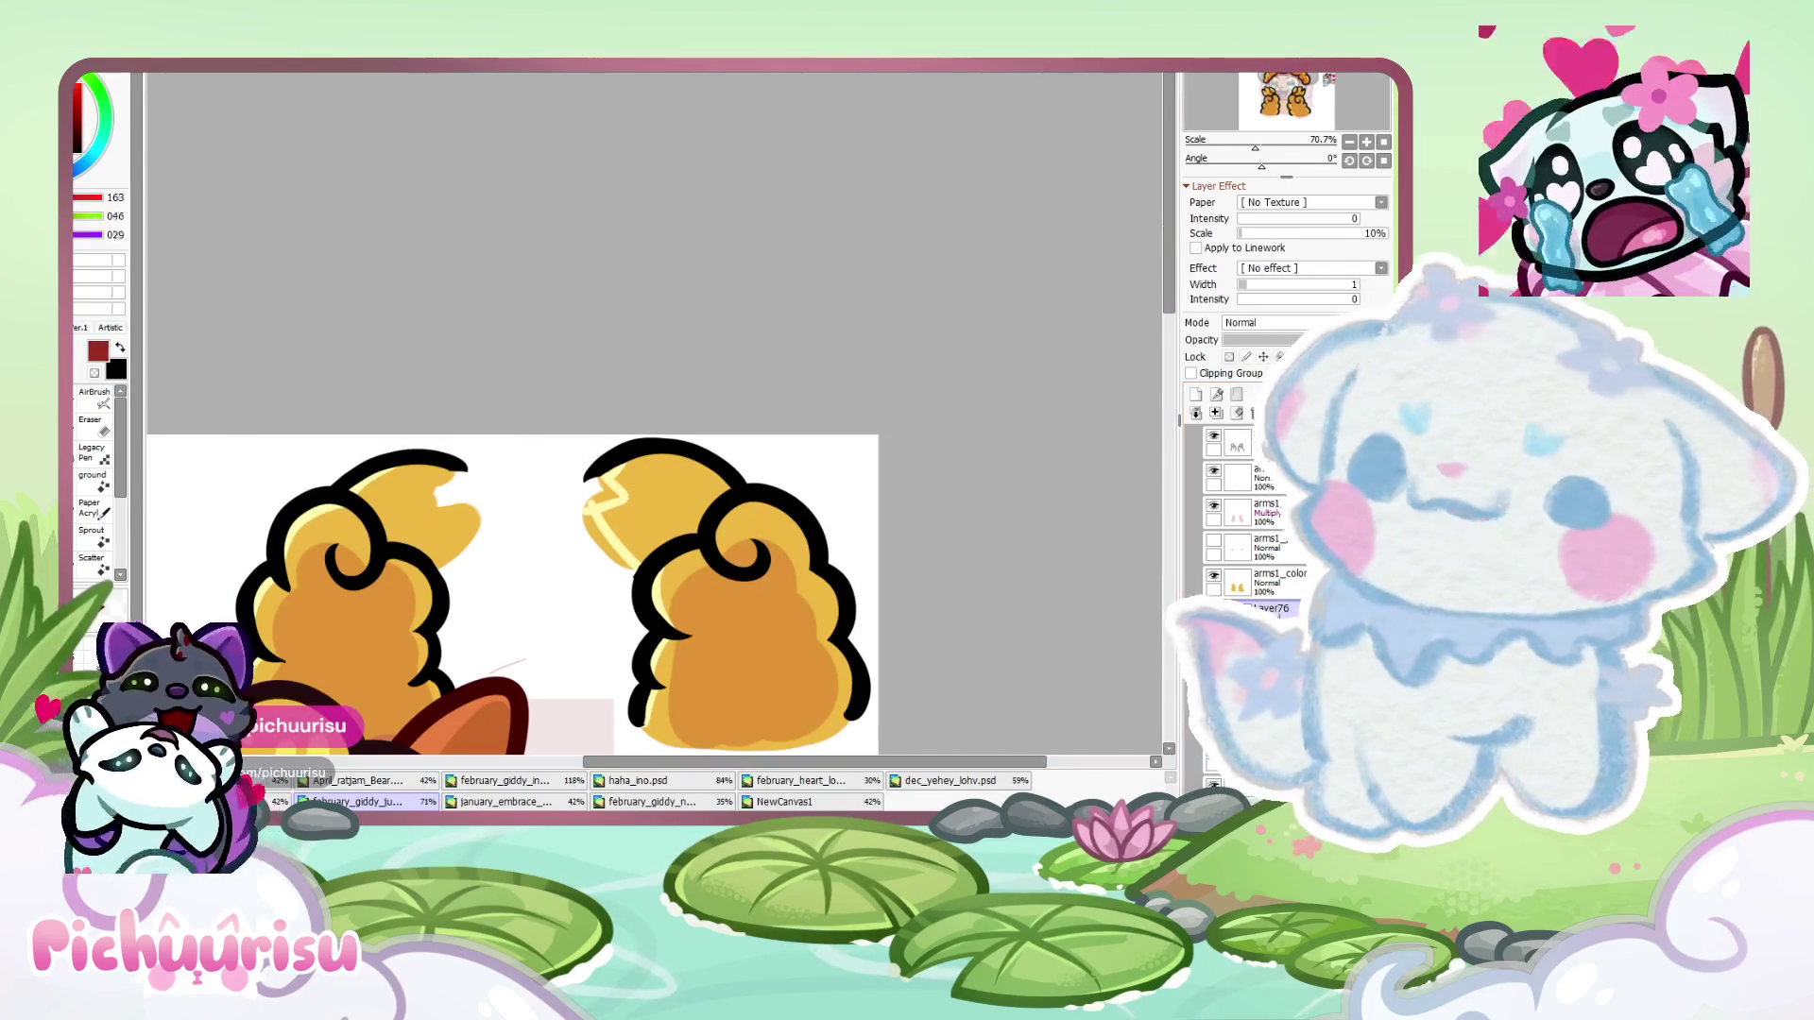
mouse_move(600, 493)
left_mouse_down()
mouse_move(673, 490)
mouse_move(640, 553)
mouse_move(585, 459)
mouse_move(673, 442)
left_mouse_up()
mouse_move(428, 492)
left_mouse_down()
mouse_move(497, 522)
mouse_move(434, 562)
left_mouse_up()
left_click_drag(403, 499, 485, 472)
mouse_move(646, 468)
left_mouse_down()
mouse_move(583, 480)
mouse_move(574, 515)
mouse_move(657, 564)
left_mouse_up()
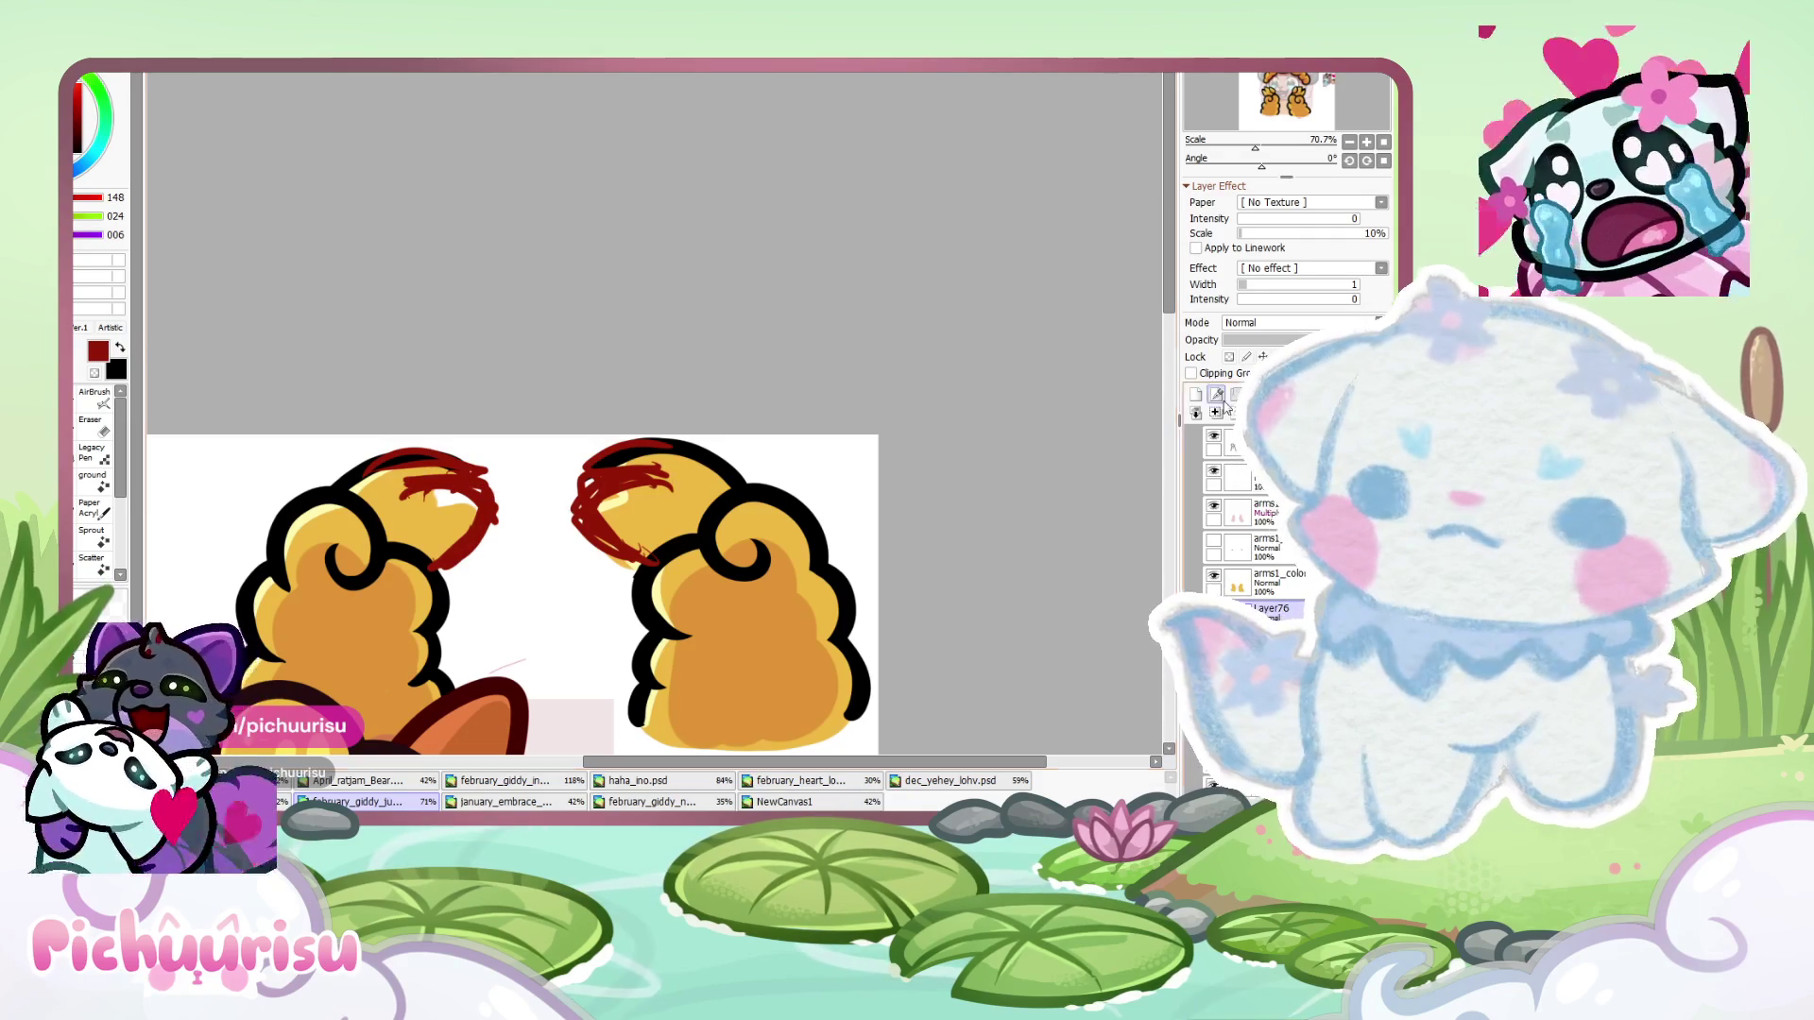
mouse_move(1275, 340)
left_mouse_down()
mouse_move(1247, 340)
mouse_move(1294, 340)
left_mouse_up()
scroll(663, 435, "up", 3)
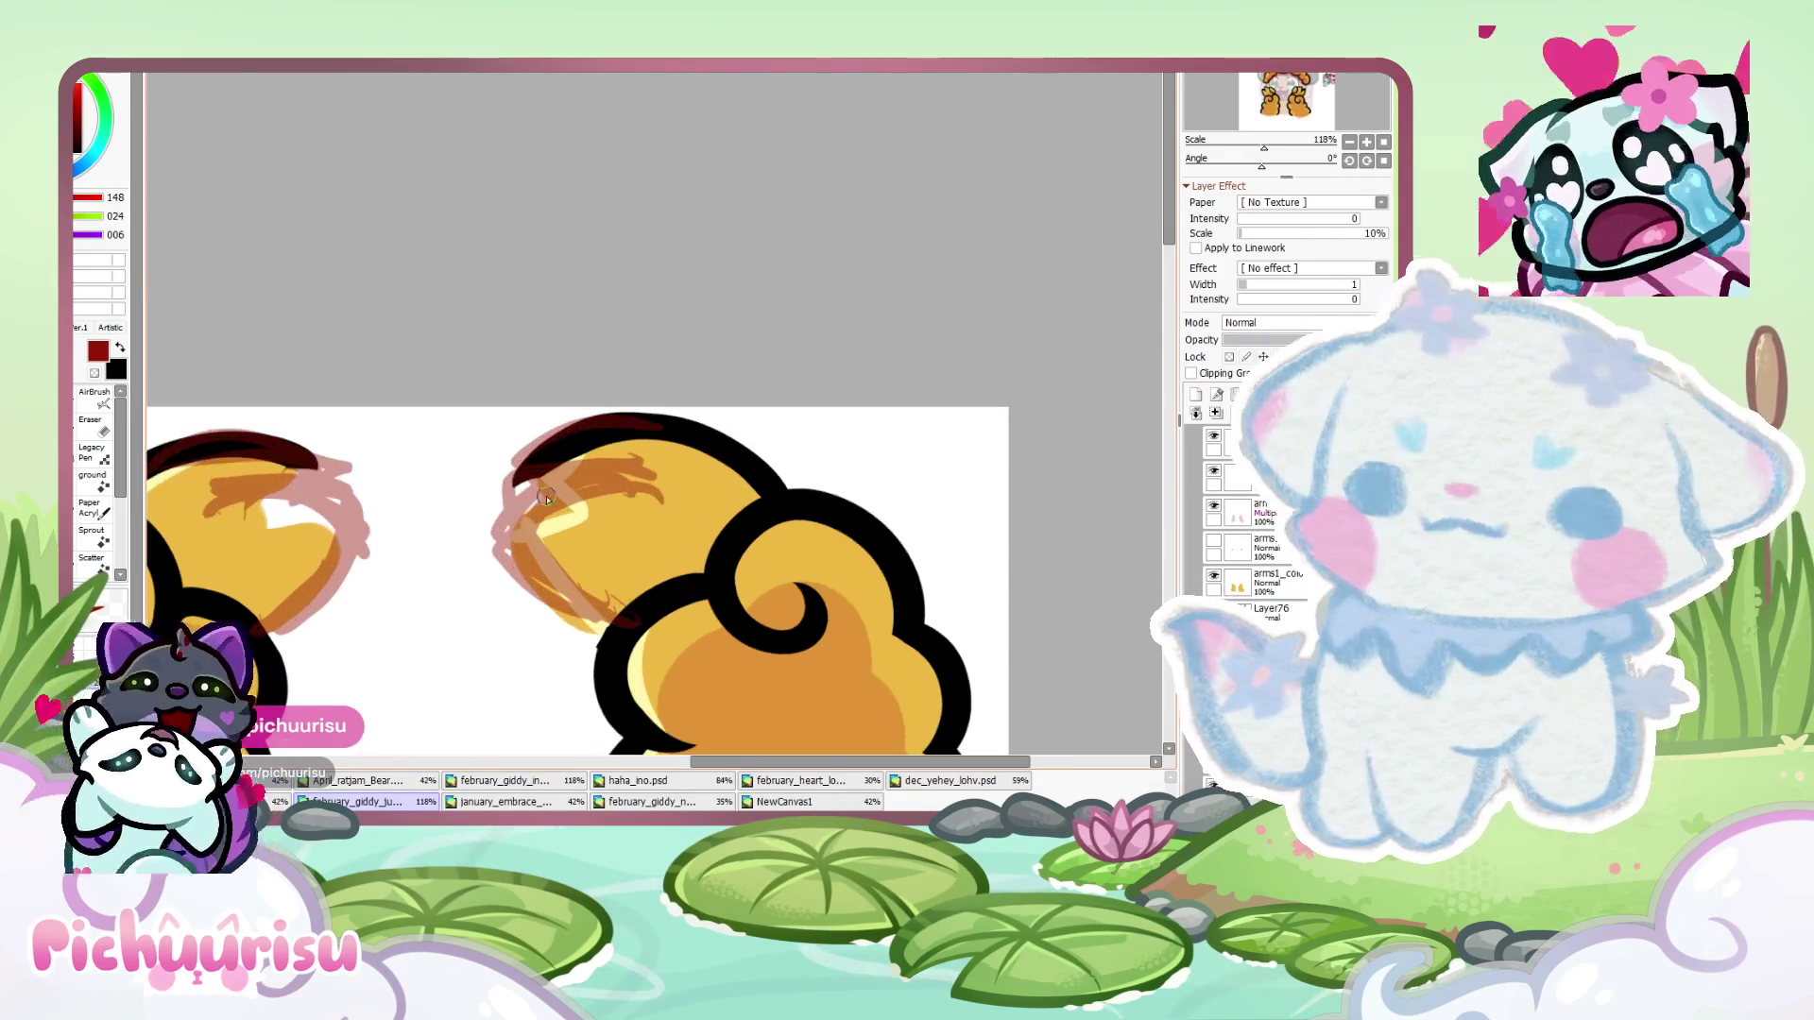
- Switch to black and try several outline strokes along the tip, undoing each attempt
scroll(663, 435, "up", 2)
left_click(663, 434, "alt")
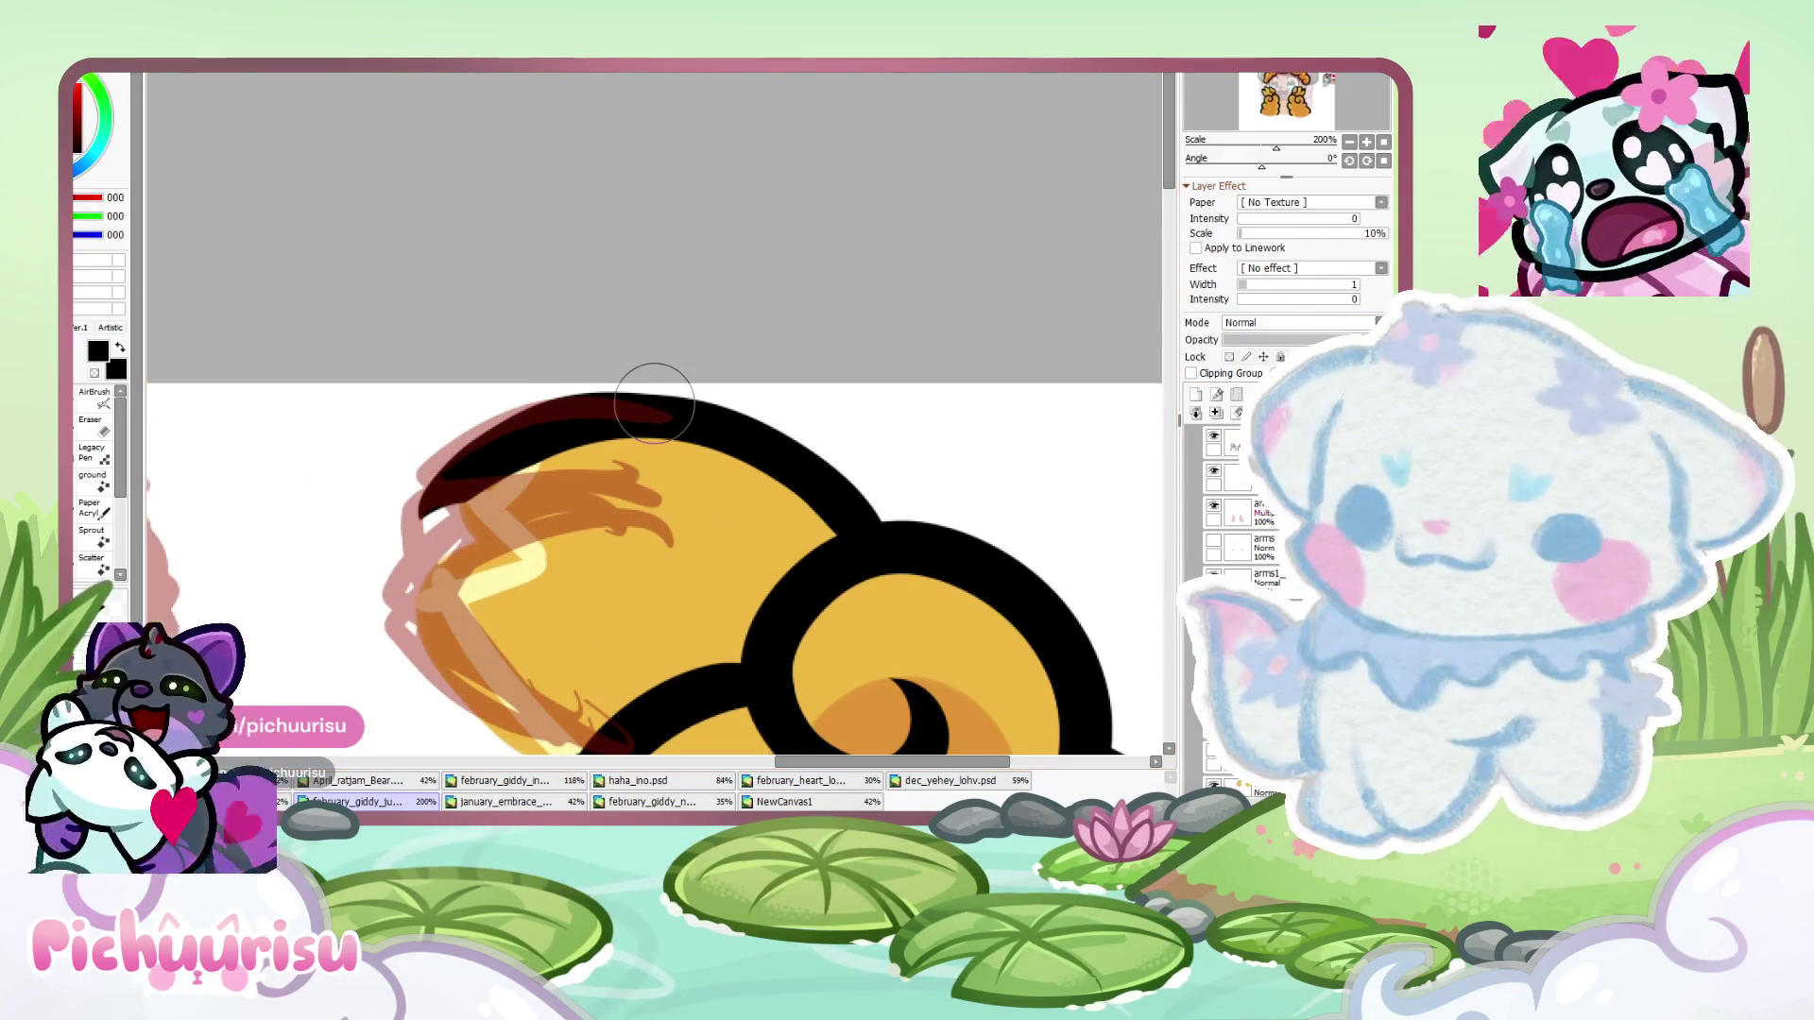
left_click_drag(633, 503, 493, 518)
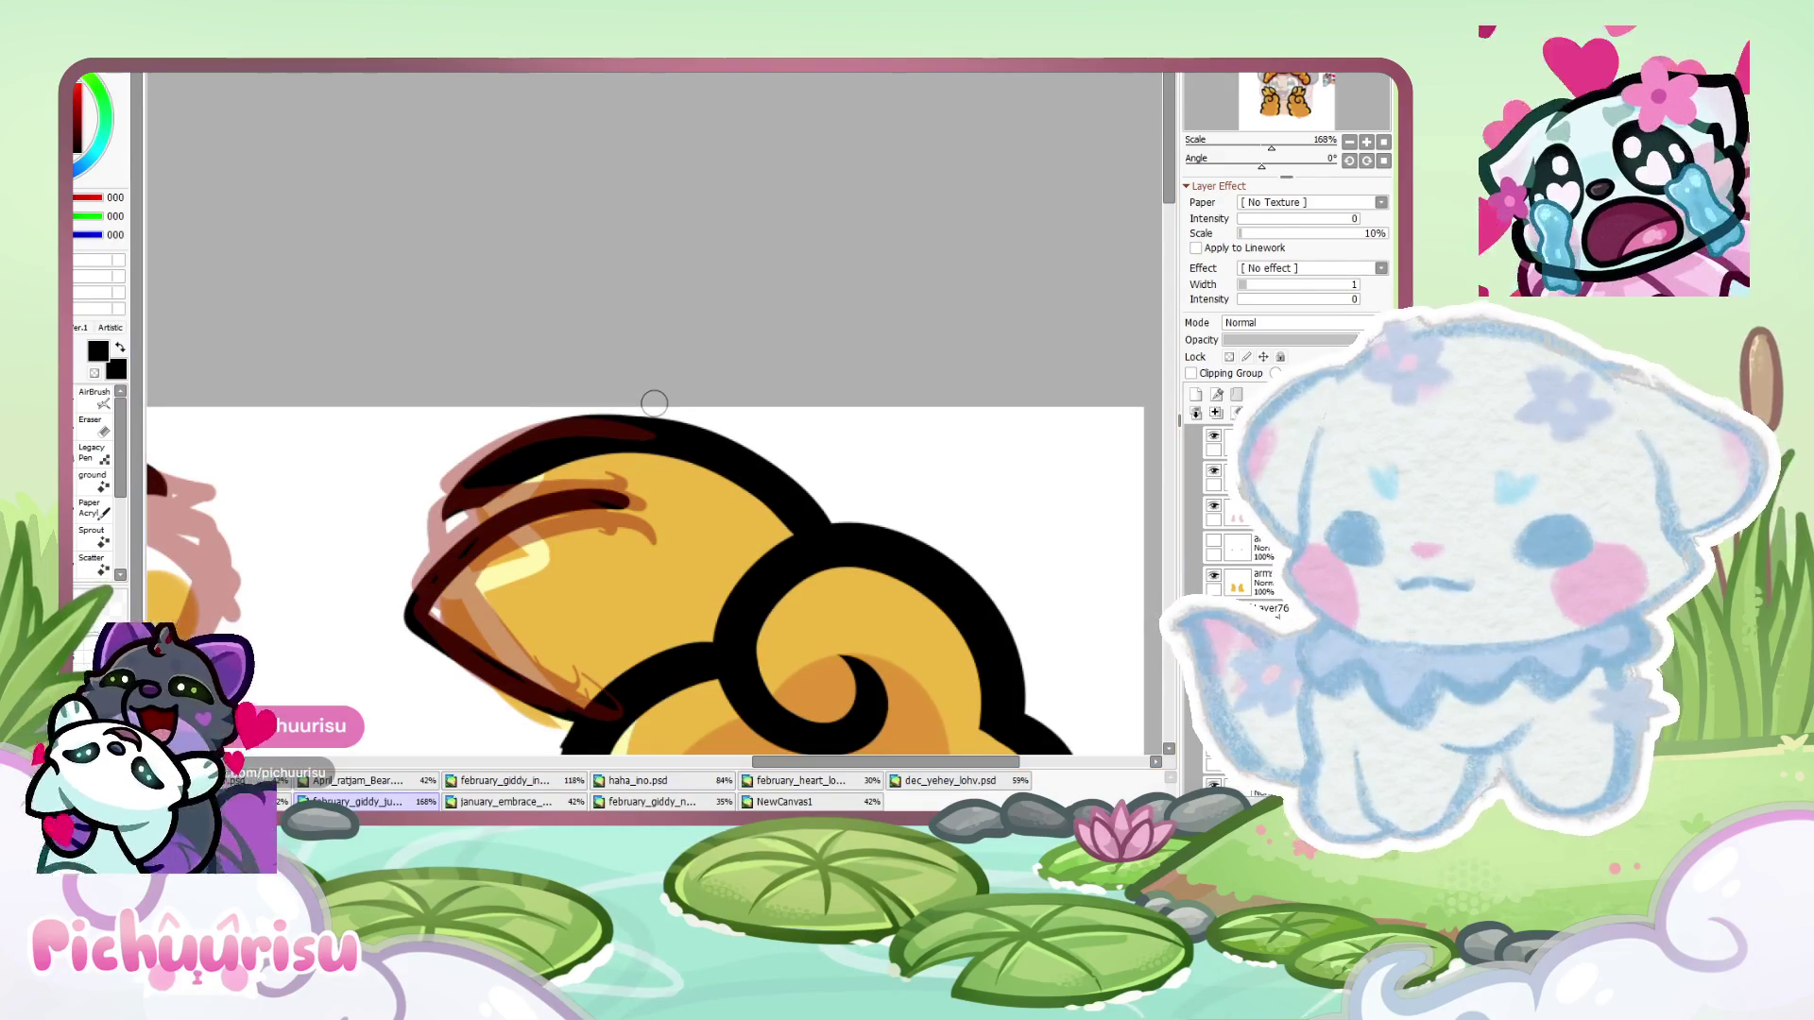
key("ctrl+z")
mouse_move(642, 505)
left_mouse_down()
mouse_move(445, 515)
mouse_move(529, 719)
left_mouse_up()
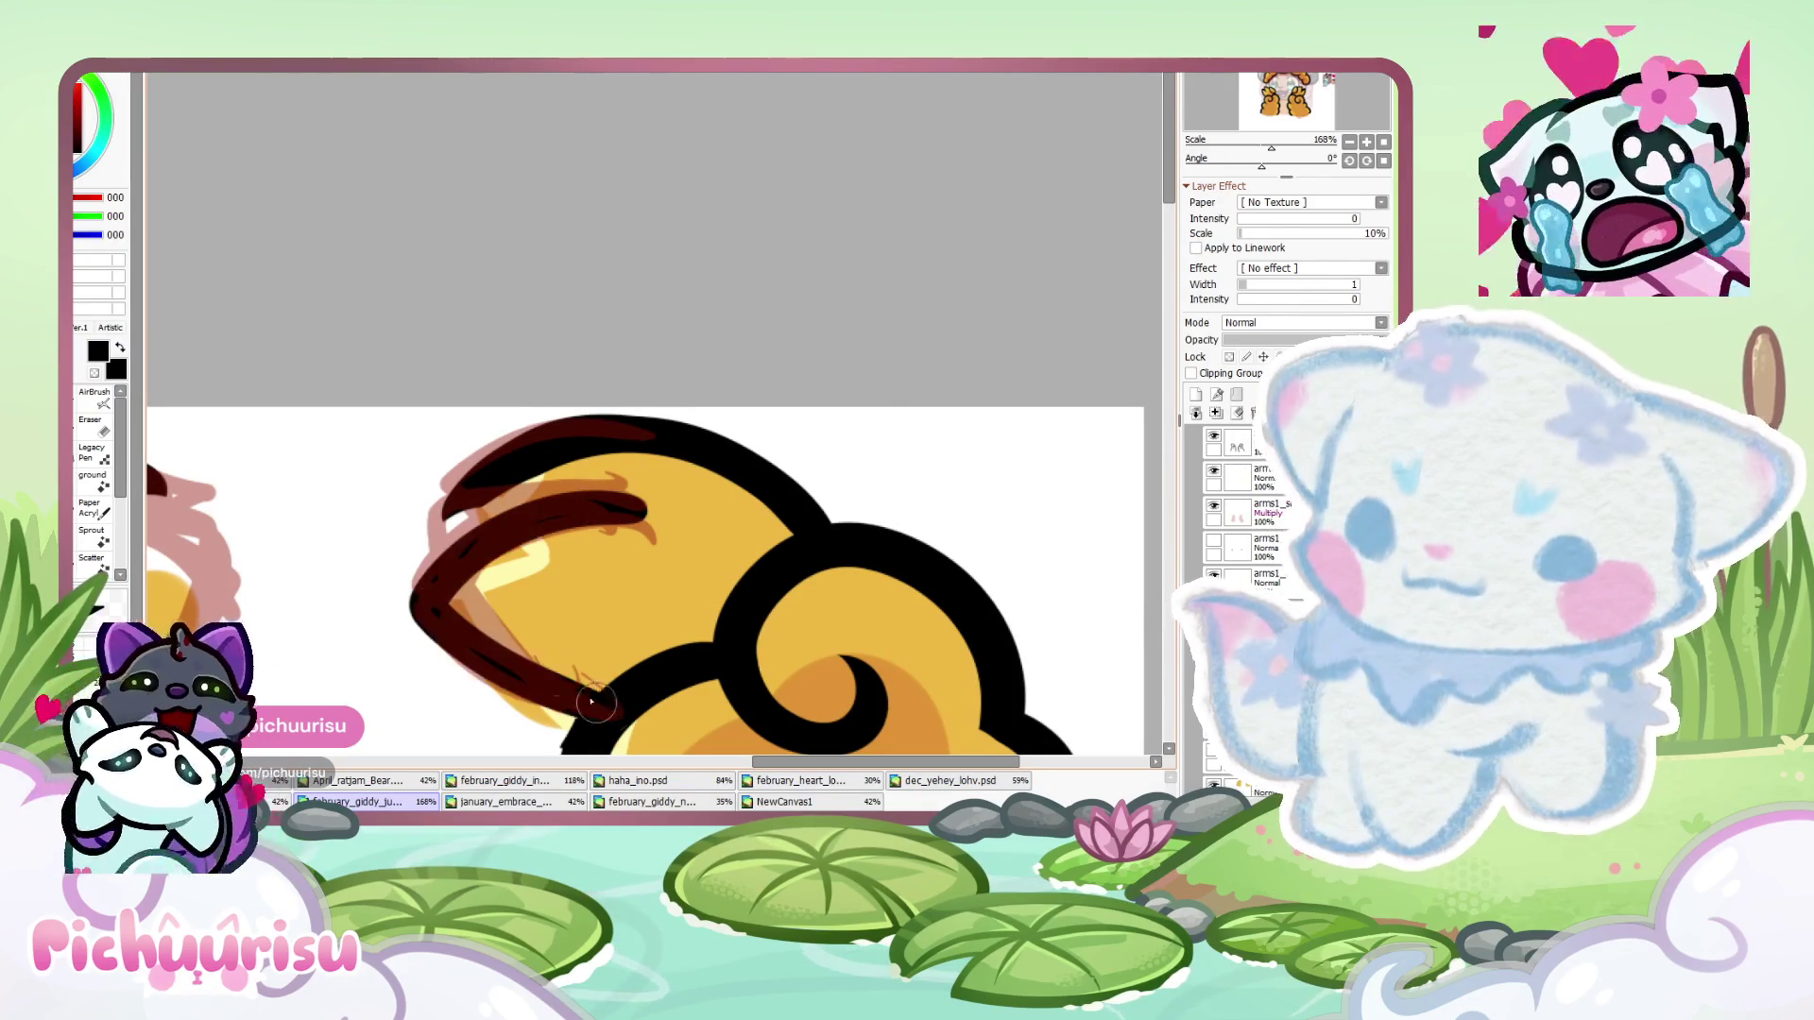
key("ctrl+z")
mouse_move(640, 510)
left_mouse_down()
mouse_move(595, 522)
mouse_move(567, 747)
left_mouse_up()
key("ctrl+z")
key("ctrl+z")
left_click_drag(638, 496, 388, 577)
key("ctrl+z")
- Settle a dark outline stroke along the bun's lower-left edge after several redraws
mouse_move(629, 523)
left_mouse_down()
mouse_move(425, 604)
mouse_move(572, 742)
left_mouse_up()
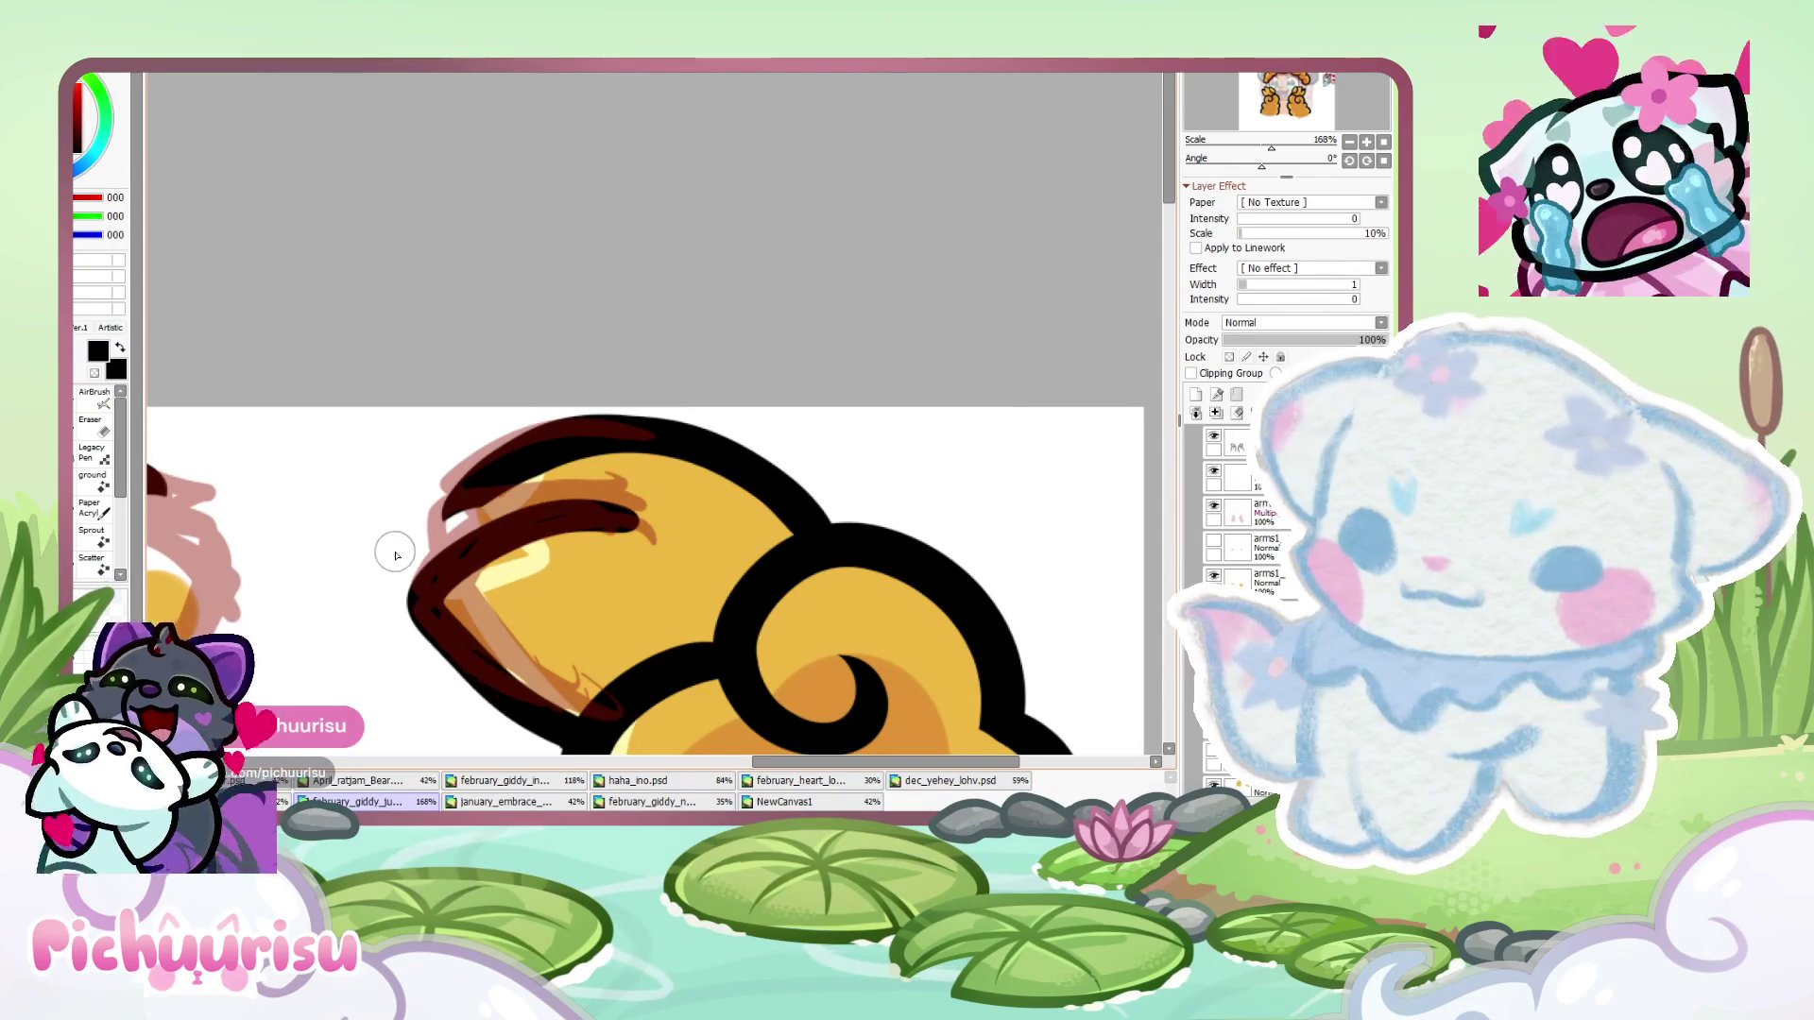
scroll(486, 479, "down", 6)
scroll(487, 478, "up", 7)
key("ctrl+z")
mouse_move(666, 477)
left_mouse_down()
mouse_move(510, 444)
mouse_move(588, 730)
left_mouse_up()
key("ctrl+z")
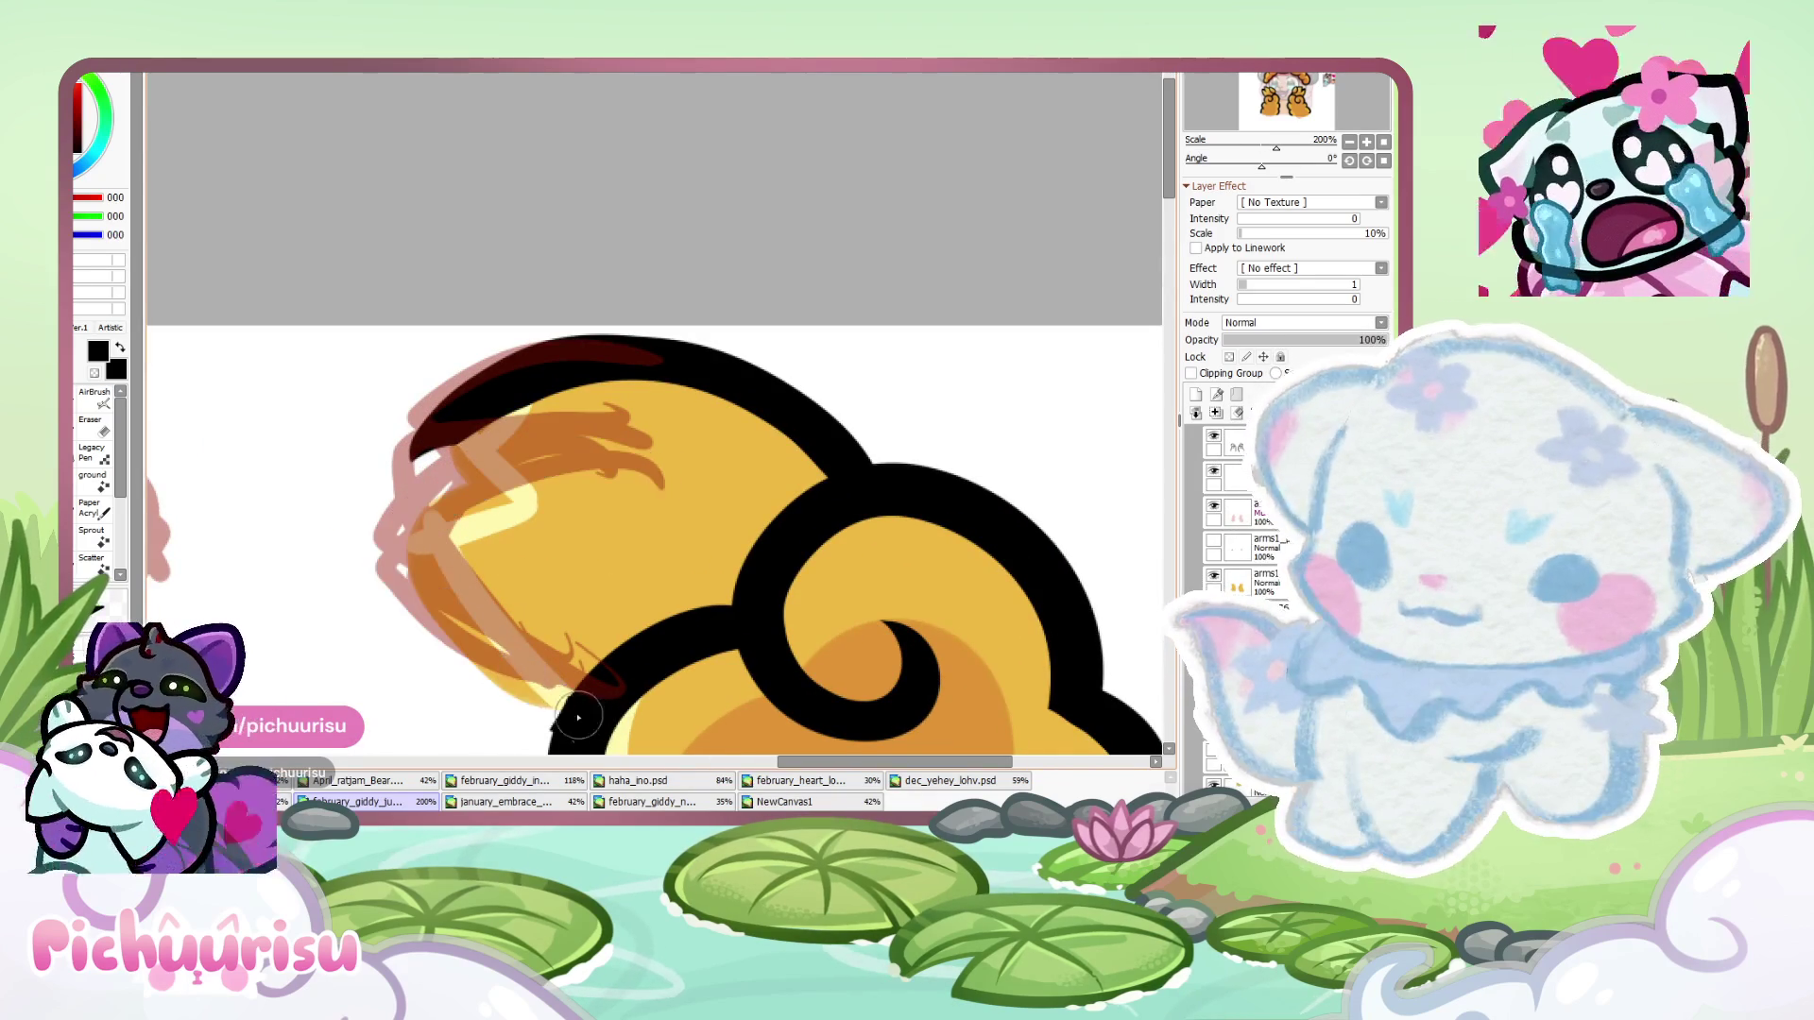
mouse_move(539, 694)
left_mouse_down()
mouse_move(567, 435)
mouse_move(746, 477)
left_mouse_up()
key("ctrl+z")
mouse_move(586, 723)
left_mouse_down()
mouse_move(400, 567)
mouse_move(709, 491)
left_mouse_up()
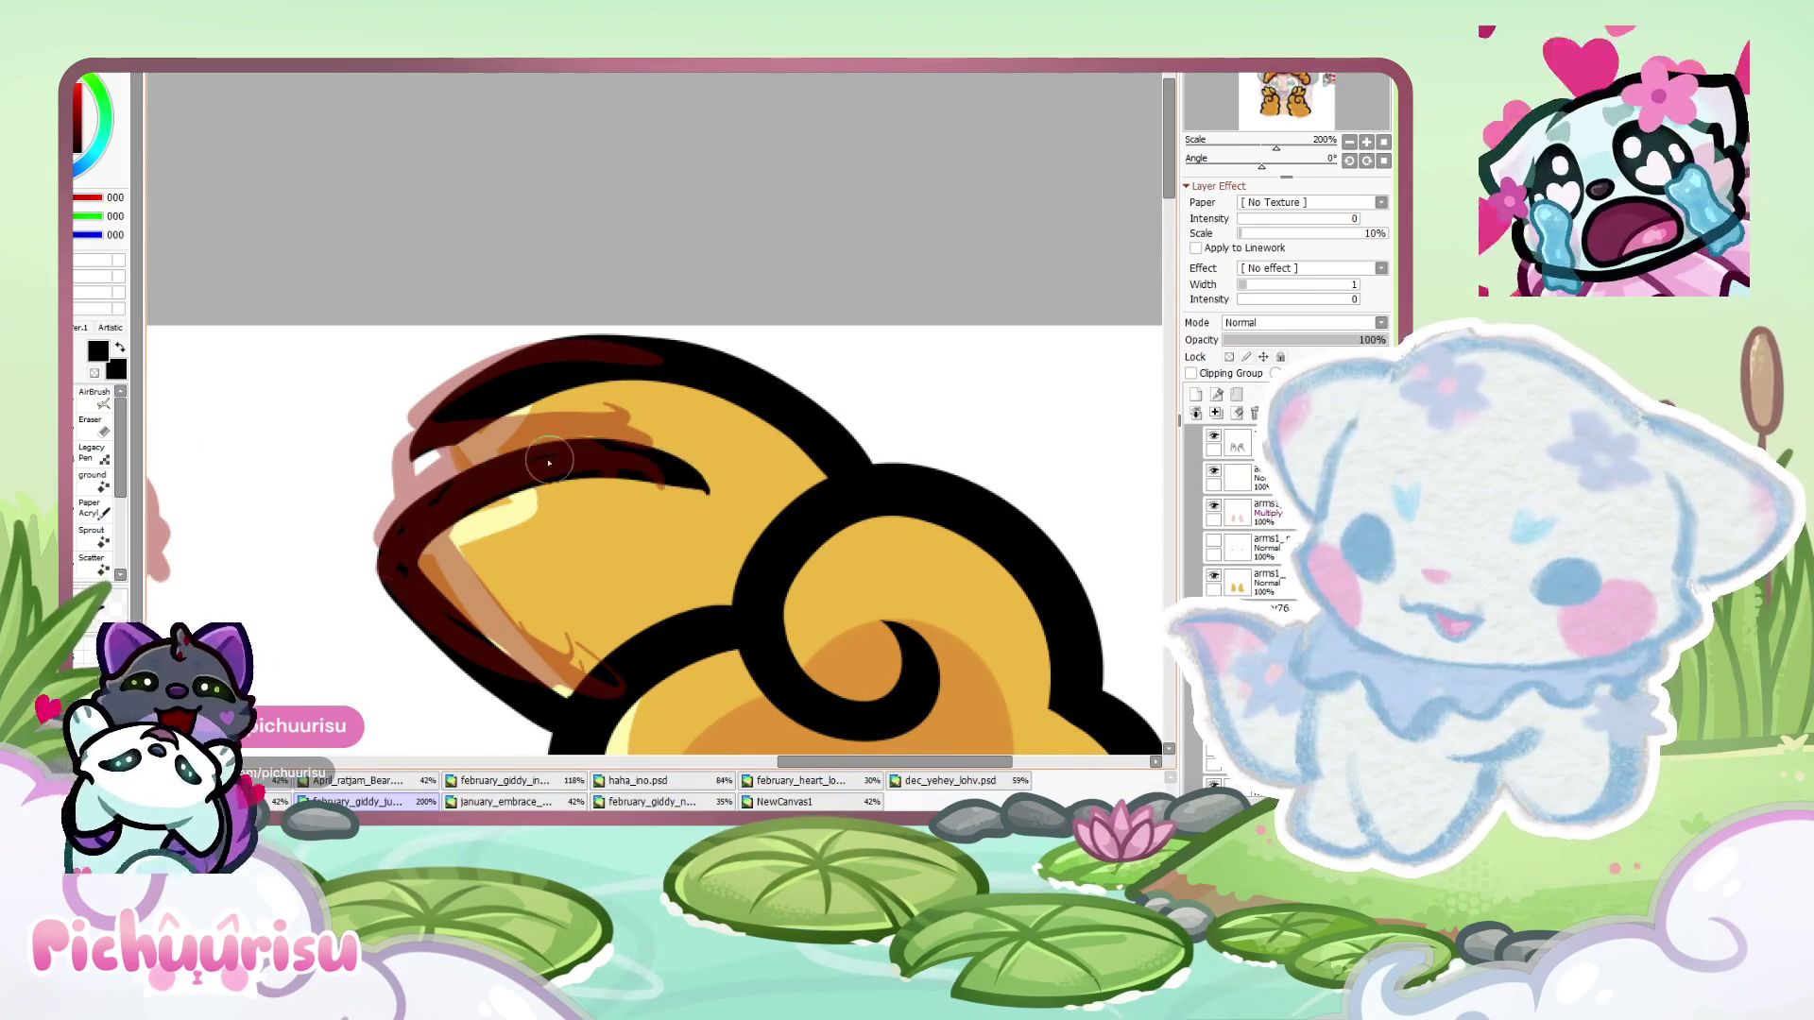
- Ink dark strokes along the tip's upper-left edge and curve
mouse_move(502, 386)
left_mouse_down()
mouse_move(430, 444)
mouse_move(406, 510)
left_mouse_up()
scroll(484, 419, "up", 2)
mouse_move(483, 418)
left_mouse_down()
mouse_move(363, 581)
mouse_move(420, 534)
left_mouse_up()
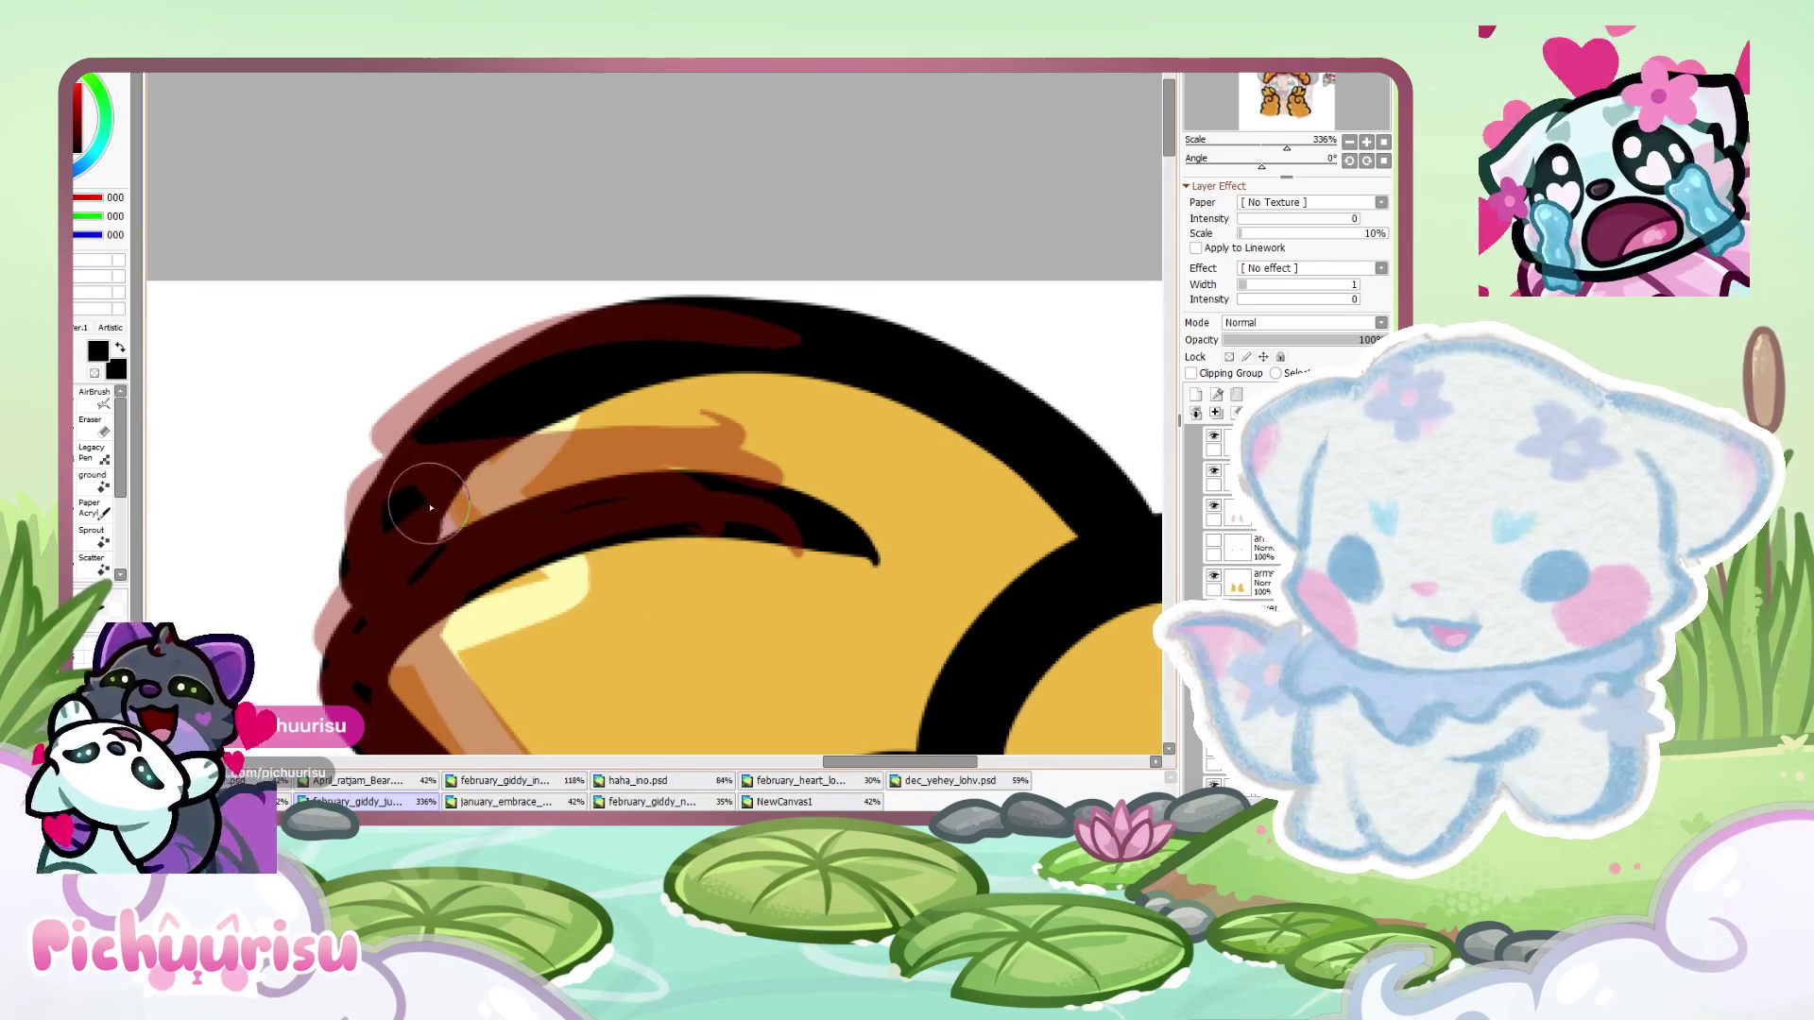
scroll(411, 567, "down", 8)
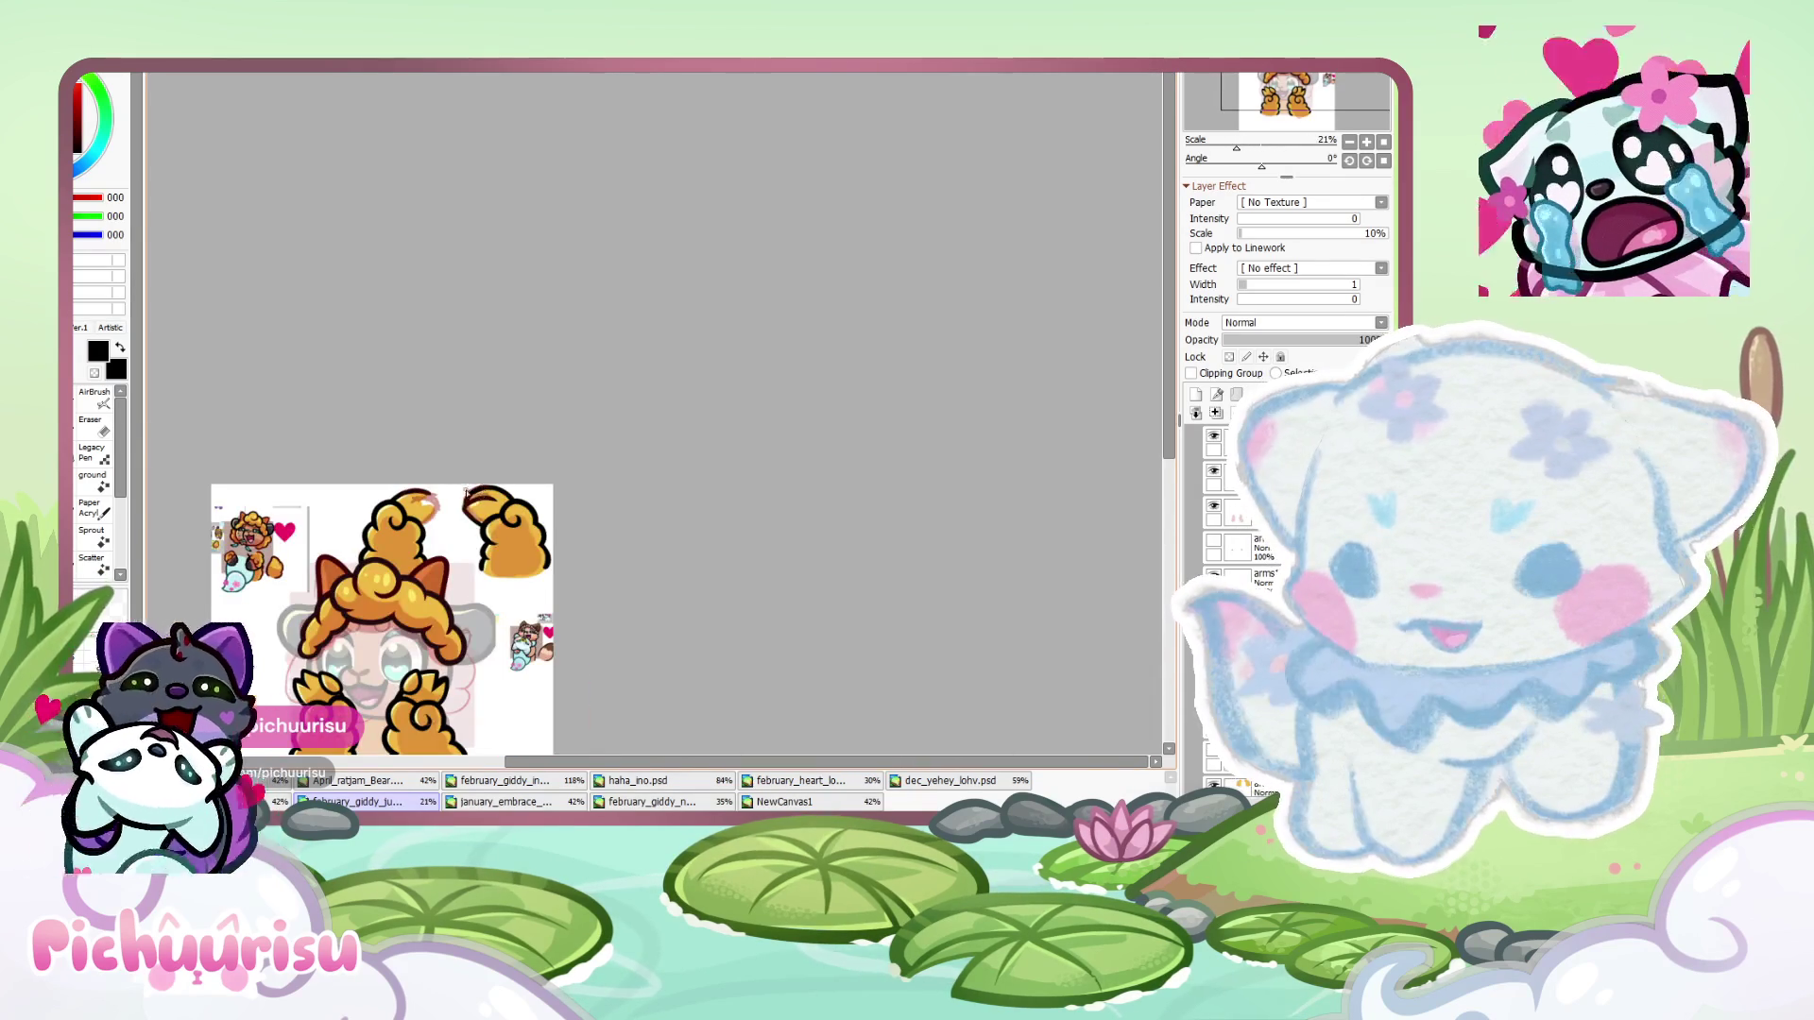
scroll(464, 489, "up", 8)
left_click_drag(648, 543, 231, 558)
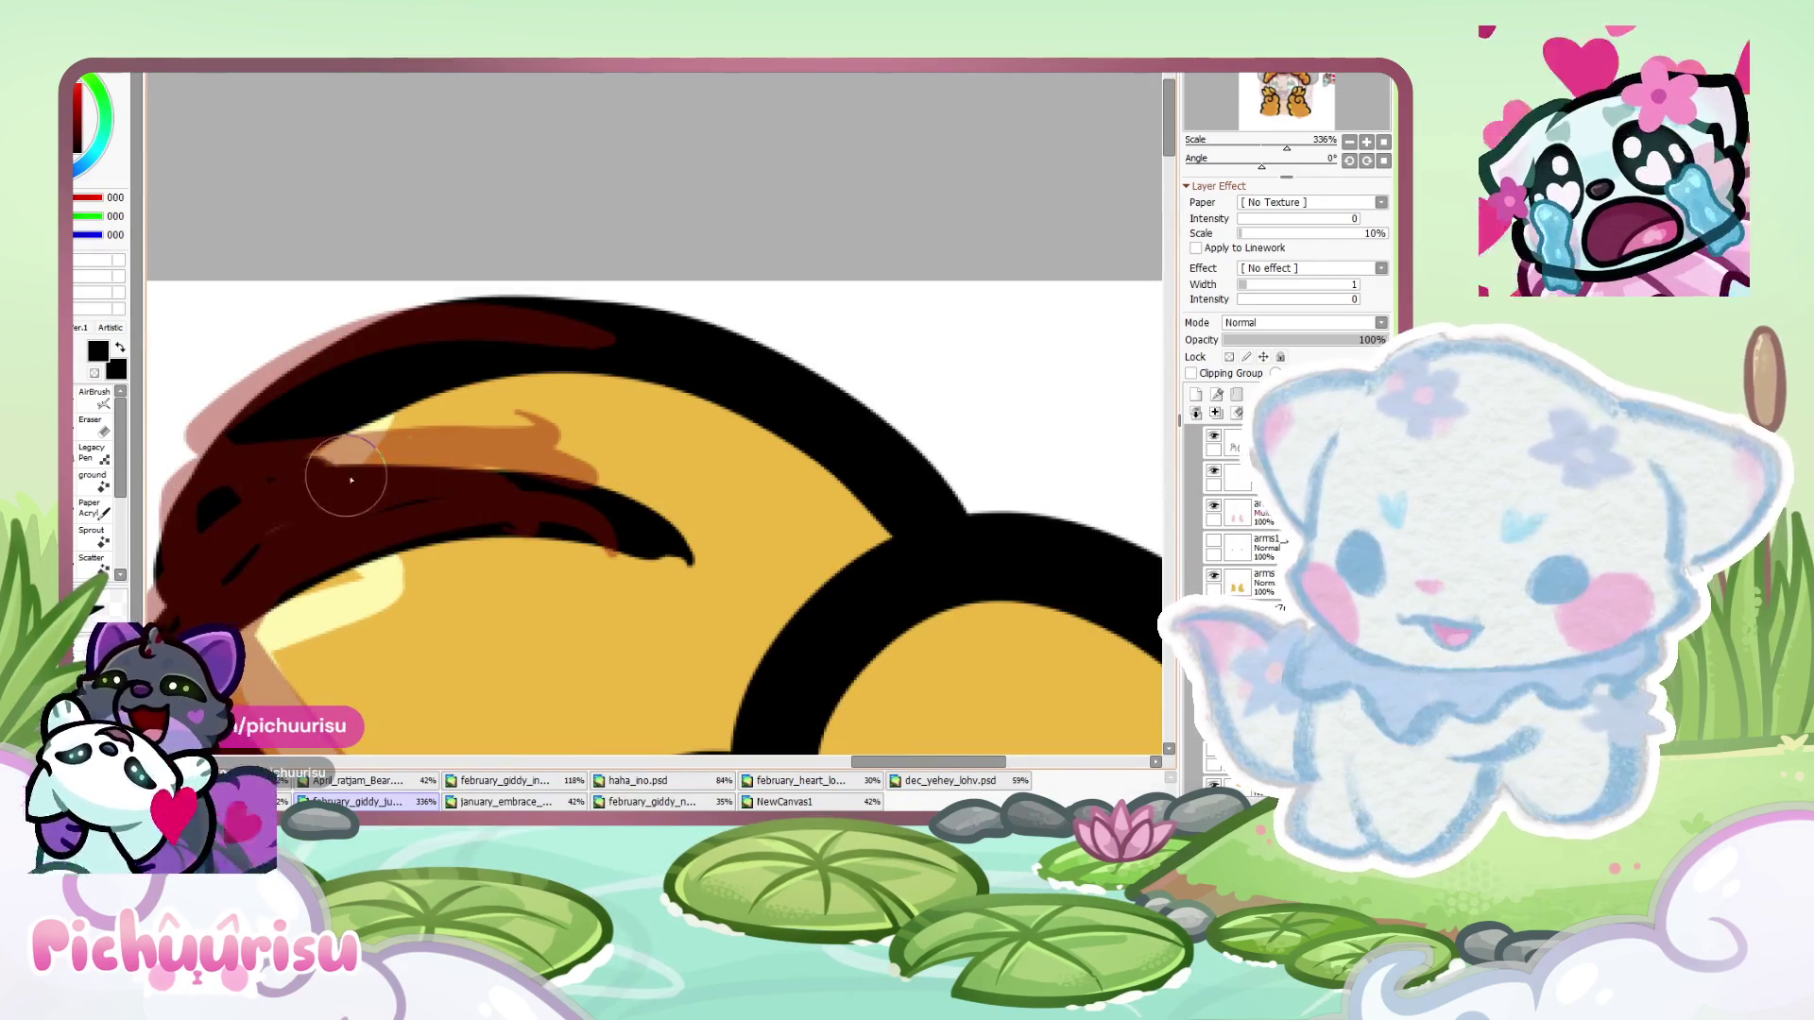
- Rework the strokes around the paw outline and add one near its top right
key("e")
scroll(296, 652, "up", 1)
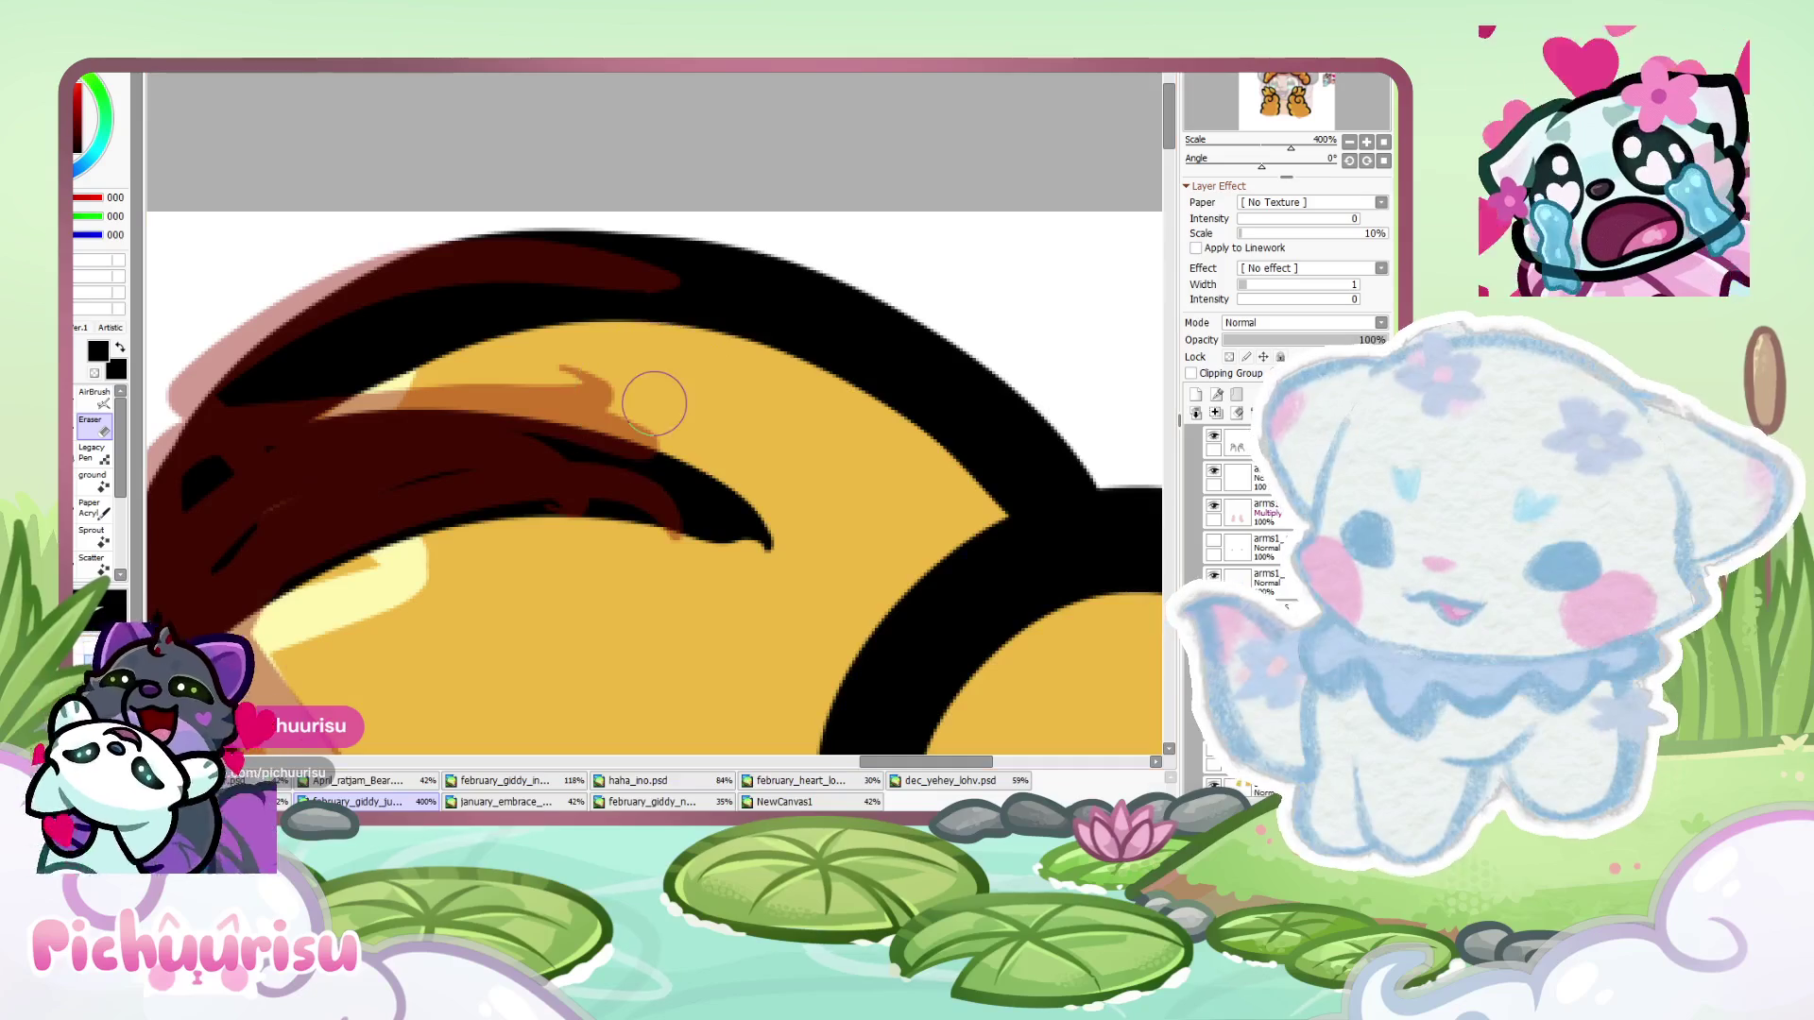
scroll(831, 576, "down", 12)
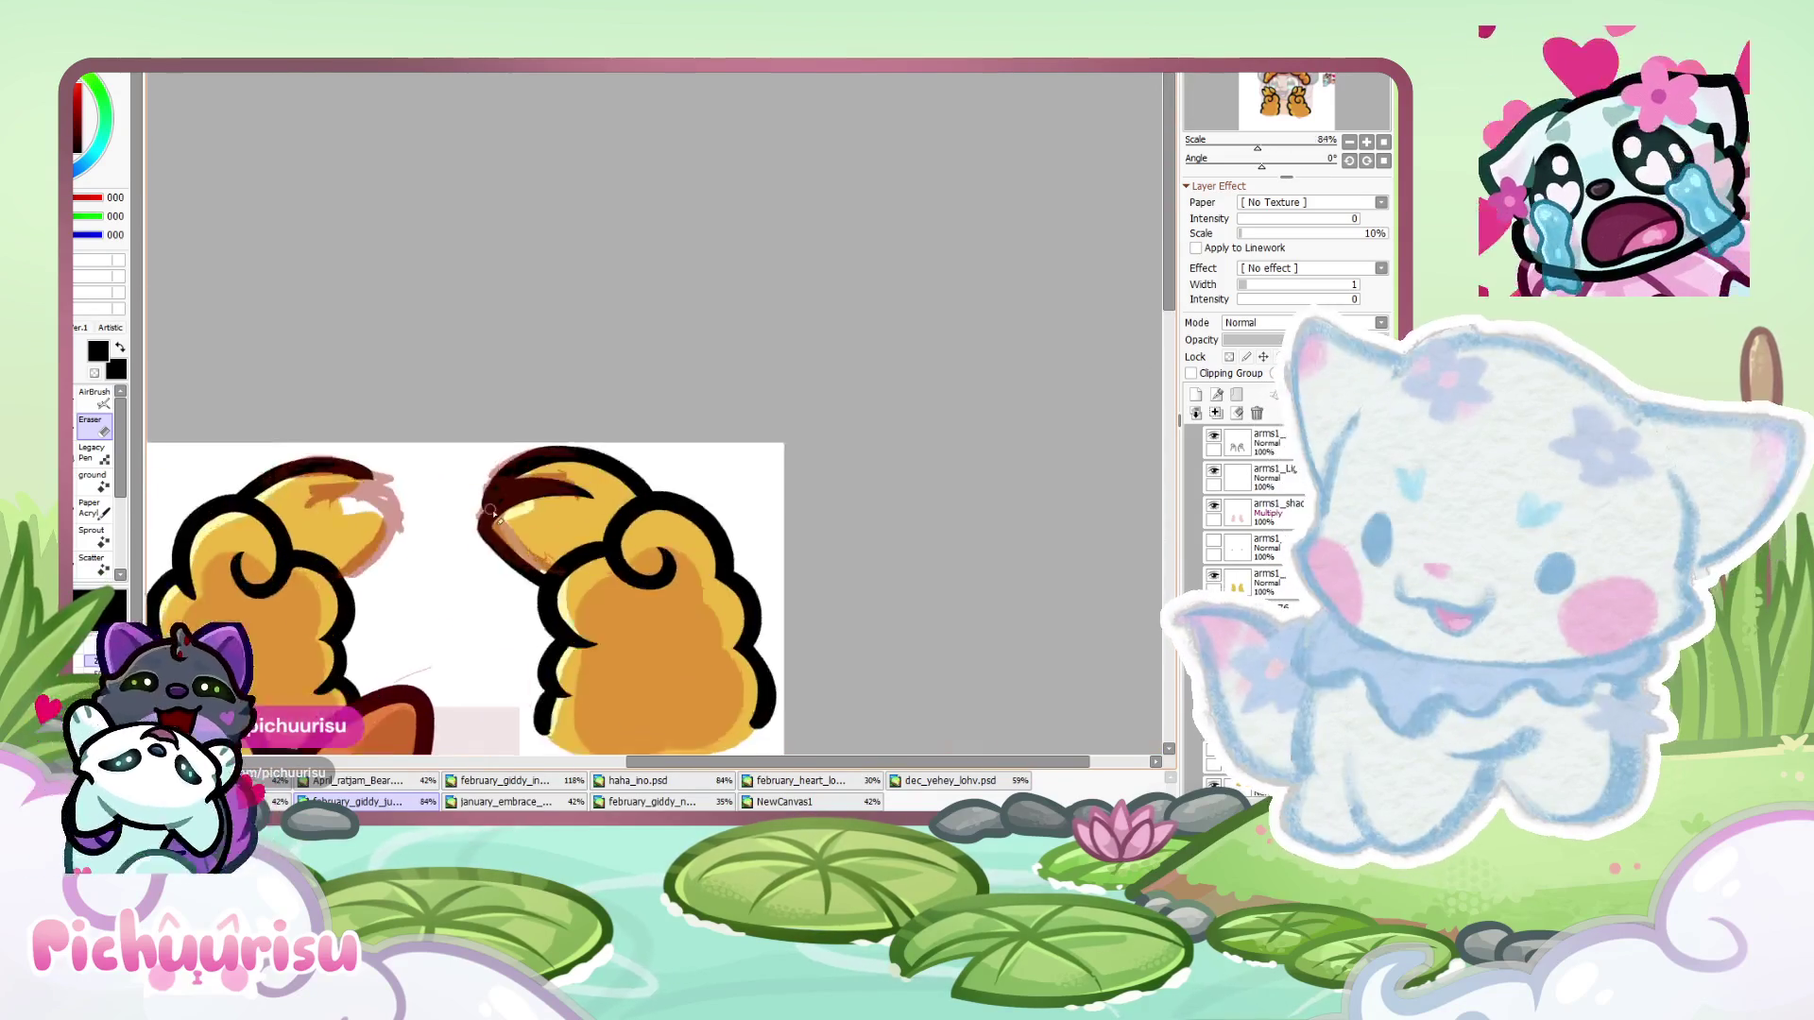
scroll(381, 507, "up", 4)
mouse_move(331, 484)
left_mouse_down()
mouse_move(364, 477)
mouse_move(605, 567)
mouse_move(406, 737)
left_mouse_up()
key("ctrl+z")
mouse_move(284, 493)
left_mouse_down()
mouse_move(426, 477)
mouse_move(468, 713)
mouse_move(415, 741)
left_mouse_up()
left_click_drag(416, 399, 510, 510)
scroll(430, 444, "down", 6)
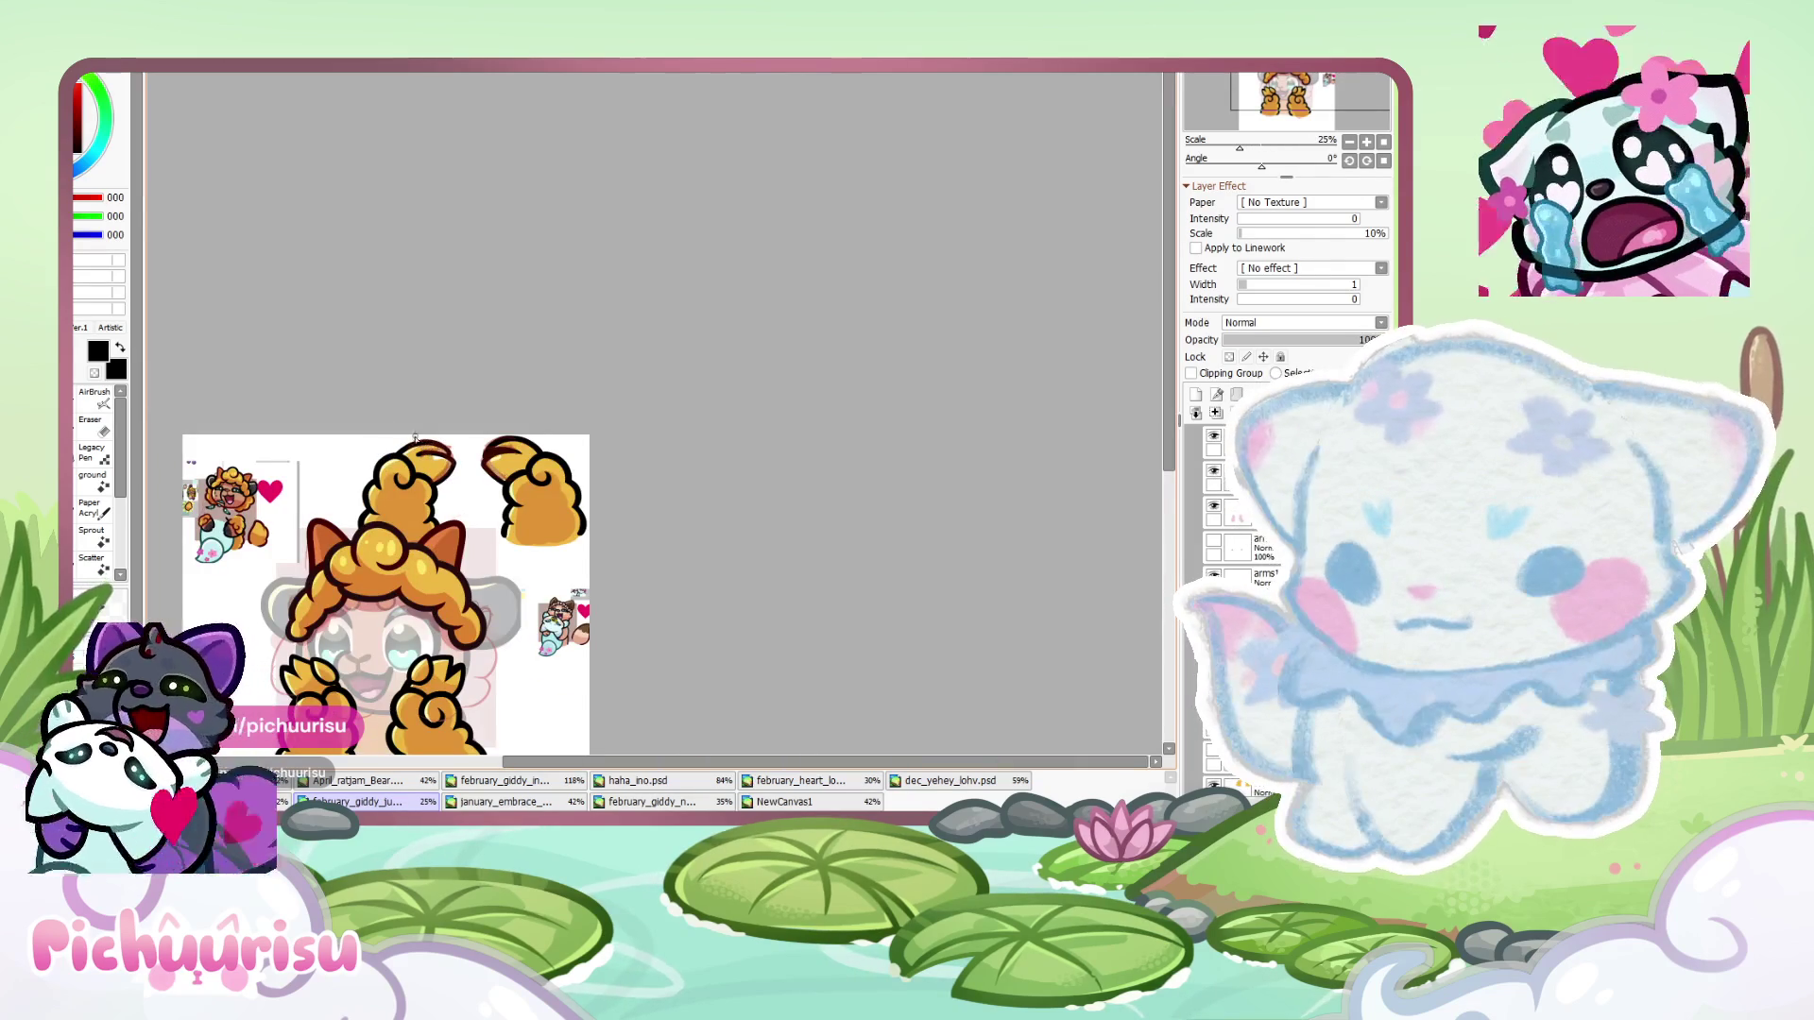
scroll(419, 443, "up", 8)
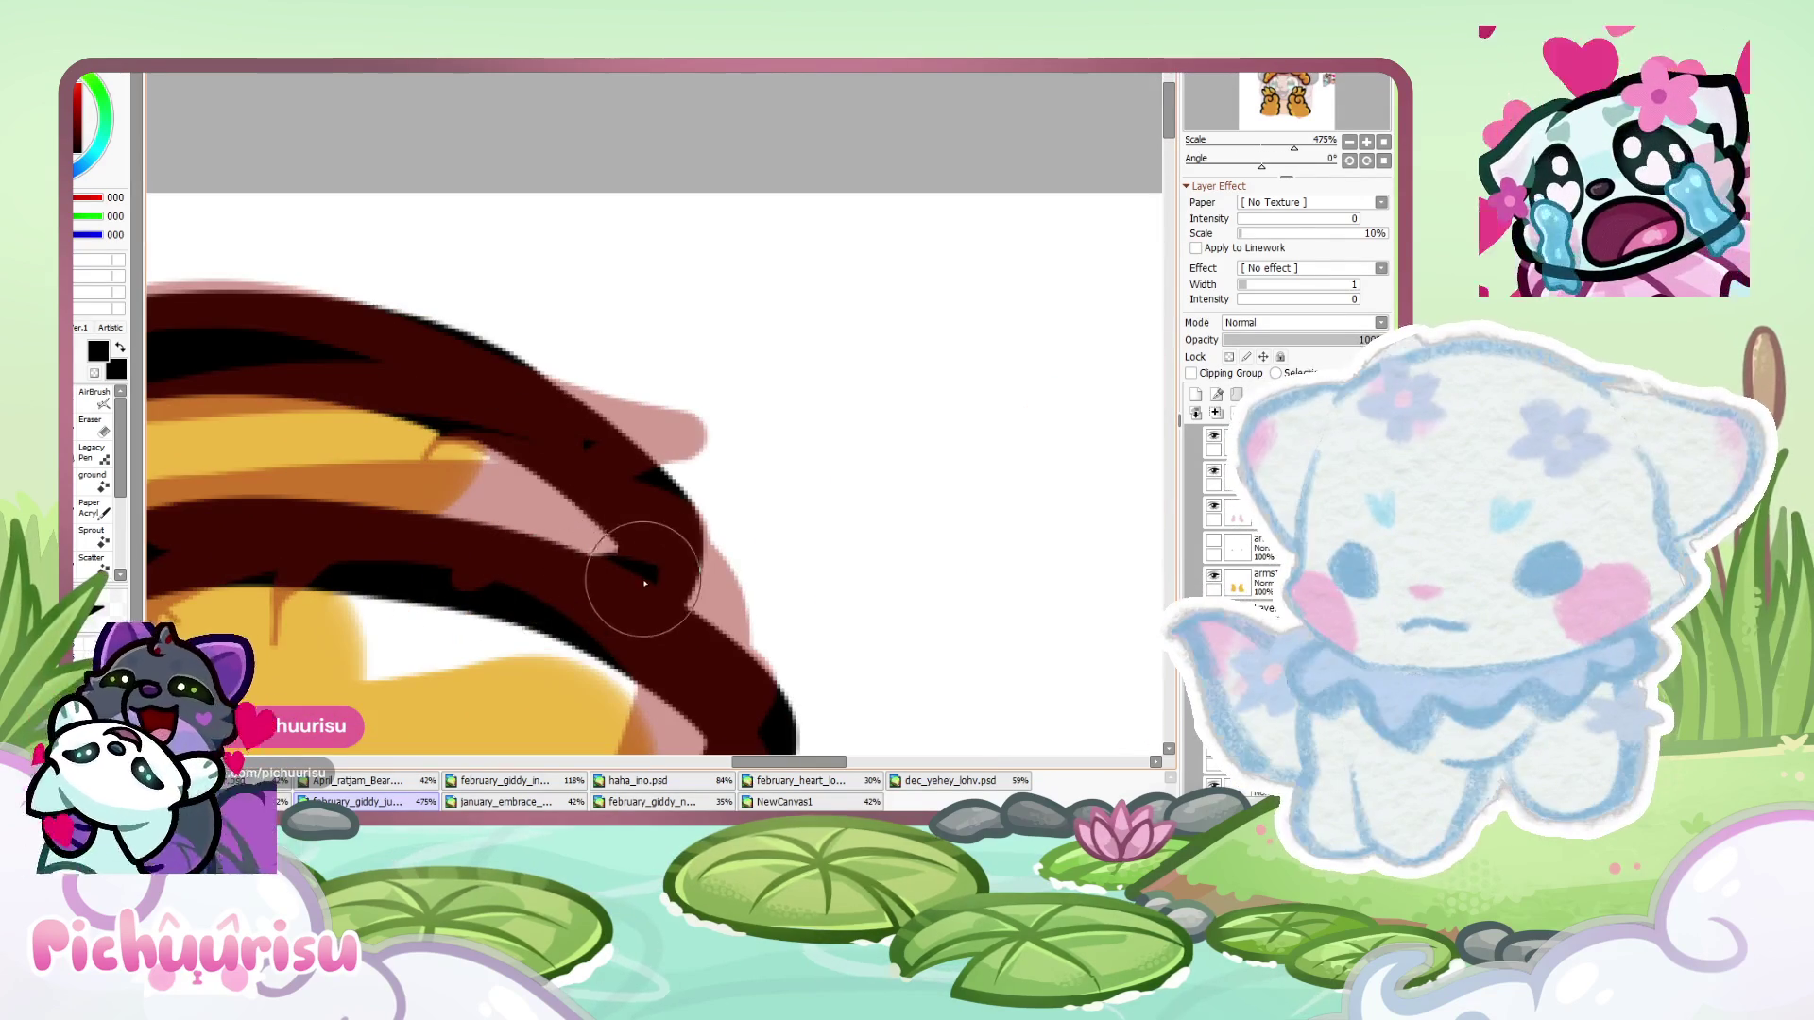
- Paint the dark stripe band across the tip, extending it leftward
left_click_drag(298, 362, 603, 560)
left_click_drag(400, 350, 627, 535)
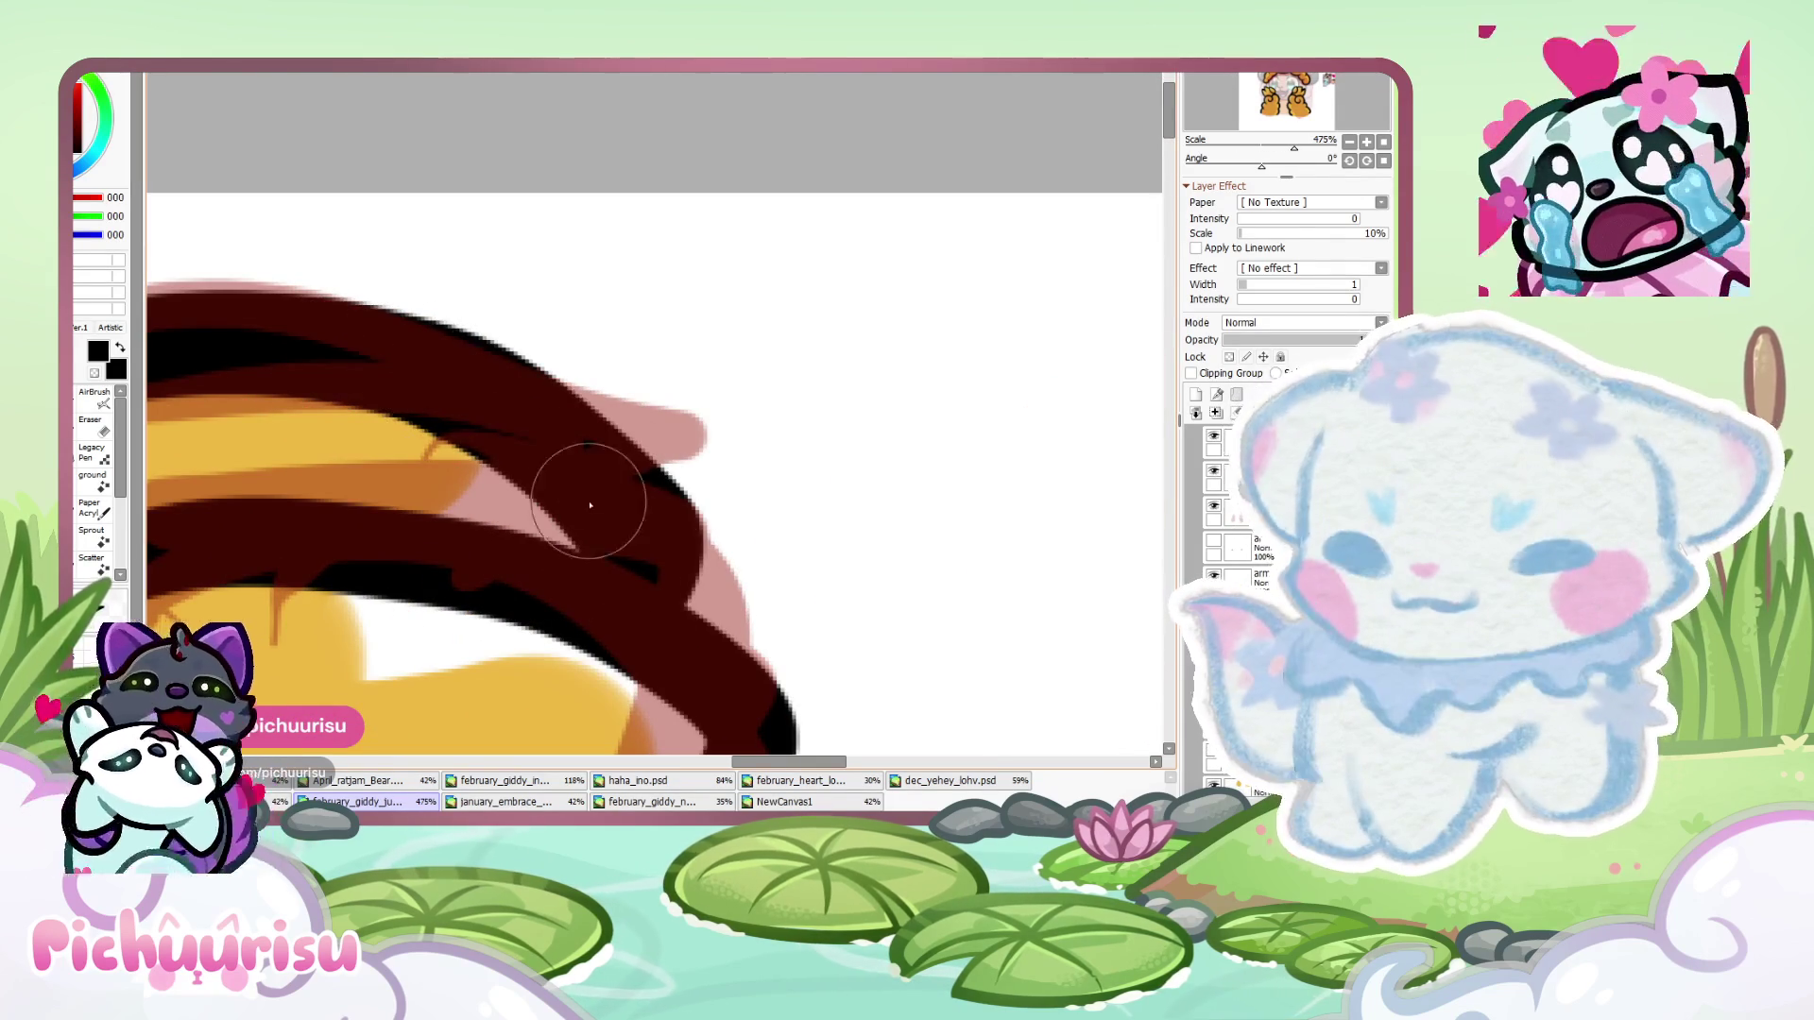
scroll(615, 530, "down", 6)
scroll(503, 480, "up", 6)
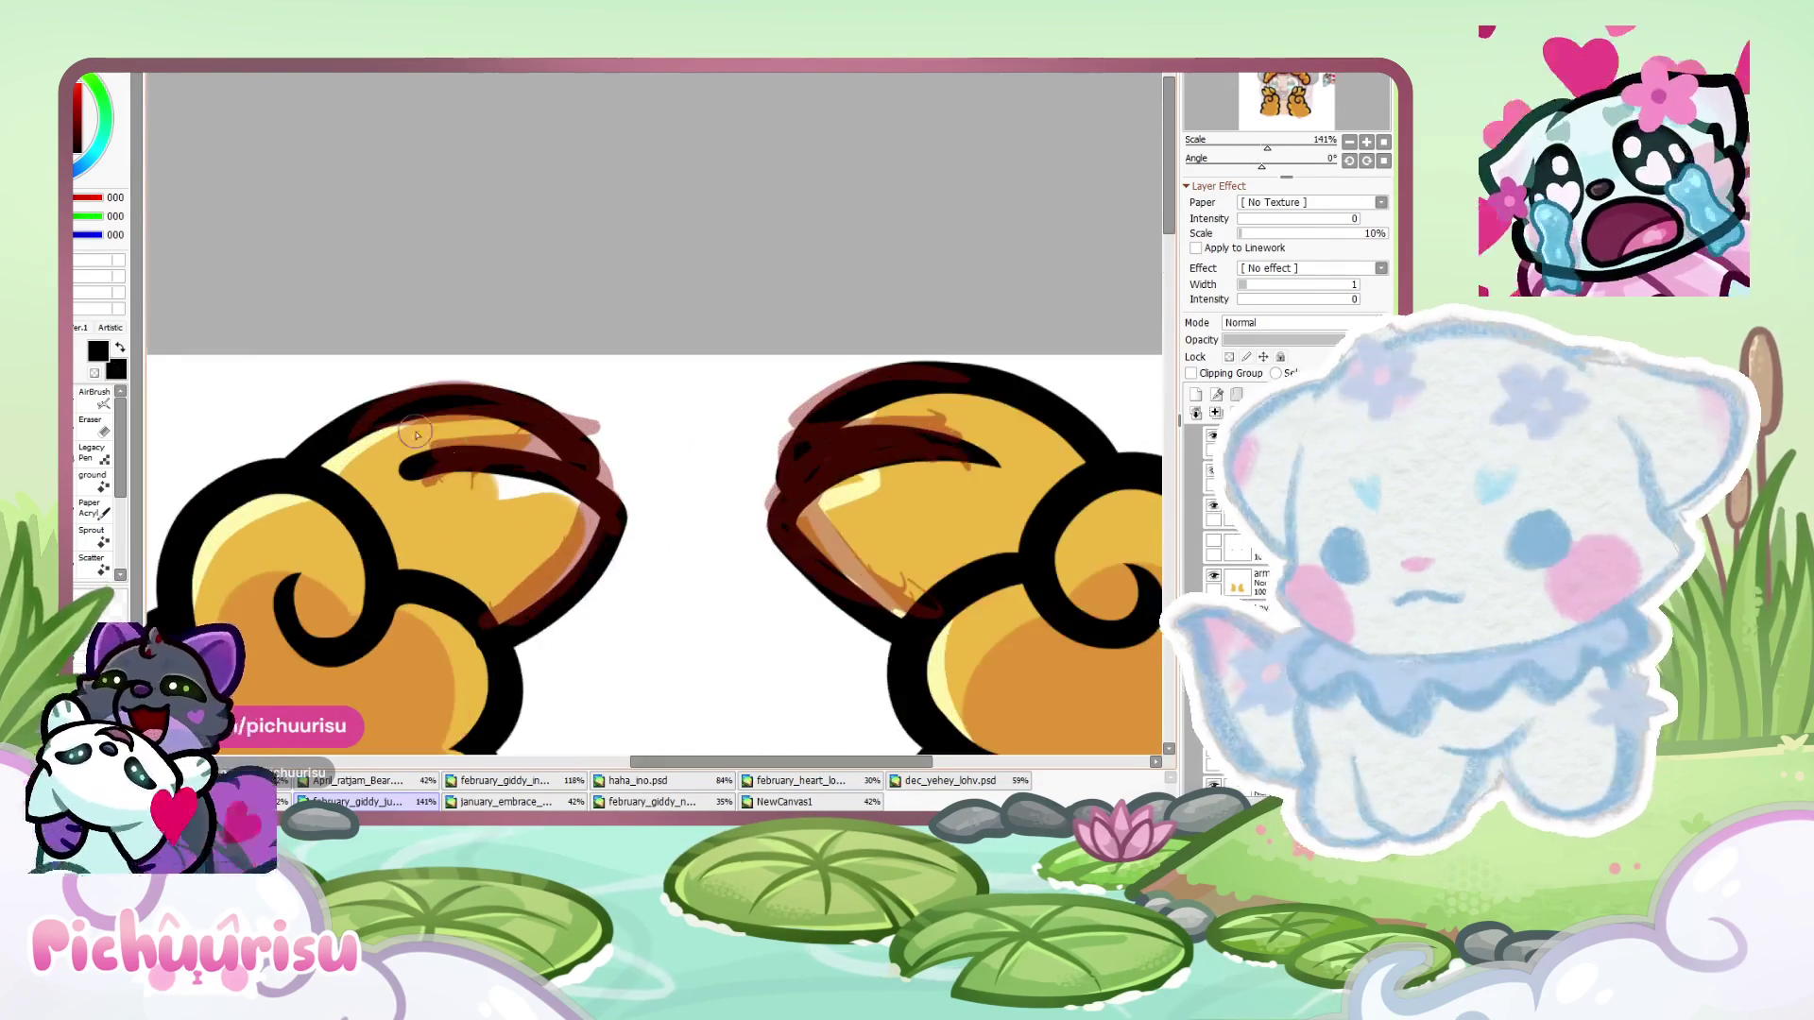
left_click_drag(814, 494, 243, 506)
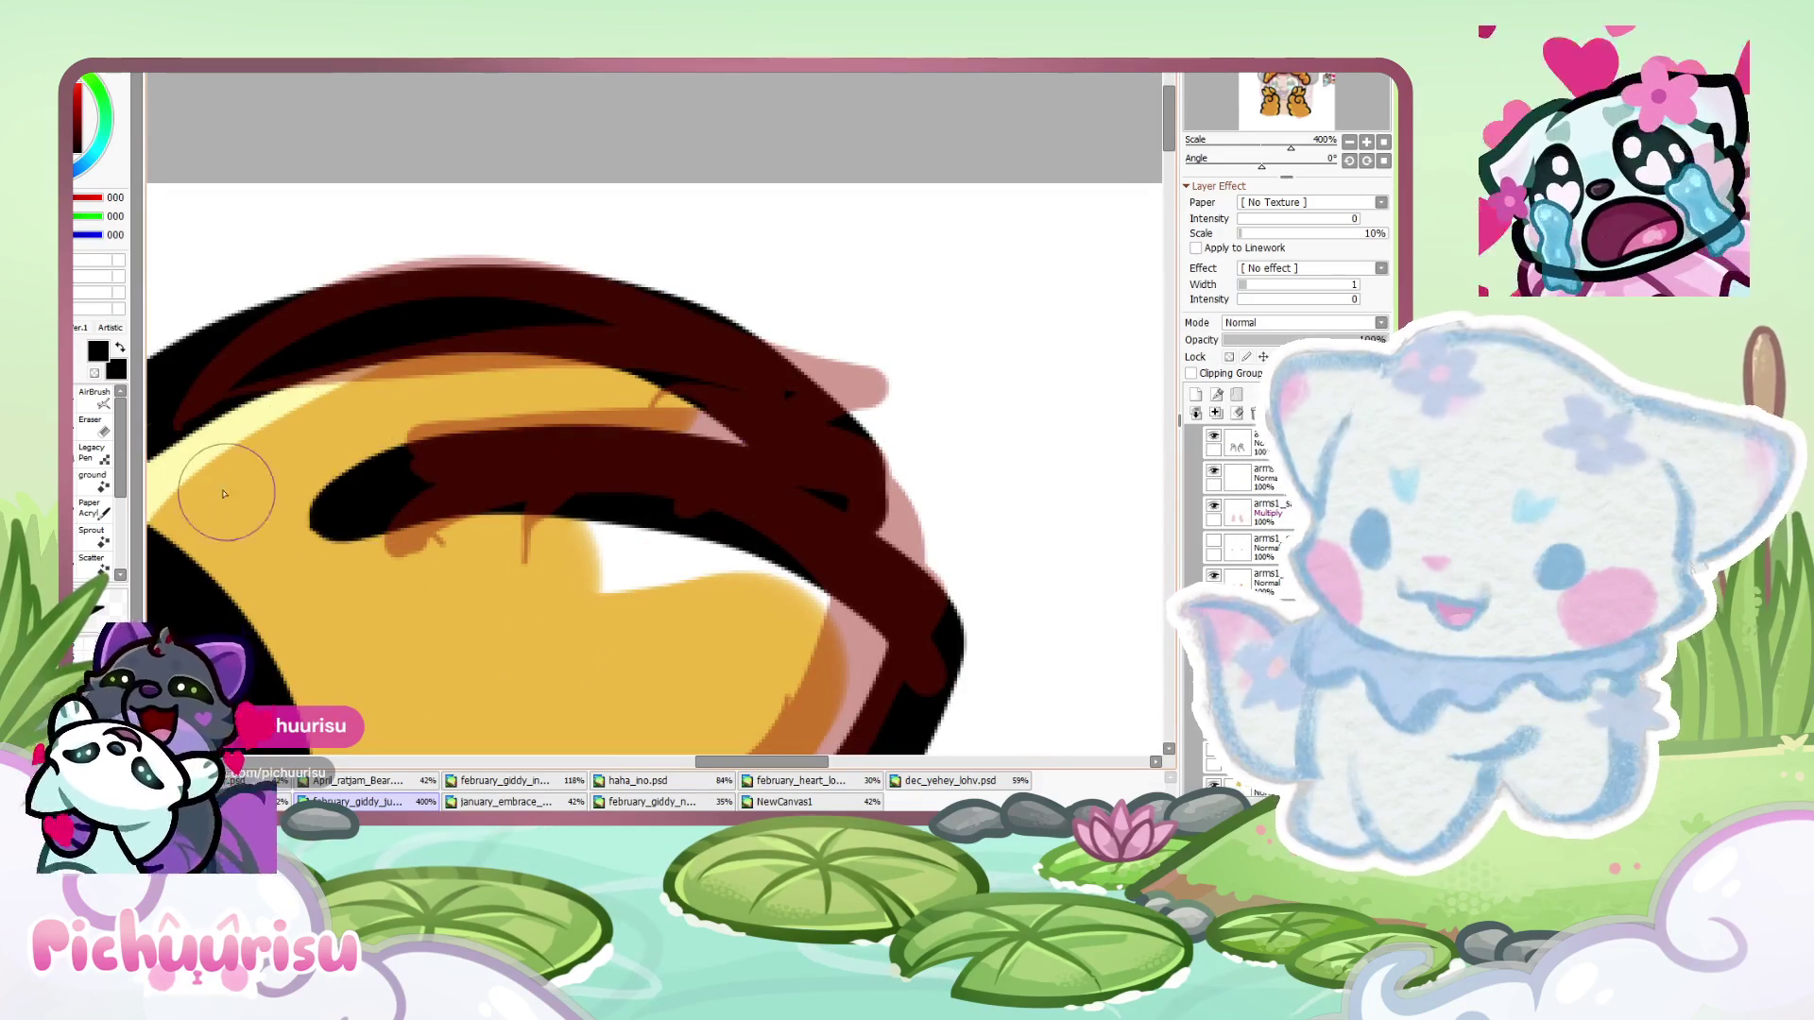
- Erase stray black below the stripe band and hide the sketch layer
left_click(94, 425)
left_click_drag(690, 548, 331, 525)
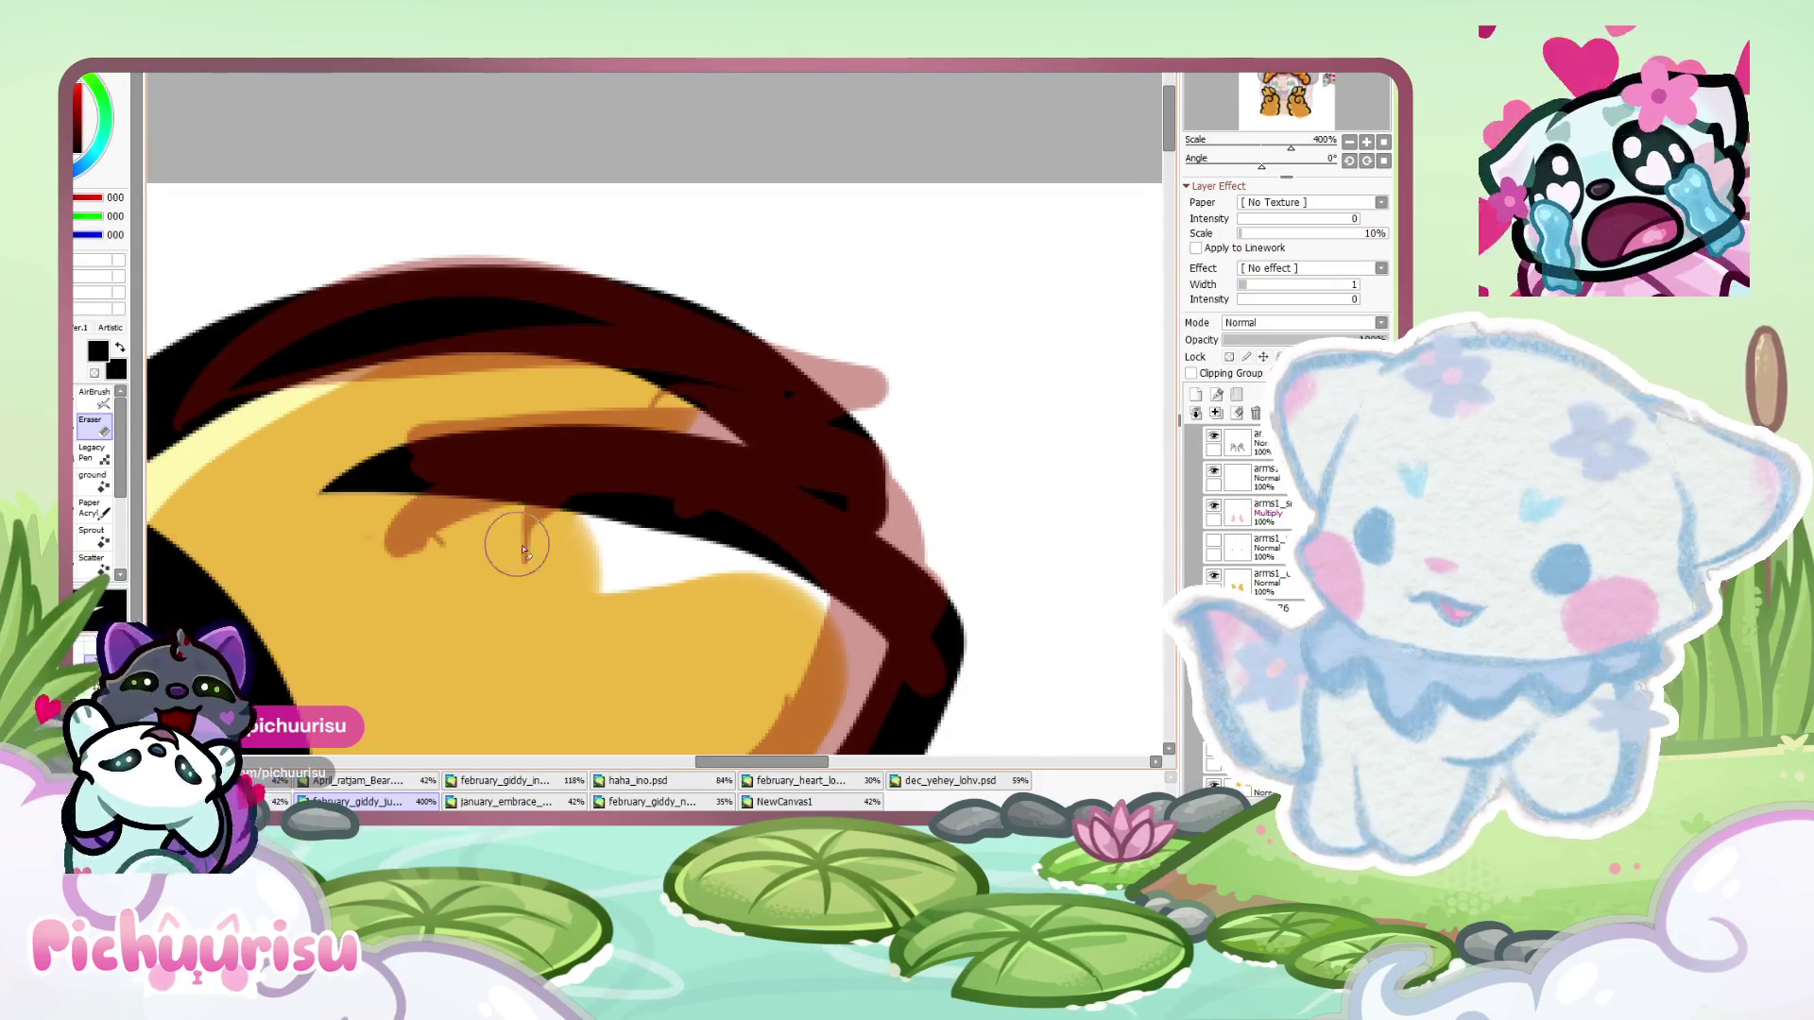
scroll(879, 501, "up", 2)
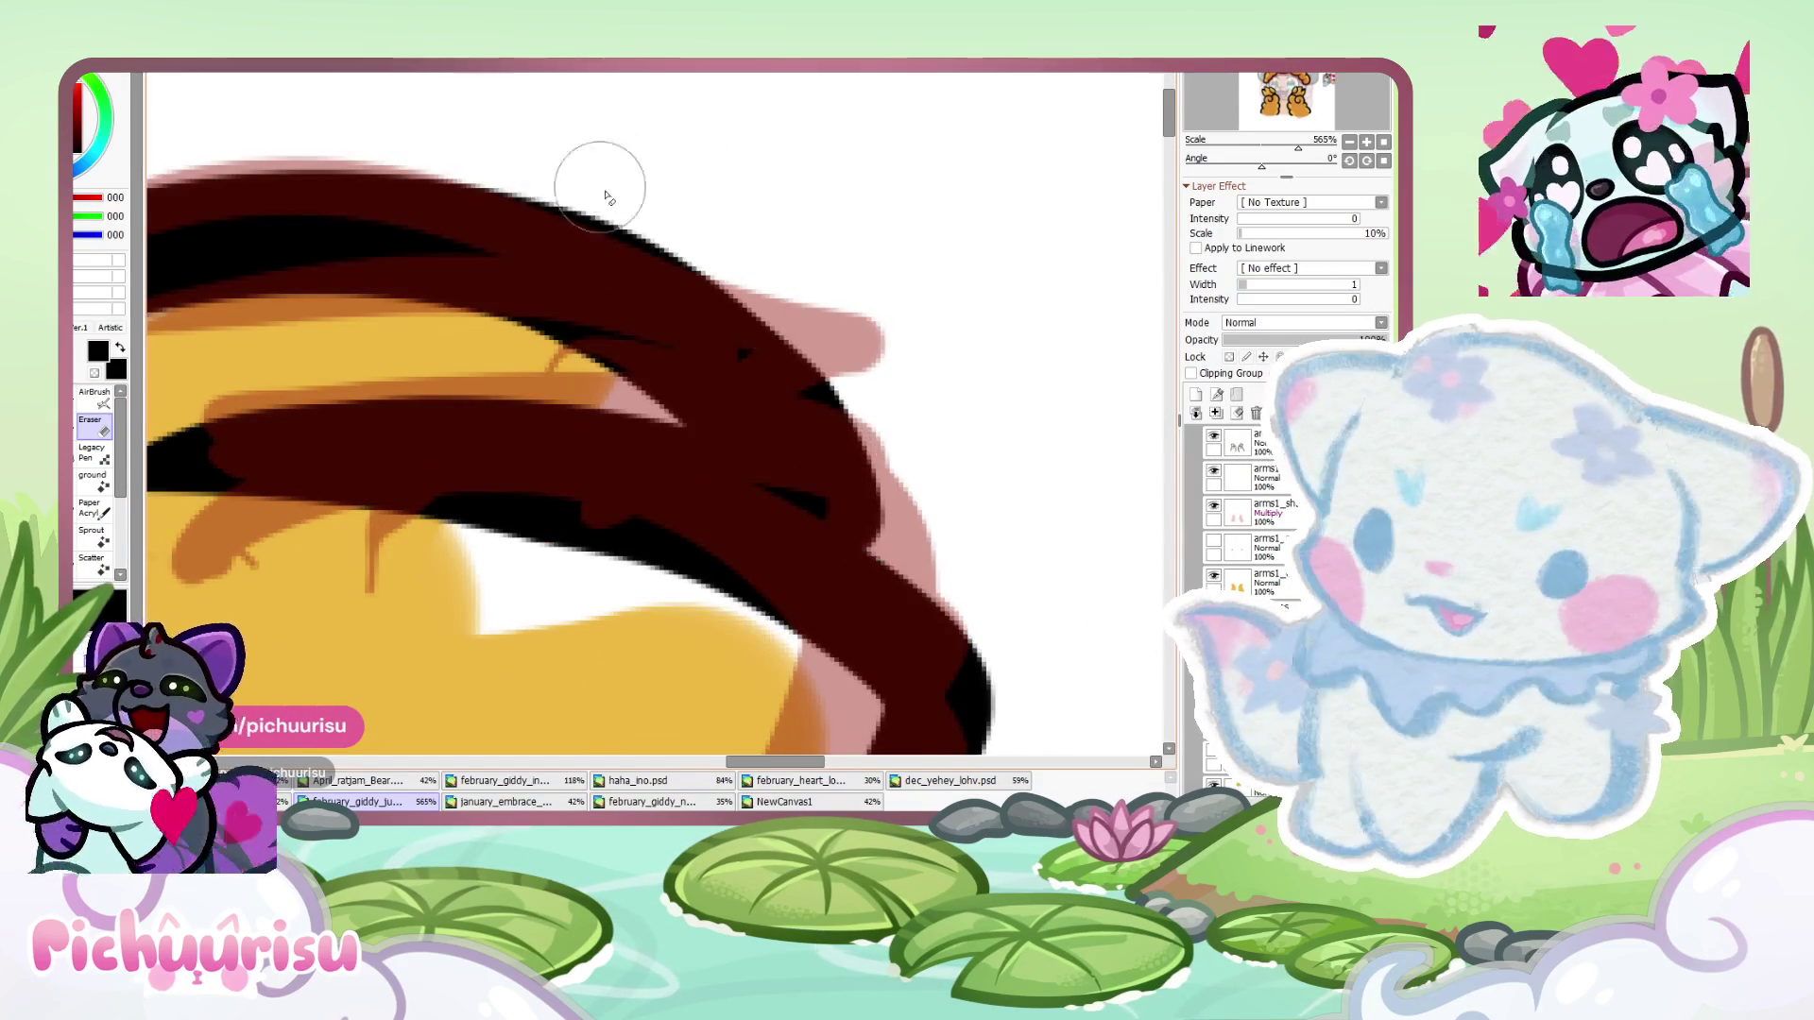
scroll(539, 154, "down", 2)
key("Delete")
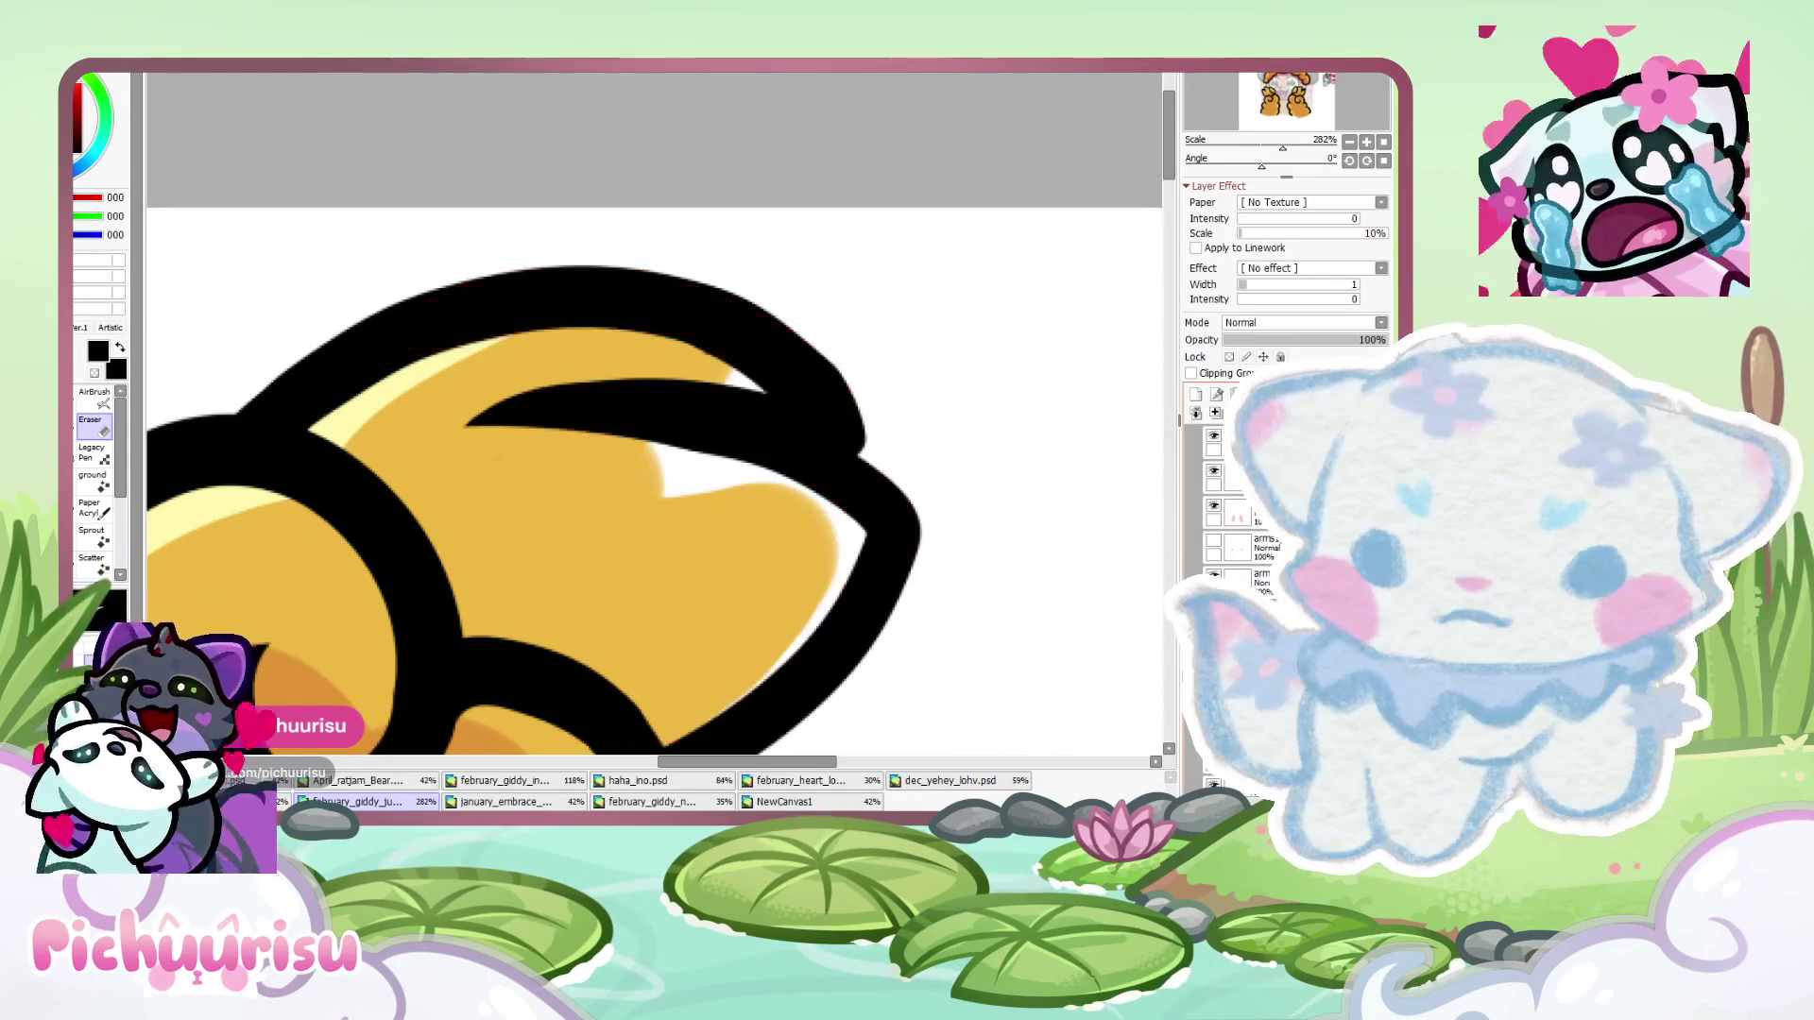
- Zoom in and out to inspect the striped tips of the golden side pieces
scroll(739, 444, "down", 3)
scroll(520, 392, "up", 4)
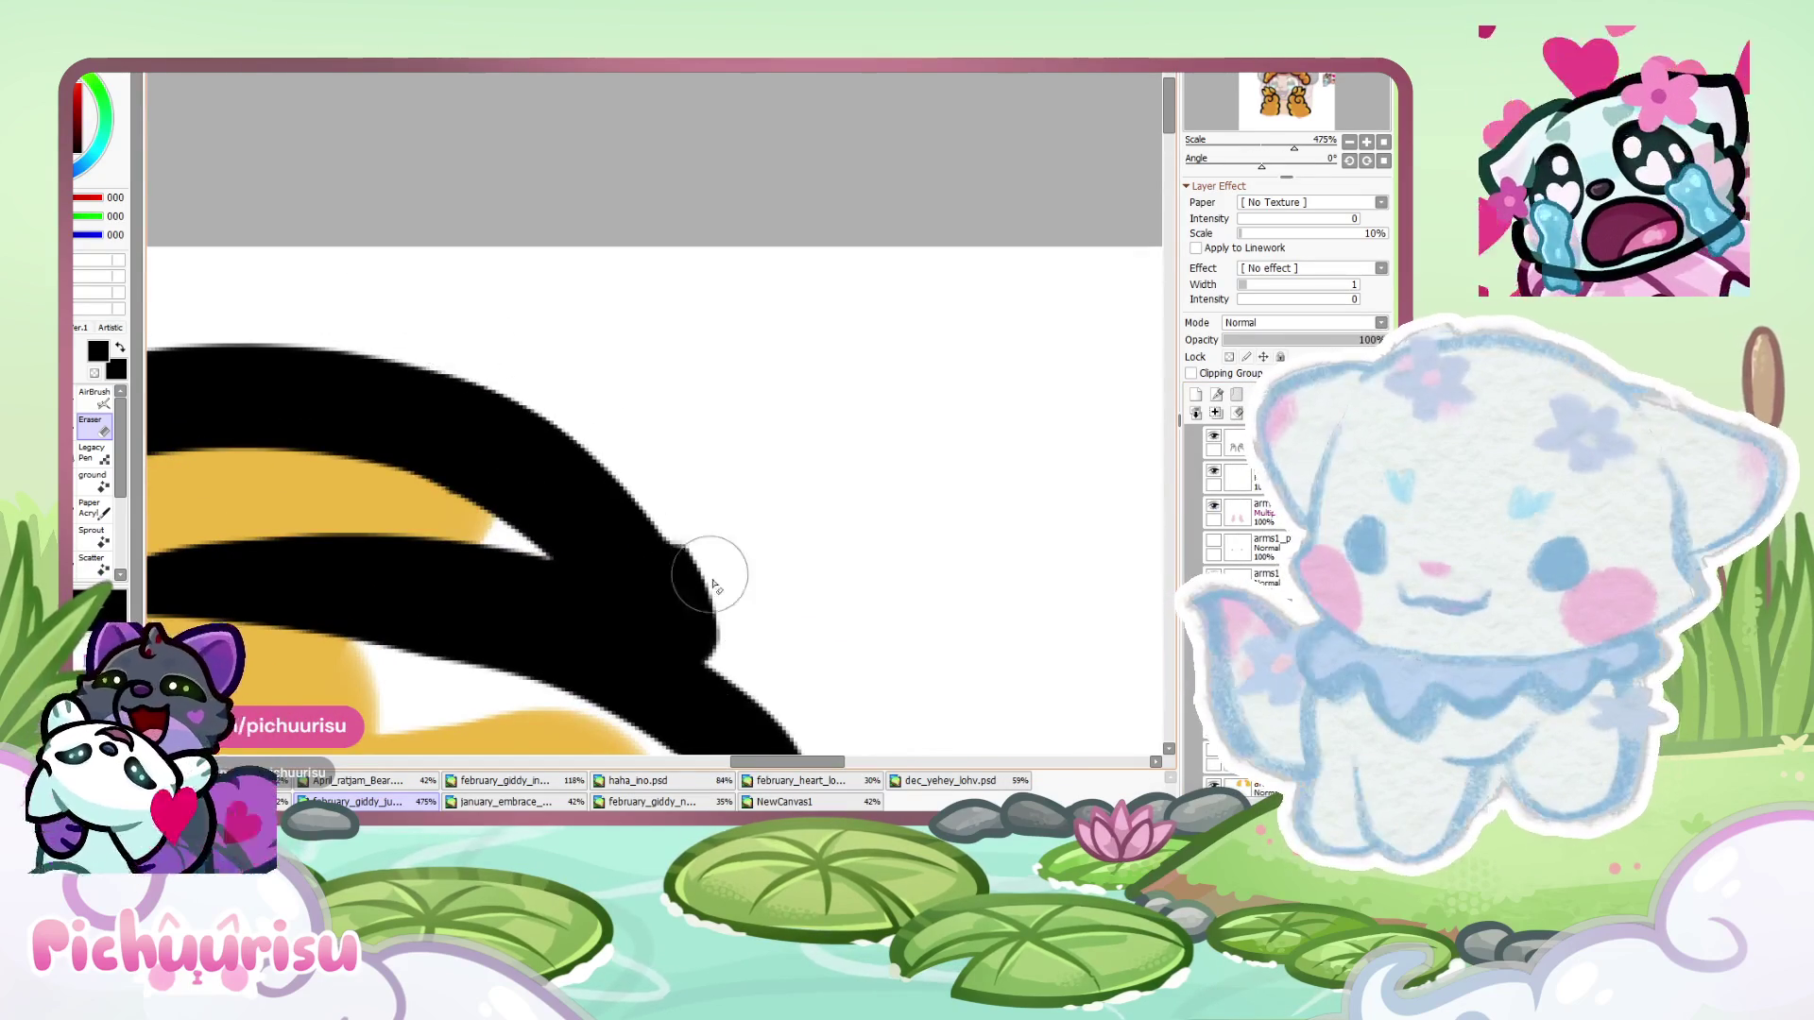
scroll(672, 510, "down", 2)
scroll(653, 532, "up", 2)
scroll(495, 321, "down", 5)
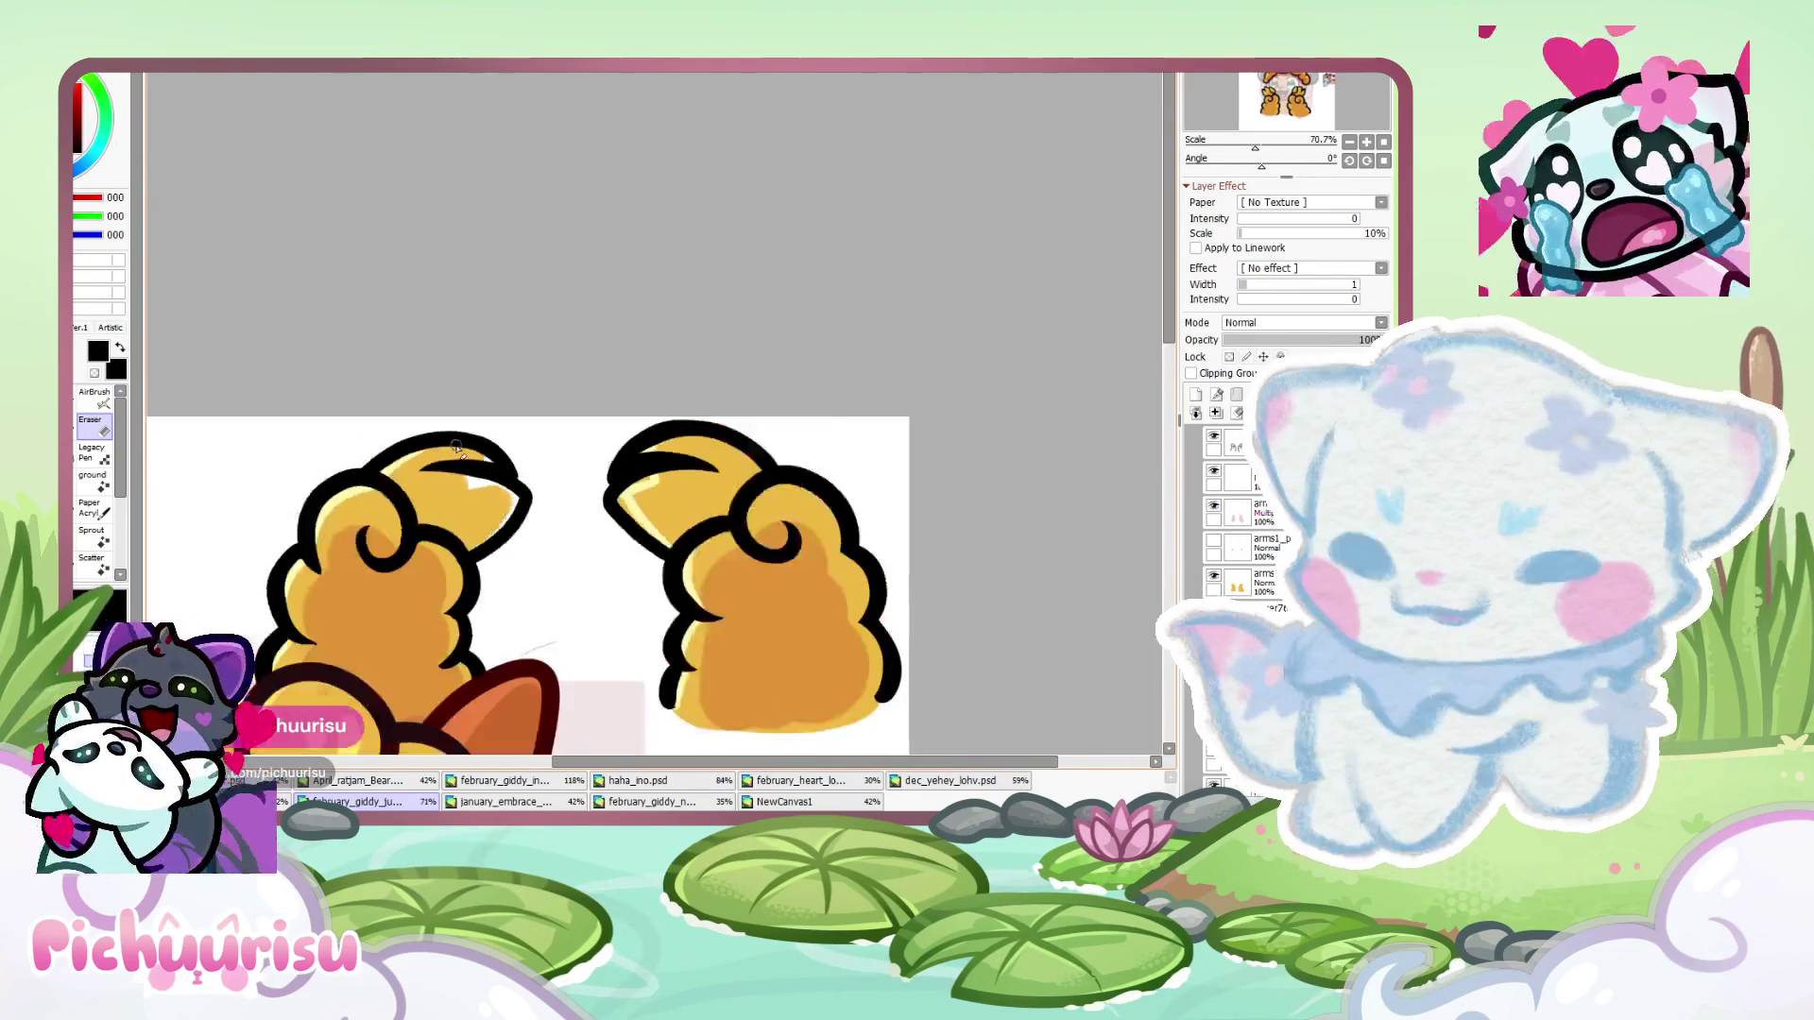
scroll(318, 428, "up", 5)
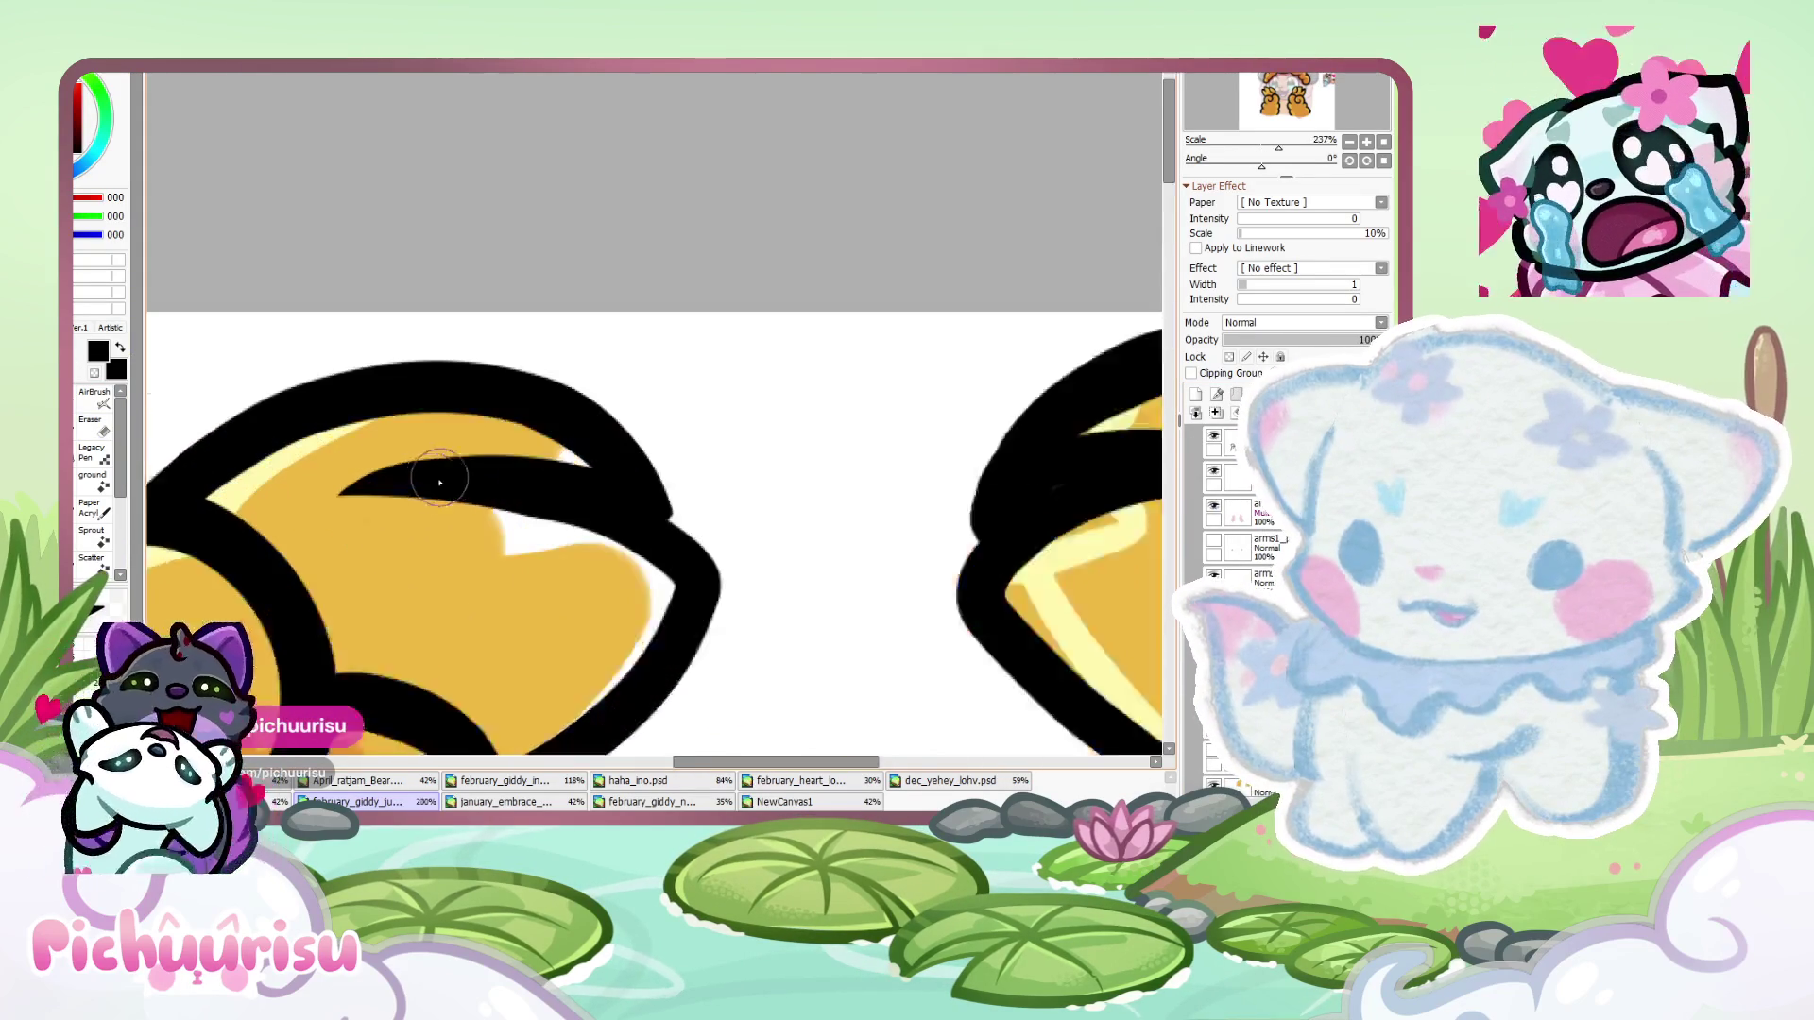
scroll(708, 548, "down", 6)
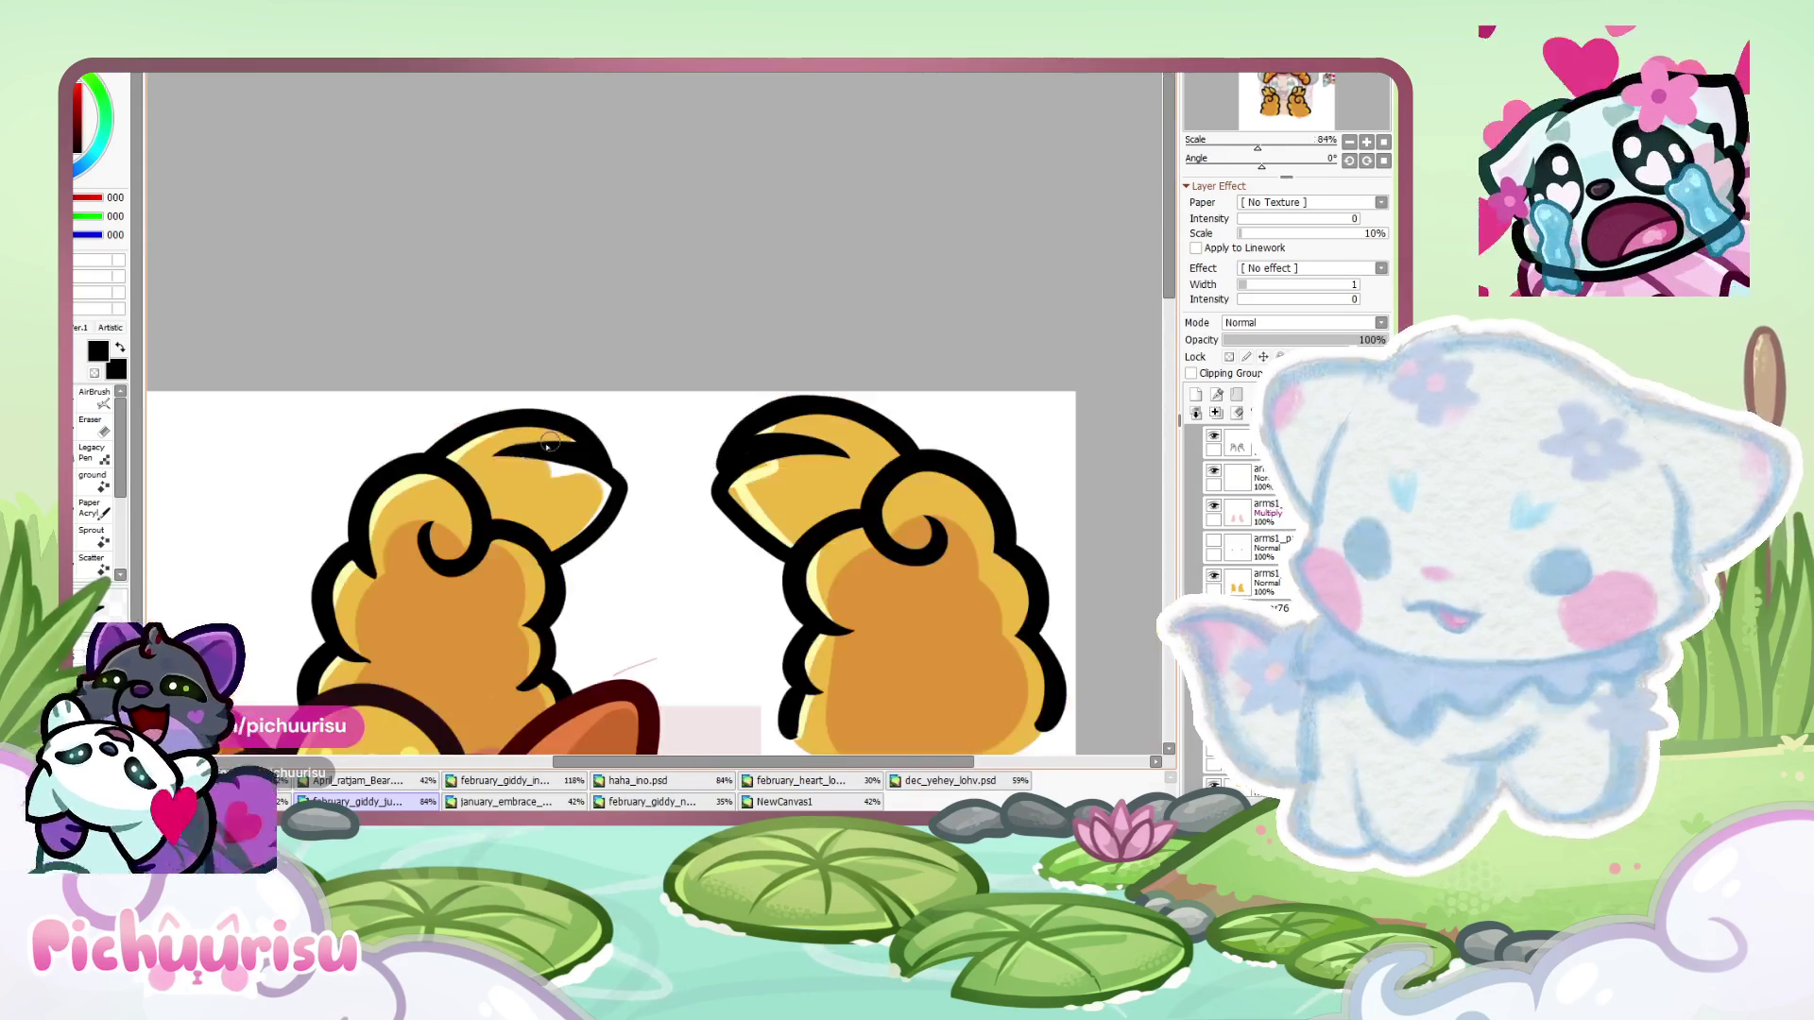
scroll(421, 430, "down", 1)
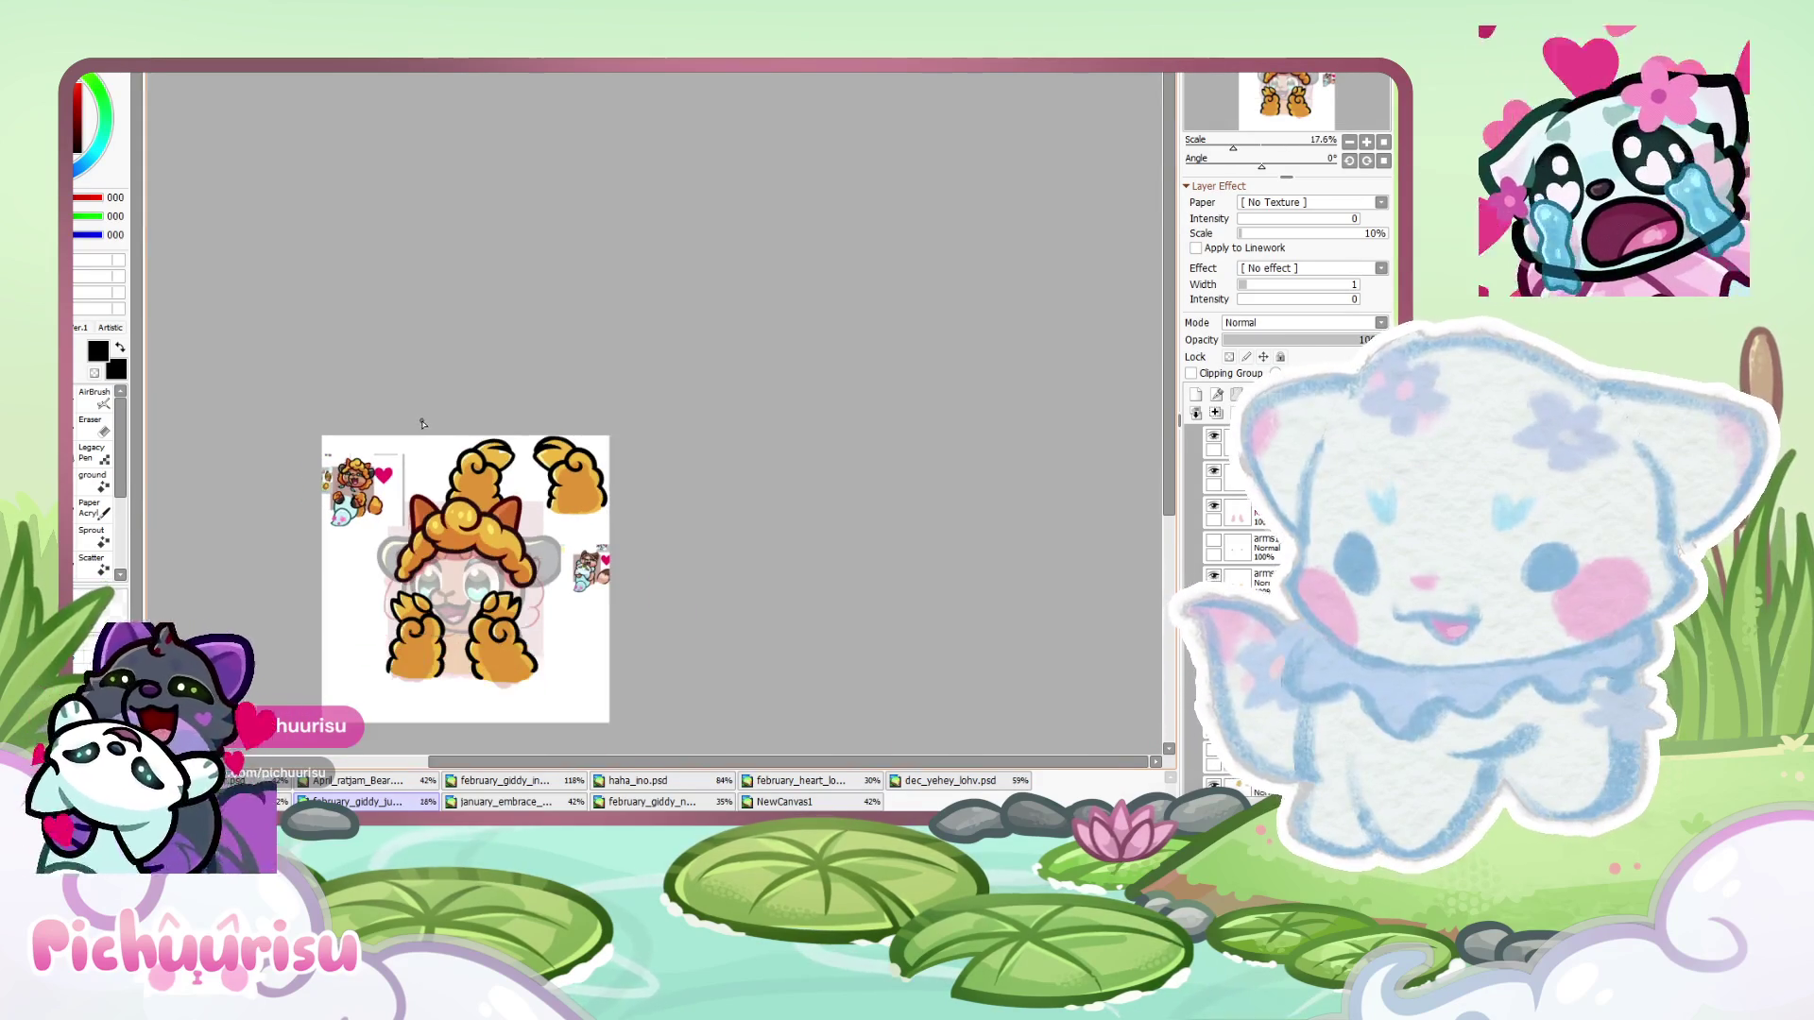
scroll(421, 438, "down", 1)
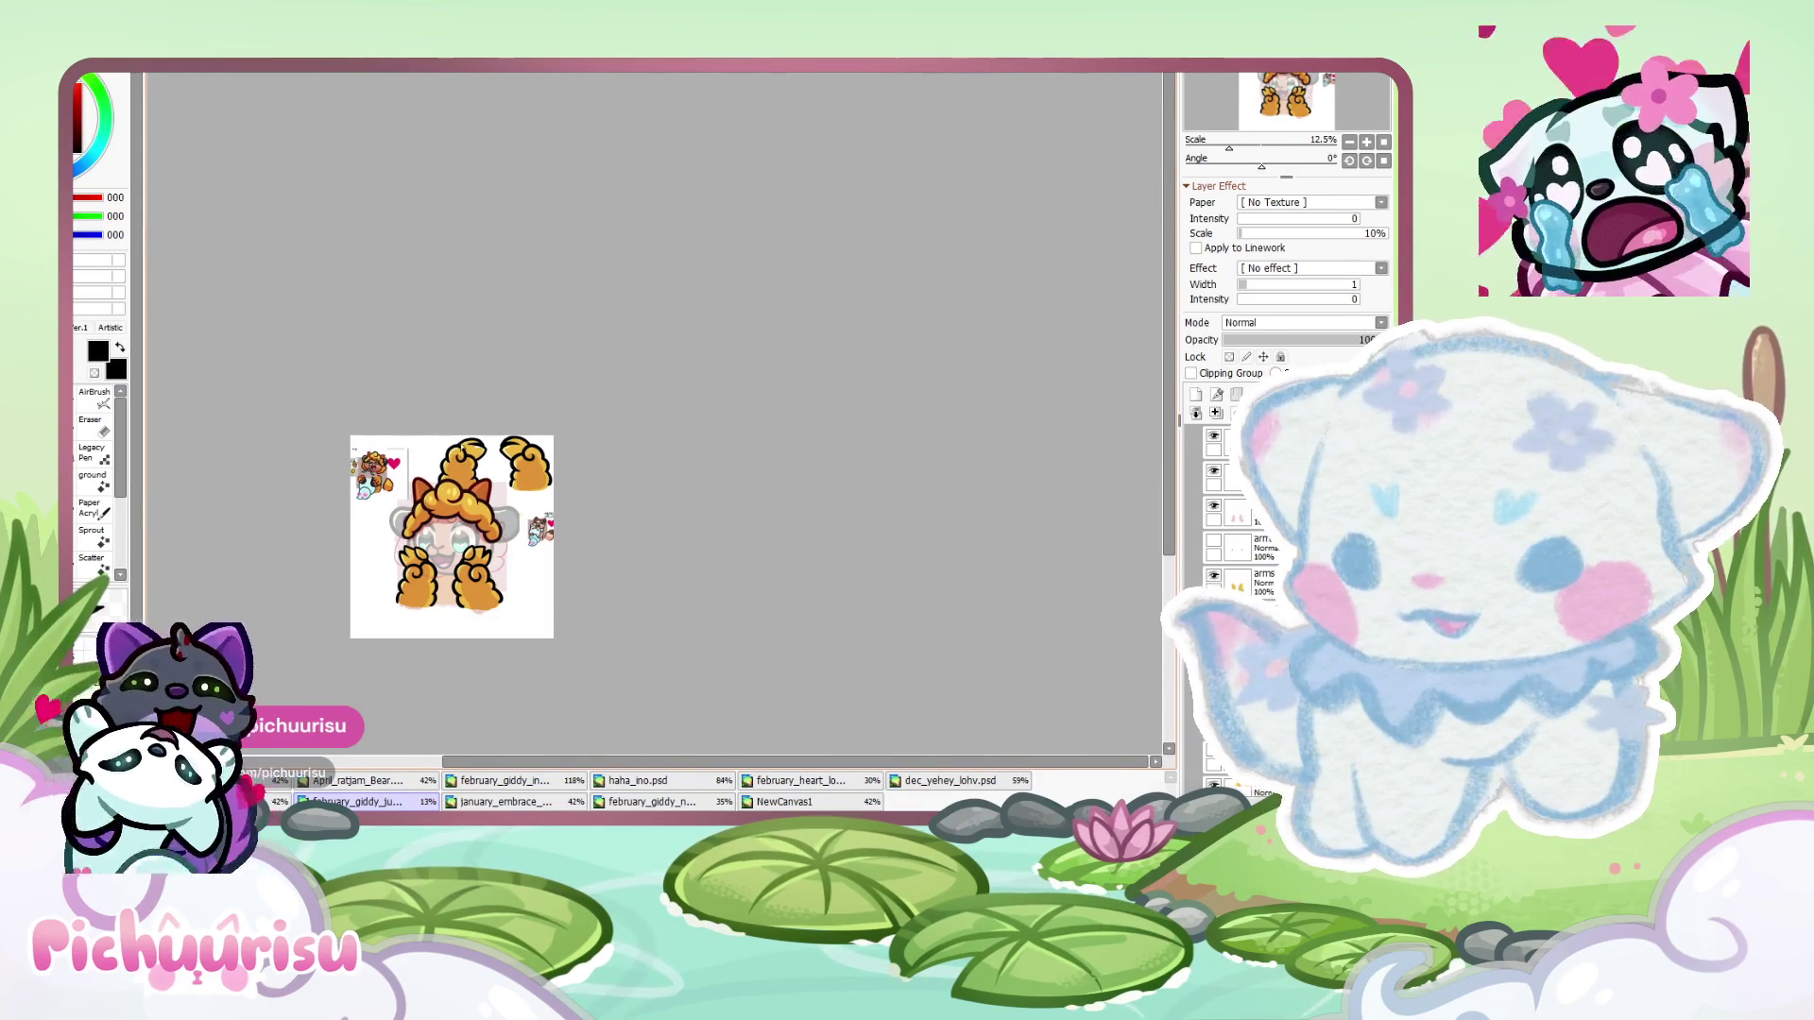
scroll(478, 439, "up", 8)
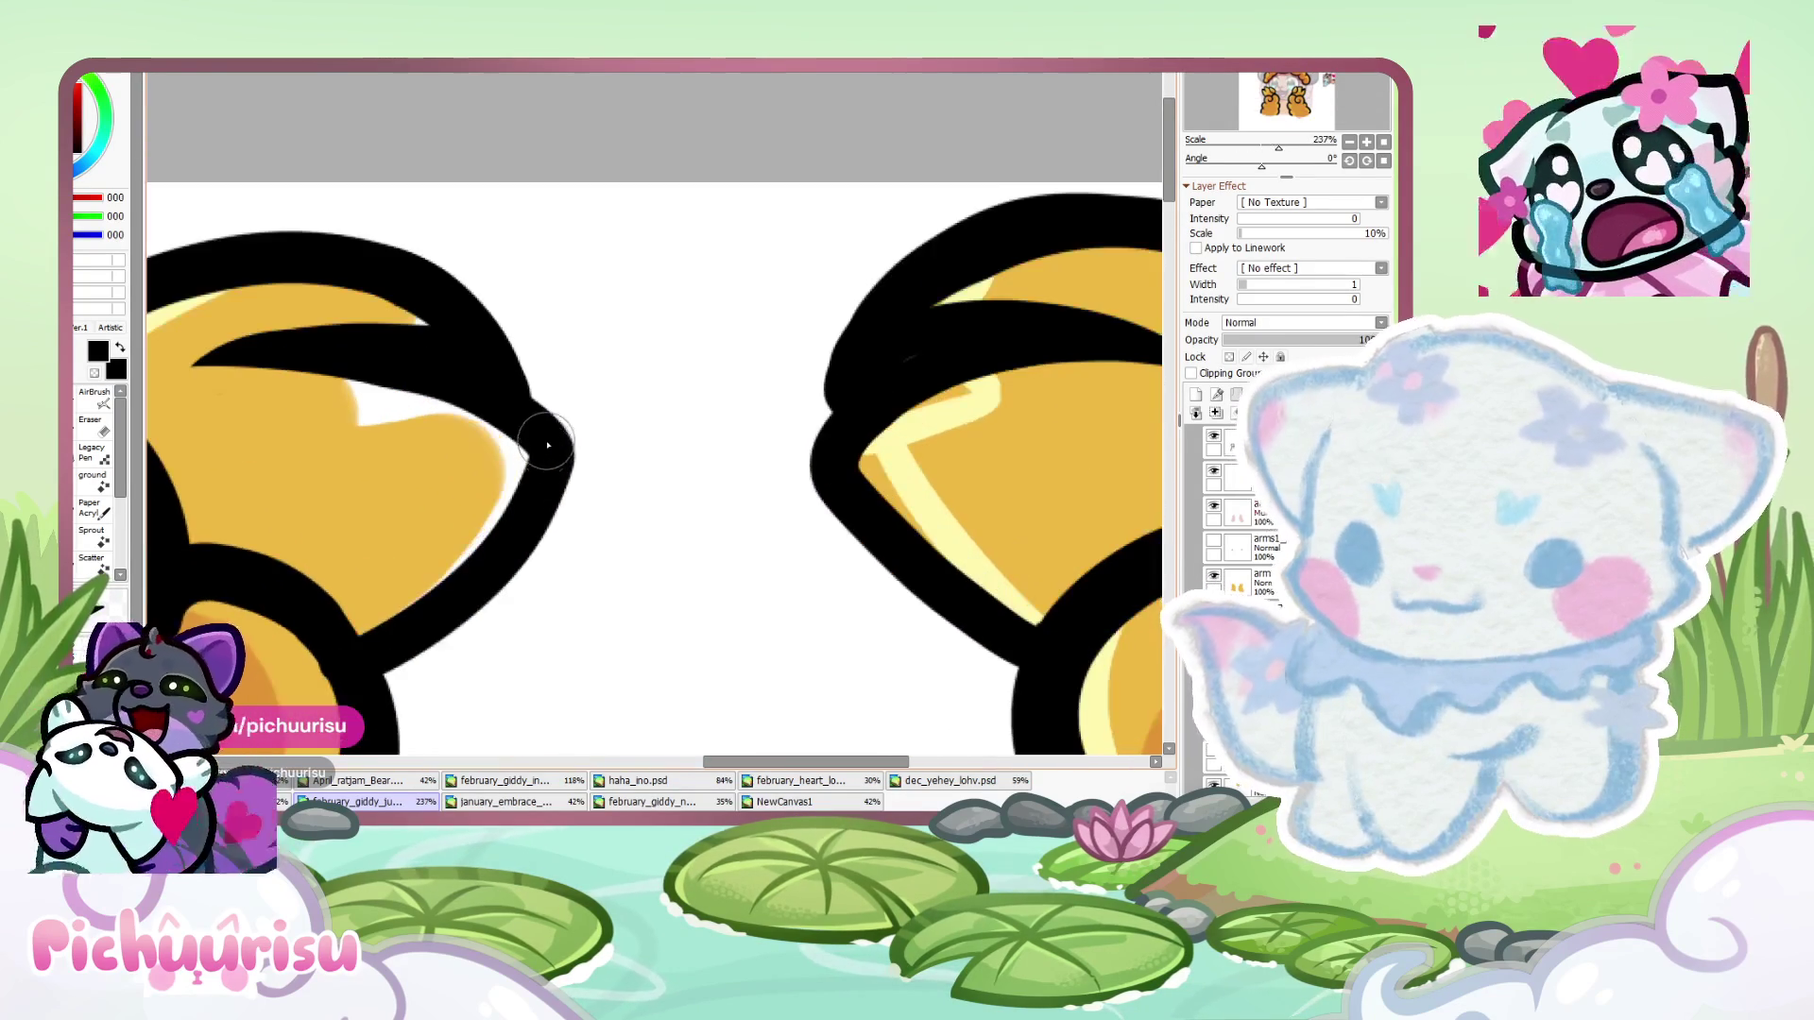
- Thicken and trim the black outline along the paw's left and lower-left edges
key("e")
scroll(307, 695, "up", 3)
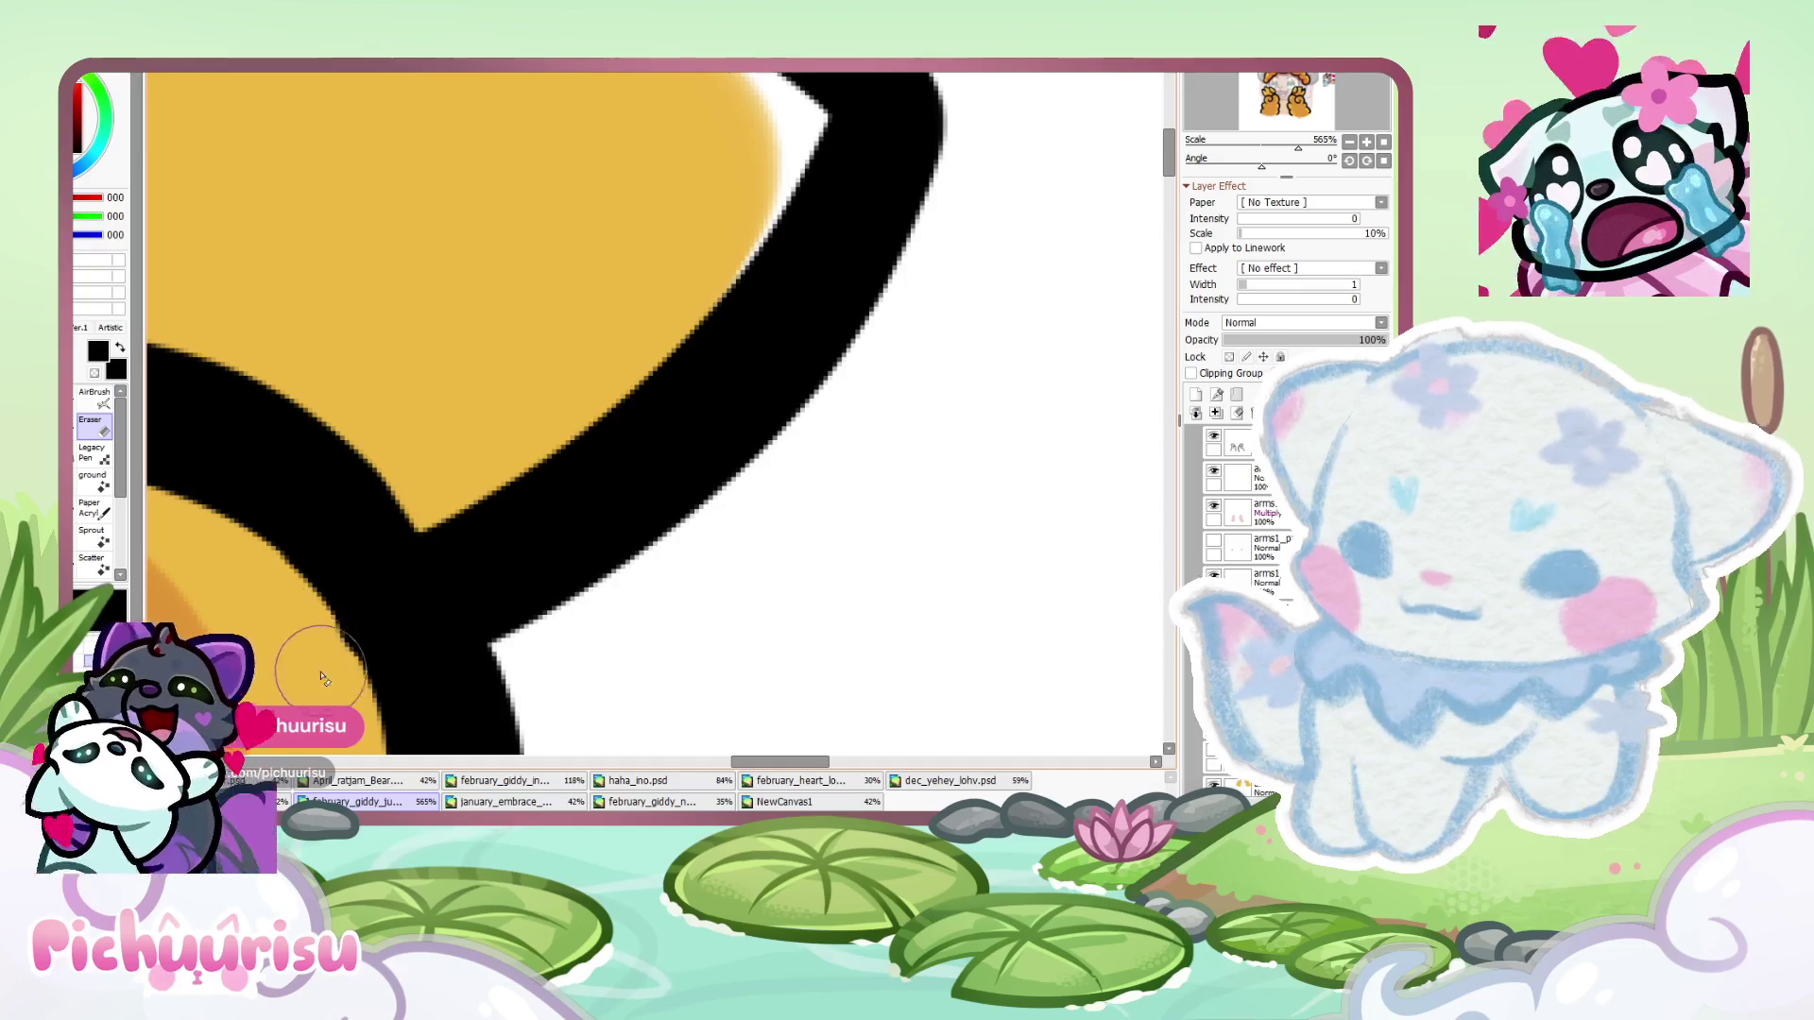
scroll(295, 641, "down", 3)
key("n")
scroll(608, 506, "down", 1)
mouse_move(619, 377)
left_mouse_down()
mouse_move(610, 434)
mouse_move(841, 597)
left_mouse_up()
scroll(841, 597, "down", 3)
scroll(628, 478, "up", 5)
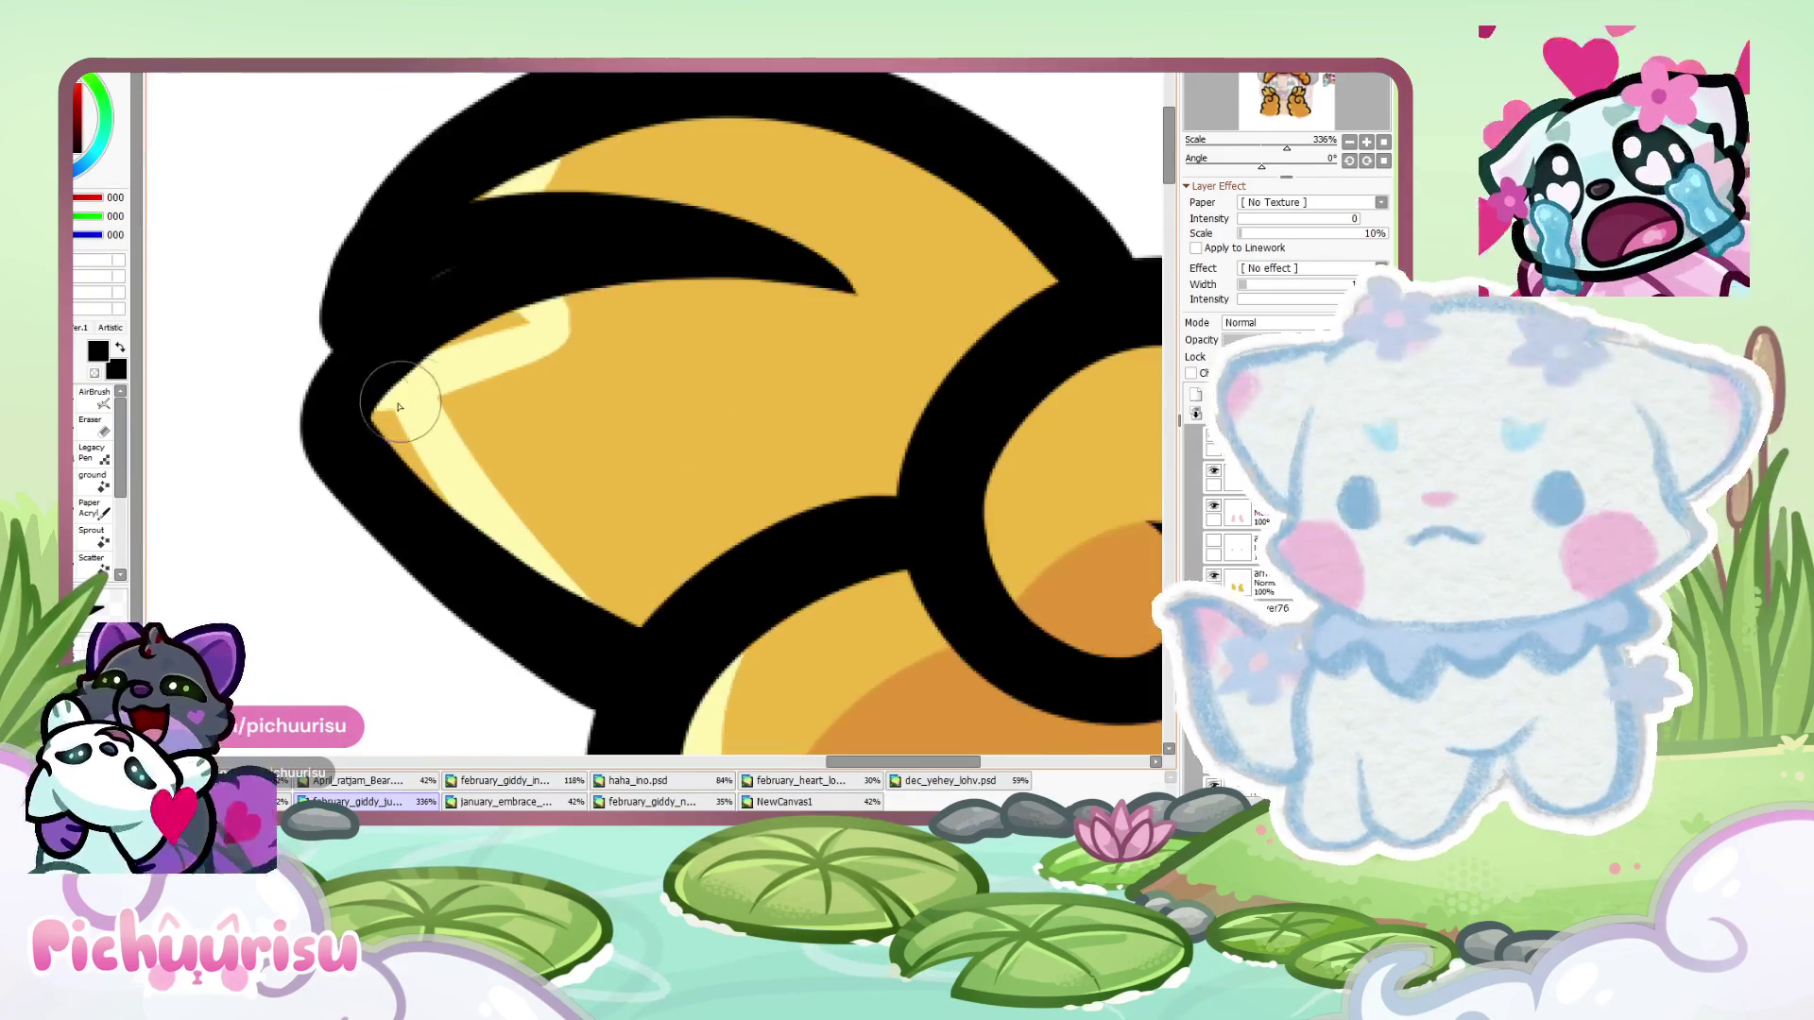
left_click_drag(353, 464, 595, 652)
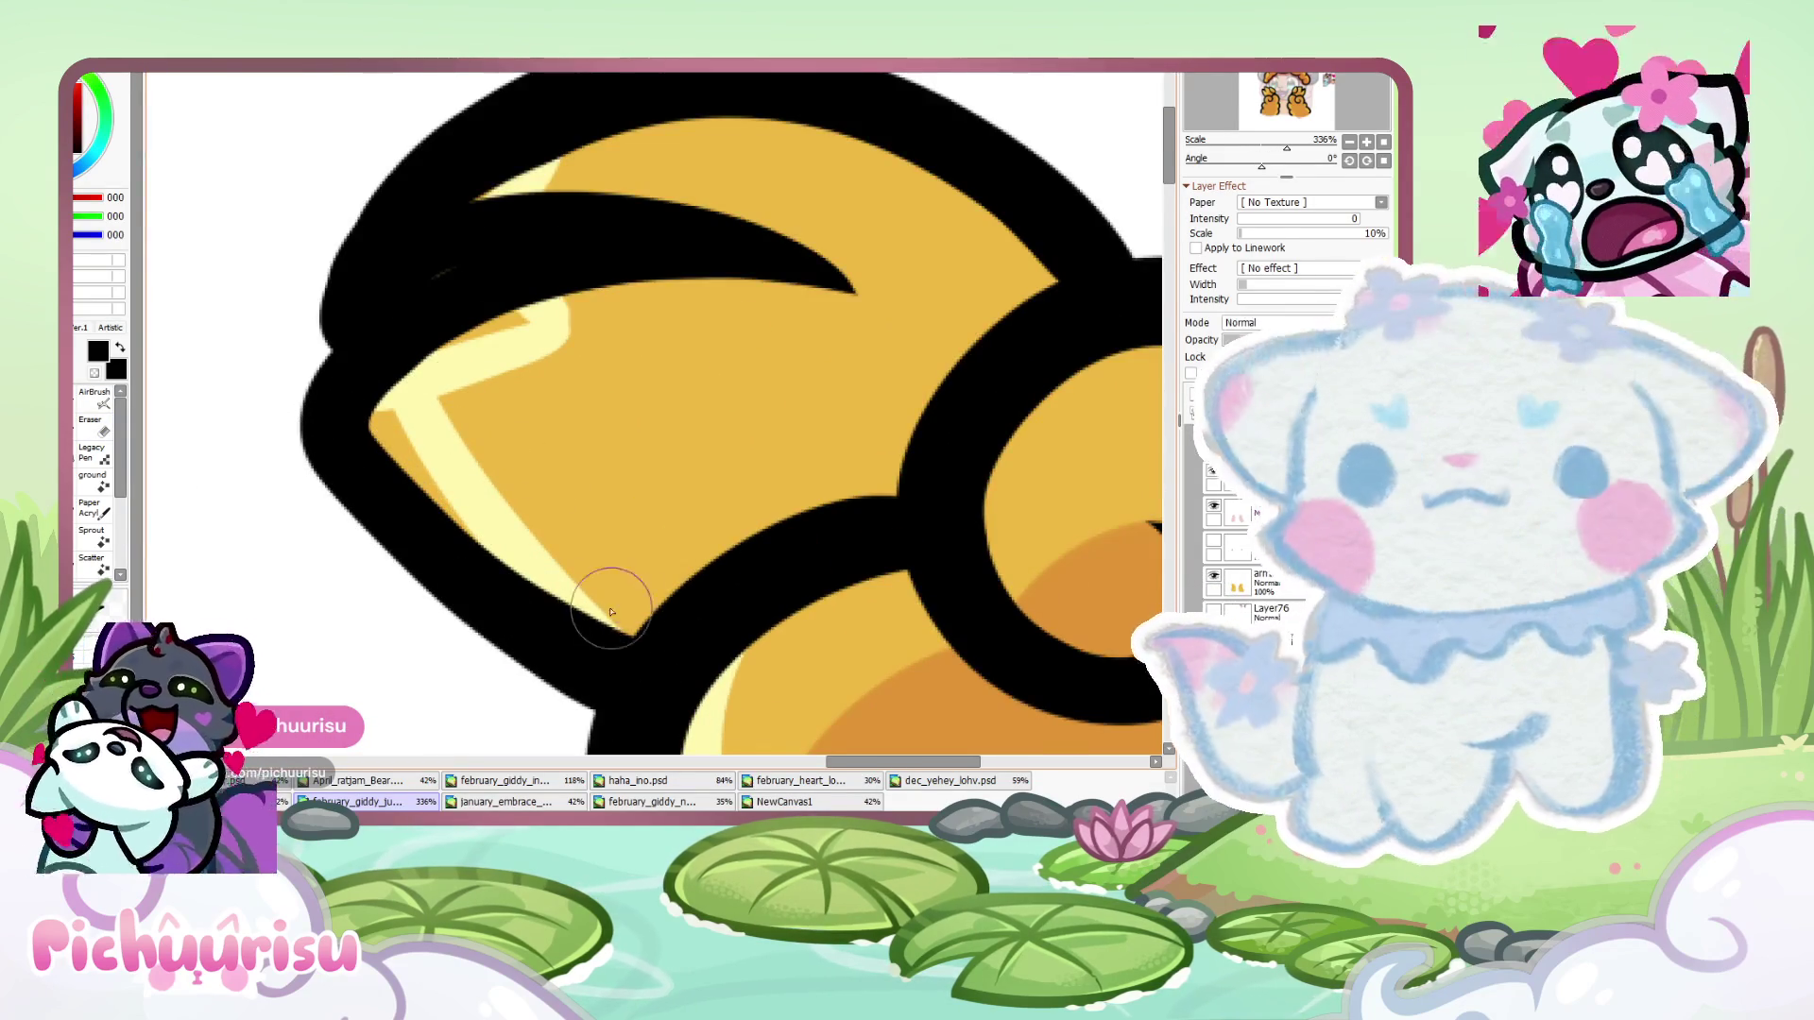
scroll(624, 619, "down", 4)
scroll(260, 411, "up", 3)
scroll(371, 499, "up", 2)
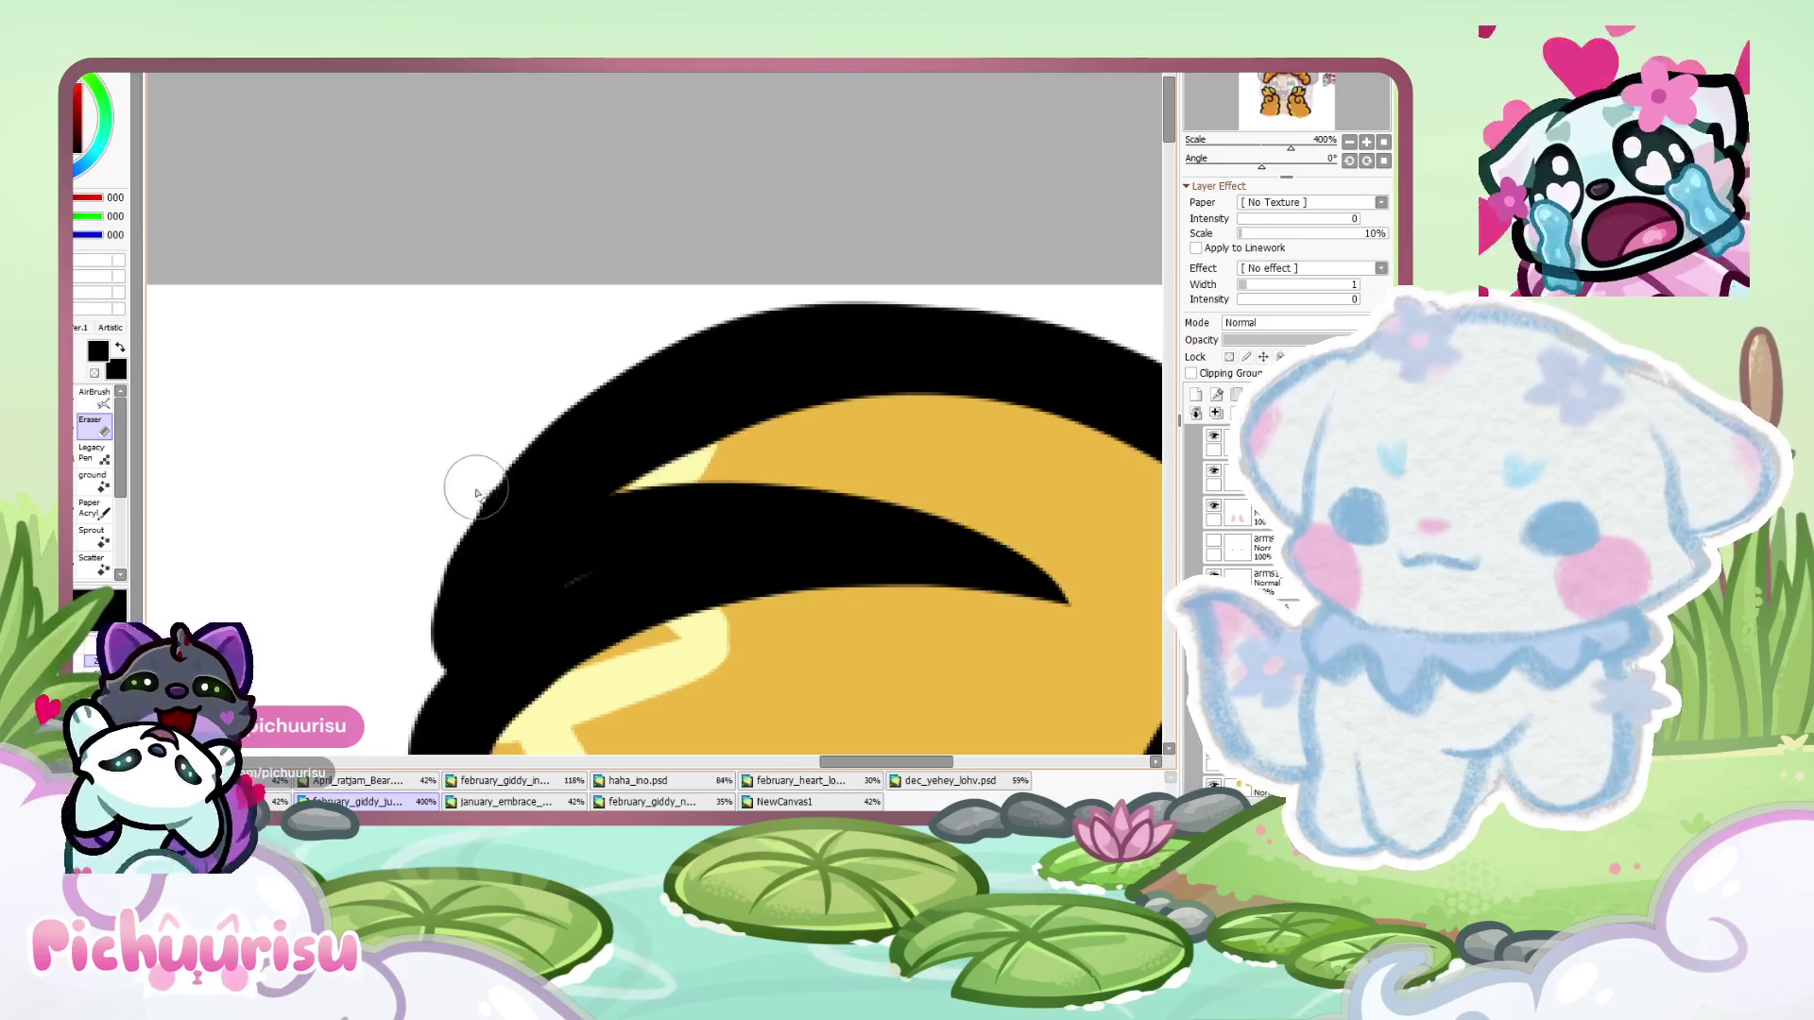
left_click_drag(459, 556, 402, 690)
scroll(344, 458, "down", 3)
- Extend the paw's upper-left outline, then zoom out to view the whole emote sheet
key("n")
scroll(461, 486, "up", 3)
left_click_drag(461, 486, 401, 563)
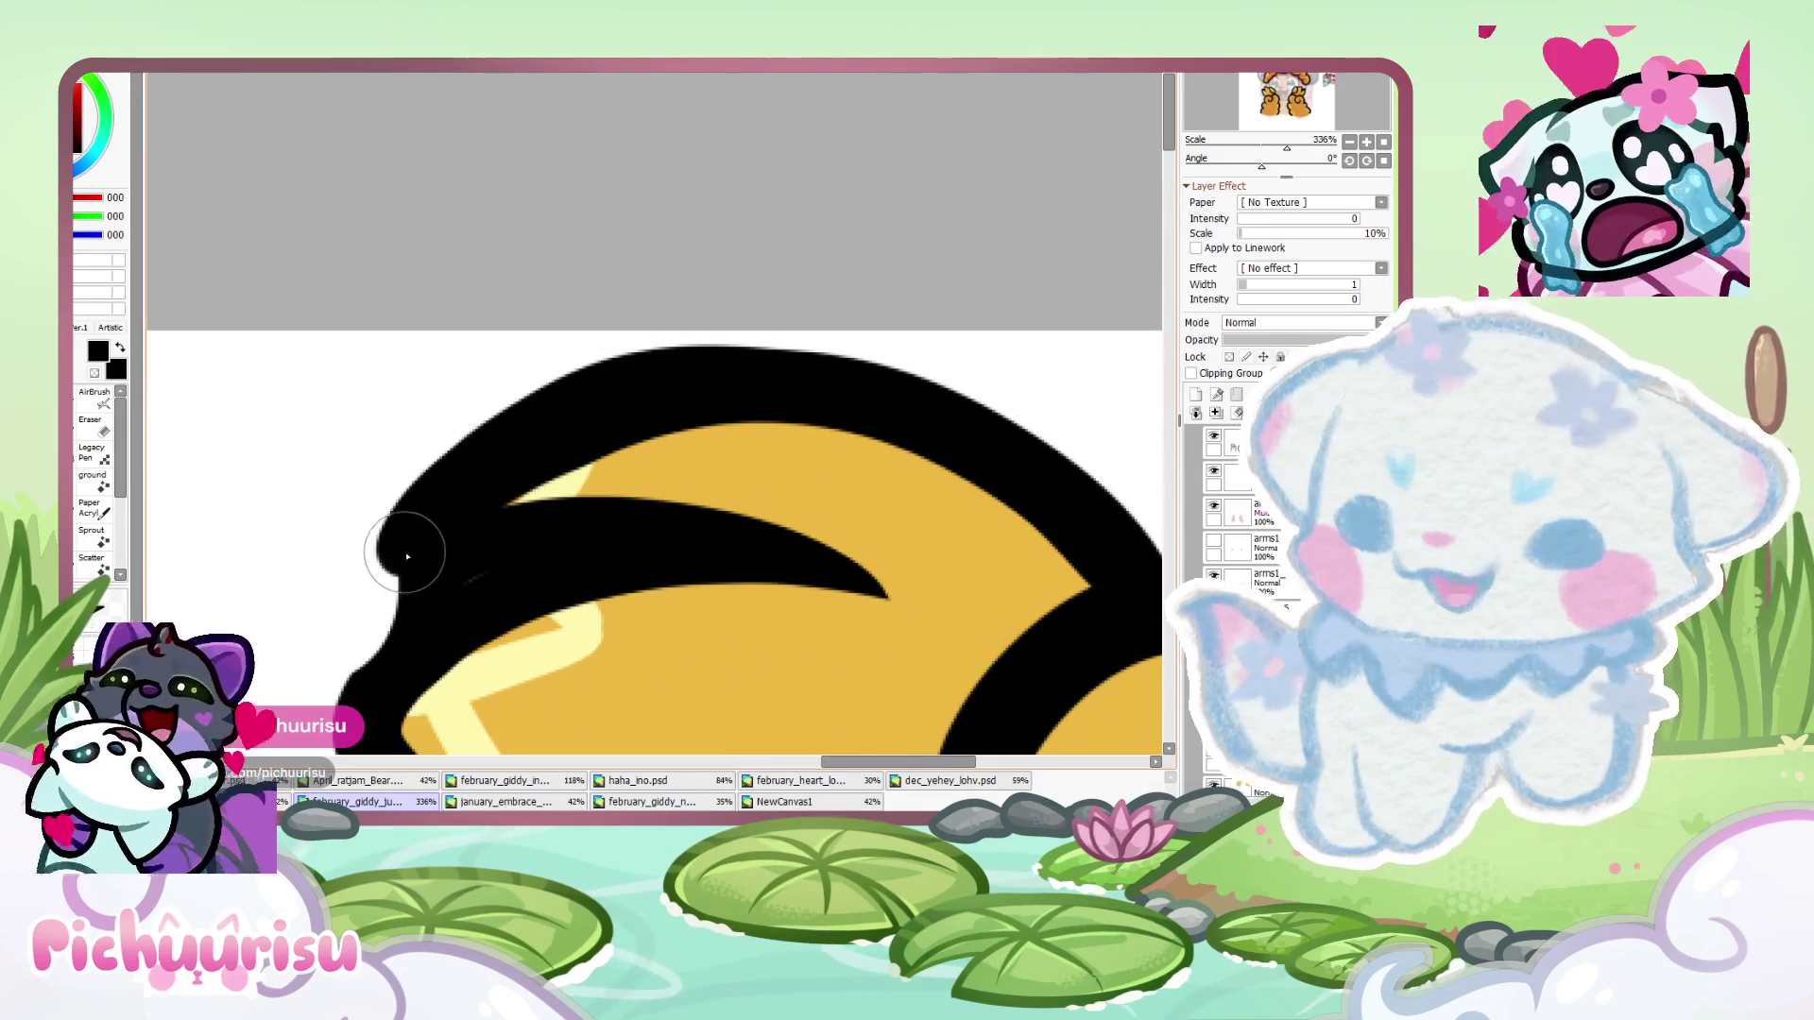
scroll(371, 708, "down", 6)
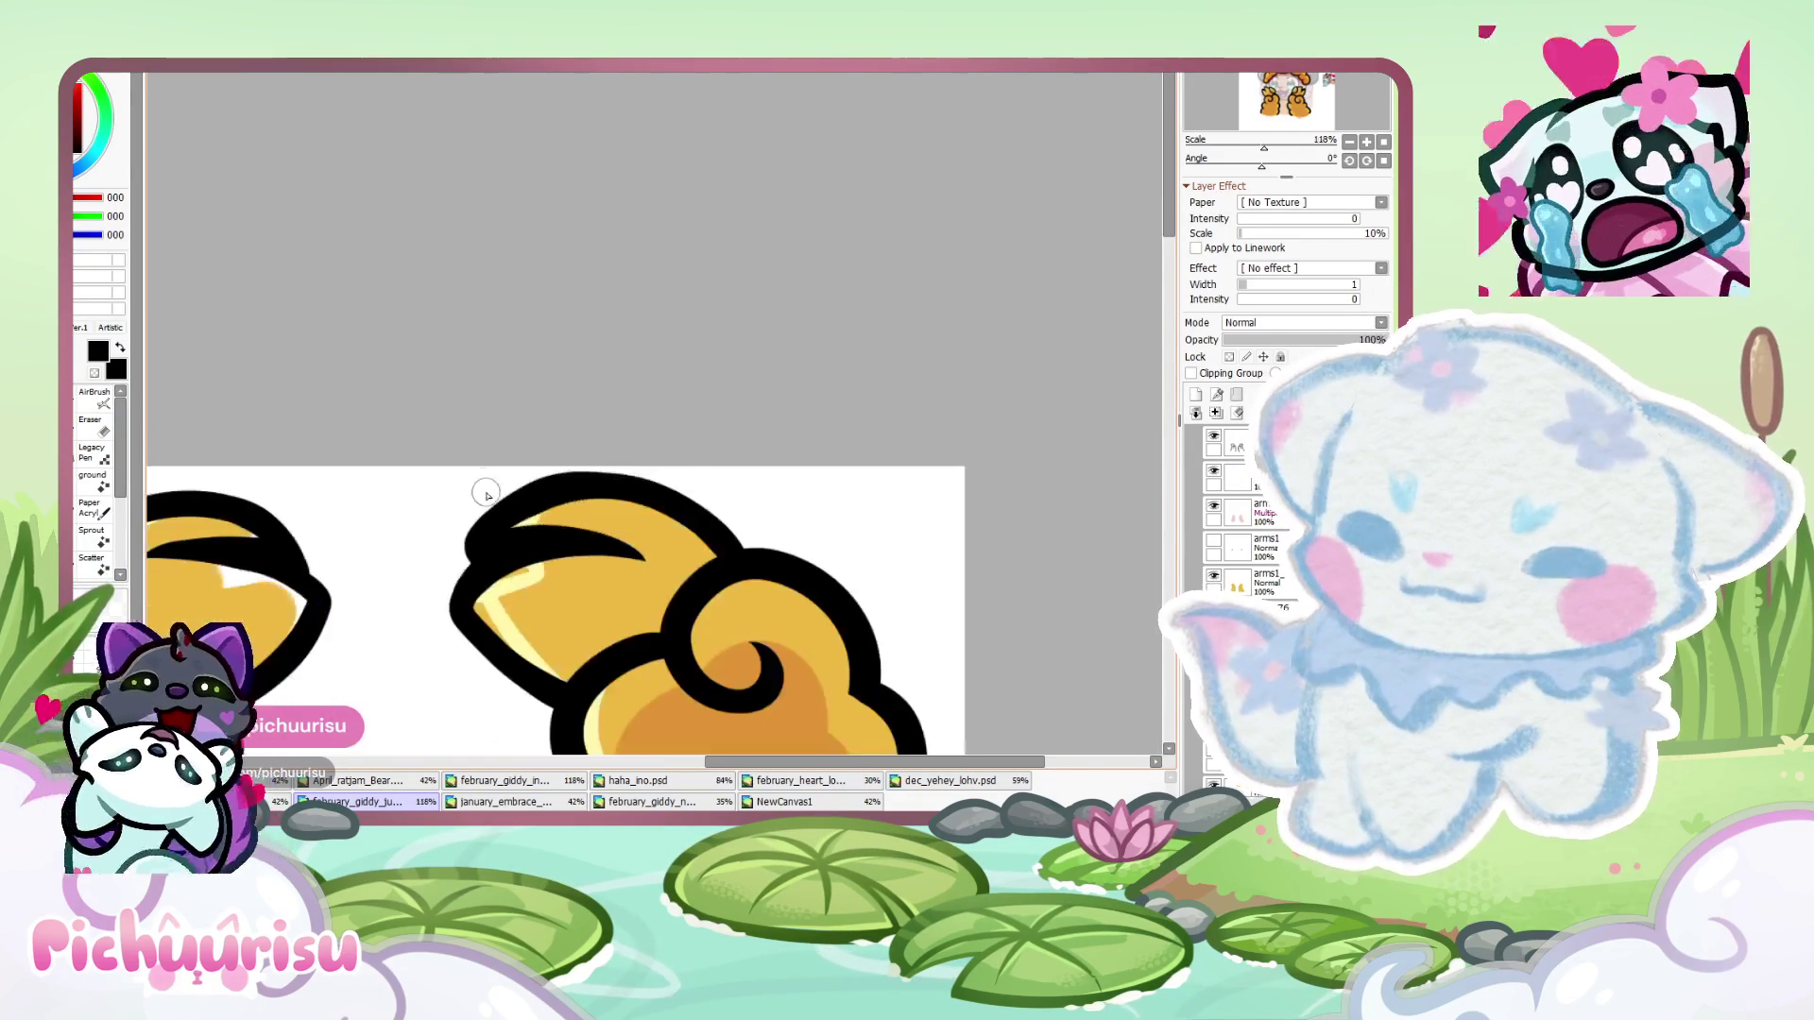
scroll(408, 518, "up", 3)
scroll(408, 519, "up", 5)
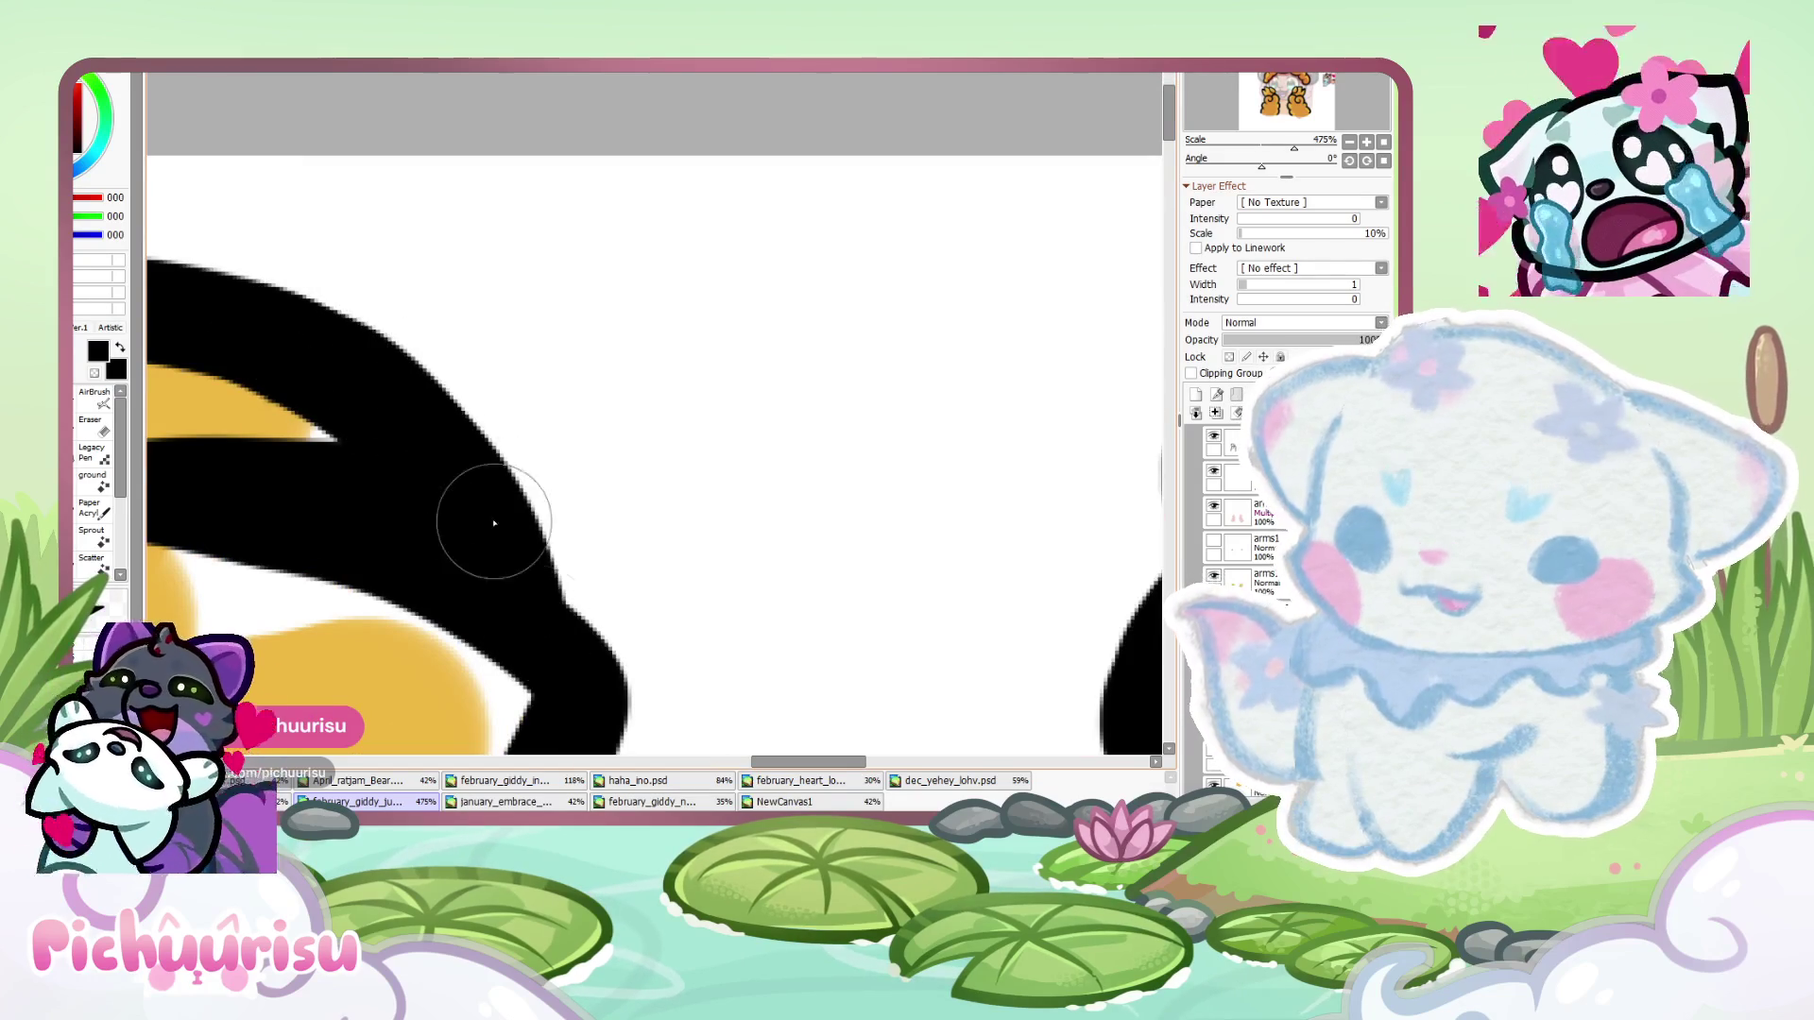
scroll(519, 567, "down", 2)
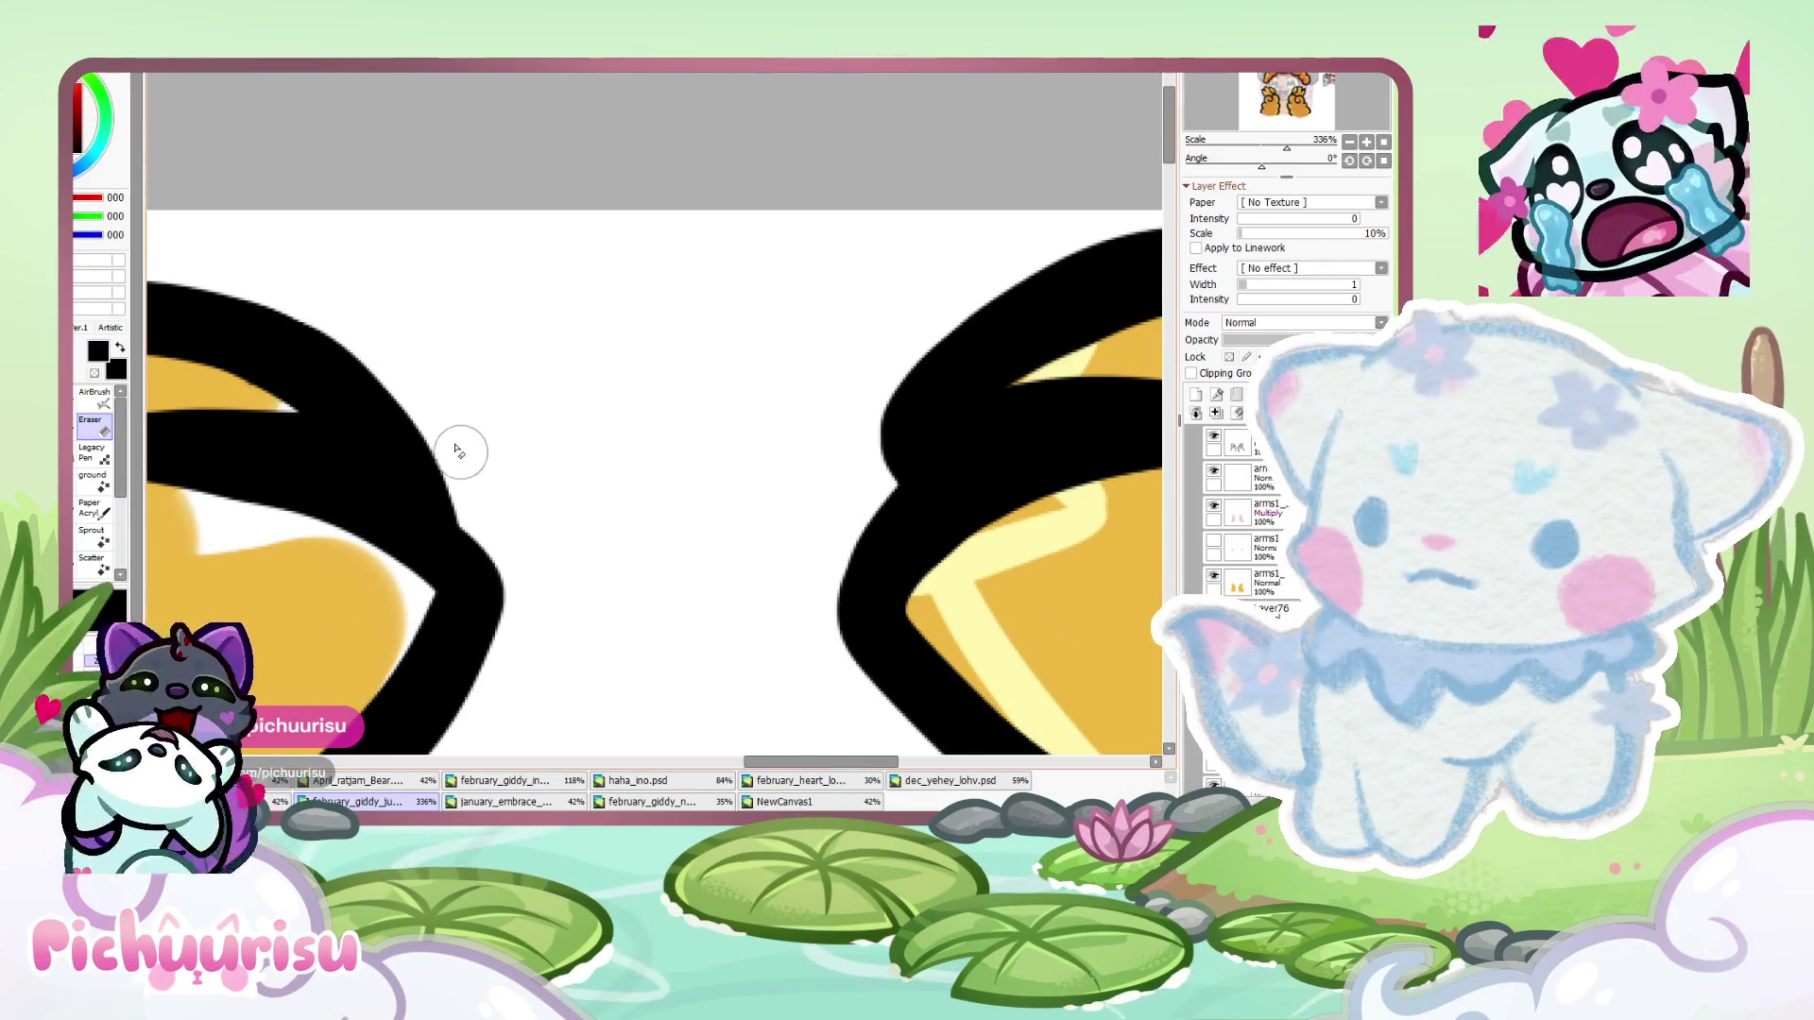
scroll(425, 522, "down", 1)
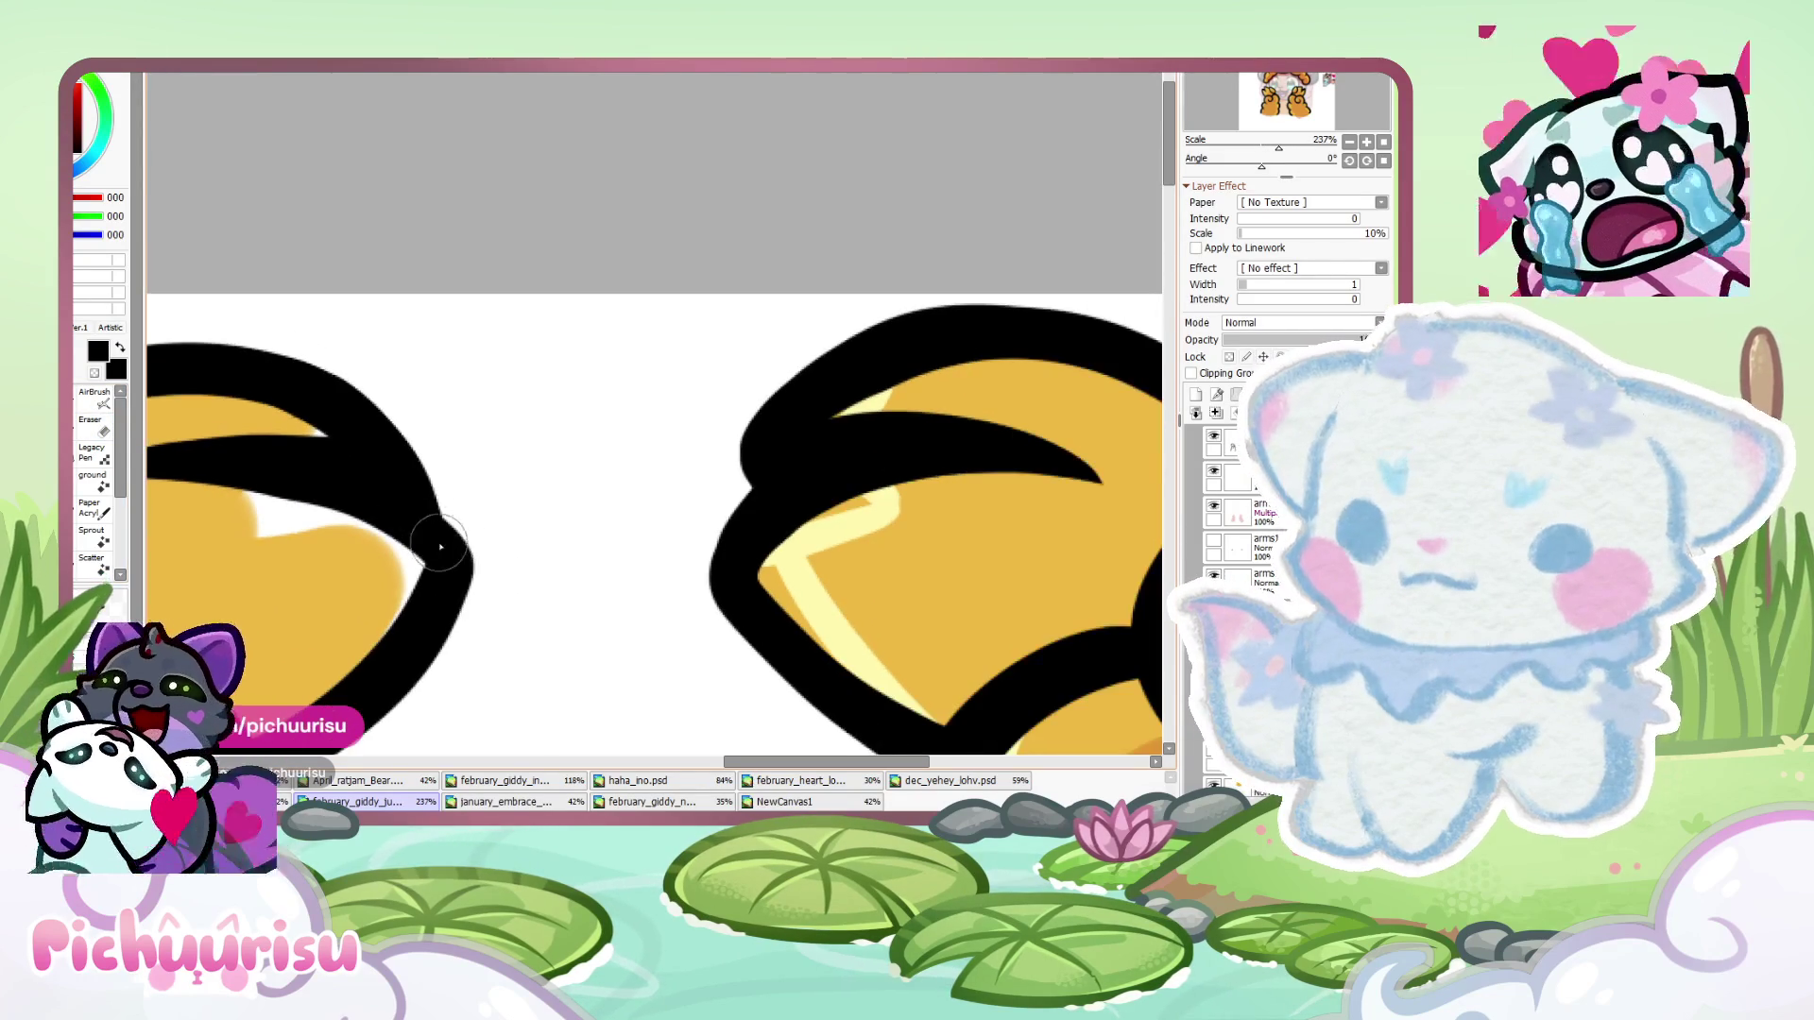
scroll(404, 503, "down", 7)
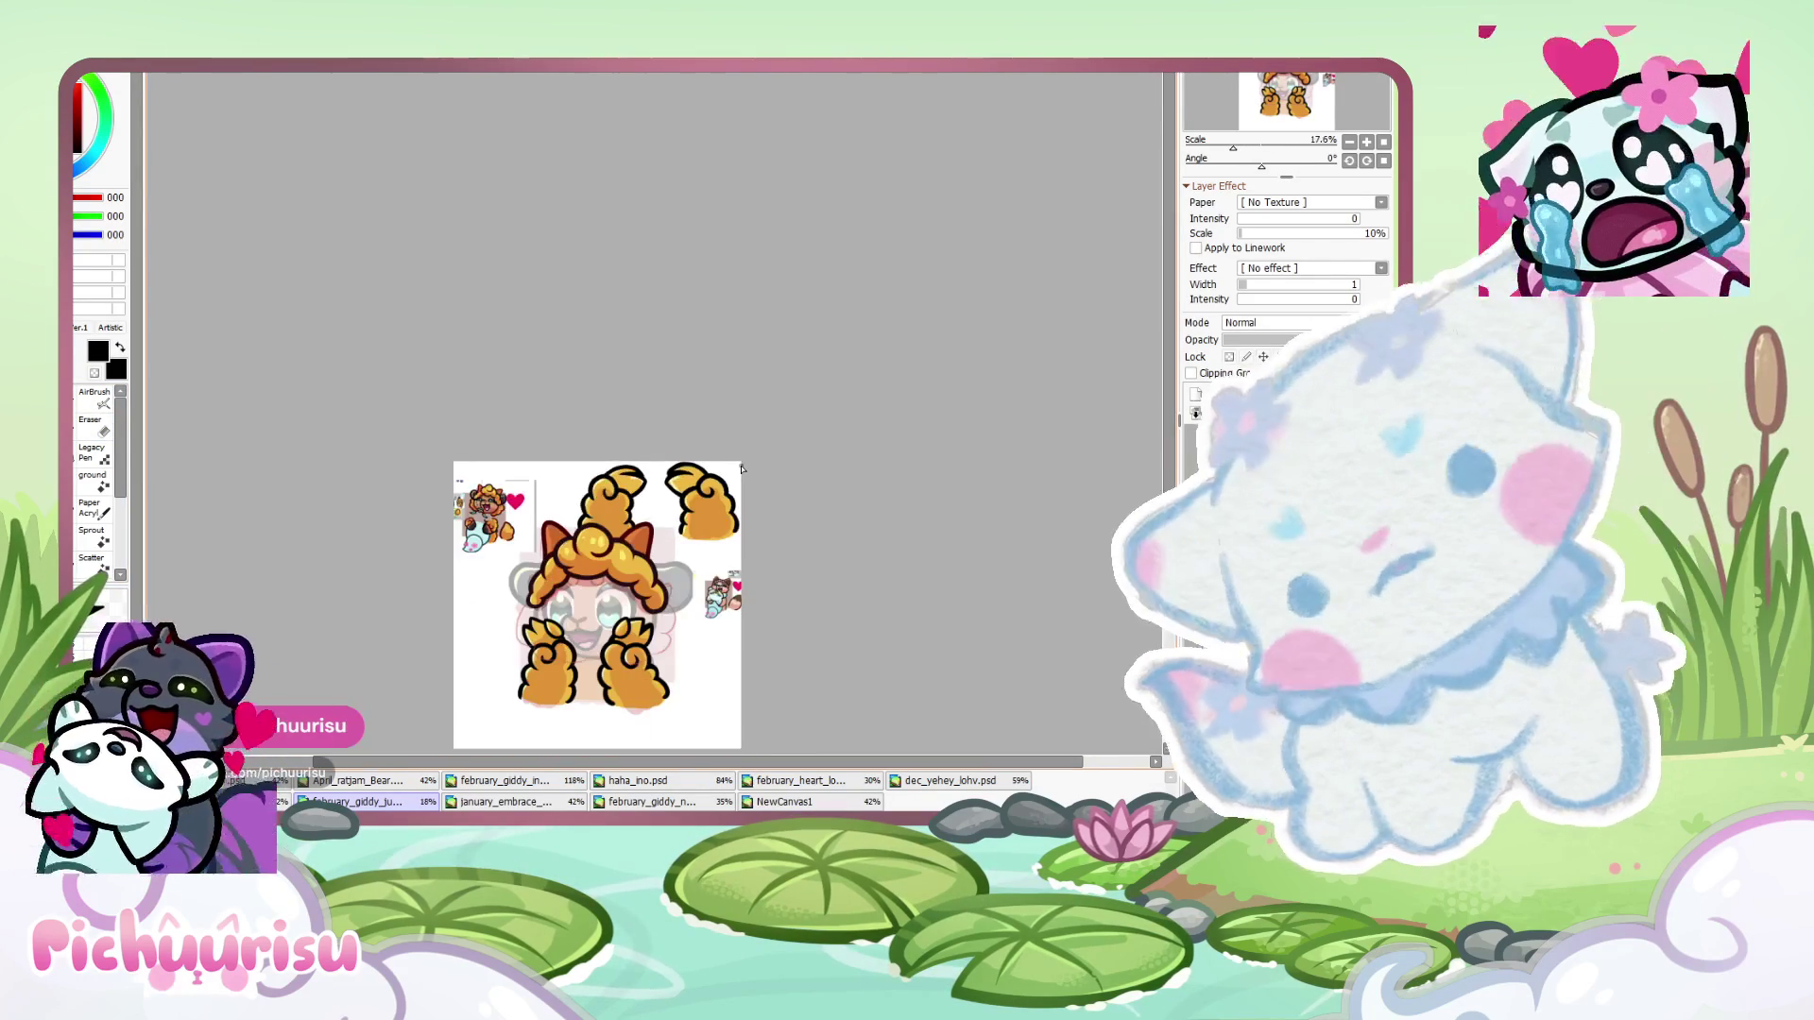
left_click(1367, 144)
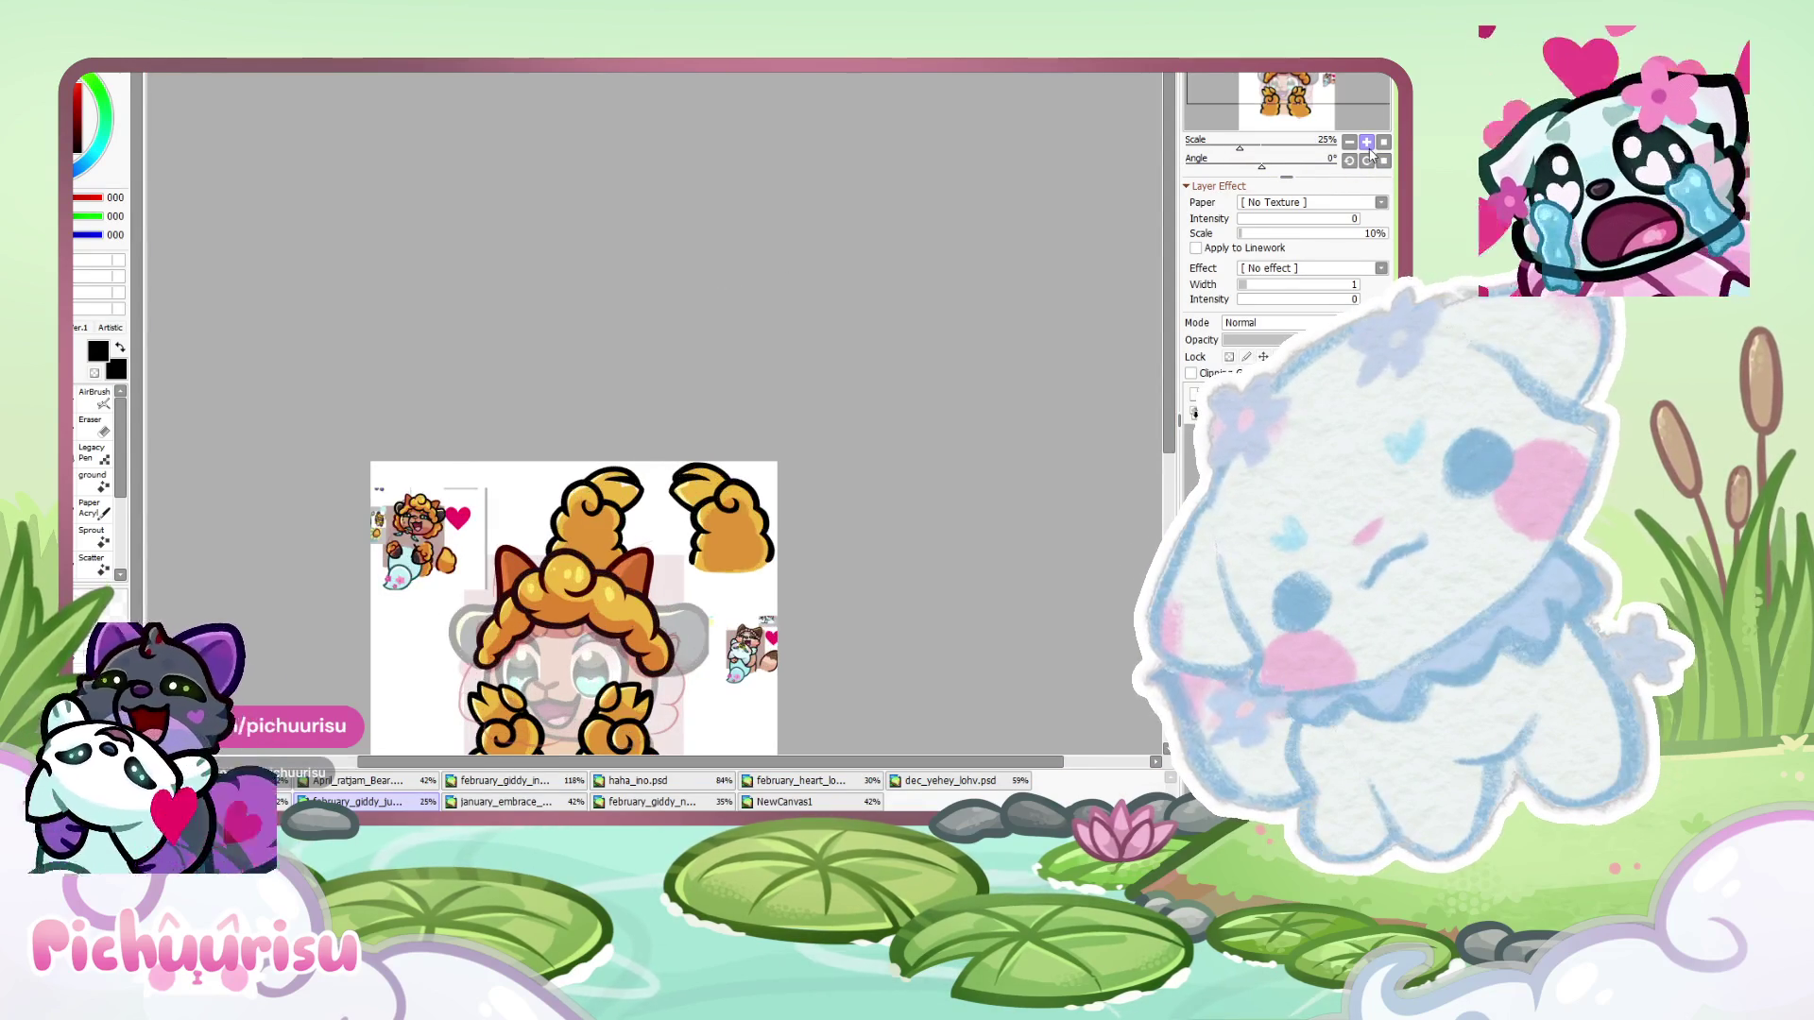
- Rotate the canvas view to about 56° and add a black stroke inside the piece
left_click_drag(662, 492, 512, 362)
scroll(511, 362, "up", 10)
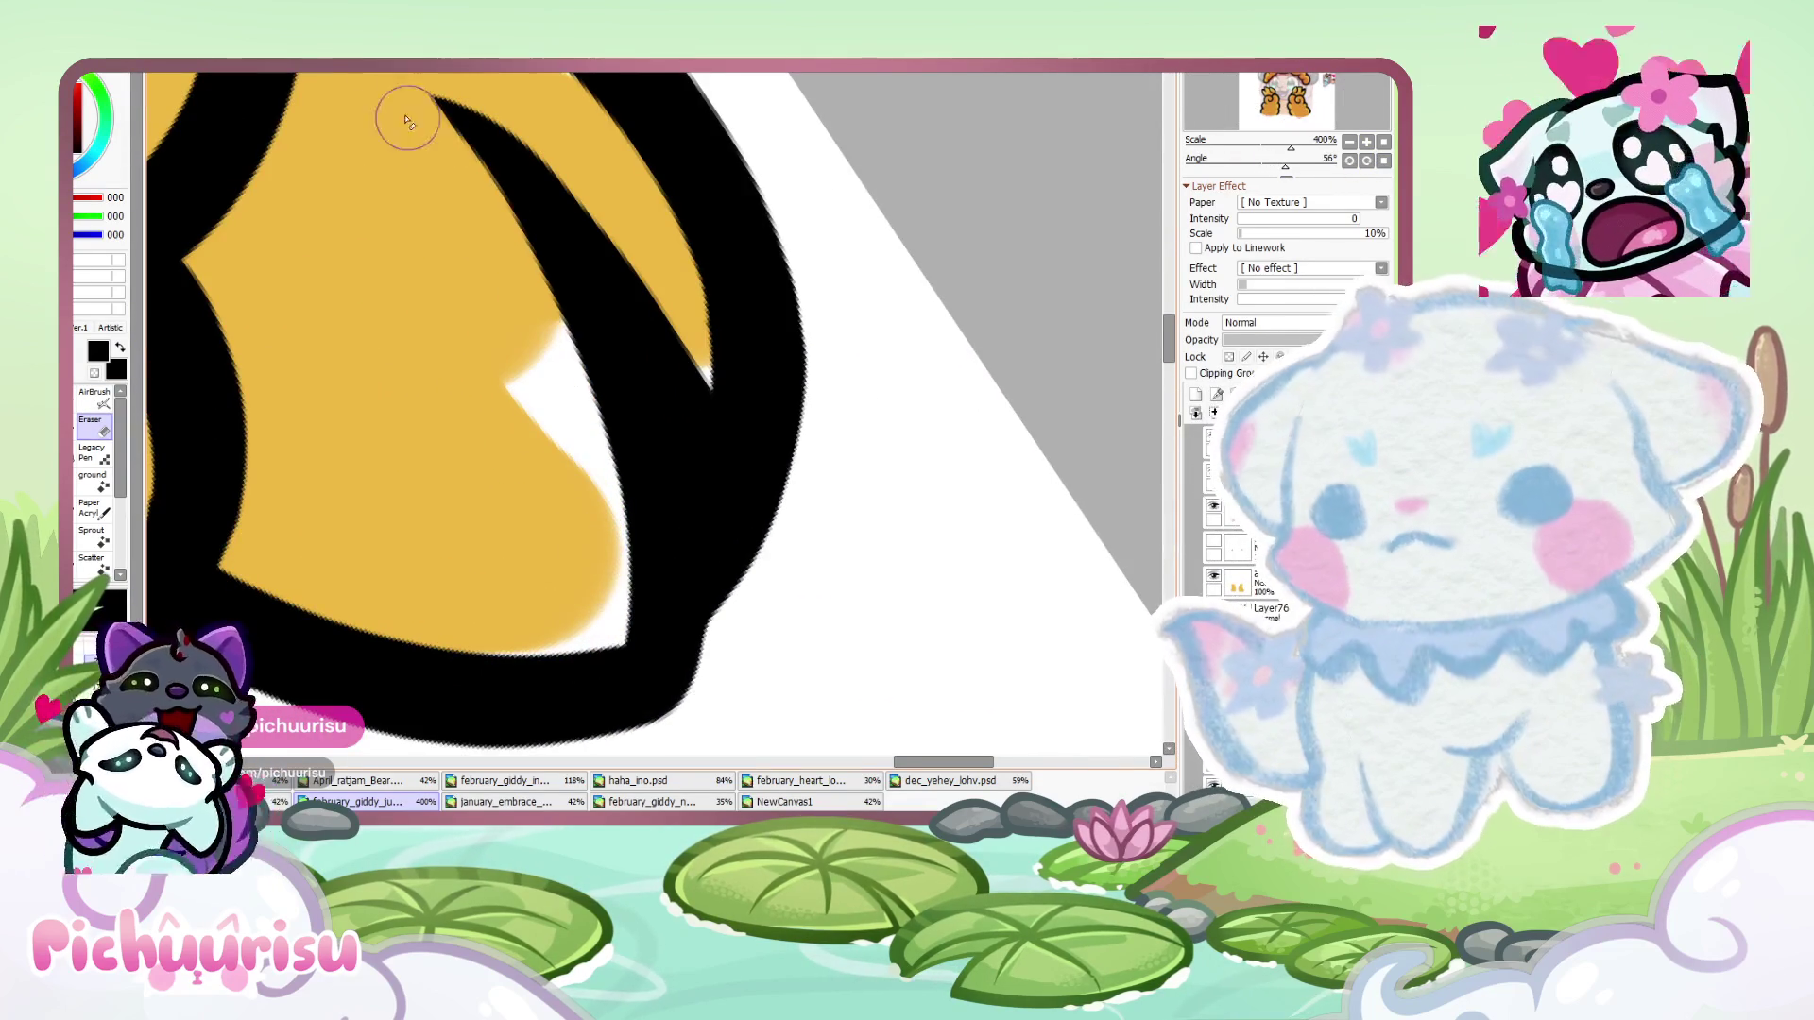
scroll(567, 378, "down", 10)
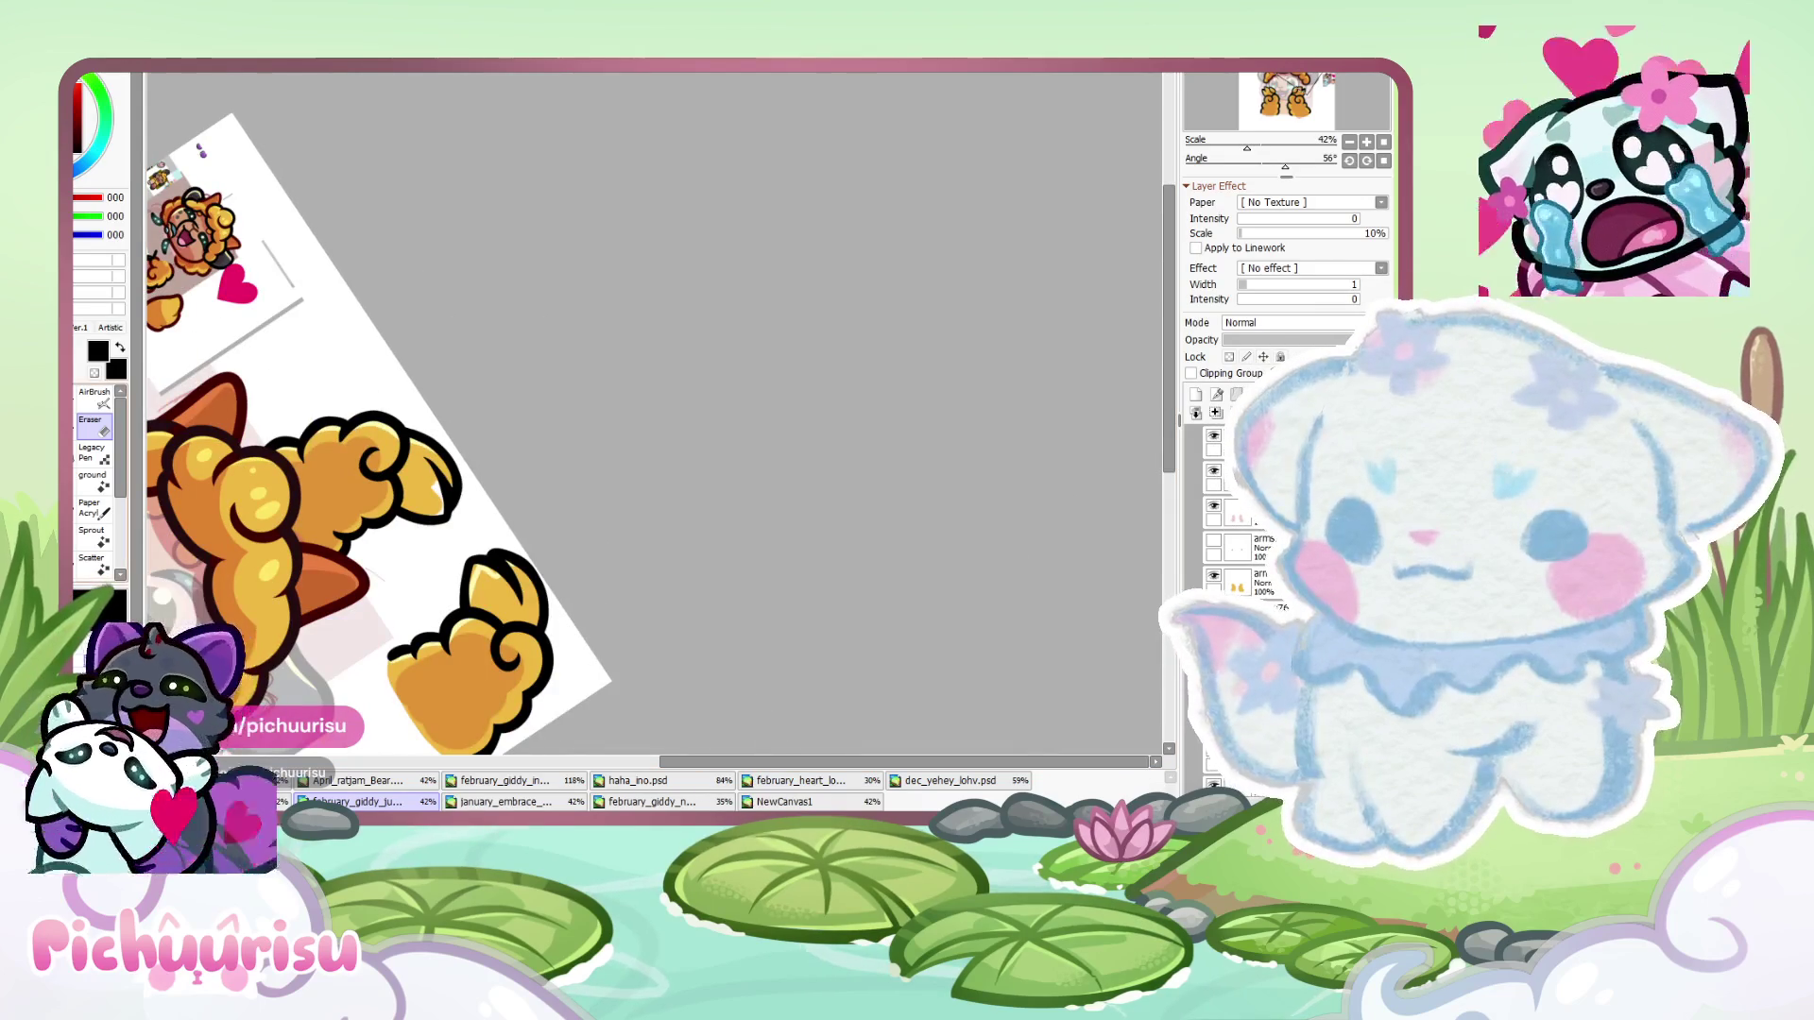
key("n")
scroll(410, 452, "up", 4)
left_click_drag(392, 430, 463, 615)
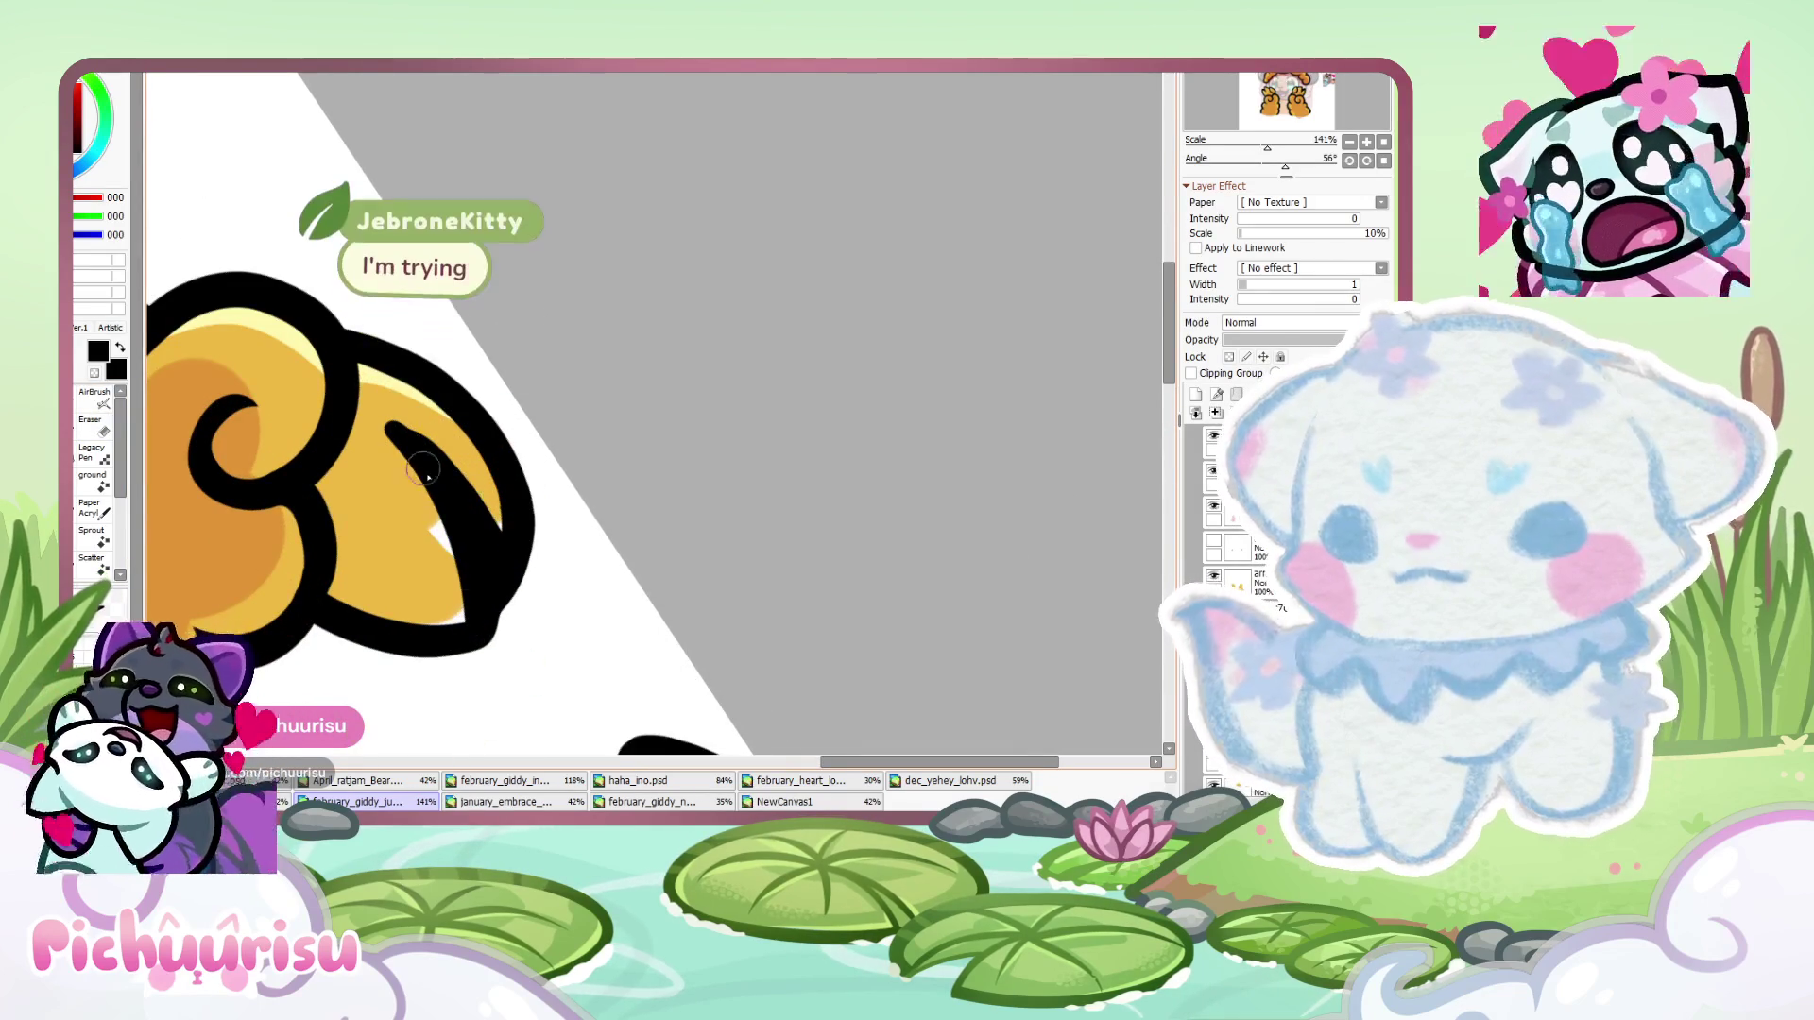
scroll(409, 452, "up", 2)
- Lasso a selection around the upper golden piece's striped tip
key("e")
scroll(267, 331, "up", 2)
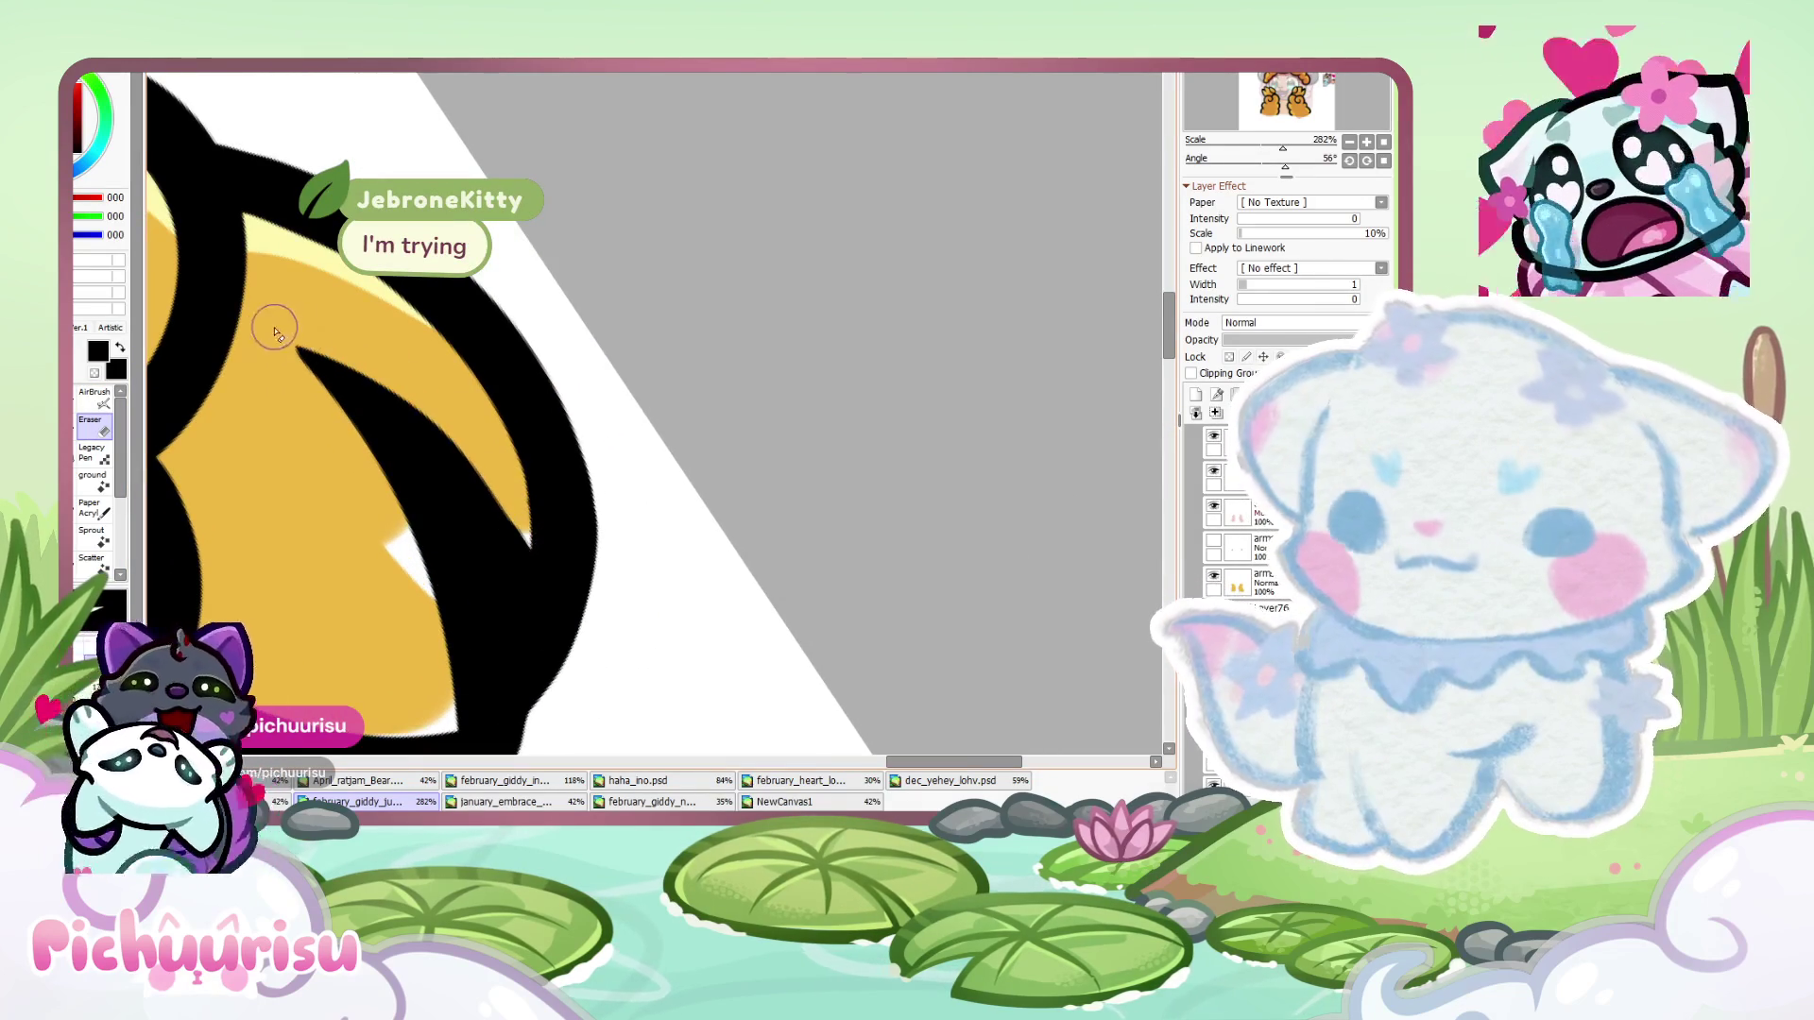
scroll(473, 442, "down", 6)
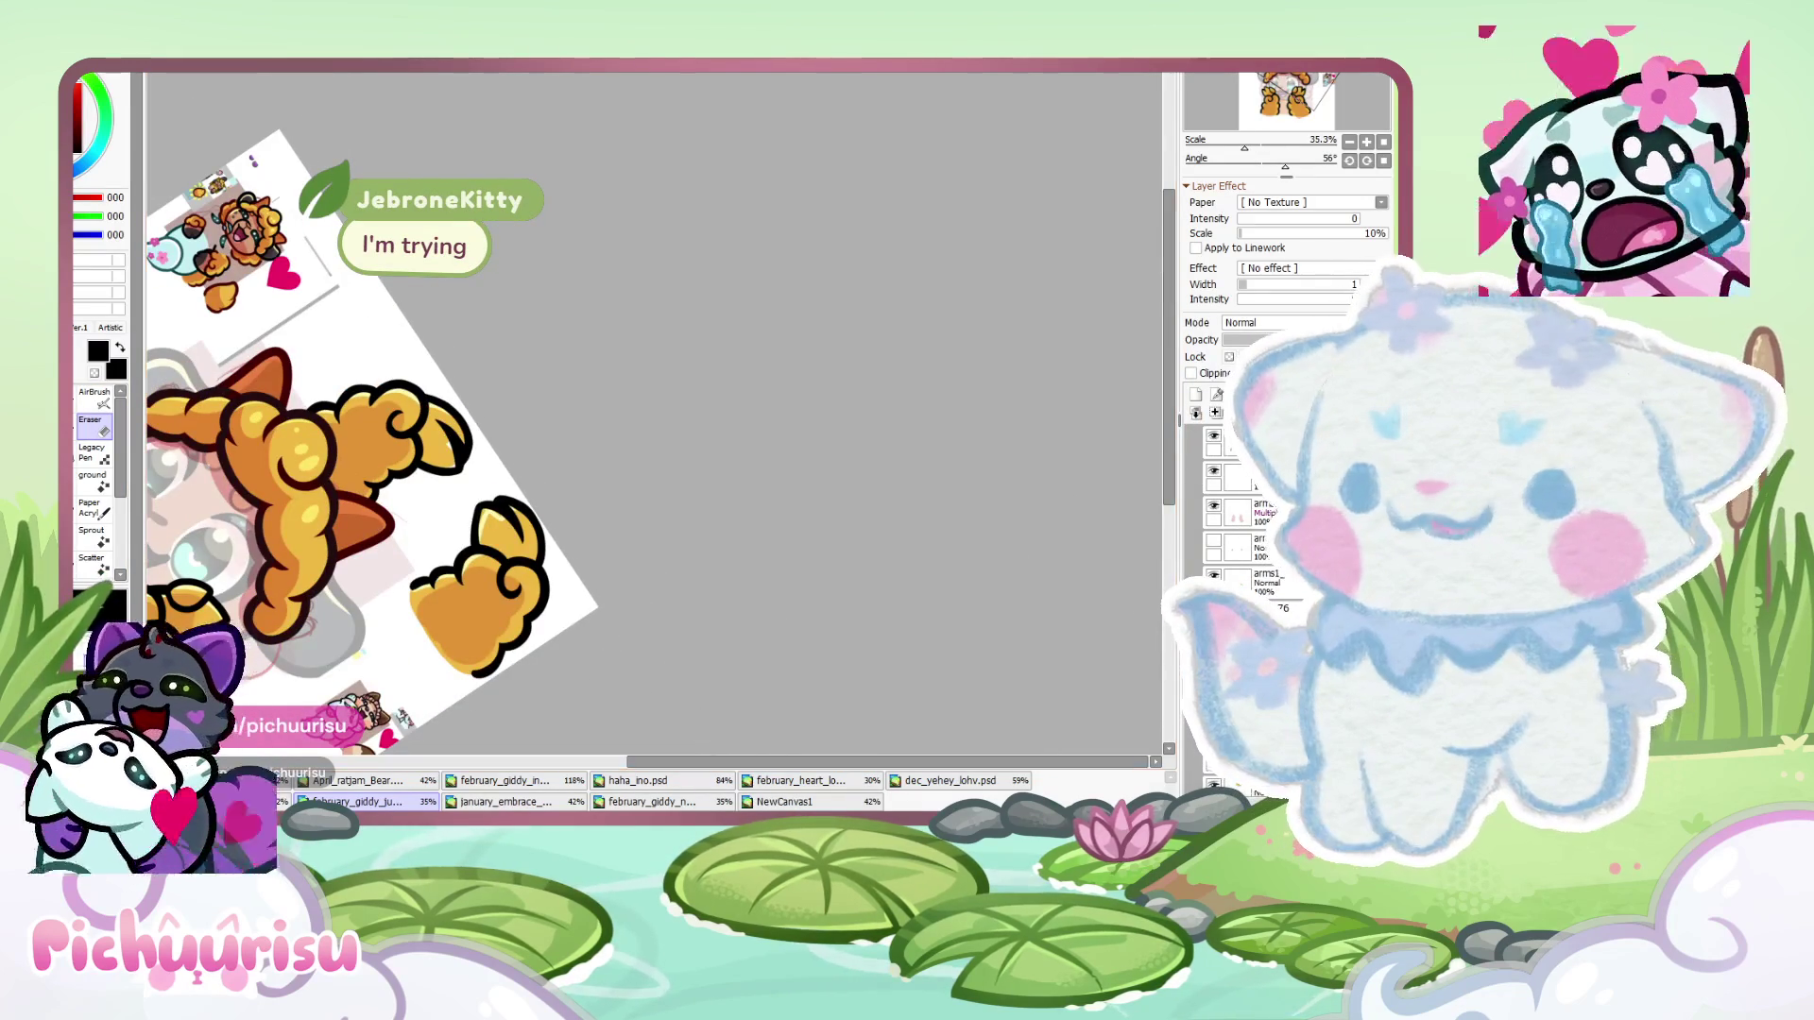
key("n")
scroll(472, 353, "up", 2)
left_click_drag(482, 491, 474, 359)
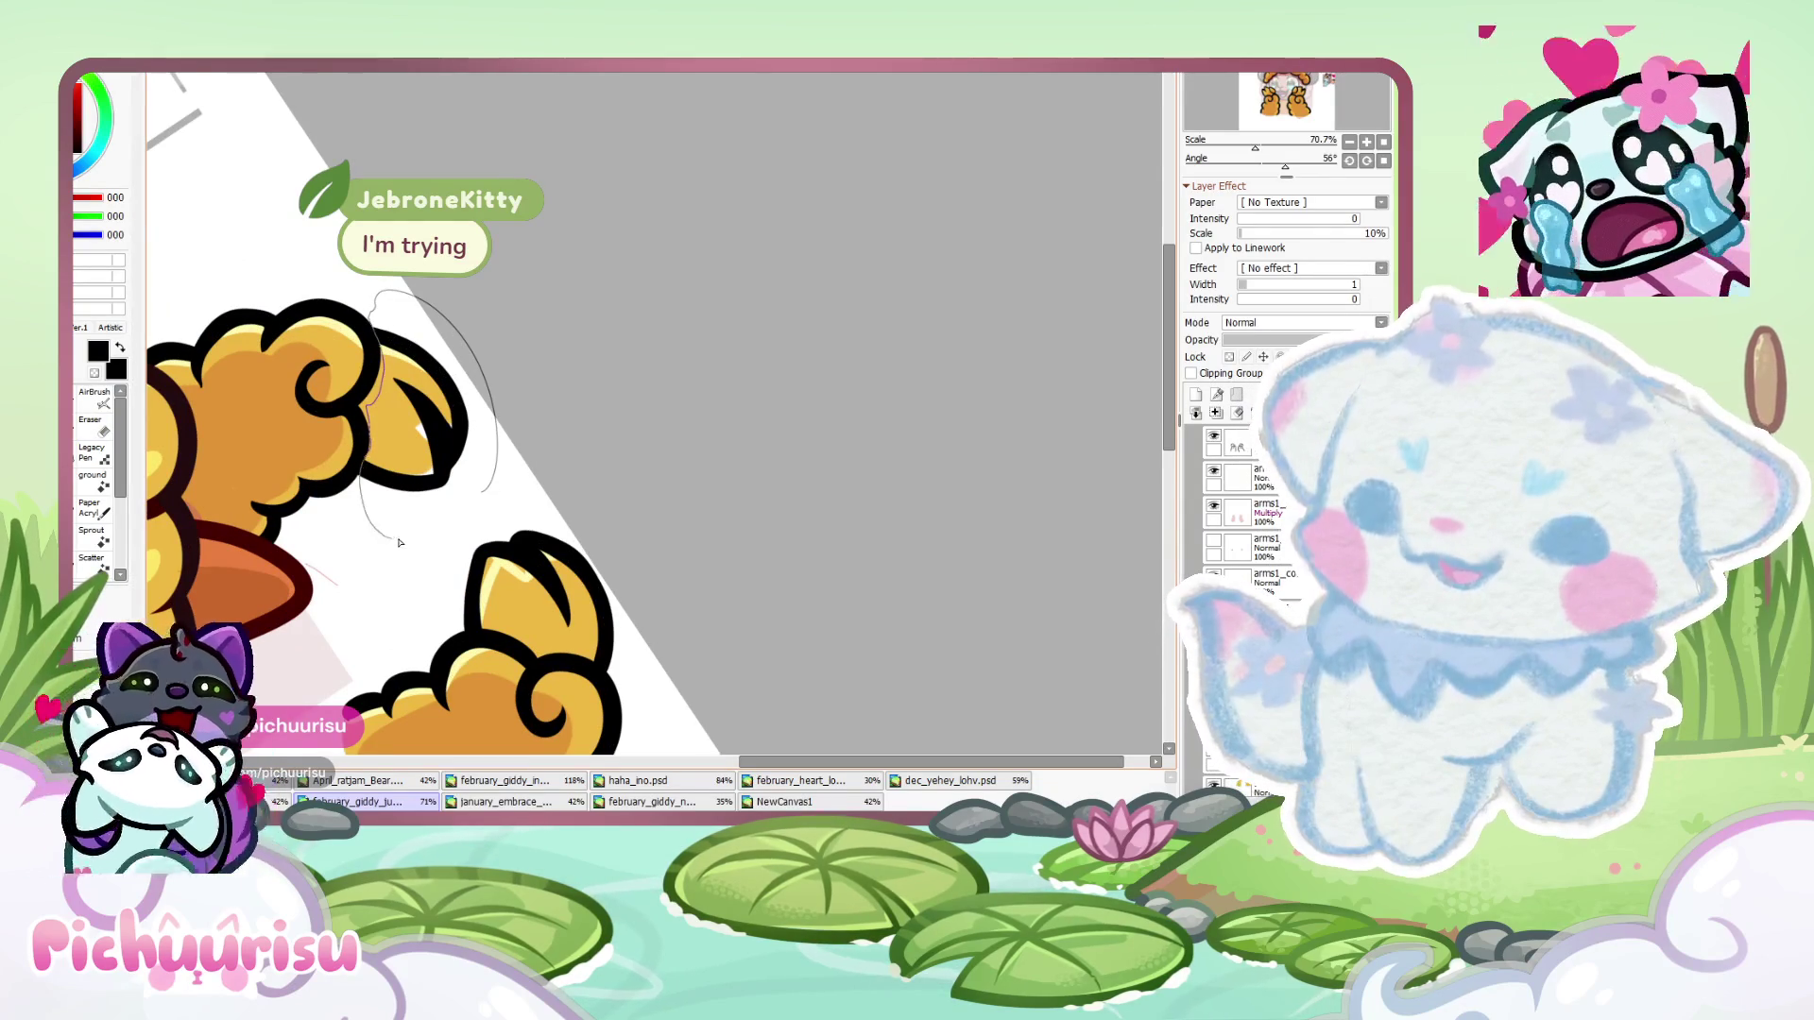
- Scale the selected upper tip down slightly with Ctrl+T
key("ctrl+t")
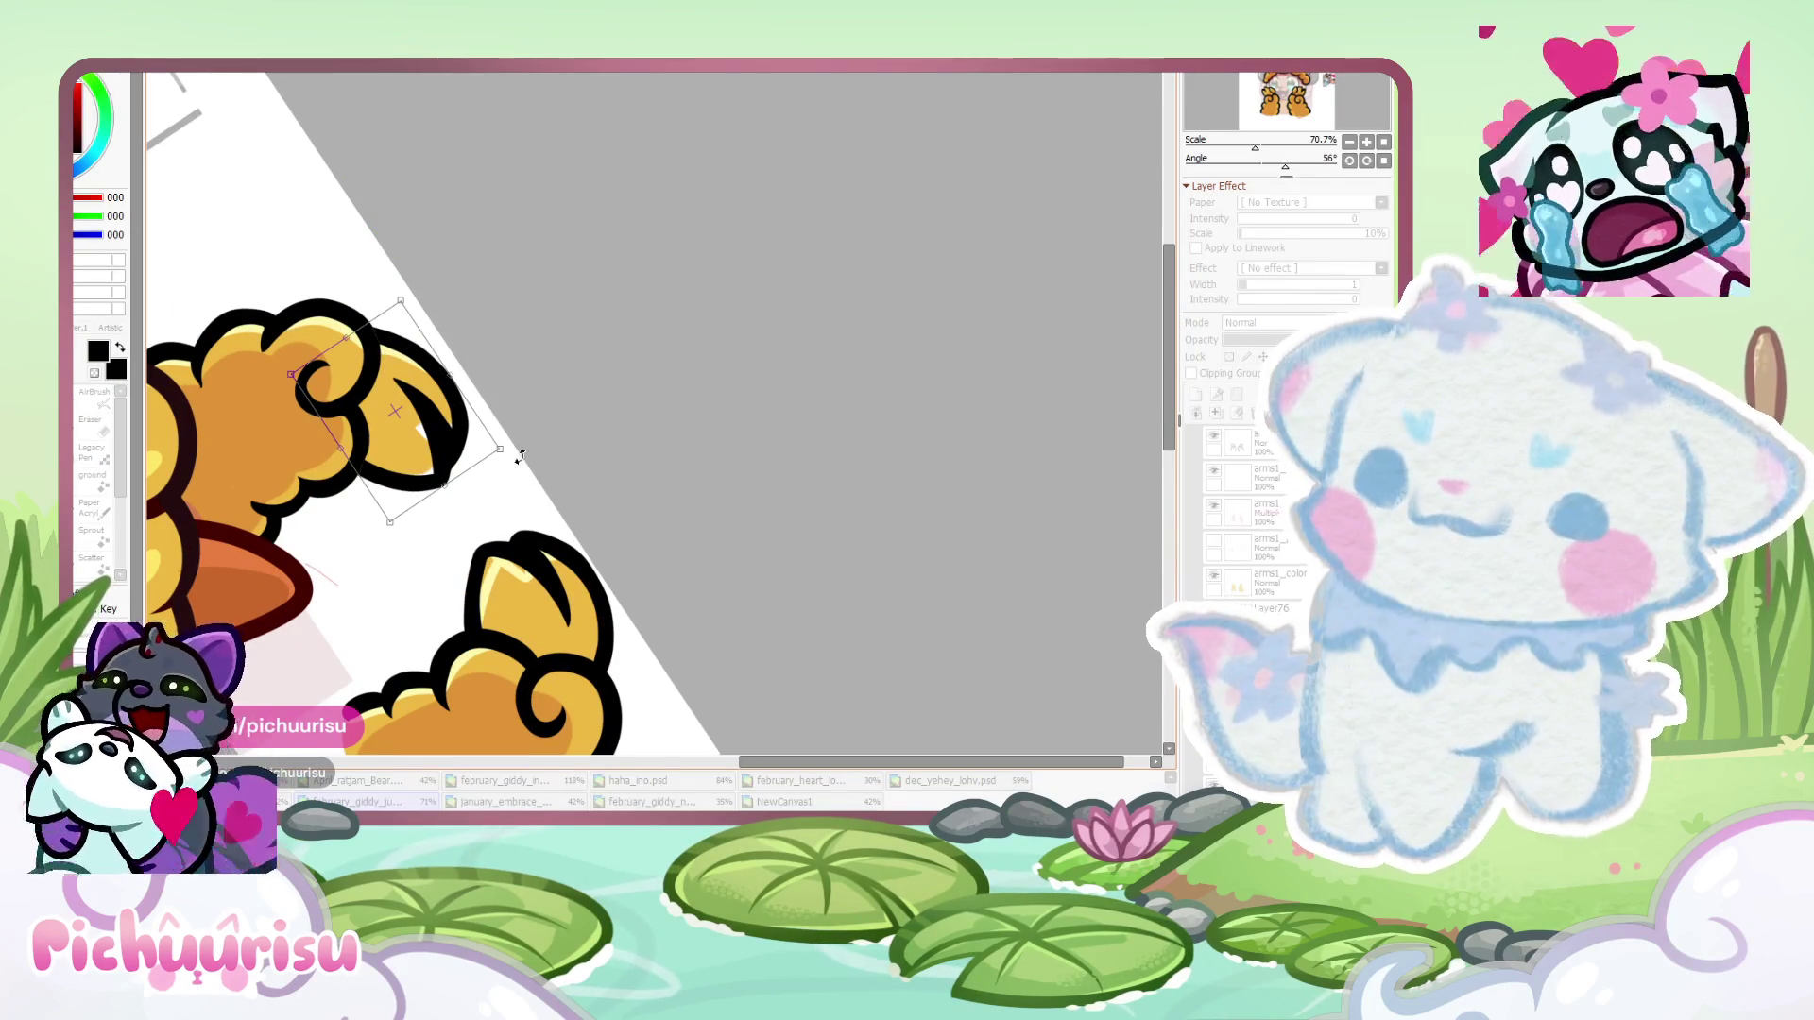
left_click_drag(503, 450, 491, 444)
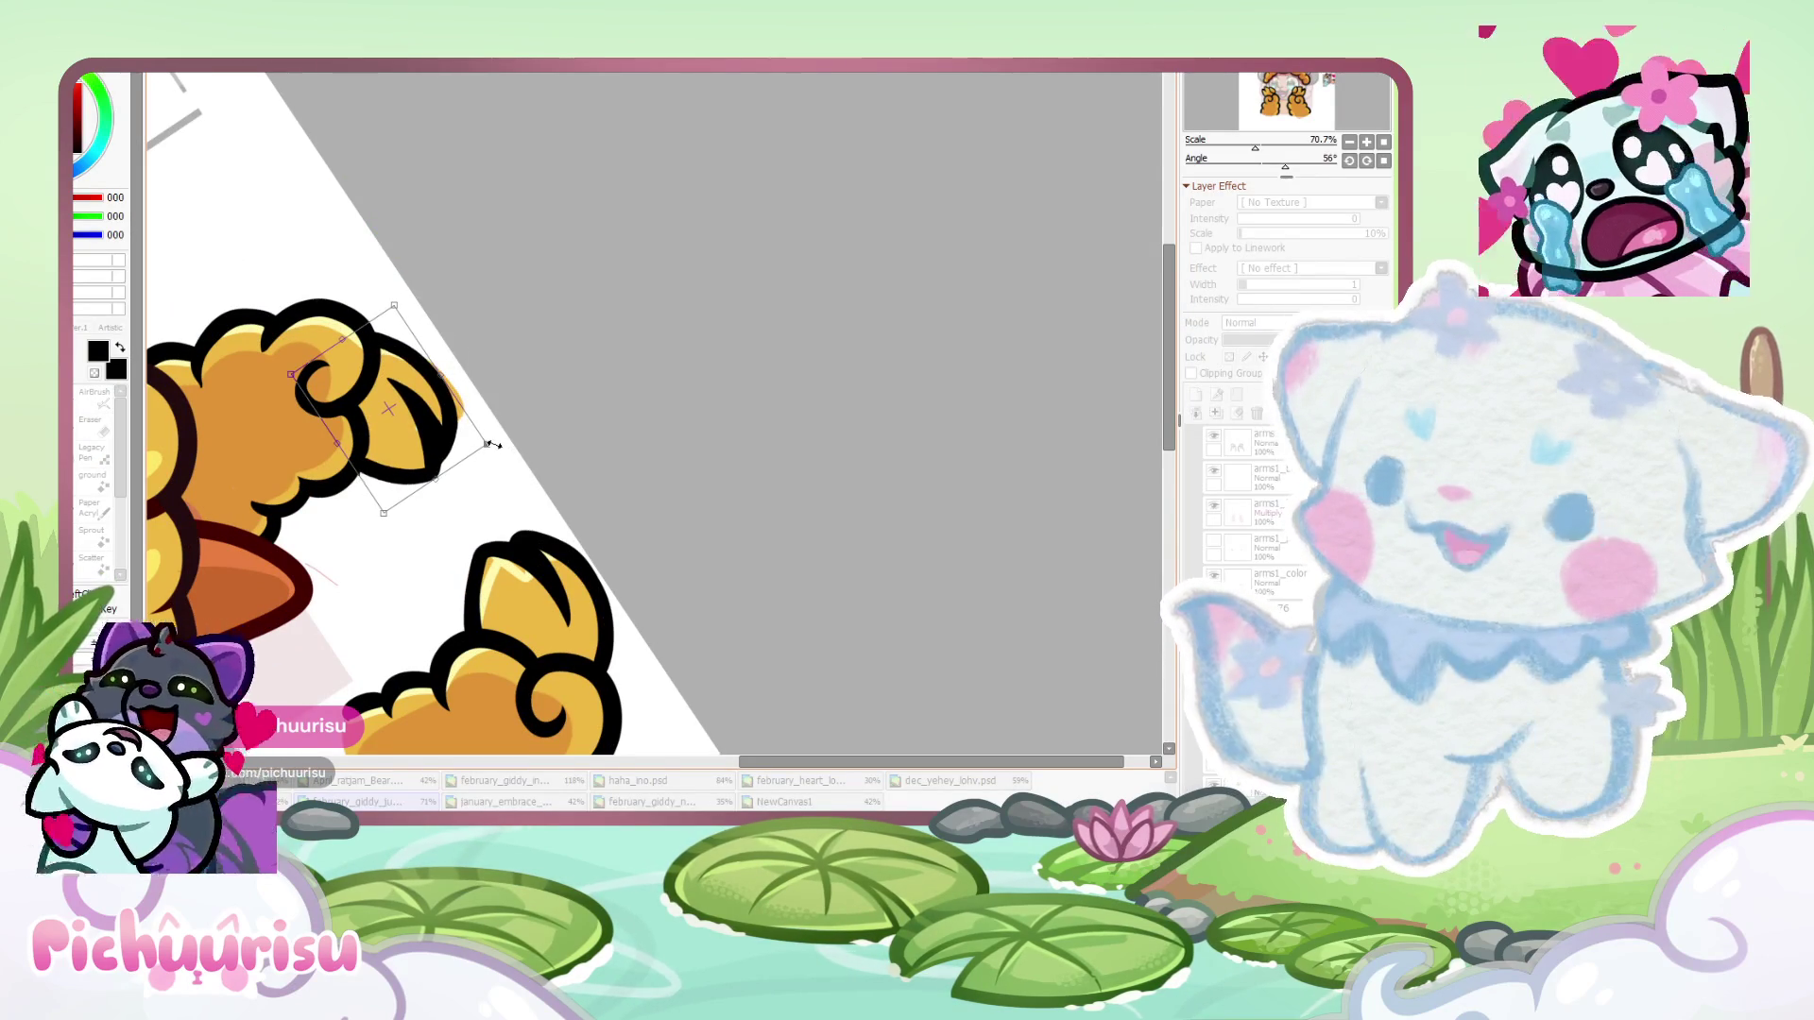
key("Return")
scroll(452, 612, "up", 3)
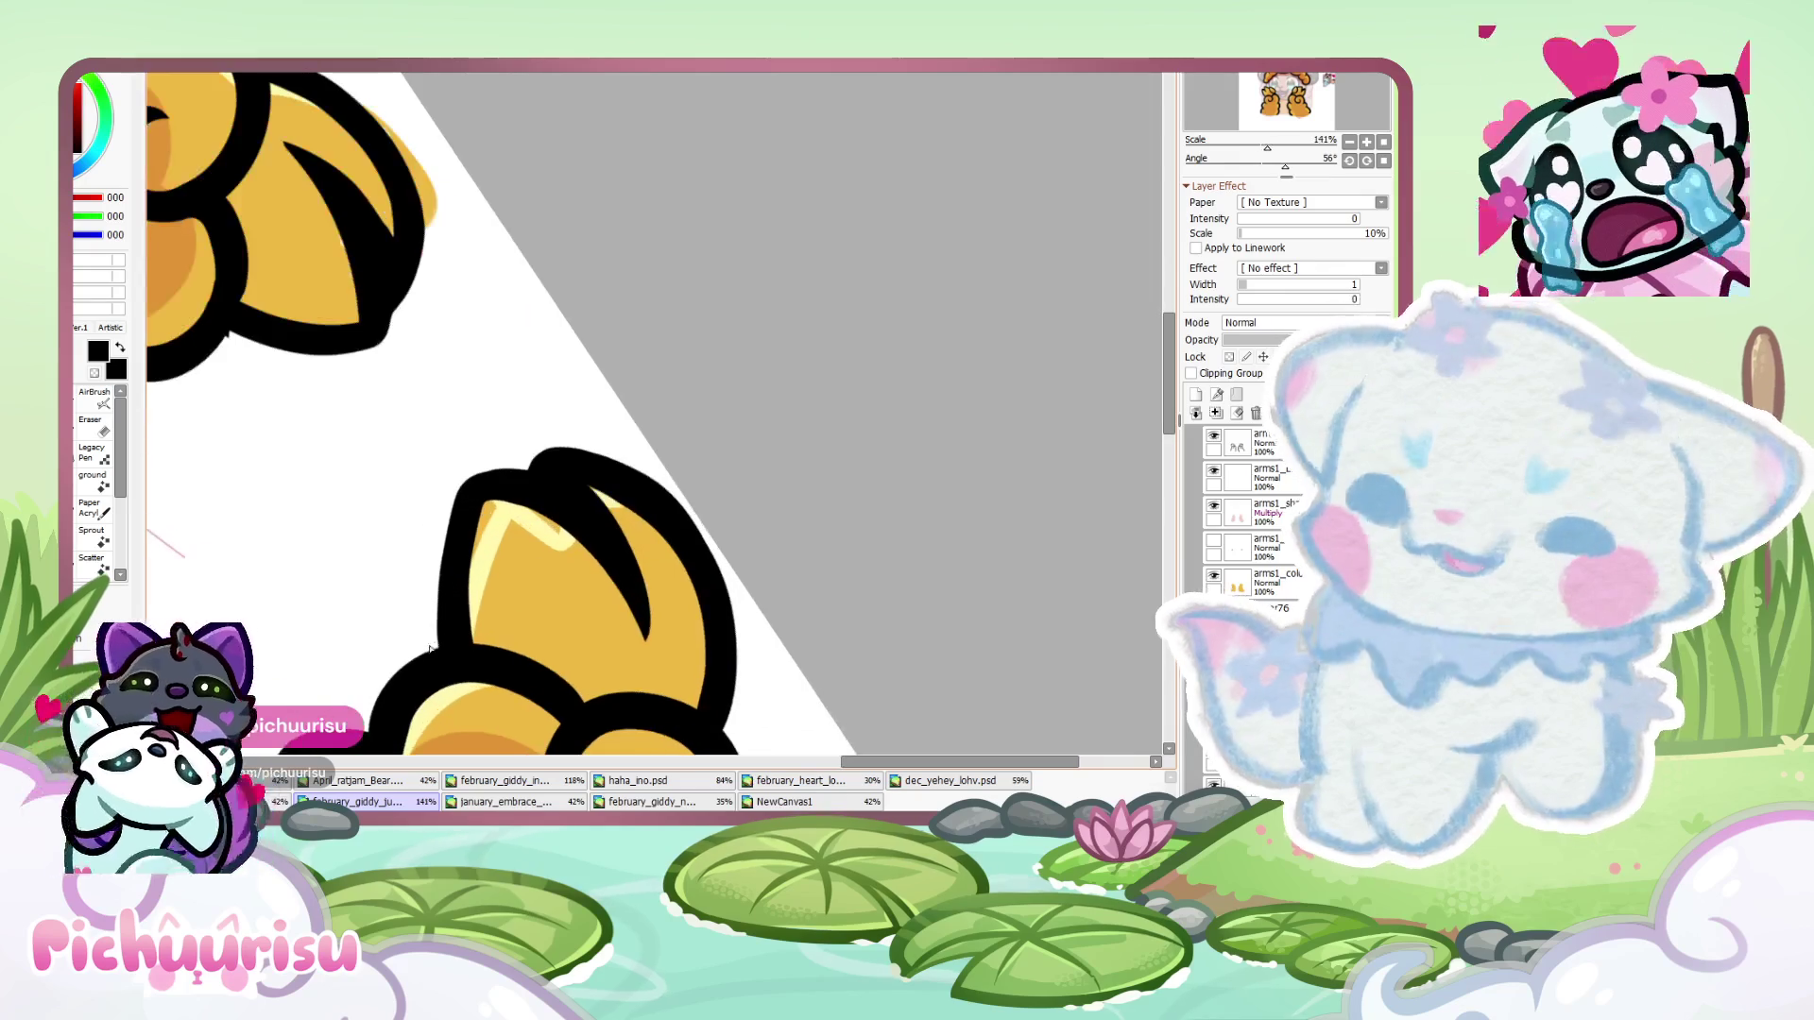
- Select the lower golden piece's tip and rotate it slightly
mouse_move(687, 697)
left_mouse_down()
mouse_move(704, 714)
mouse_move(510, 397)
mouse_move(434, 643)
left_mouse_up()
scroll(567, 322, "down", 3)
key("ctrl+t")
left_click_drag(570, 327, 564, 339)
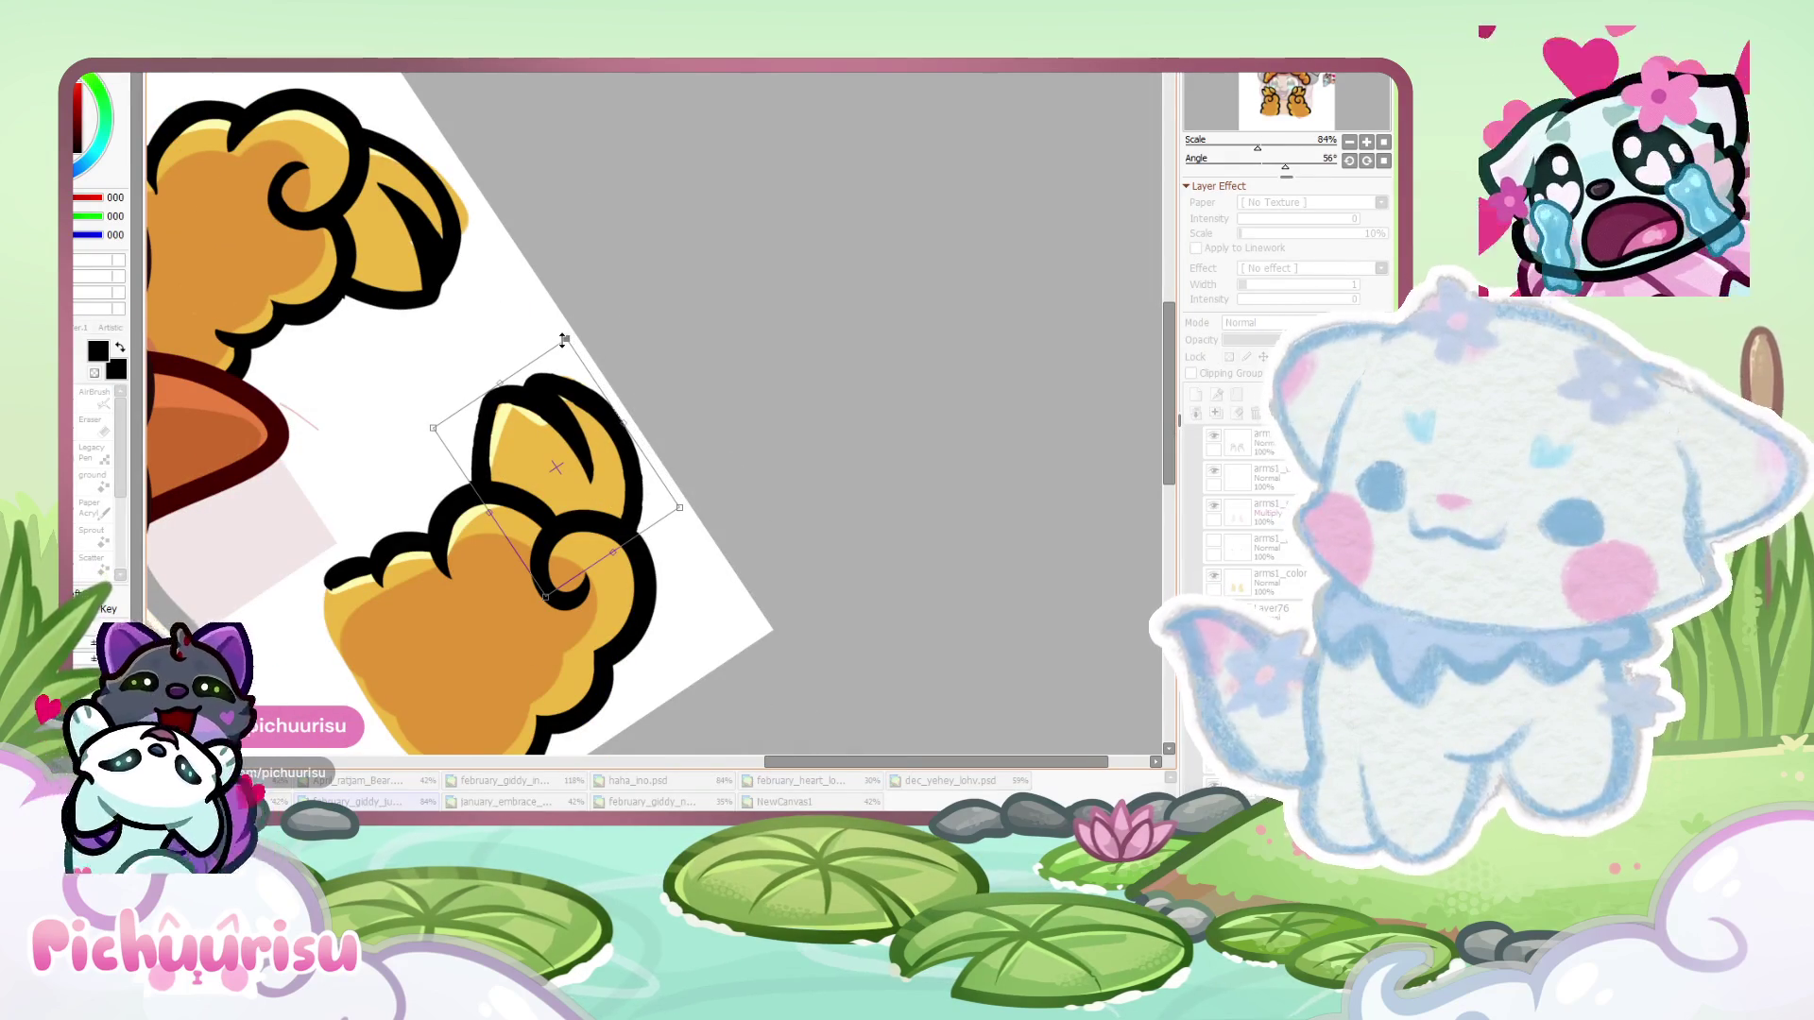
key("Return")
scroll(378, 378, "up", 3)
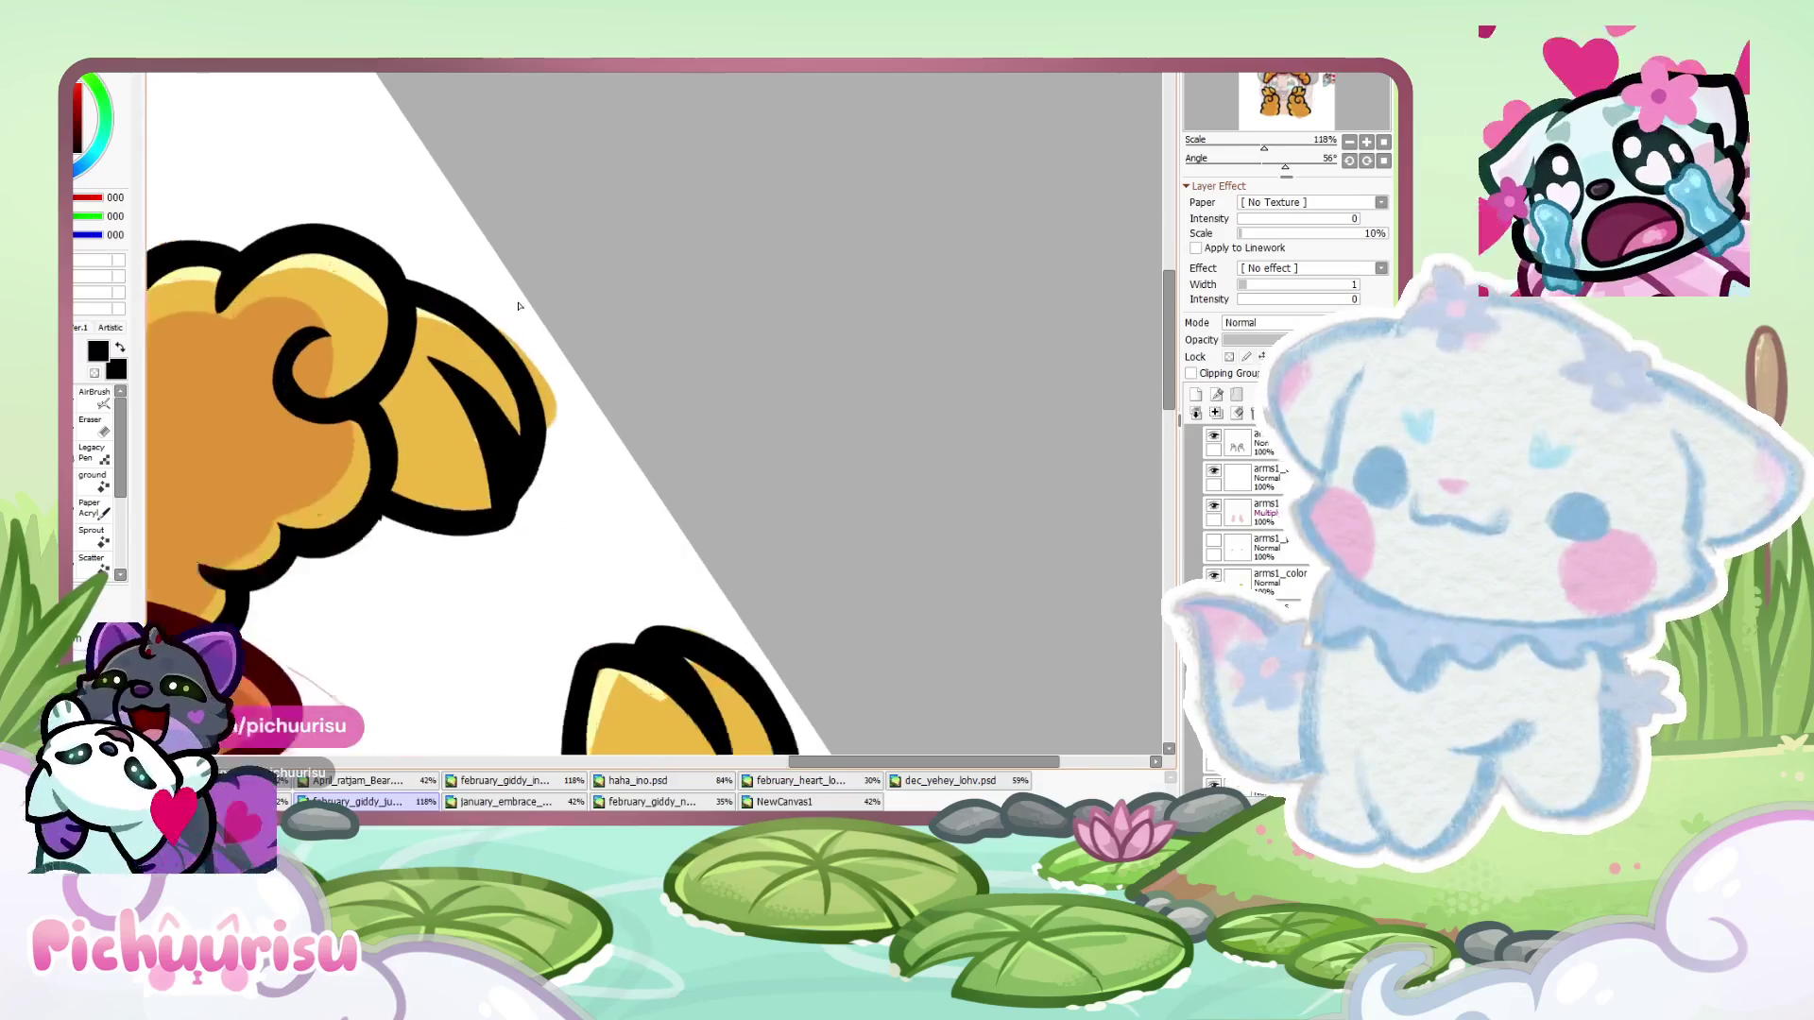
- With the Eraser, trim the excess black outline off the lower golden piece's striped tip
left_click(103, 427)
scroll(564, 519, "up", 3)
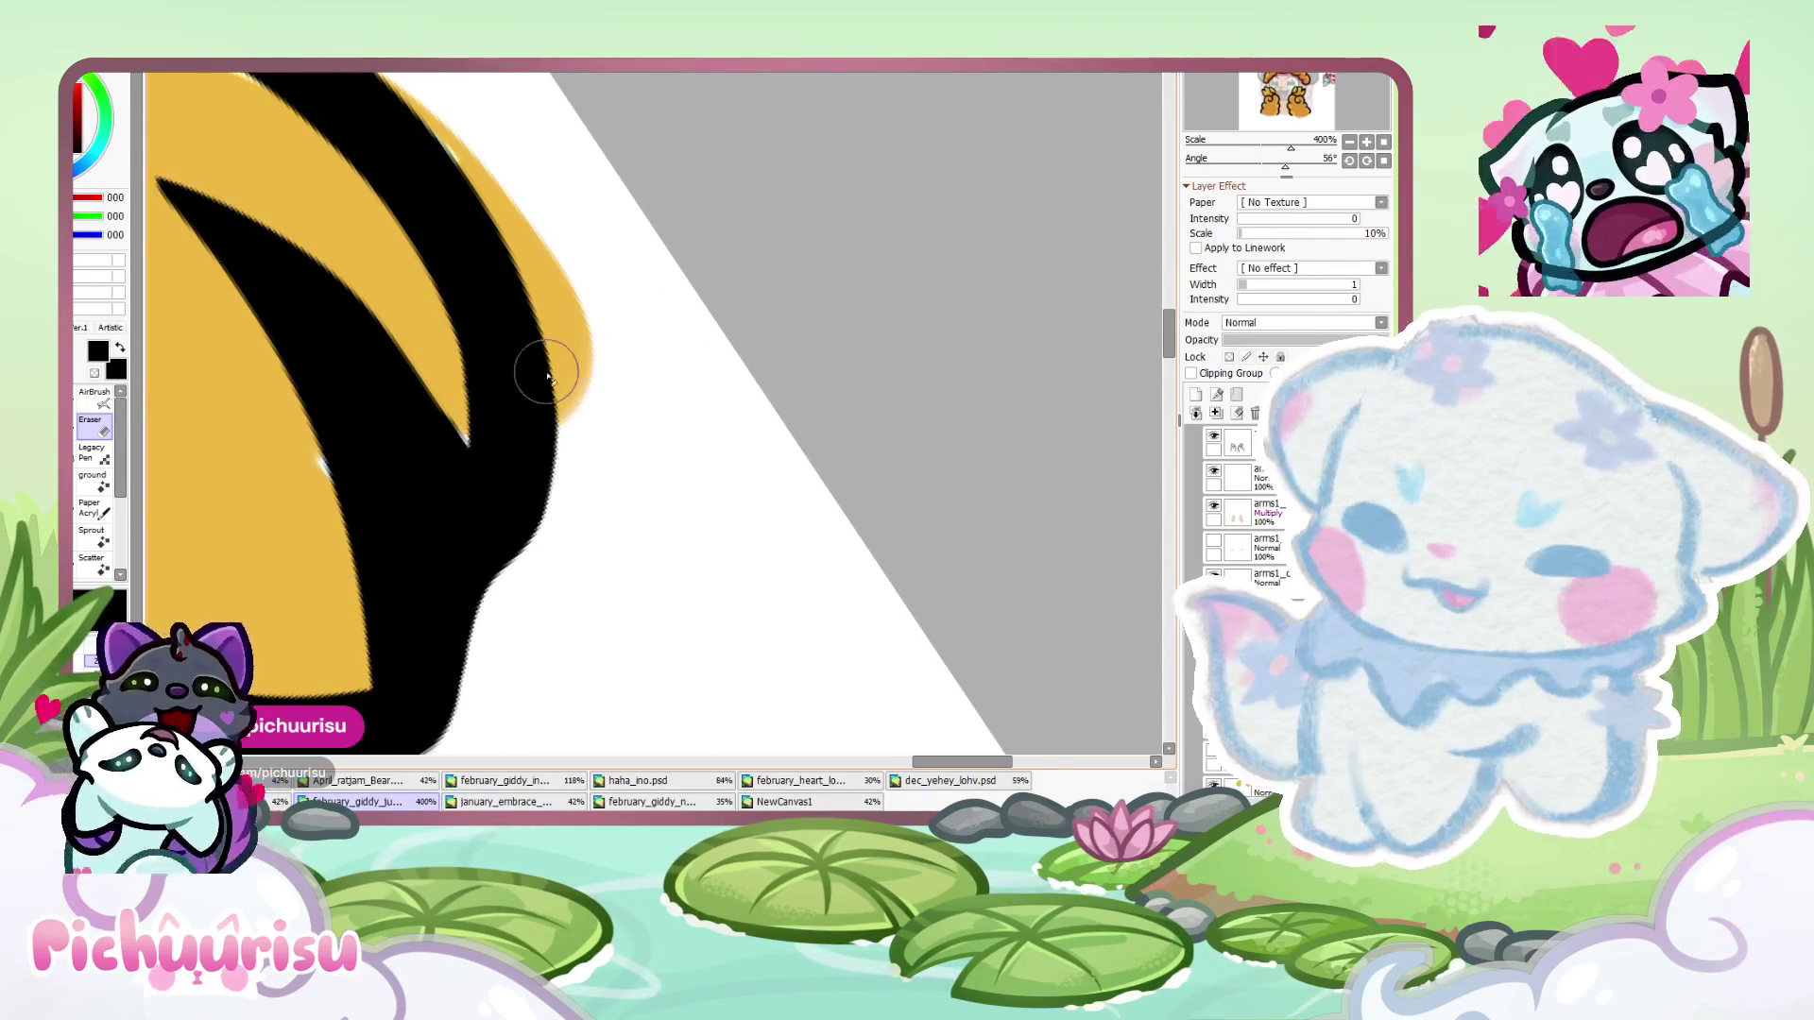
scroll(567, 385, "up", 5)
mouse_move(565, 565)
left_mouse_down()
mouse_move(631, 512)
mouse_move(599, 545)
mouse_move(545, 545)
mouse_move(715, 491)
left_mouse_up()
scroll(687, 451, "up", 3)
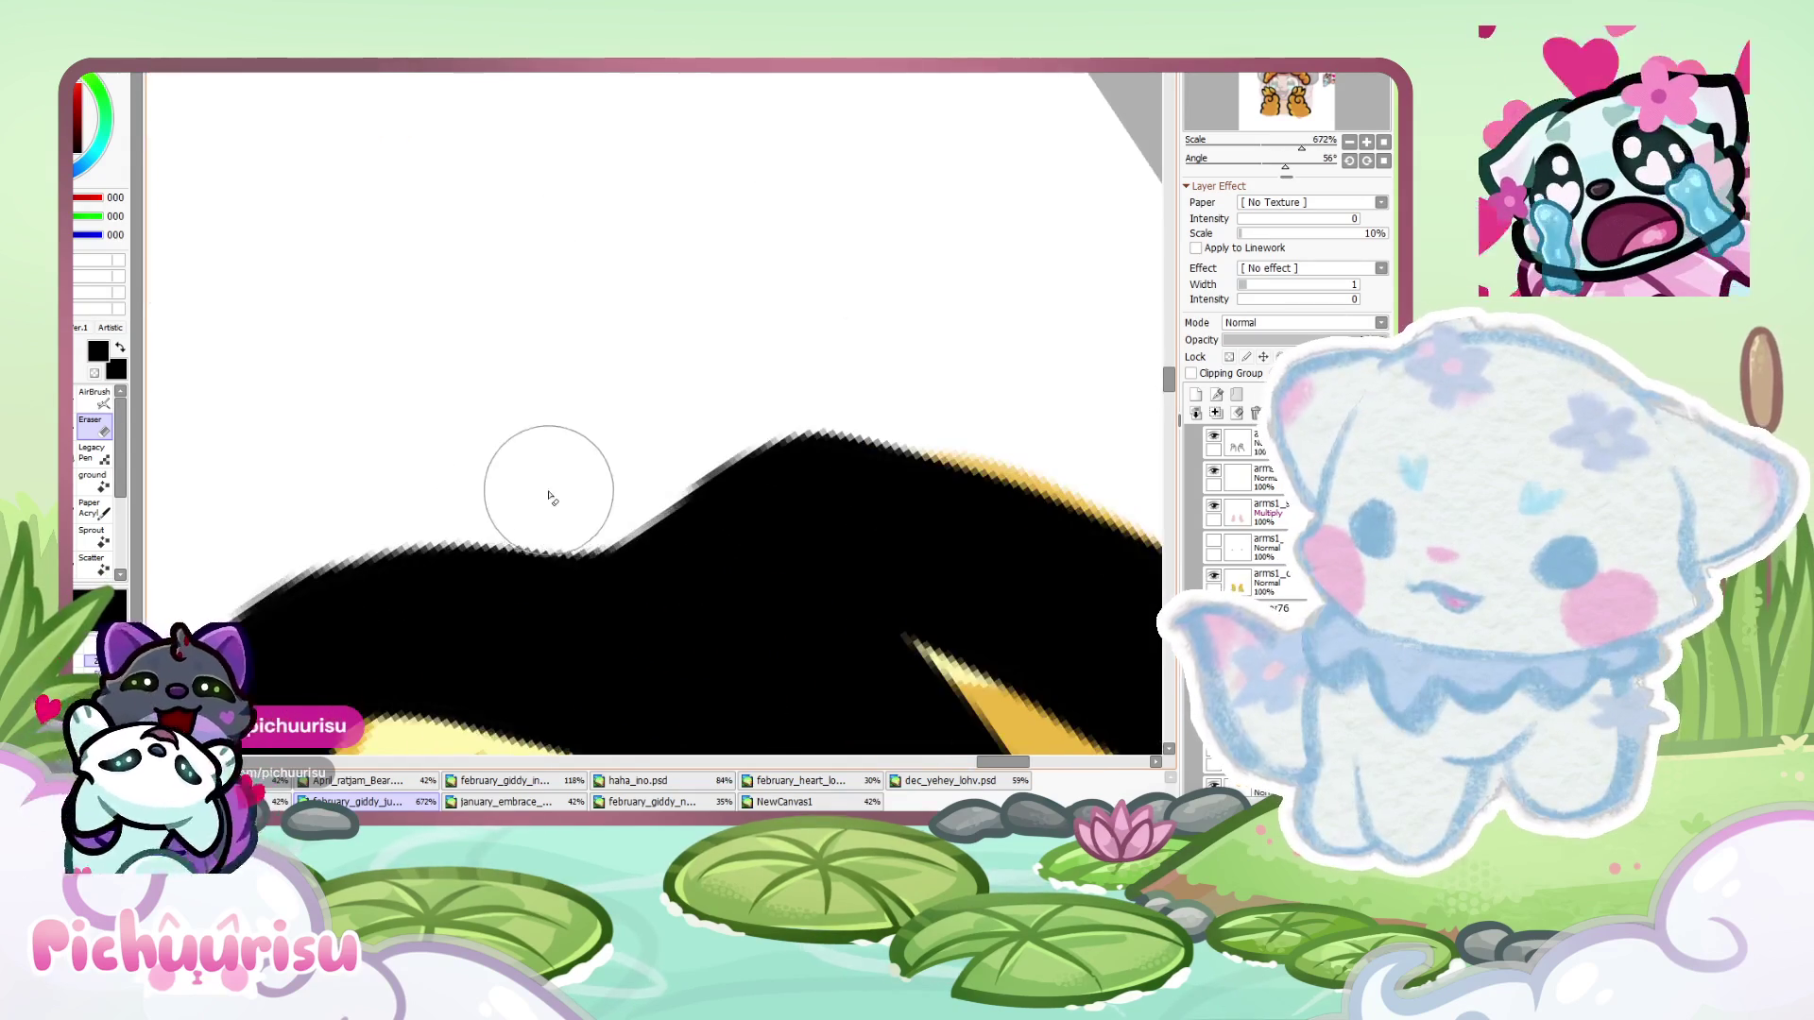
left_click_drag(587, 506, 700, 447)
scroll(529, 423, "down", 6)
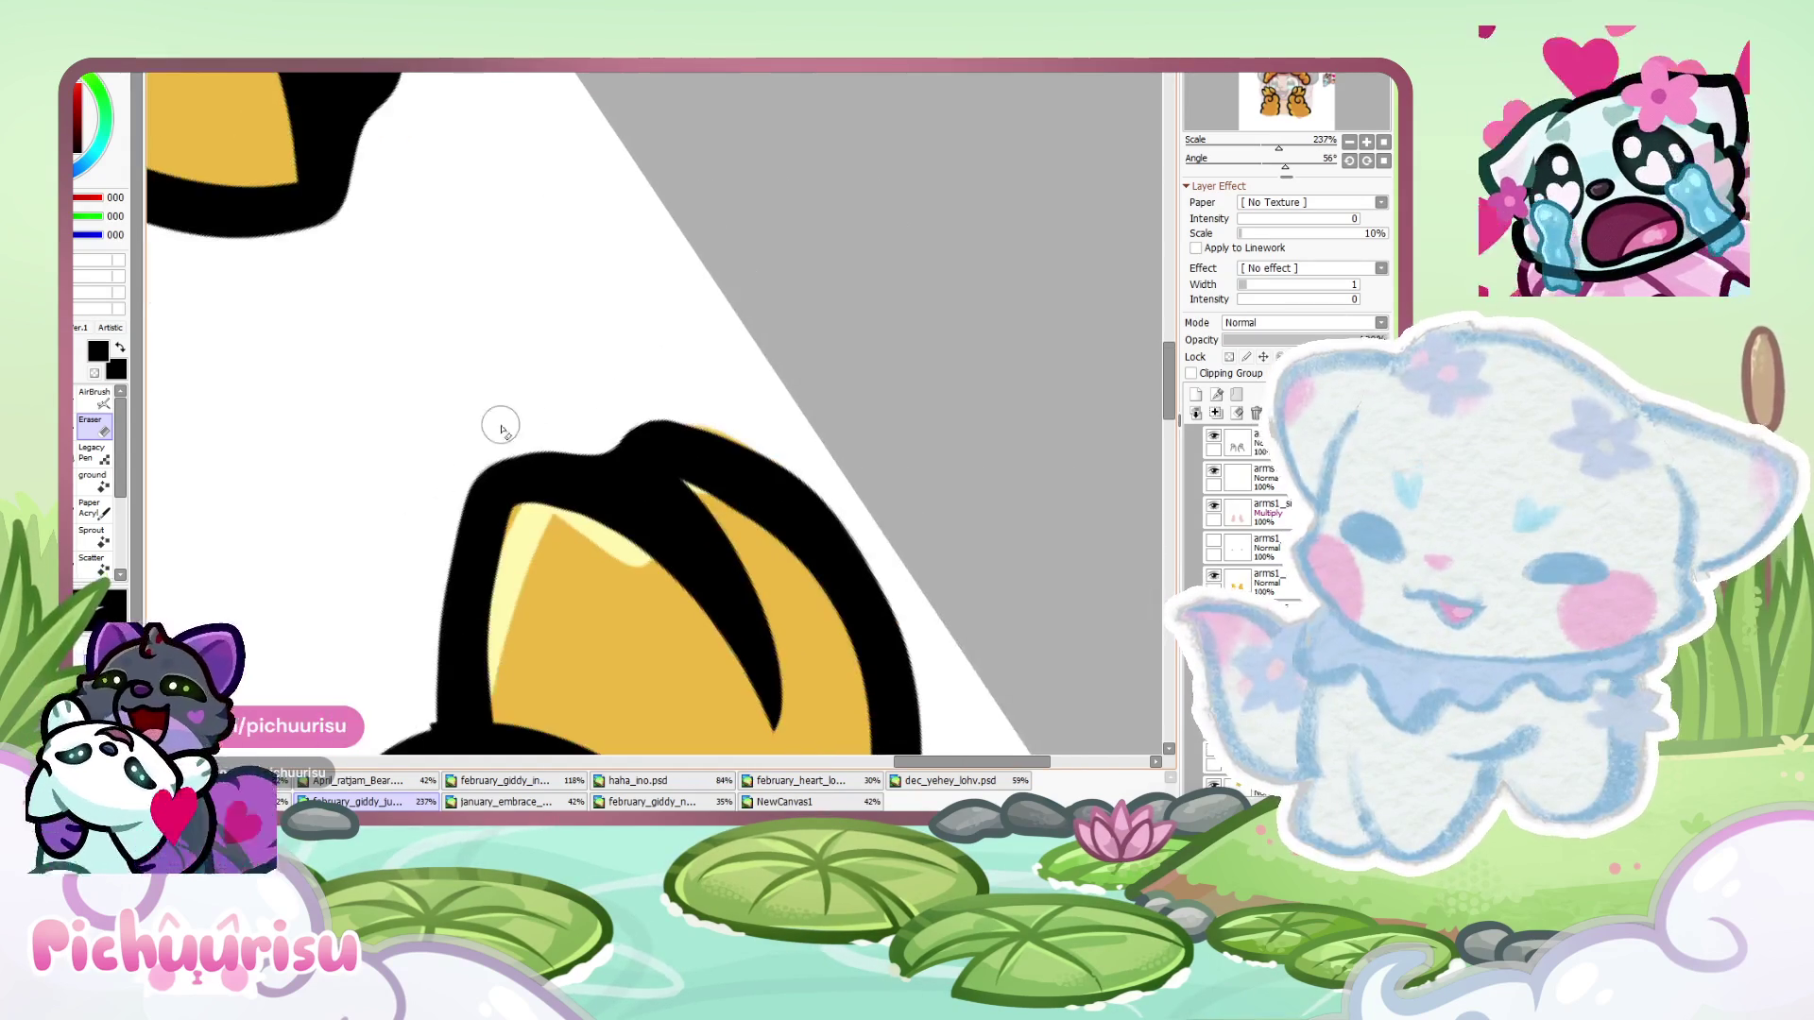
scroll(604, 434, "up", 2)
mouse_move(611, 450)
left_mouse_down()
mouse_move(379, 472)
mouse_move(620, 444)
left_mouse_up()
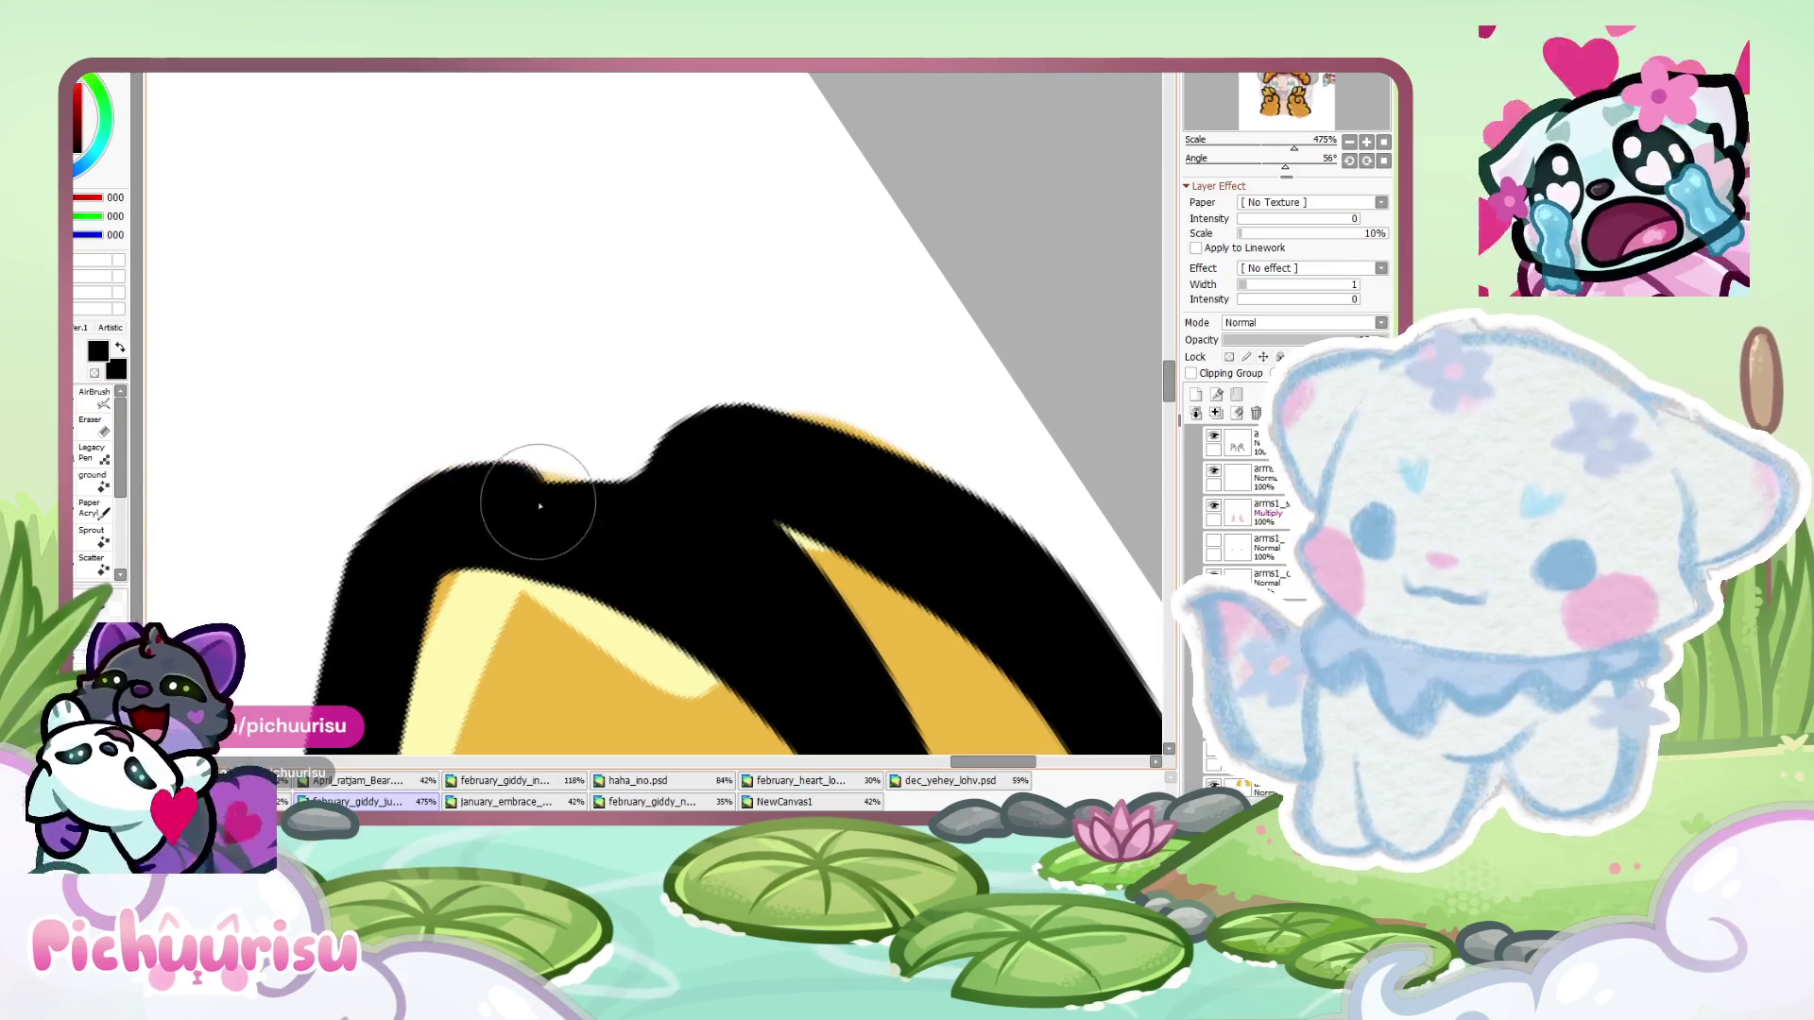
- Erase along the black outline's top edge to smooth it and trim it lower
key("e")
scroll(628, 468, "up", 1)
mouse_move(628, 469)
left_mouse_down()
mouse_move(478, 426)
mouse_move(378, 435)
left_mouse_up()
key("ctrl+0")
scroll(415, 443, "up", 5)
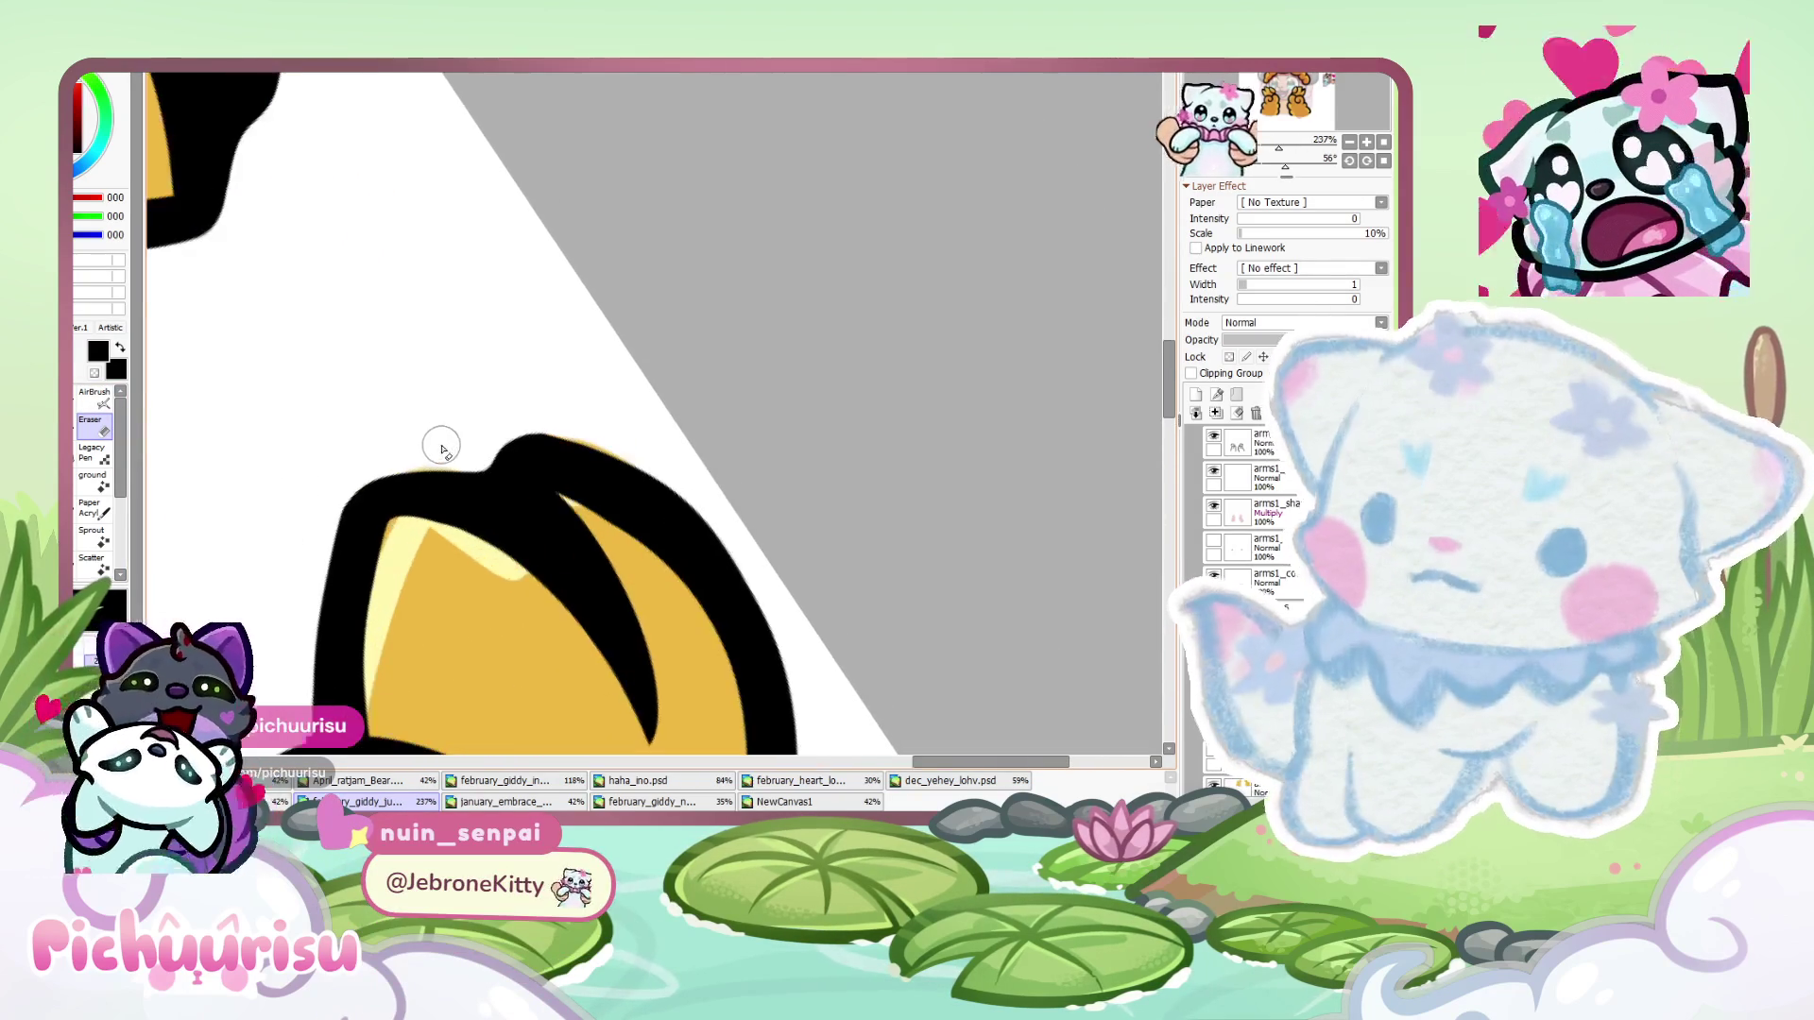
left_click_drag(536, 433, 924, 446)
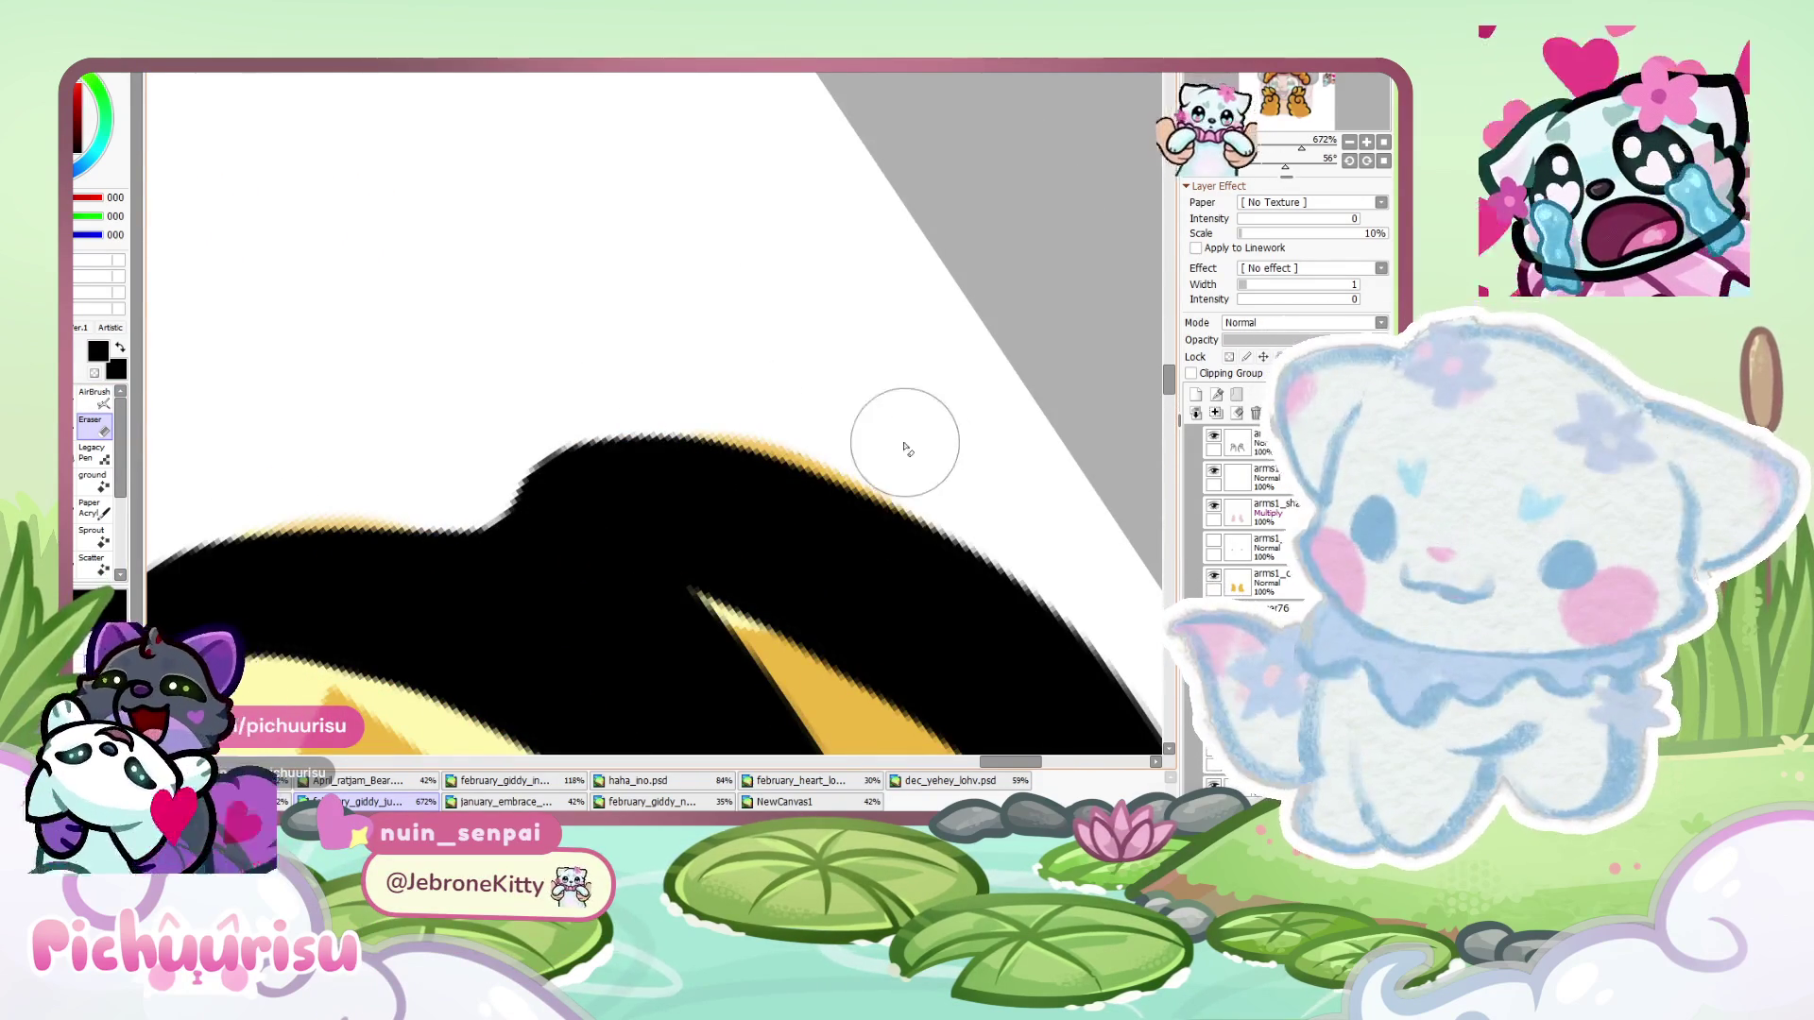
scroll(414, 510, "down", 1)
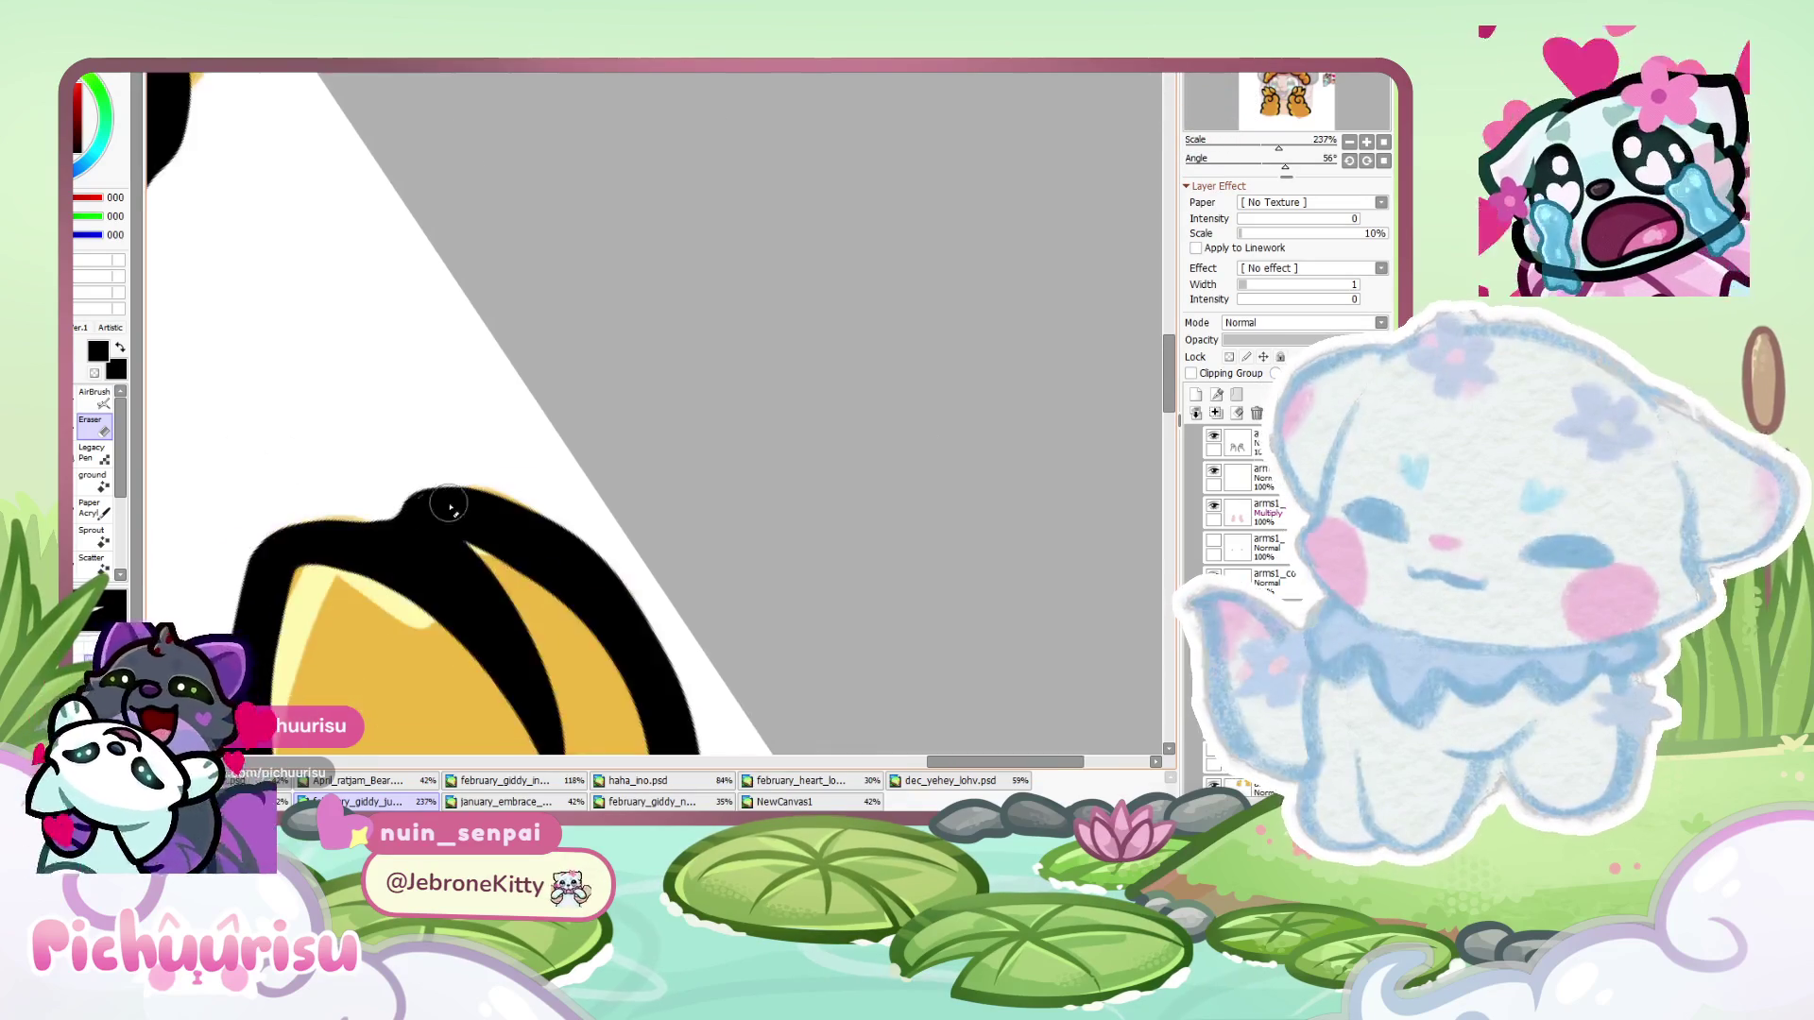
scroll(466, 485, "up", 2)
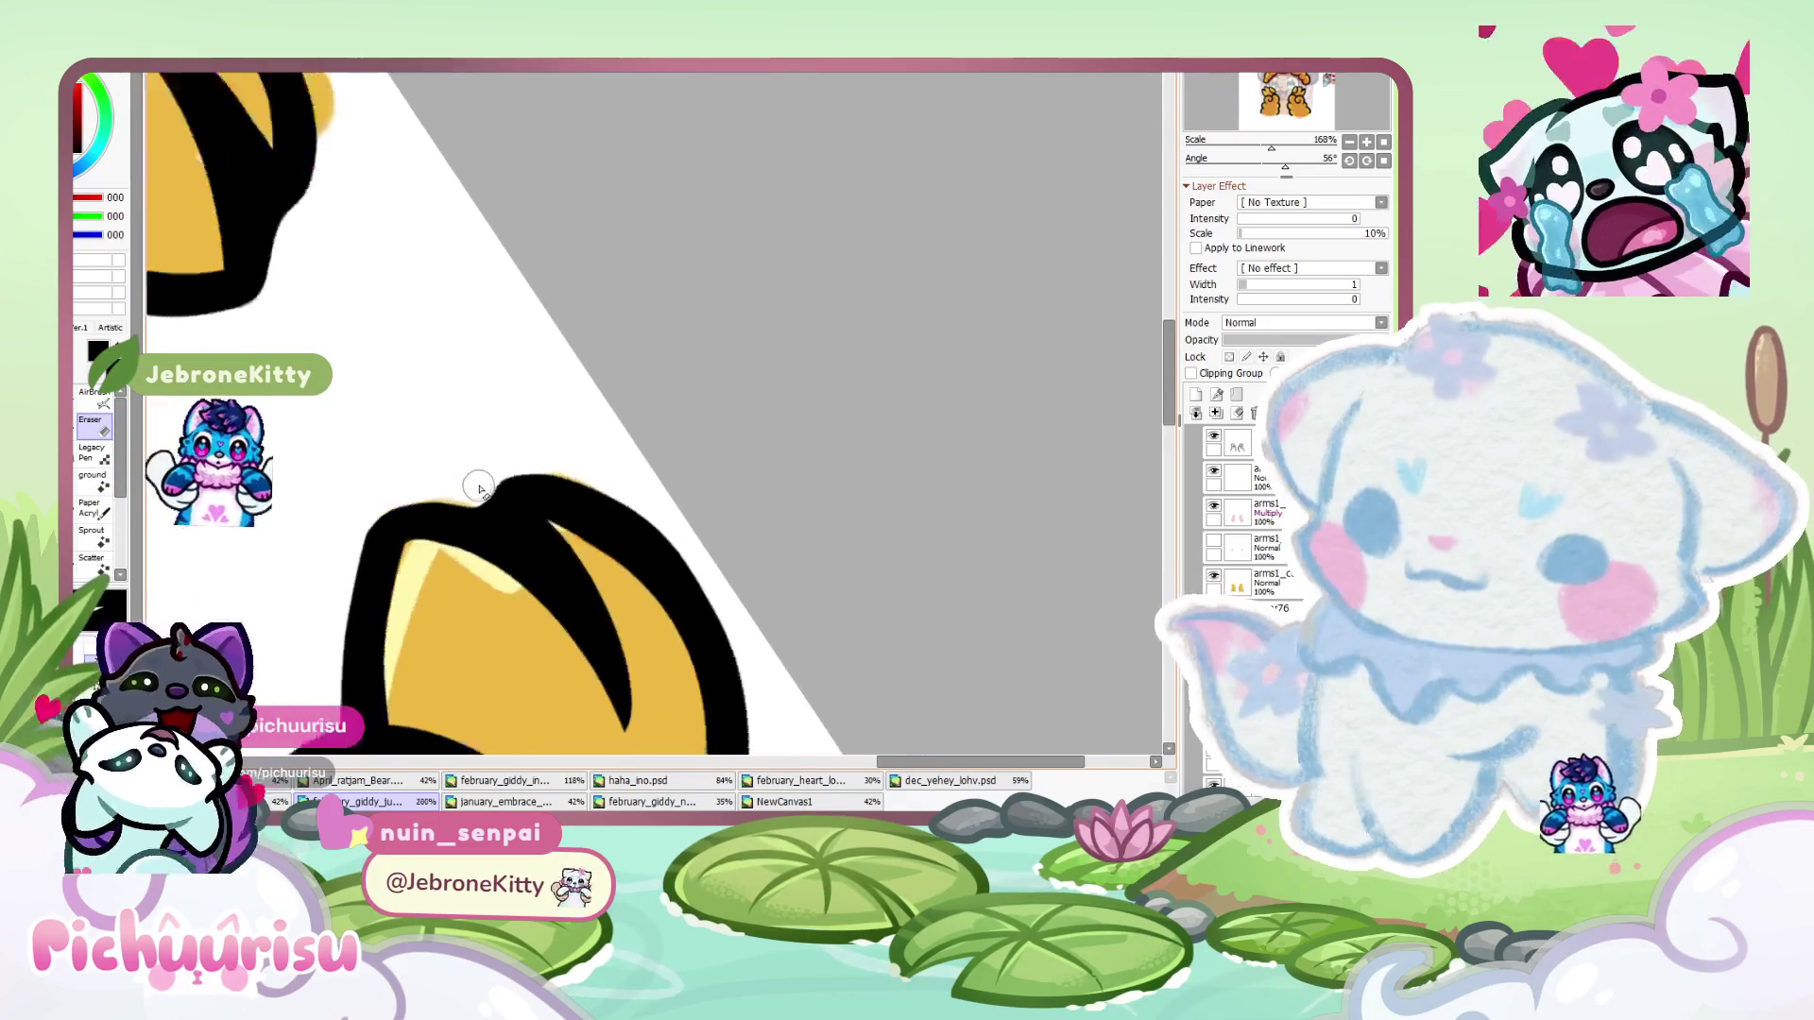
scroll(504, 467, "down", 12)
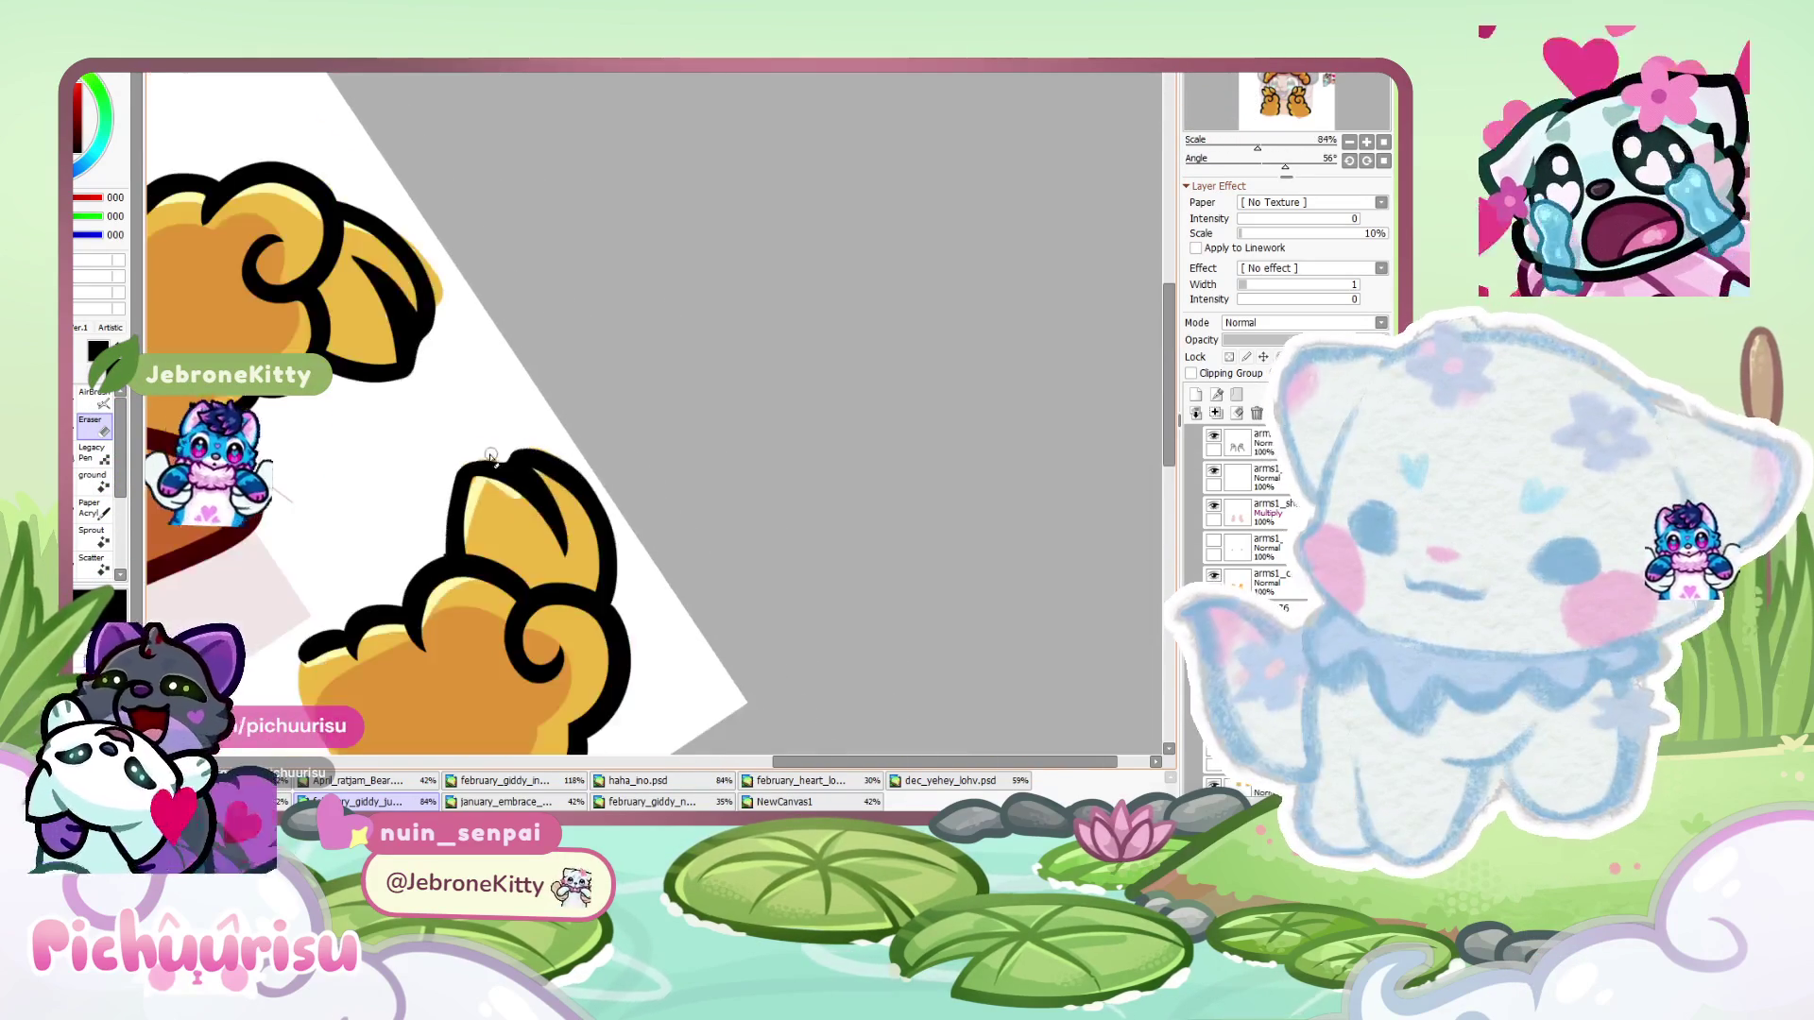
scroll(504, 467, "down", 5)
key("n")
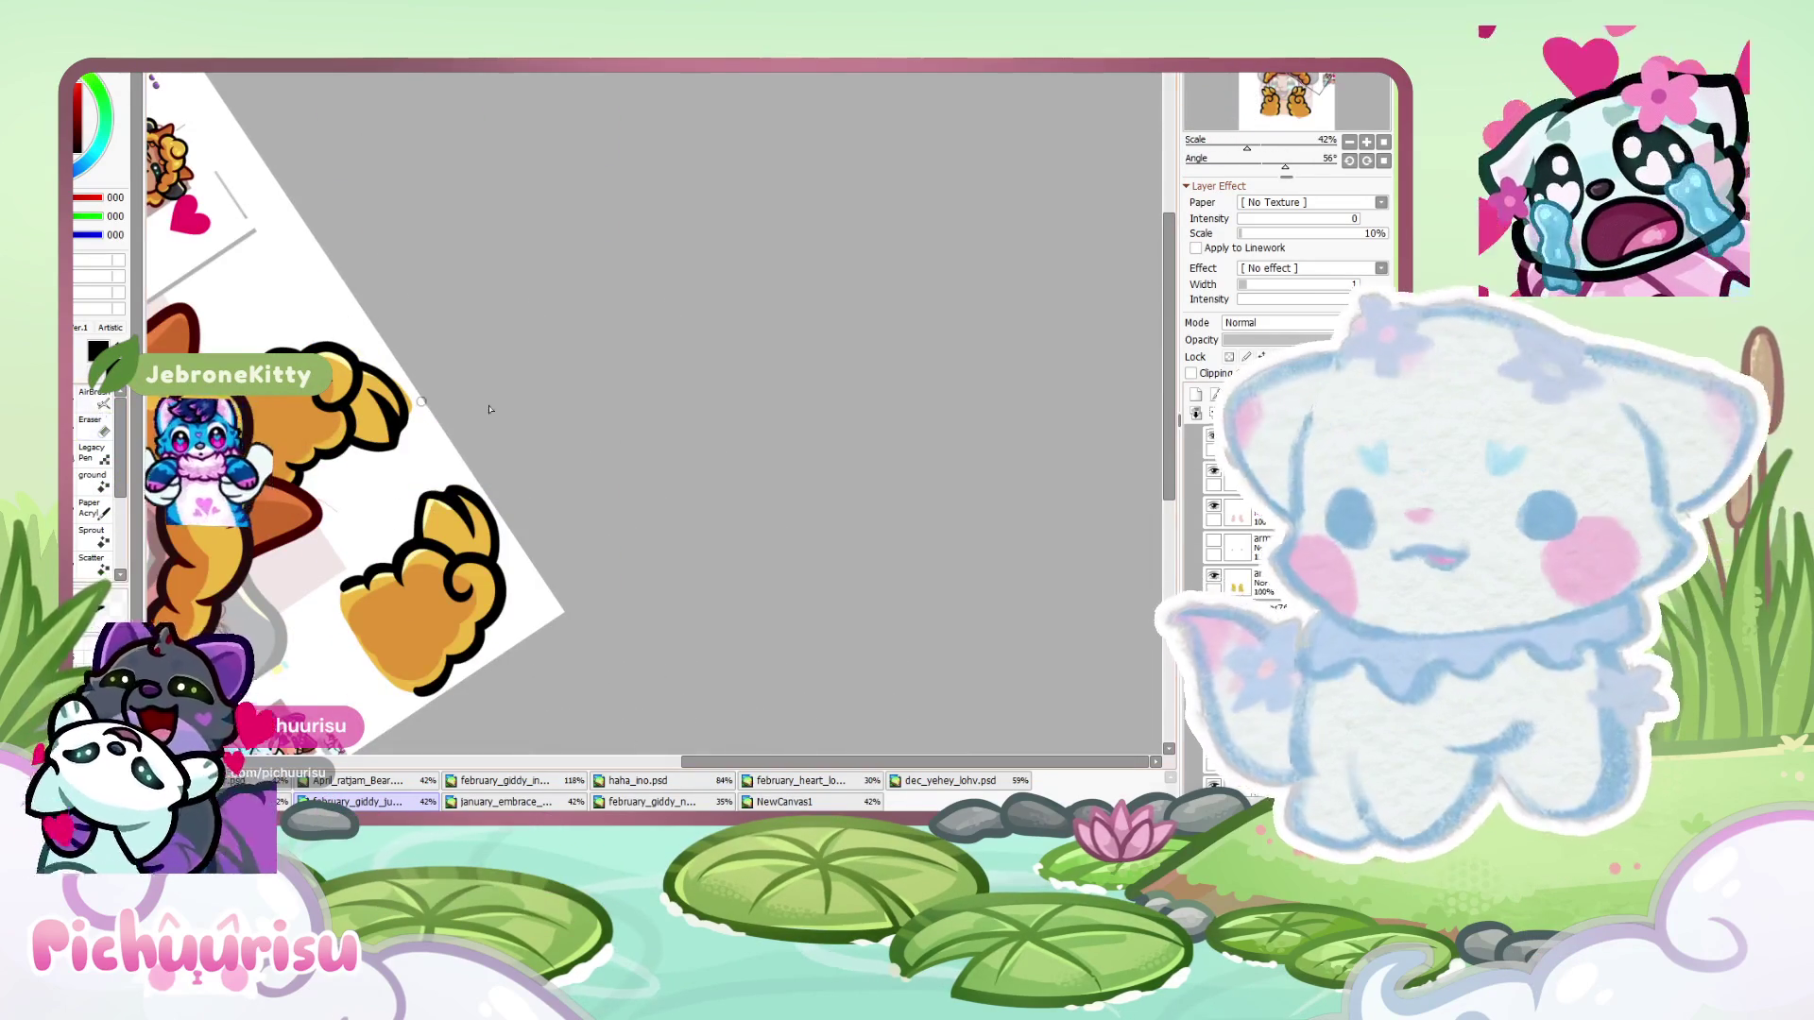
scroll(652, 253, "up", 4)
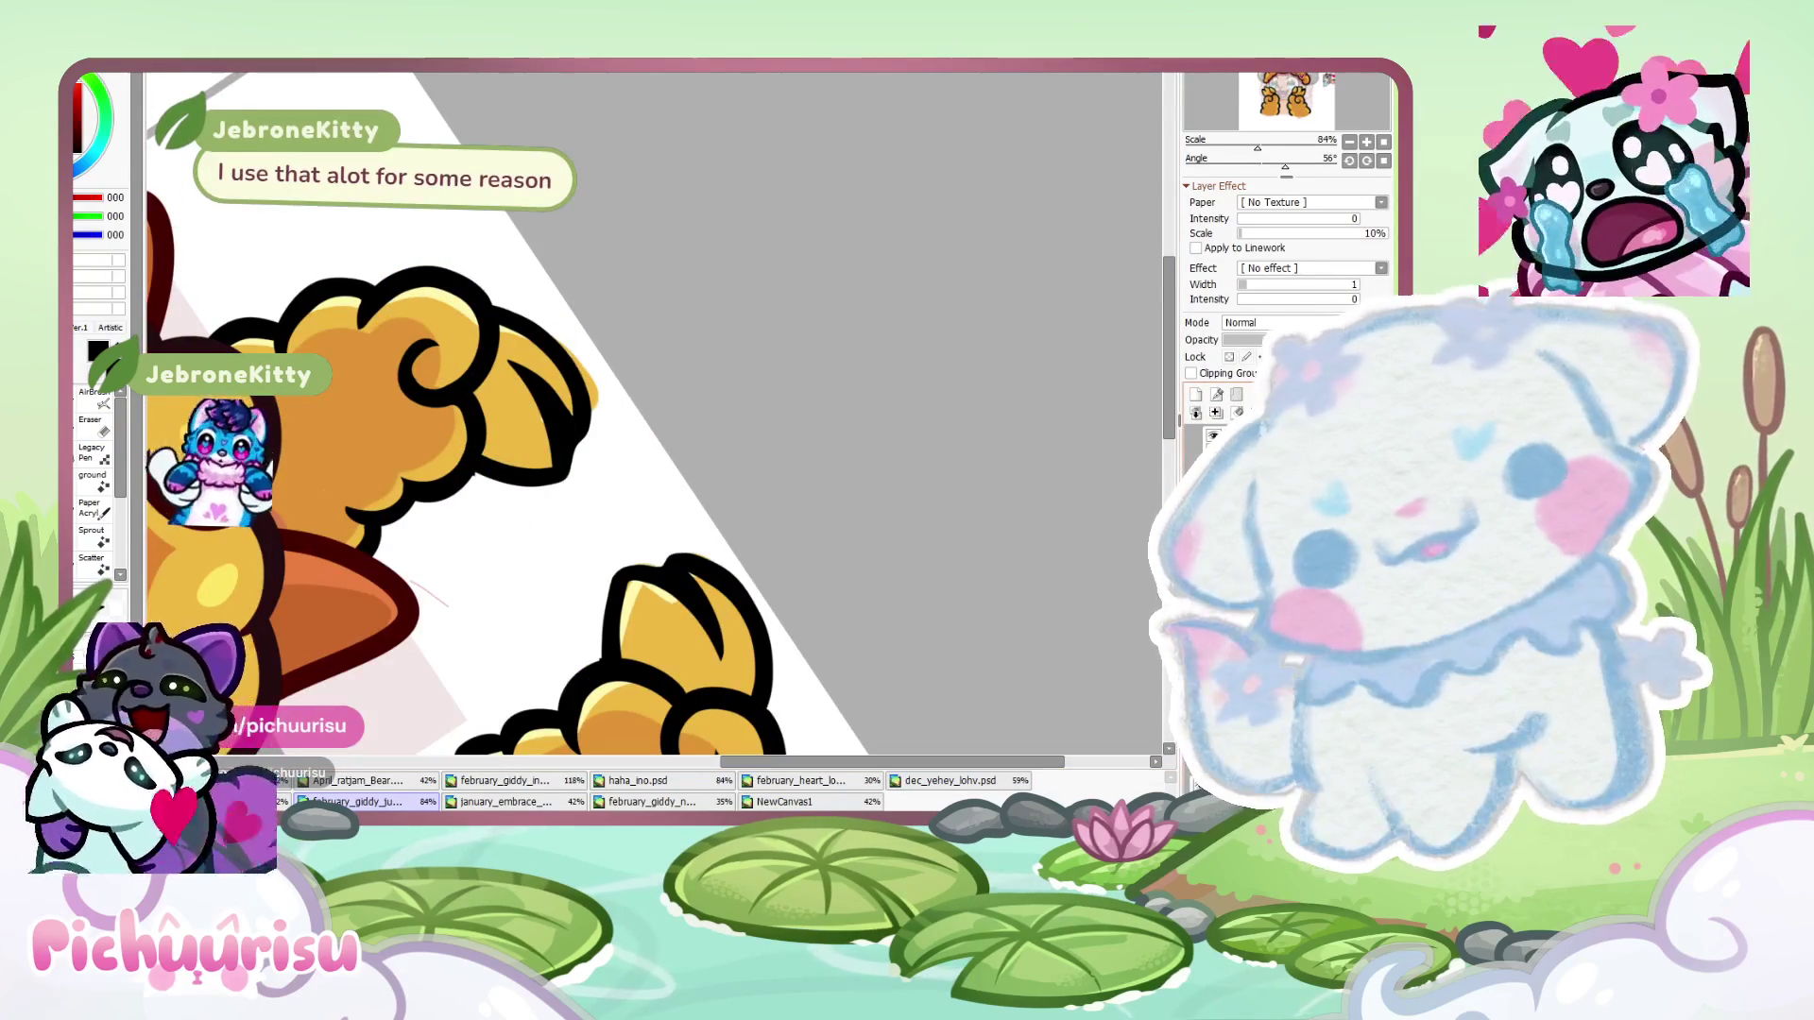
scroll(567, 303, "up", 1)
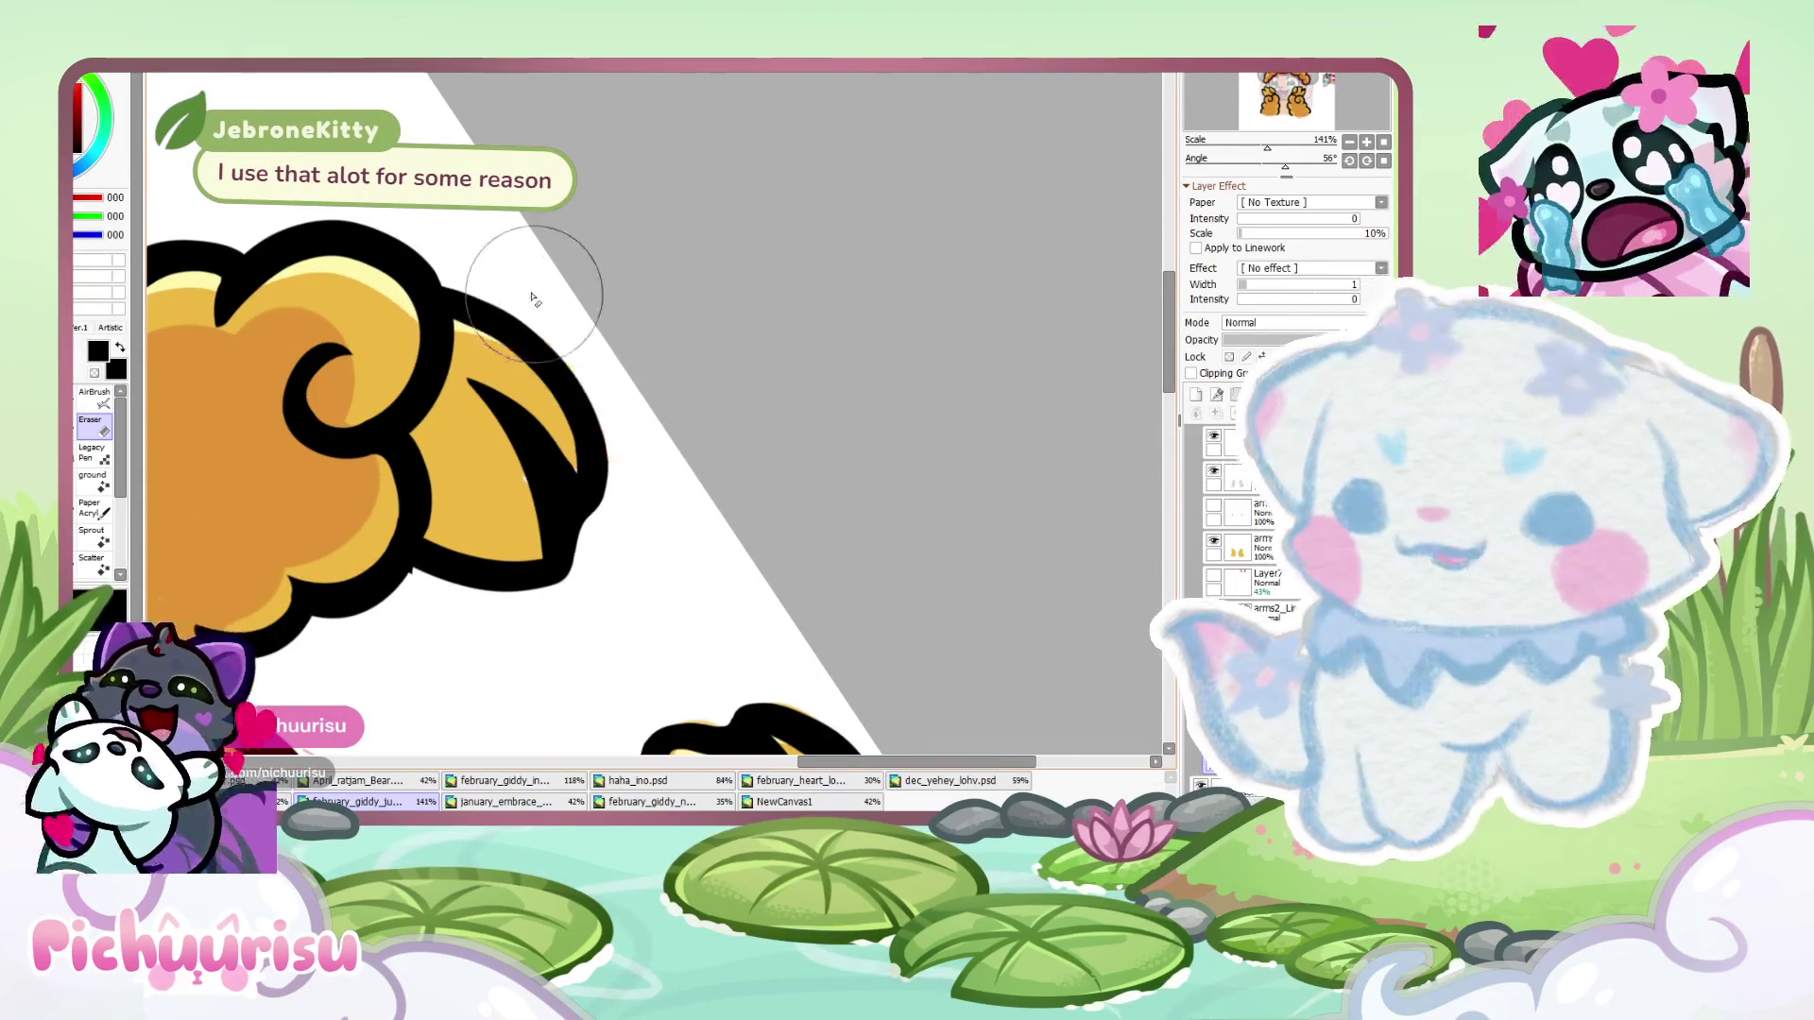
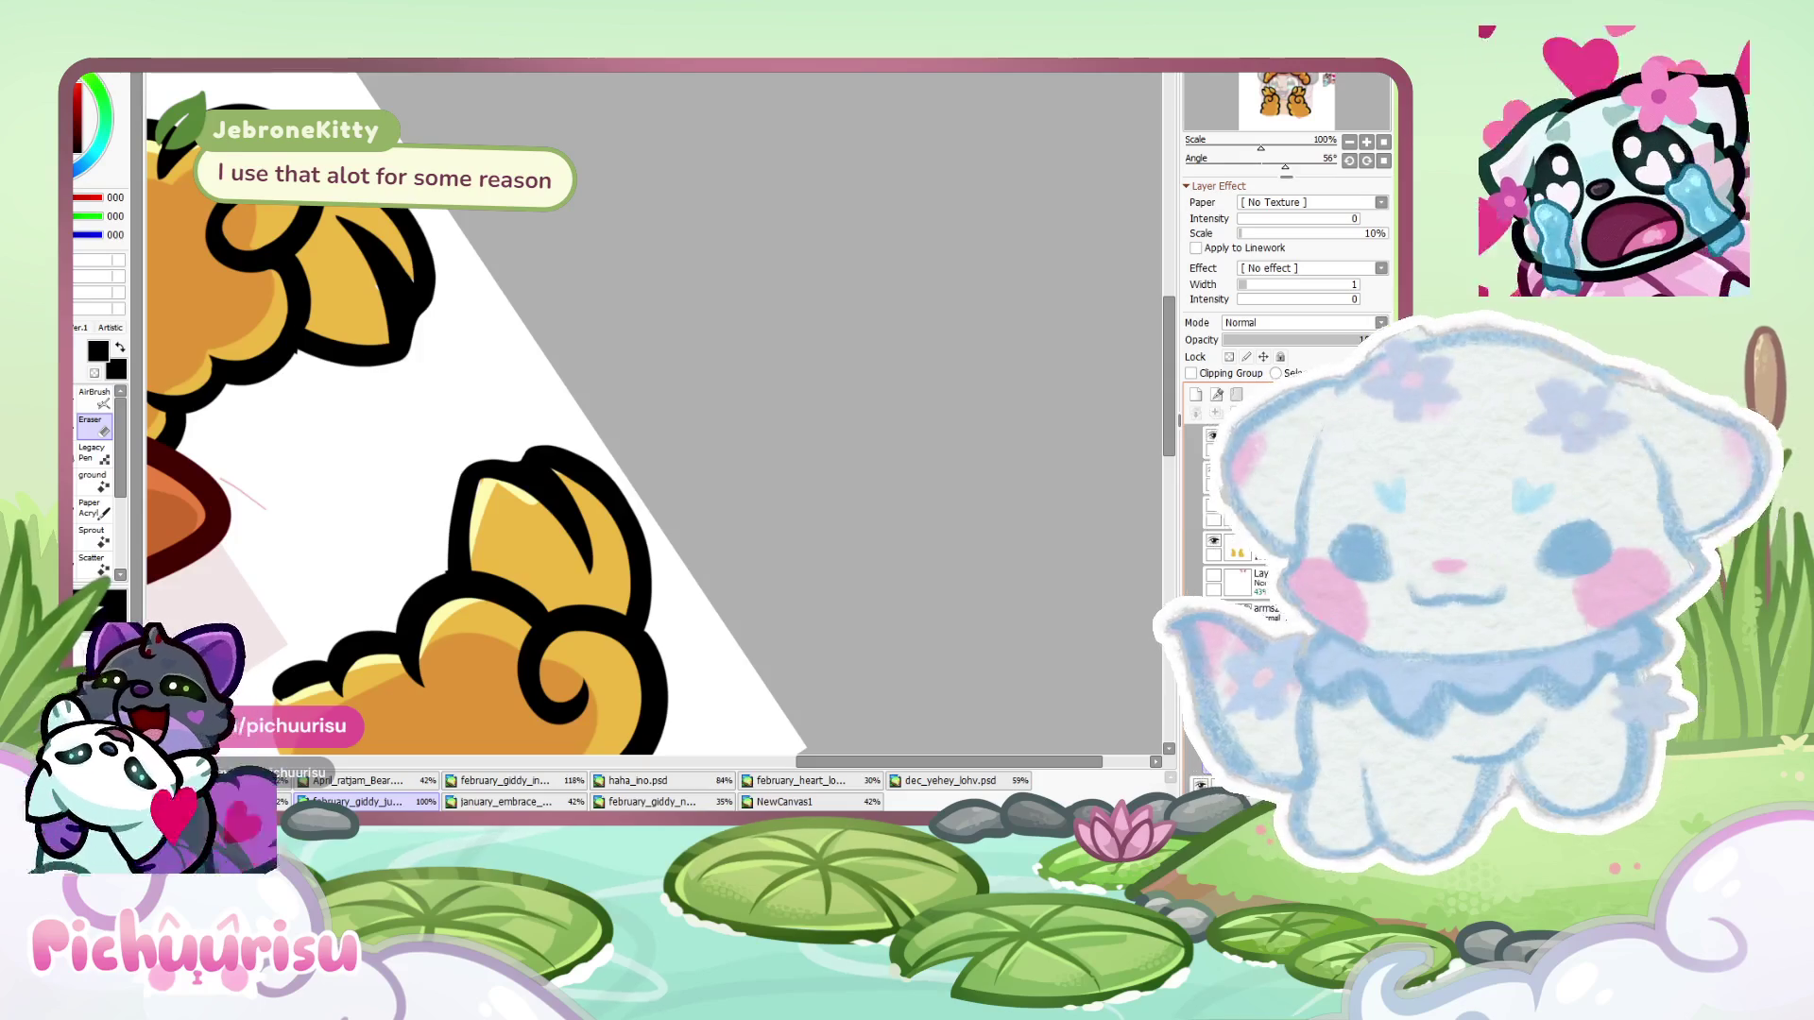
- Pick the paw's yellow with the eyedropper and sketch a thin yellow line above the paw
scroll(397, 567, "up", 5)
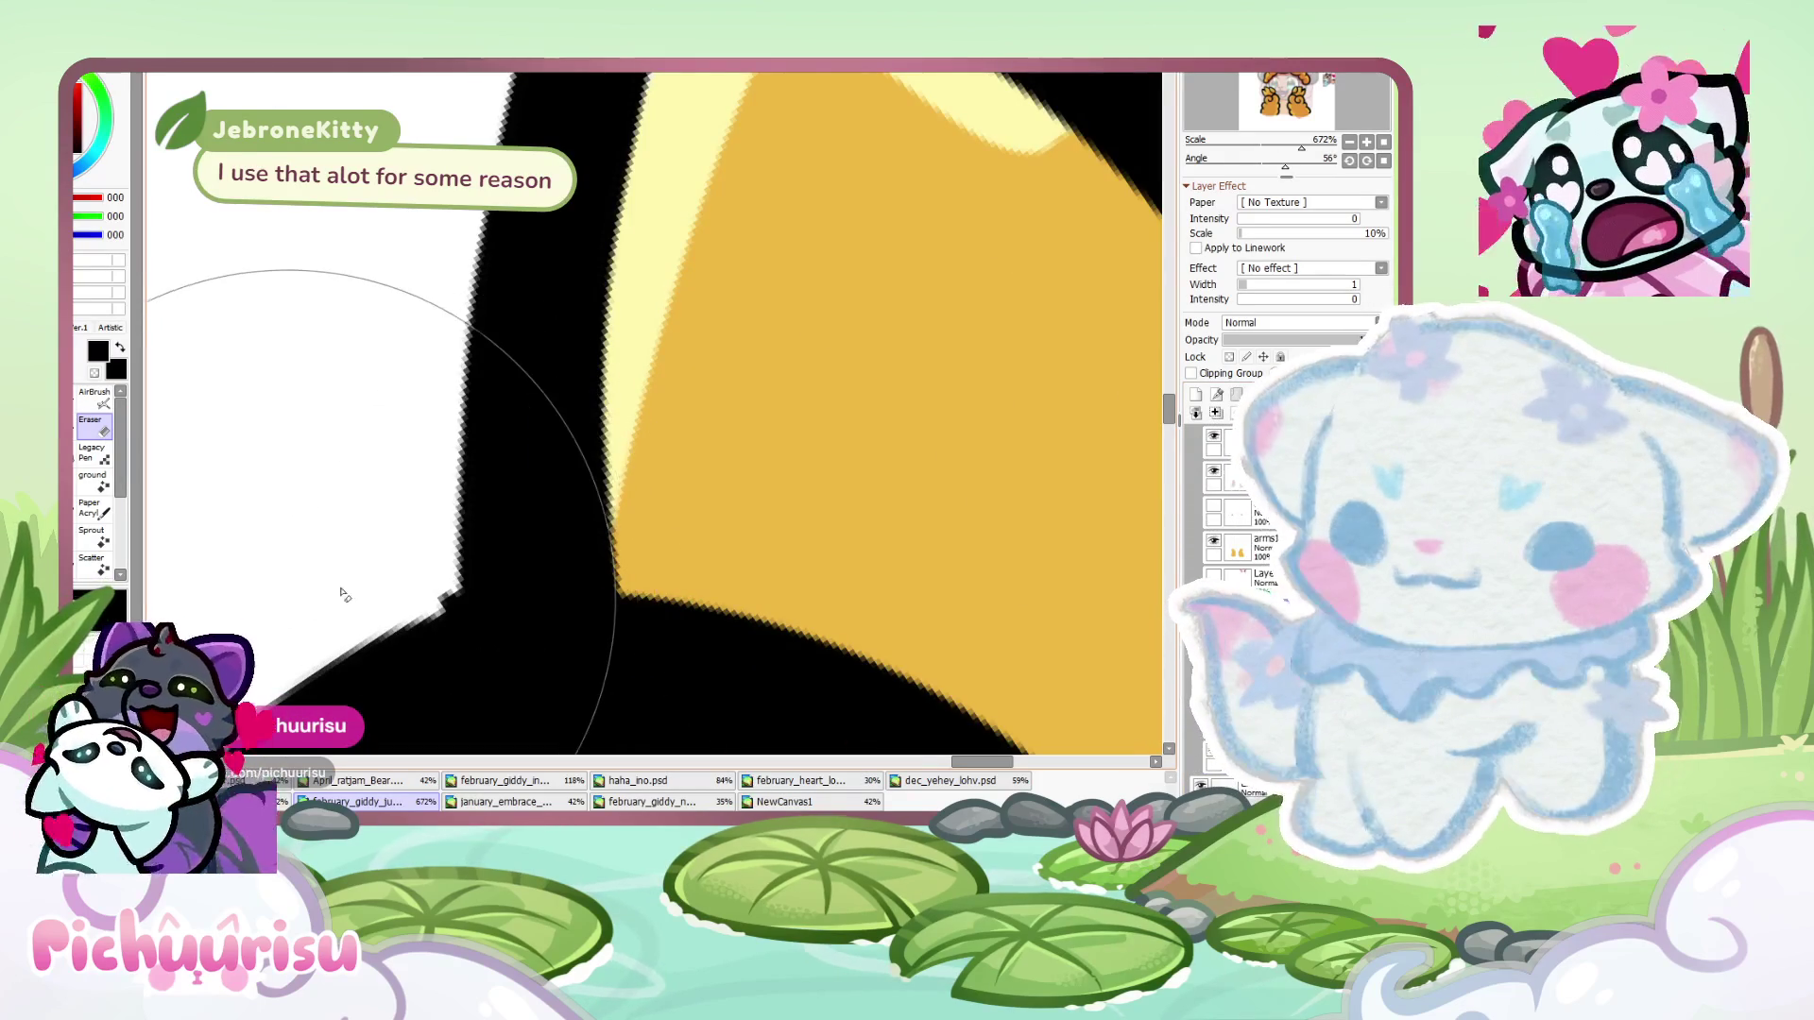
scroll(648, 405, "up", 1)
scroll(371, 623, "up", 1)
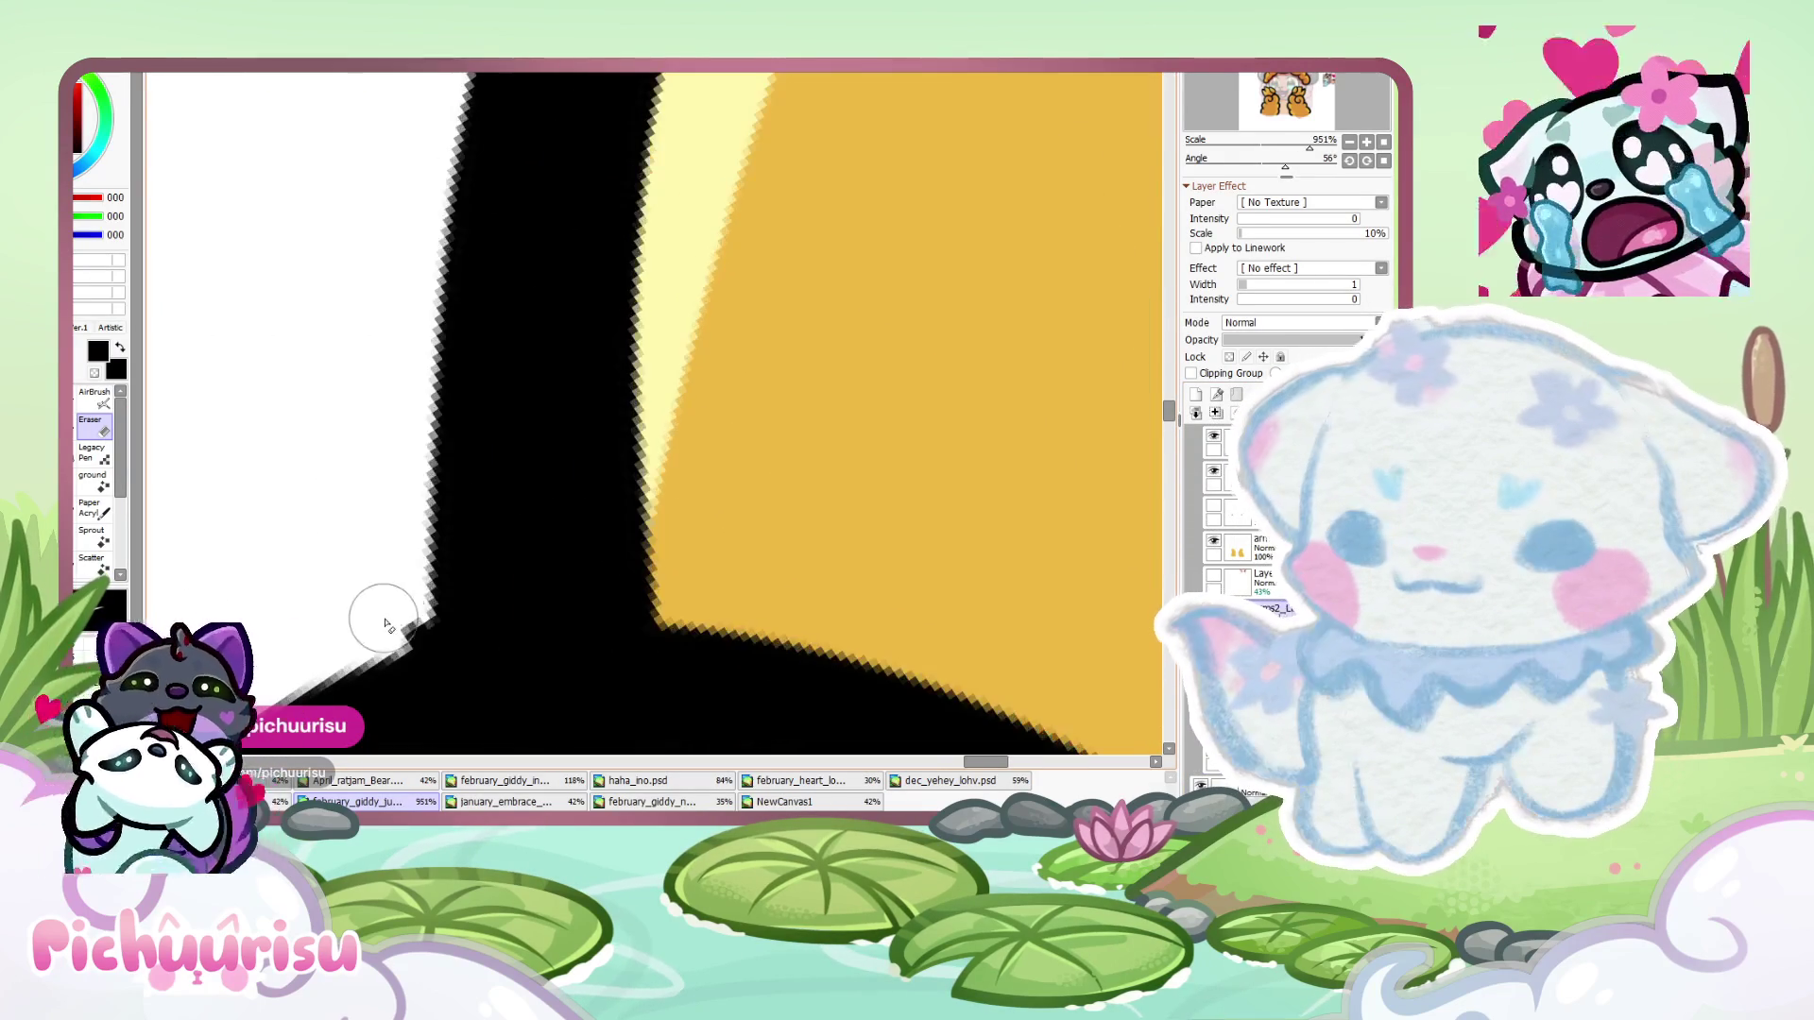
scroll(402, 619, "down", 6)
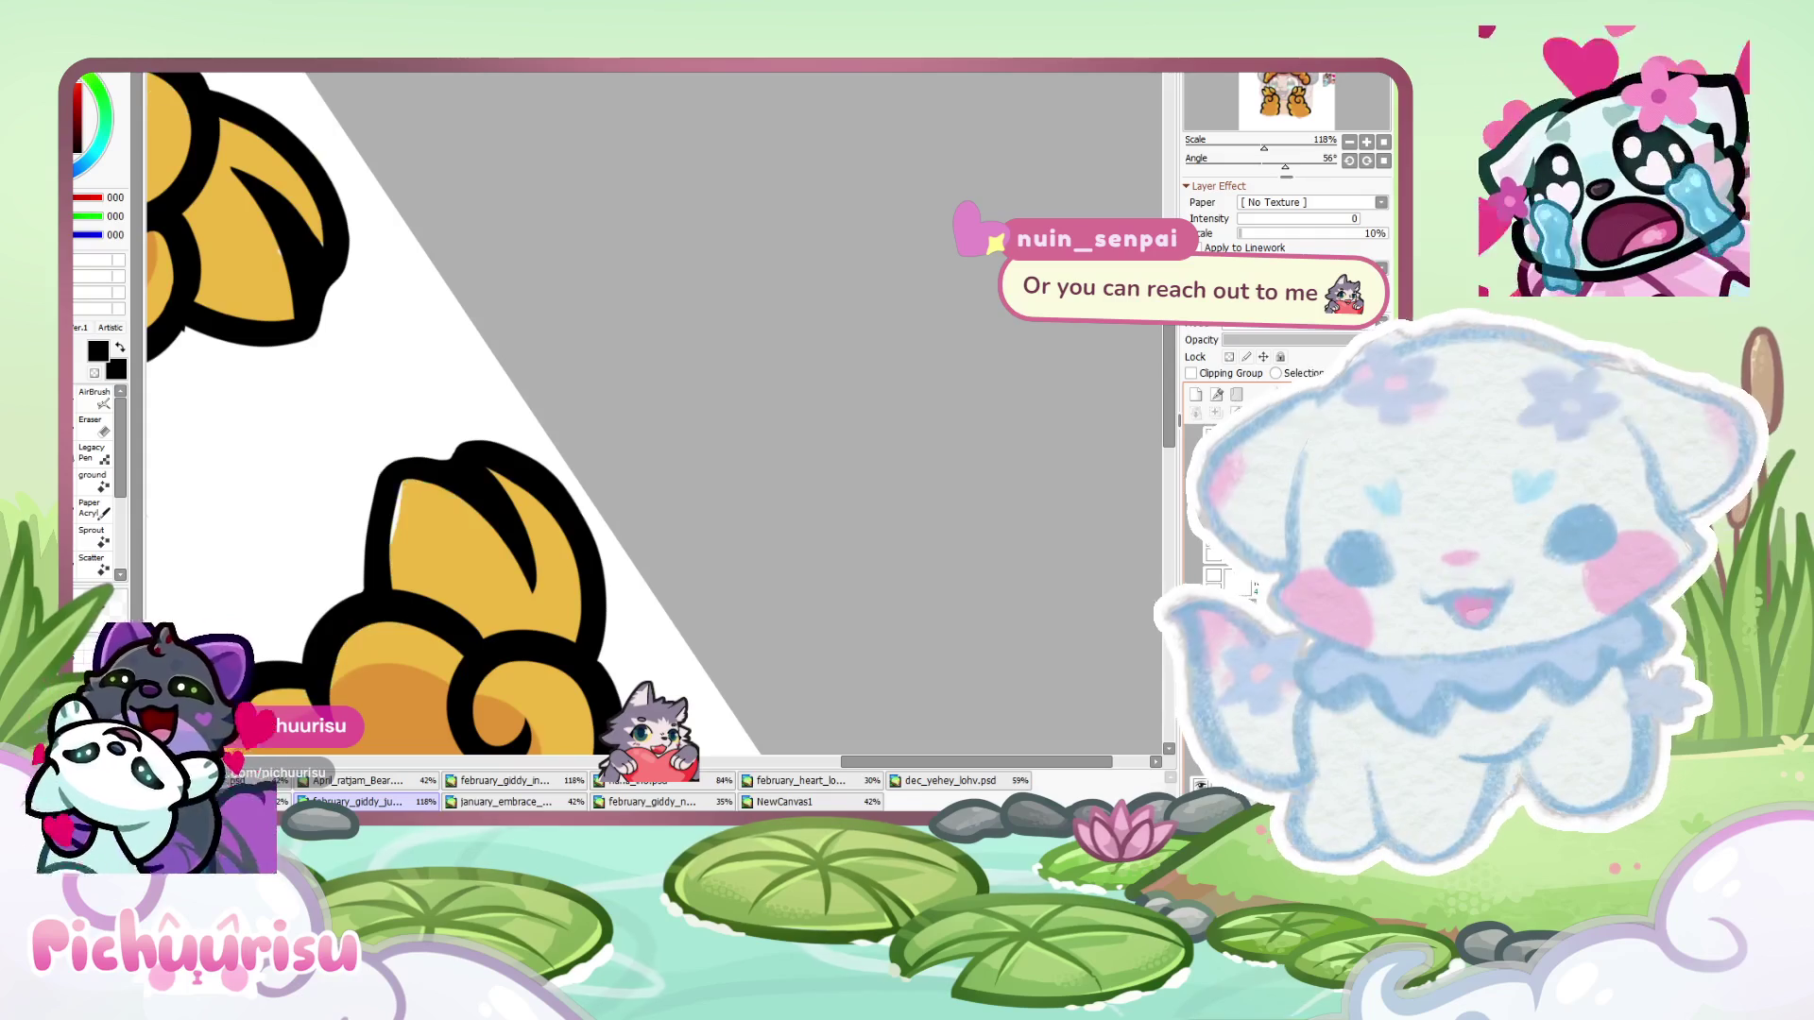
left_click(496, 548, "alt")
scroll(445, 527, "down", 2)
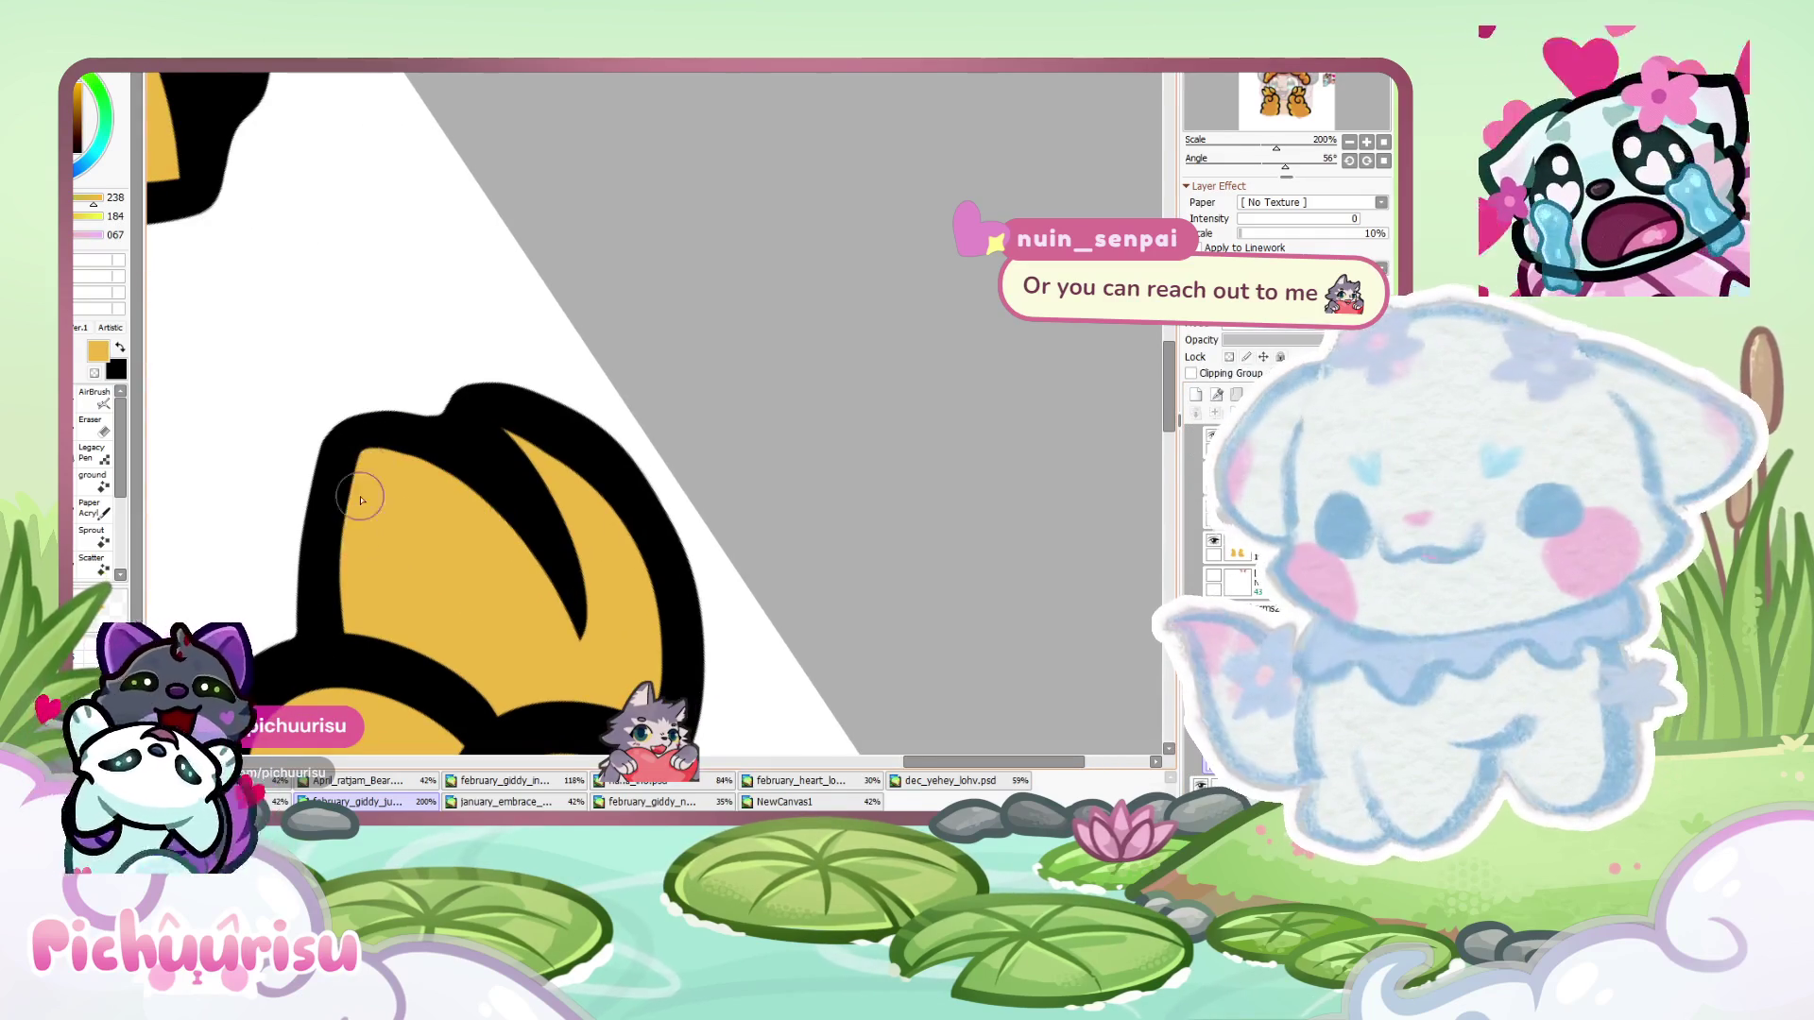
scroll(438, 558, "down", 2)
scroll(437, 558, "up", 3)
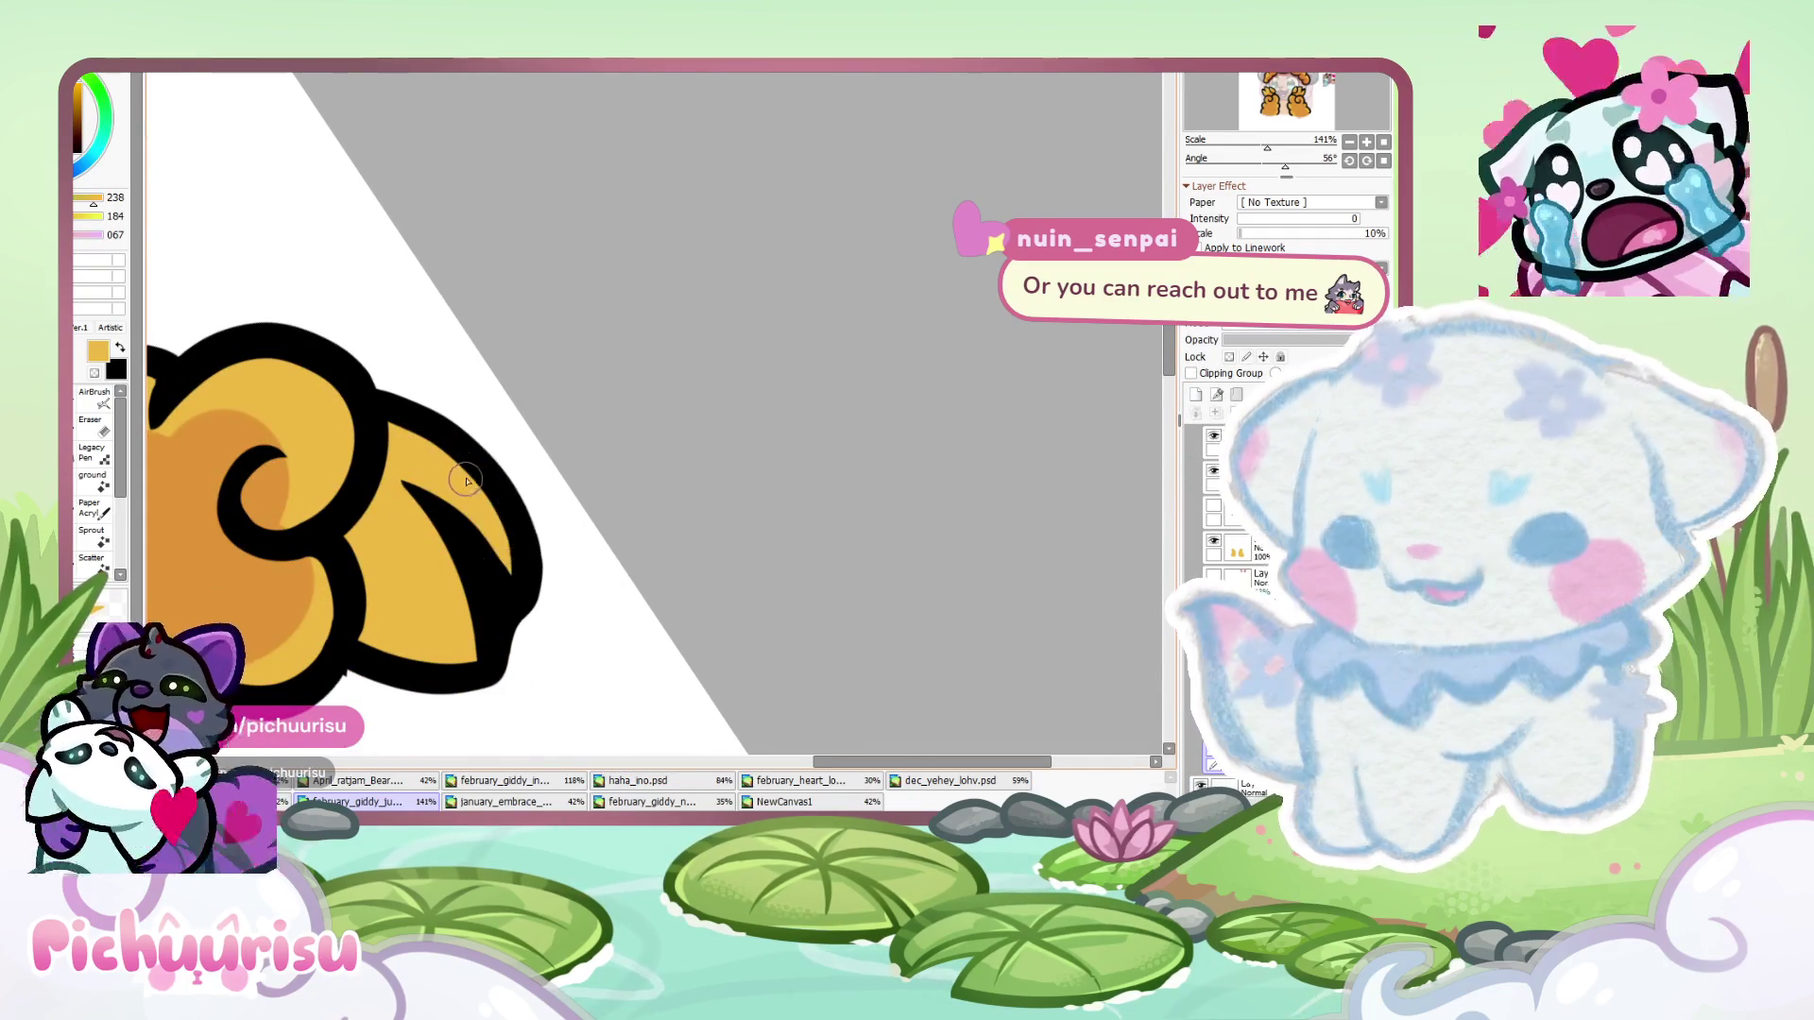
left_click_drag(413, 352, 448, 417)
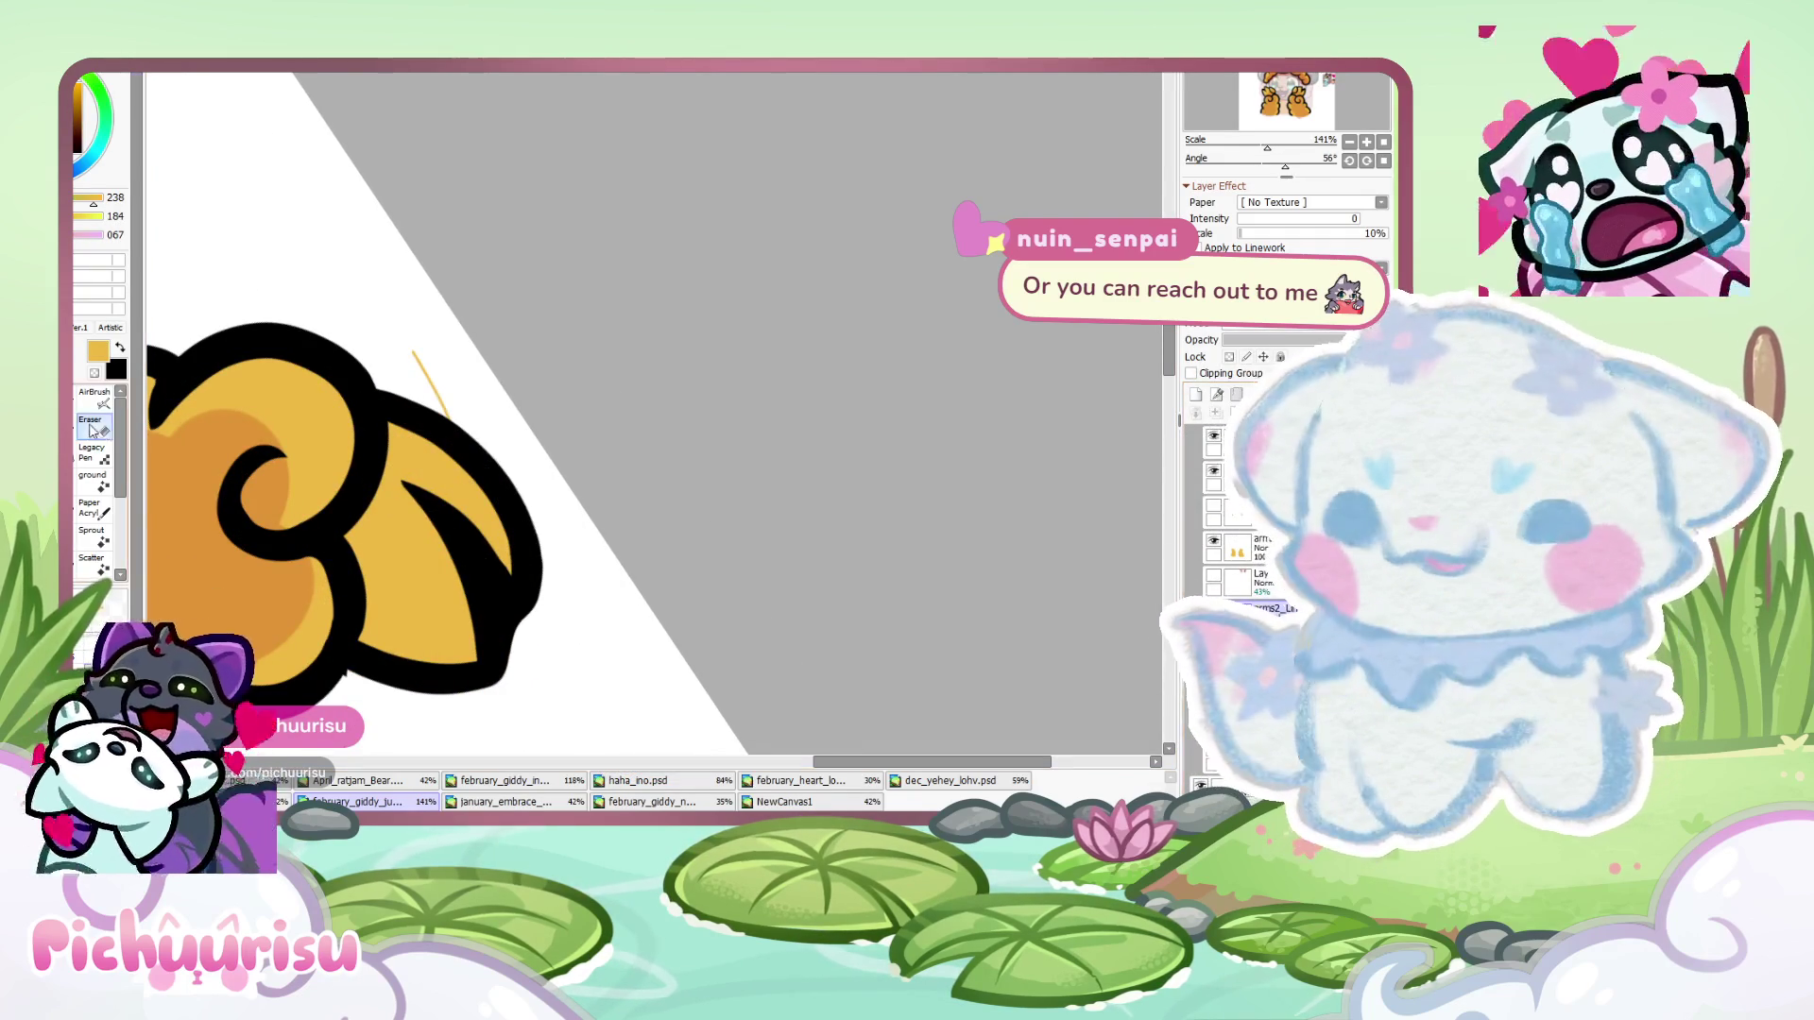
- Switch to the Eraser, then back to the brush with N
left_click(88, 431)
scroll(485, 563, "up", 3)
scroll(375, 575, "up", 1)
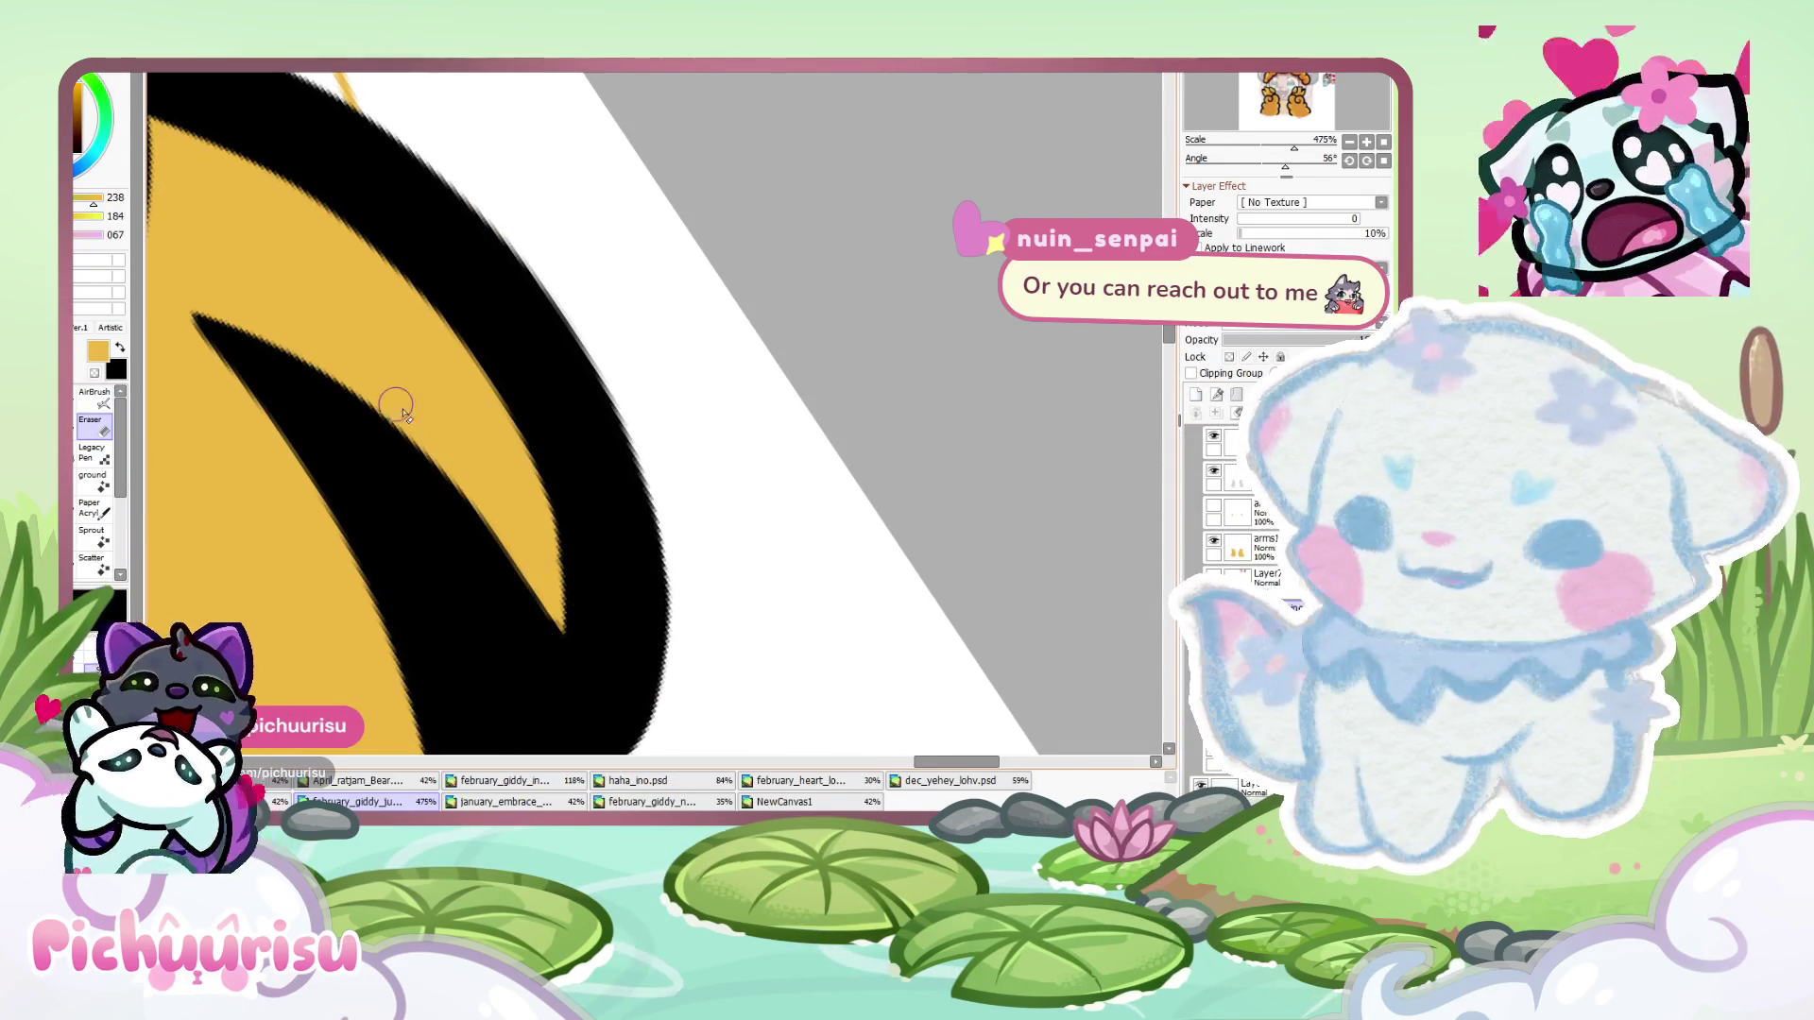
scroll(357, 380, "down", 3)
scroll(355, 631, "up", 5)
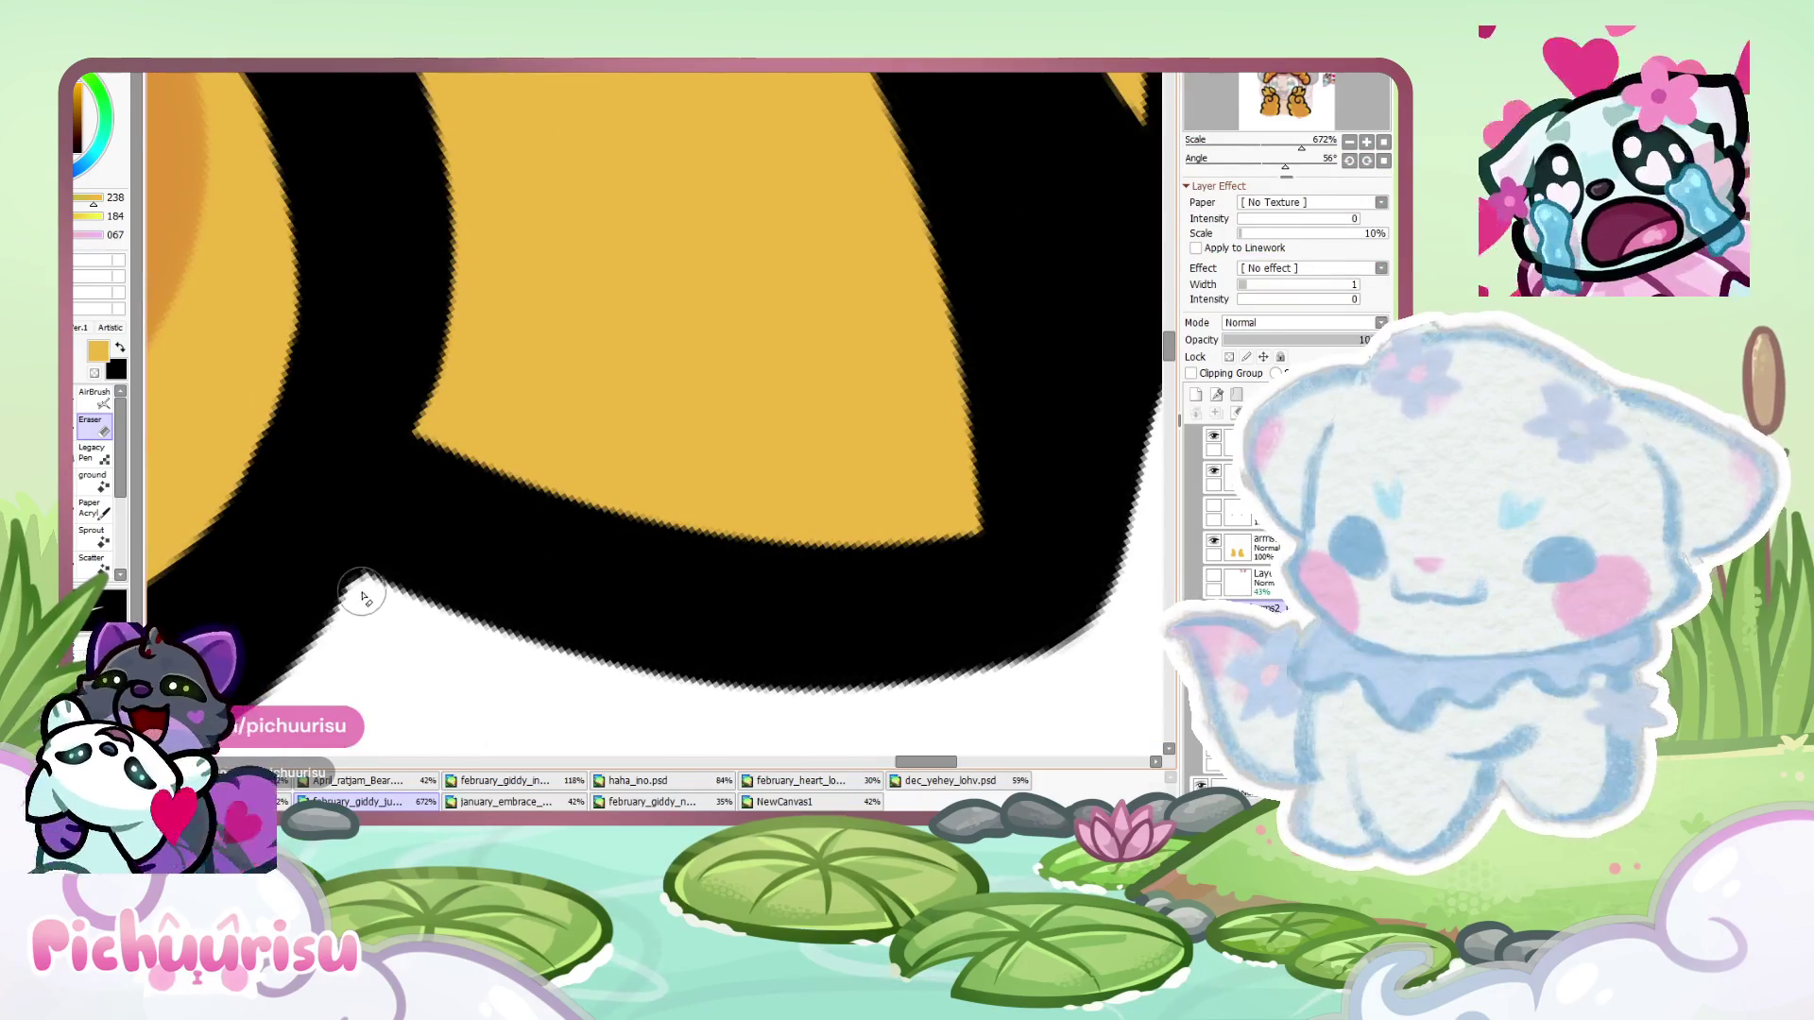
scroll(366, 597, "down", 4)
scroll(342, 512, "up", 2)
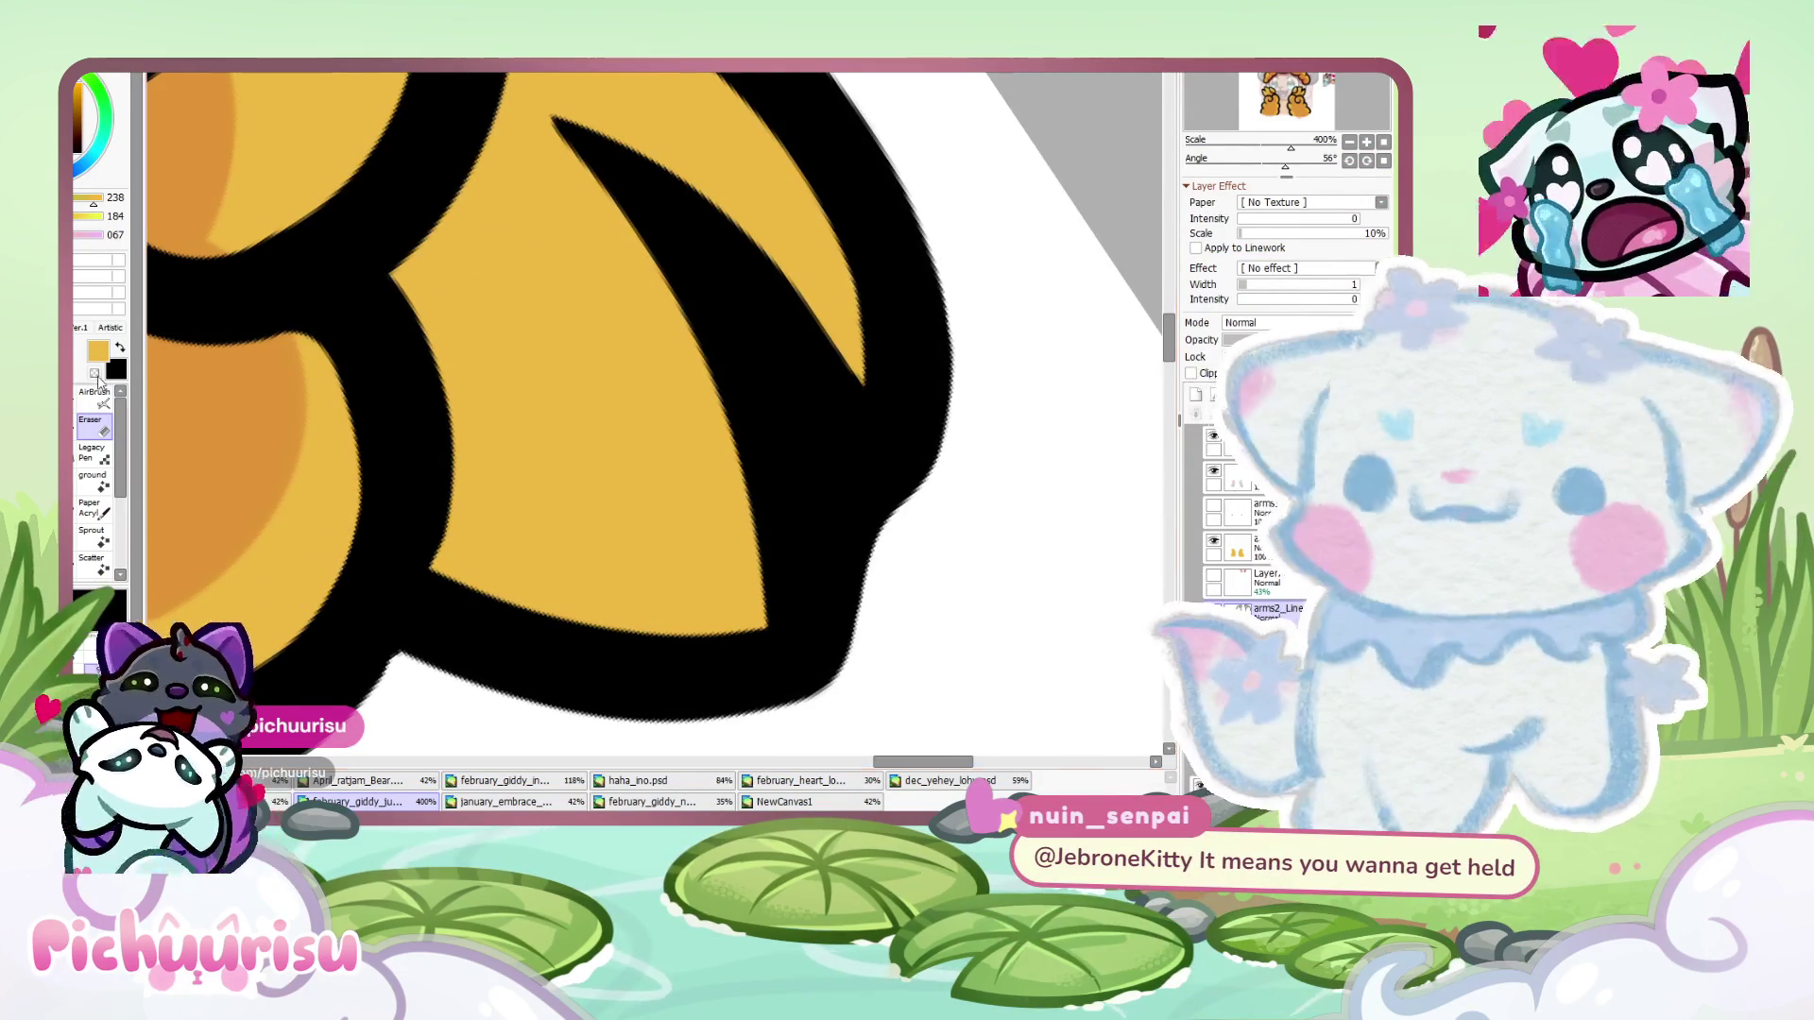
key("n")
- Eyedrop the dark grey claw colour from january_embrace and return to february_giddy_ju
scroll(405, 454, "down", 1)
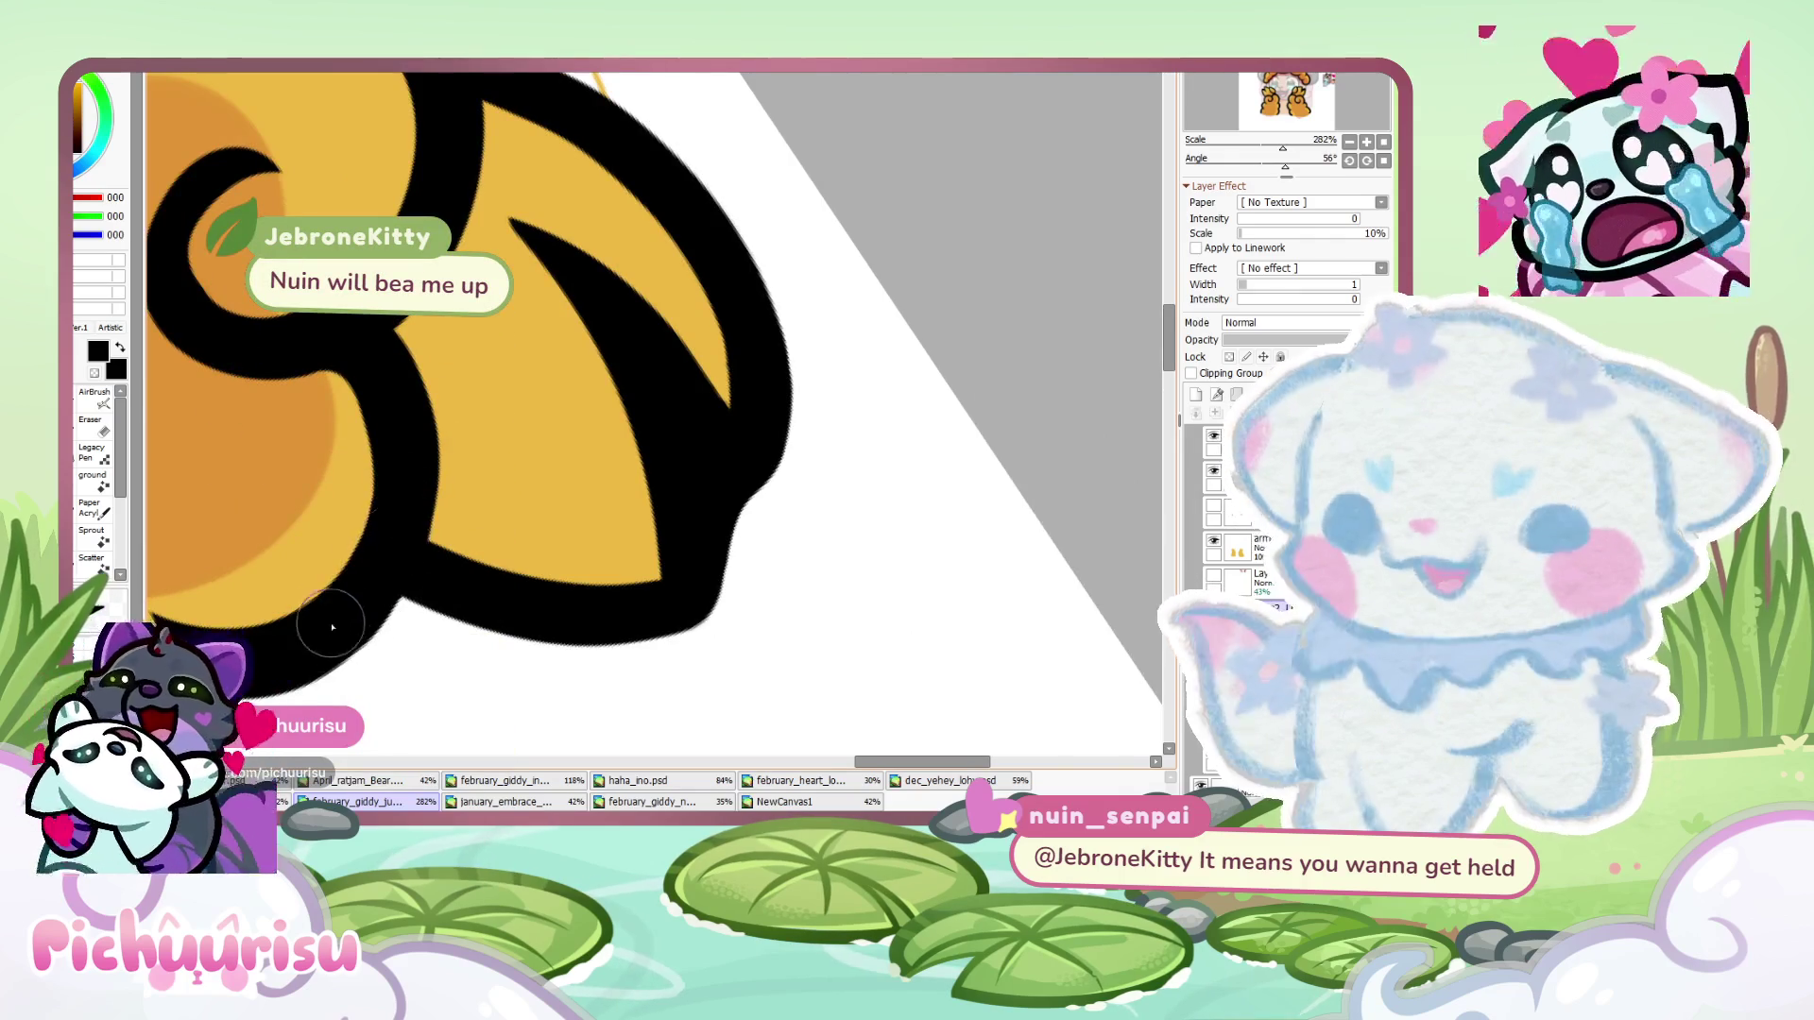
scroll(345, 624, "down", 5)
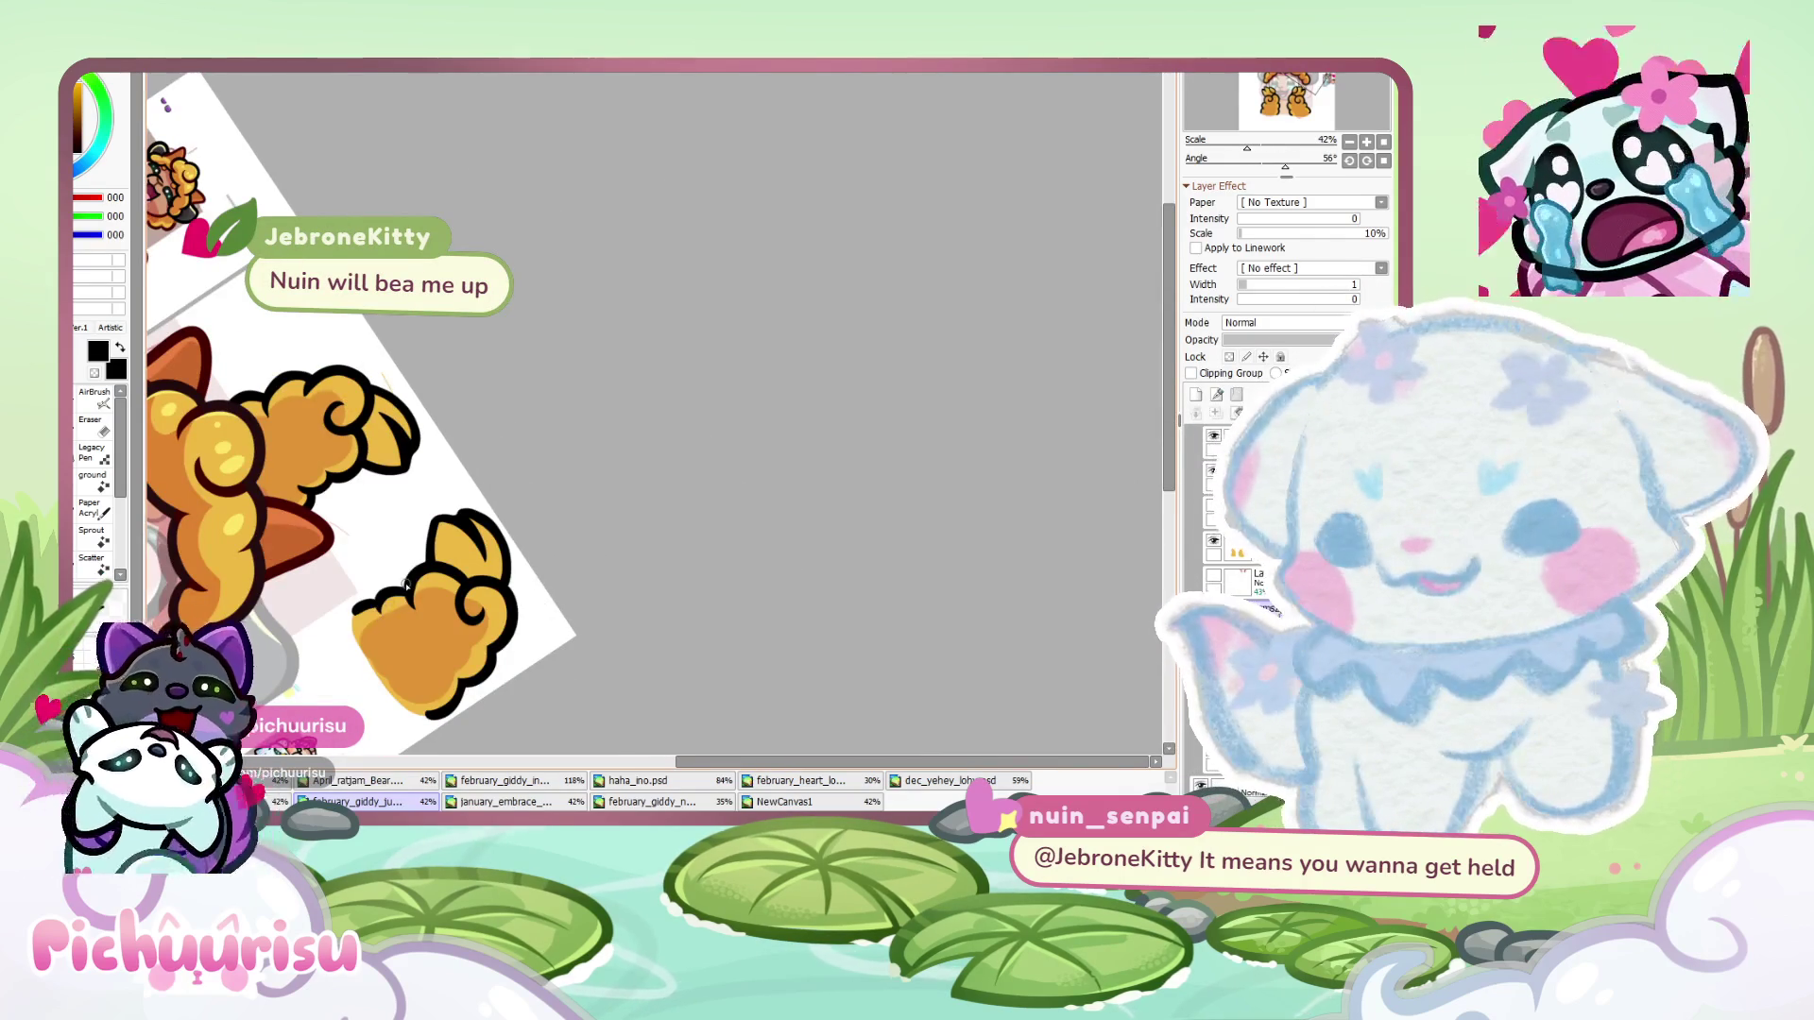
scroll(589, 563, "down", 3)
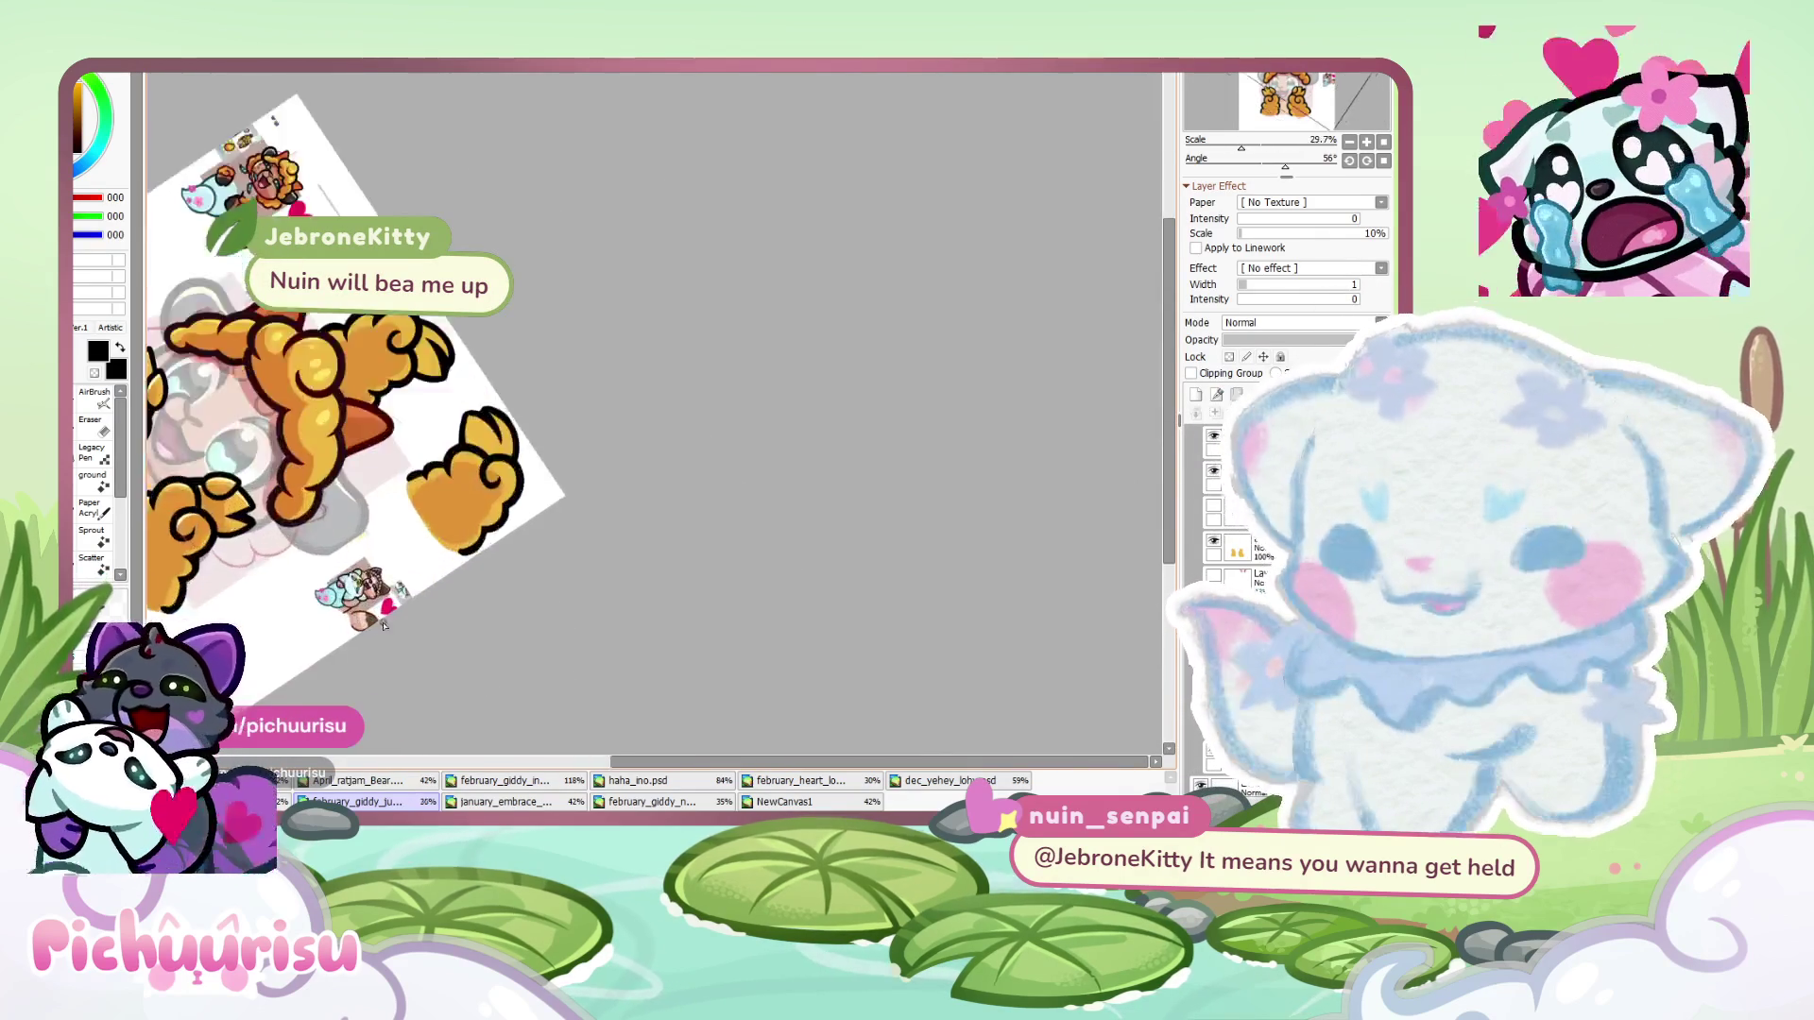
scroll(567, 681, "up", 2)
scroll(655, 706, "down", 2)
left_click(763, 803)
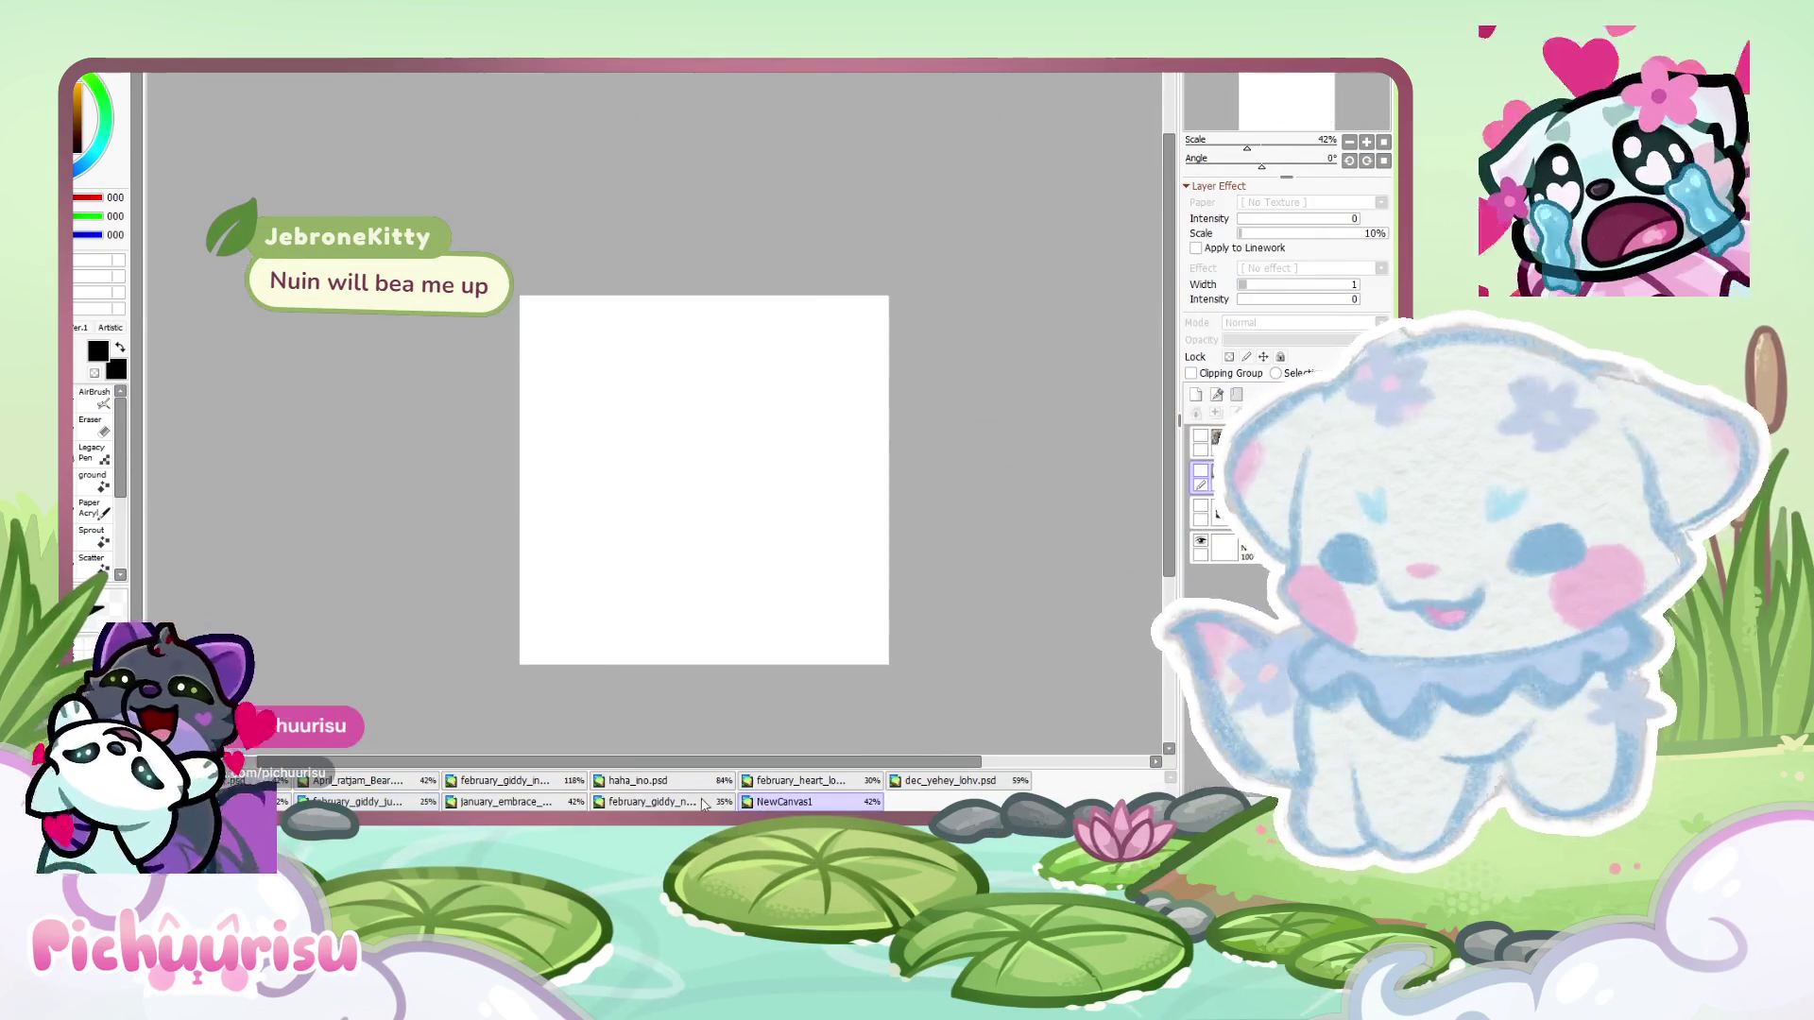
left_click(652, 802)
left_click(571, 803)
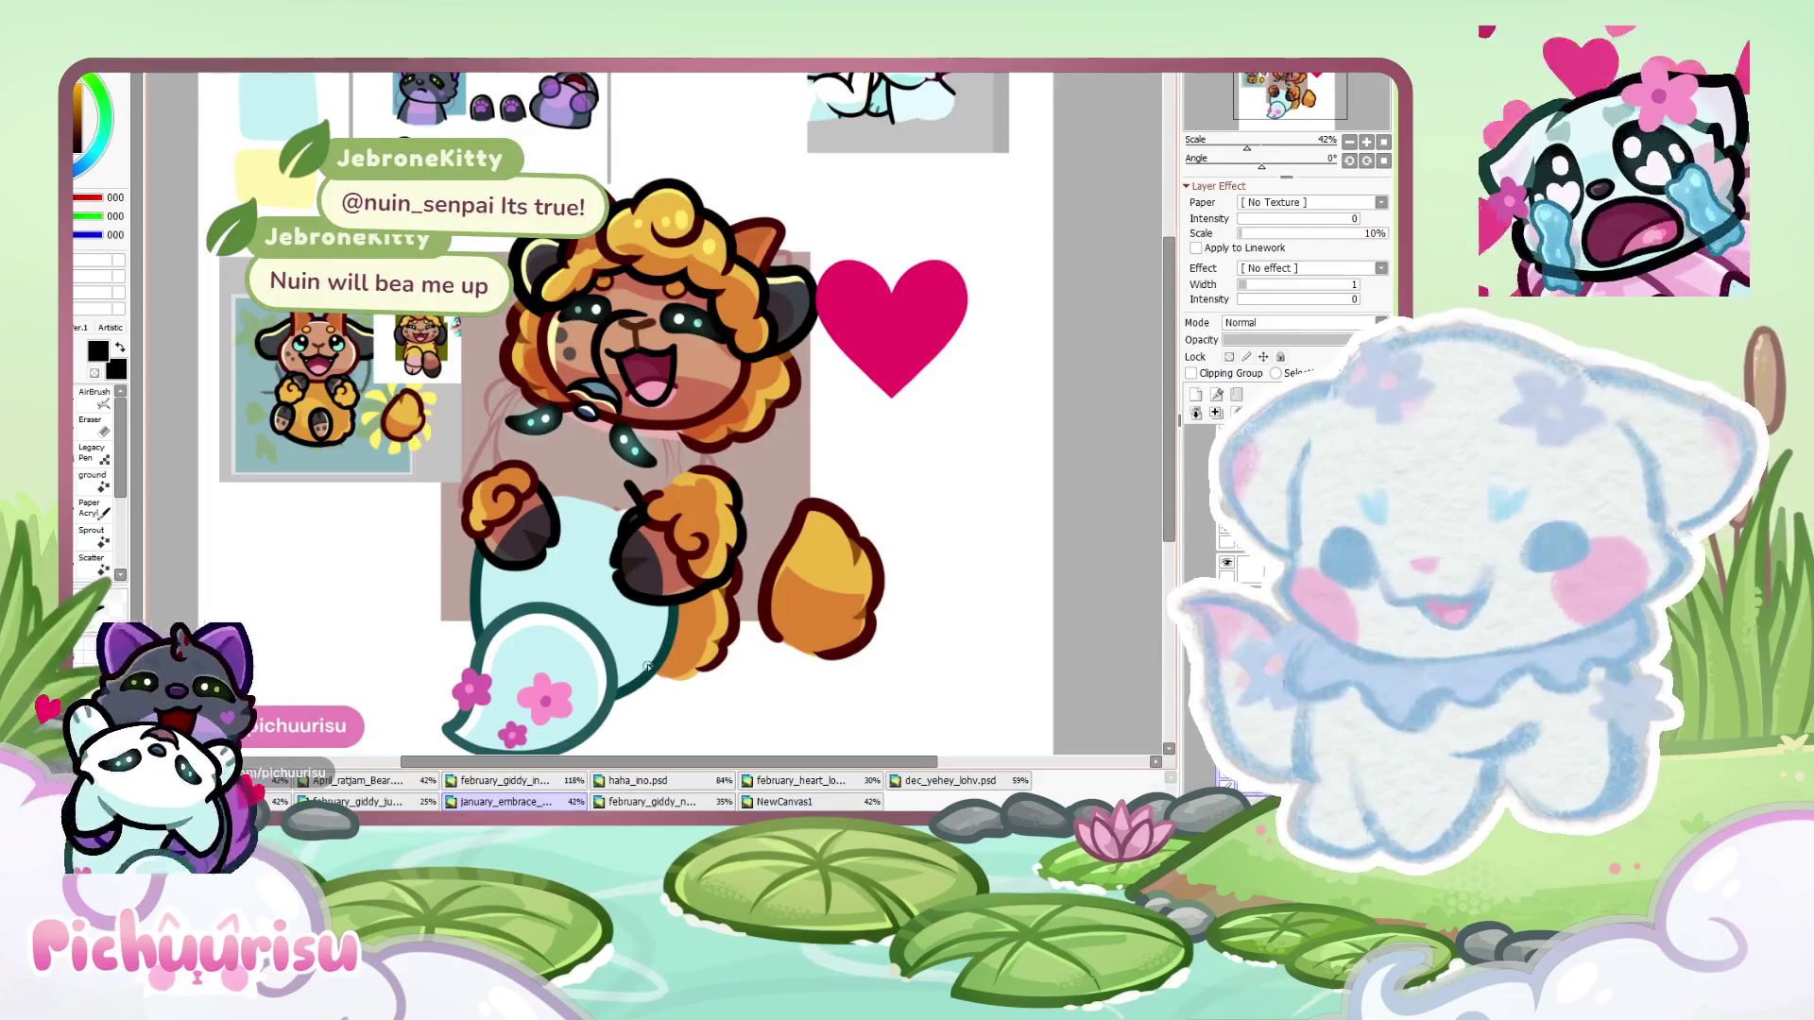
scroll(652, 550, "up", 4)
scroll(331, 531, "up", 3)
left_click(343, 560, "alt")
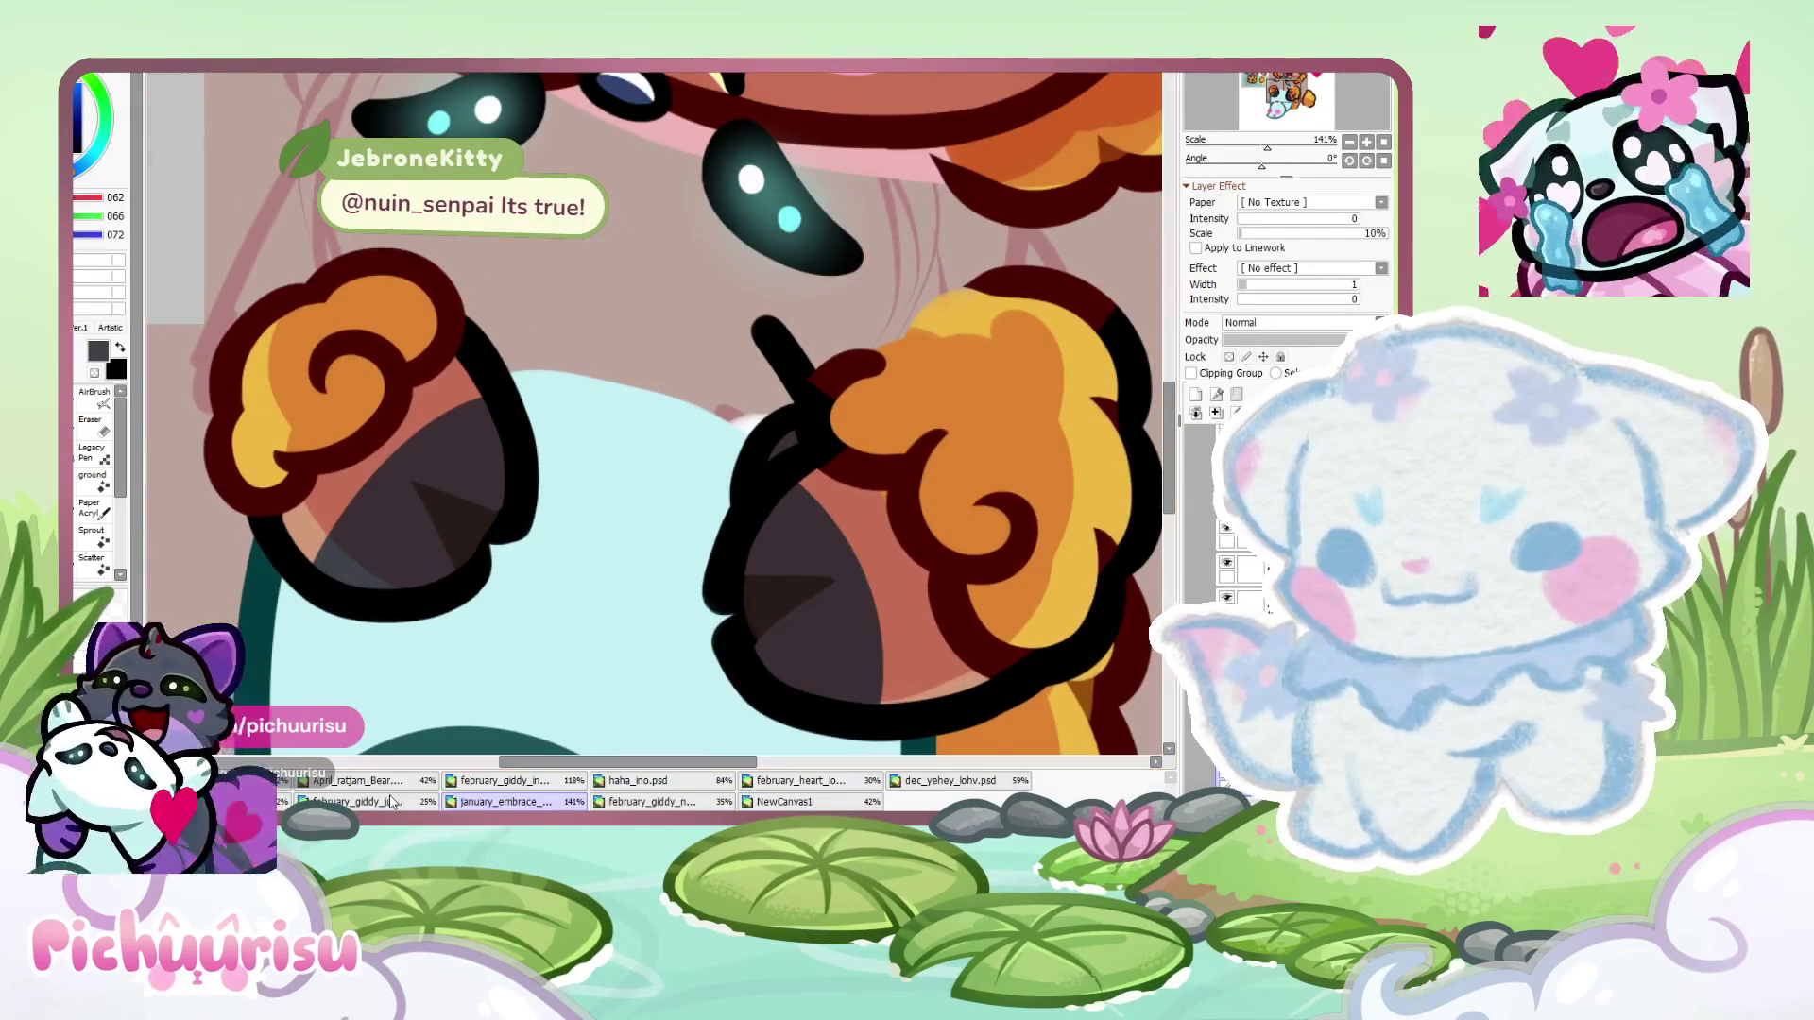
left_click(390, 801)
scroll(525, 494, "up", 3)
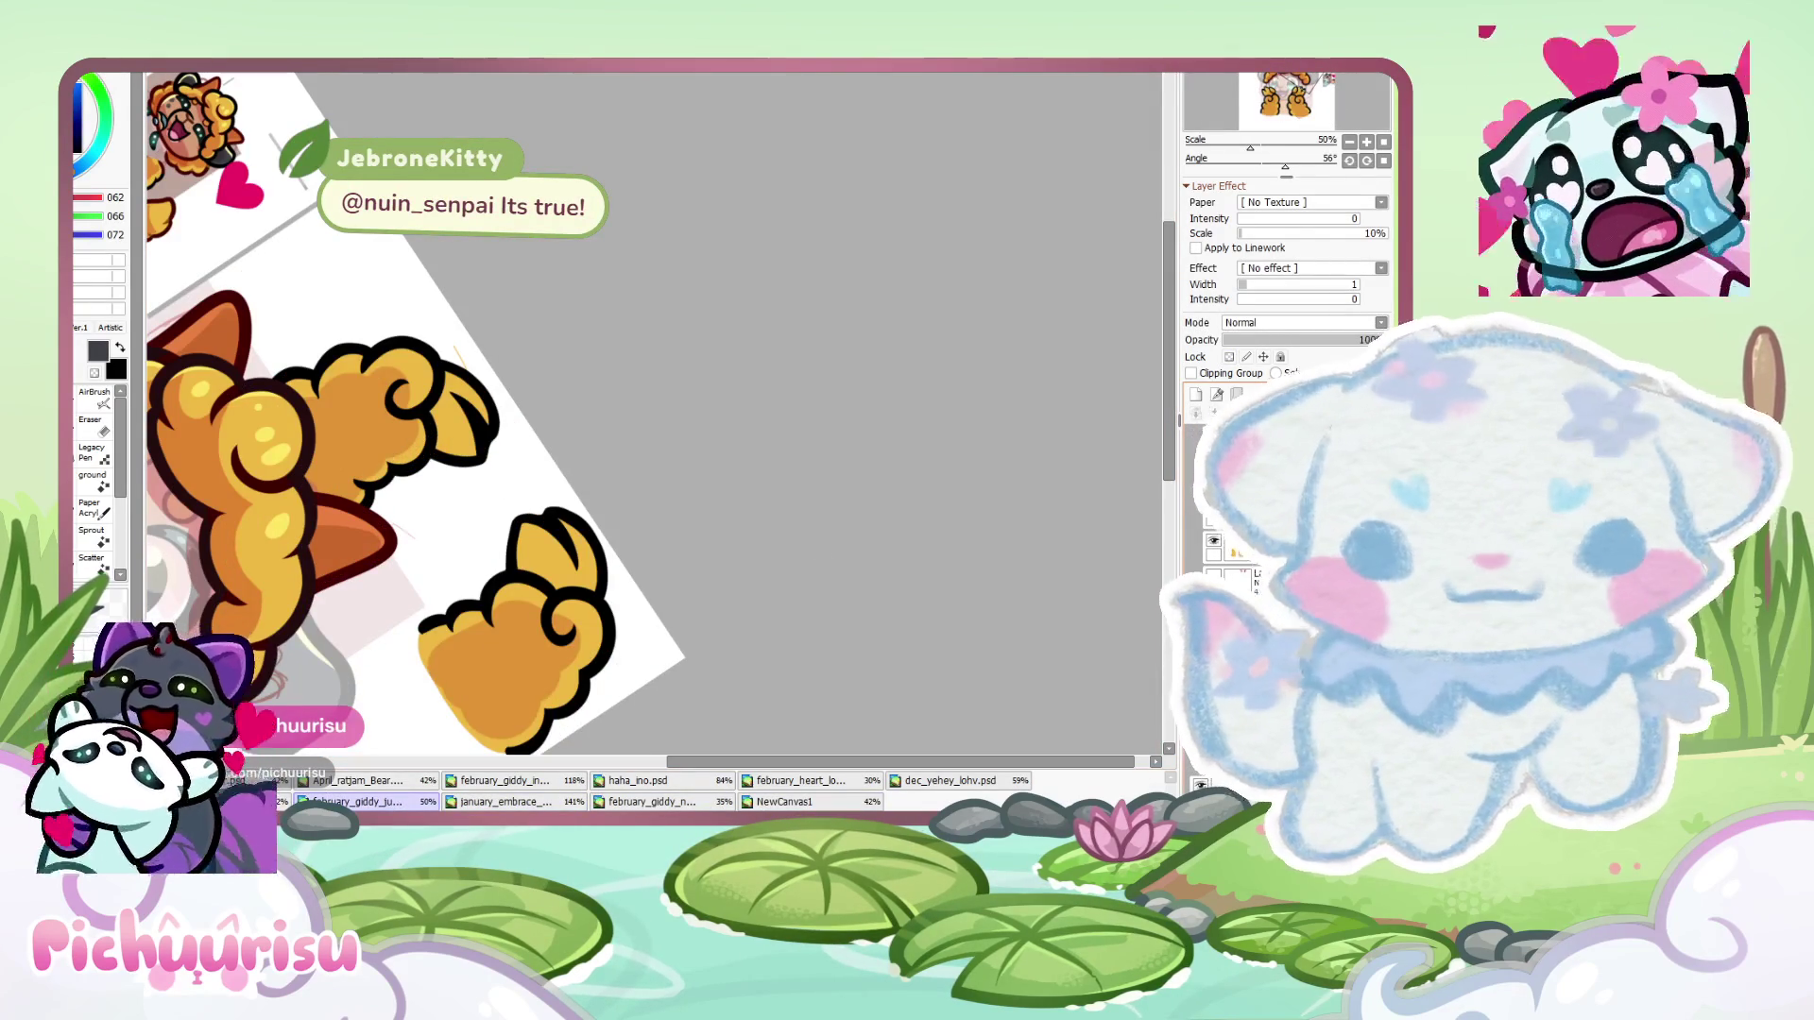
- Paint dark grey across the raised paw's claw, its inner edge, and the lower paw's top claw
scroll(539, 570, "up", 5)
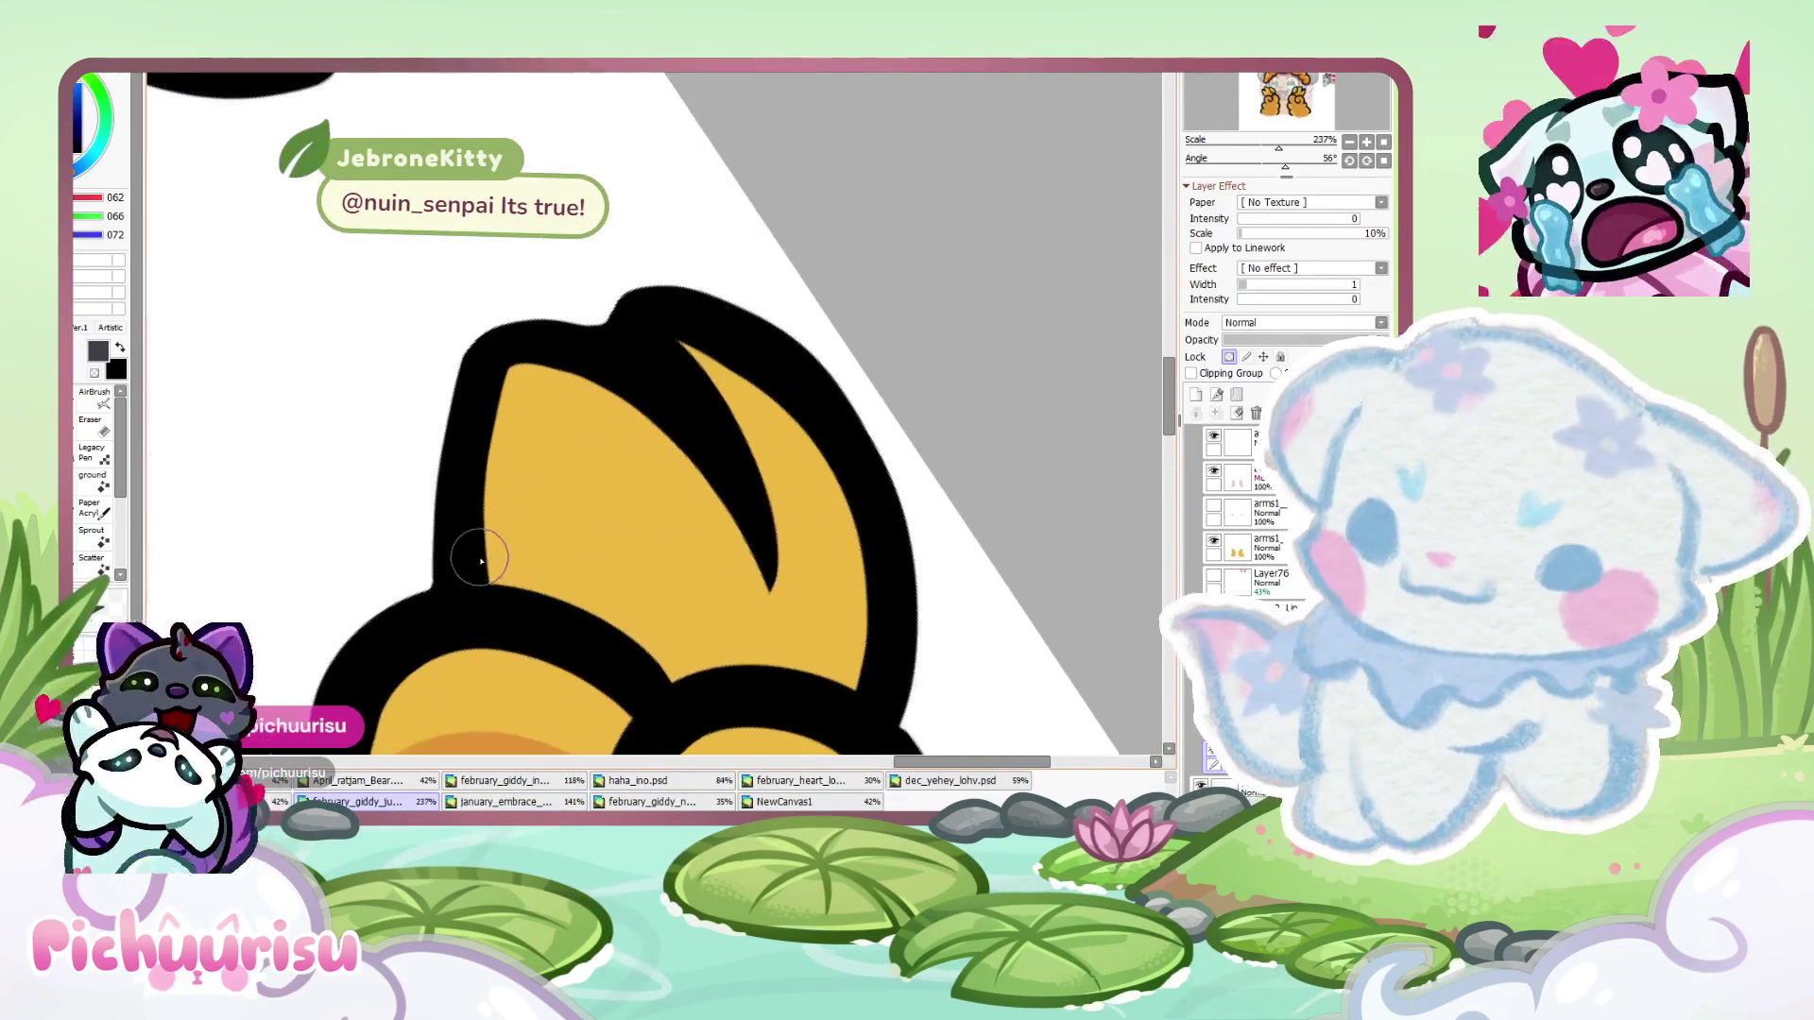
left_click_drag(576, 607, 783, 567)
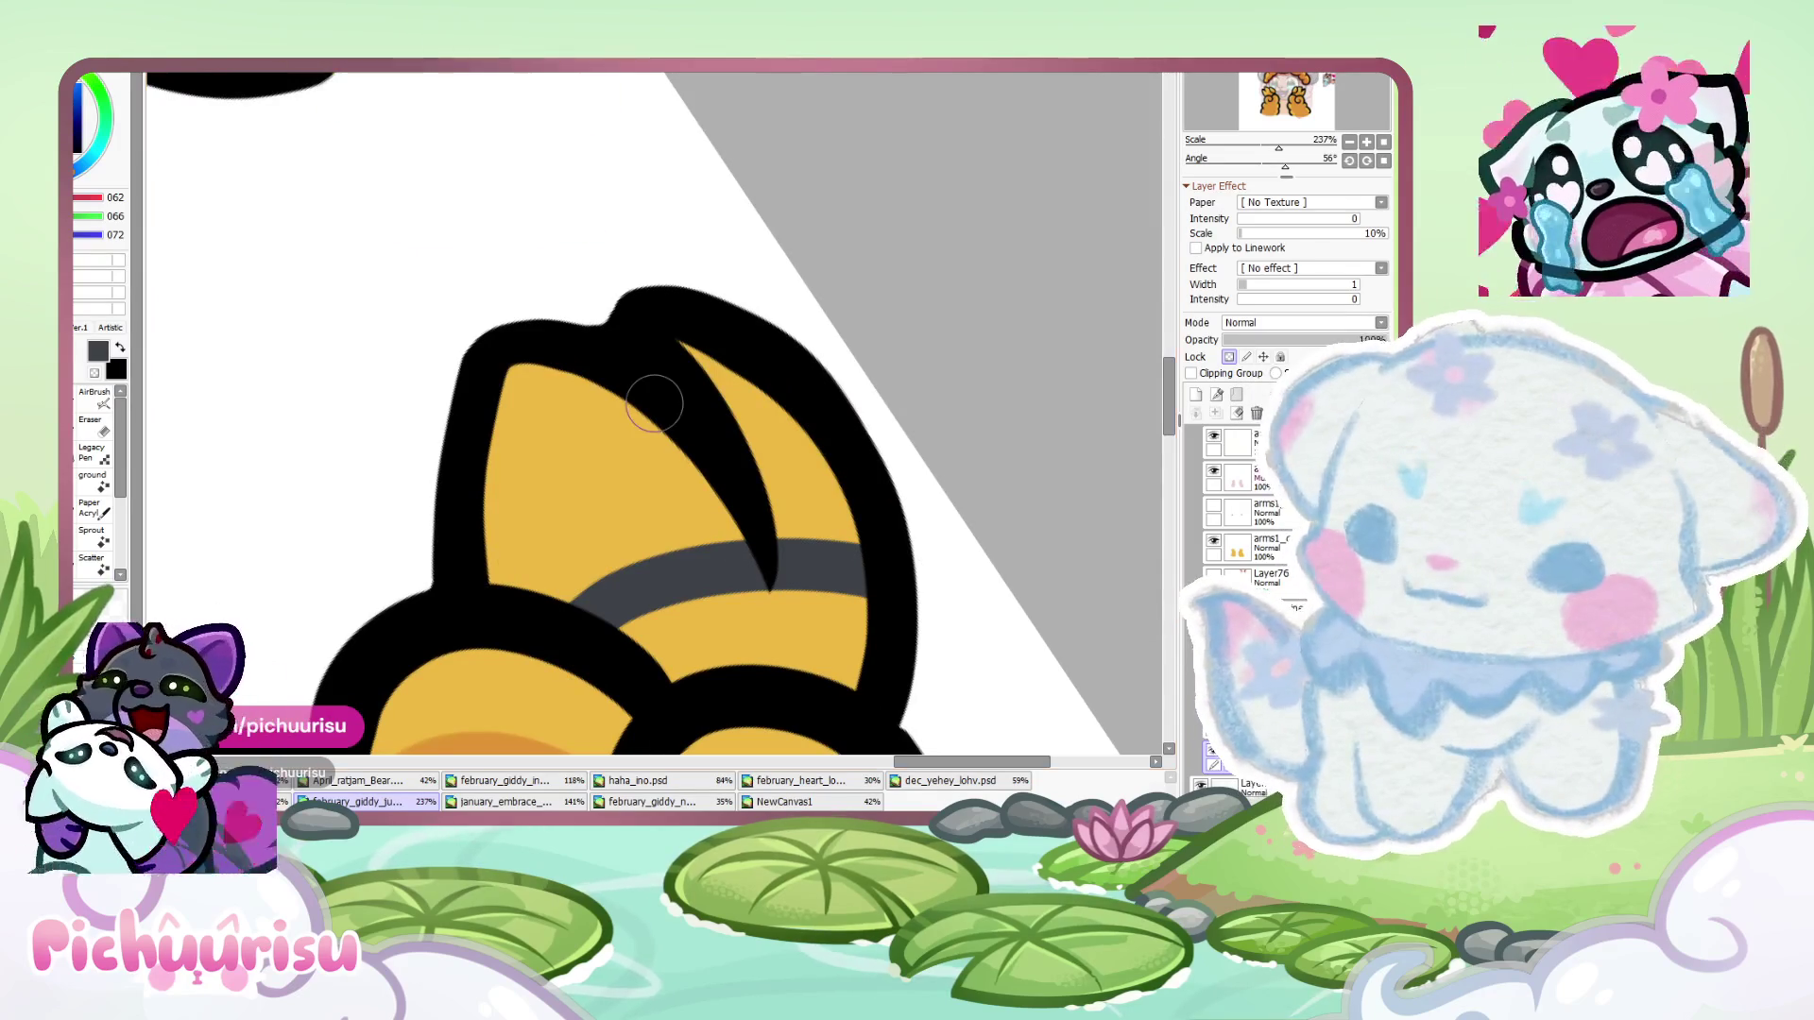
scroll(614, 553, "down", 3)
mouse_move(498, 461)
left_mouse_down()
mouse_move(484, 540)
mouse_move(600, 486)
mouse_move(615, 438)
left_mouse_up()
scroll(654, 403, "down", 7)
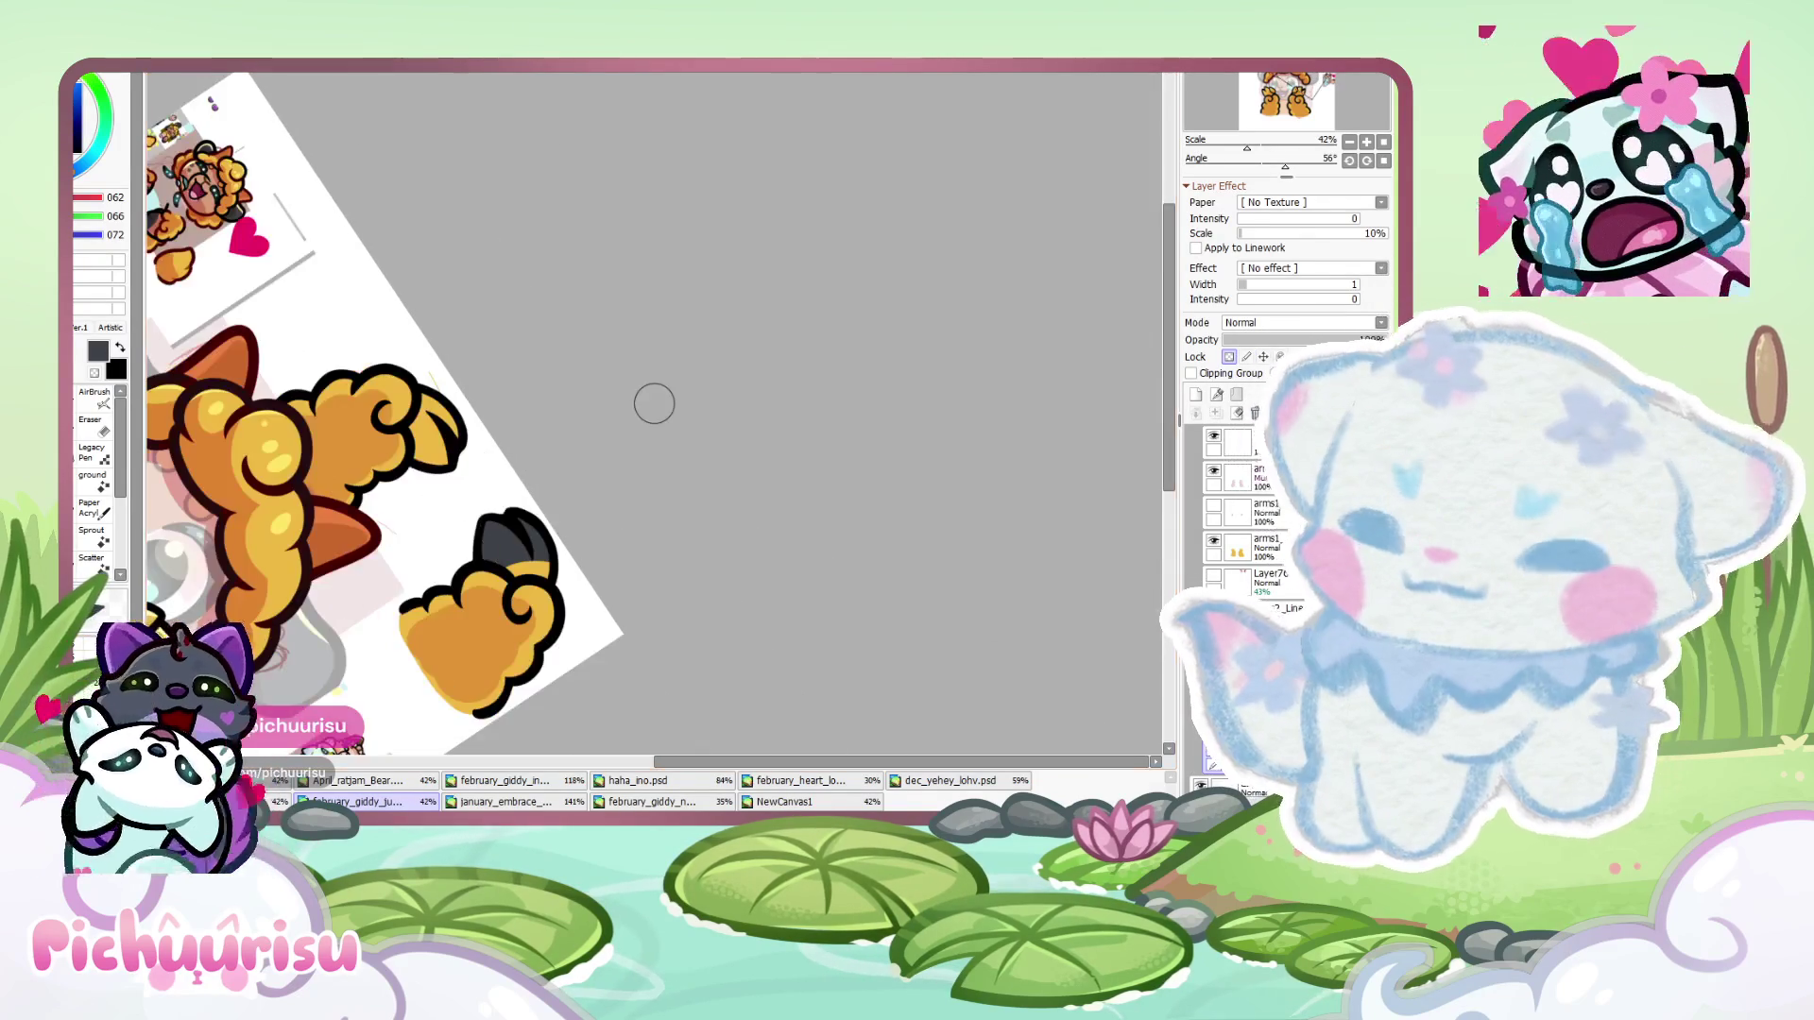
scroll(536, 582, "up", 6)
mouse_move(434, 359)
left_mouse_down()
mouse_move(406, 529)
mouse_move(486, 433)
mouse_move(416, 491)
left_mouse_up()
scroll(486, 408, "down", 5)
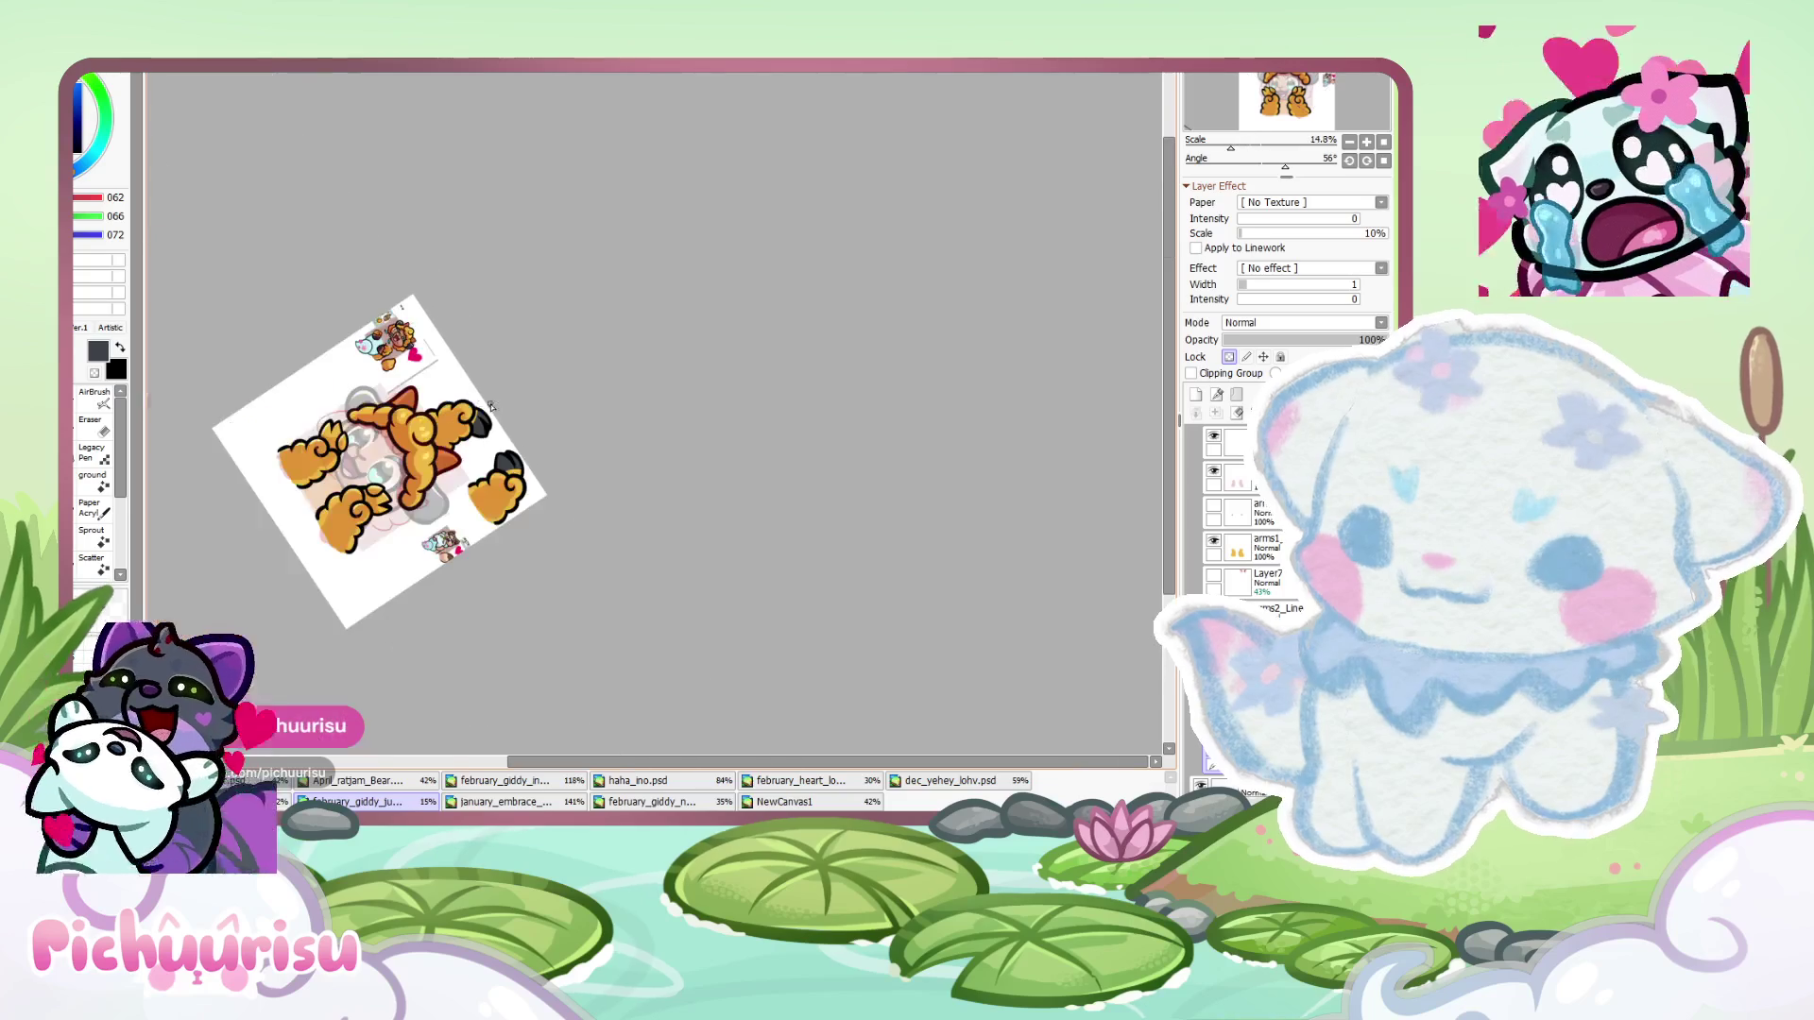
scroll(487, 408, "up", 1)
scroll(487, 408, "up", 5)
- Re-sample the paw yellow, erase stray black from the claw tip, and reset canvas rotation
left_click(477, 402, "alt")
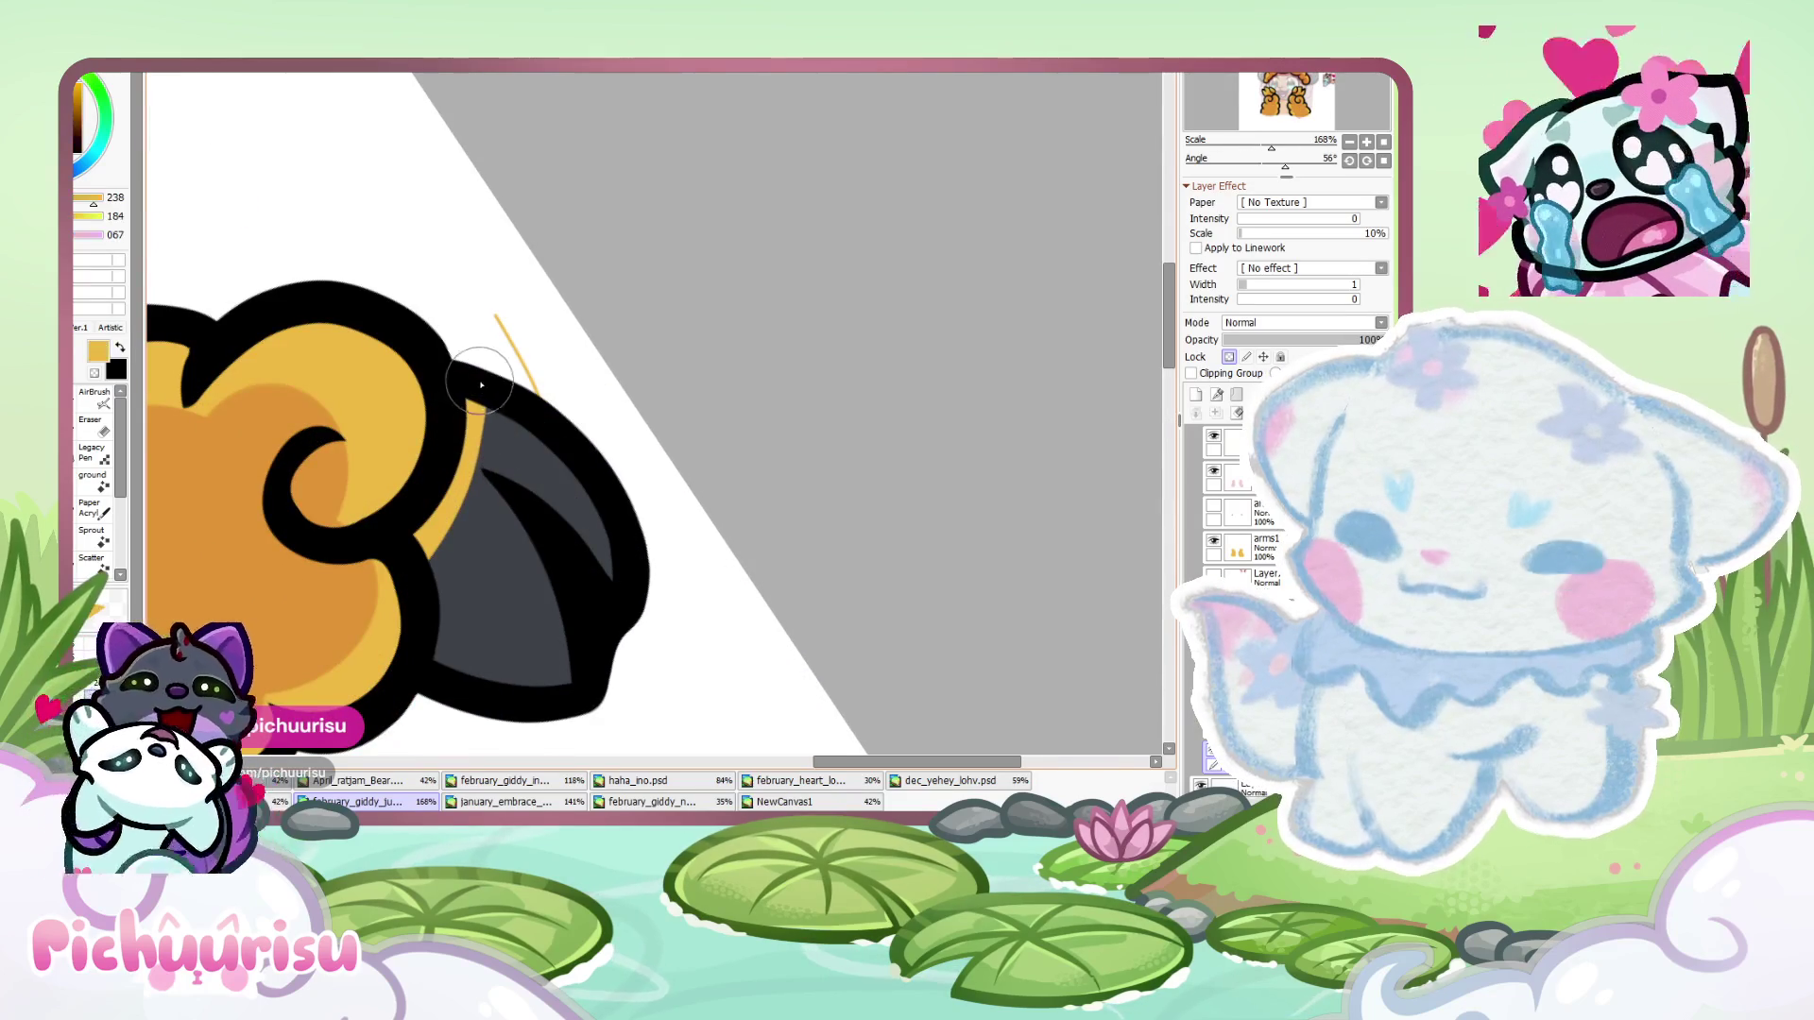
scroll(457, 362, "down", 4)
scroll(633, 337, "down", 2)
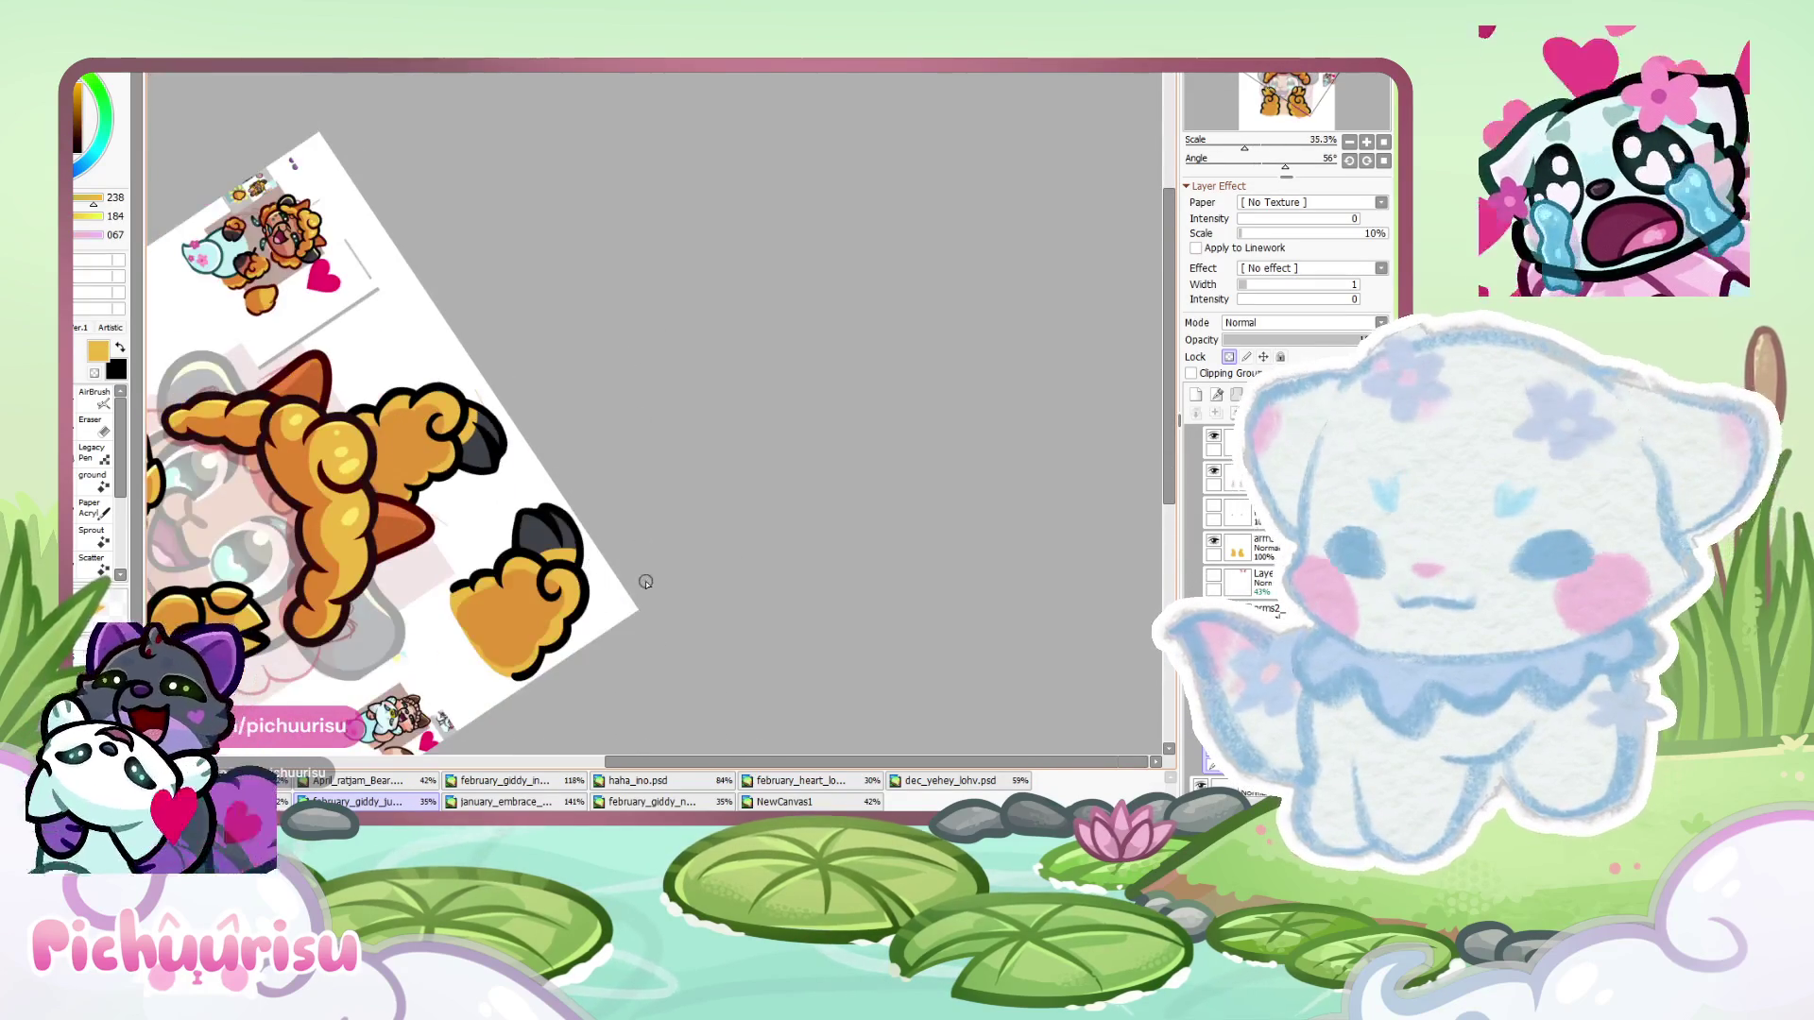
scroll(757, 453, "up", 6)
key("e")
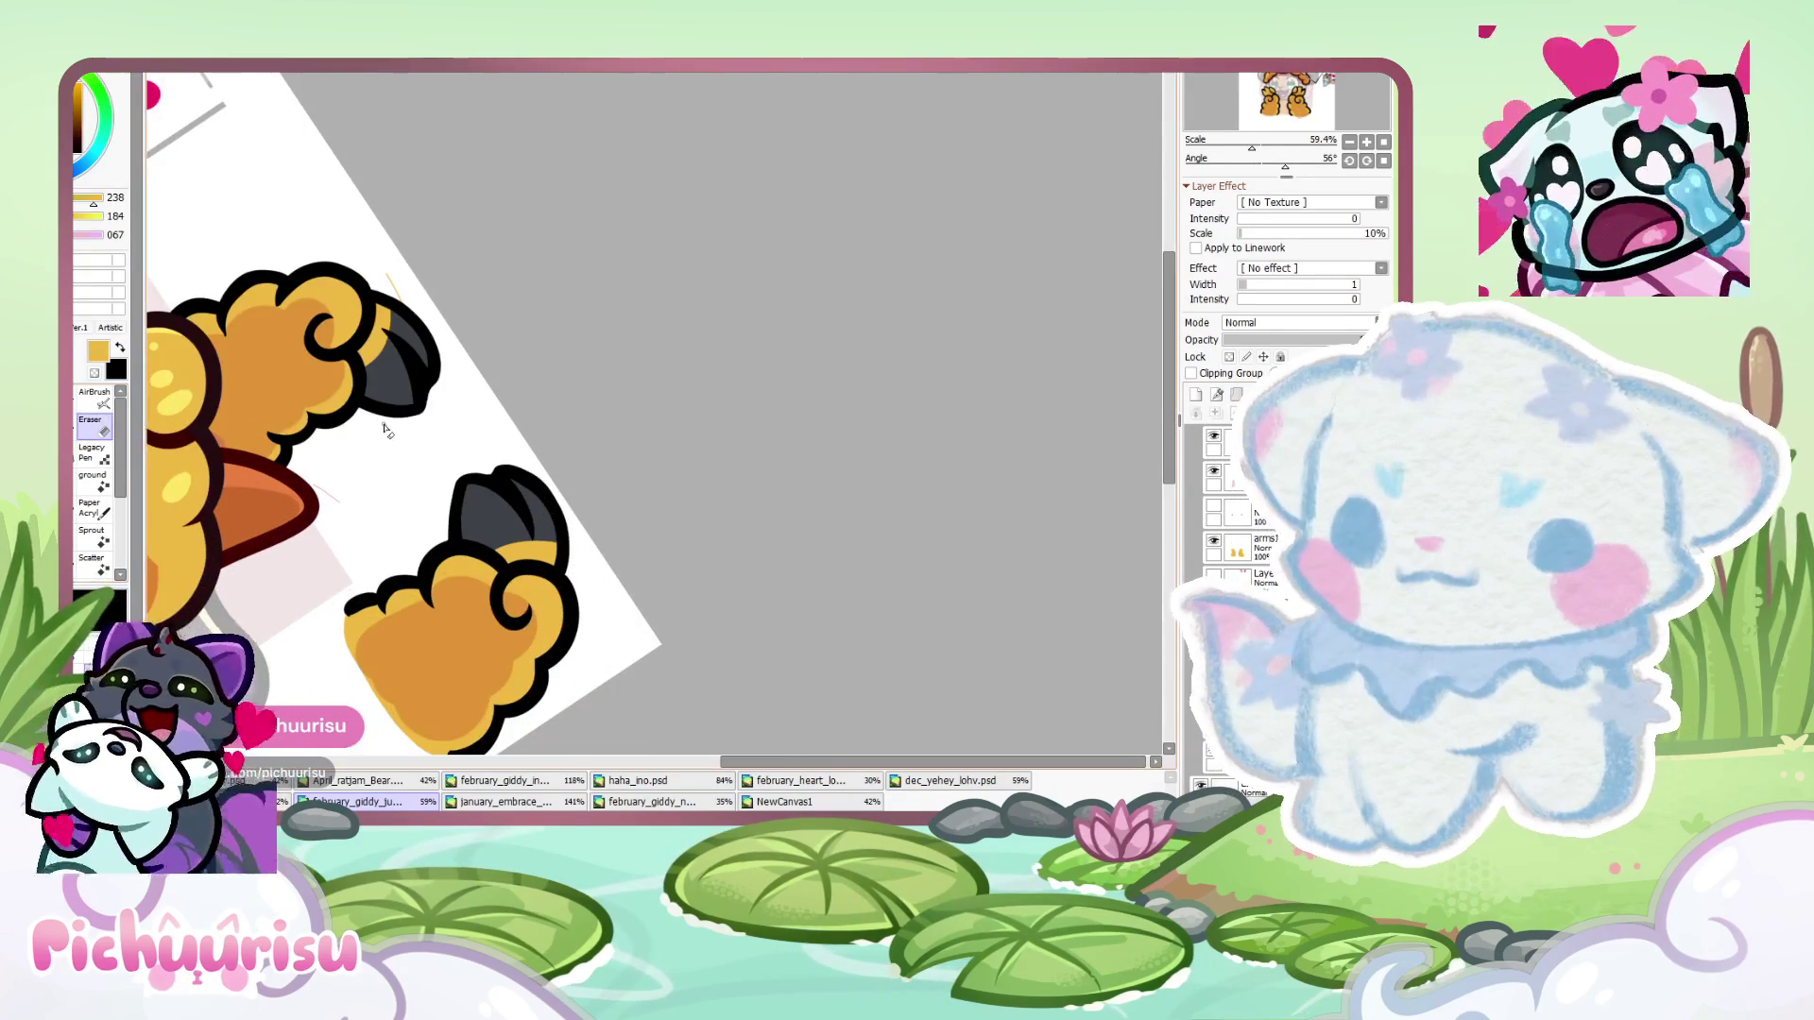
scroll(570, 491, "up", 8)
left_click_drag(416, 348, 238, 295)
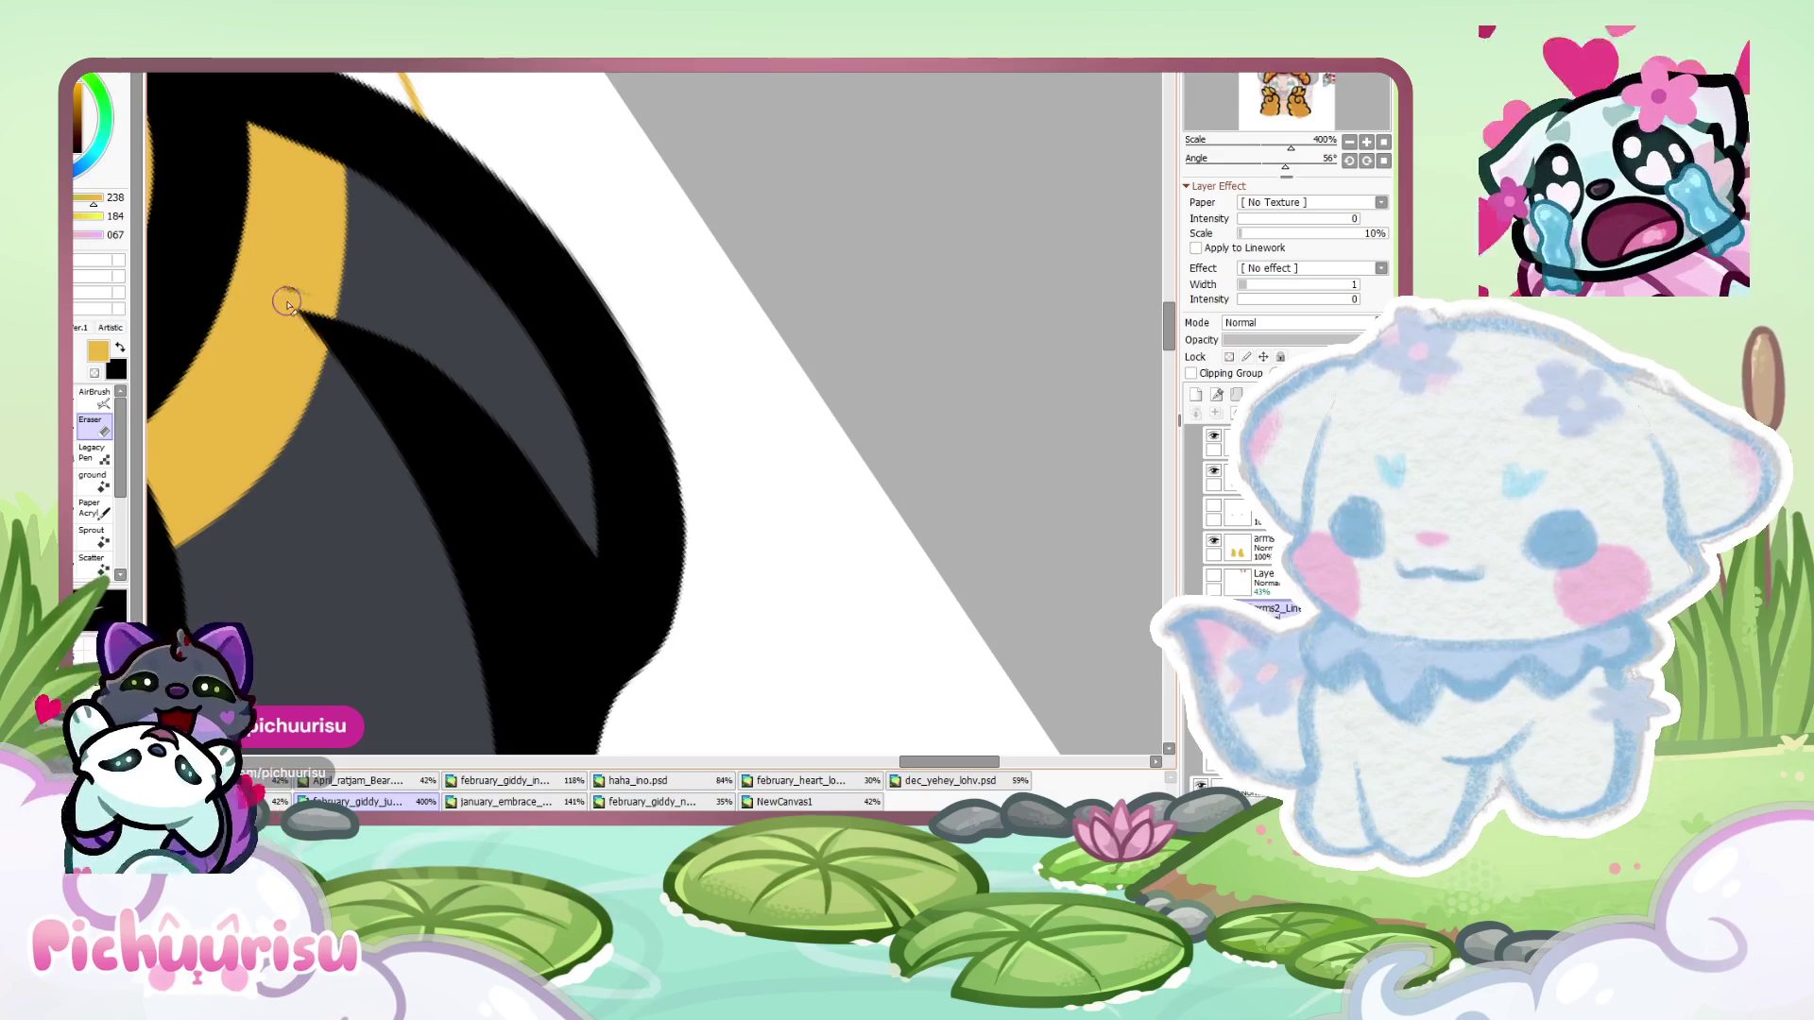
left_click_drag(469, 389, 322, 301)
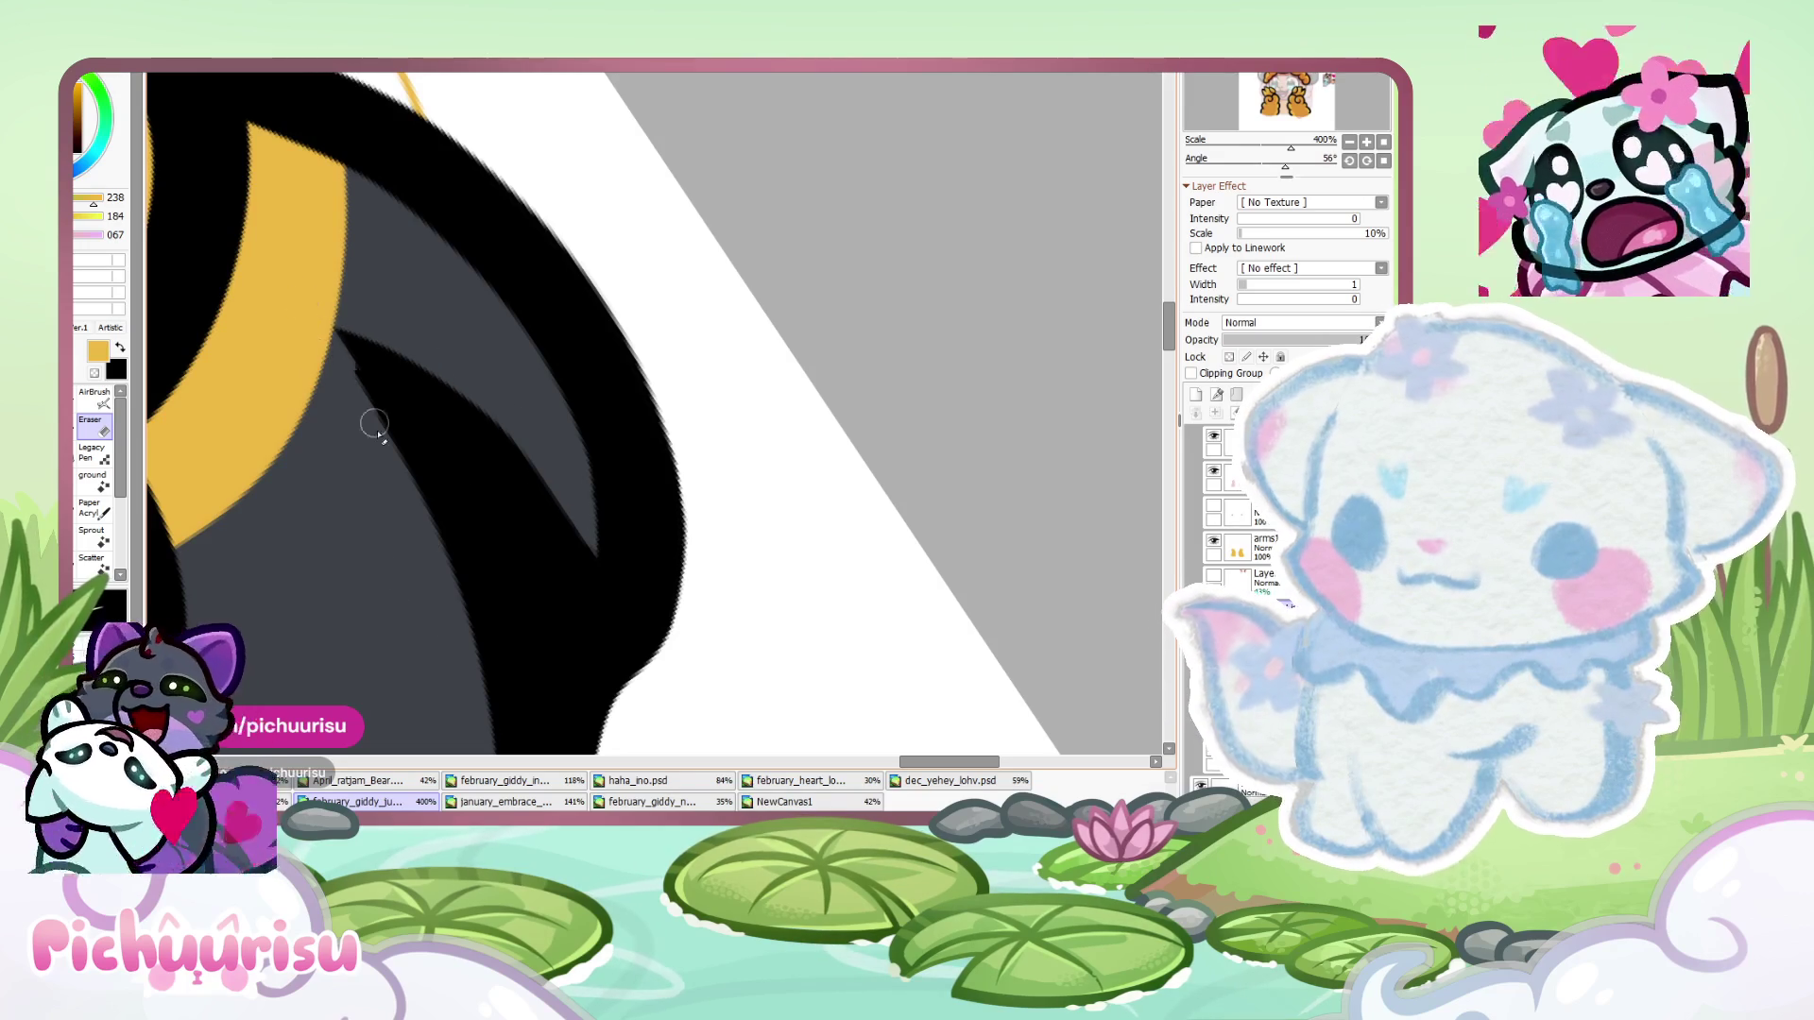
scroll(311, 340, "down", 8)
key("Delete")
scroll(704, 416, "up", 3)
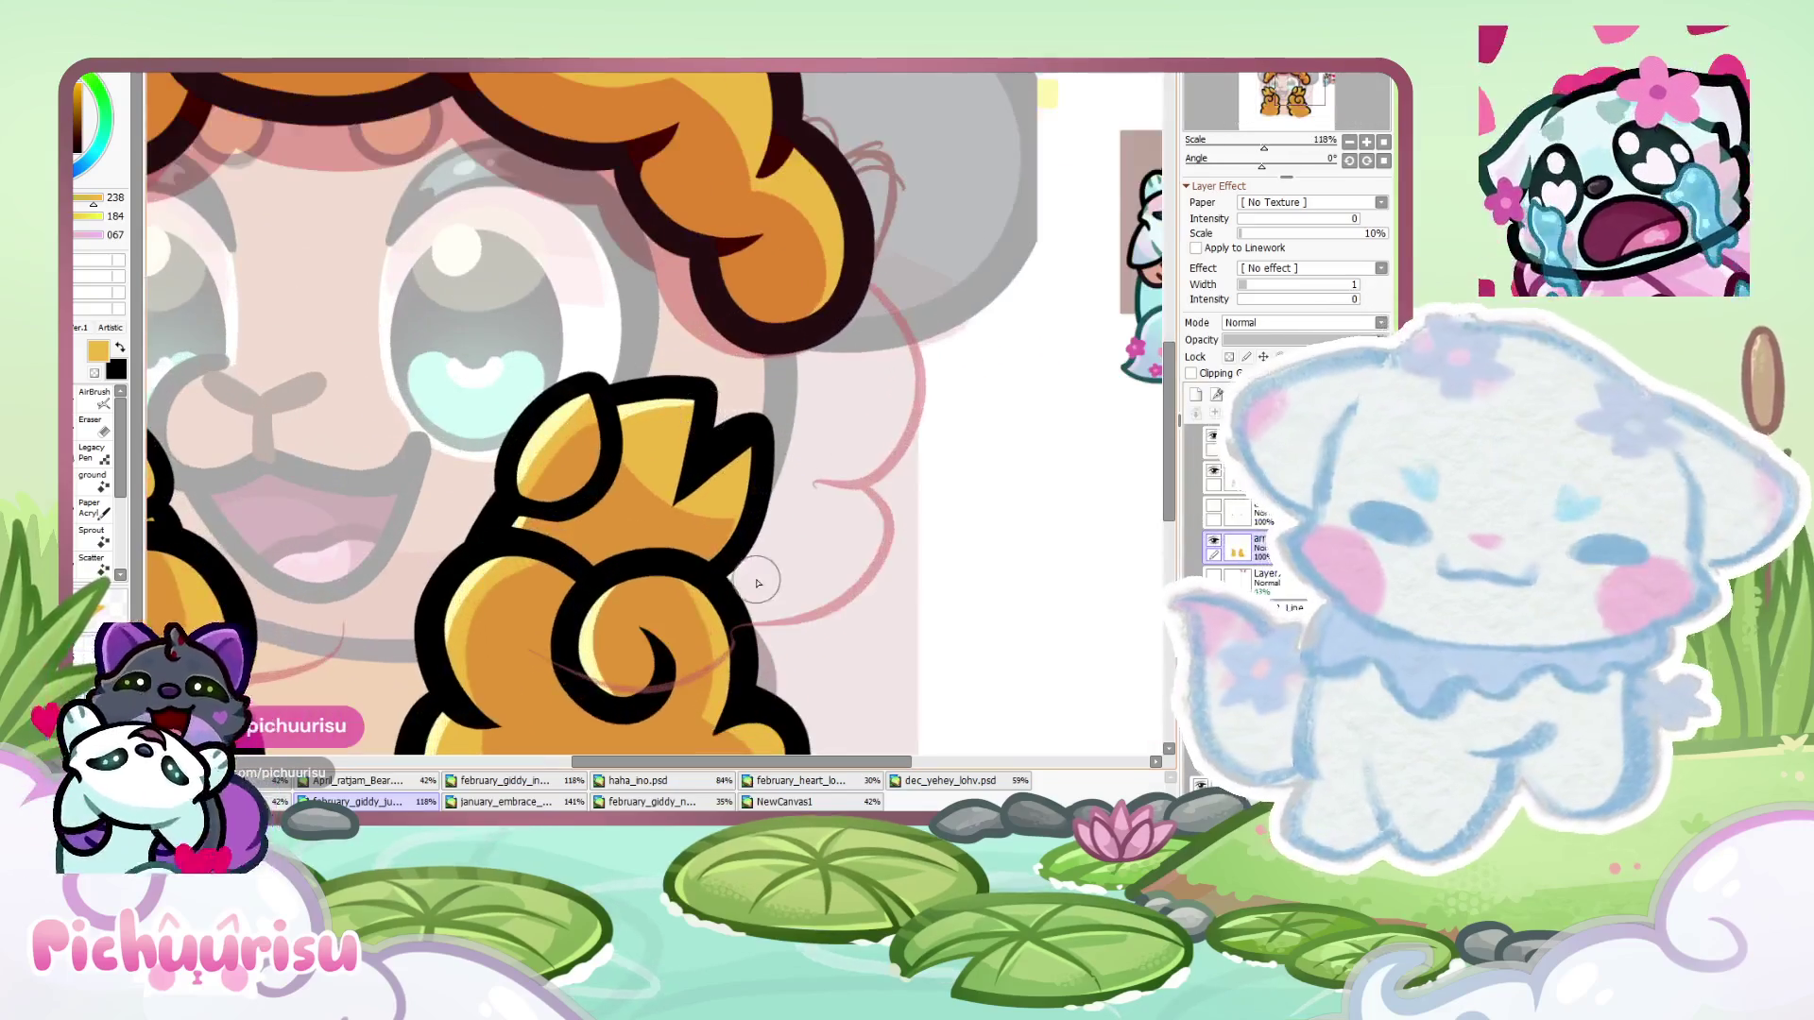
- Brush dark grey over one claw and shade the other claw's lower lobe grey
scroll(757, 583, "down", 4)
scroll(662, 520, "up", 3)
scroll(643, 472, "down", 3)
scroll(621, 456, "up", 1)
scroll(621, 457, "up", 7)
mouse_move(529, 534)
left_mouse_down()
mouse_move(659, 619)
mouse_move(668, 567)
mouse_move(646, 502)
mouse_move(529, 388)
mouse_move(453, 406)
mouse_move(368, 529)
mouse_move(410, 553)
mouse_move(693, 539)
left_mouse_up()
scroll(692, 538, "down", 1)
scroll(537, 503, "down", 3)
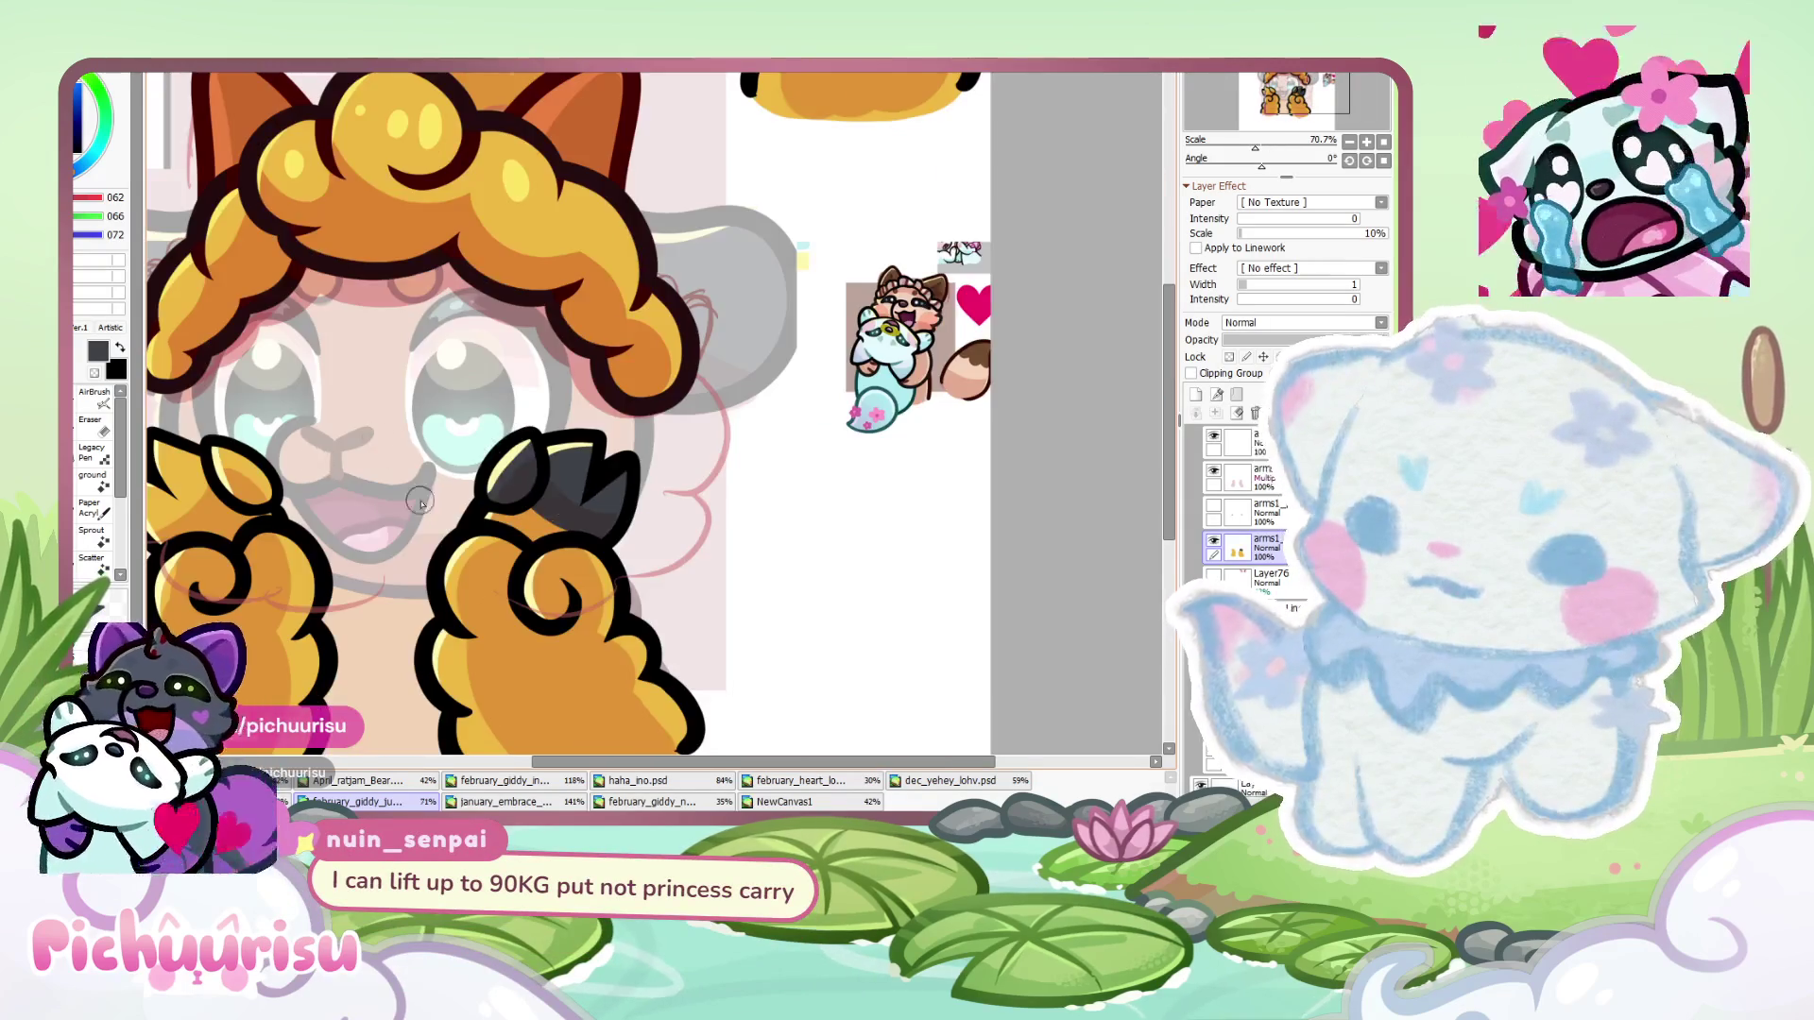
scroll(516, 432, "up", 2)
mouse_move(397, 529)
left_mouse_down()
mouse_move(515, 432)
mouse_move(484, 464)
mouse_move(662, 480)
left_mouse_up()
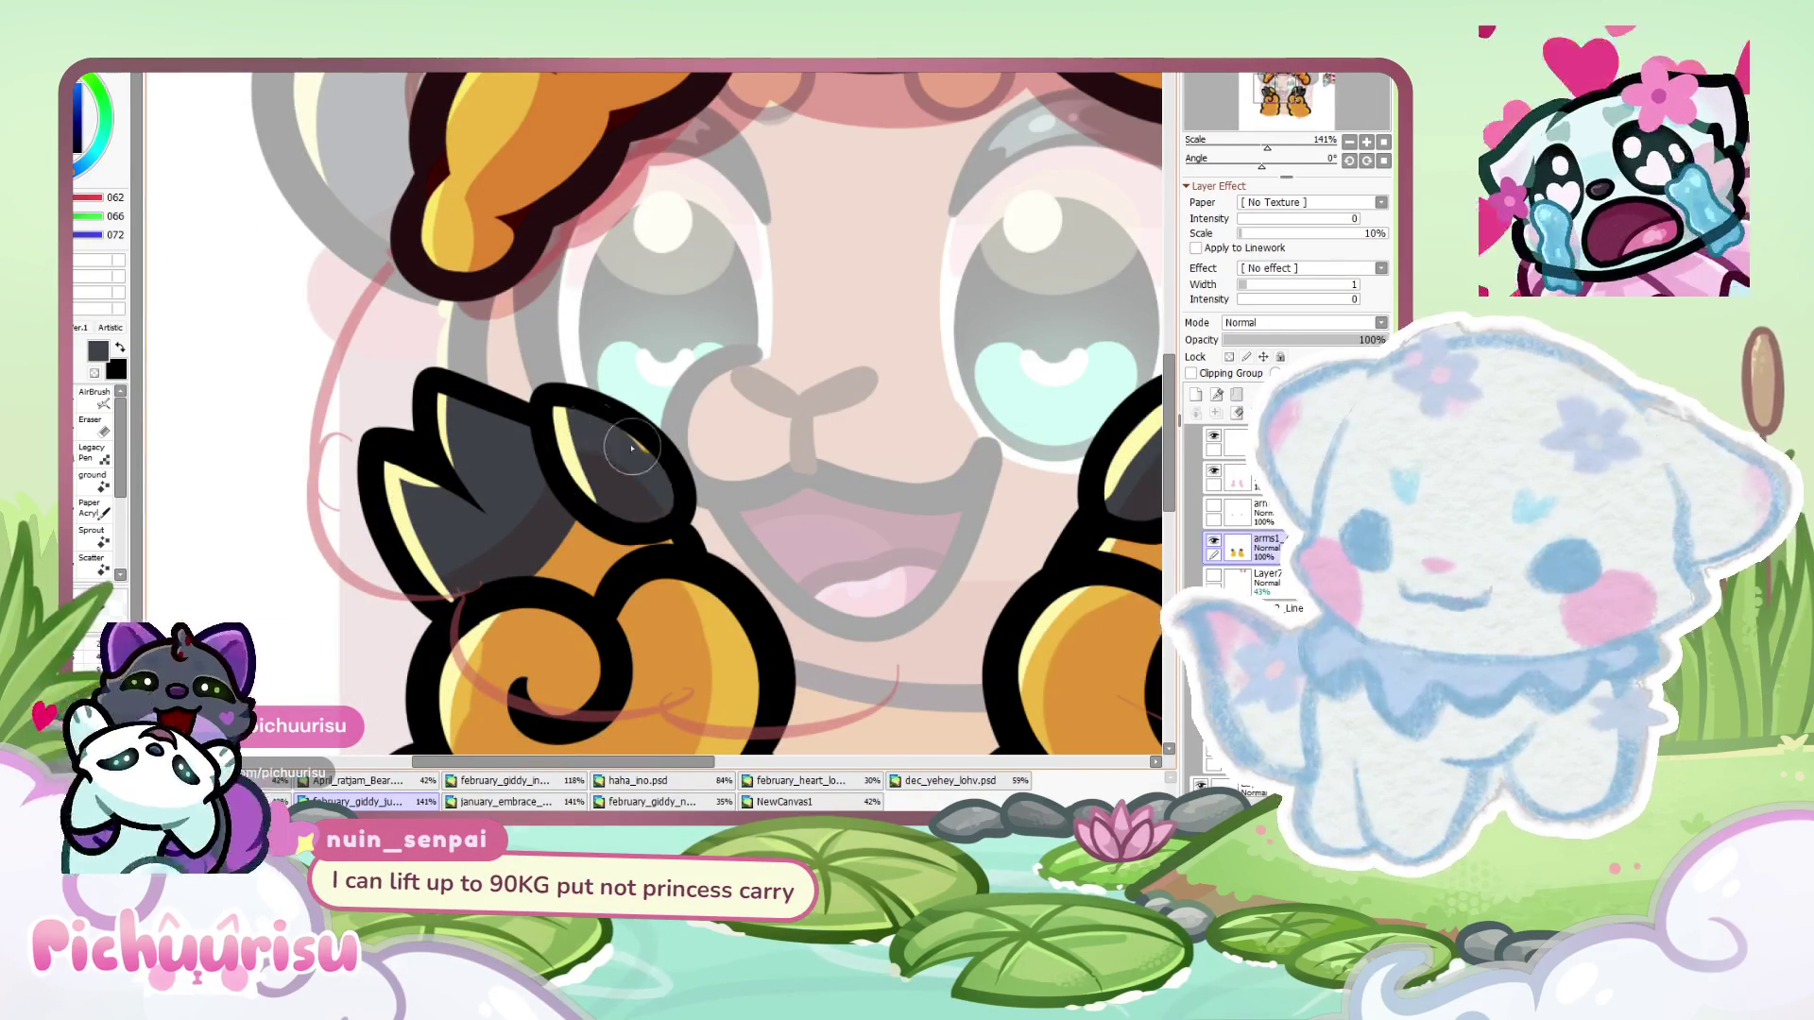
- Draw black dividing lines across the right paw's and left paw's claws
scroll(654, 404, "down", 5)
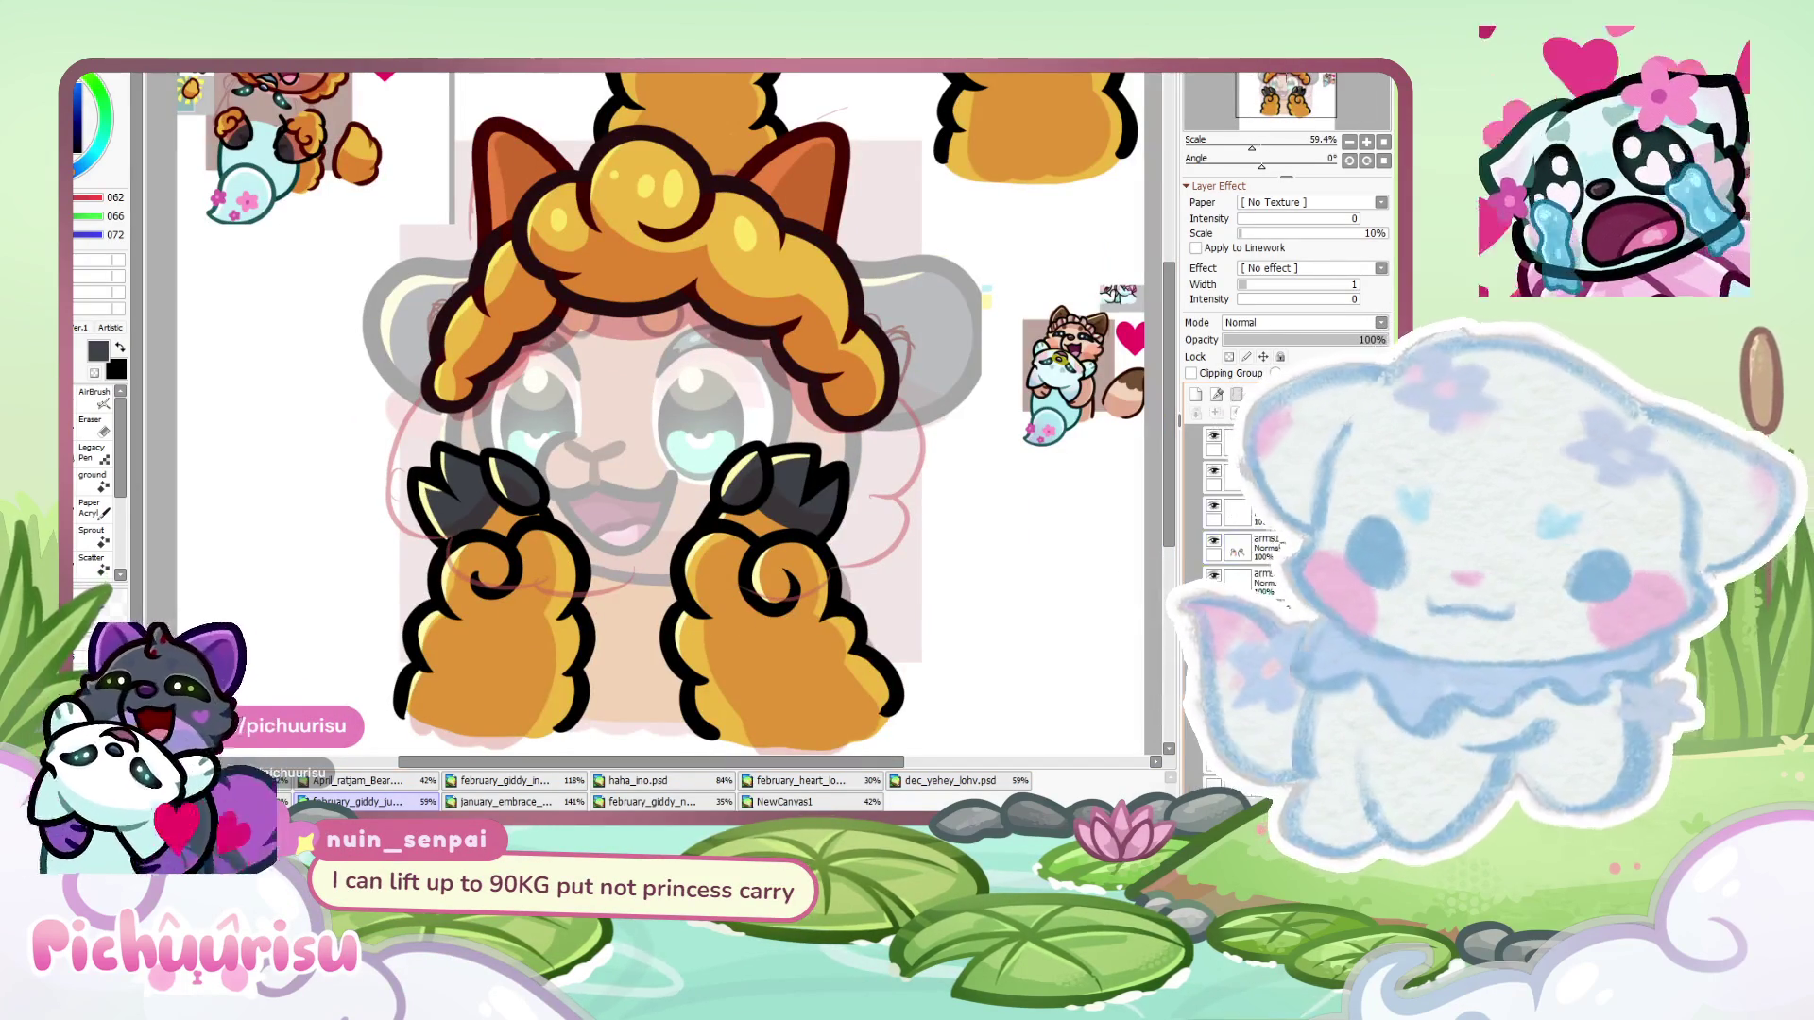
scroll(822, 477, "up", 7)
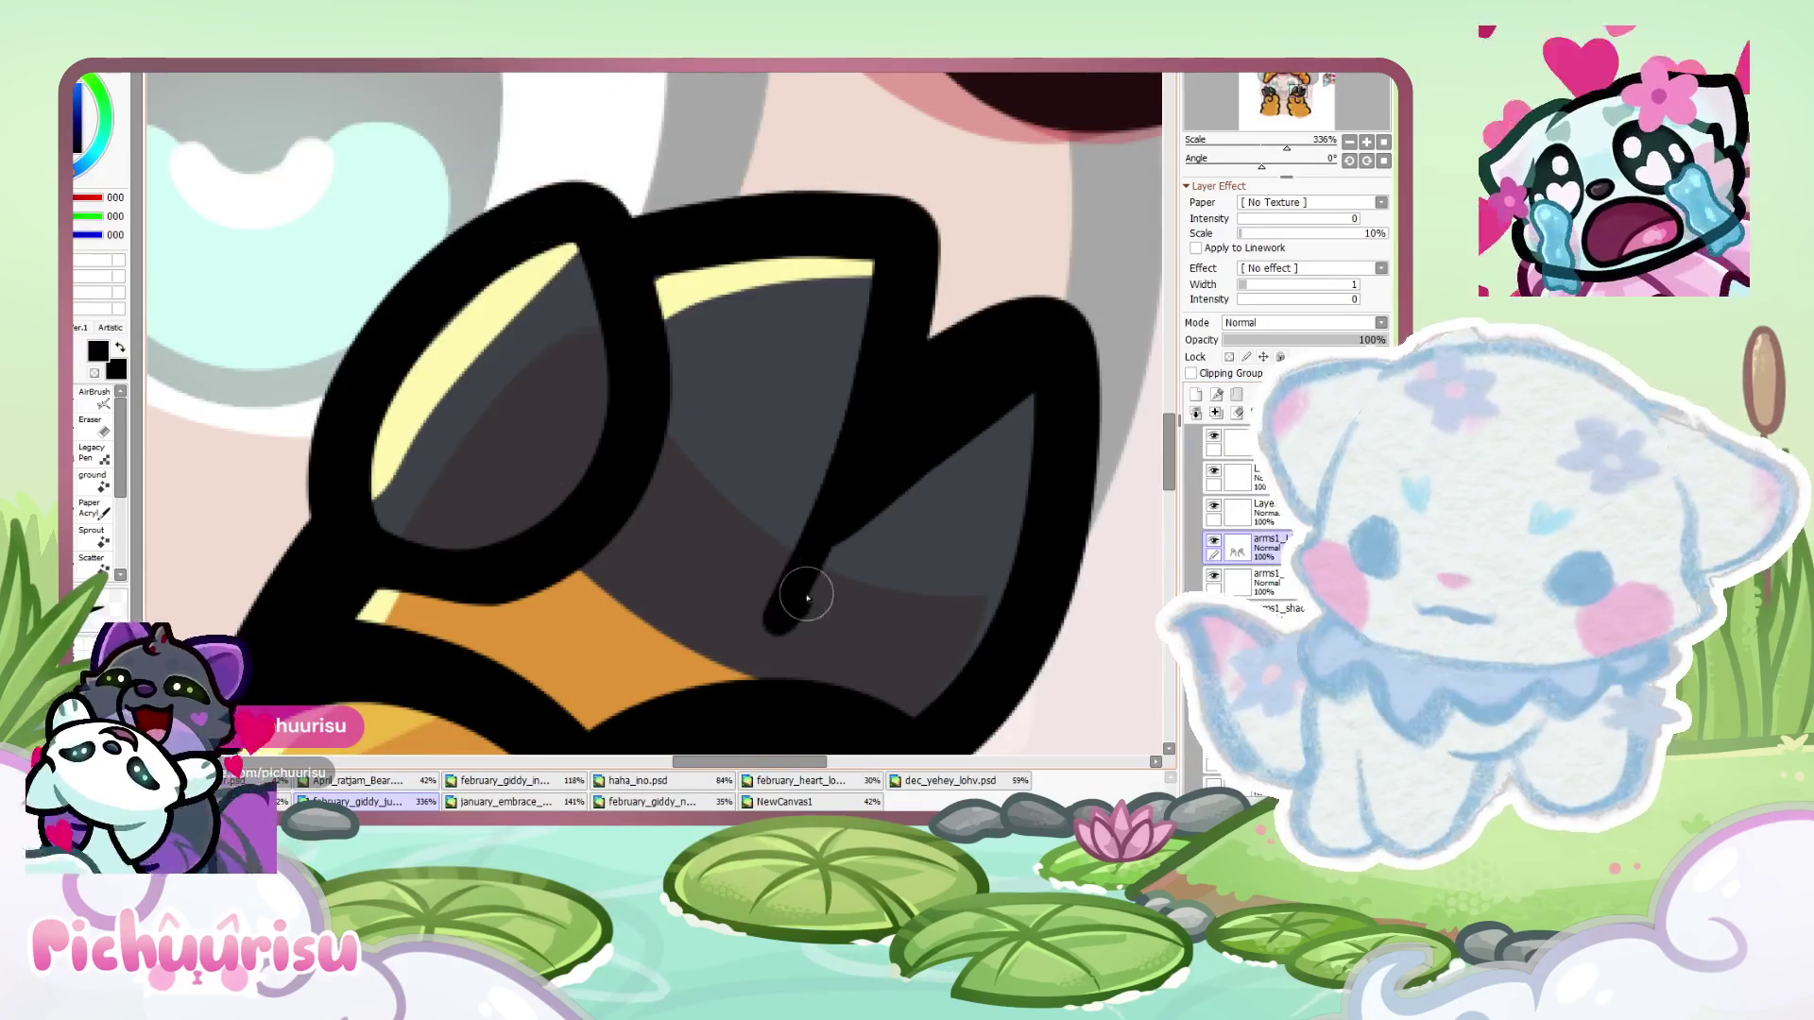
left_click_drag(794, 599, 1003, 385)
scroll(507, 506, "down", 6)
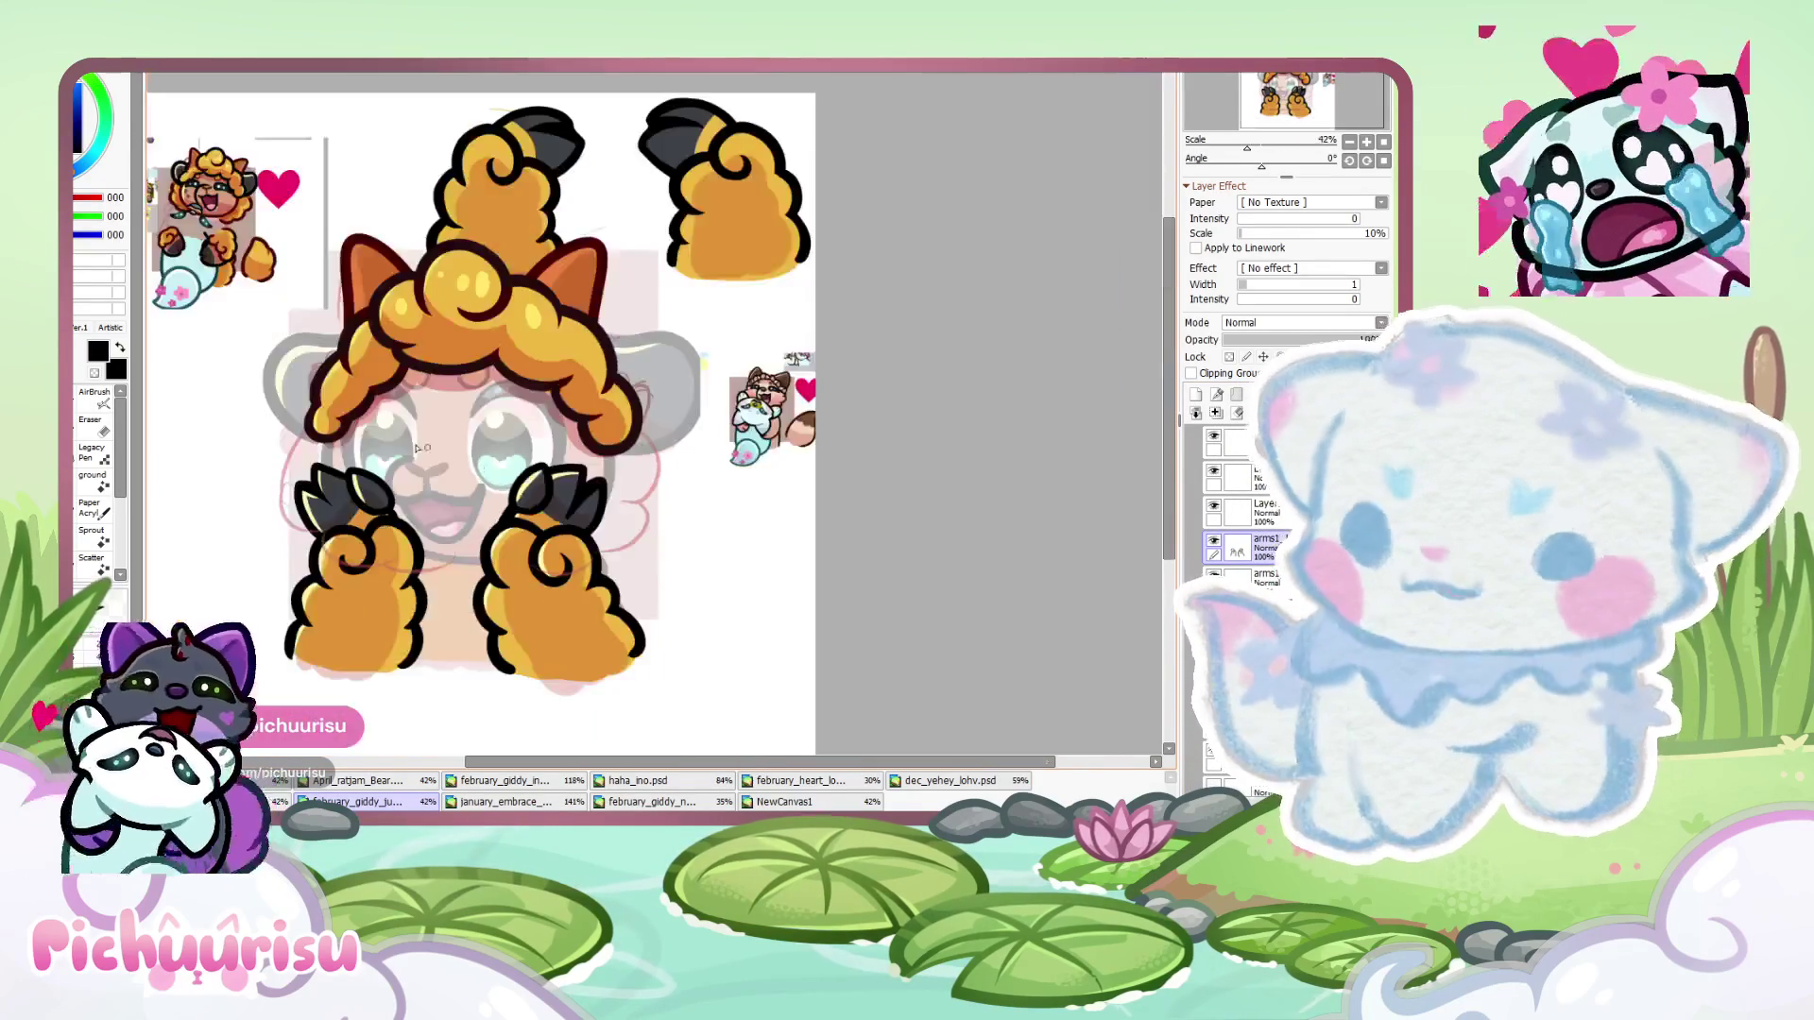
scroll(322, 511, "up", 2)
scroll(322, 510, "up", 5)
mouse_move(619, 676)
left_mouse_down()
mouse_move(415, 406)
mouse_move(547, 615)
mouse_move(623, 695)
left_mouse_up()
- Thin the new black claw line with the Eraser, then rework it with the brush
left_click(91, 422)
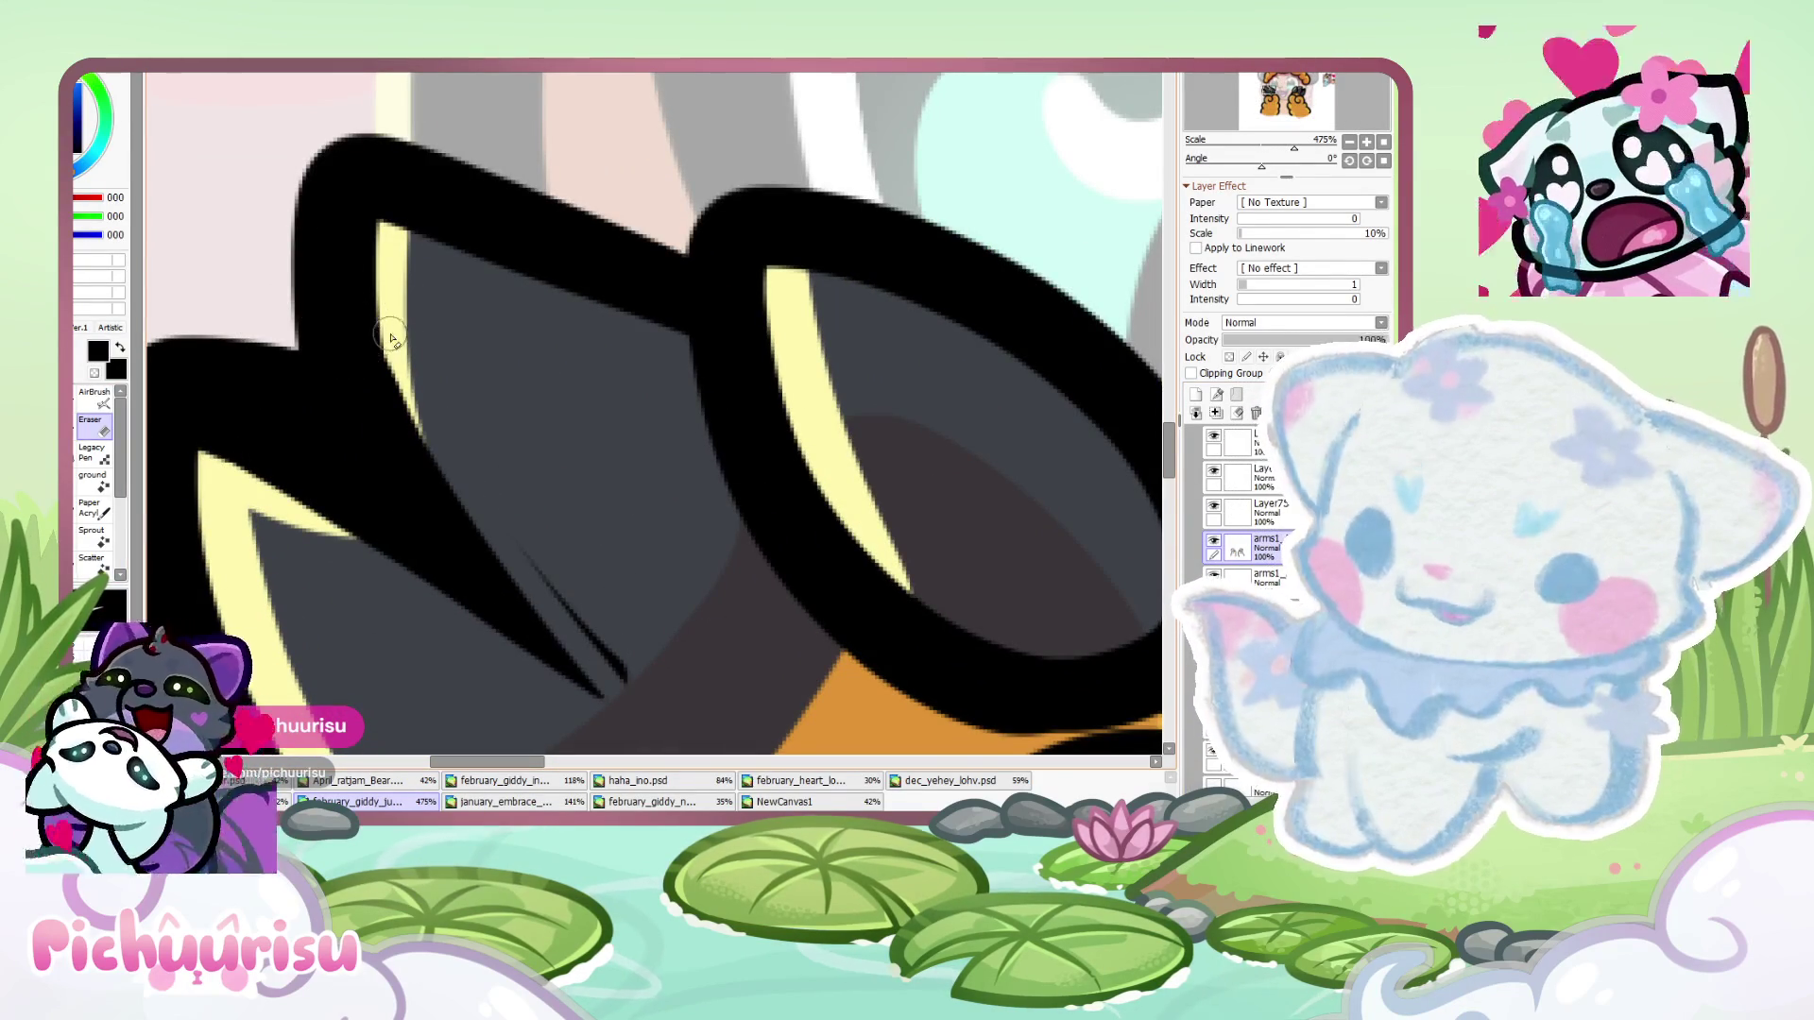
left_click_drag(392, 340, 614, 715)
left_click_drag(404, 374, 508, 531)
key("n")
mouse_move(369, 304)
left_mouse_down()
mouse_move(466, 607)
mouse_move(342, 567)
mouse_move(572, 694)
left_mouse_up()
key("e")
- Lengthen the claw's black dividing line and erase excess black back to grey
scroll(283, 540, "down", 6)
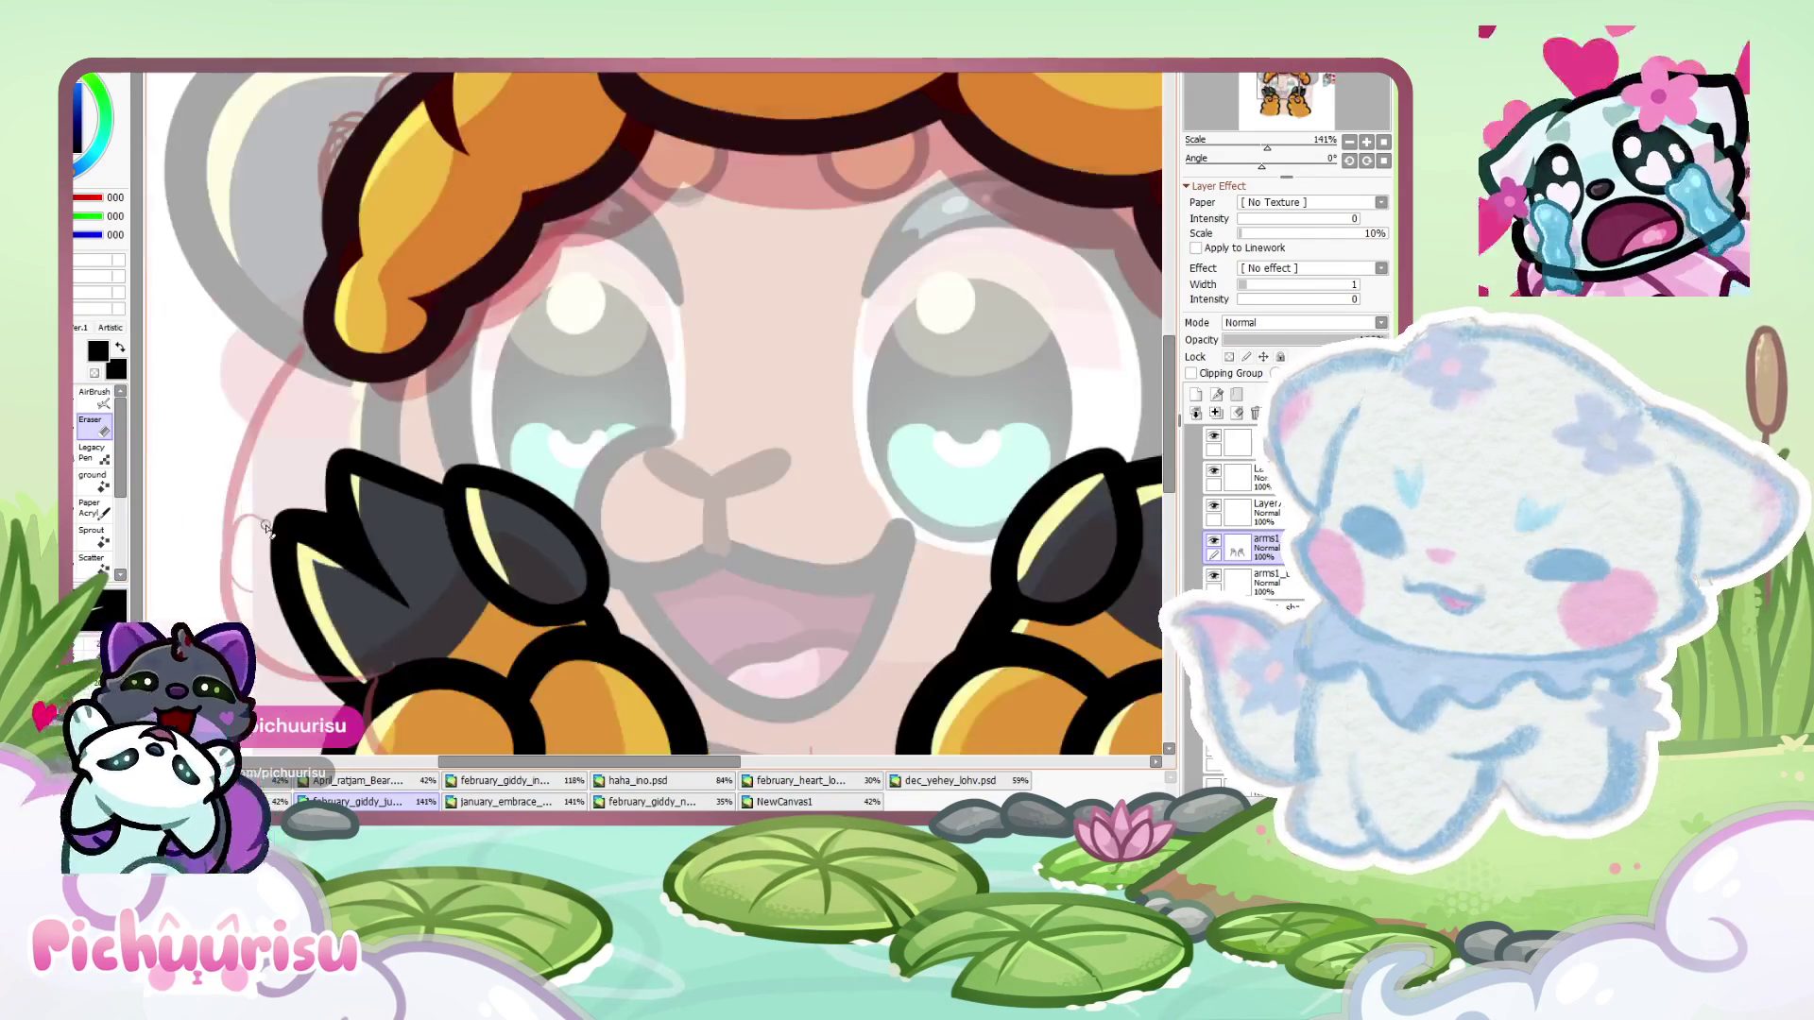
scroll(347, 615, "up", 3)
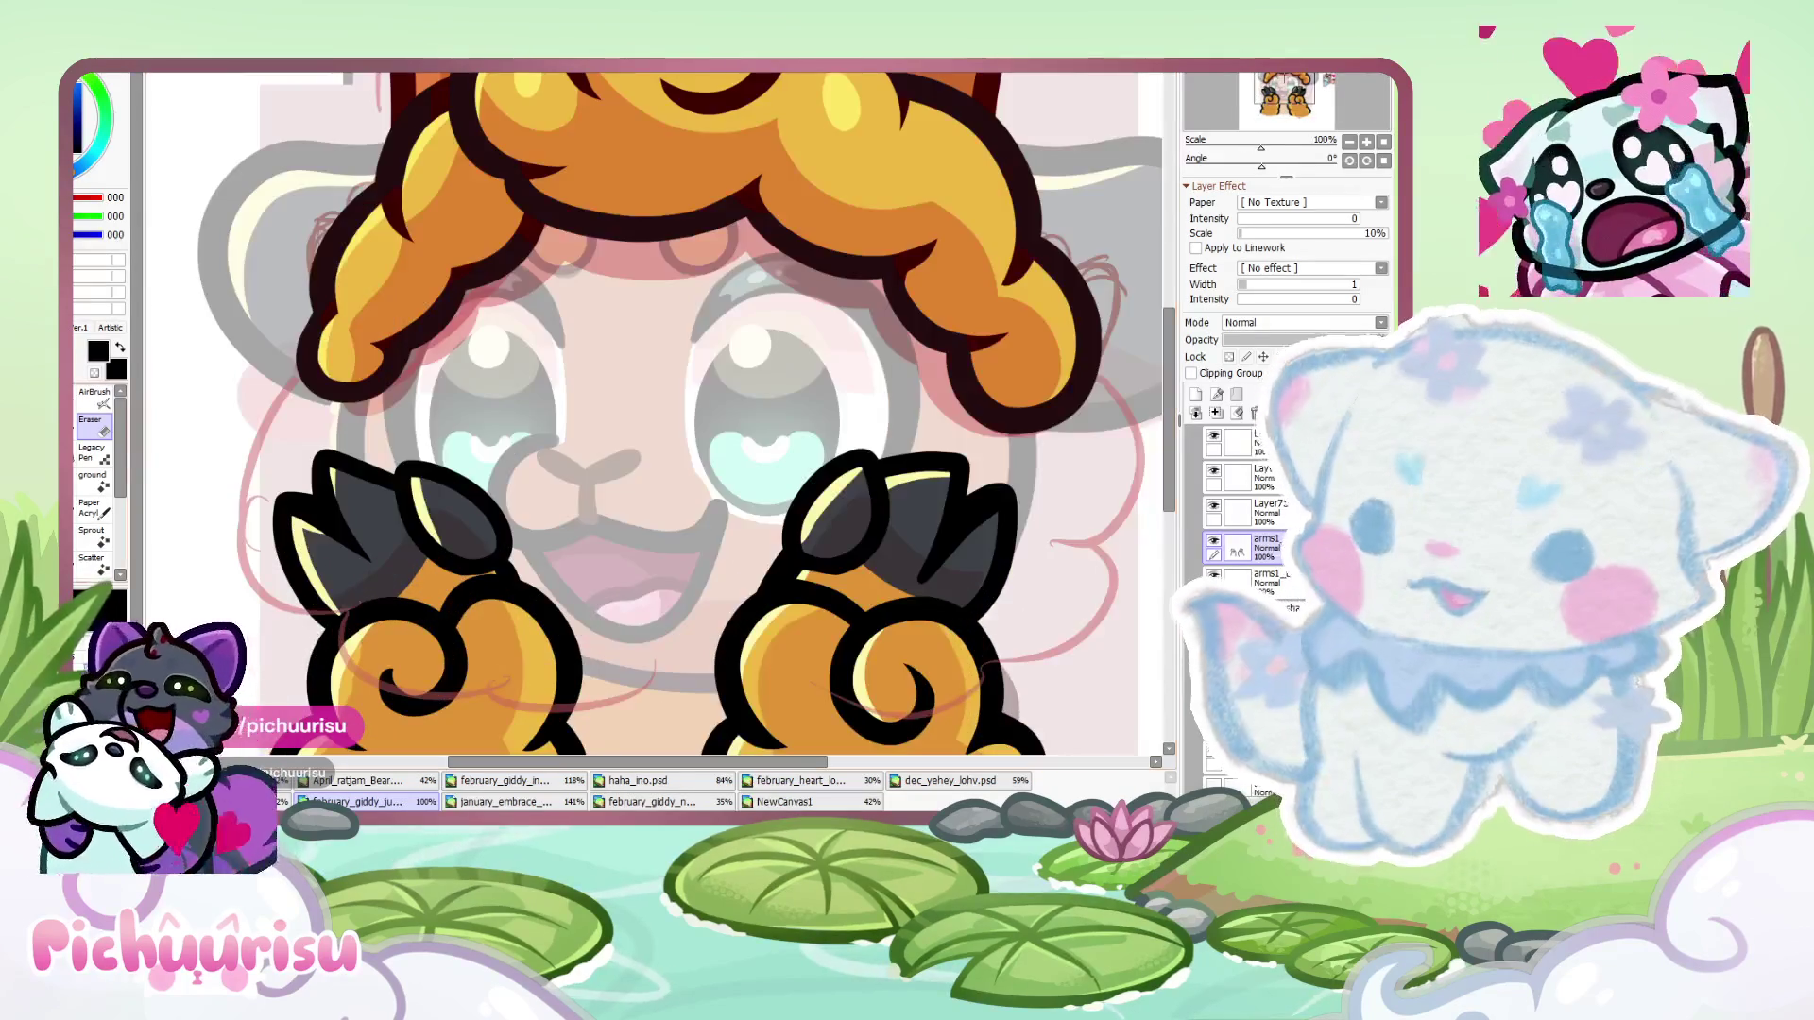
key("b")
scroll(345, 539, "up", 3)
left_click_drag(345, 544, 487, 699)
left_click_drag(274, 468, 156, 530)
scroll(344, 514, "down", 1)
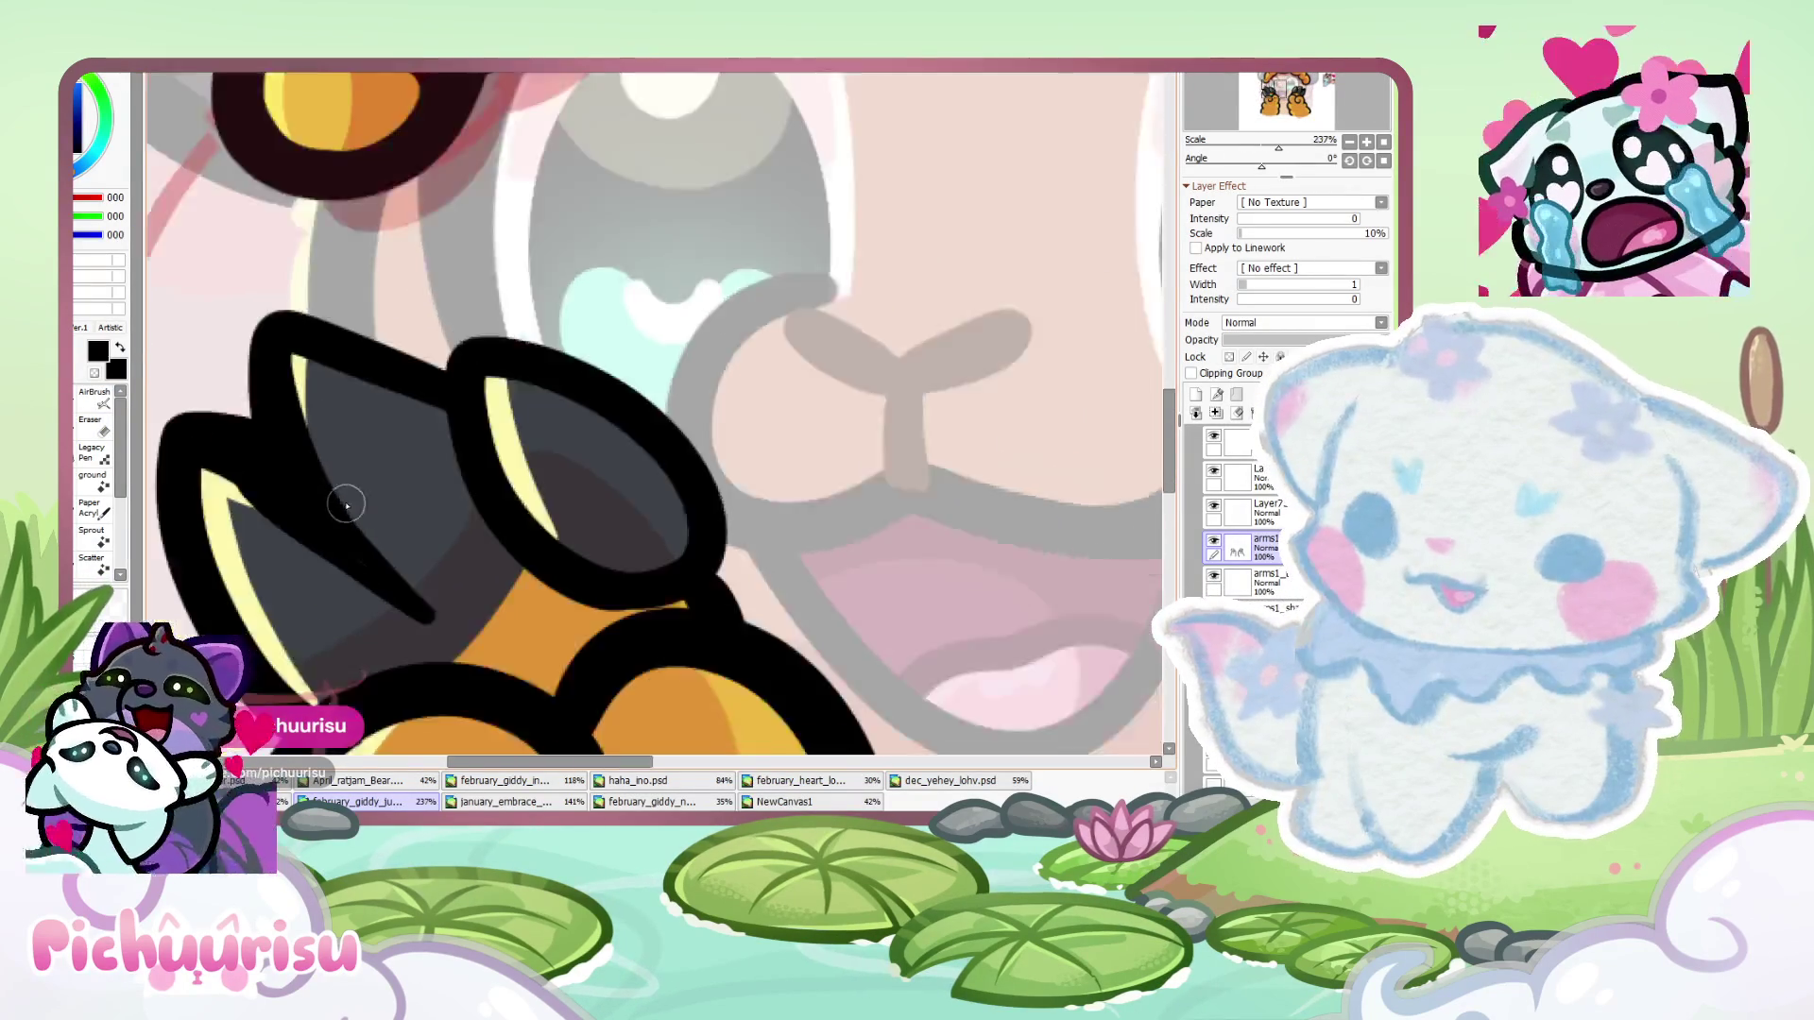
key("e")
left_click_drag(283, 468, 409, 546)
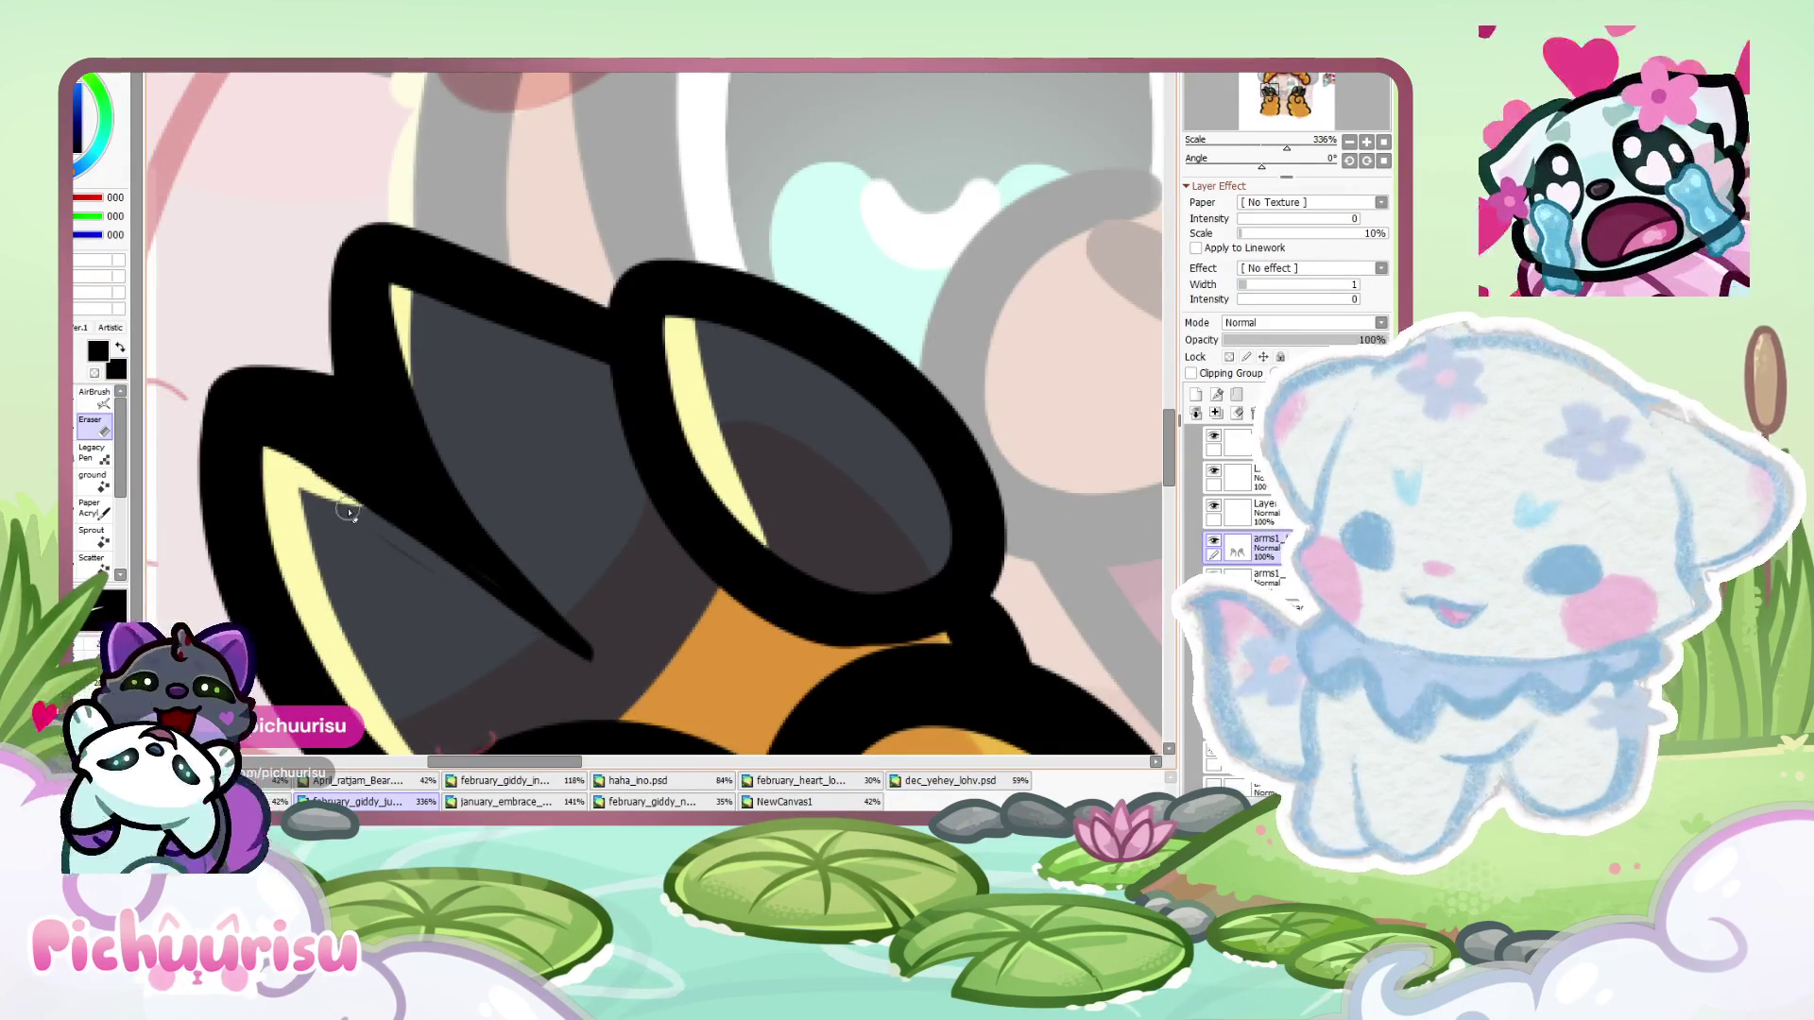
left_click_drag(288, 470, 404, 561)
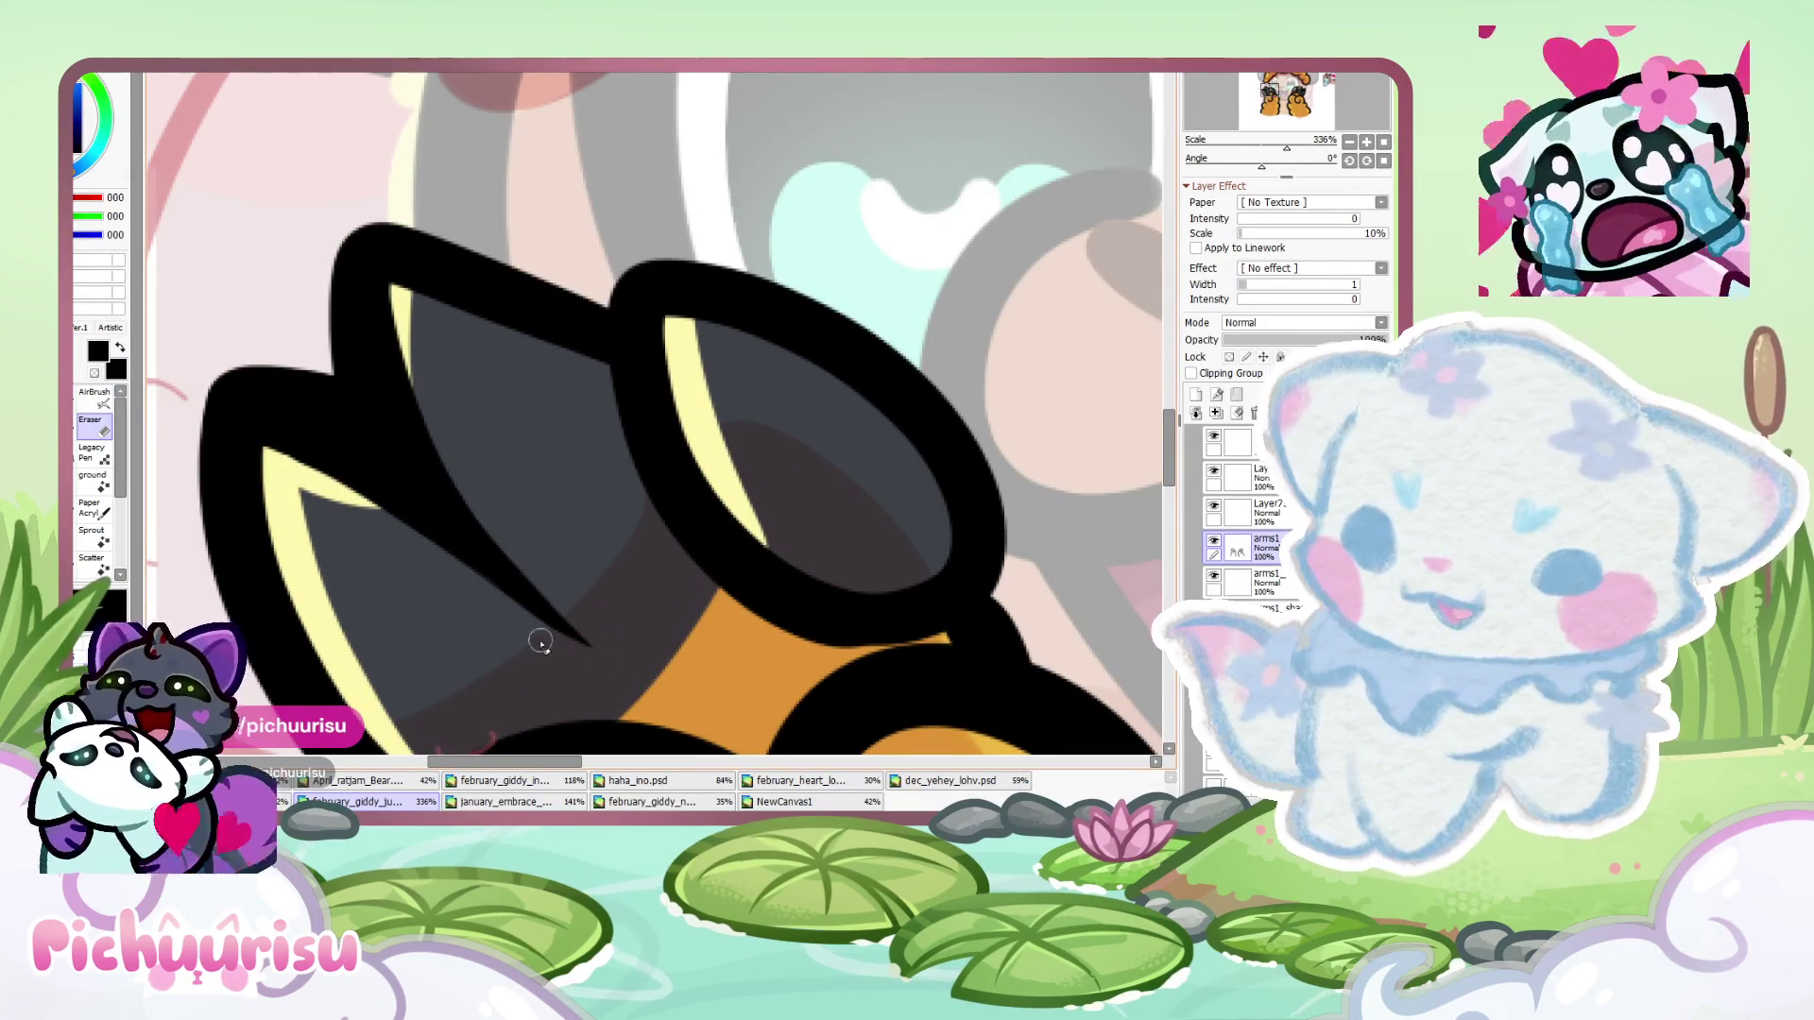
- Draw a black diagonal dividing stroke across the other claw and taper its tip
scroll(528, 638, "down", 10)
scroll(741, 544, "up", 5)
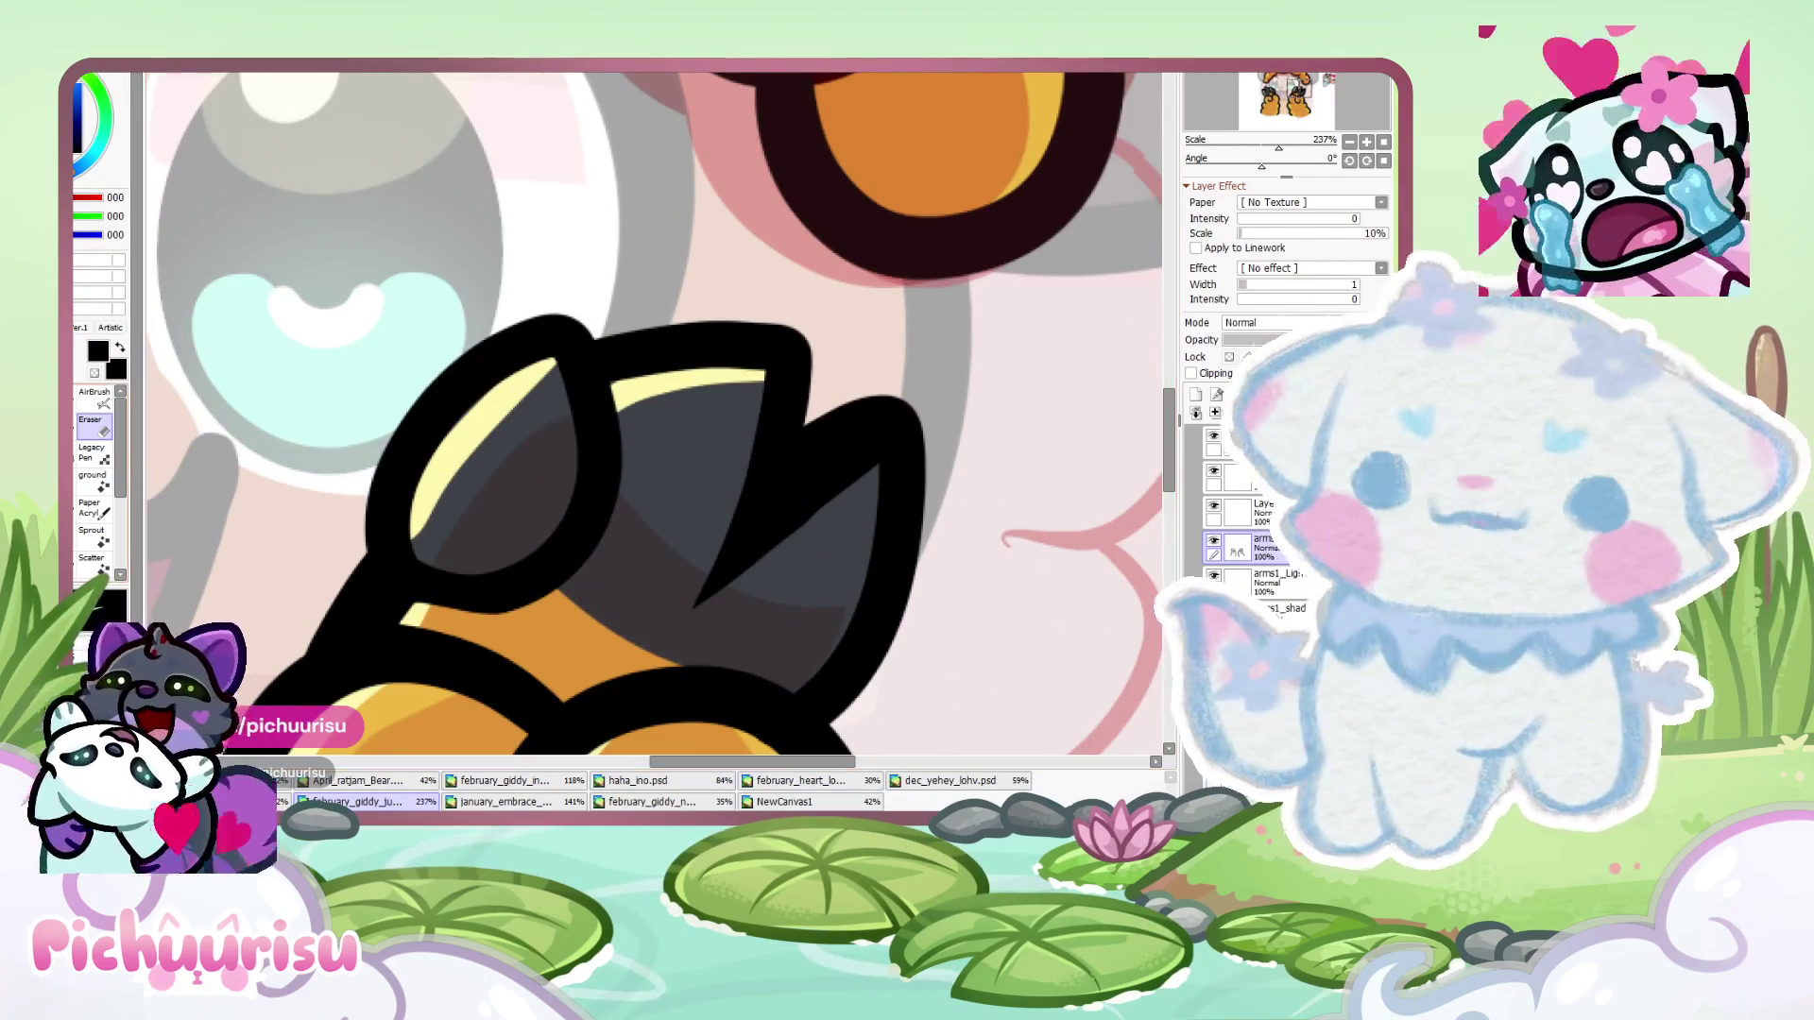
scroll(756, 520, "up", 2)
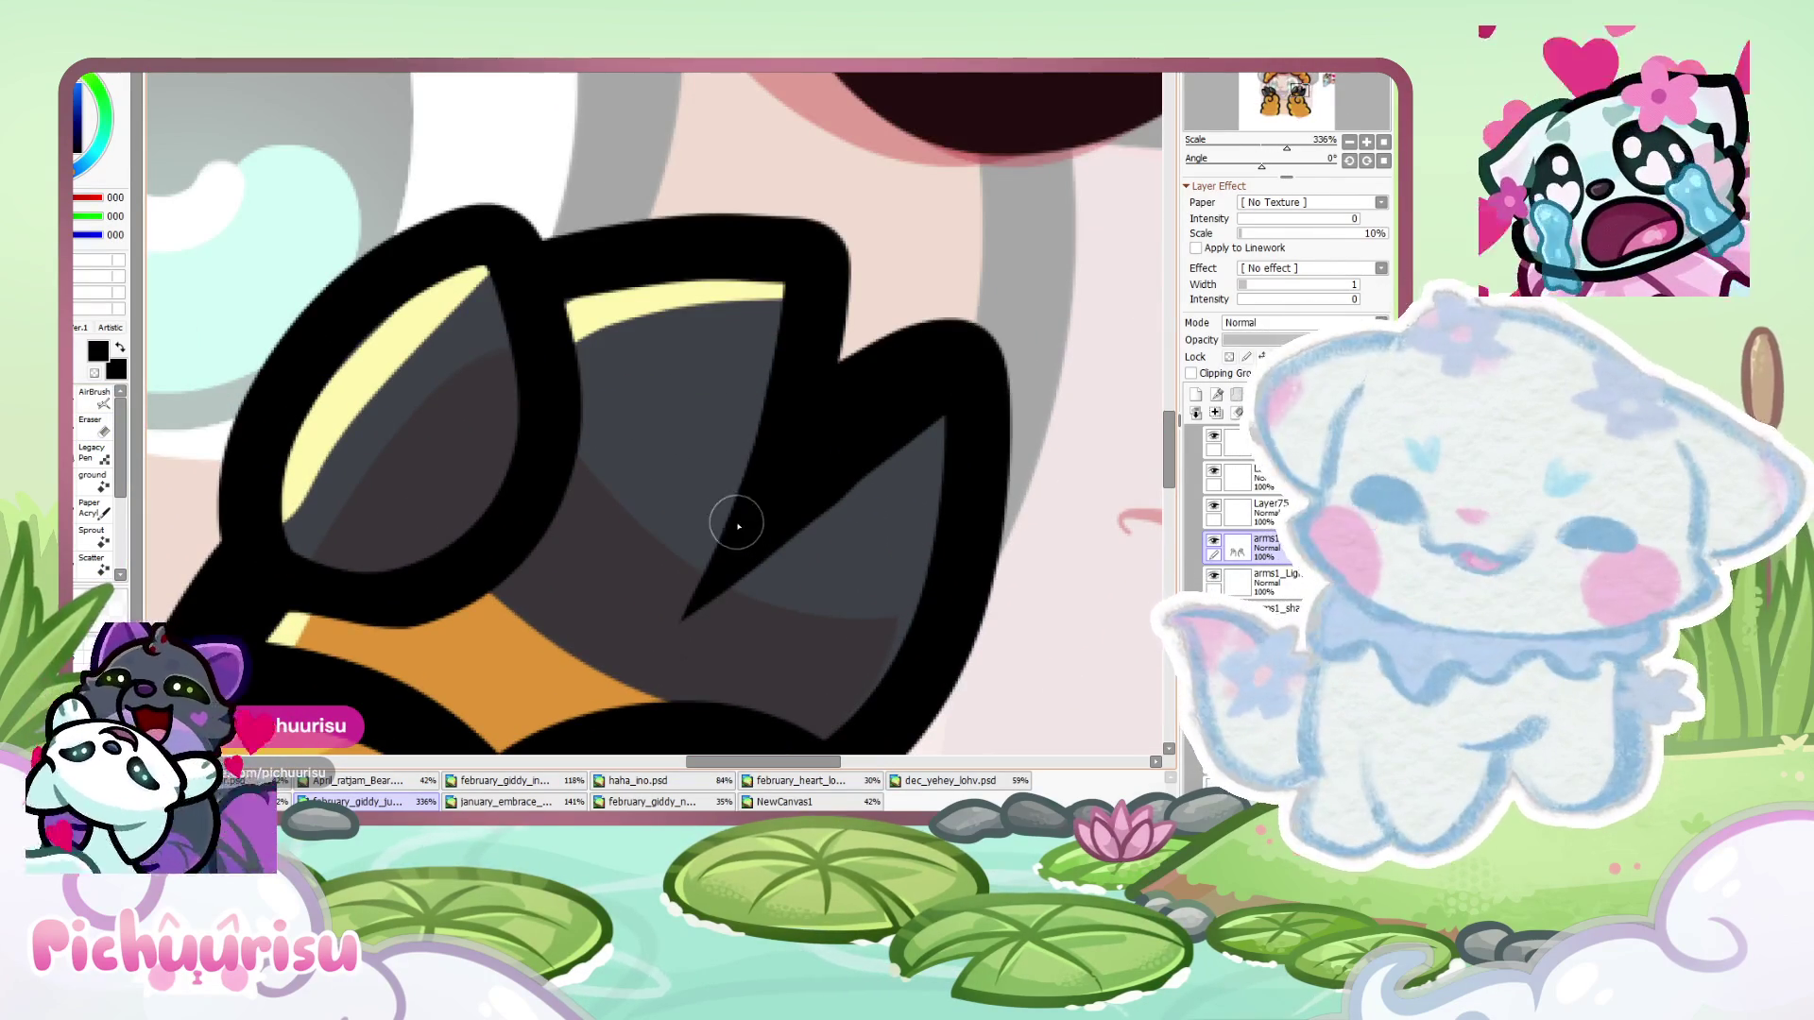
left_click_drag(662, 645, 936, 416)
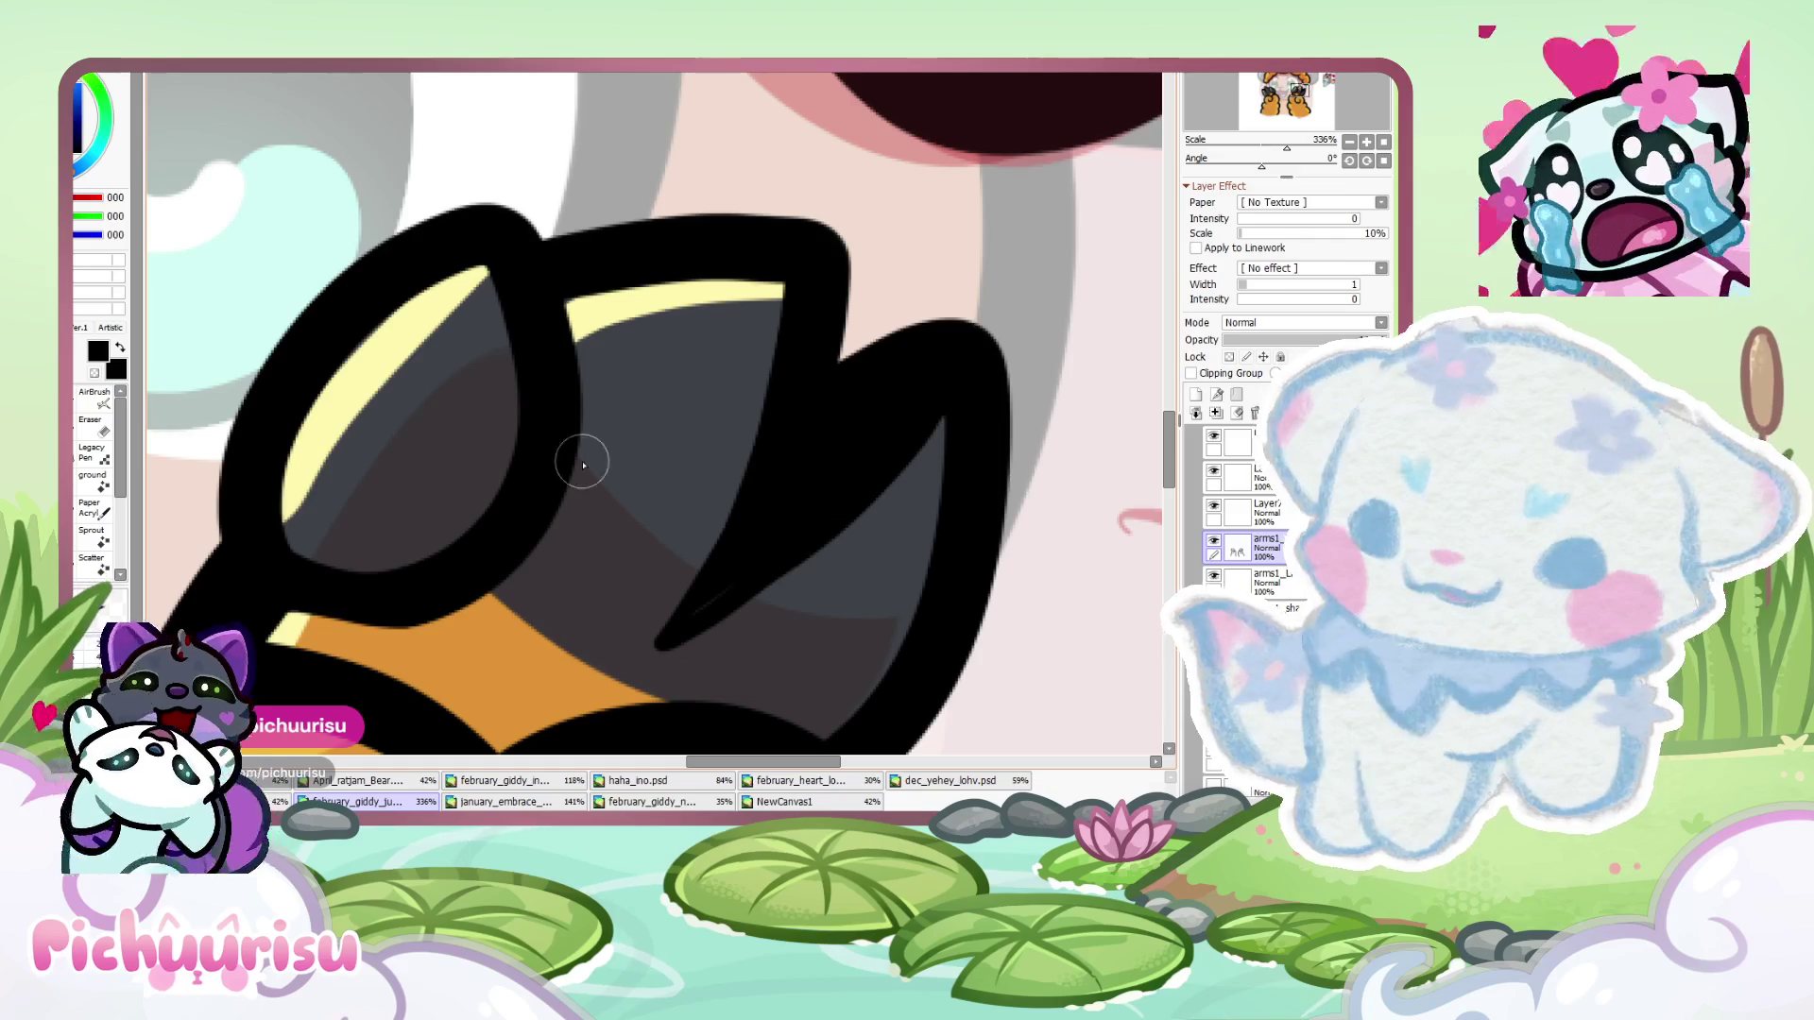
key("e")
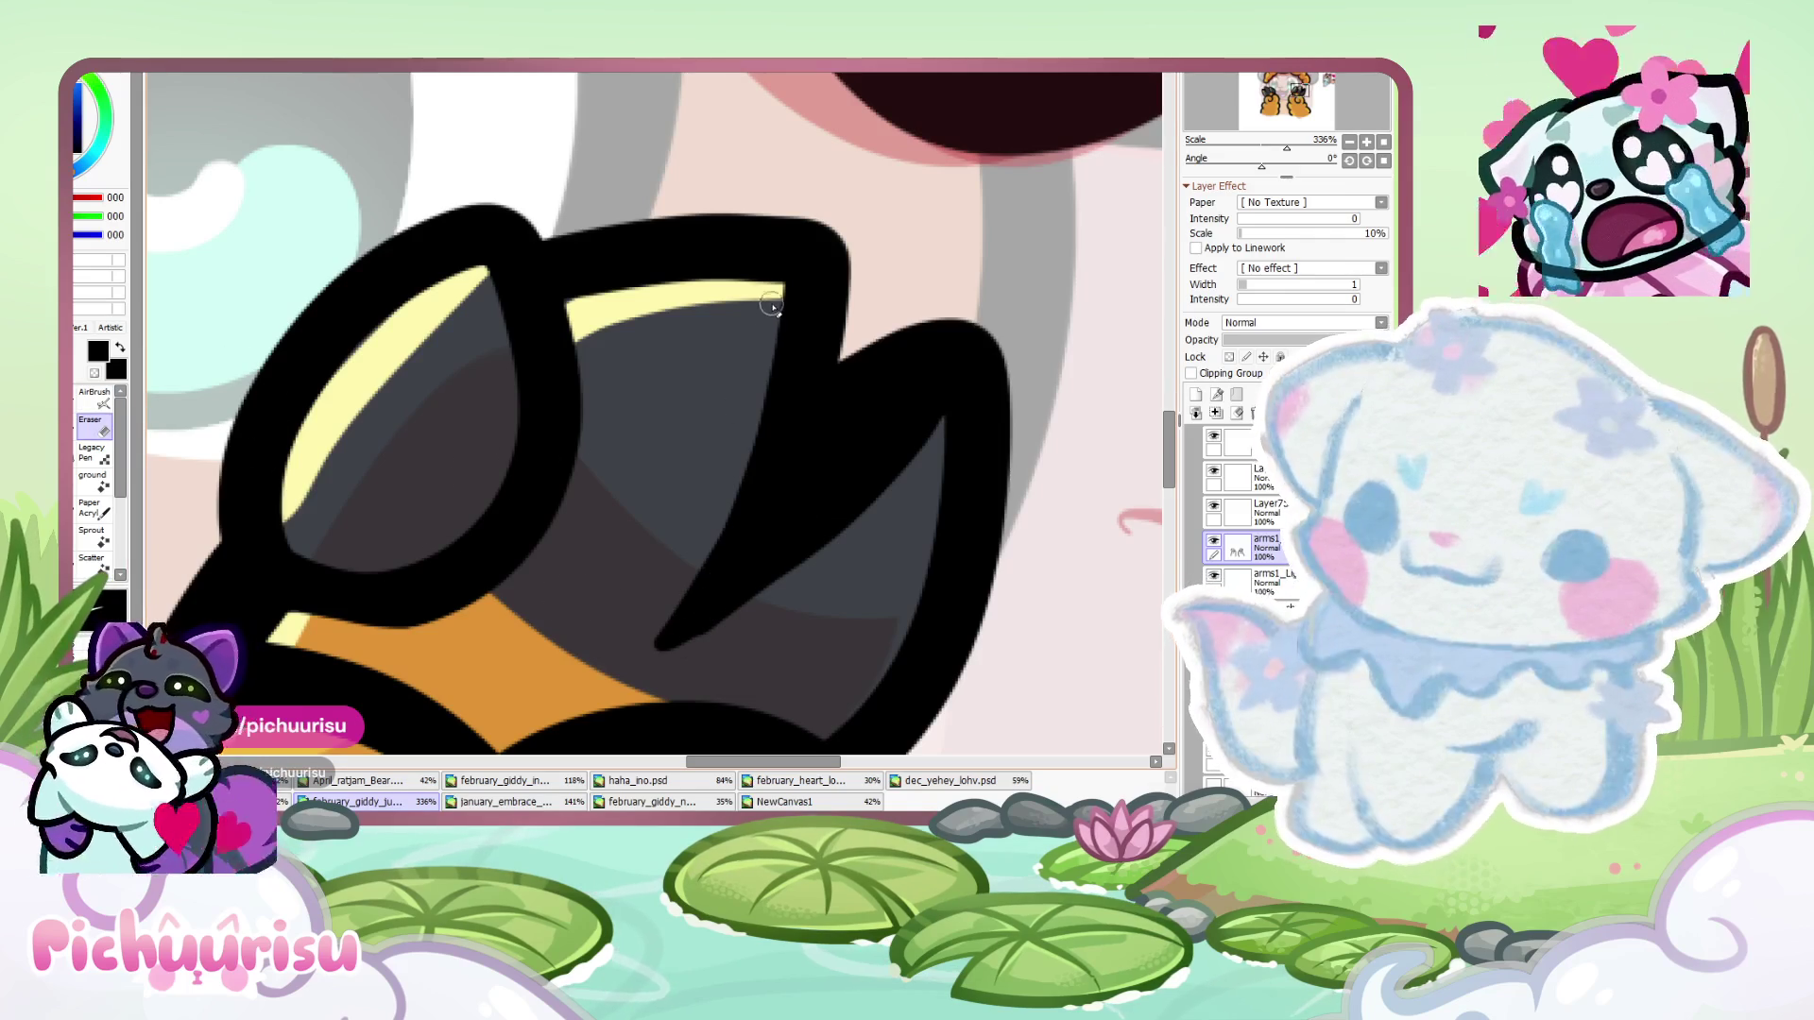
scroll(732, 614, "up", 3)
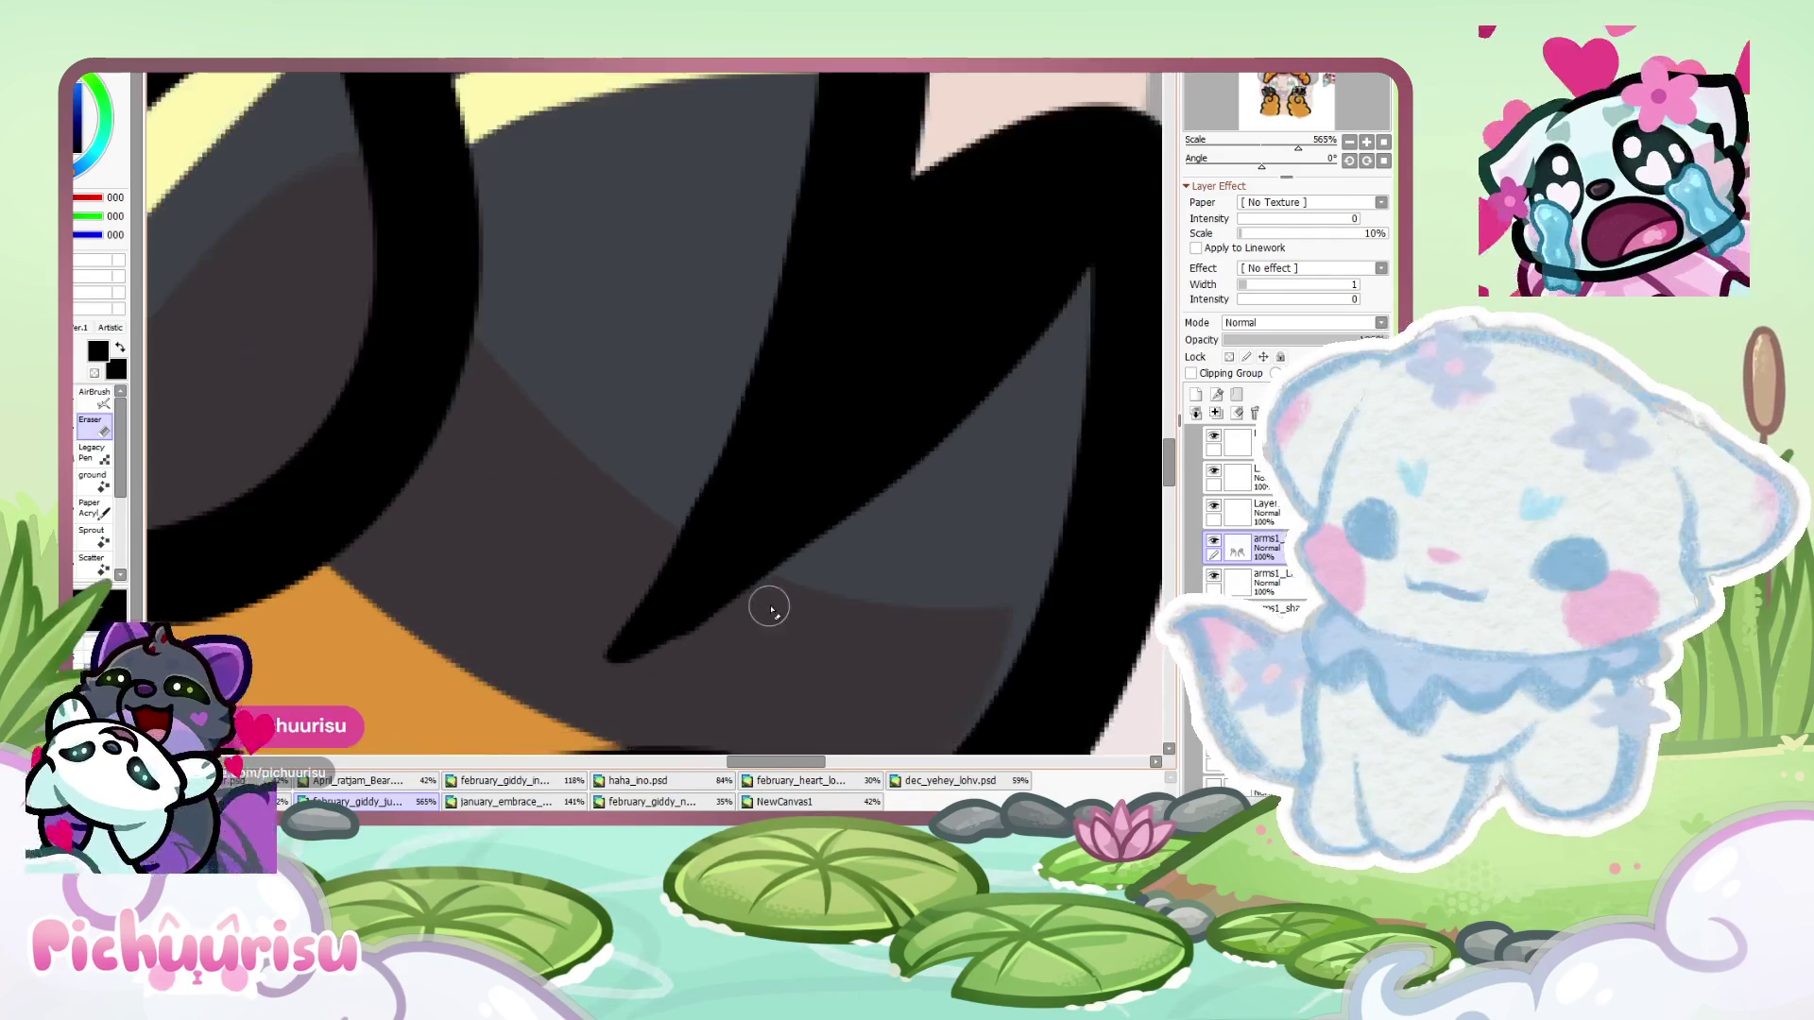
scroll(573, 697, "down", 5)
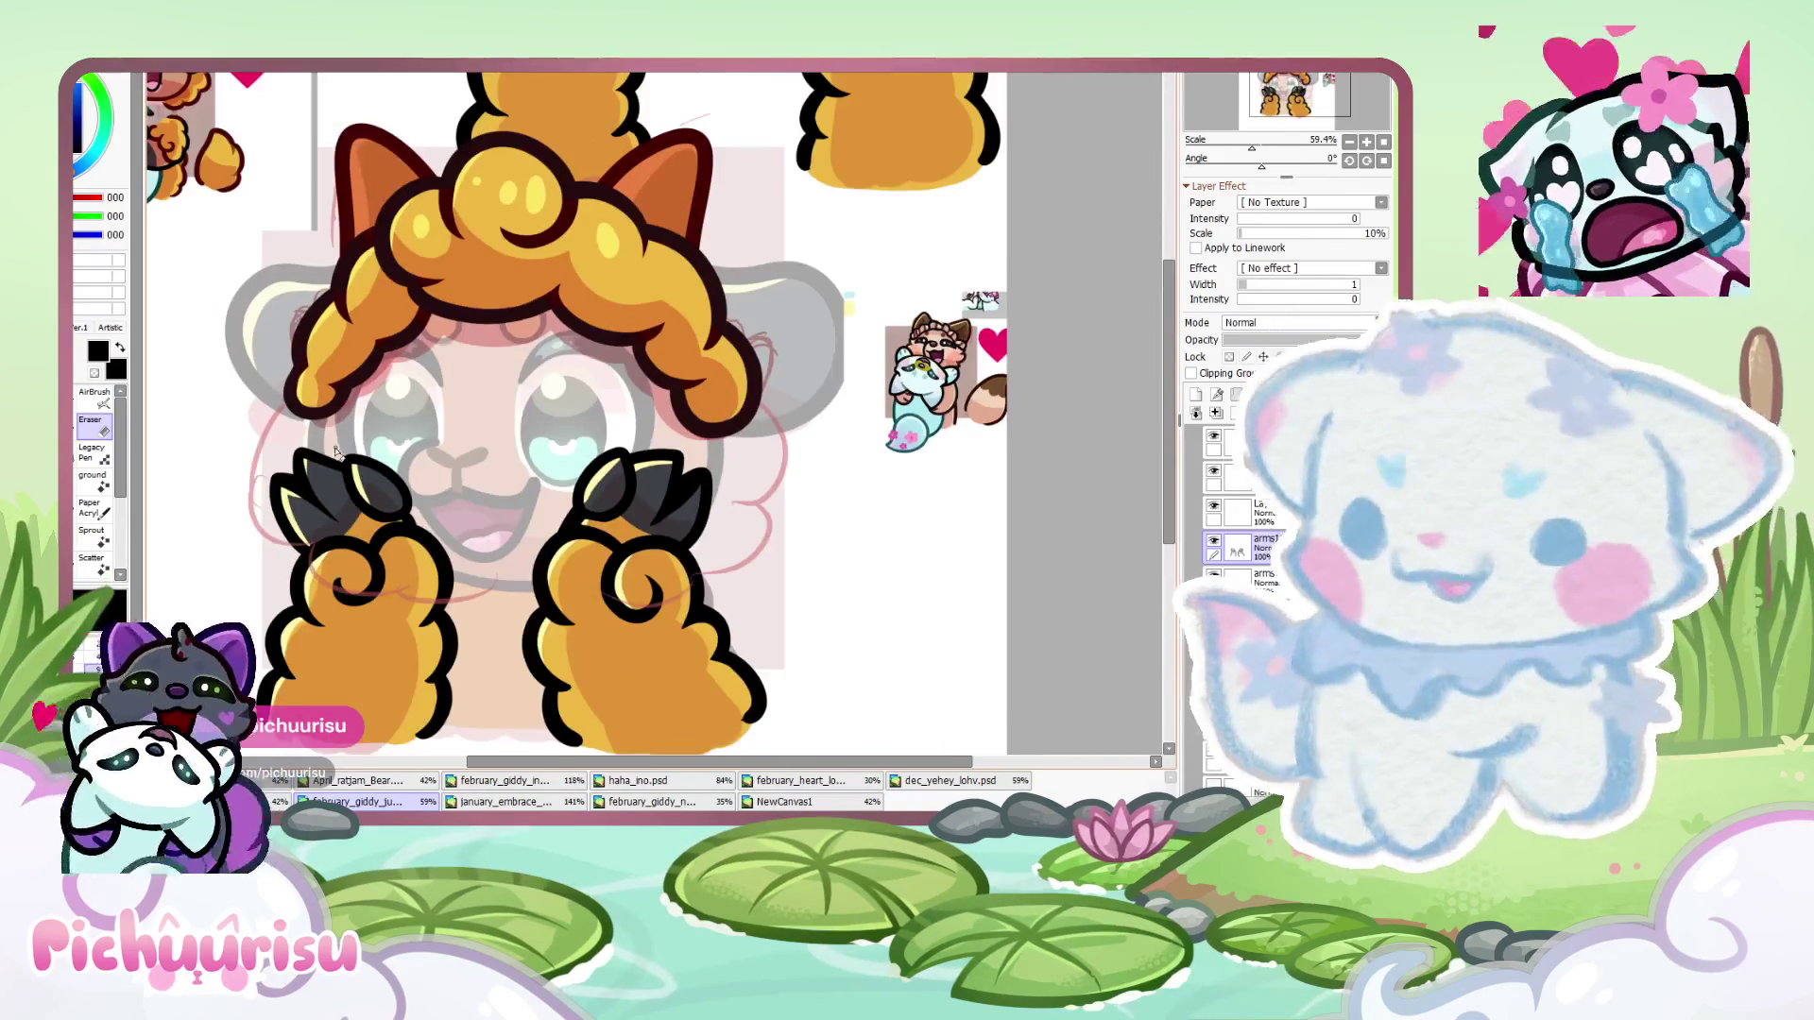
scroll(356, 572, "up", 4)
scroll(351, 633, "down", 4)
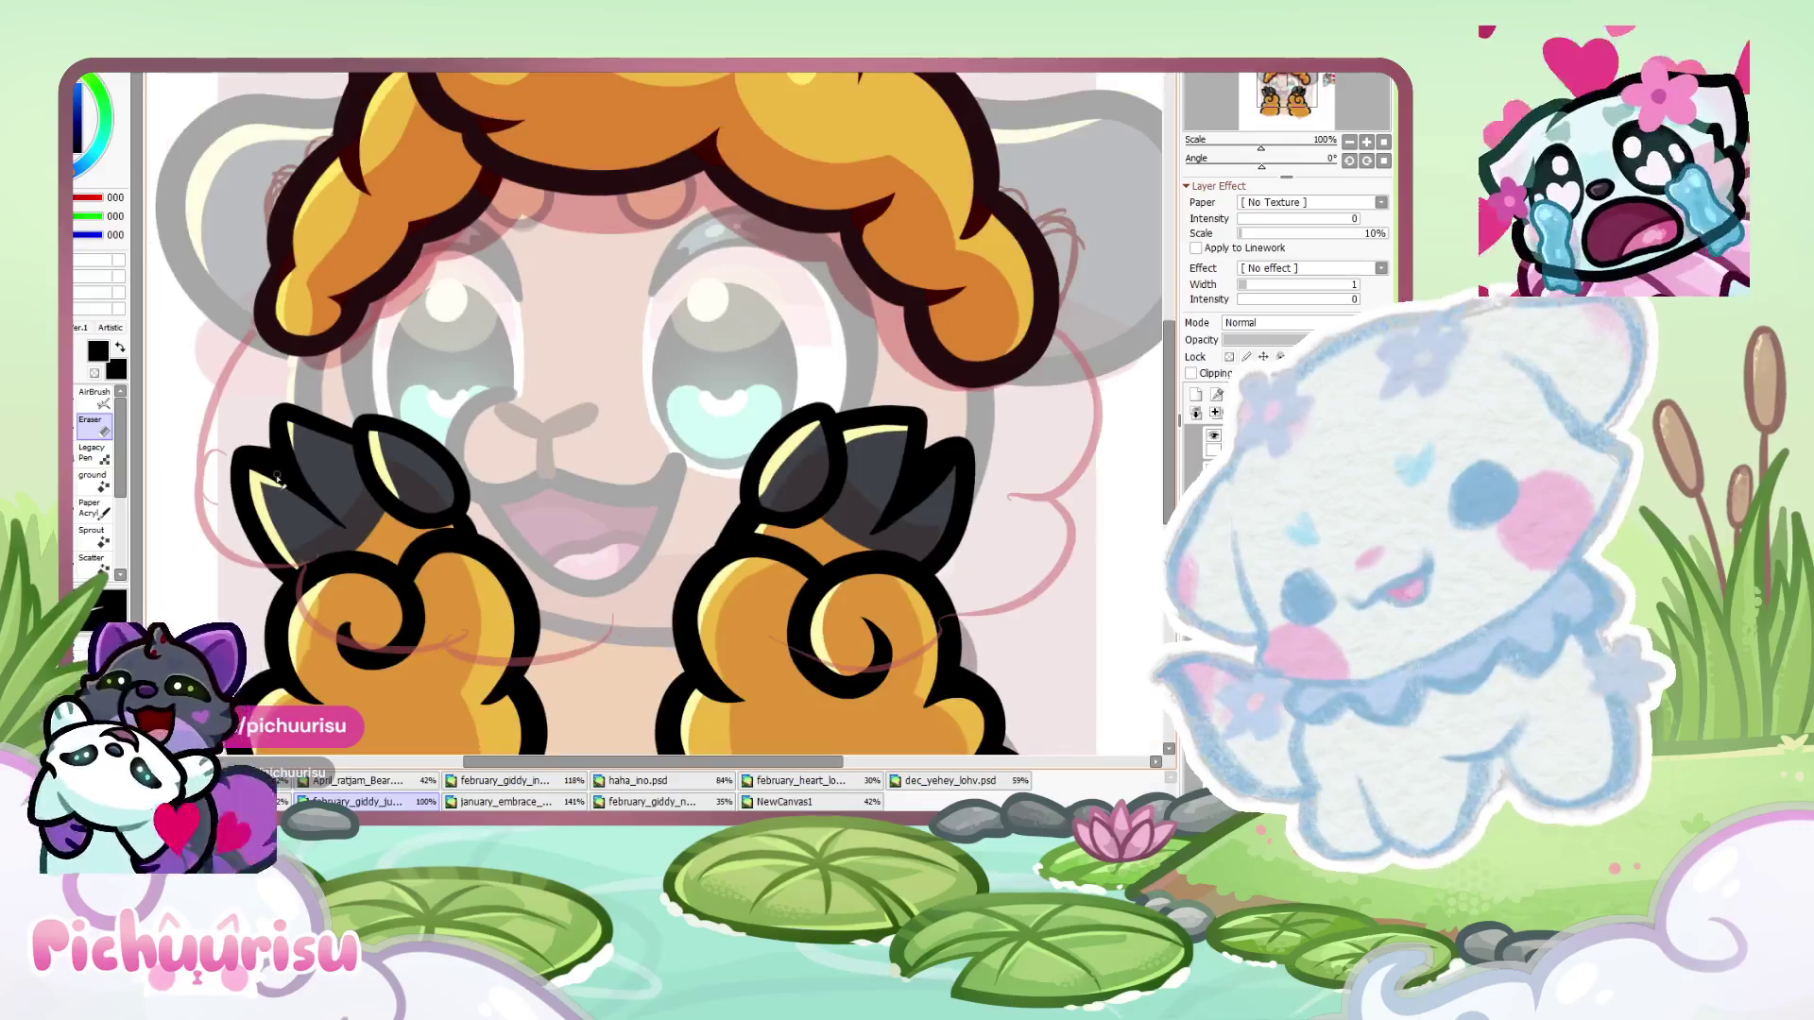
scroll(363, 446, "up", 5)
left_click_drag(342, 312, 619, 696)
left_click_drag(416, 591, 634, 718)
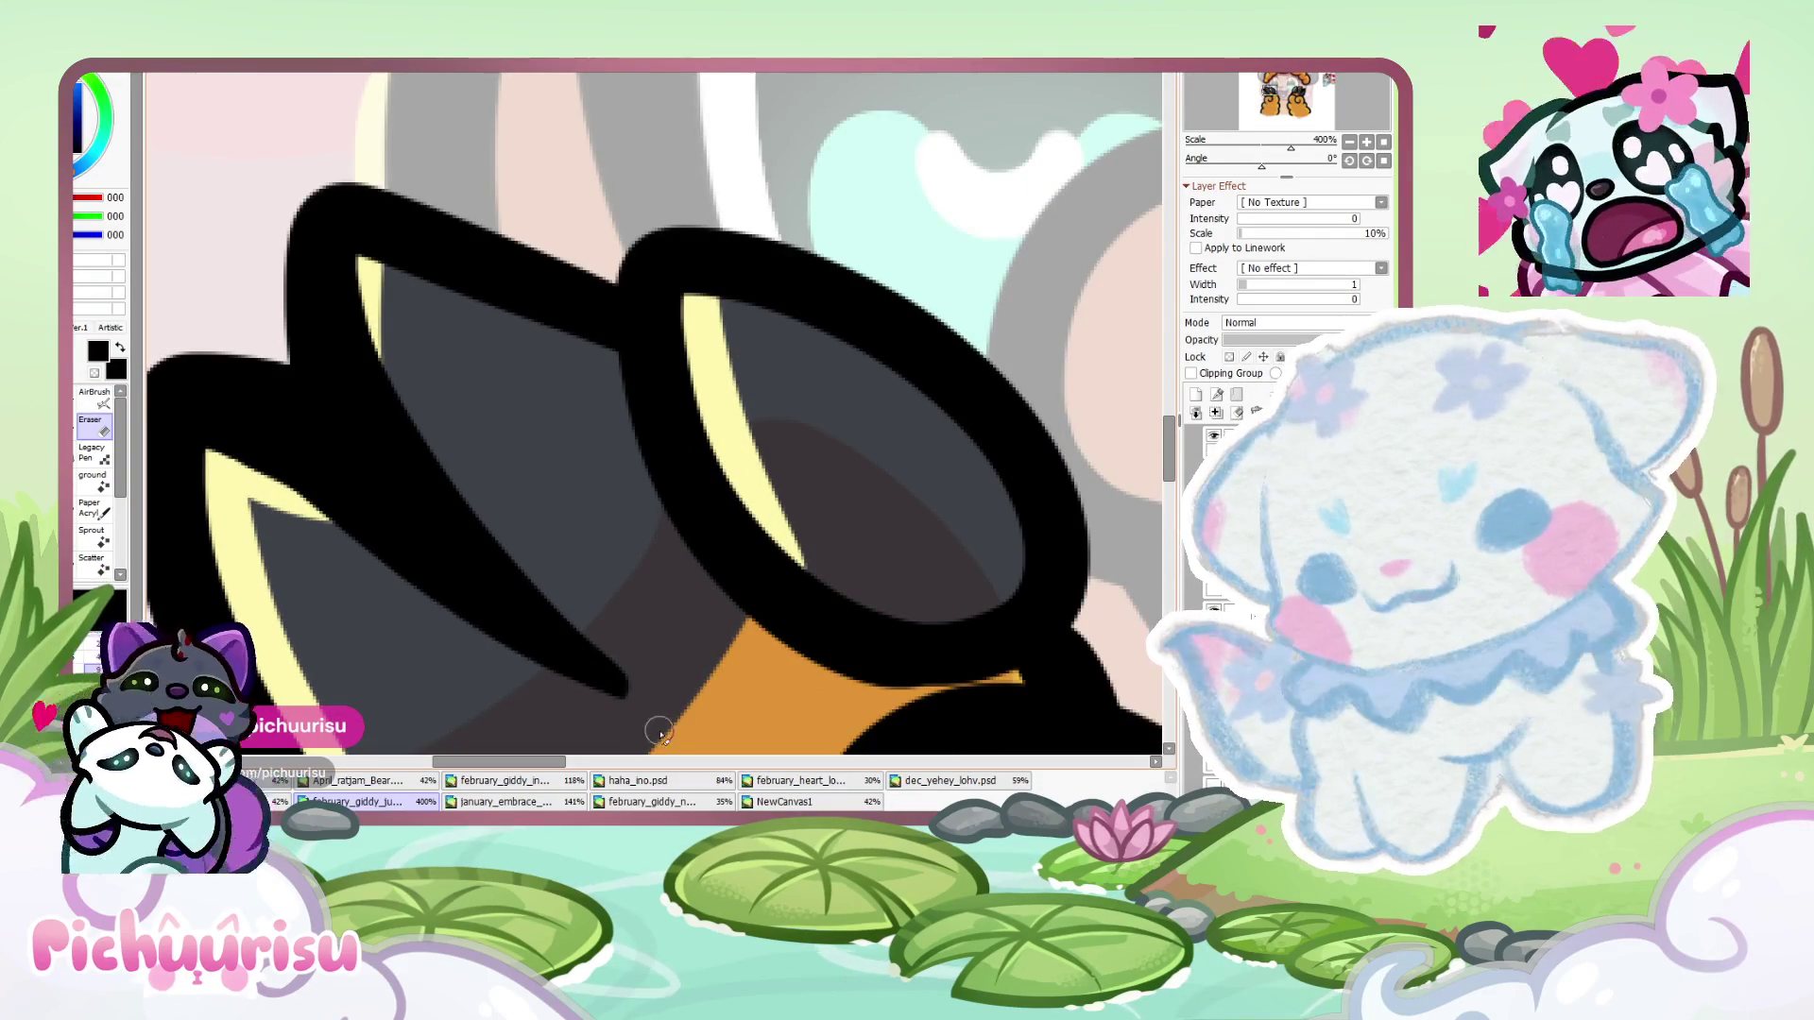
left_click_drag(336, 532, 662, 697)
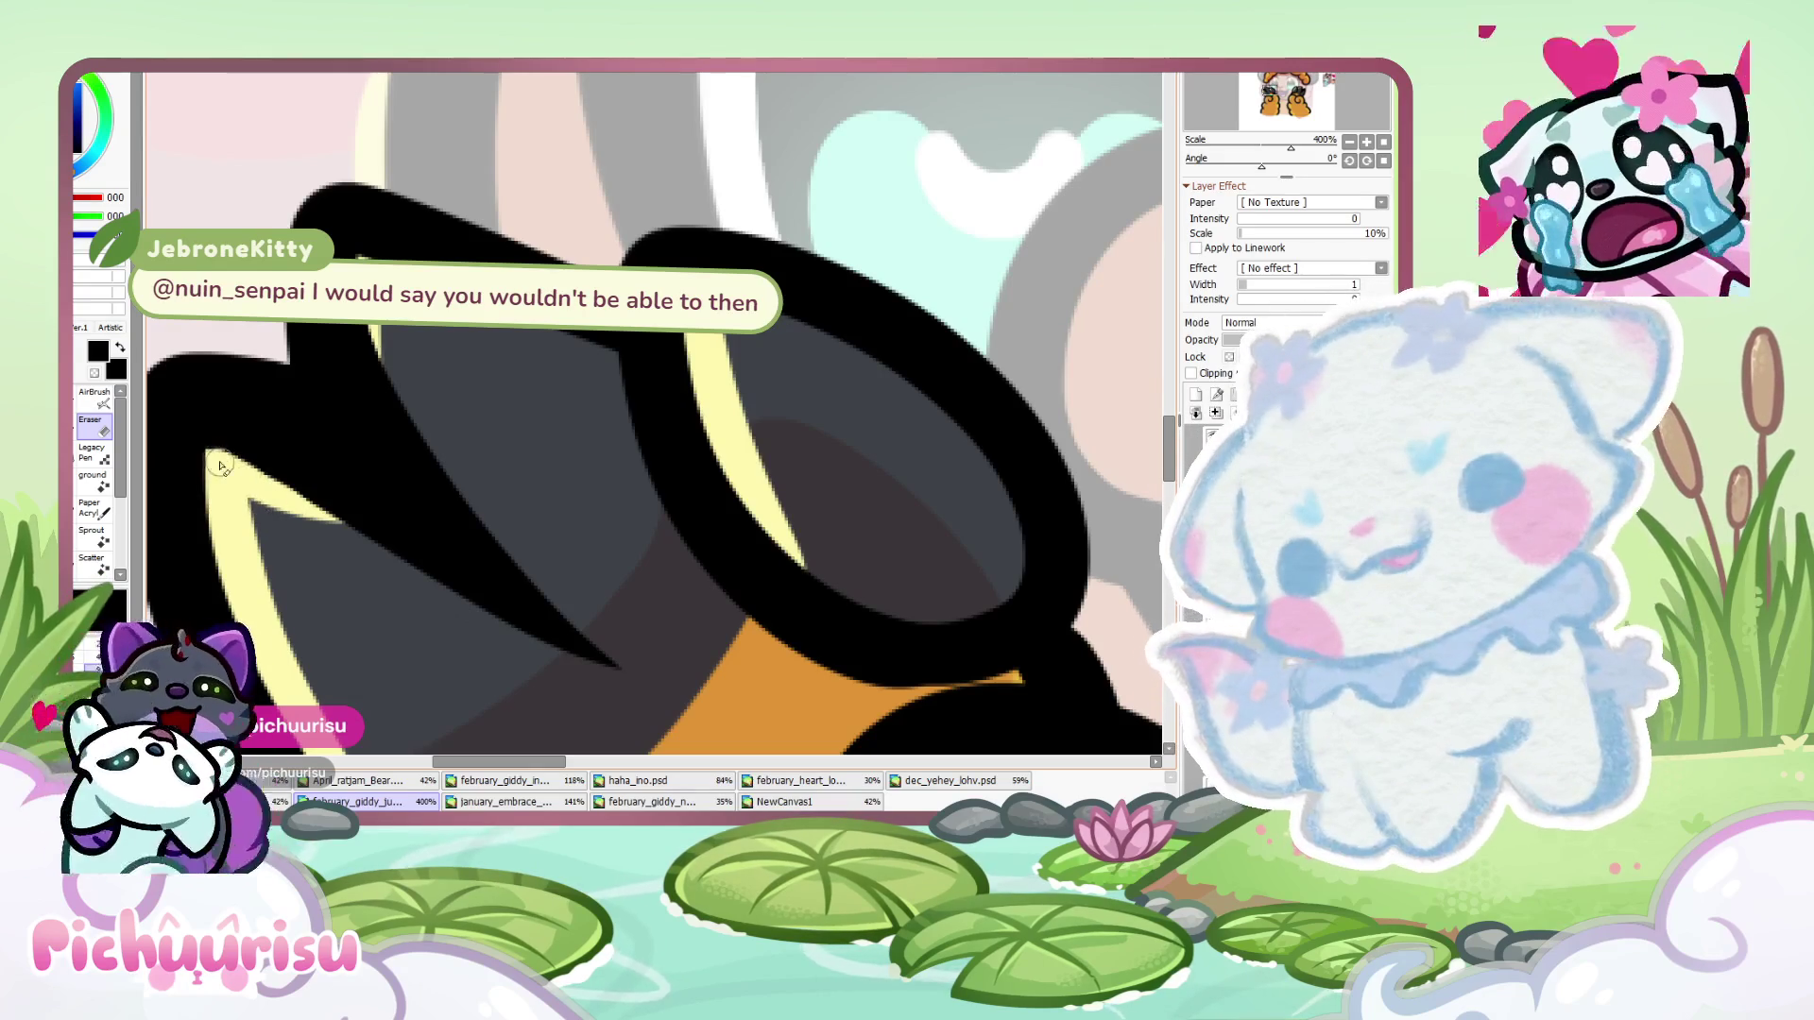
- Shade the fur between the claws with a soft salmon stroke
scroll(229, 471, "down", 5)
scroll(288, 504, "down", 3)
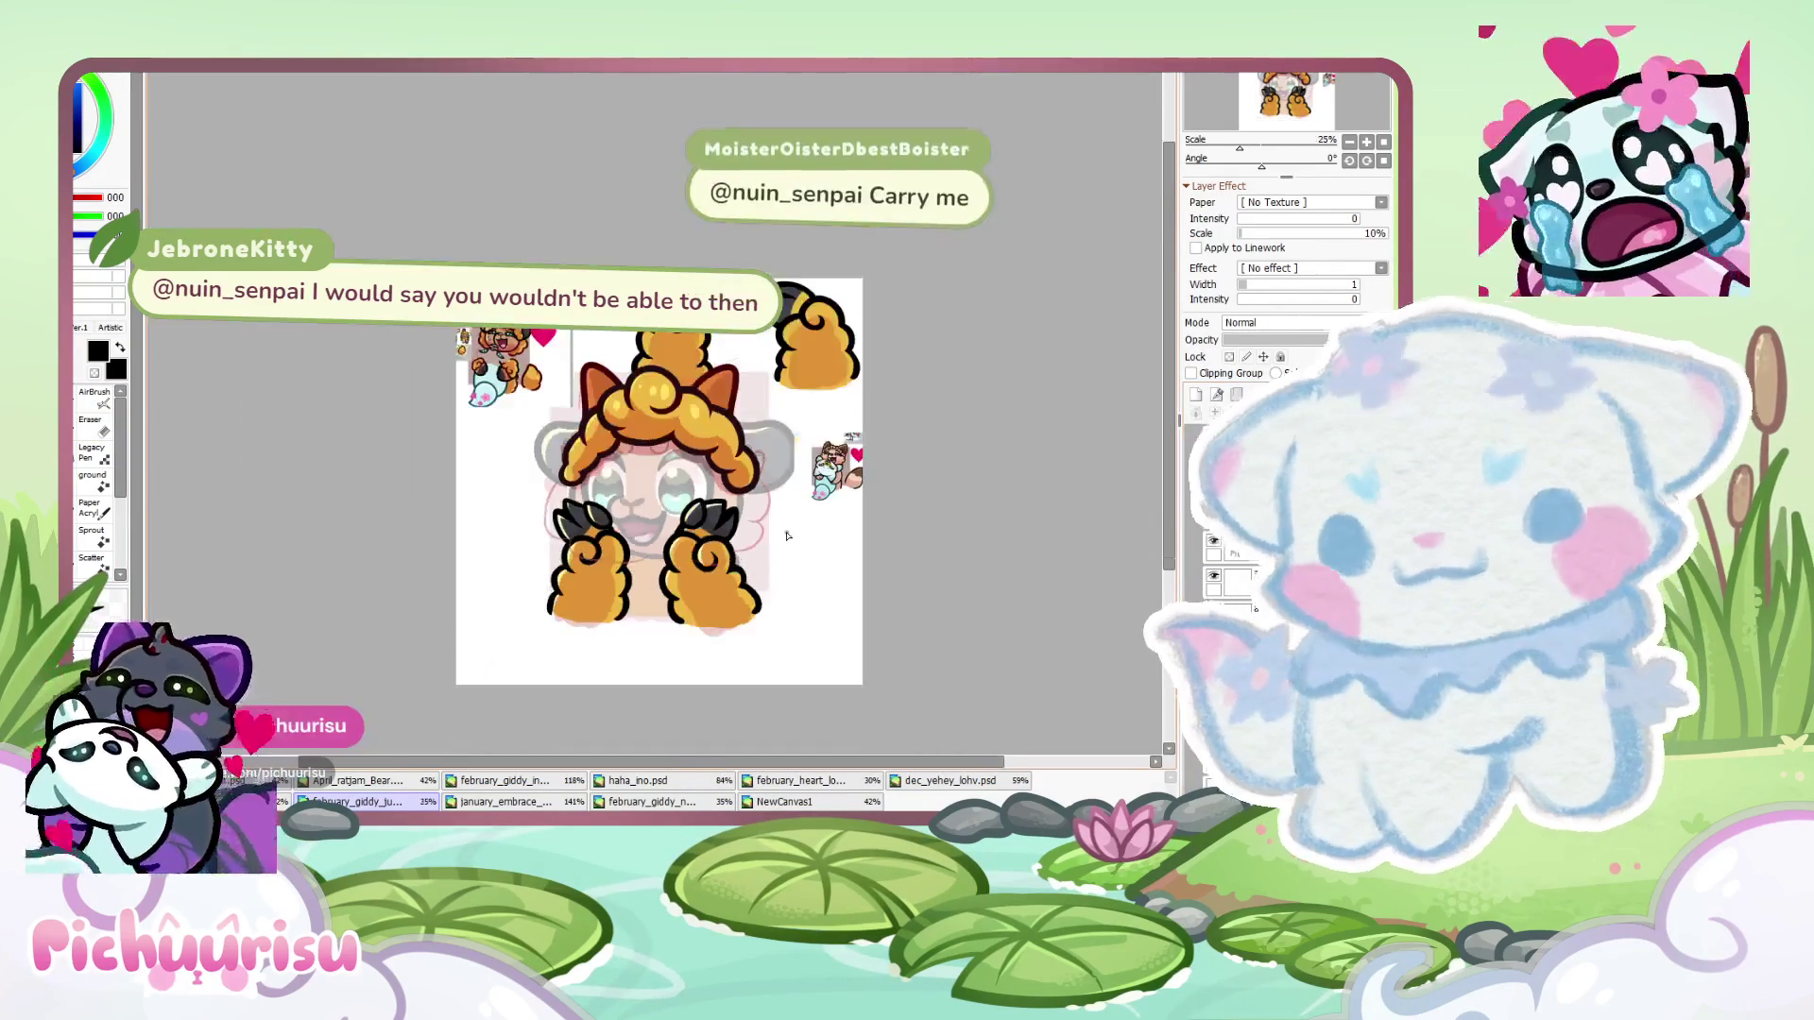
scroll(437, 362, "down", 2)
scroll(437, 363, "up", 1)
scroll(438, 363, "up", 5)
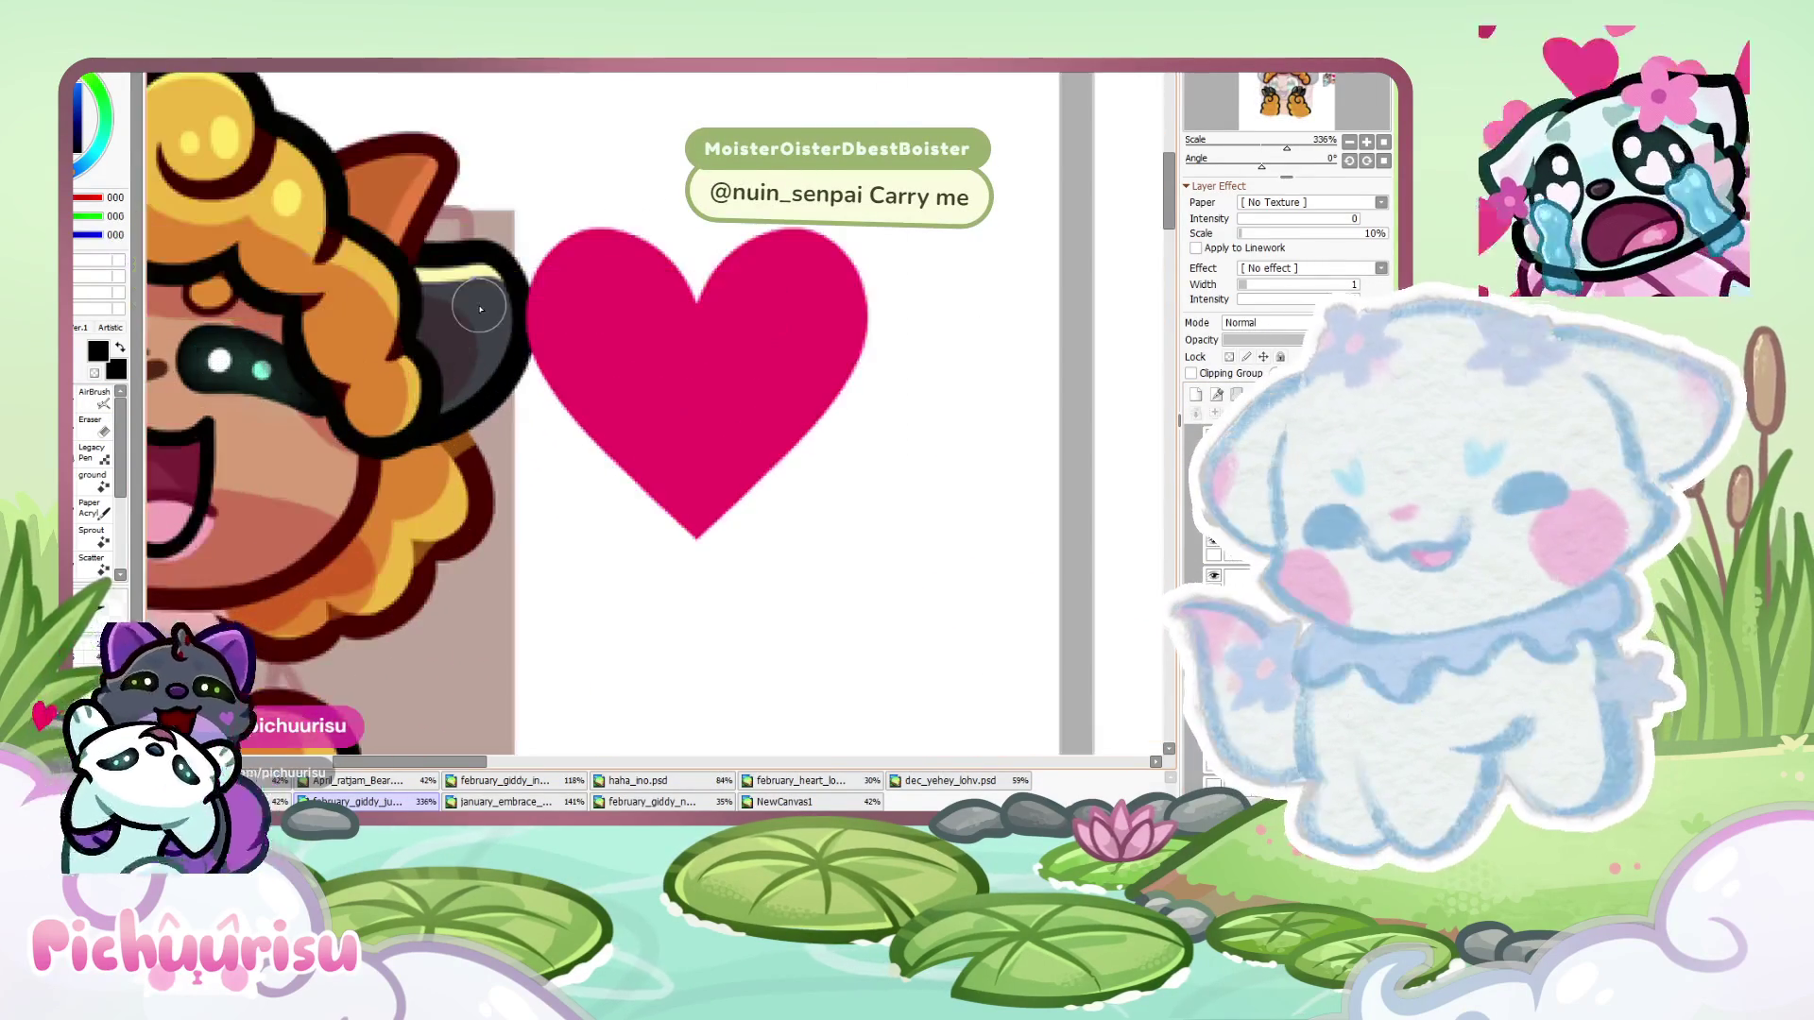
scroll(479, 307, "up", 8)
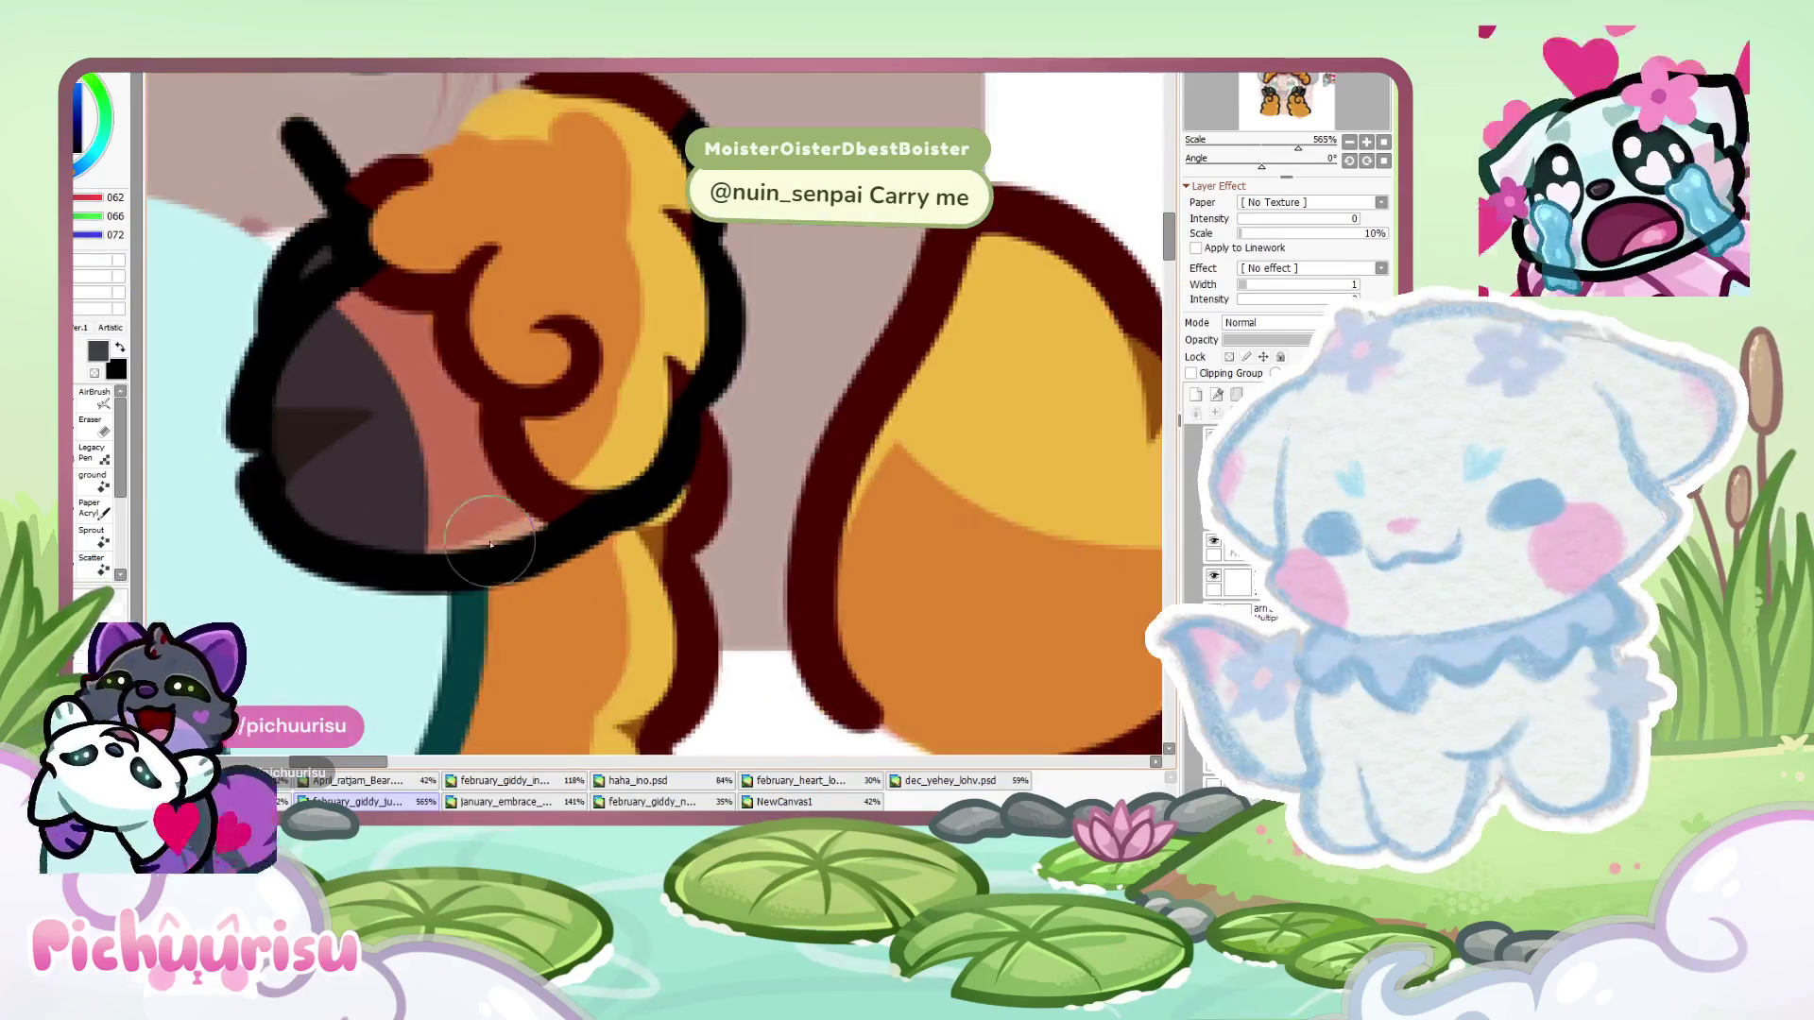
scroll(510, 531, "down", 10)
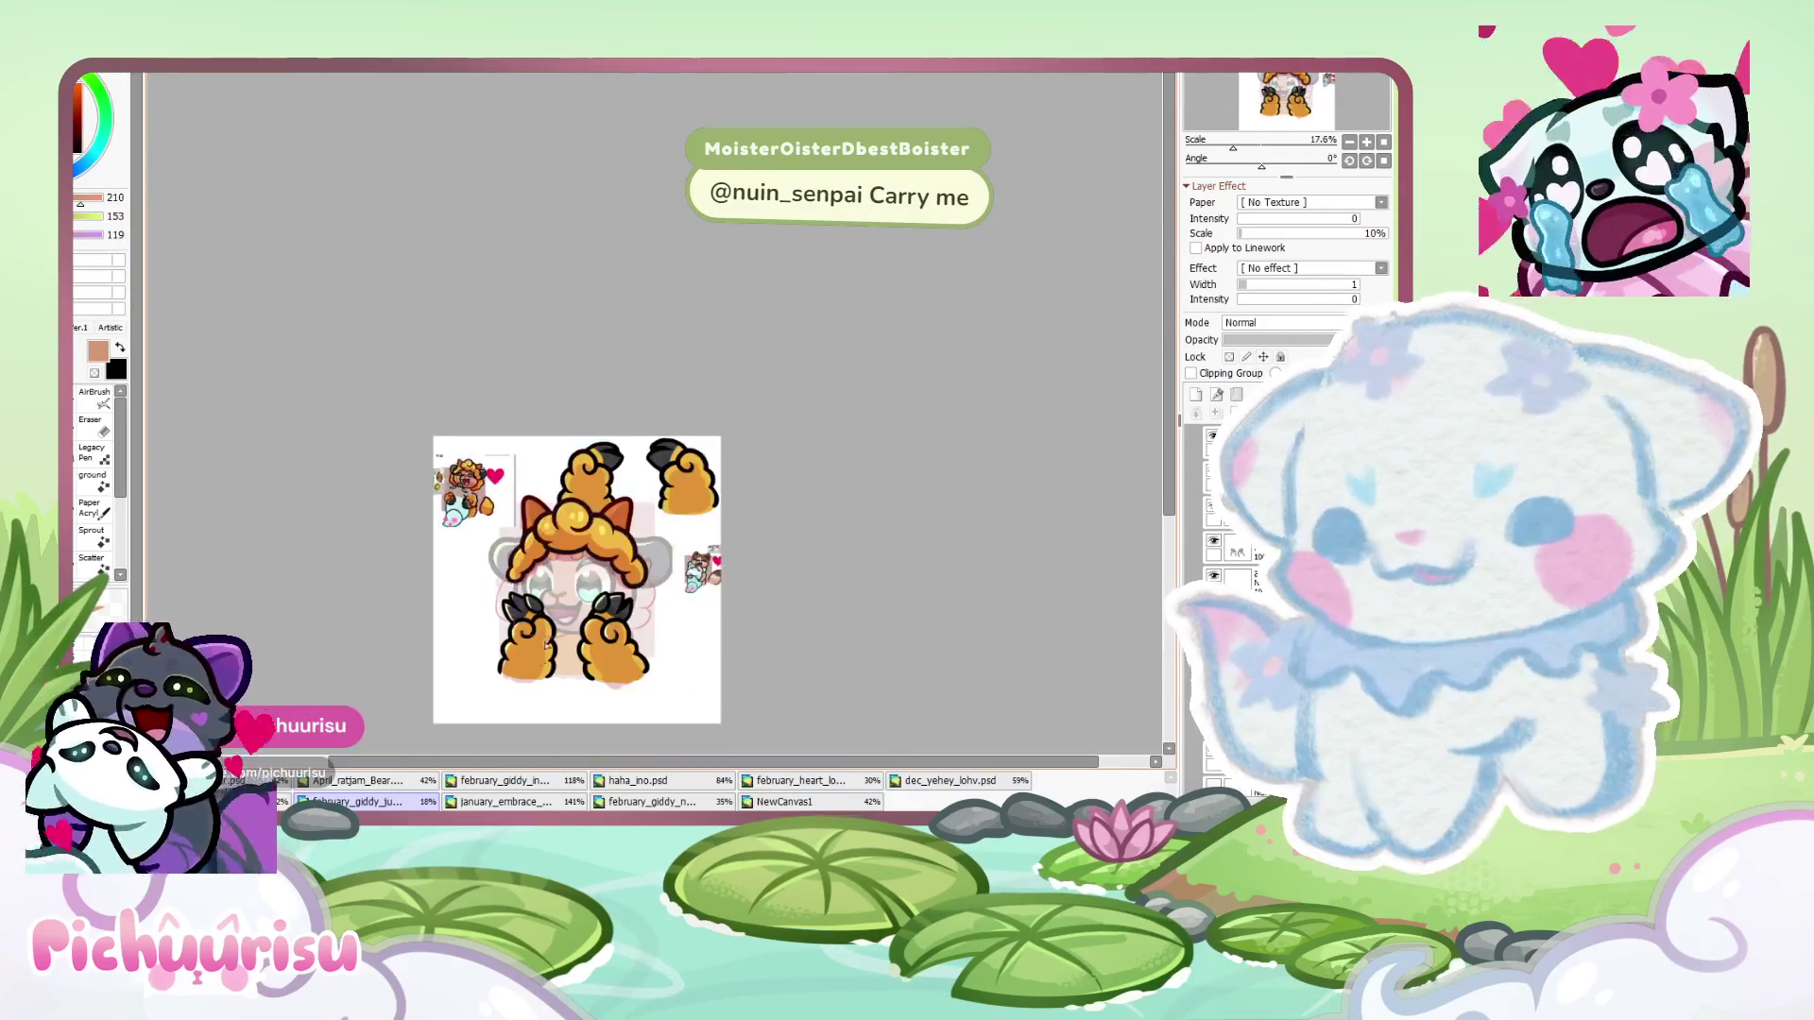
scroll(514, 550, "up", 5)
scroll(514, 550, "up", 3)
scroll(655, 404, "down", 3)
scroll(355, 558, "down", 4)
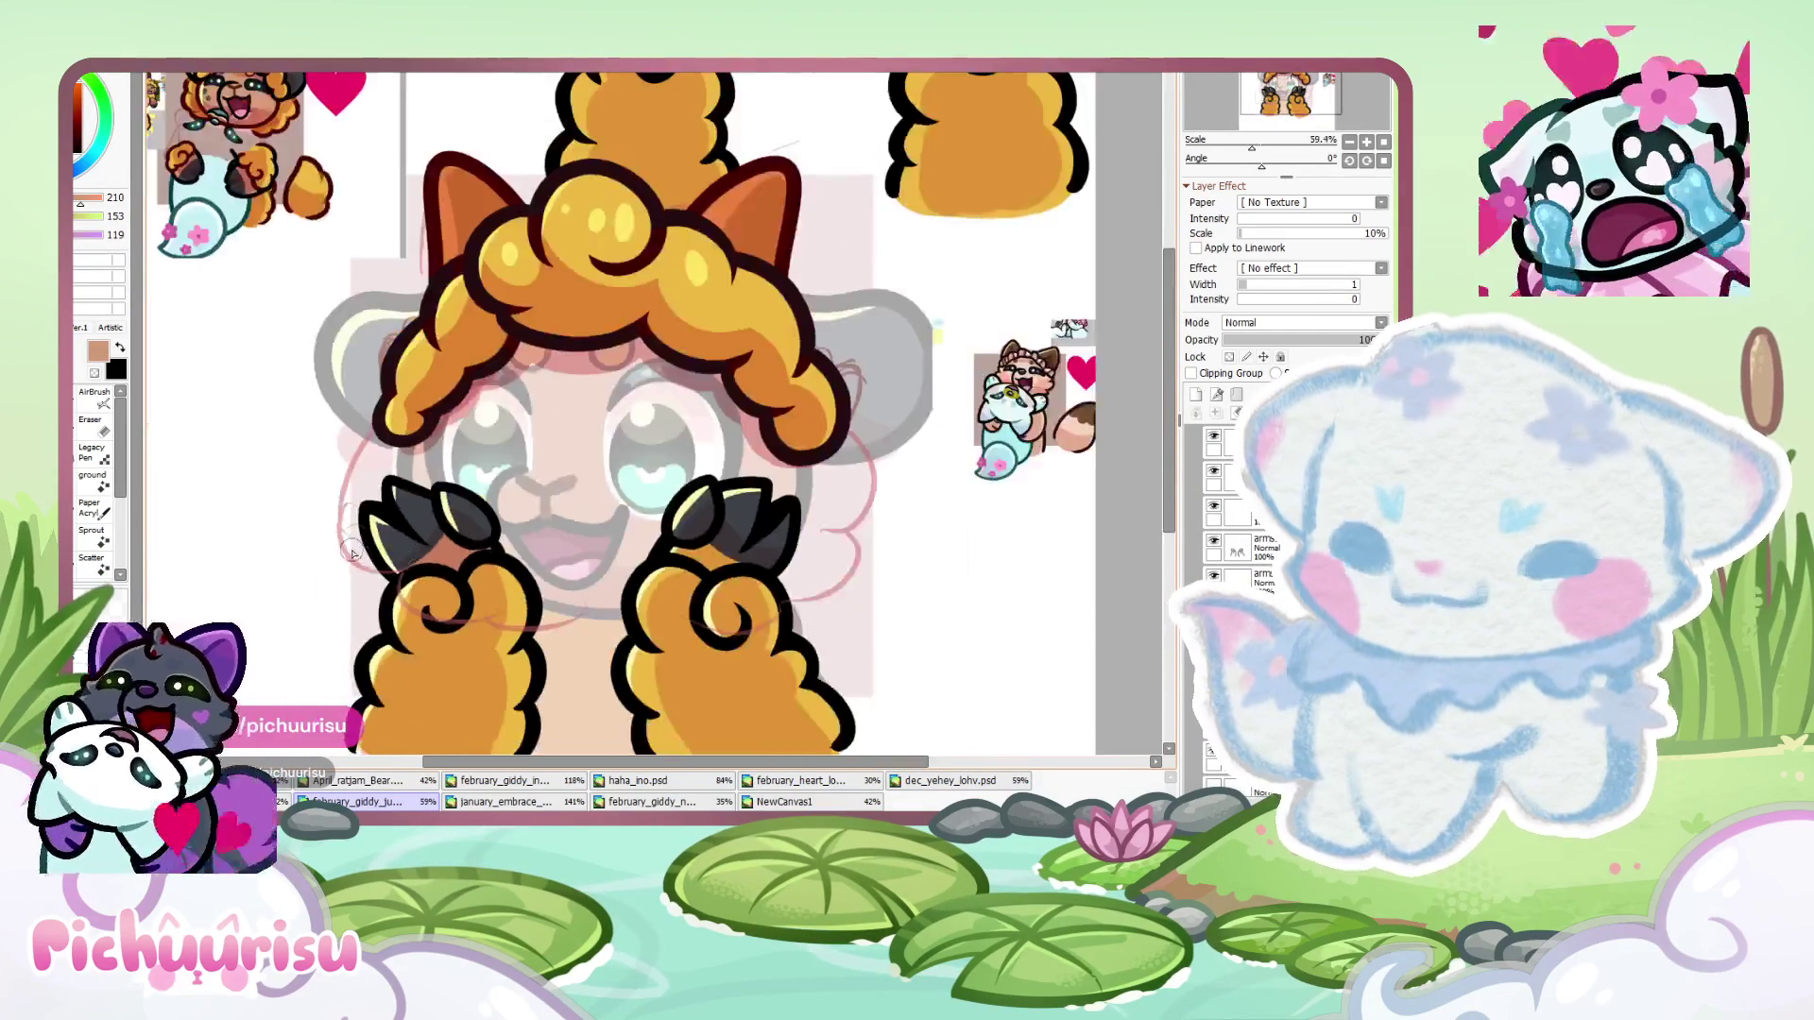
scroll(354, 559, "up", 5)
scroll(567, 529, "down", 3)
scroll(689, 520, "up", 2)
mouse_move(690, 519)
left_mouse_down()
mouse_move(810, 608)
mouse_move(729, 605)
left_mouse_up()
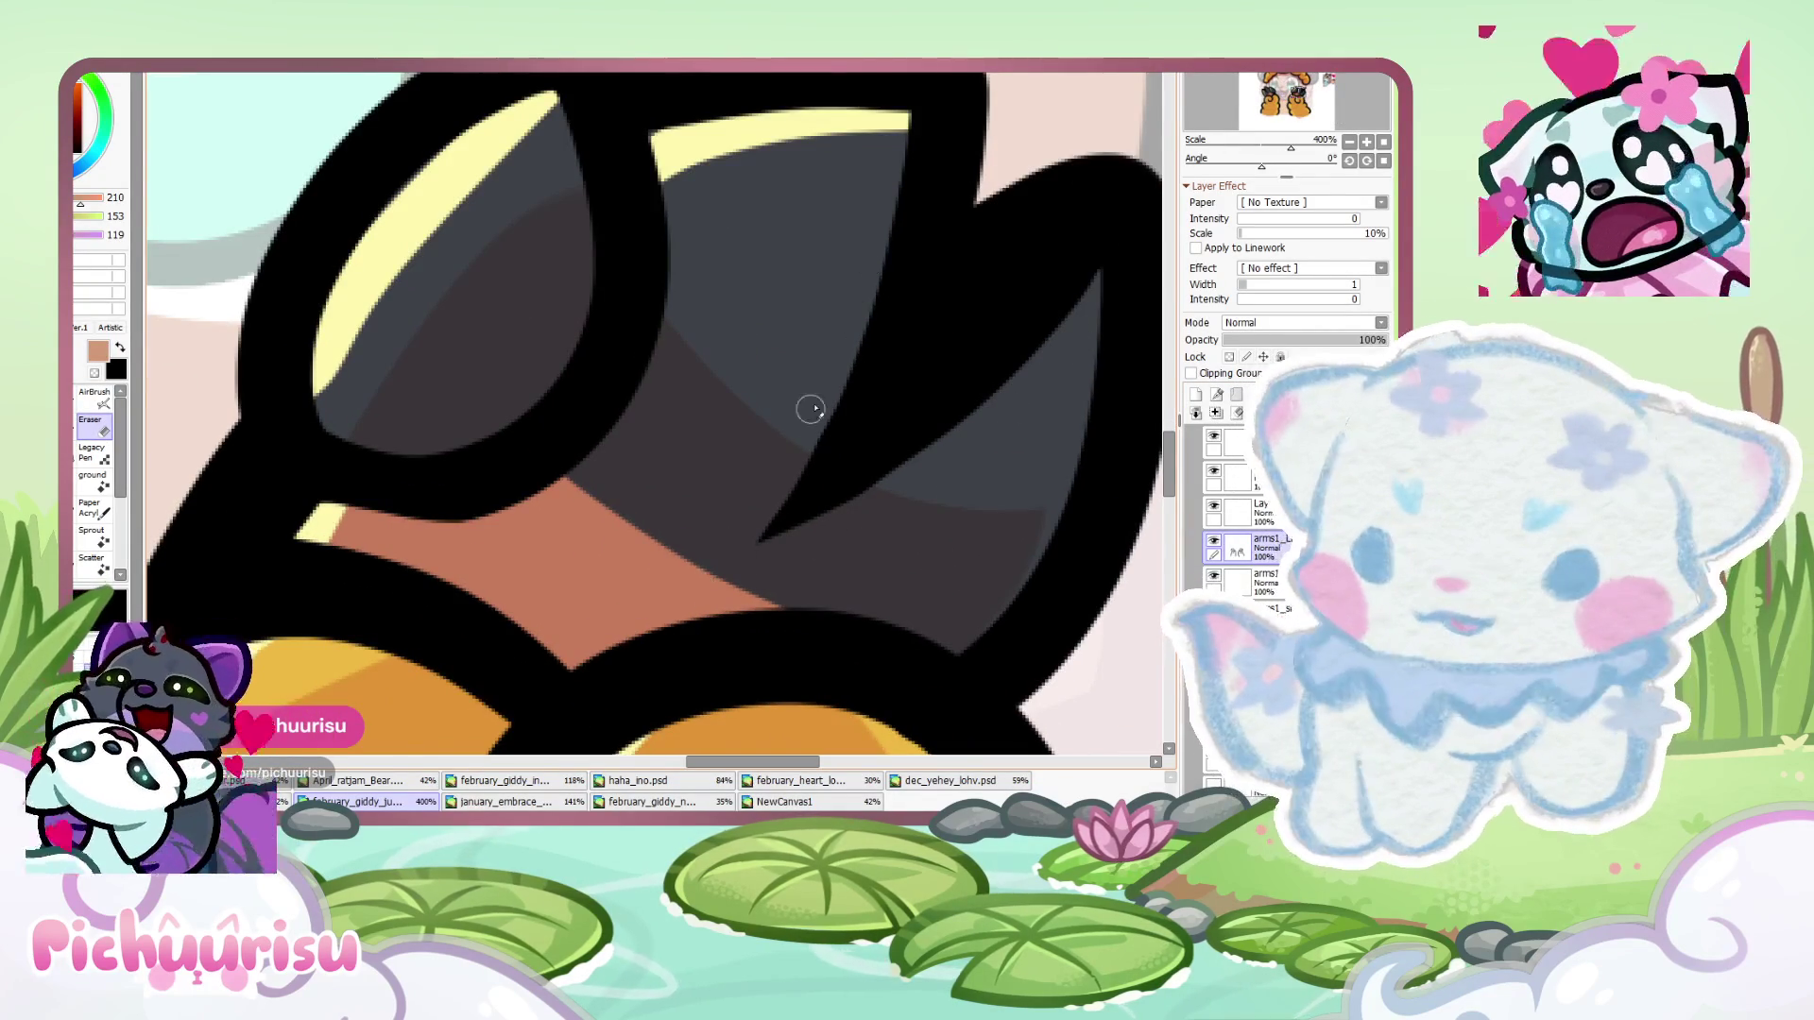
key("minus")
key("minus")
key("minus")
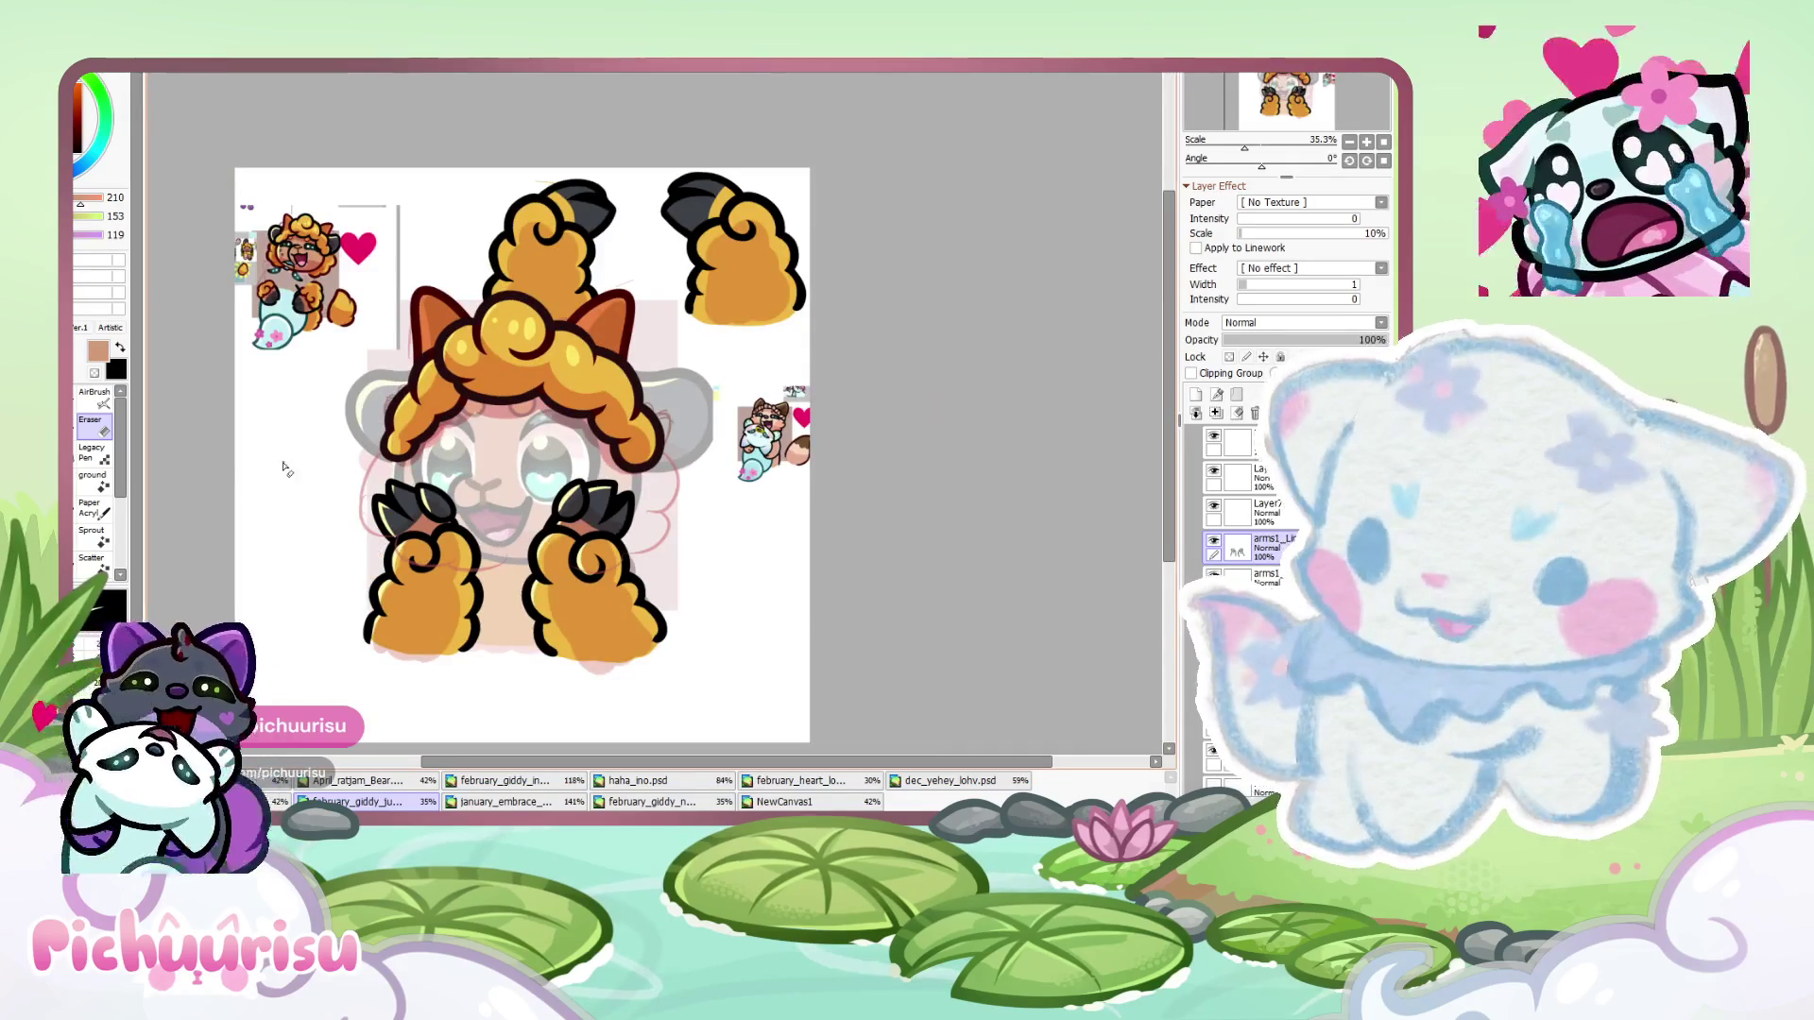
- Skew the selected claw line with Ctrl+T into a sharper spike and apply the transform
scroll(397, 530, "up", 5)
key("n")
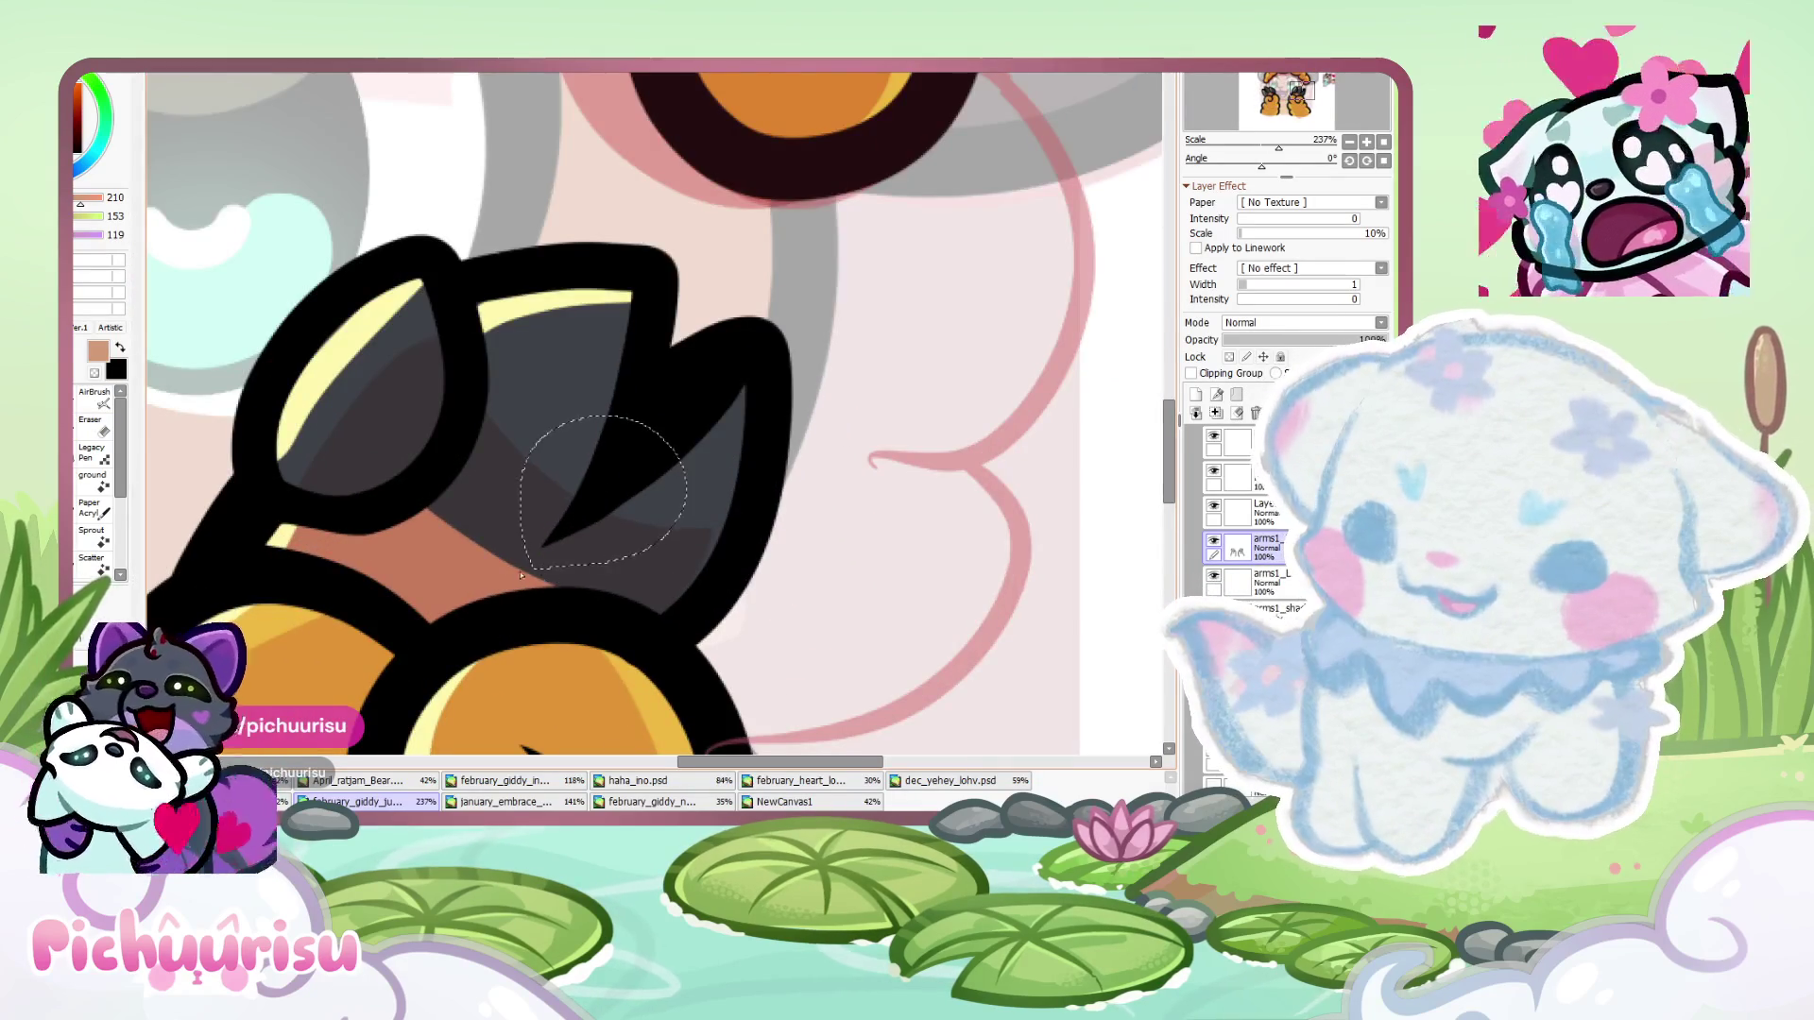
scroll(520, 577, "up", 2)
key("ctrl+t")
left_click_drag(544, 555, 544, 593)
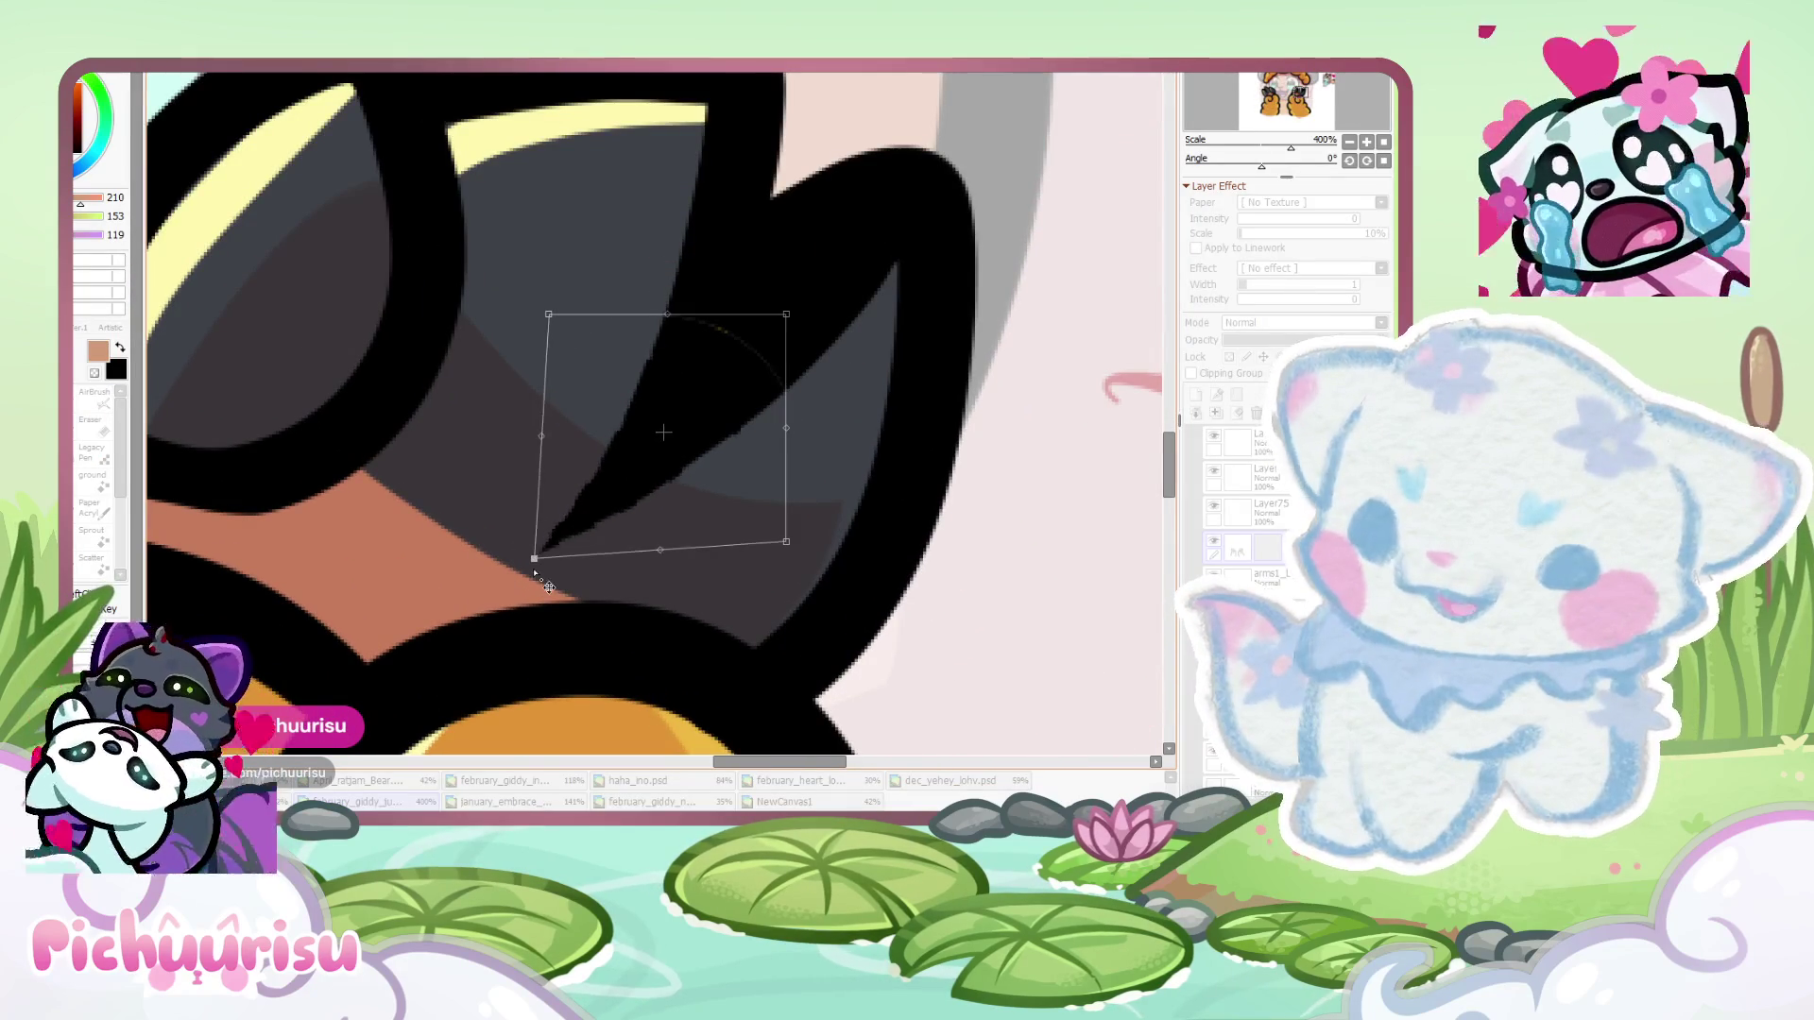
key("Return")
- Sample the tan skin colour from the reference character
scroll(567, 558, "up", 3)
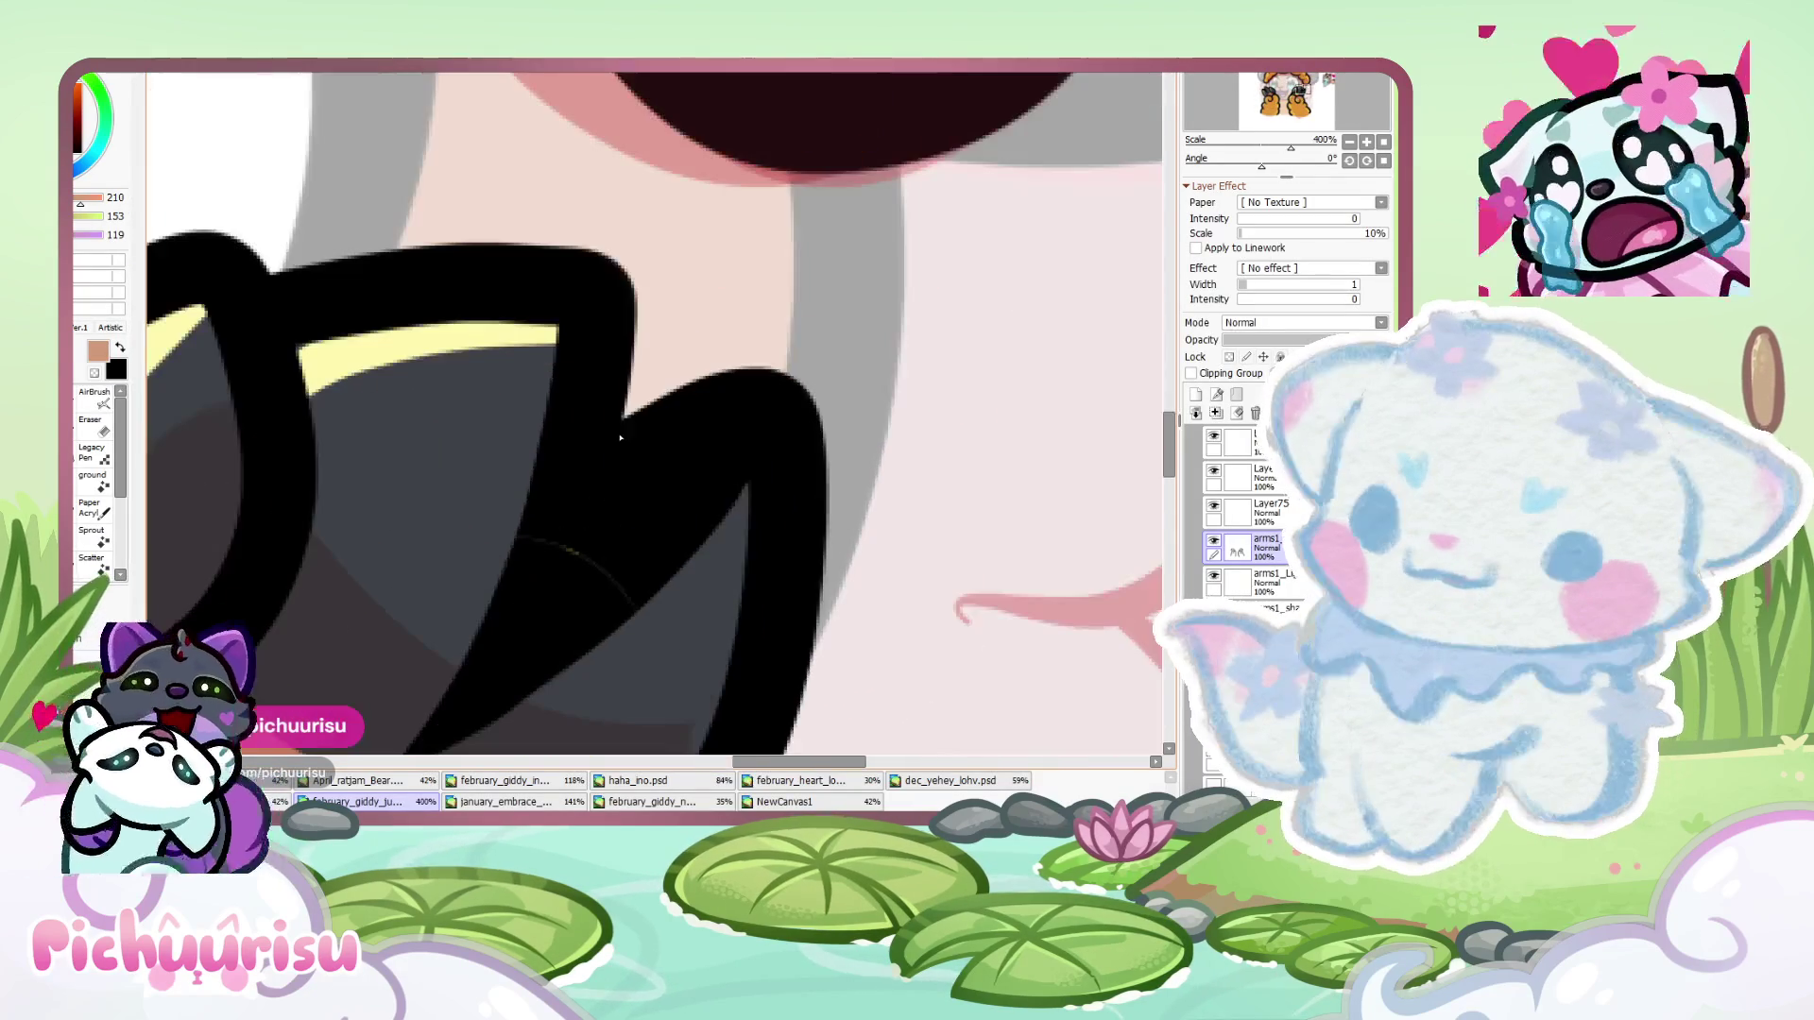
scroll(567, 539, "up", 3)
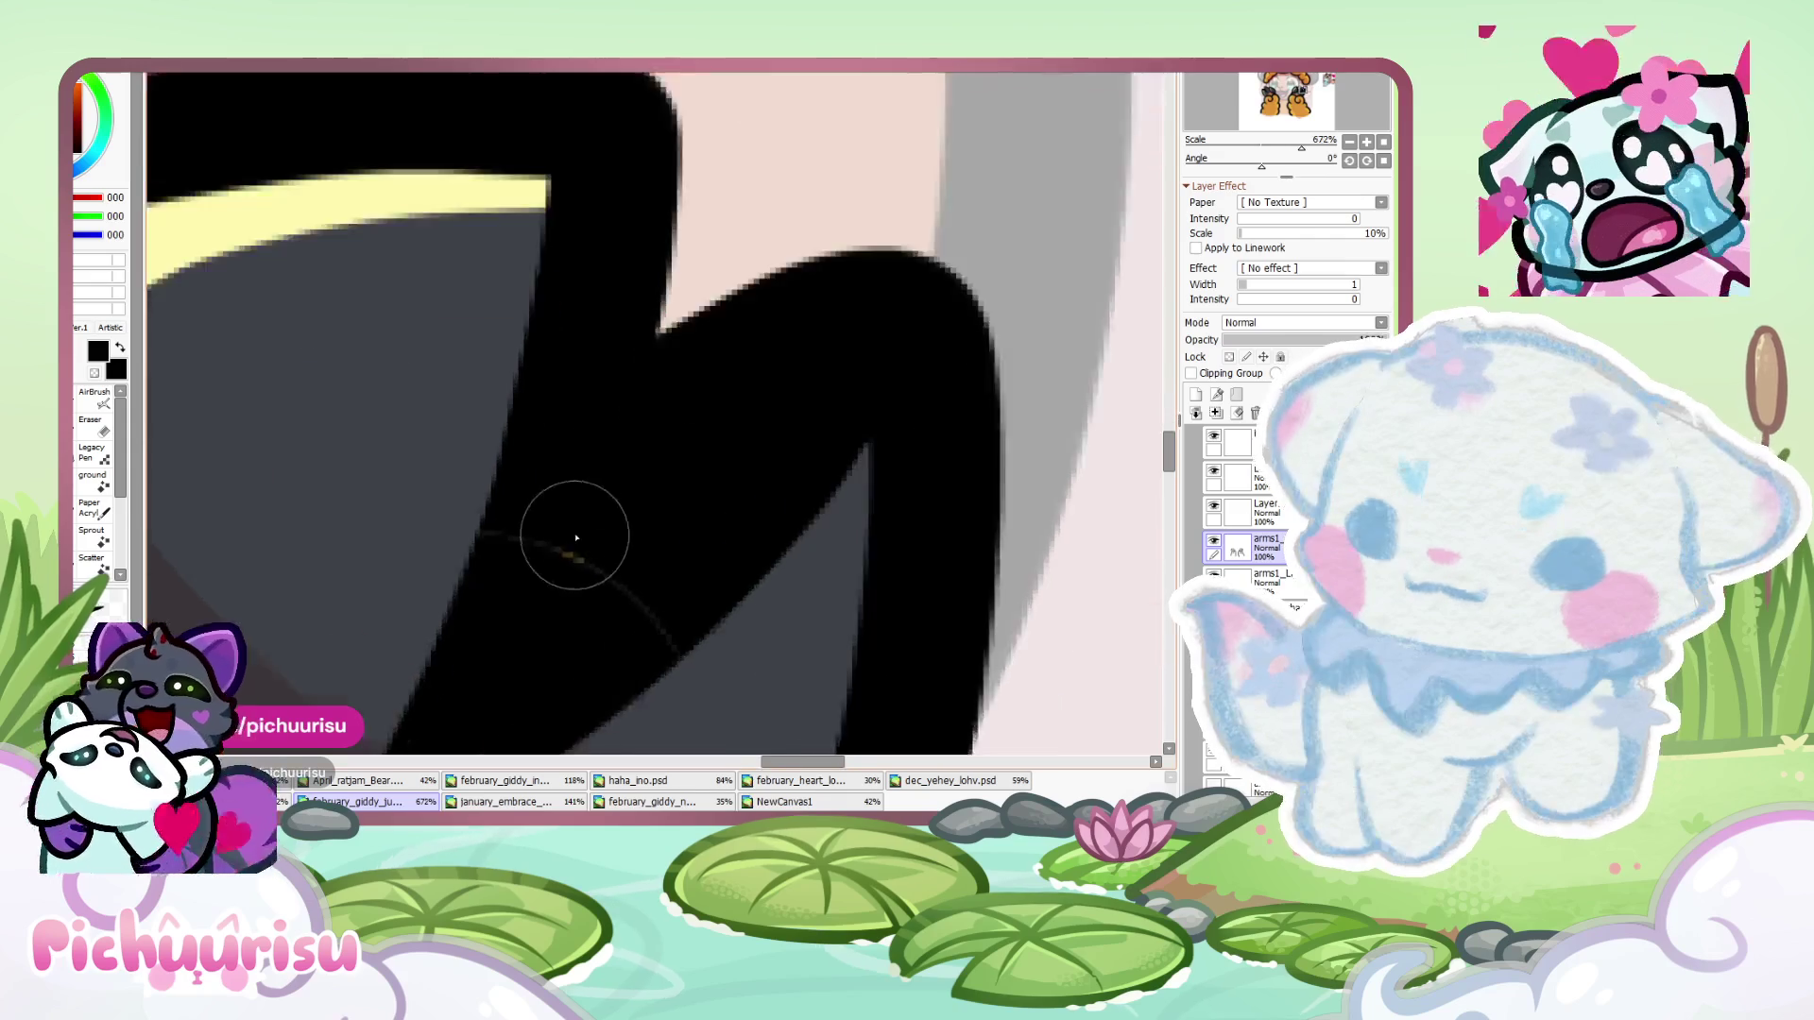
scroll(327, 508, "down", 8)
scroll(262, 312, "up", 10)
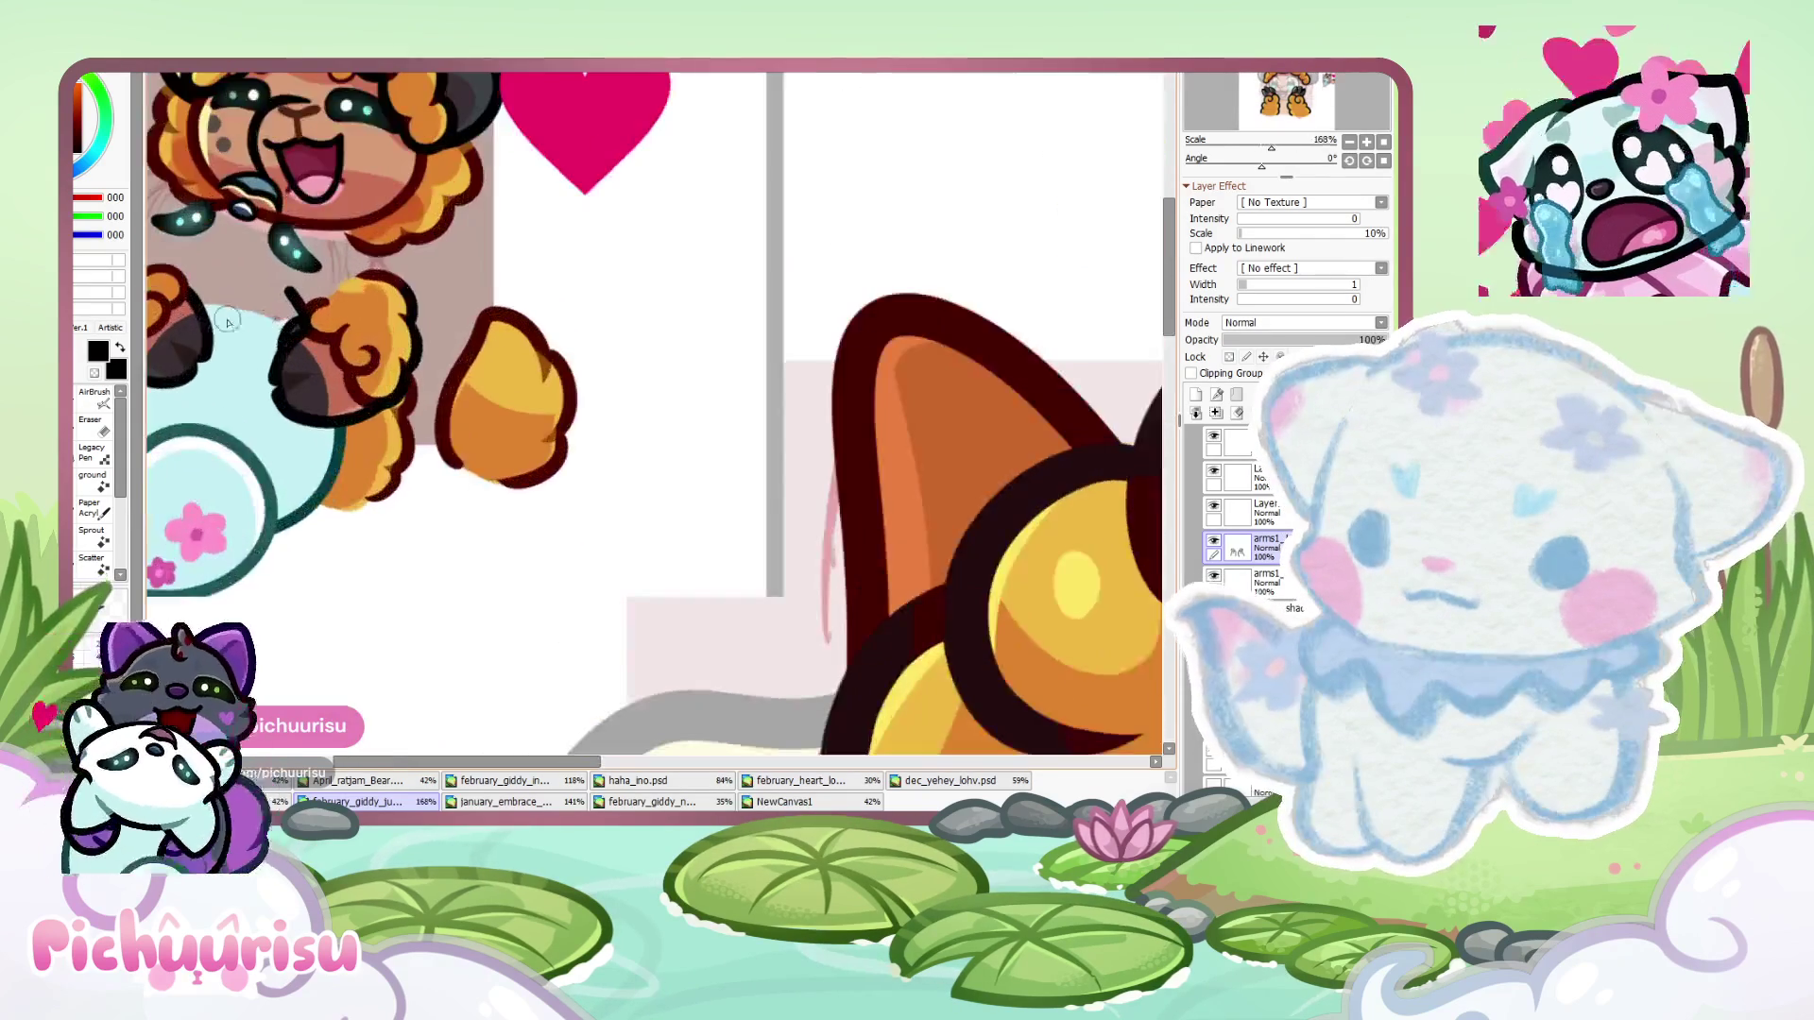
left_click(364, 406, "alt")
scroll(364, 405, "down", 2)
scroll(365, 461, "down", 5)
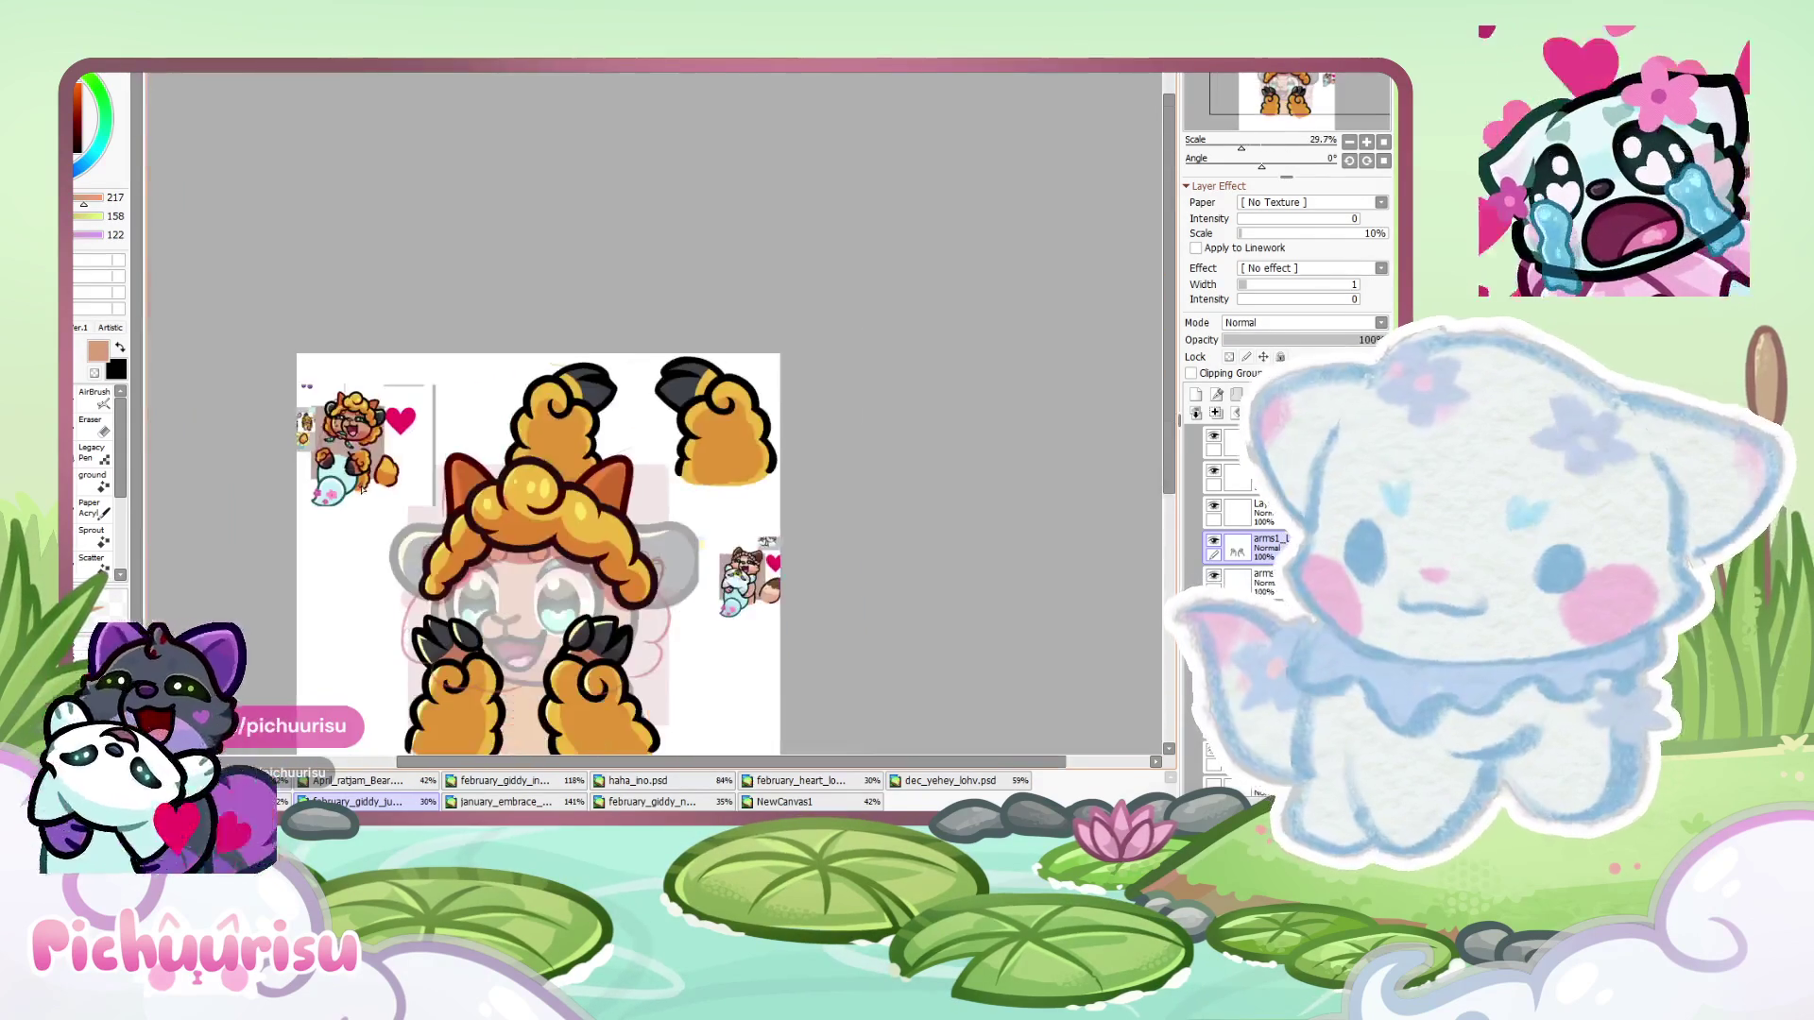
- Paint a tan band between the fur and claw, tidying its edge with the dark grey claw colour
scroll(775, 302, "up", 4)
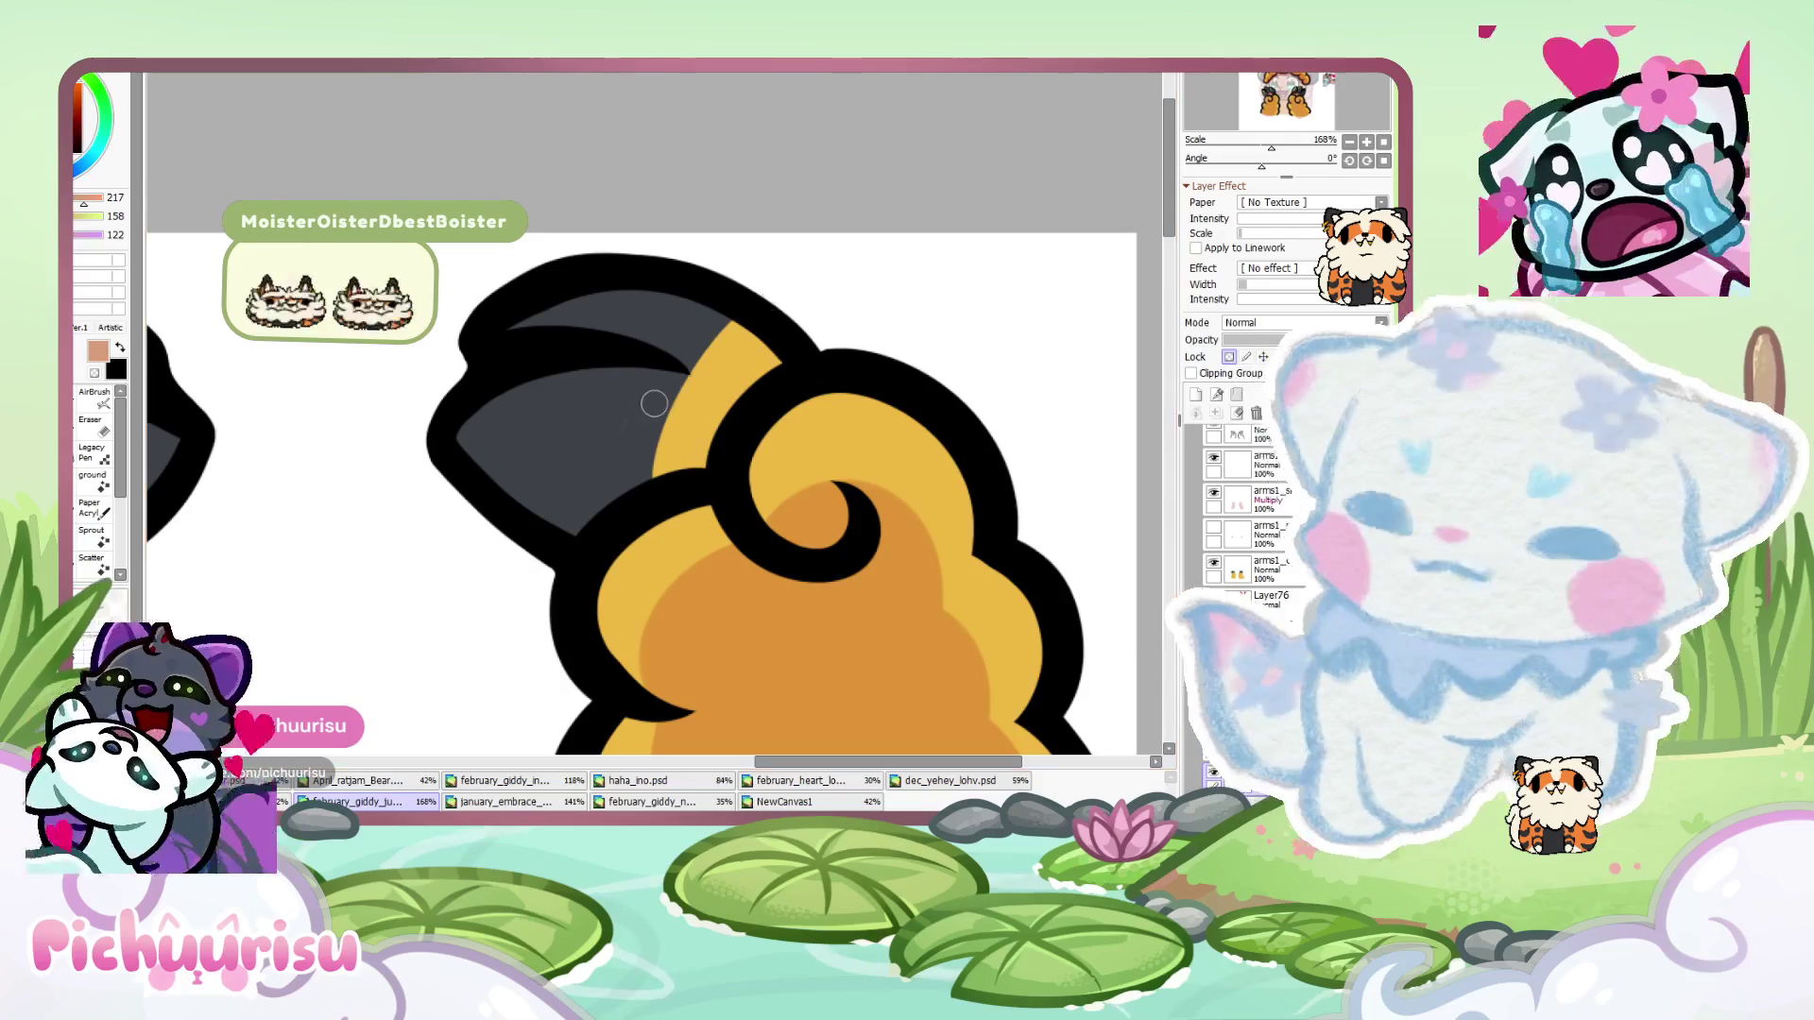
left_click_drag(746, 335, 671, 463)
left_click(635, 482, "alt")
left_click_drag(756, 317, 635, 472)
left_click(719, 382, "alt")
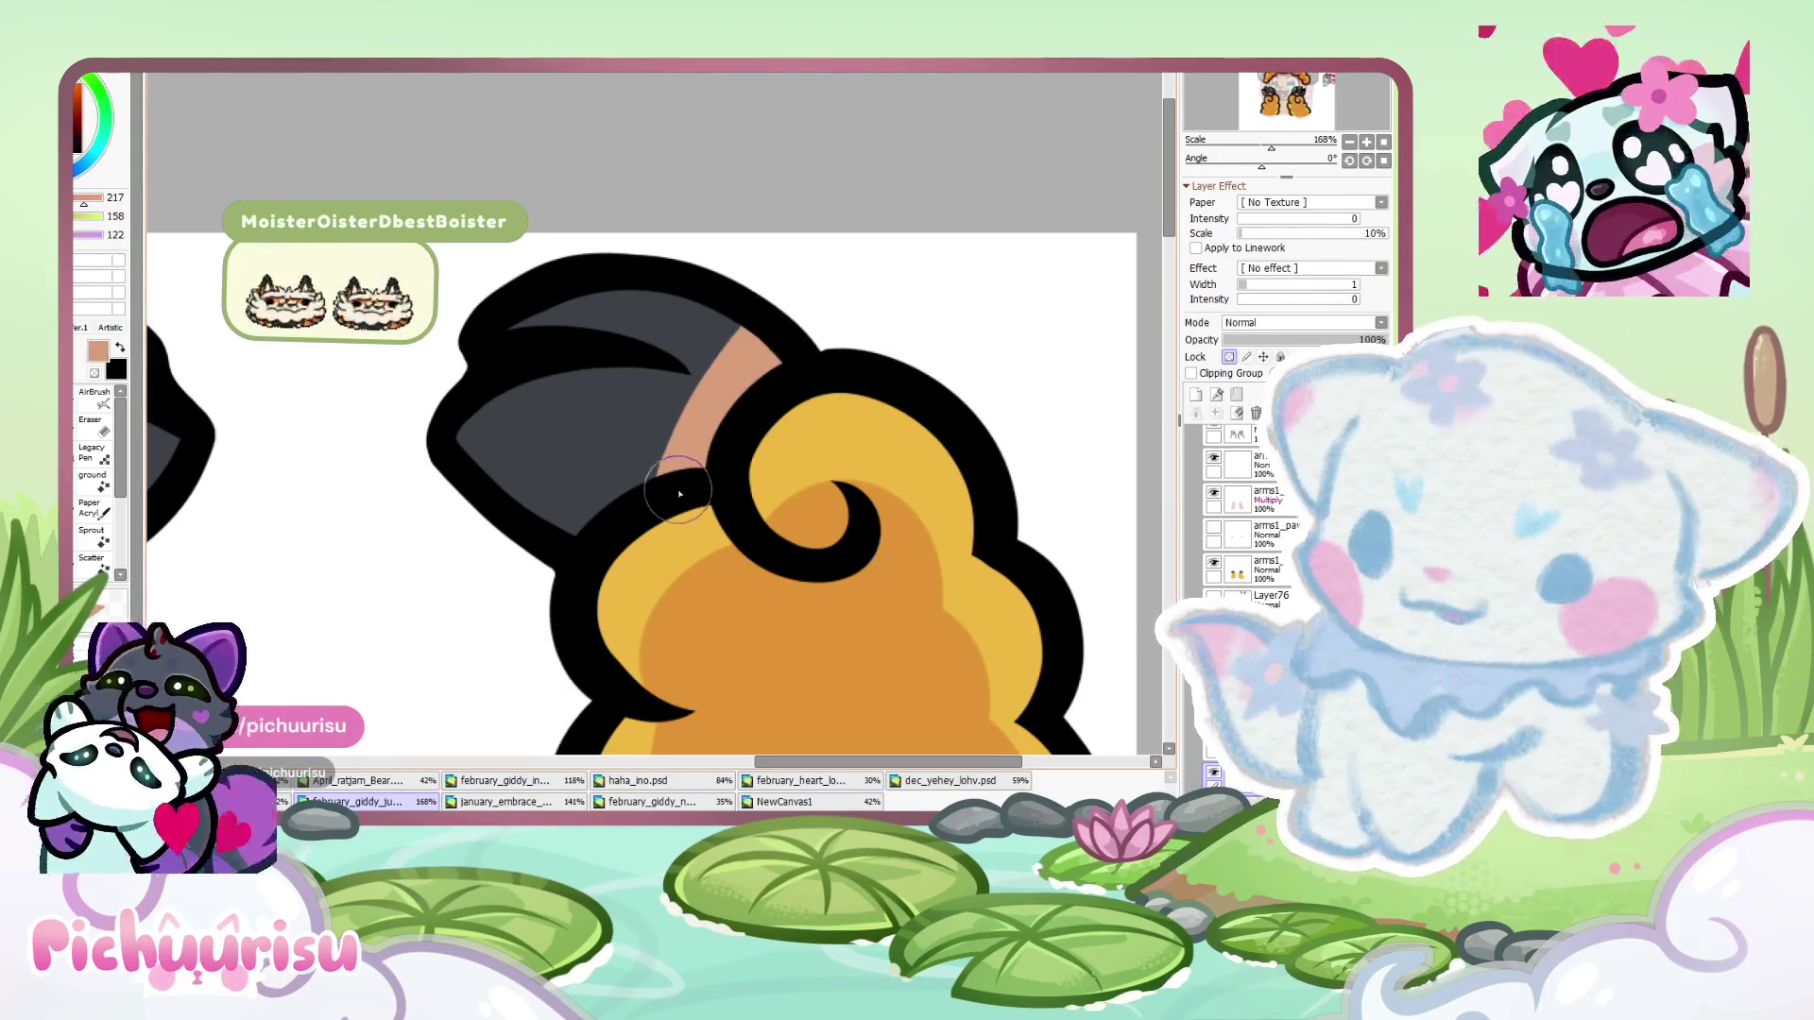
scroll(716, 395, "down", 2)
scroll(421, 515, "up", 2)
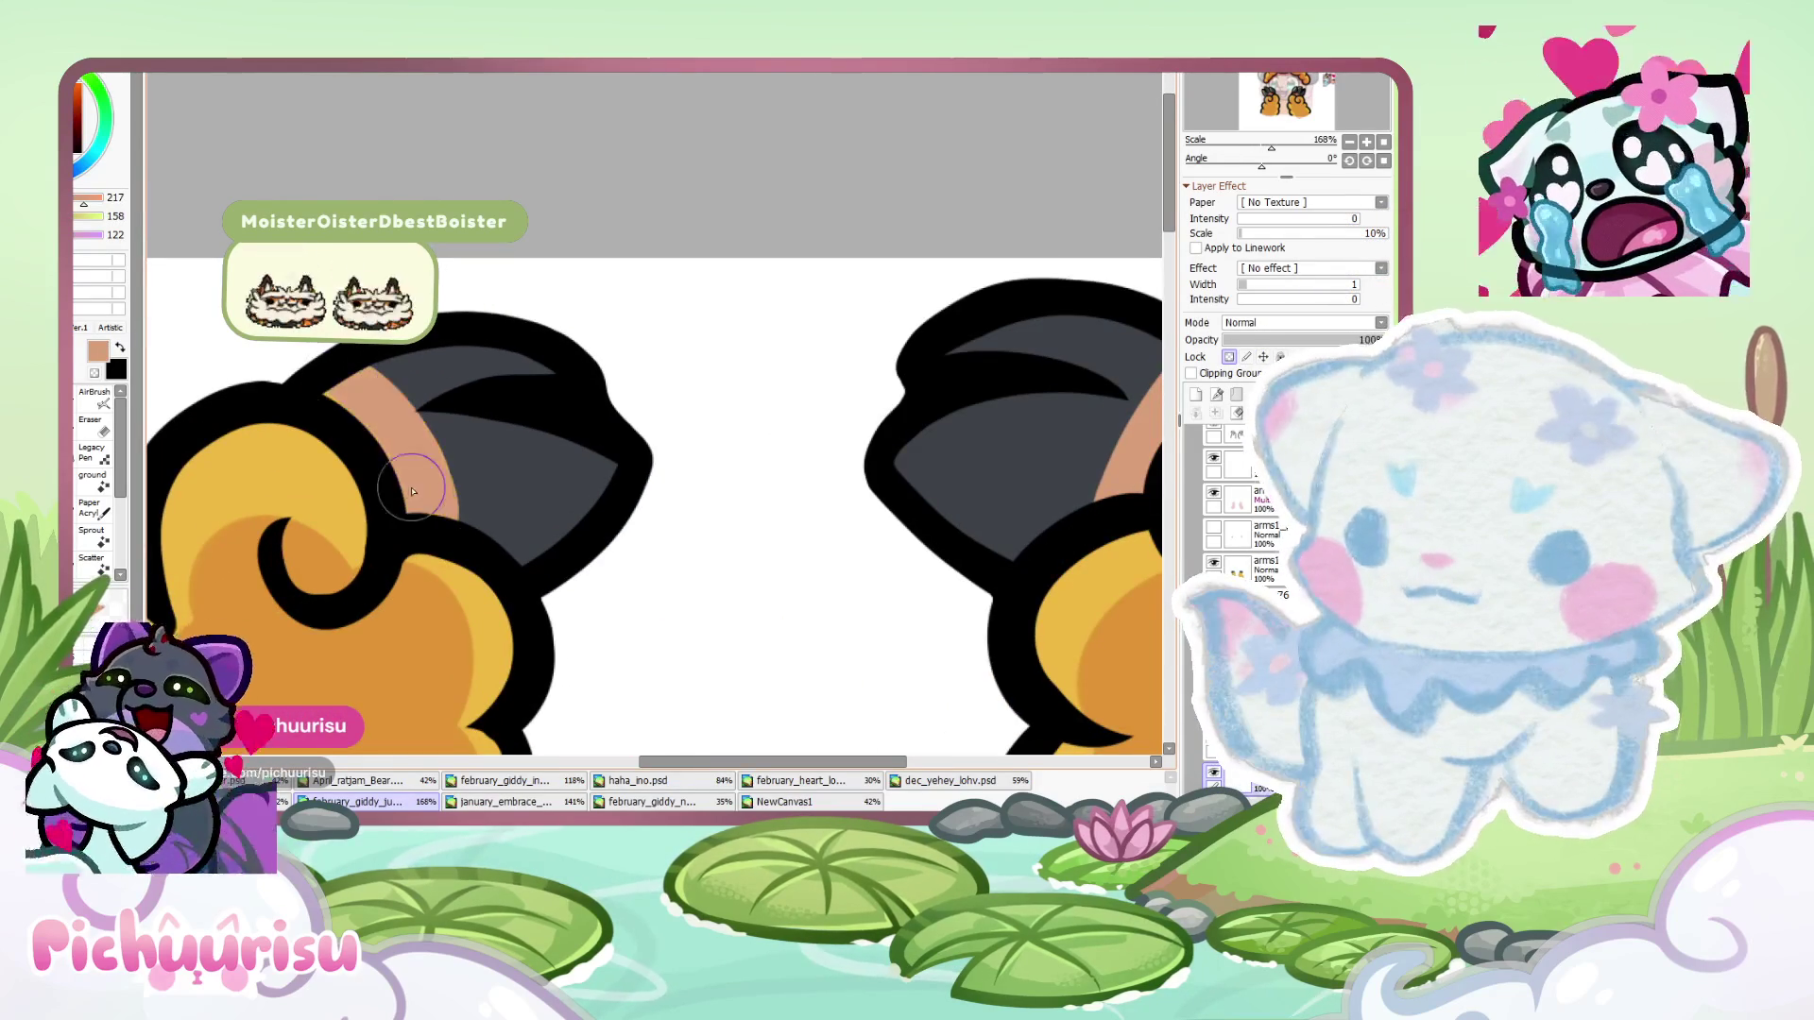
scroll(487, 543, "down", 8)
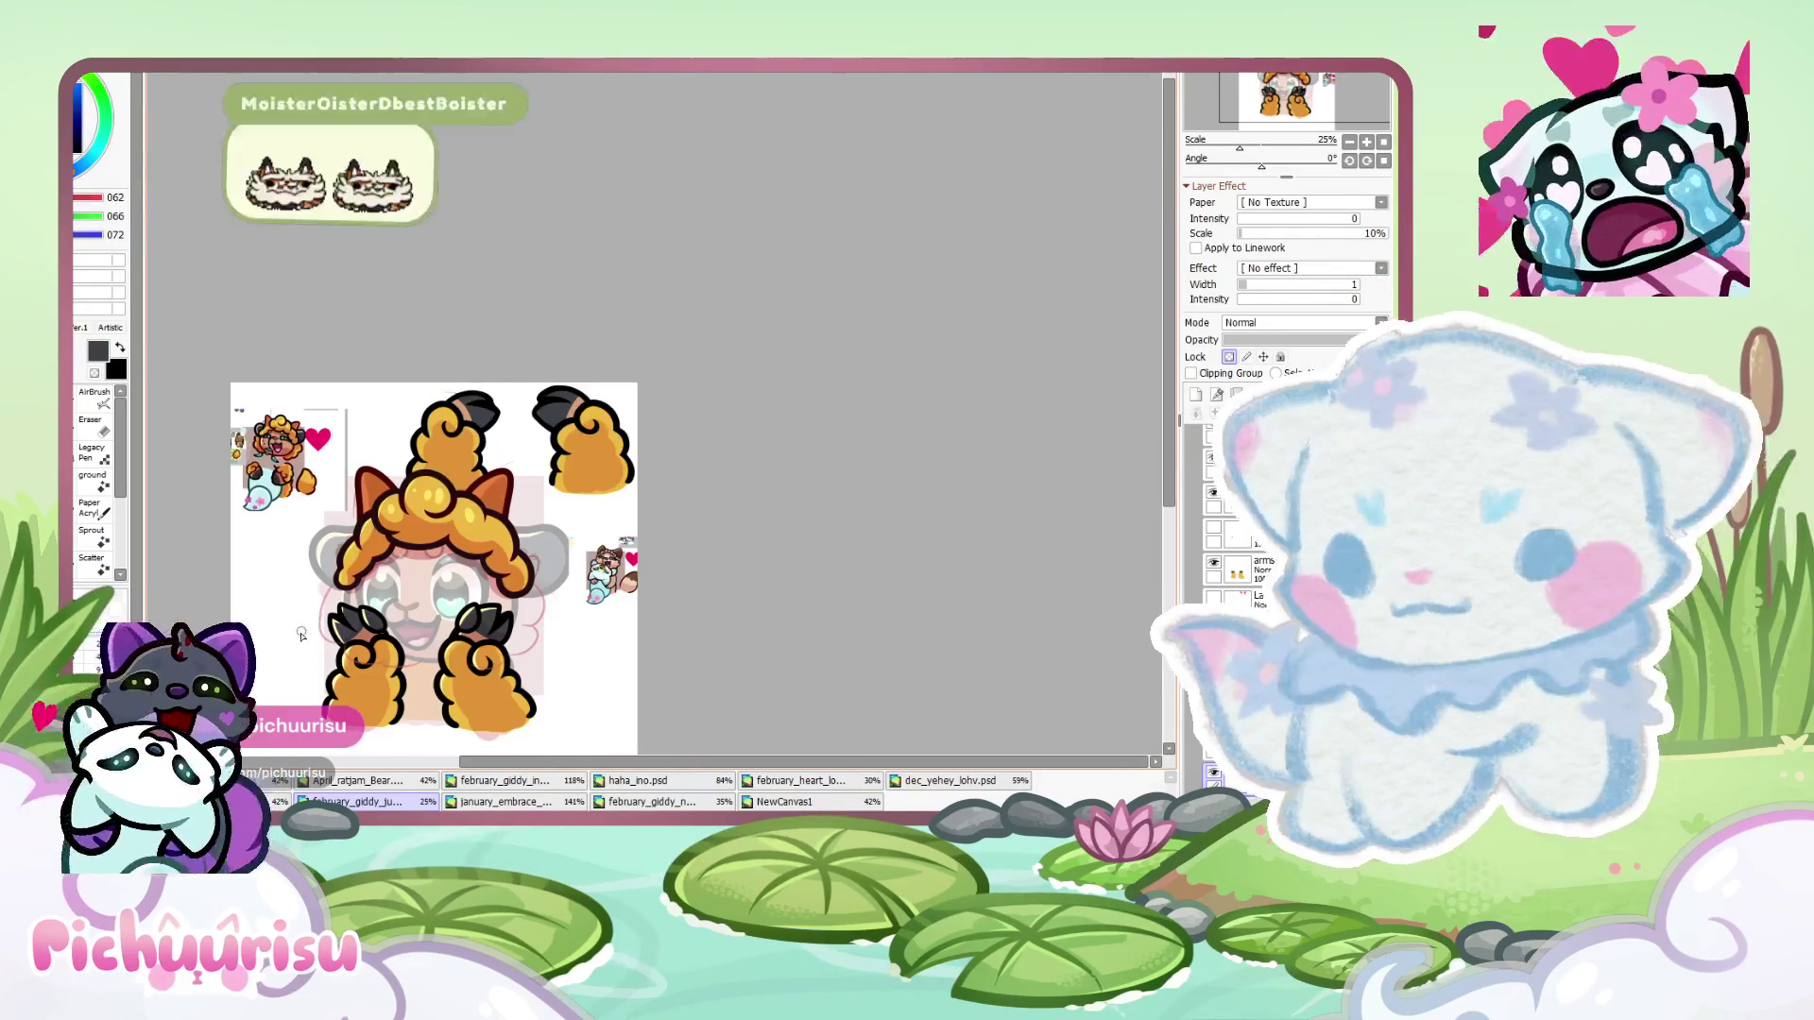
scroll(440, 470, "up", 2)
- Paint pale-yellow highlights along the paw claws
left_click(528, 571, "alt")
scroll(527, 571, "down", 3)
scroll(620, 271, "up", 1)
scroll(388, 463, "up", 5)
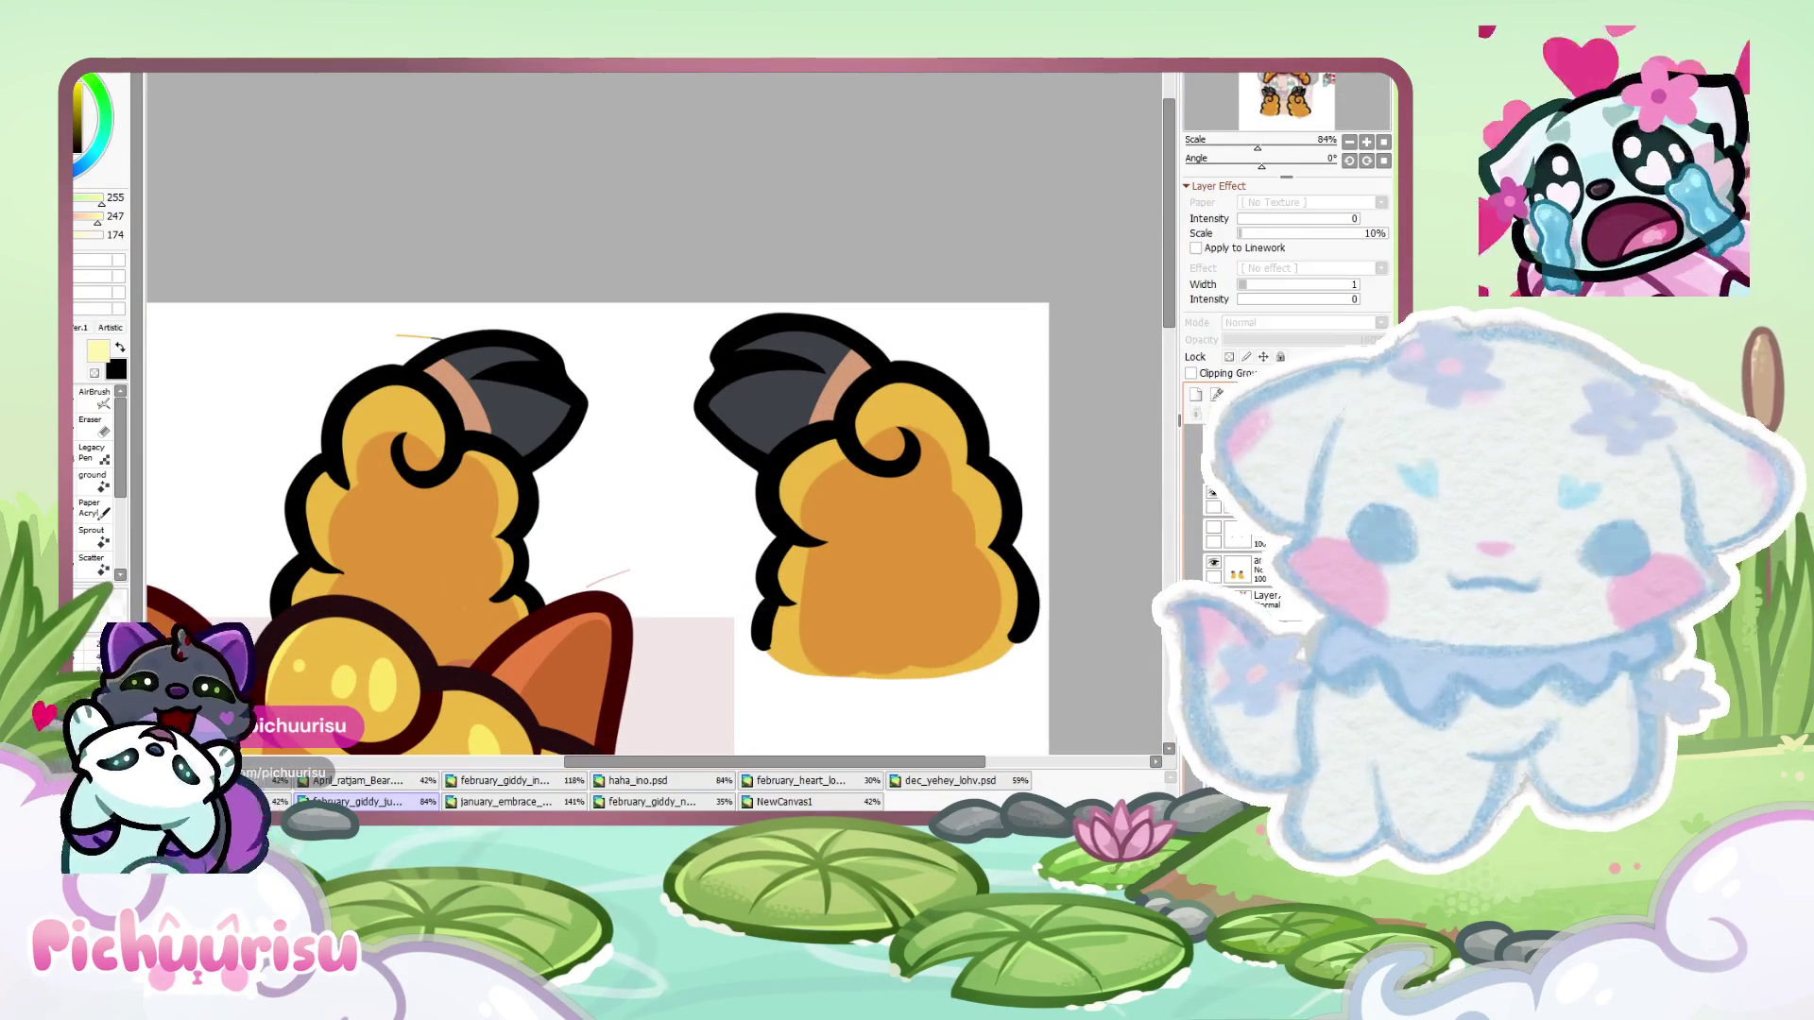
key("ctrl+z")
scroll(832, 471, "up", 2)
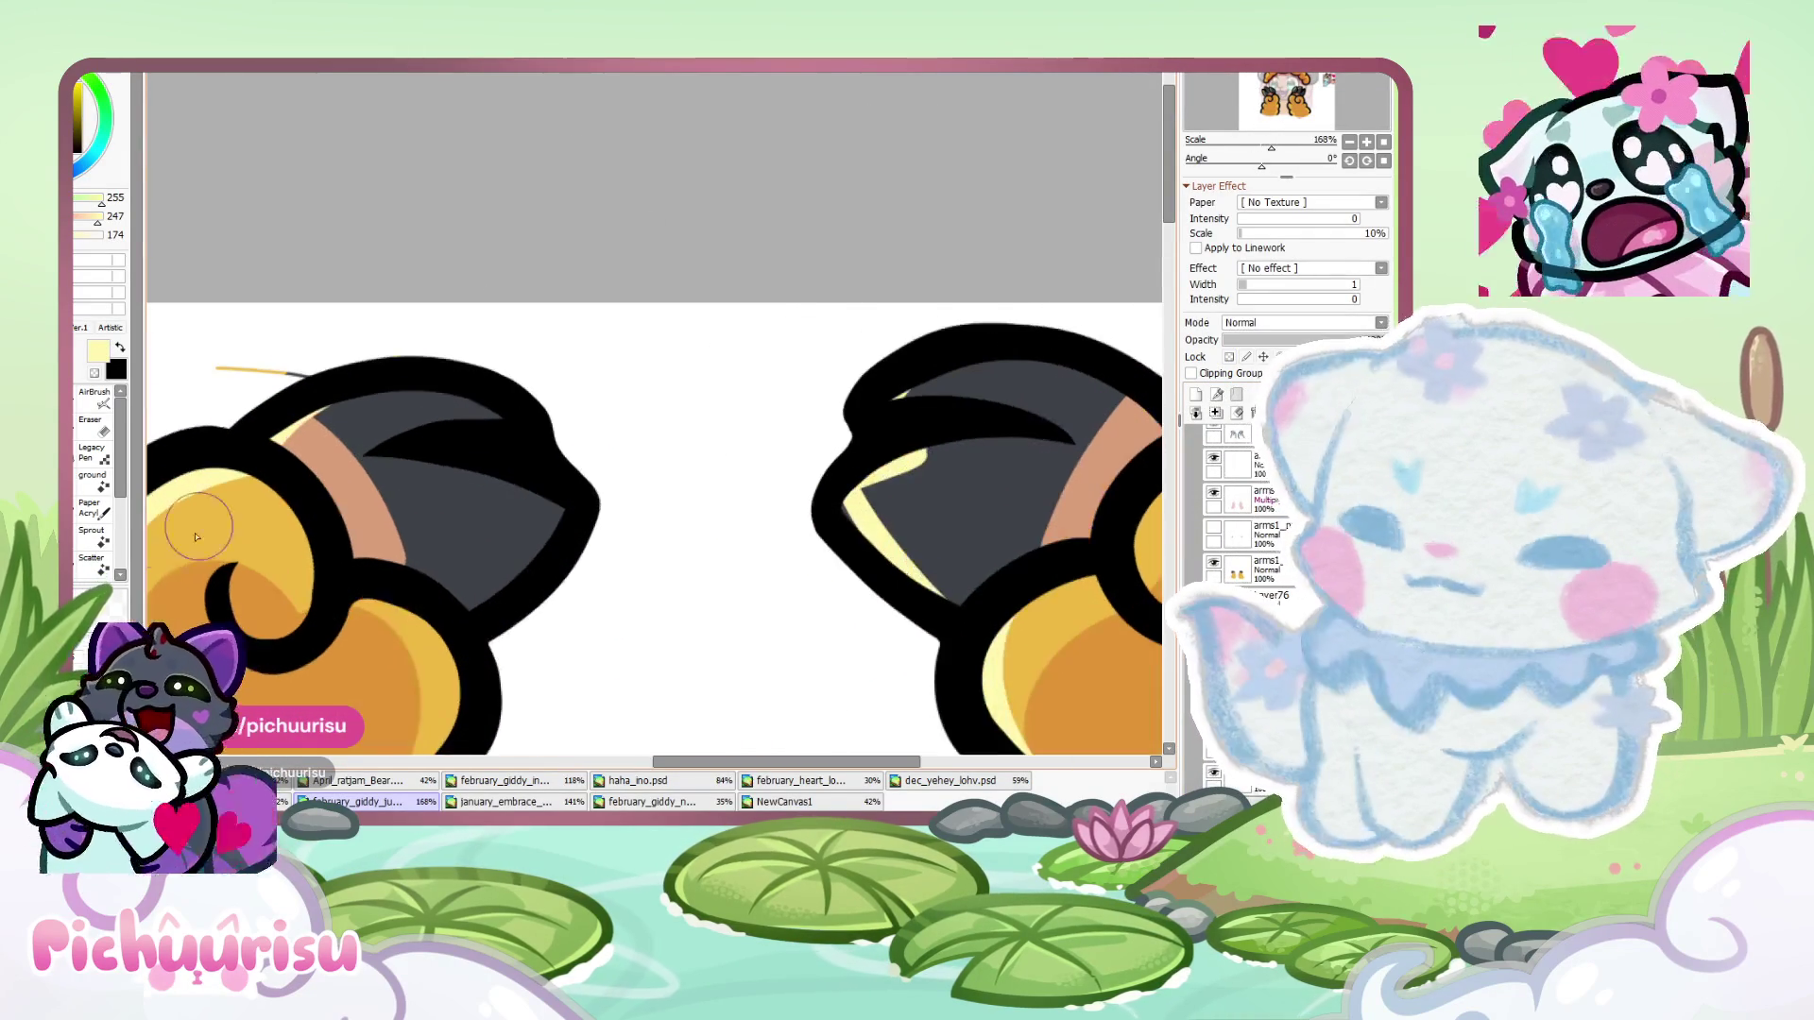
scroll(652, 401, "up", 2)
scroll(422, 350, "down", 3)
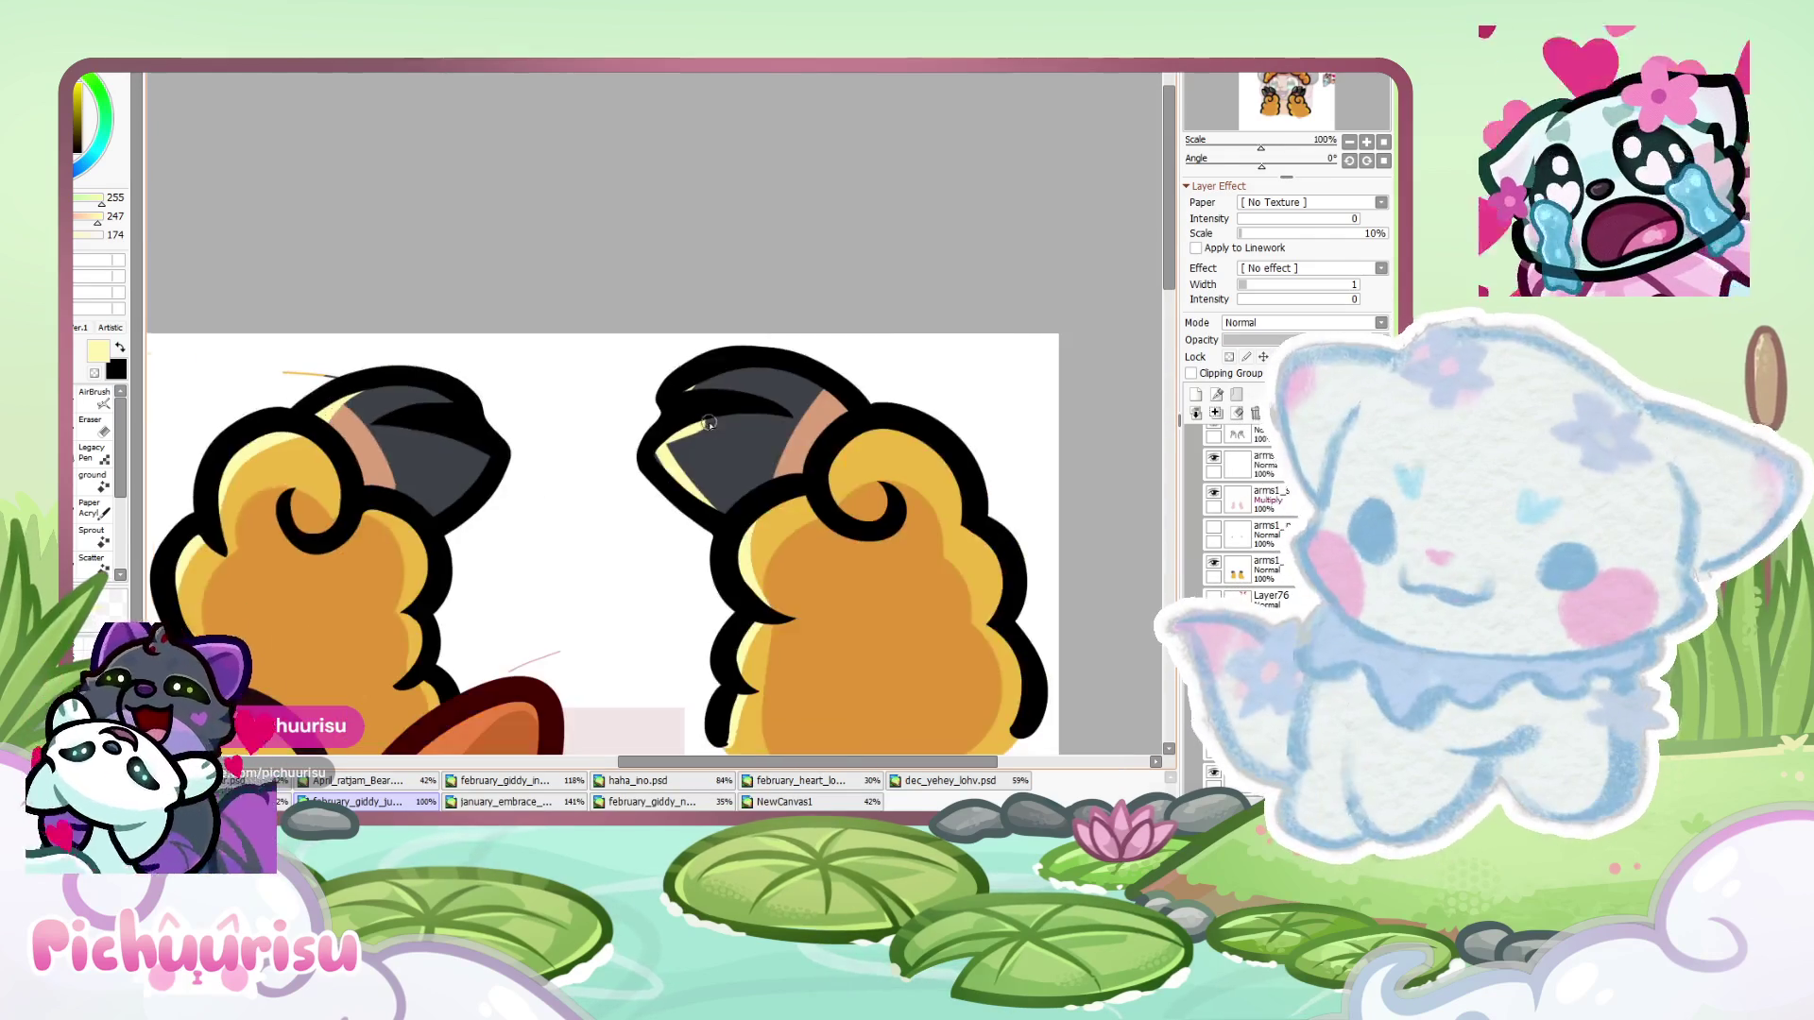
scroll(730, 394, "up", 2)
mouse_move(732, 408)
left_mouse_down()
mouse_move(580, 514)
mouse_move(760, 633)
mouse_move(611, 535)
left_mouse_up()
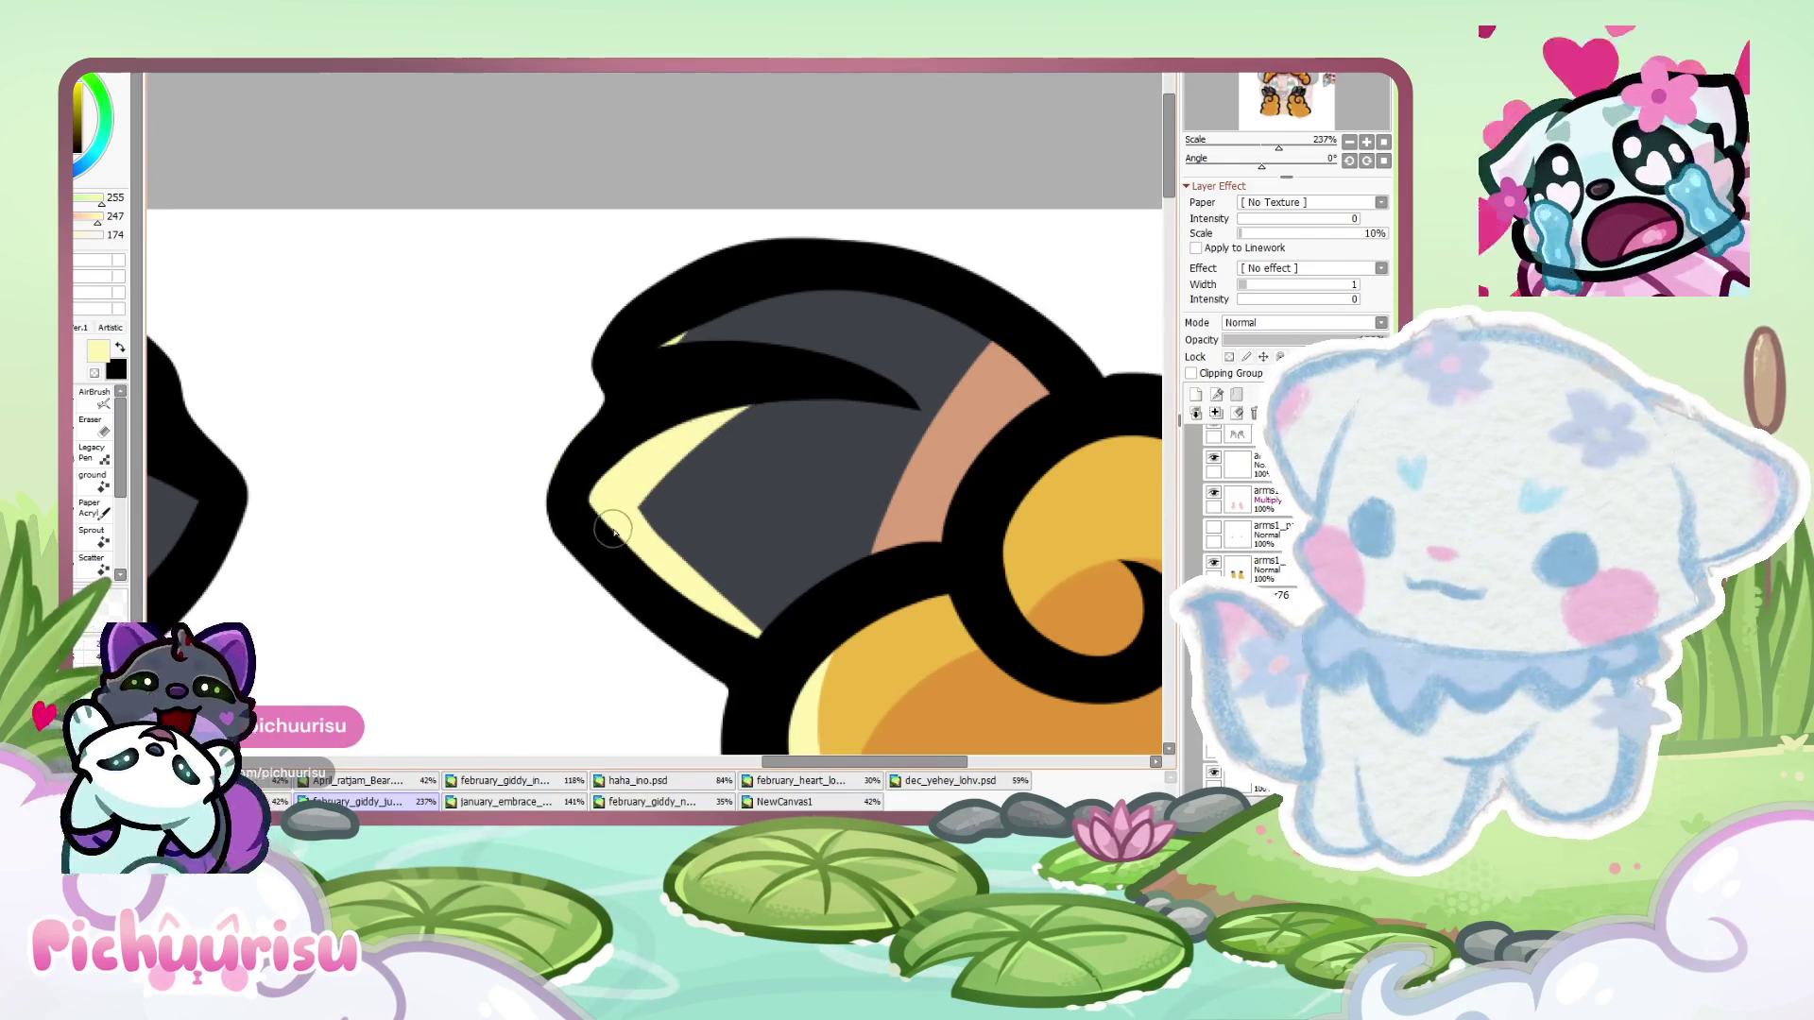
scroll(599, 398, "down", 2)
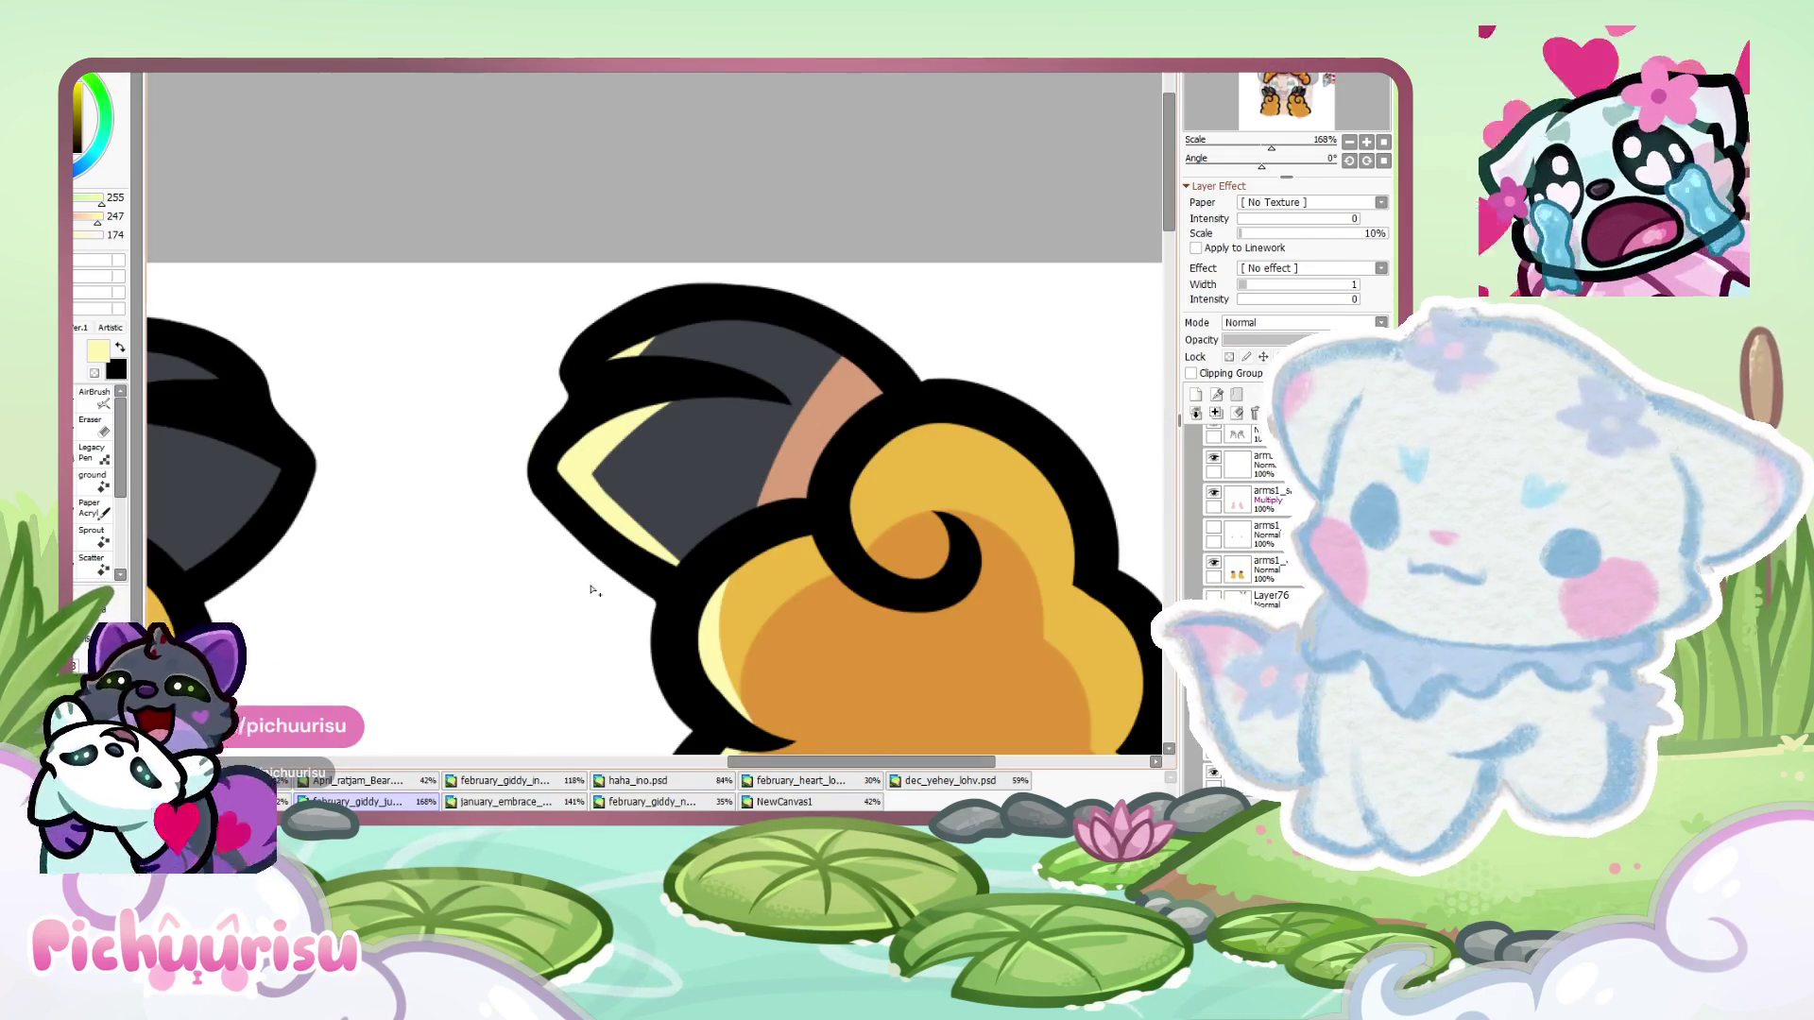
- Lasso the claw outline and erase the stray yellow marks
key("ctrl+z")
key("ctrl+z")
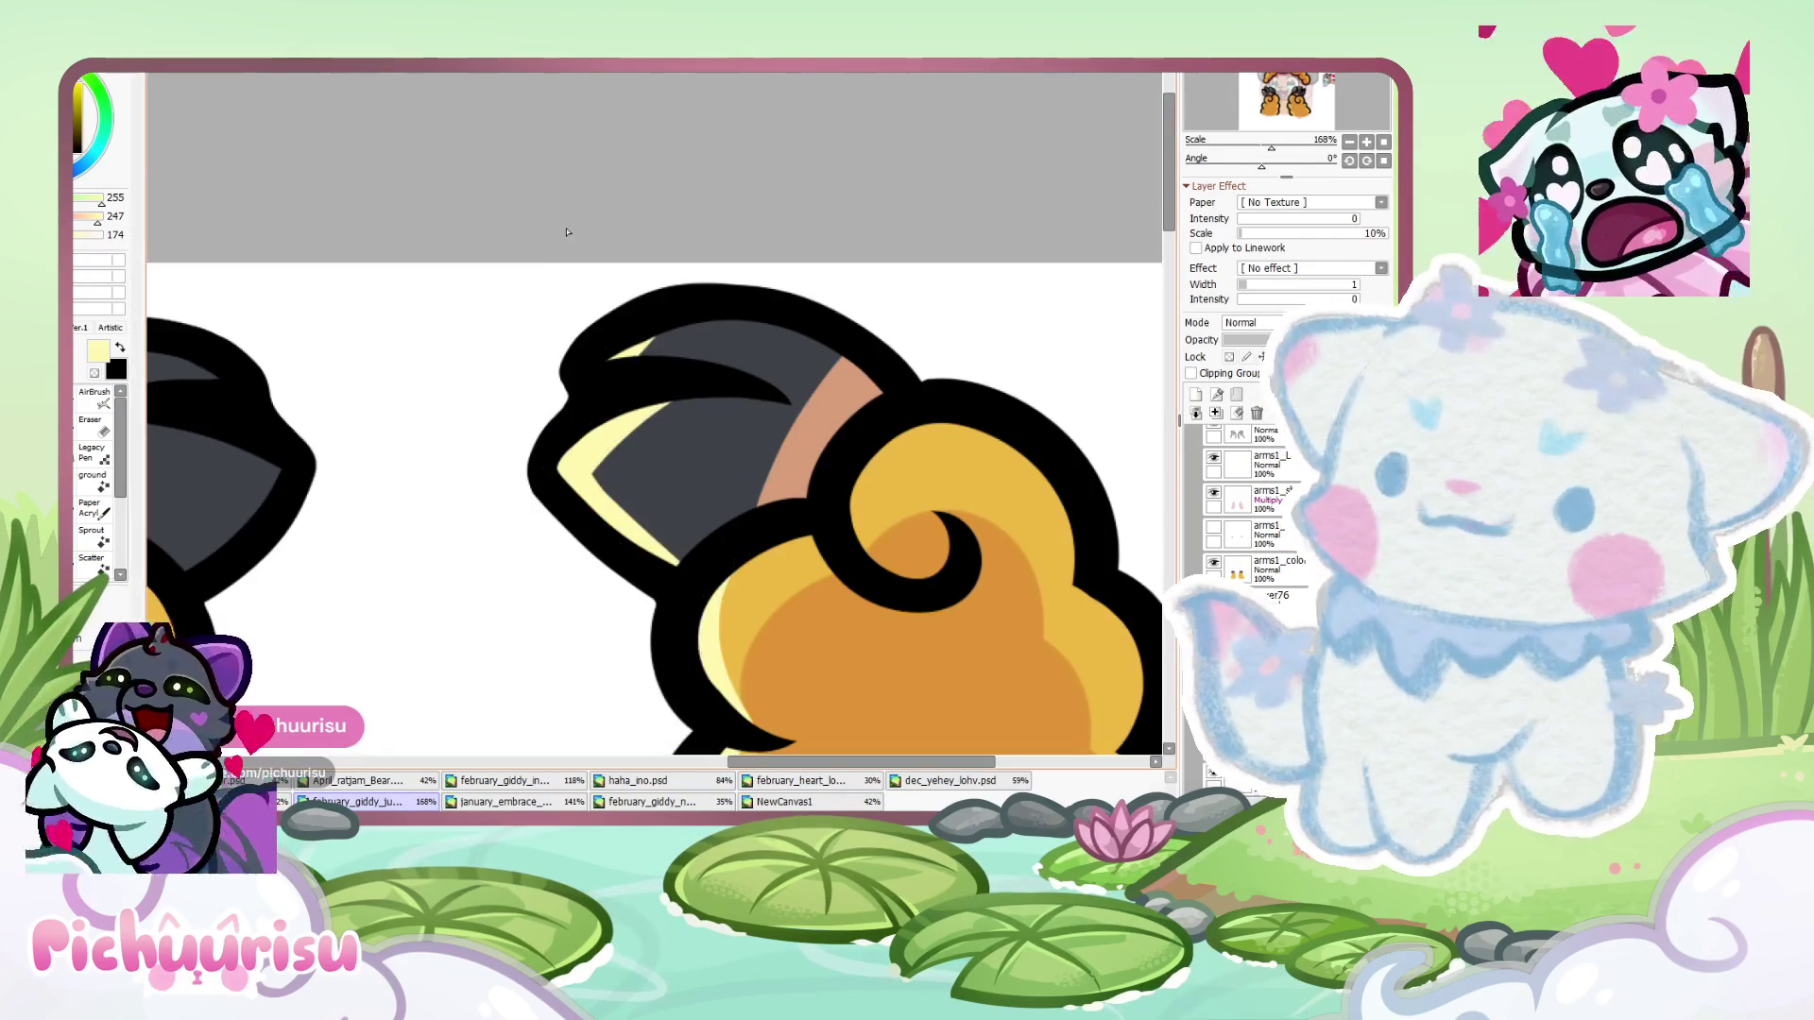
left_click_drag(550, 491, 549, 498)
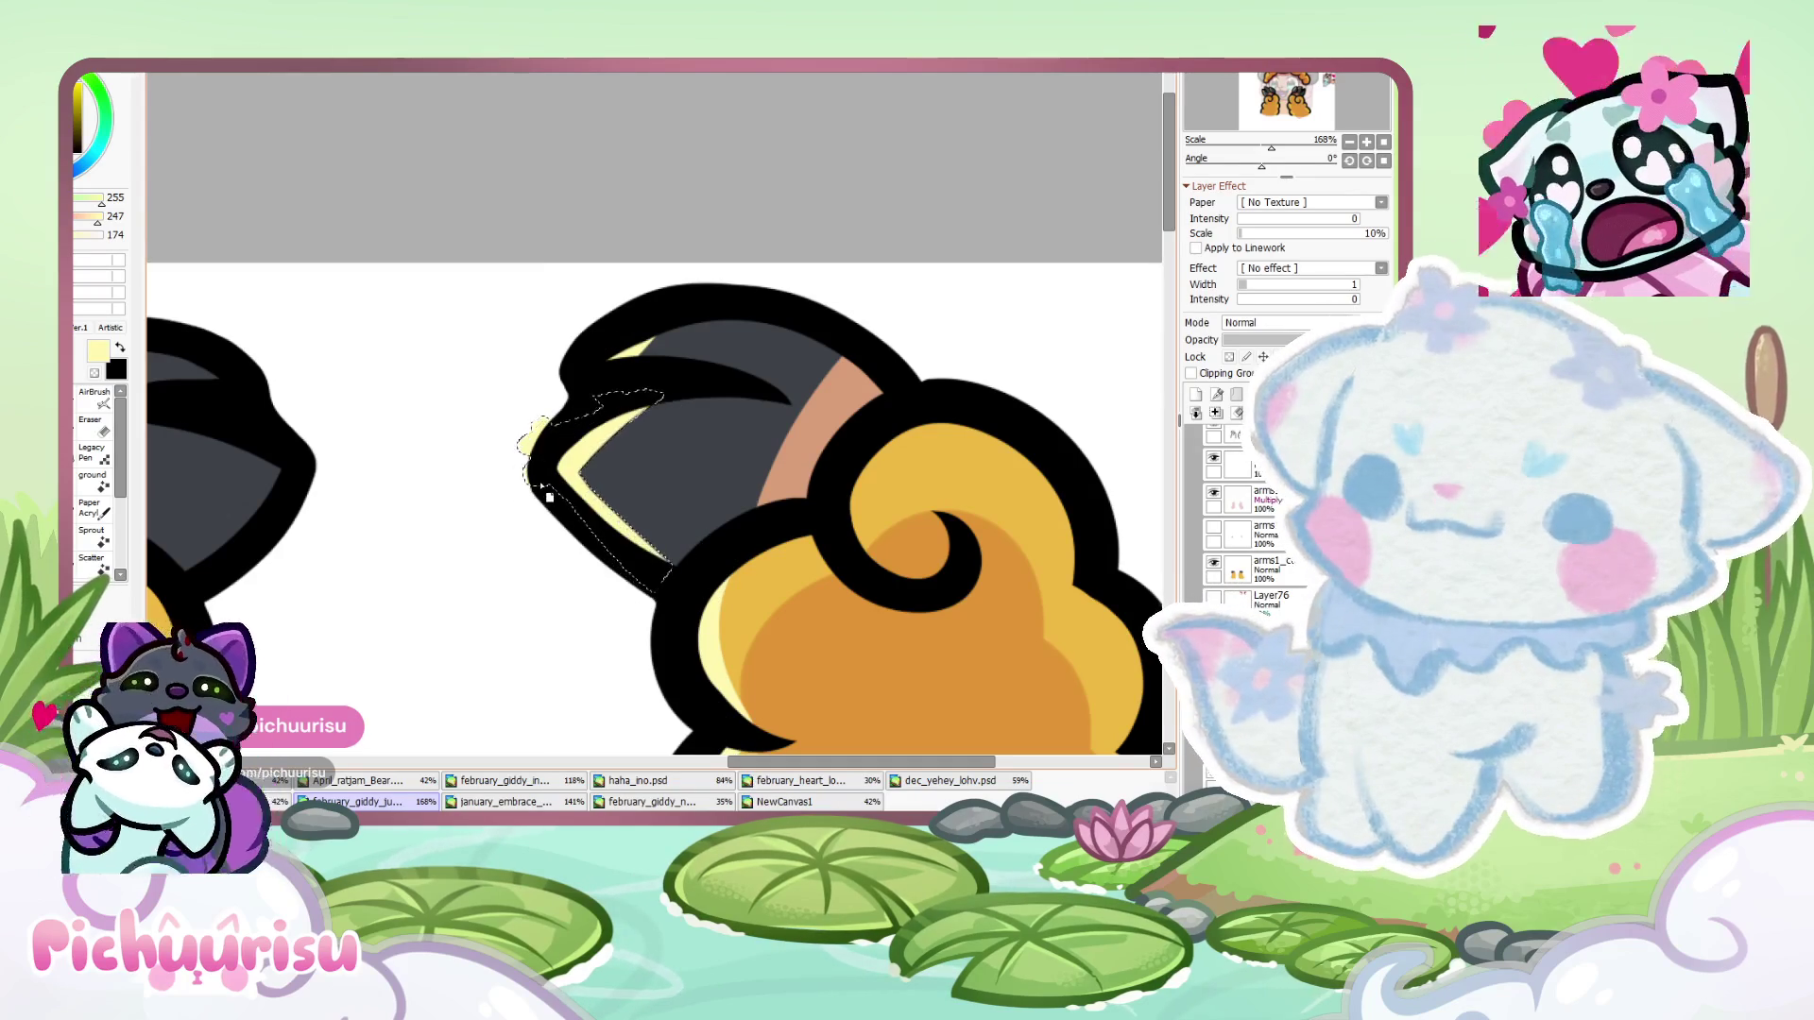
key("ctrl+d")
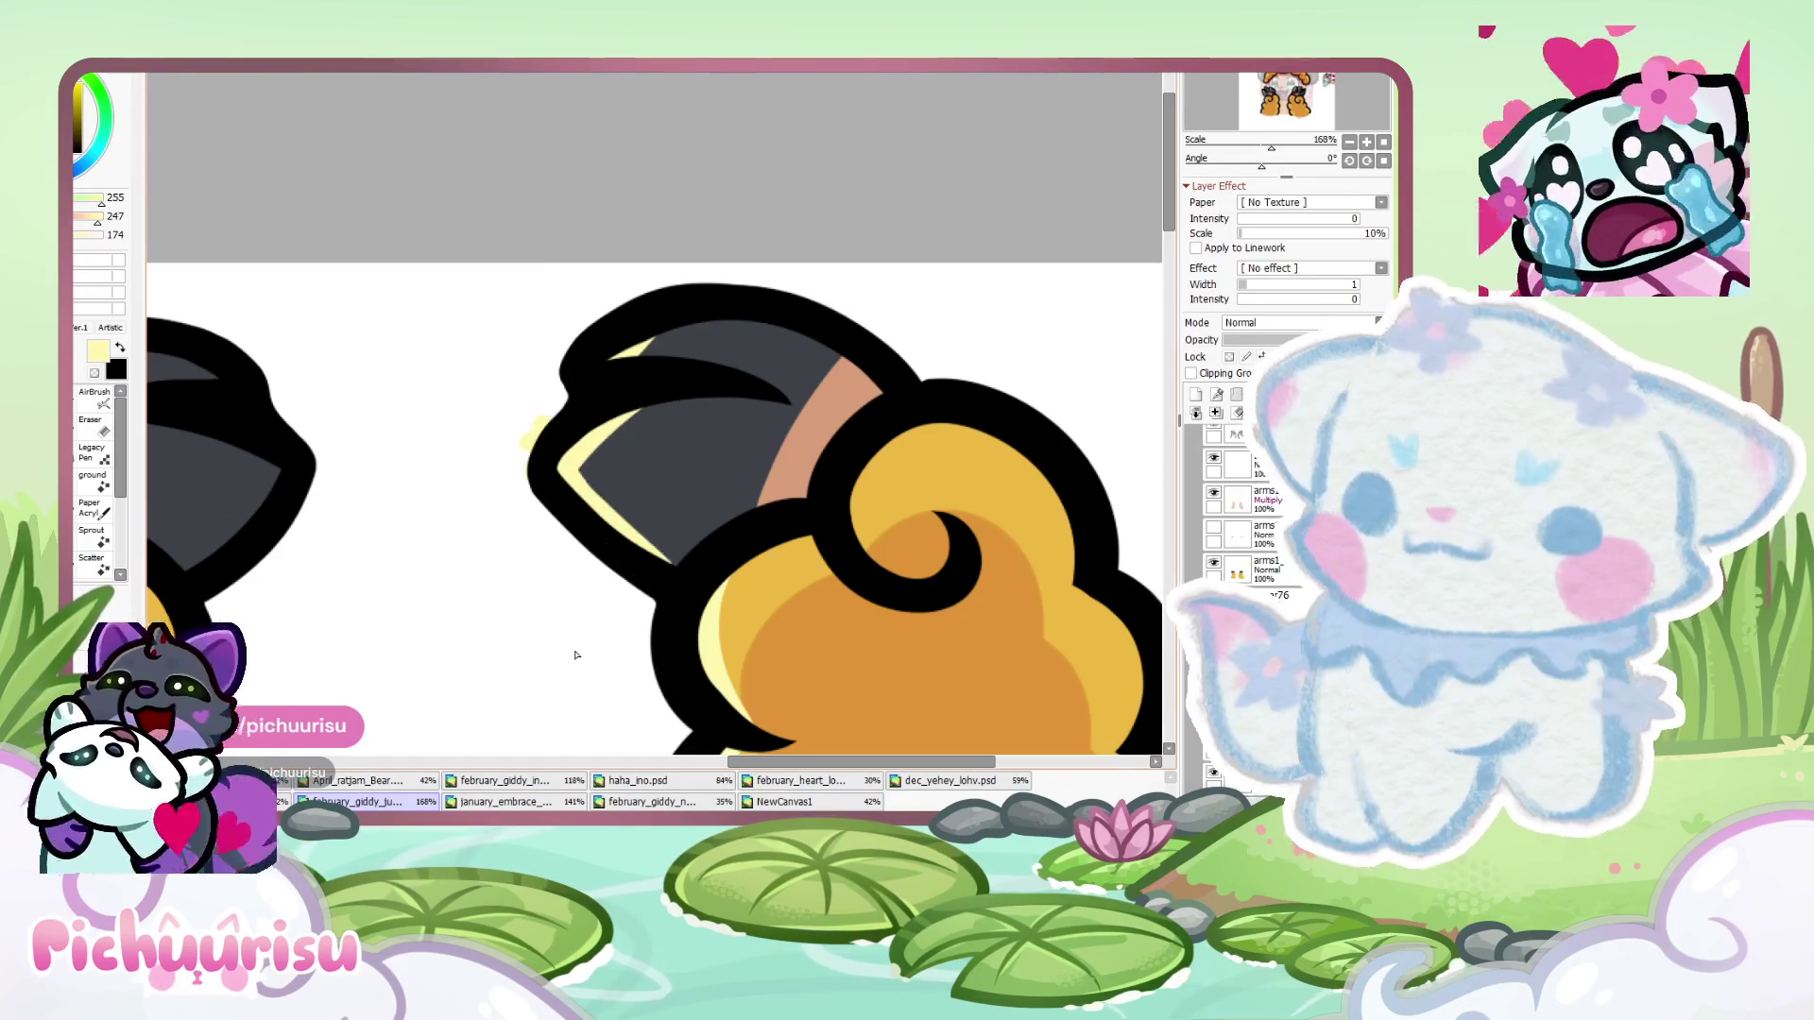
scroll(565, 424, "up", 2)
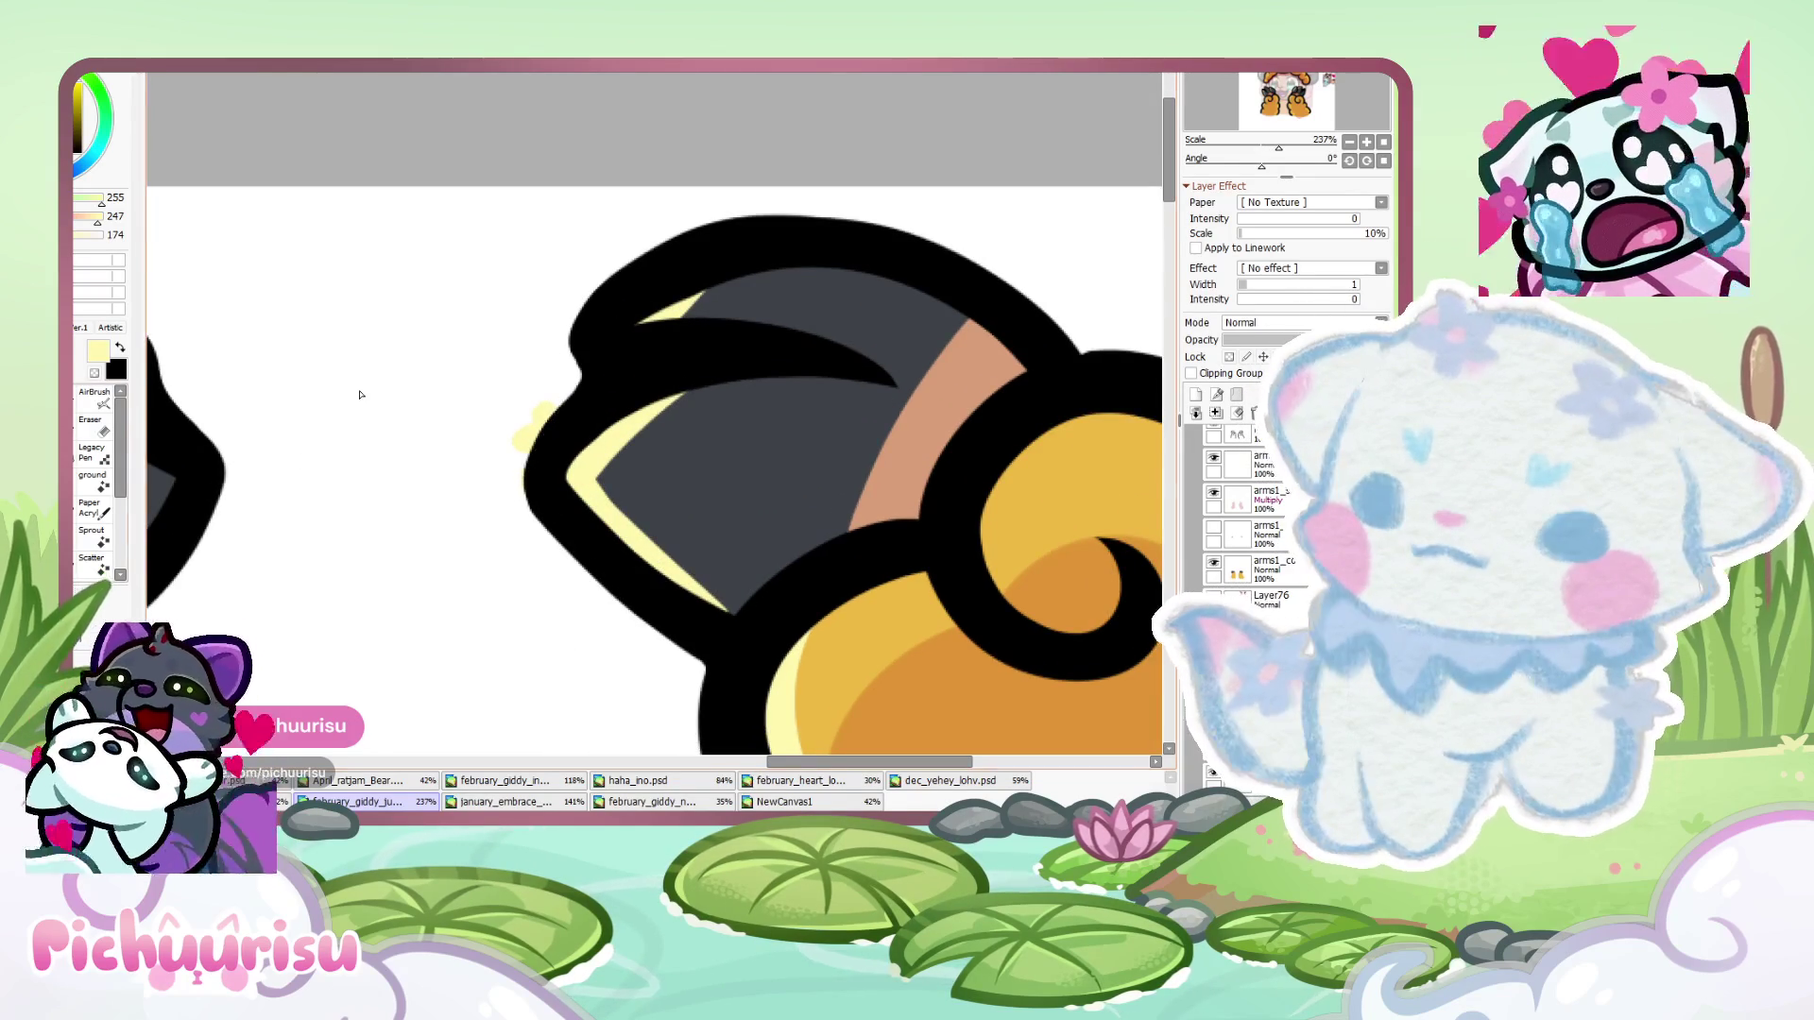
key("e")
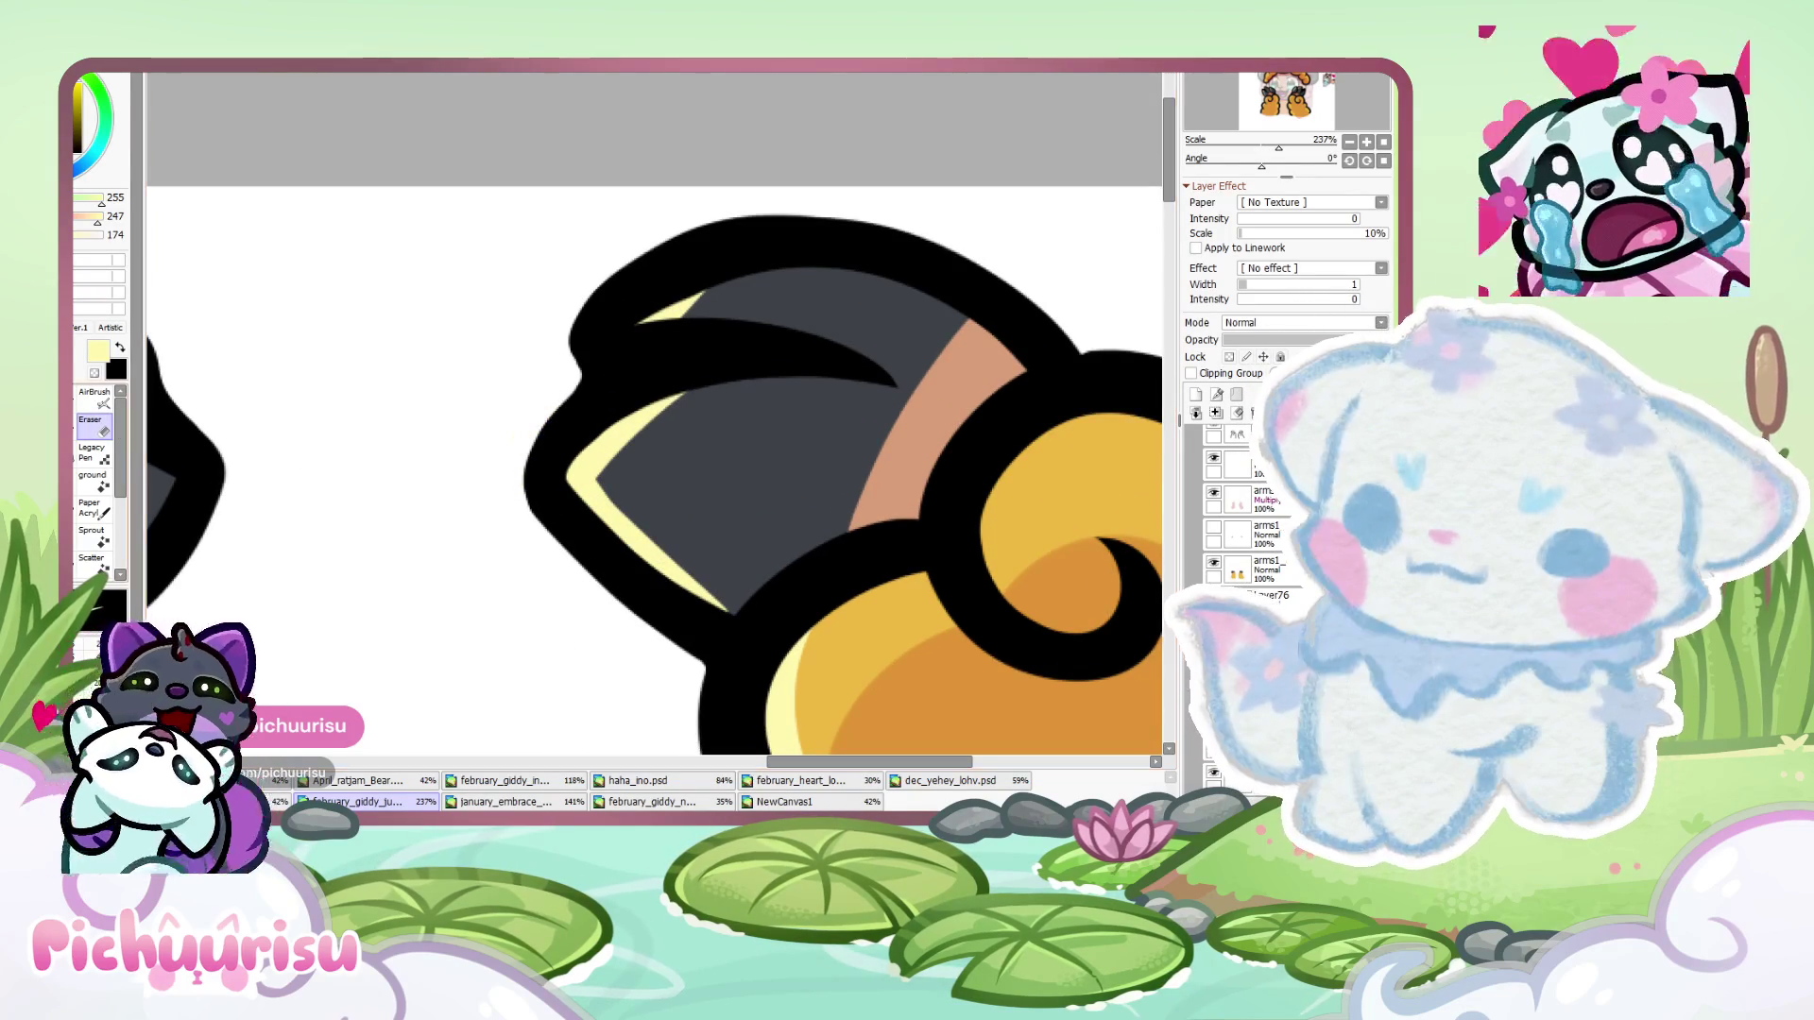
scroll(603, 521, "down", 10)
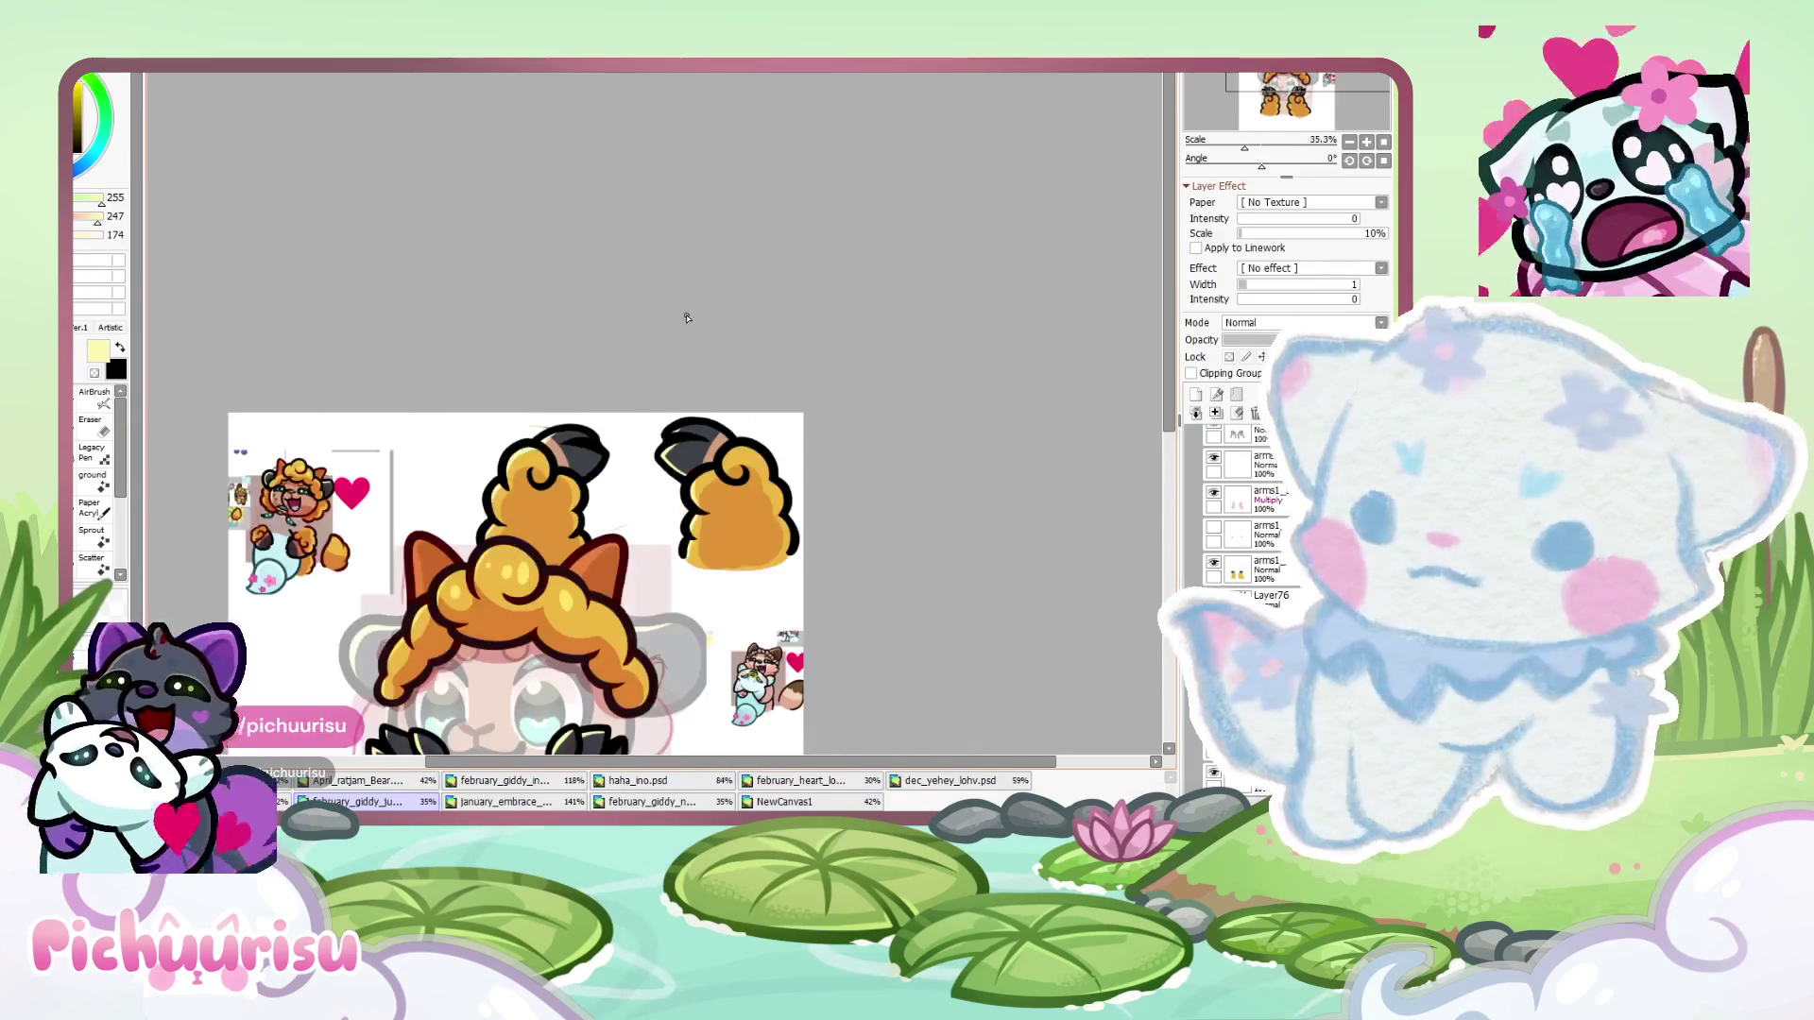
scroll(443, 444, "up", 8)
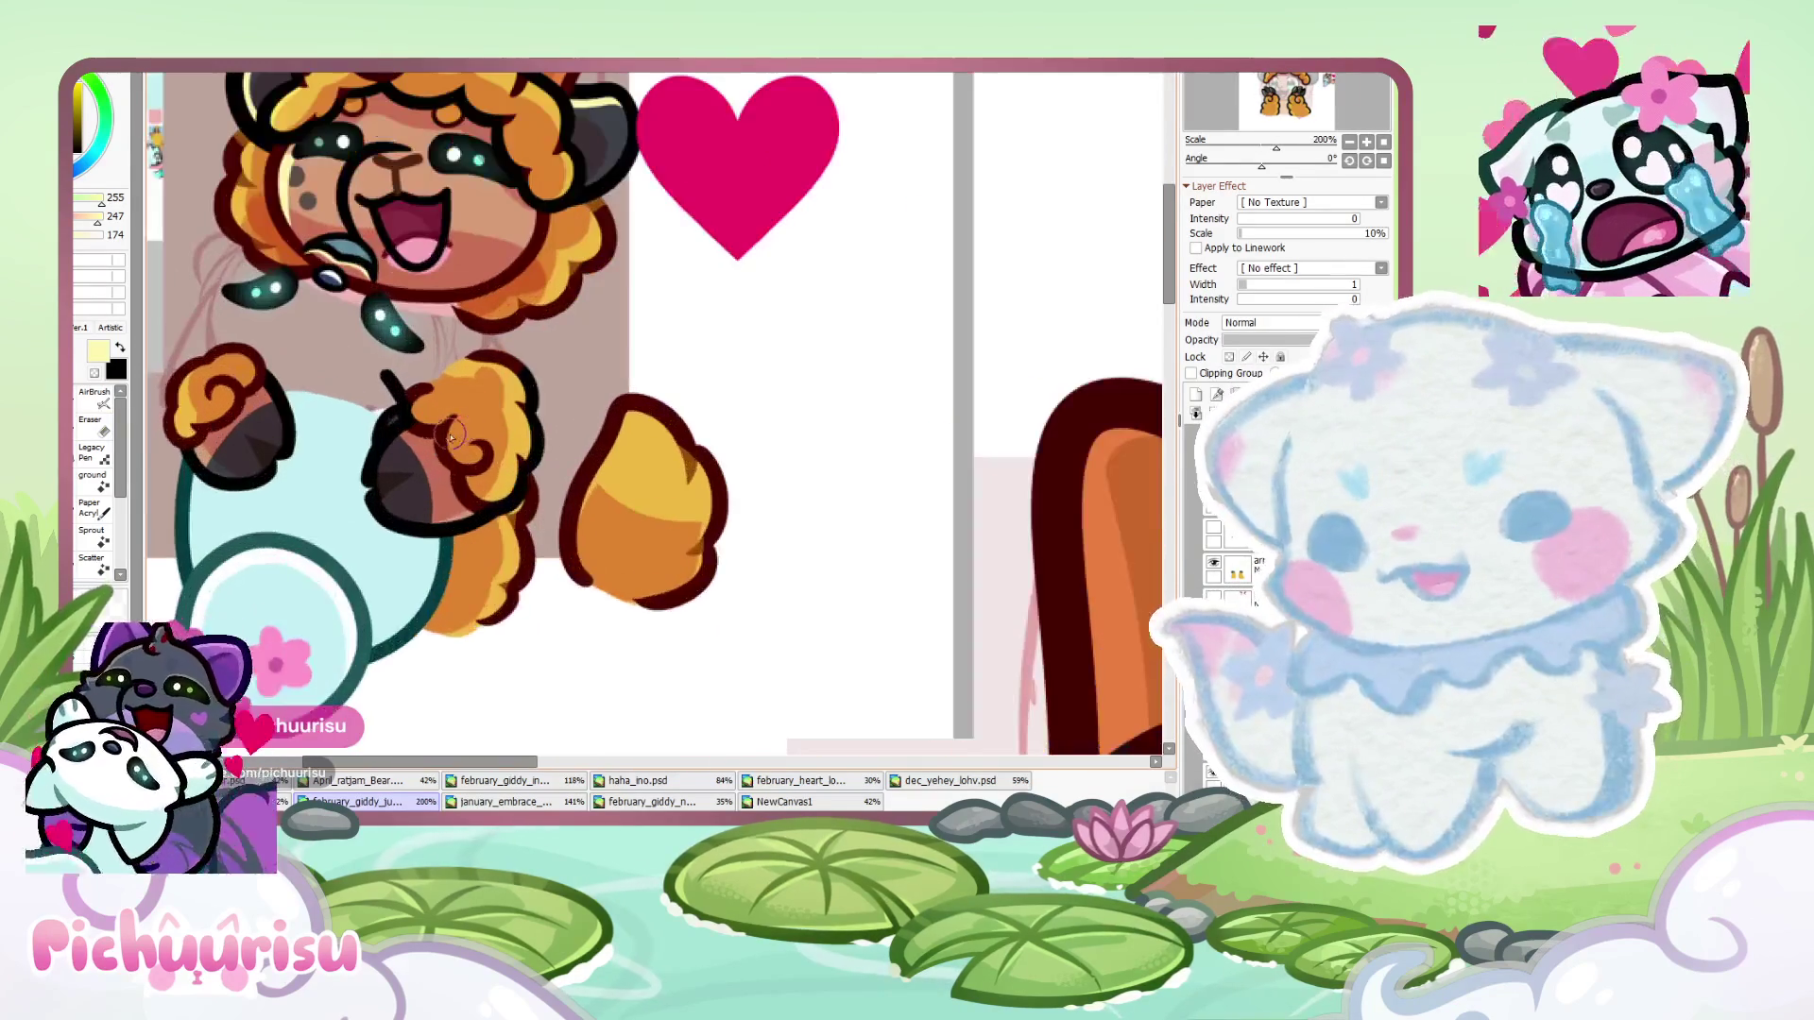
- Sample dark red from the reference character
left_click(444, 440, "alt")
scroll(444, 439, "down", 9)
scroll(654, 404, "up", 9)
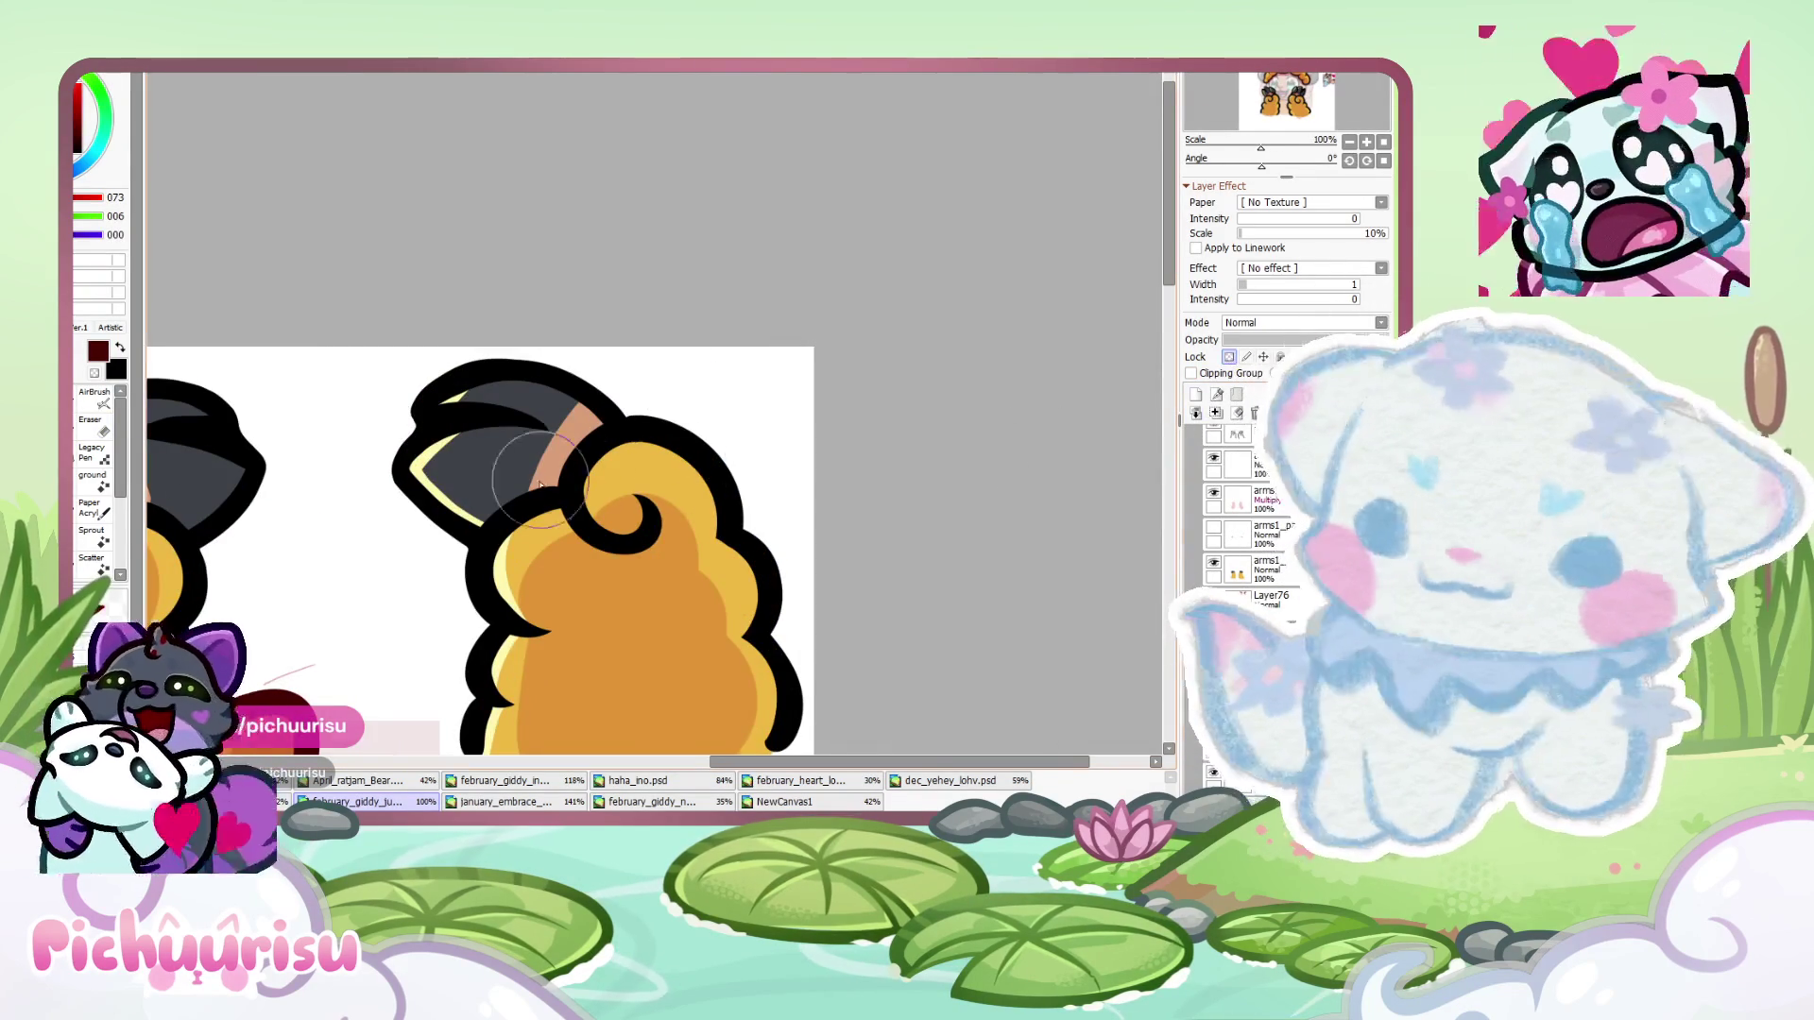
- Paint dark red bands across the base of the right and left paws
scroll(568, 472, "up", 3)
mouse_move(491, 529)
left_mouse_down()
mouse_move(585, 453)
mouse_move(642, 465)
left_mouse_up()
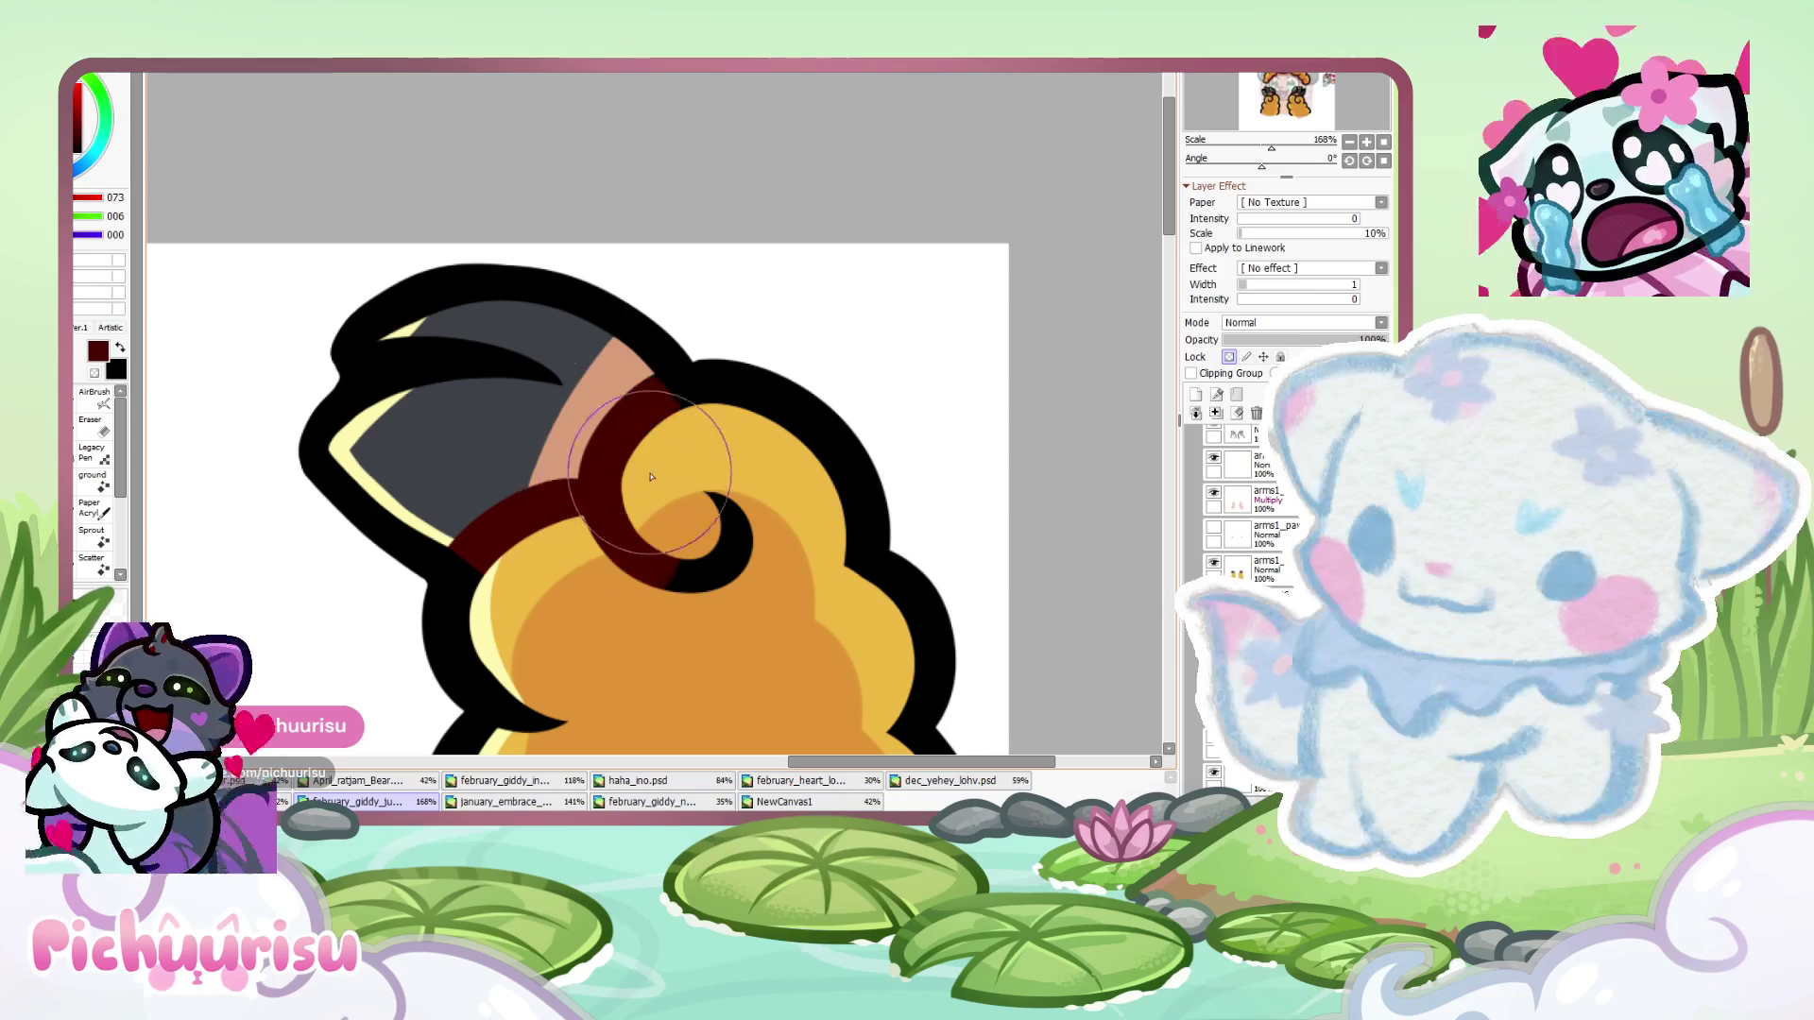
scroll(462, 458, "down", 6)
scroll(485, 458, "up", 5)
mouse_move(484, 458)
left_mouse_down()
mouse_move(444, 444)
mouse_move(482, 529)
mouse_move(567, 548)
mouse_move(590, 524)
left_mouse_up()
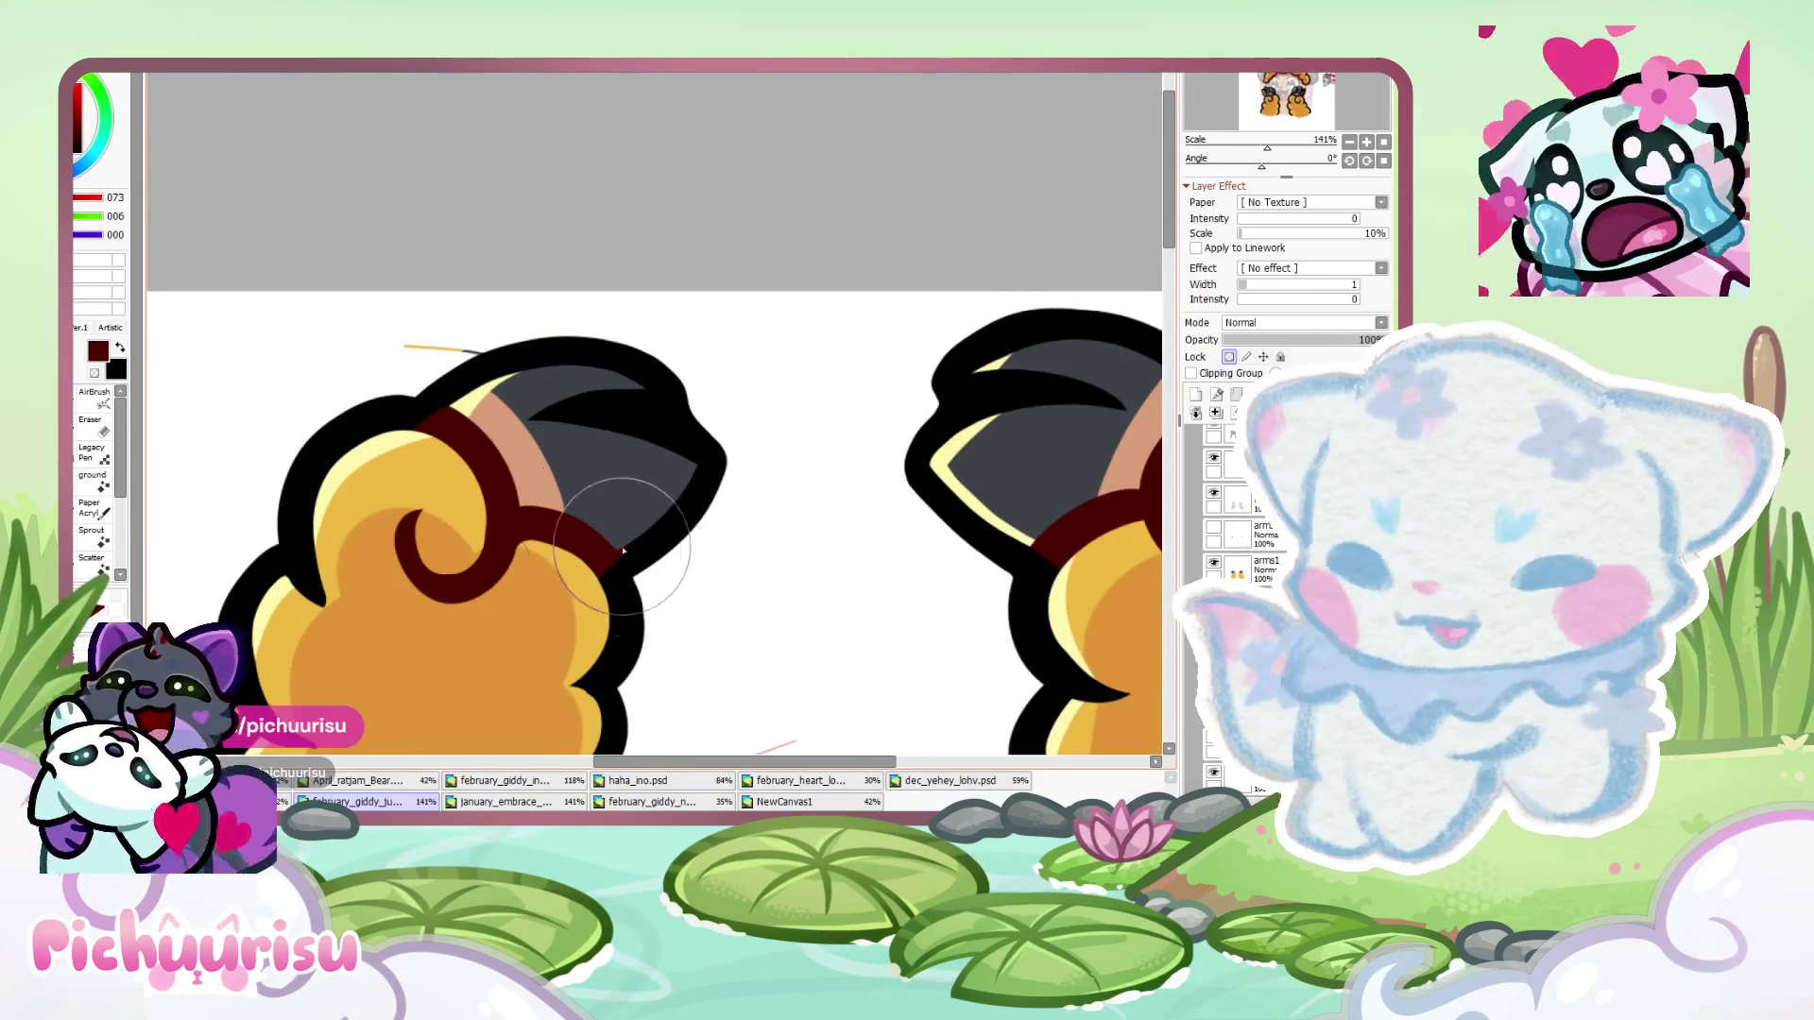
scroll(589, 524, "up", 3)
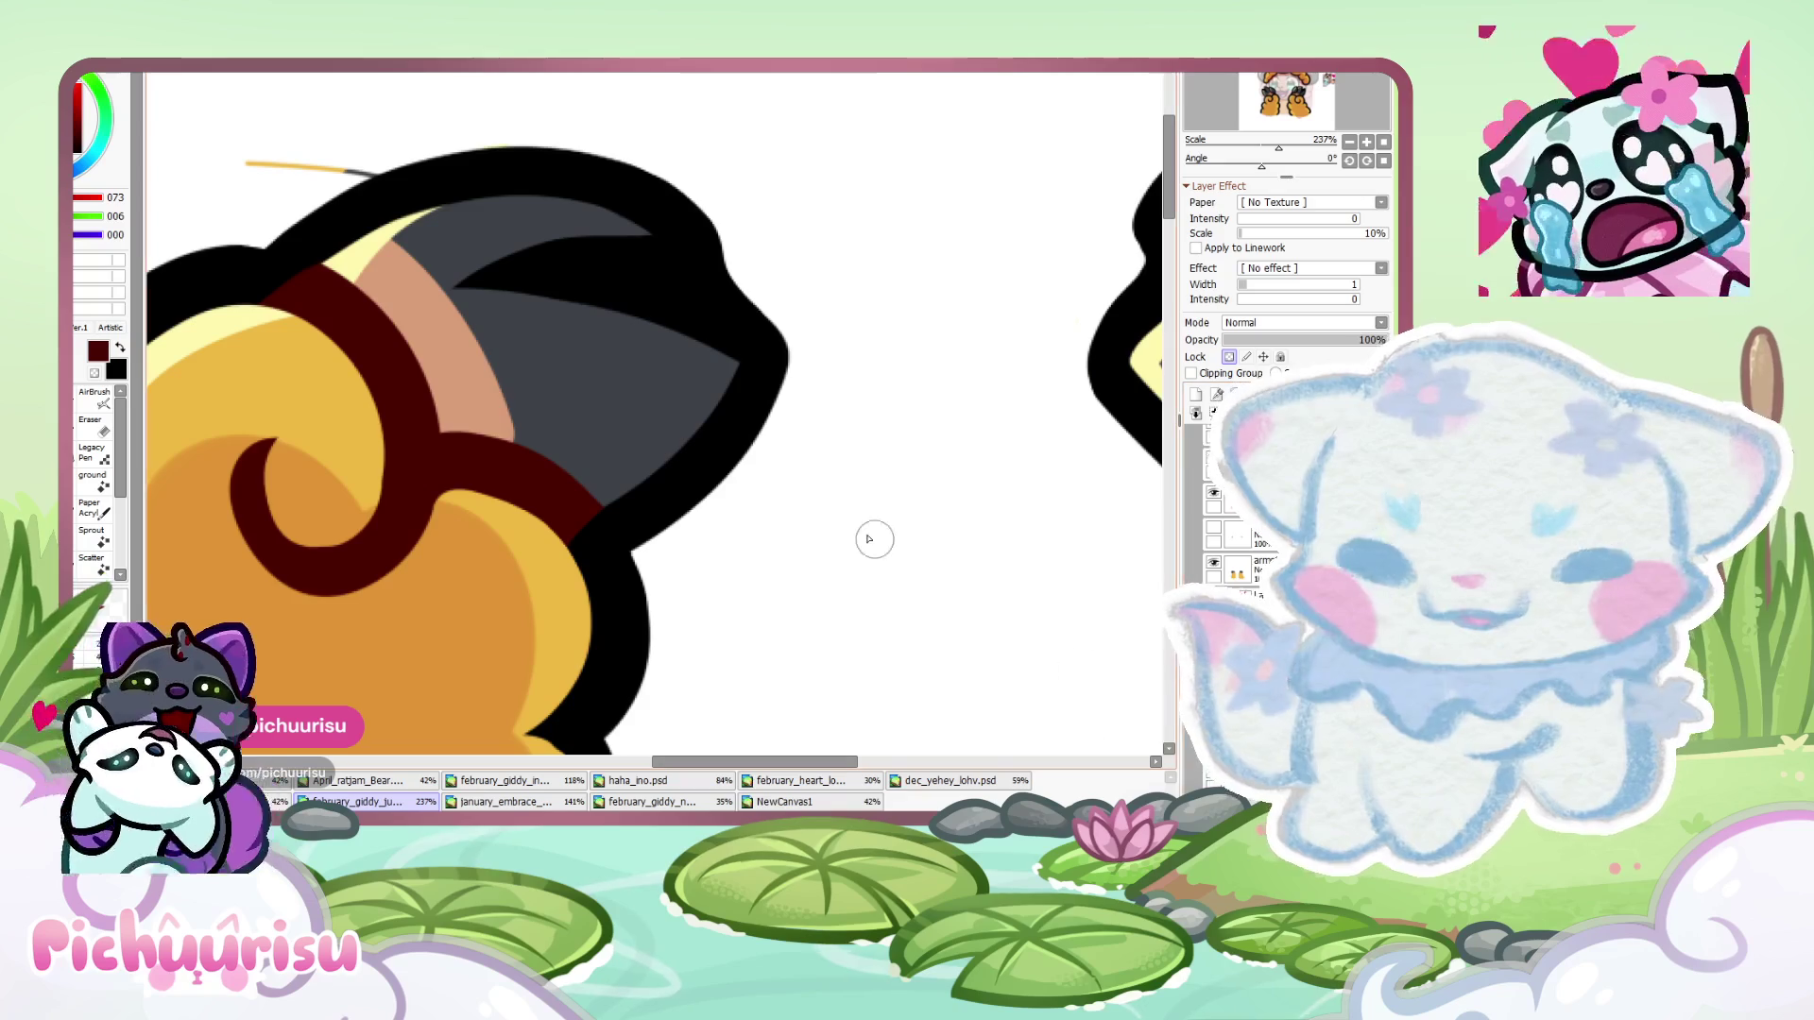
- Sample tan from the paw band and undo a stray tan drip stroke
left_click(498, 413, "alt")
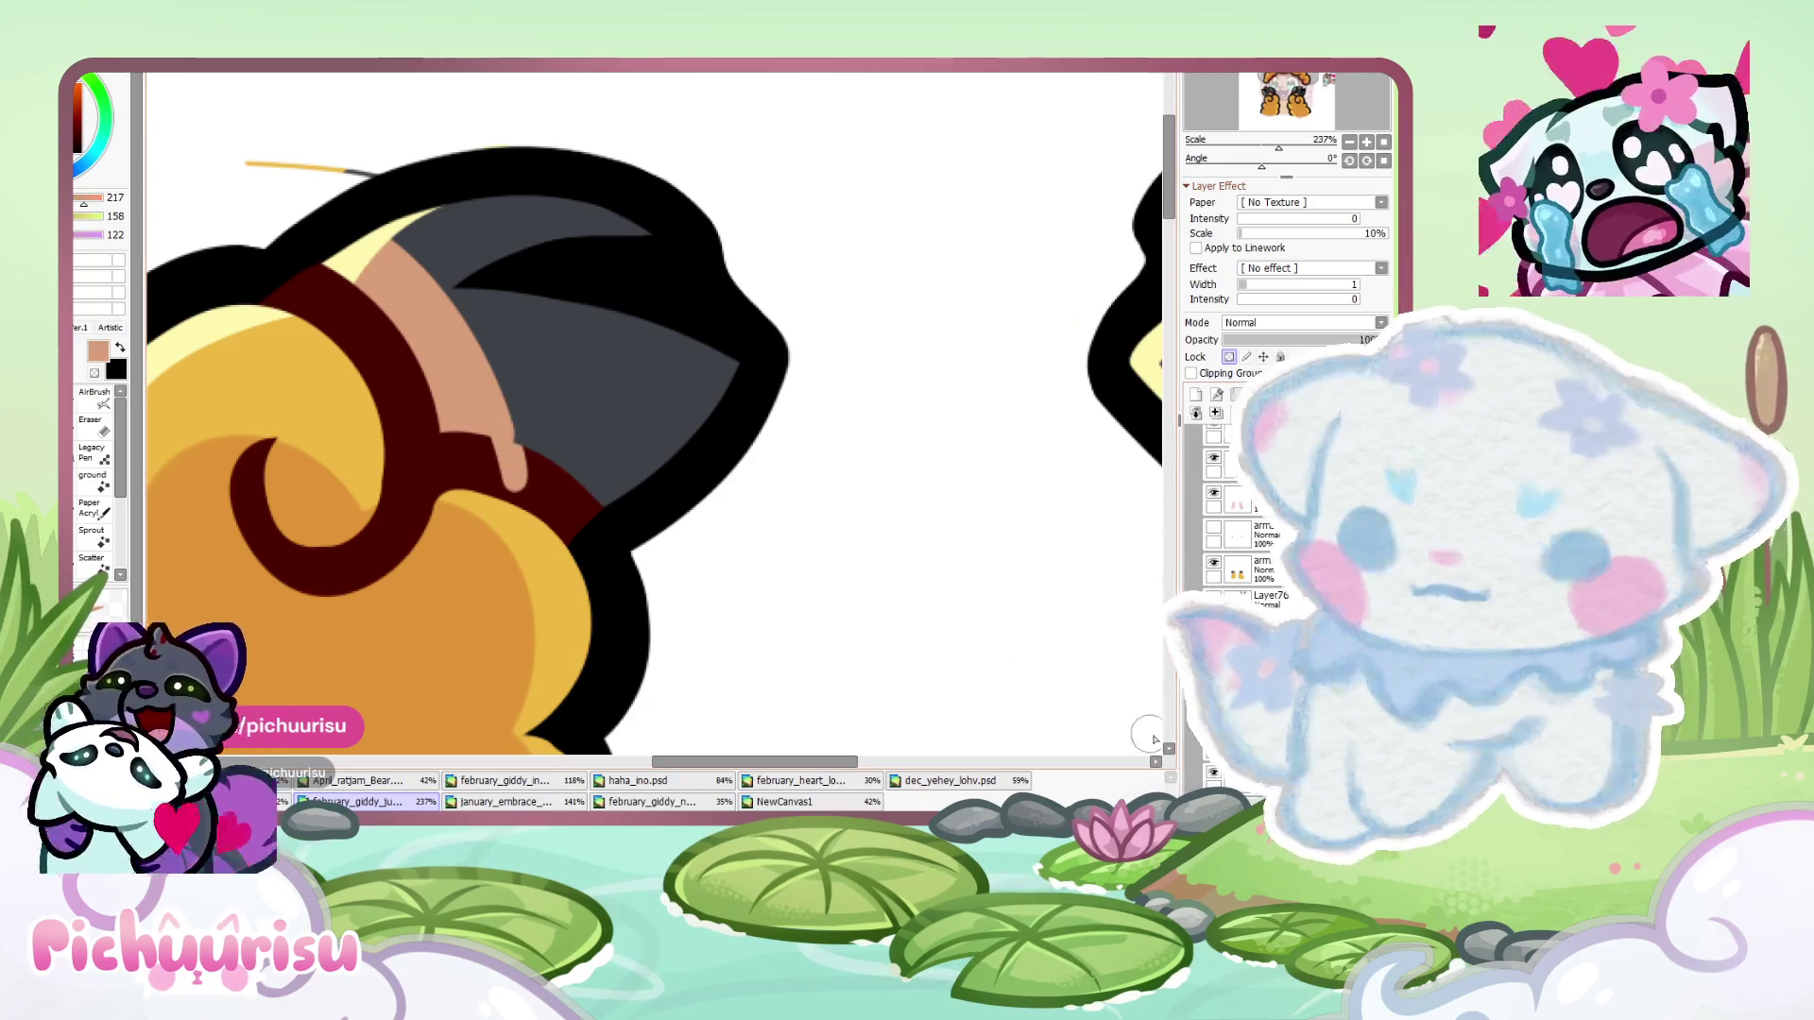
key("ctrl+z")
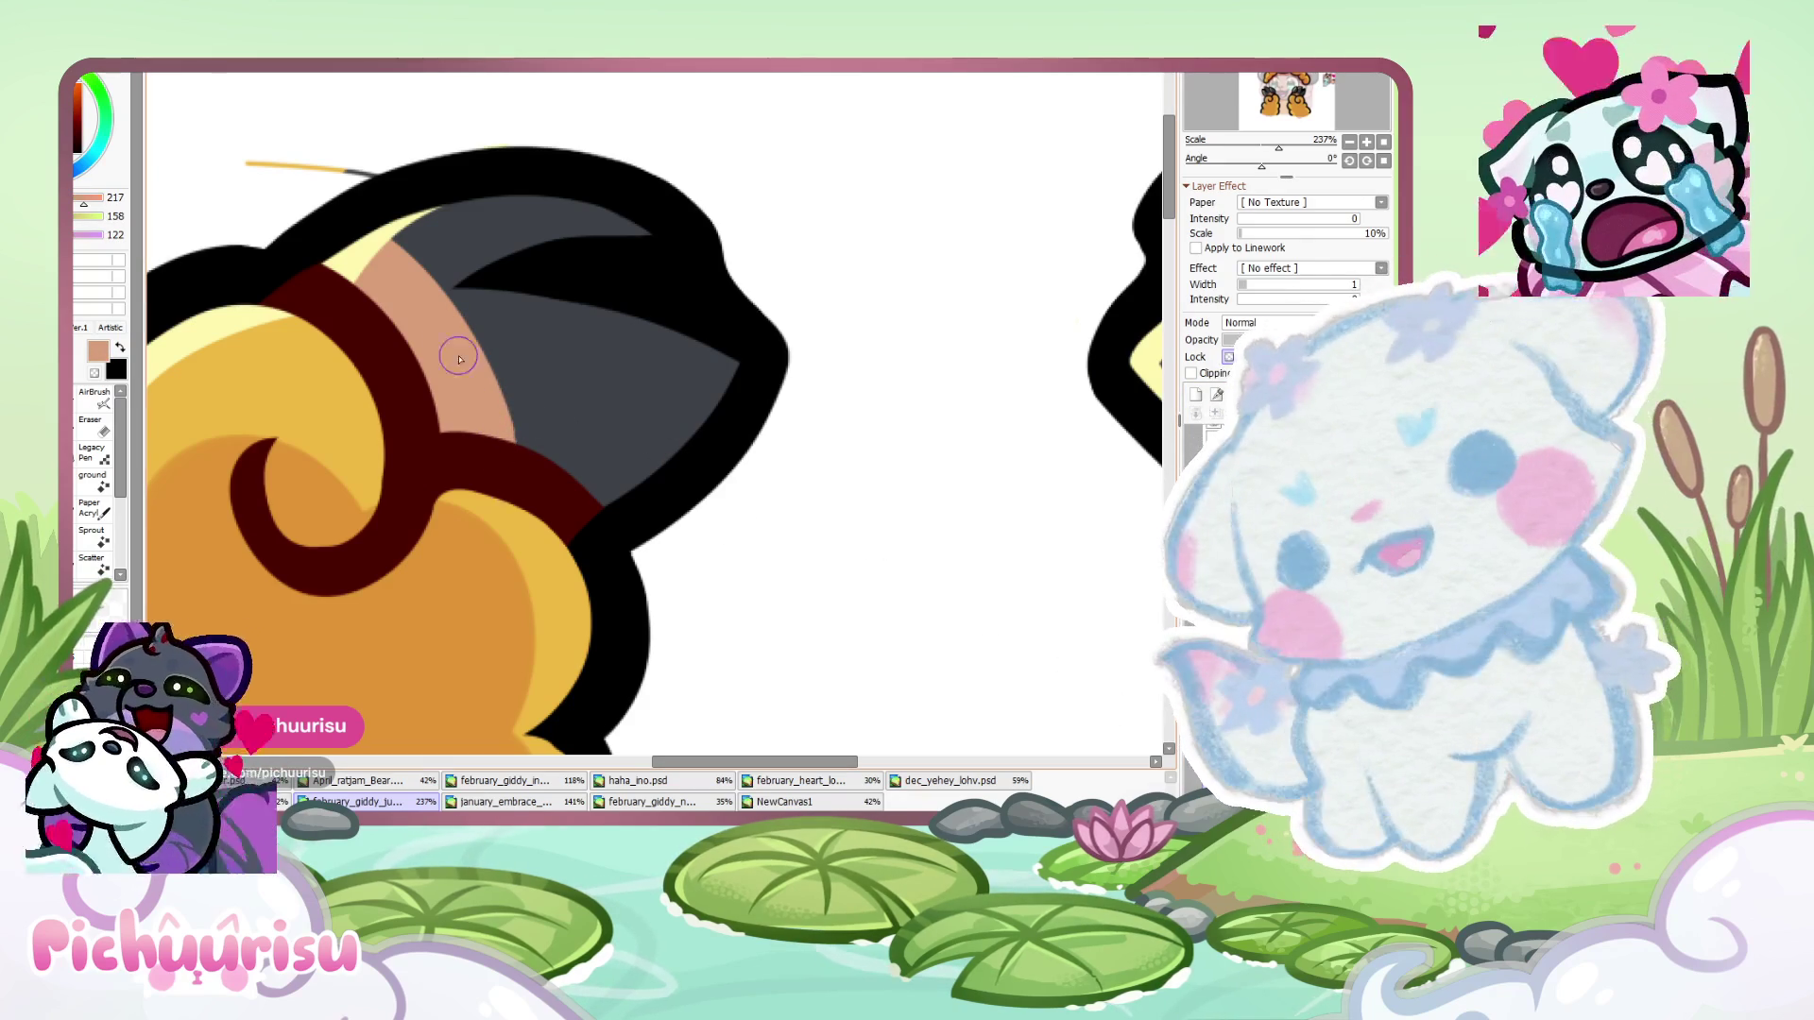
scroll(515, 492, "down", 5)
scroll(491, 420, "up", 3)
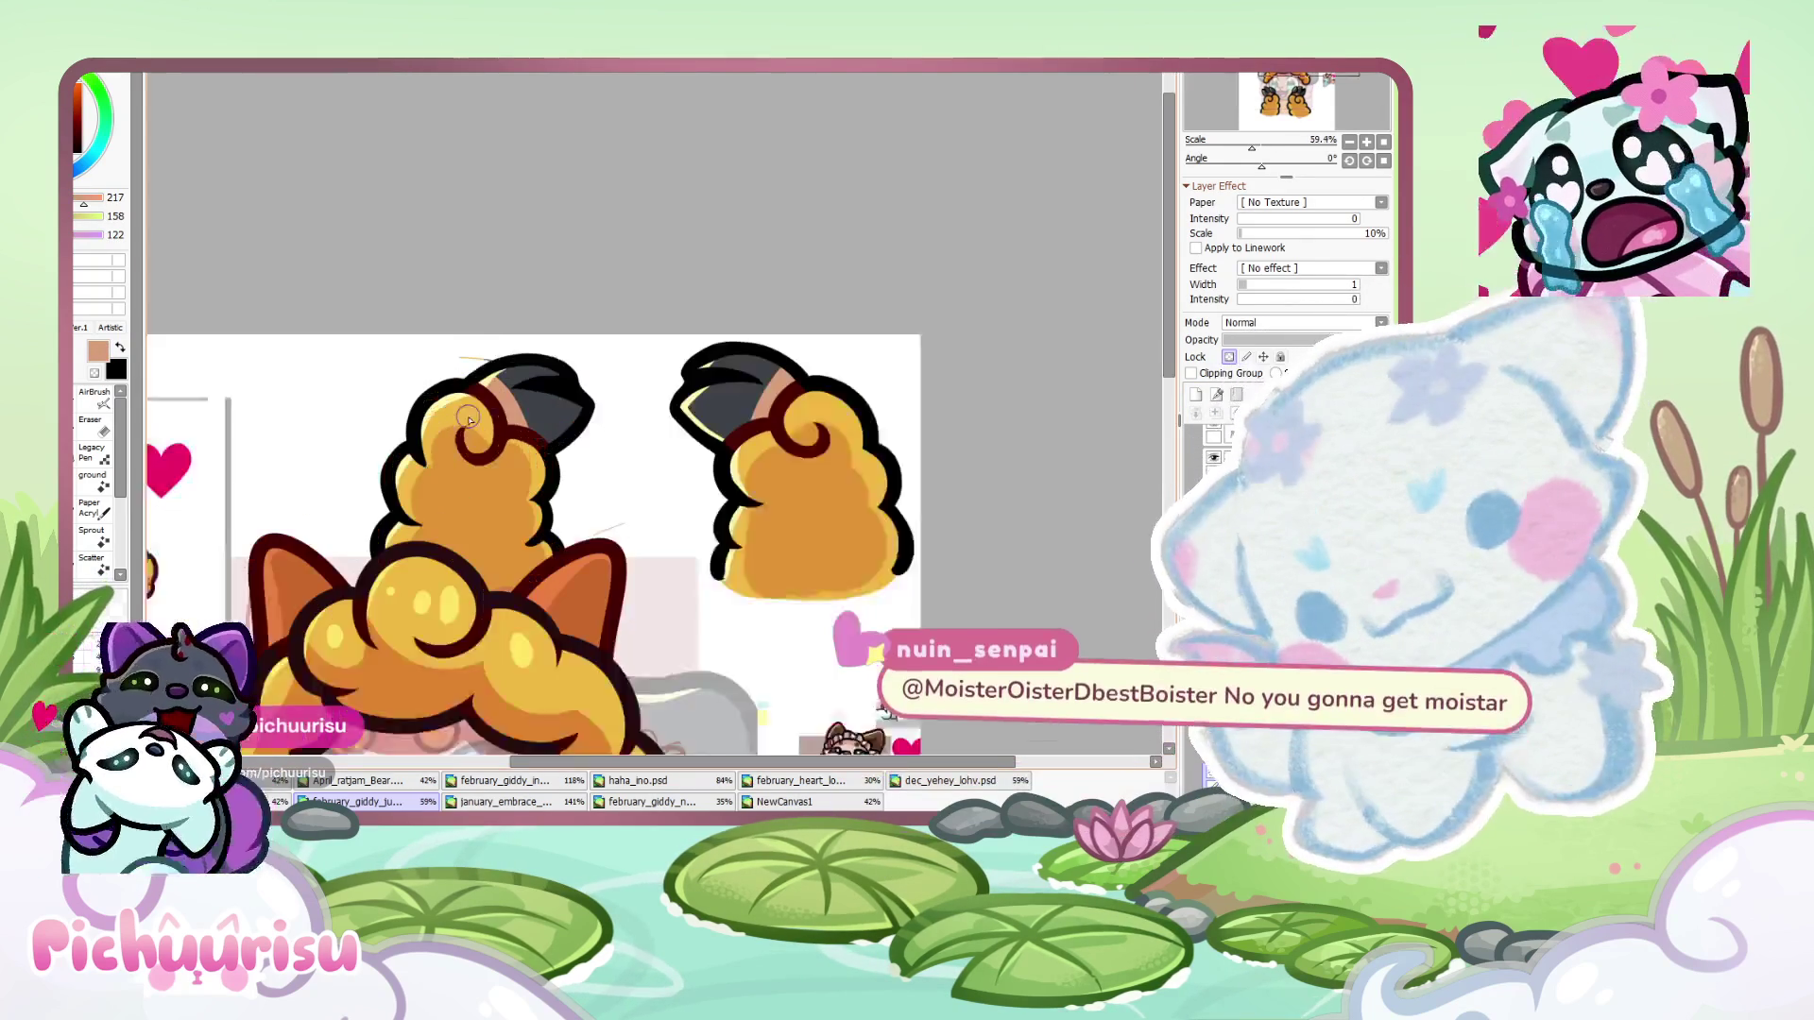
scroll(440, 463, "up", 3)
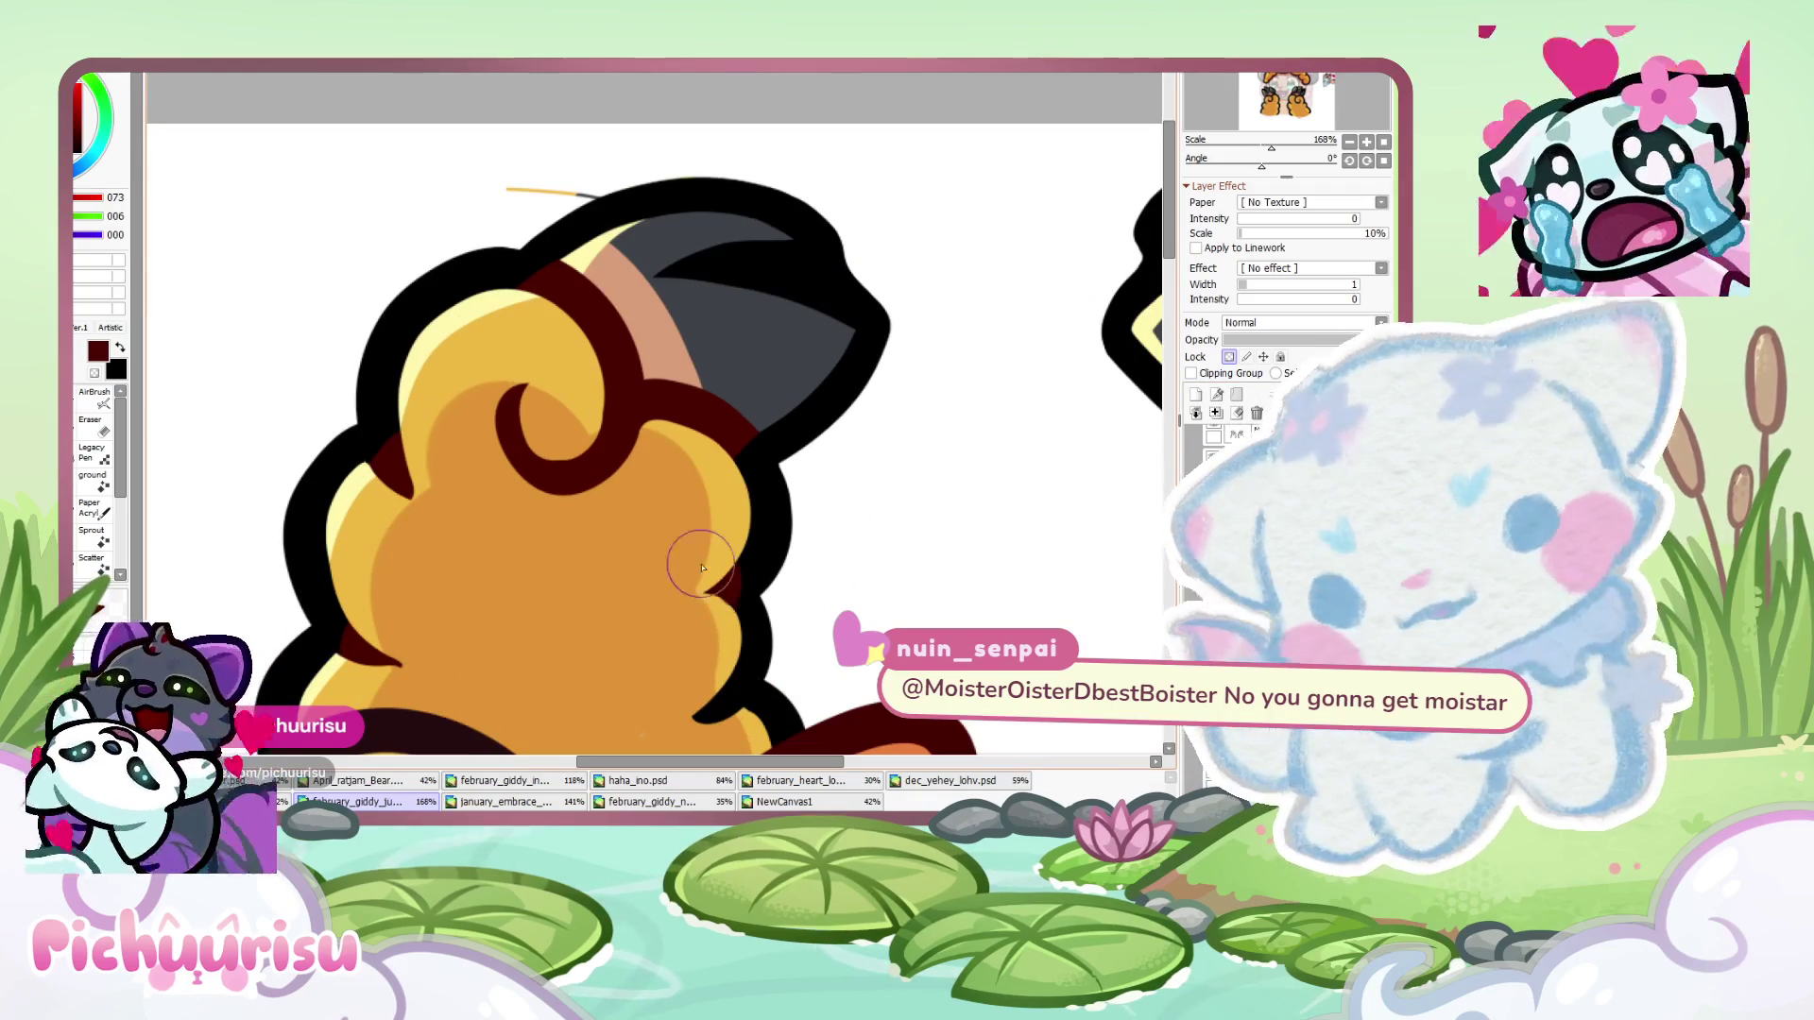
scroll(418, 651, "down", 2)
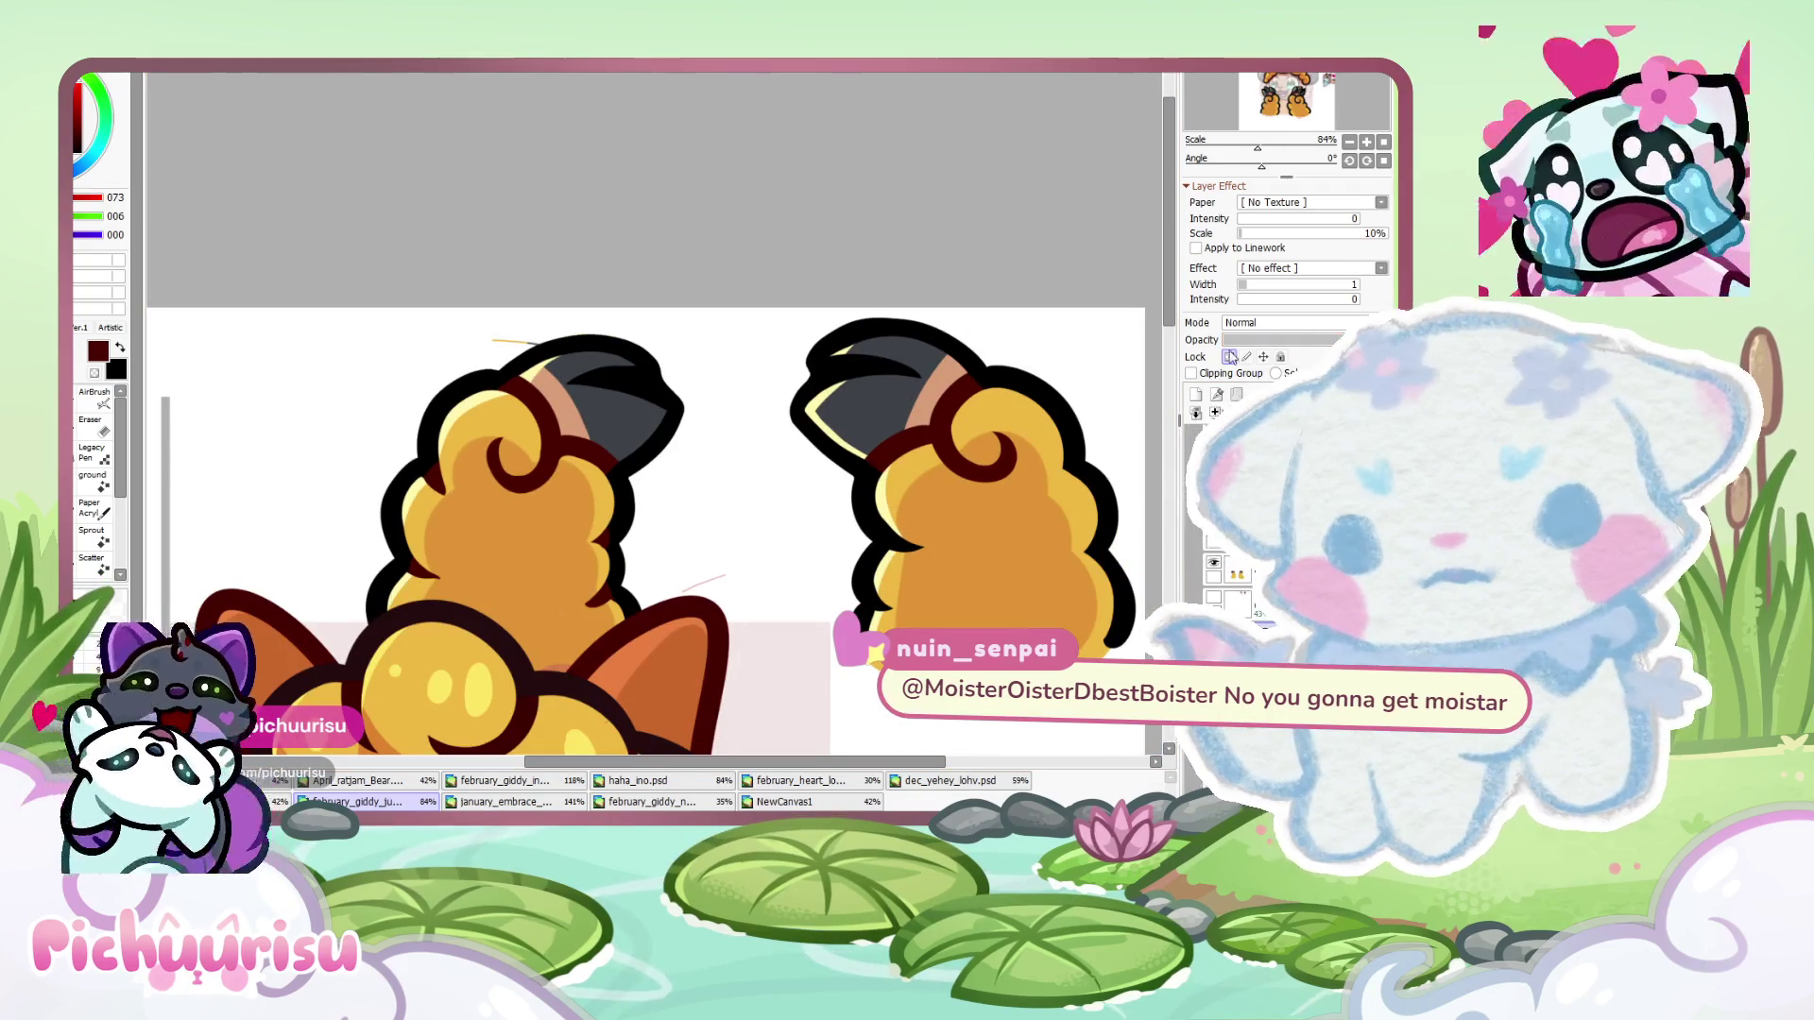
- Erase stray dark red shading on the zoomed-in paw
key("e")
scroll(443, 493, "up", 3)
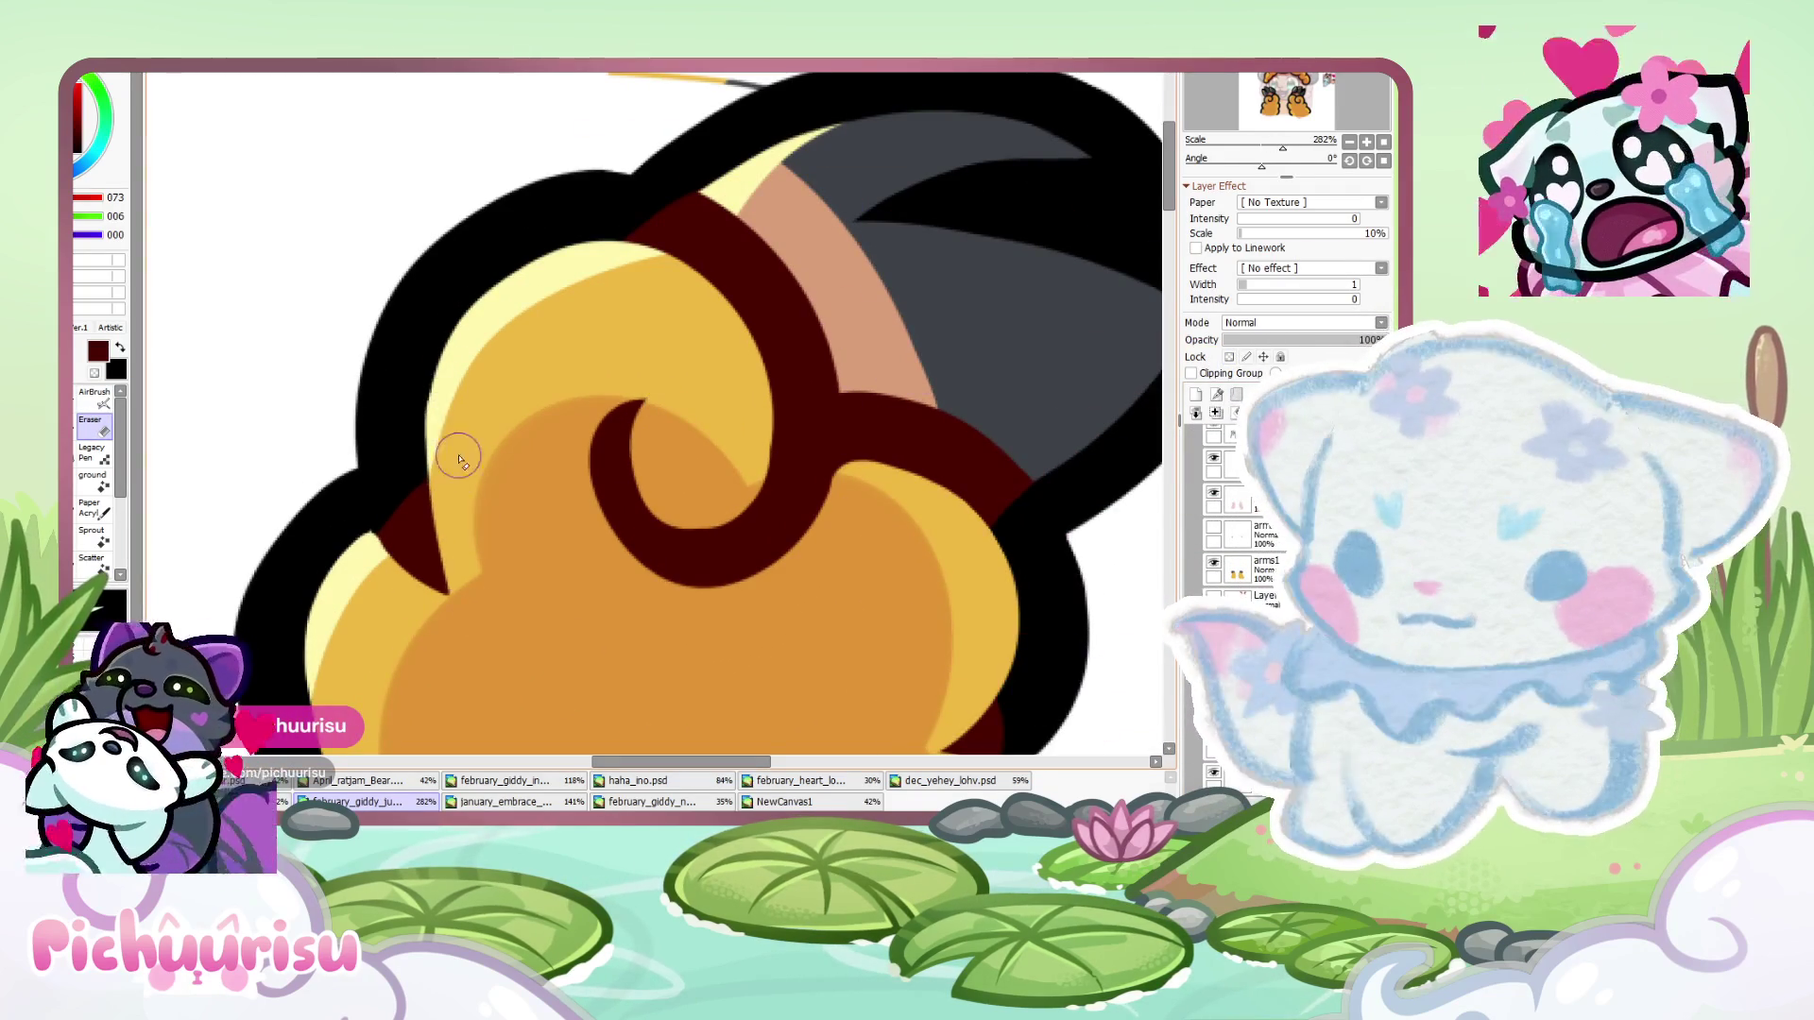
scroll(458, 473, "down", 3)
scroll(392, 534, "up", 3)
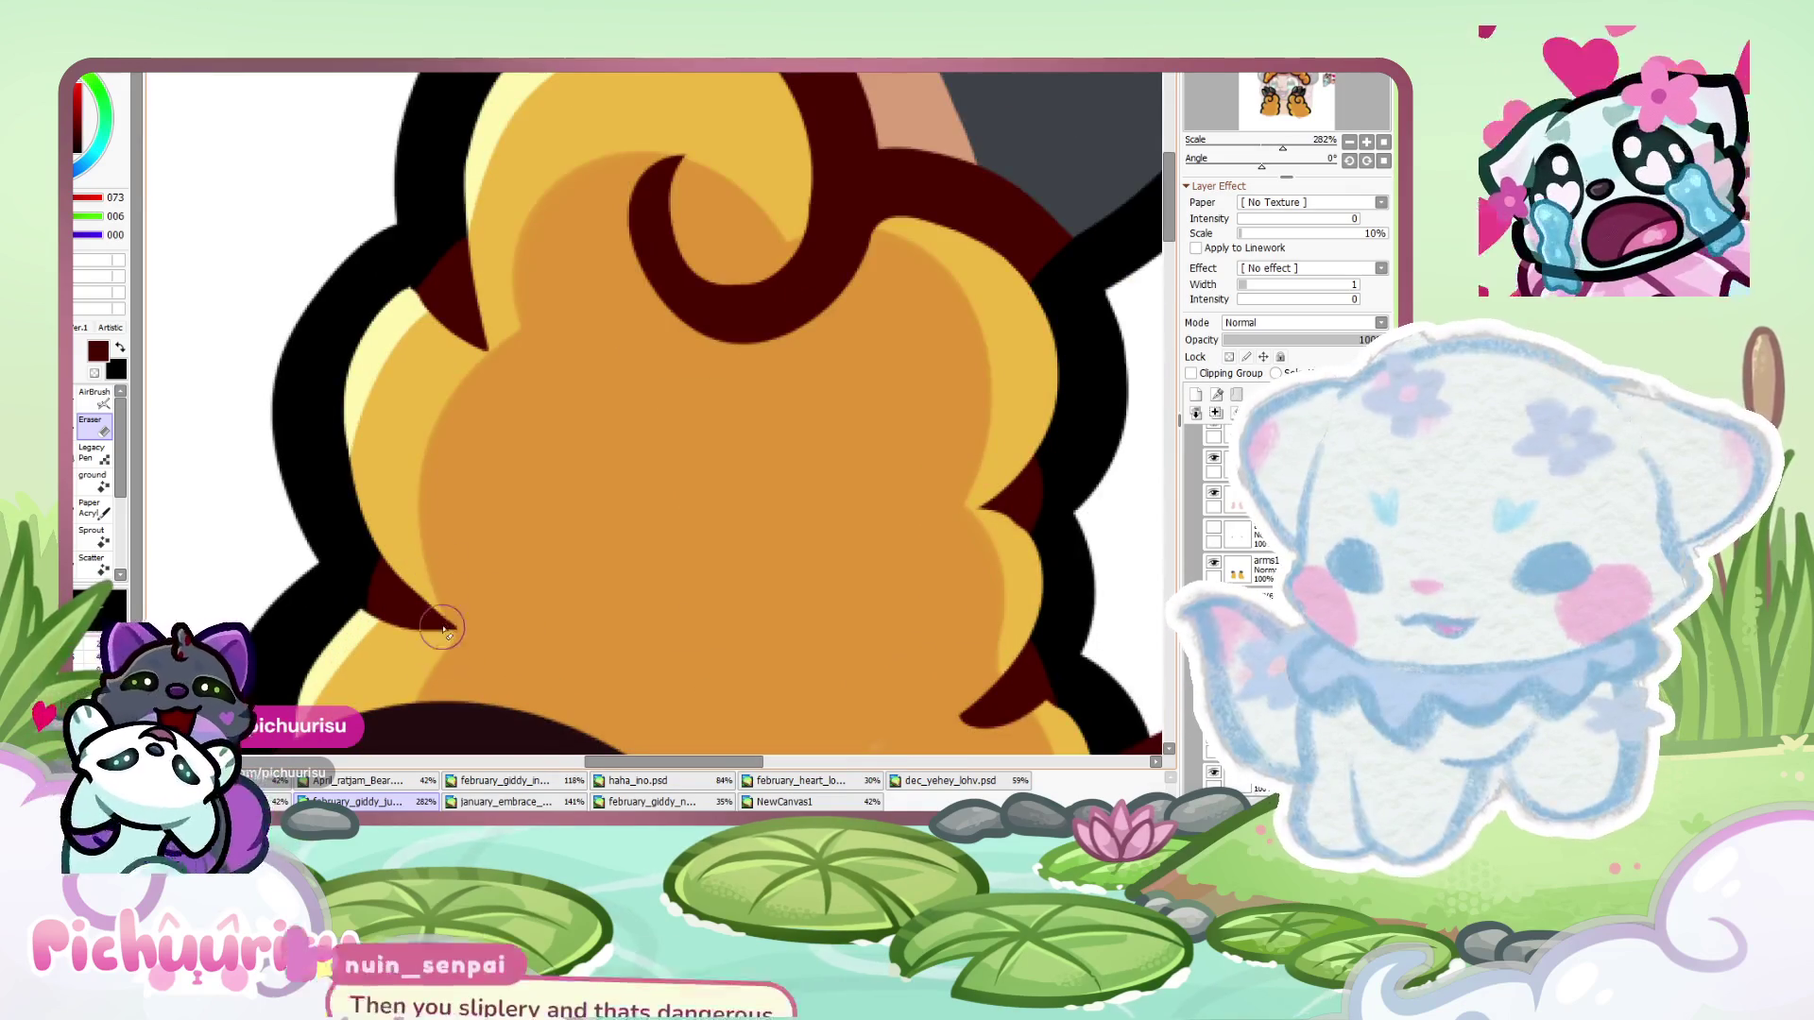
scroll(567, 539, "down", 3)
scroll(728, 524, "up", 3)
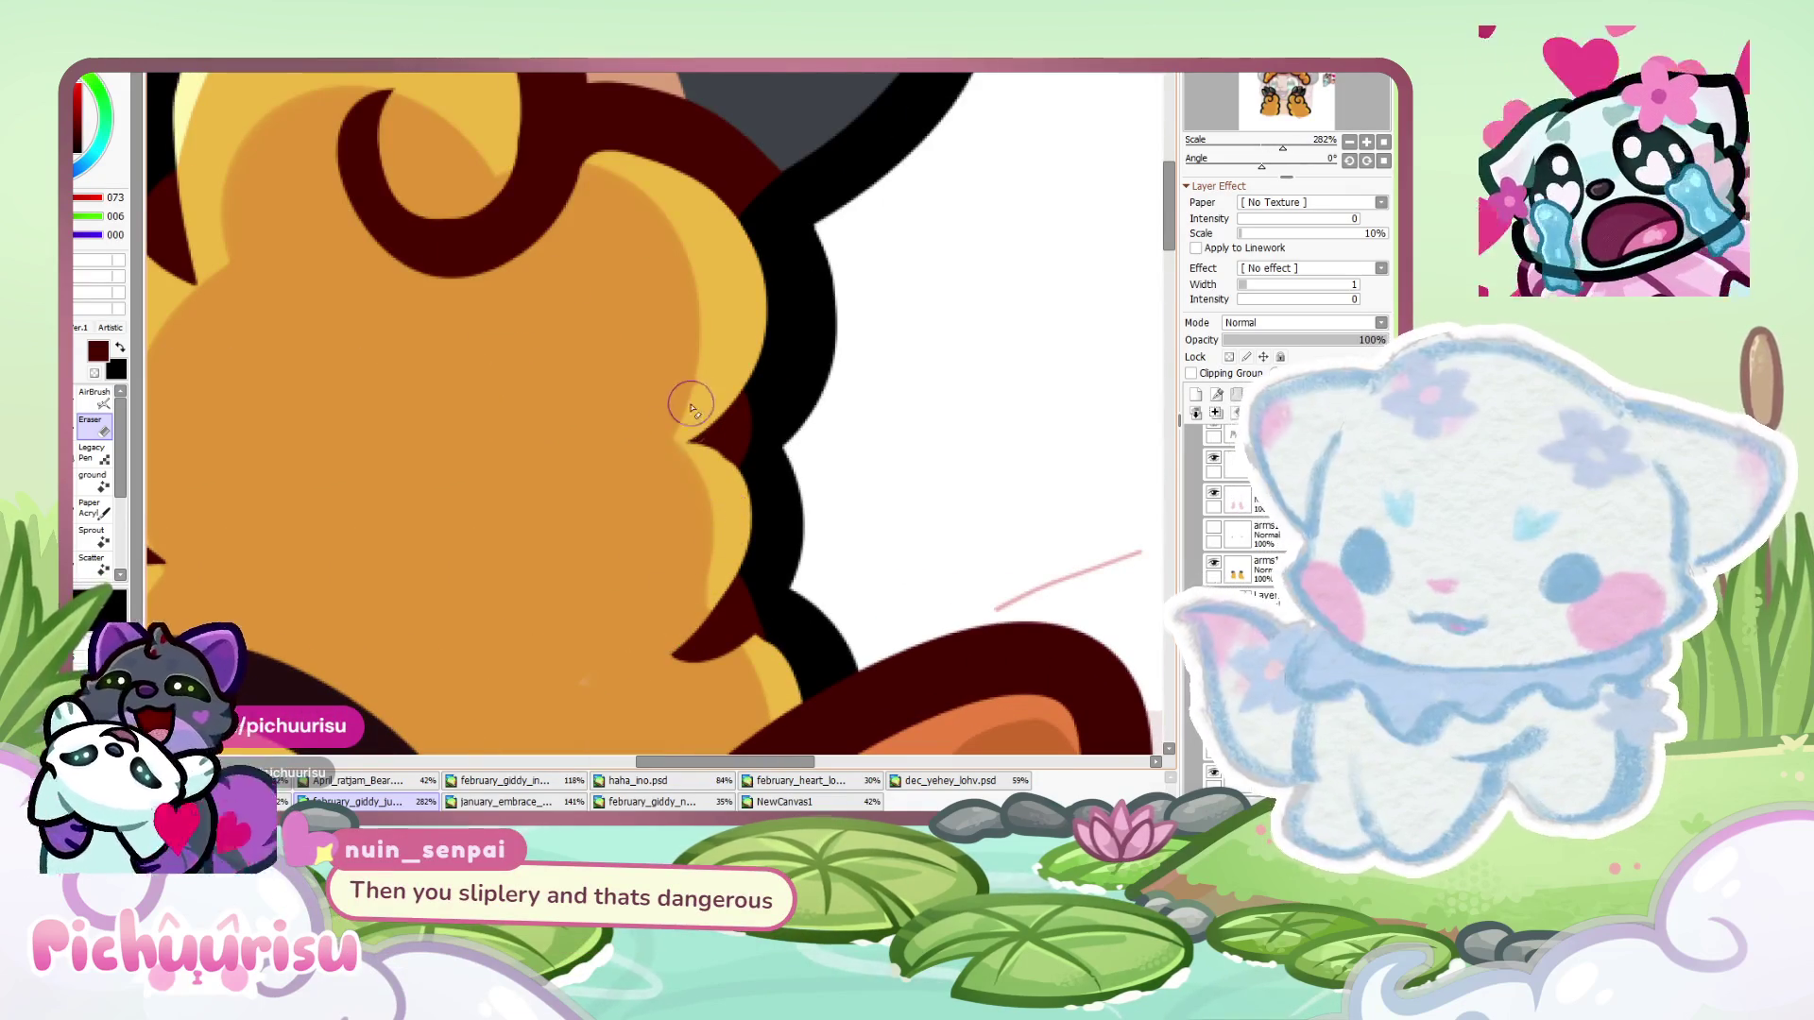
scroll(653, 441, "down", 2)
- Return to the brush and pick up the yellow highlight and dark red shading colours
key("e")
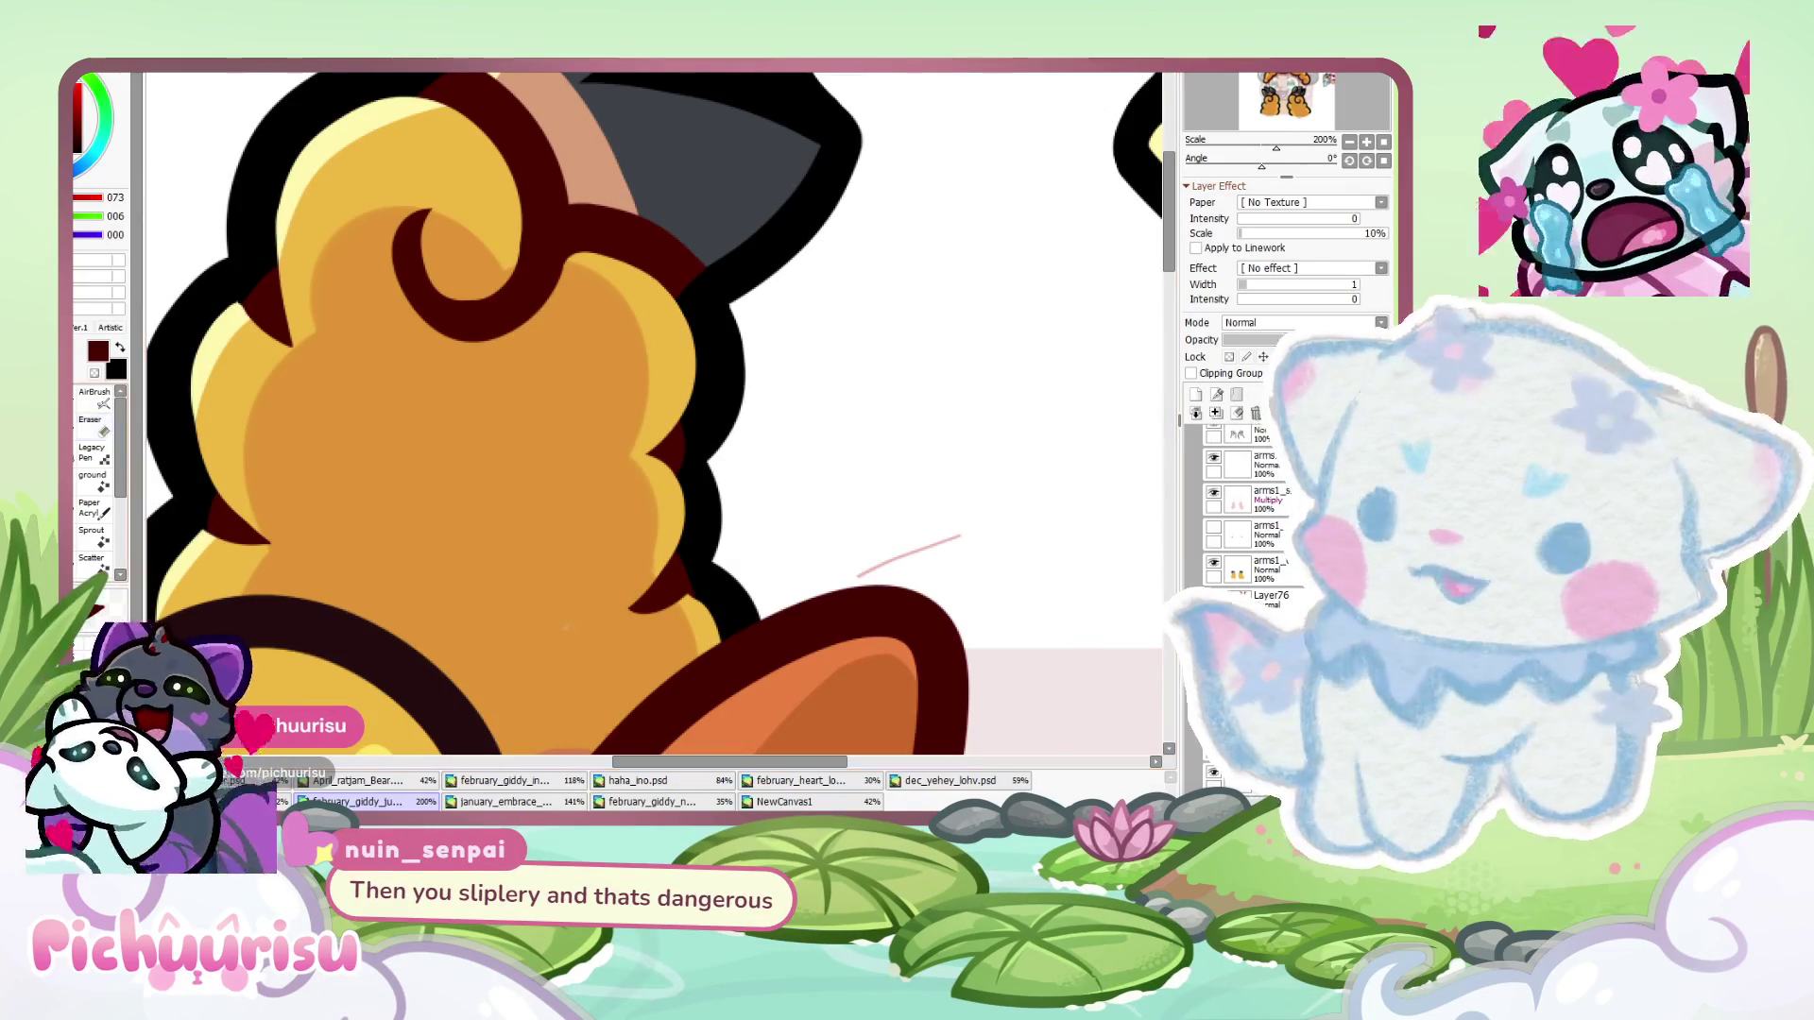
right_click(644, 607)
right_click(642, 600)
scroll(662, 586, "down", 7)
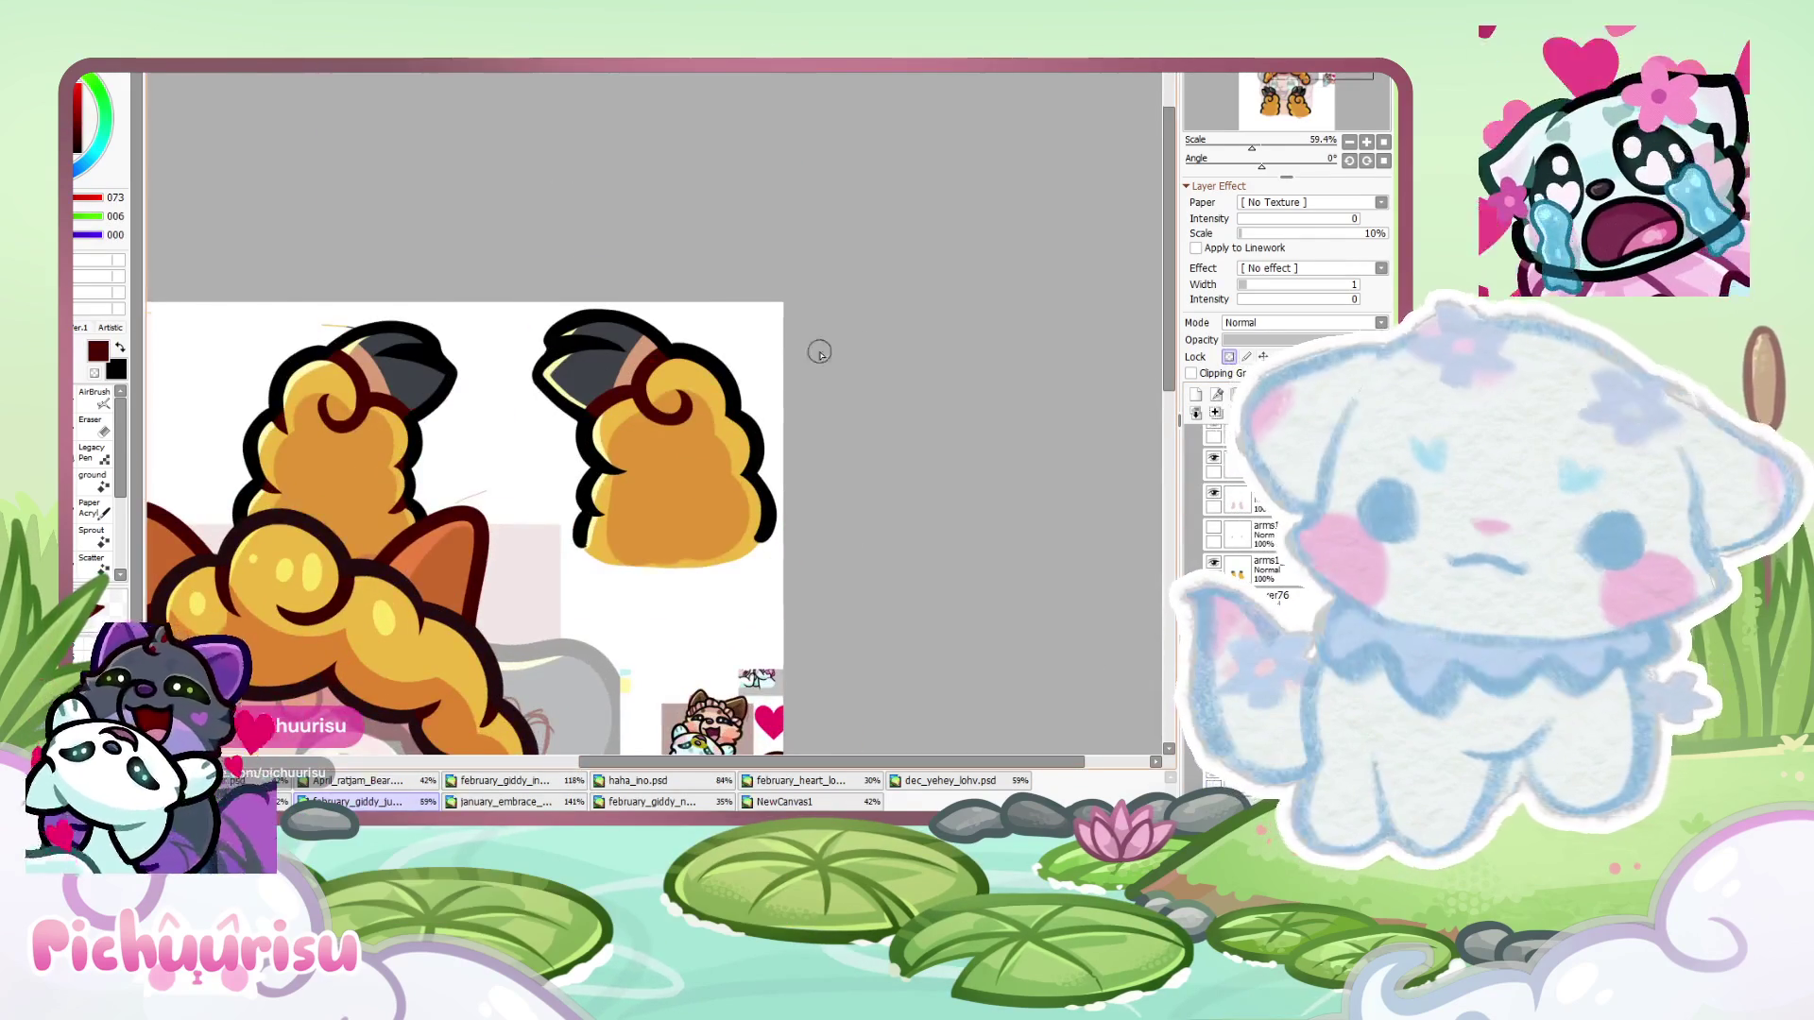
scroll(668, 388, "up", 6)
scroll(476, 444, "down", 1)
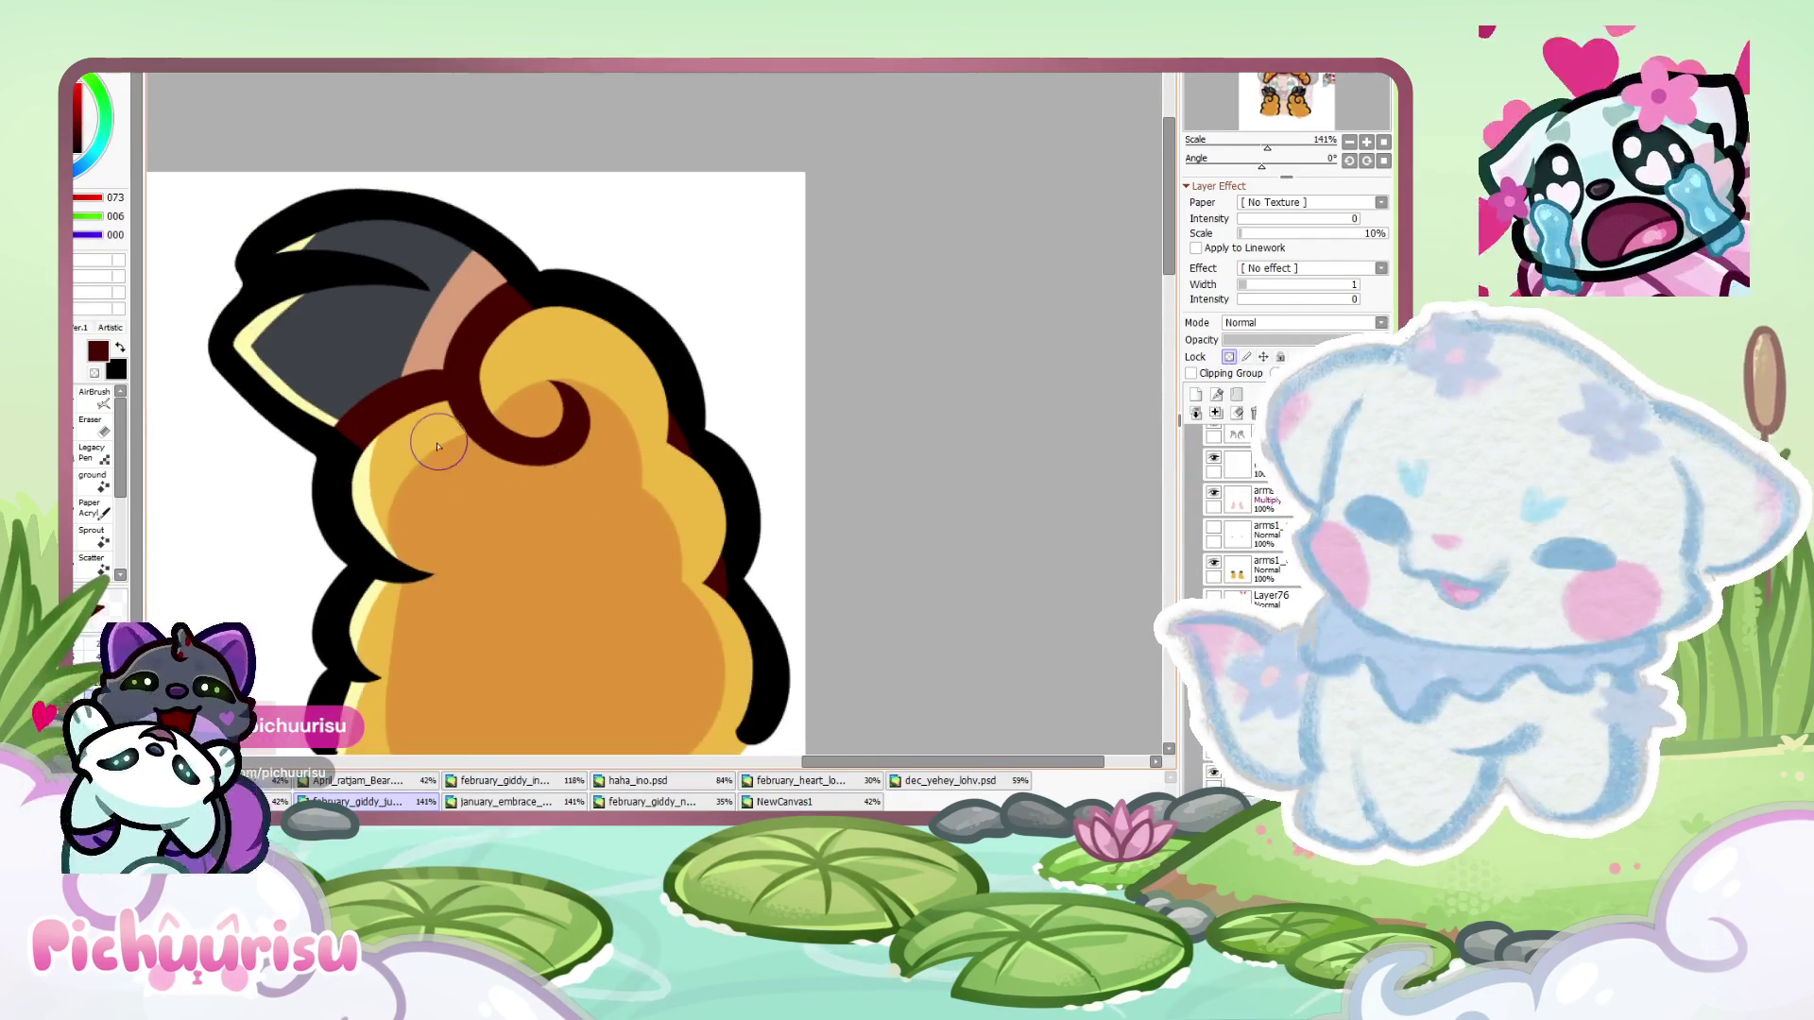
scroll(408, 644, "down", 2)
scroll(425, 566, "up", 4)
scroll(460, 419, "down", 5)
scroll(460, 420, "down", 2)
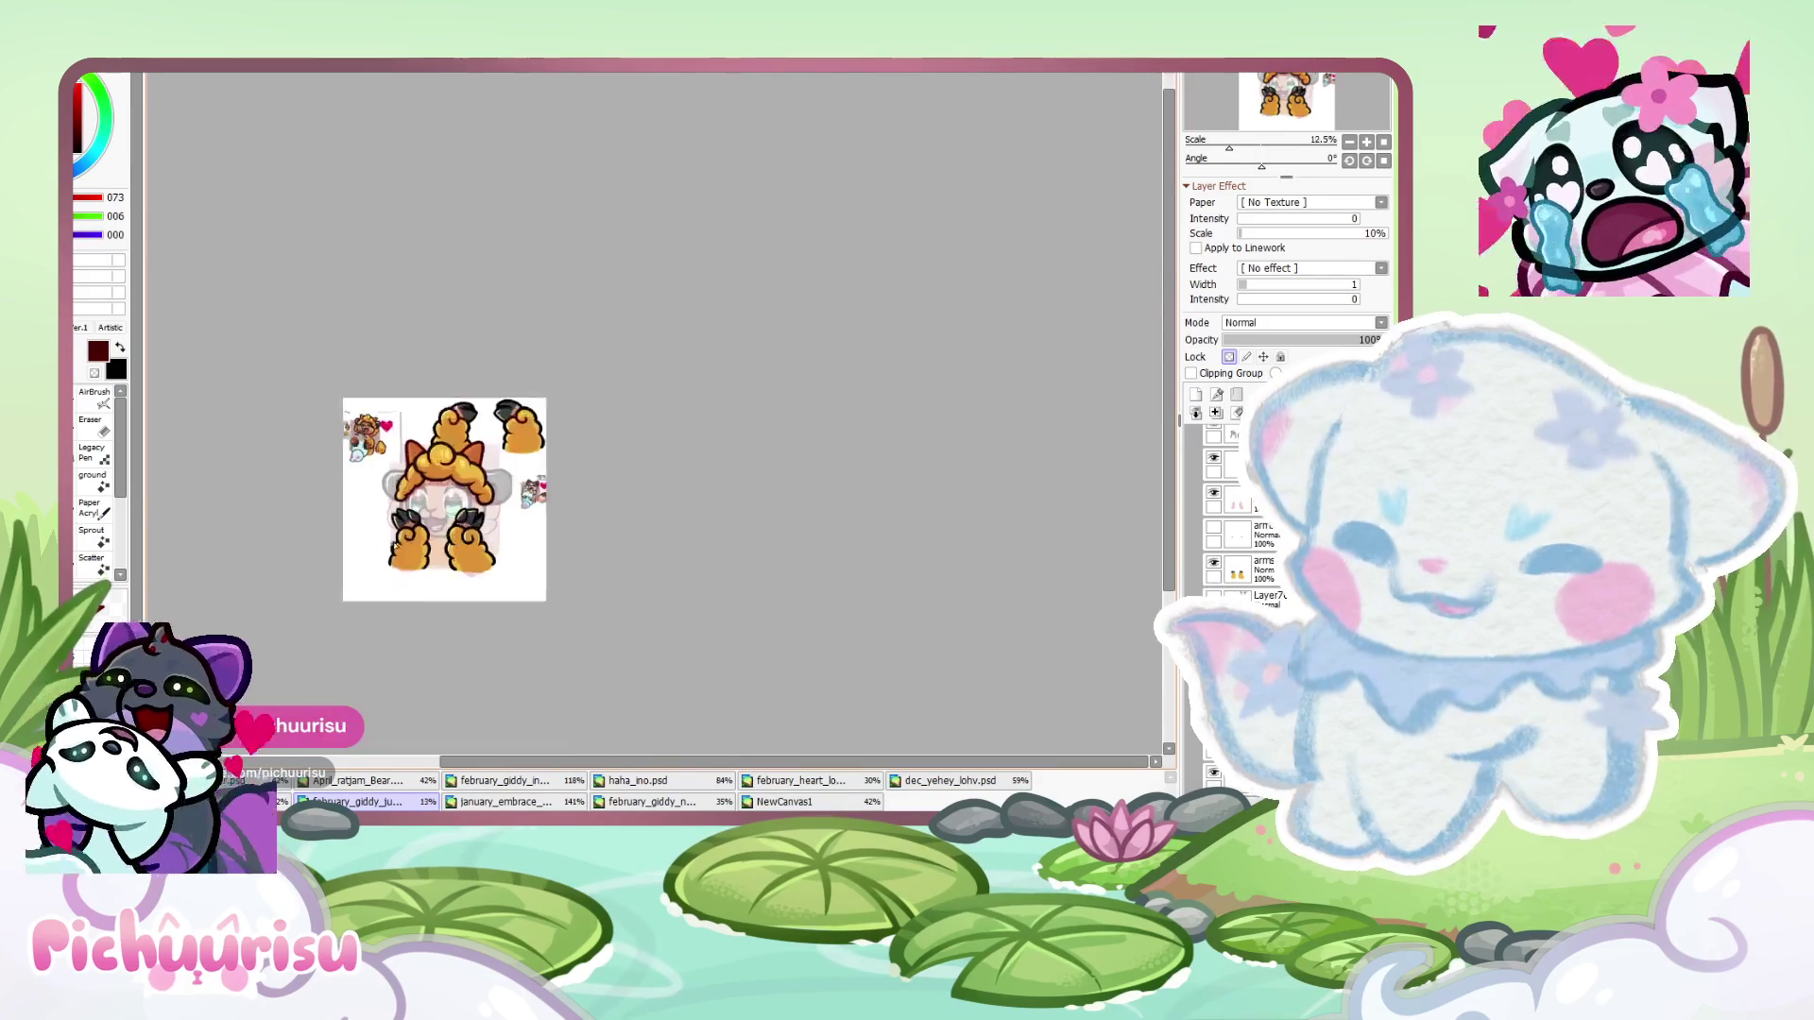
scroll(567, 595, "up", 11)
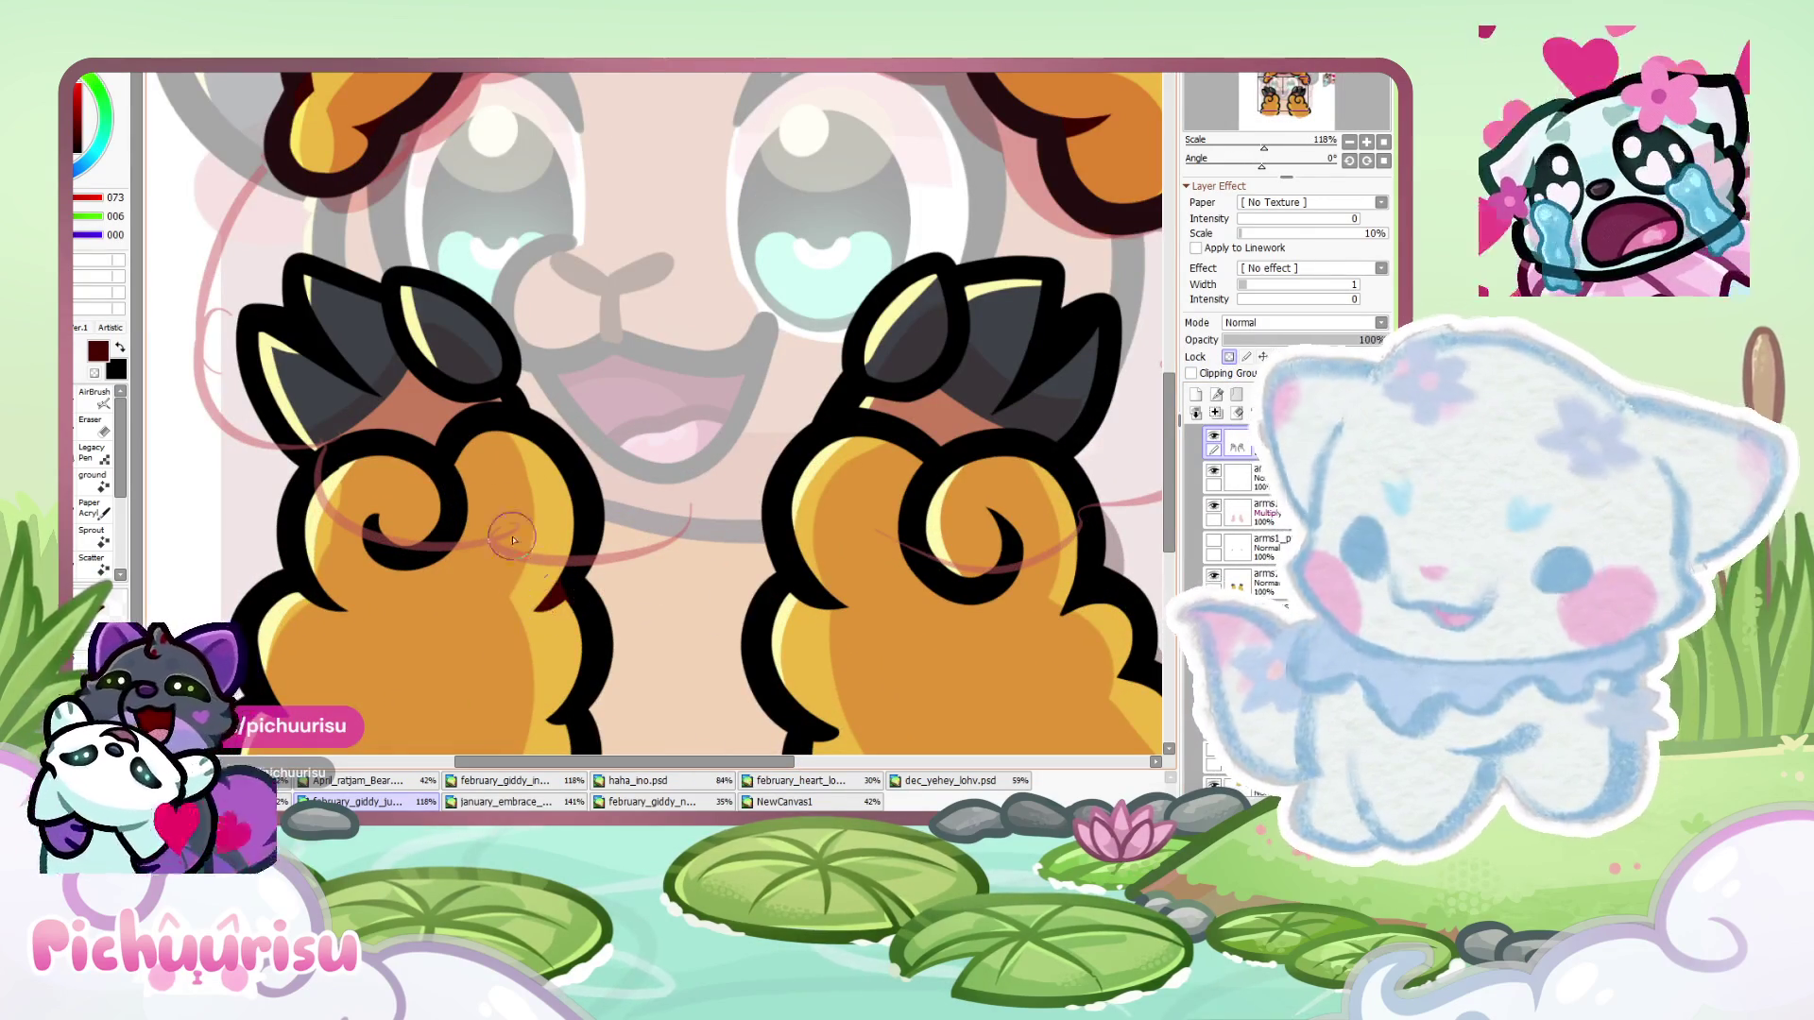
- Brush dark red shading over the left paw's curl, then resample the dark red
scroll(439, 501, "down", 6)
scroll(449, 482, "up", 4)
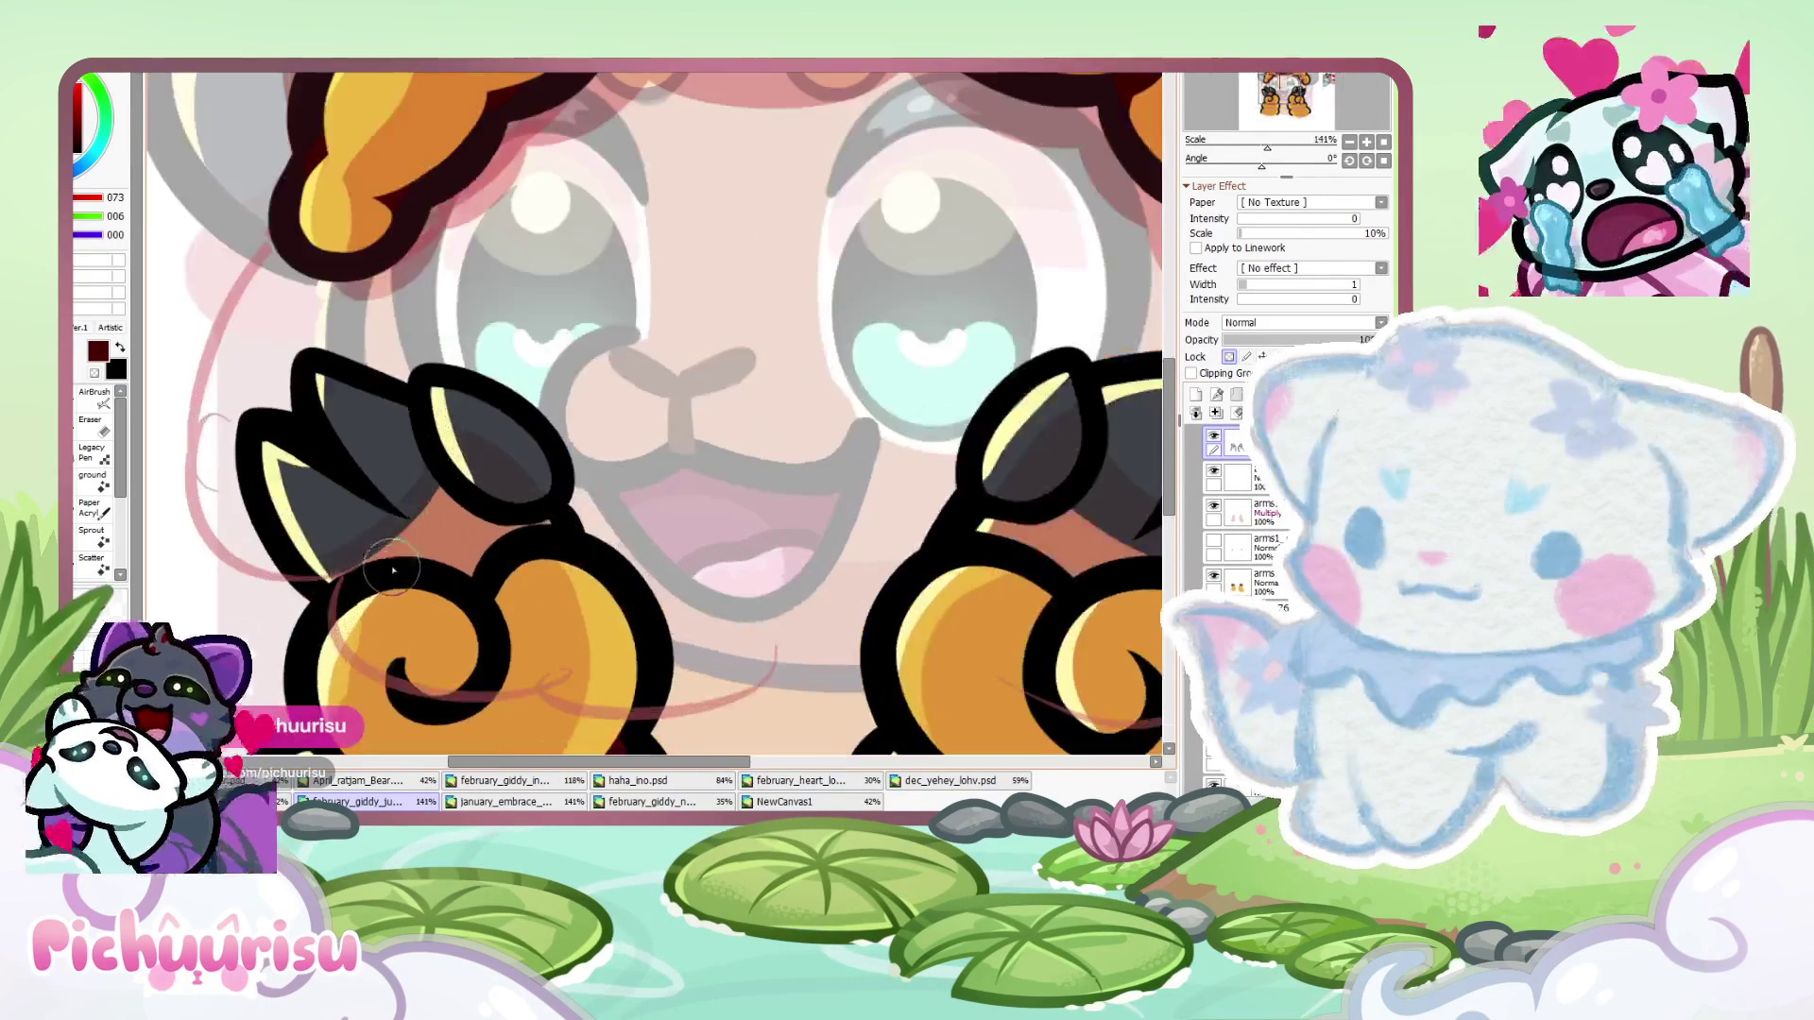
mouse_move(369, 598)
left_mouse_down()
mouse_move(444, 676)
mouse_move(485, 602)
left_mouse_up()
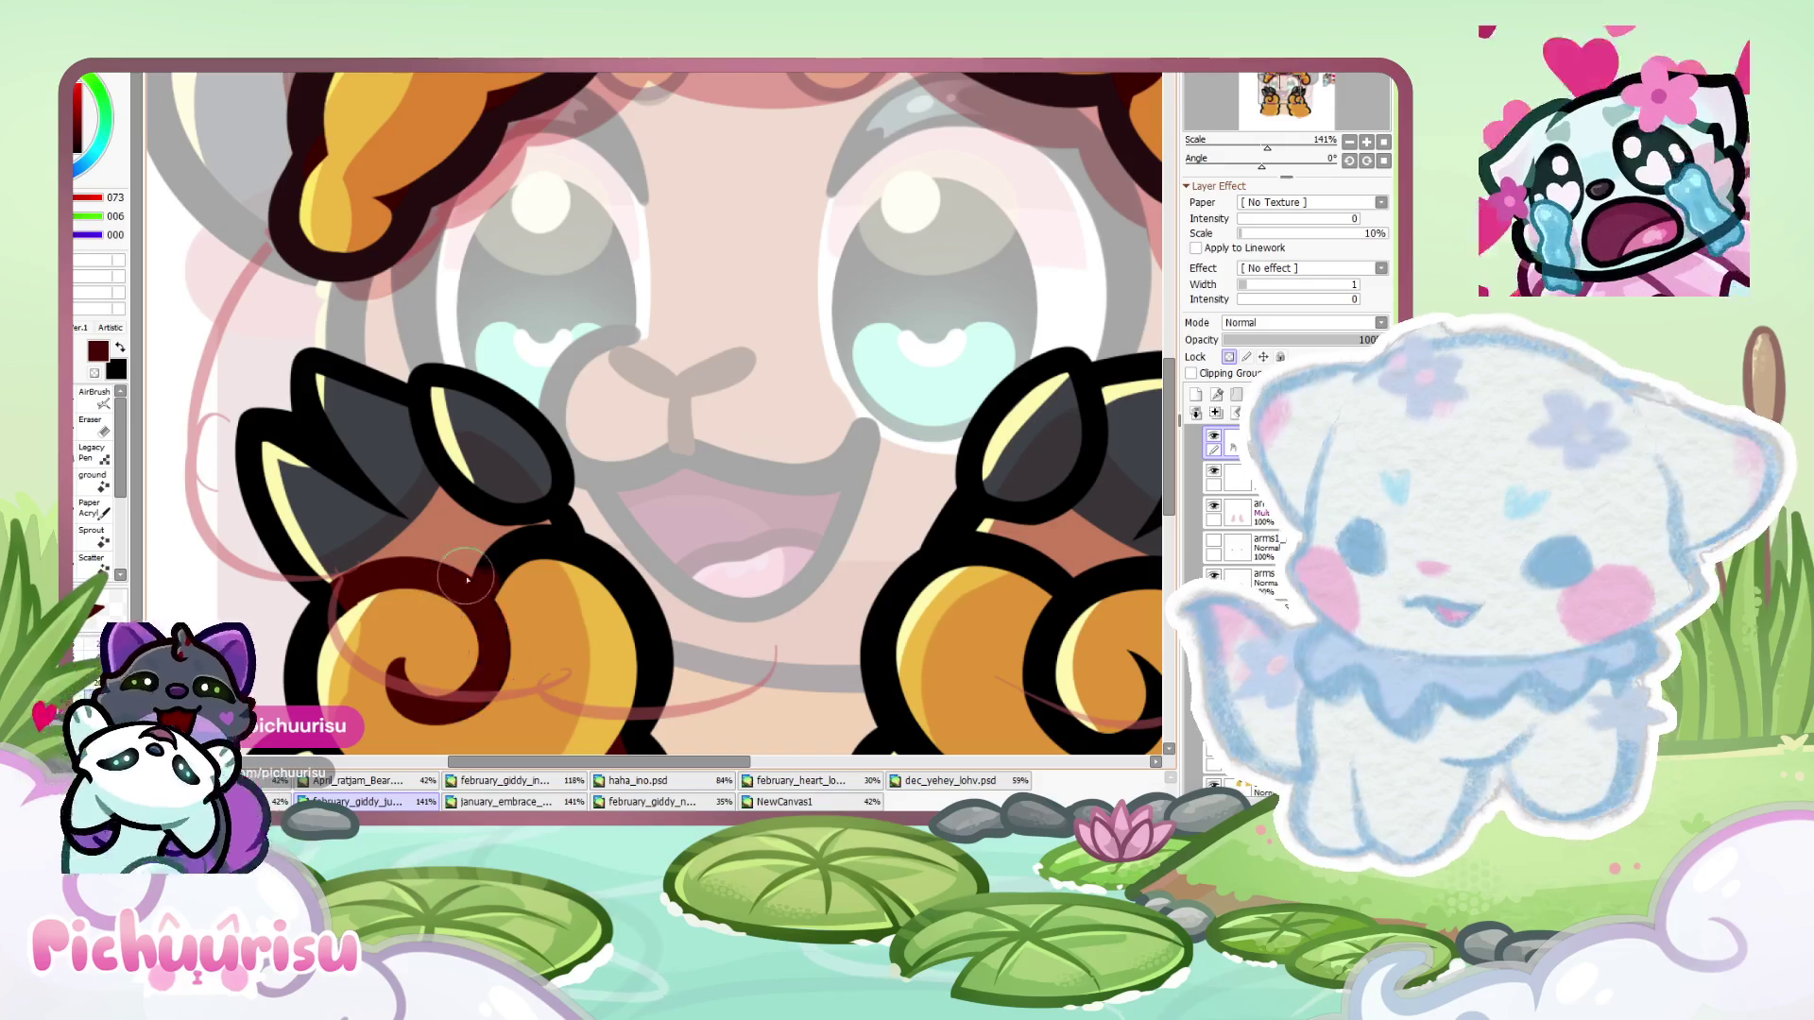
scroll(518, 608, "up", 5)
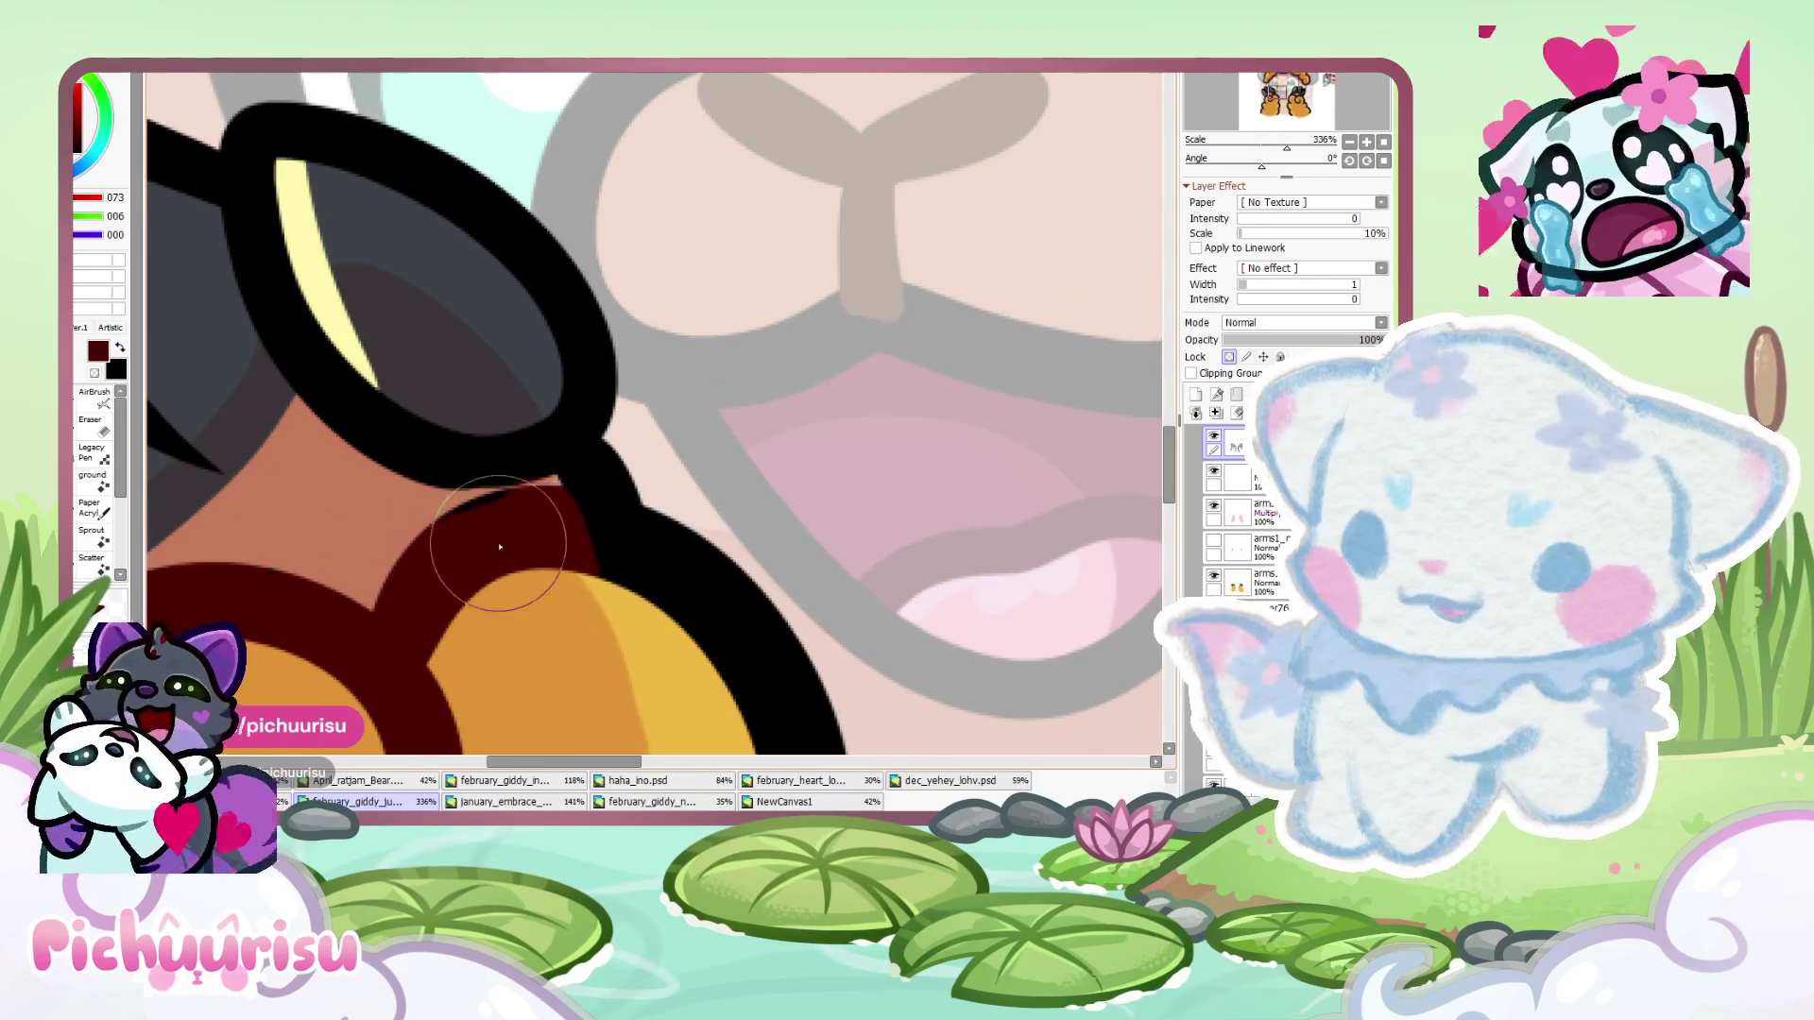
left_click(476, 456, "alt")
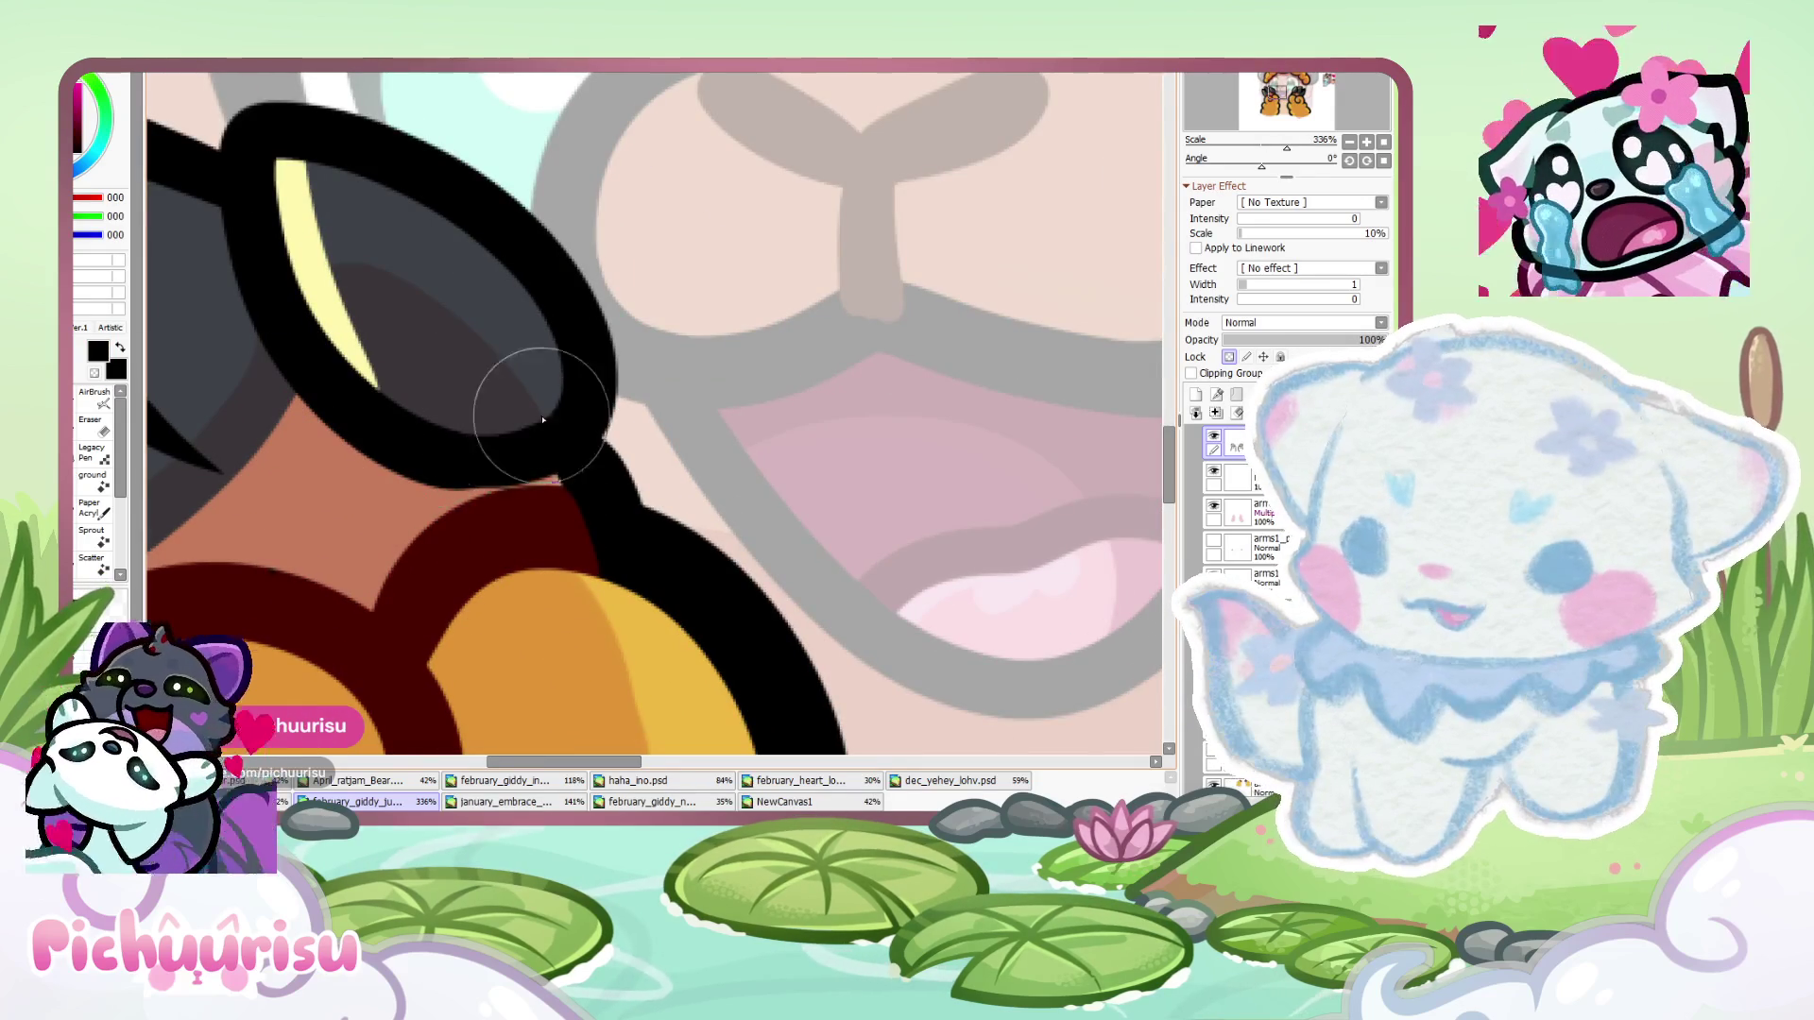
left_click(519, 535, "alt")
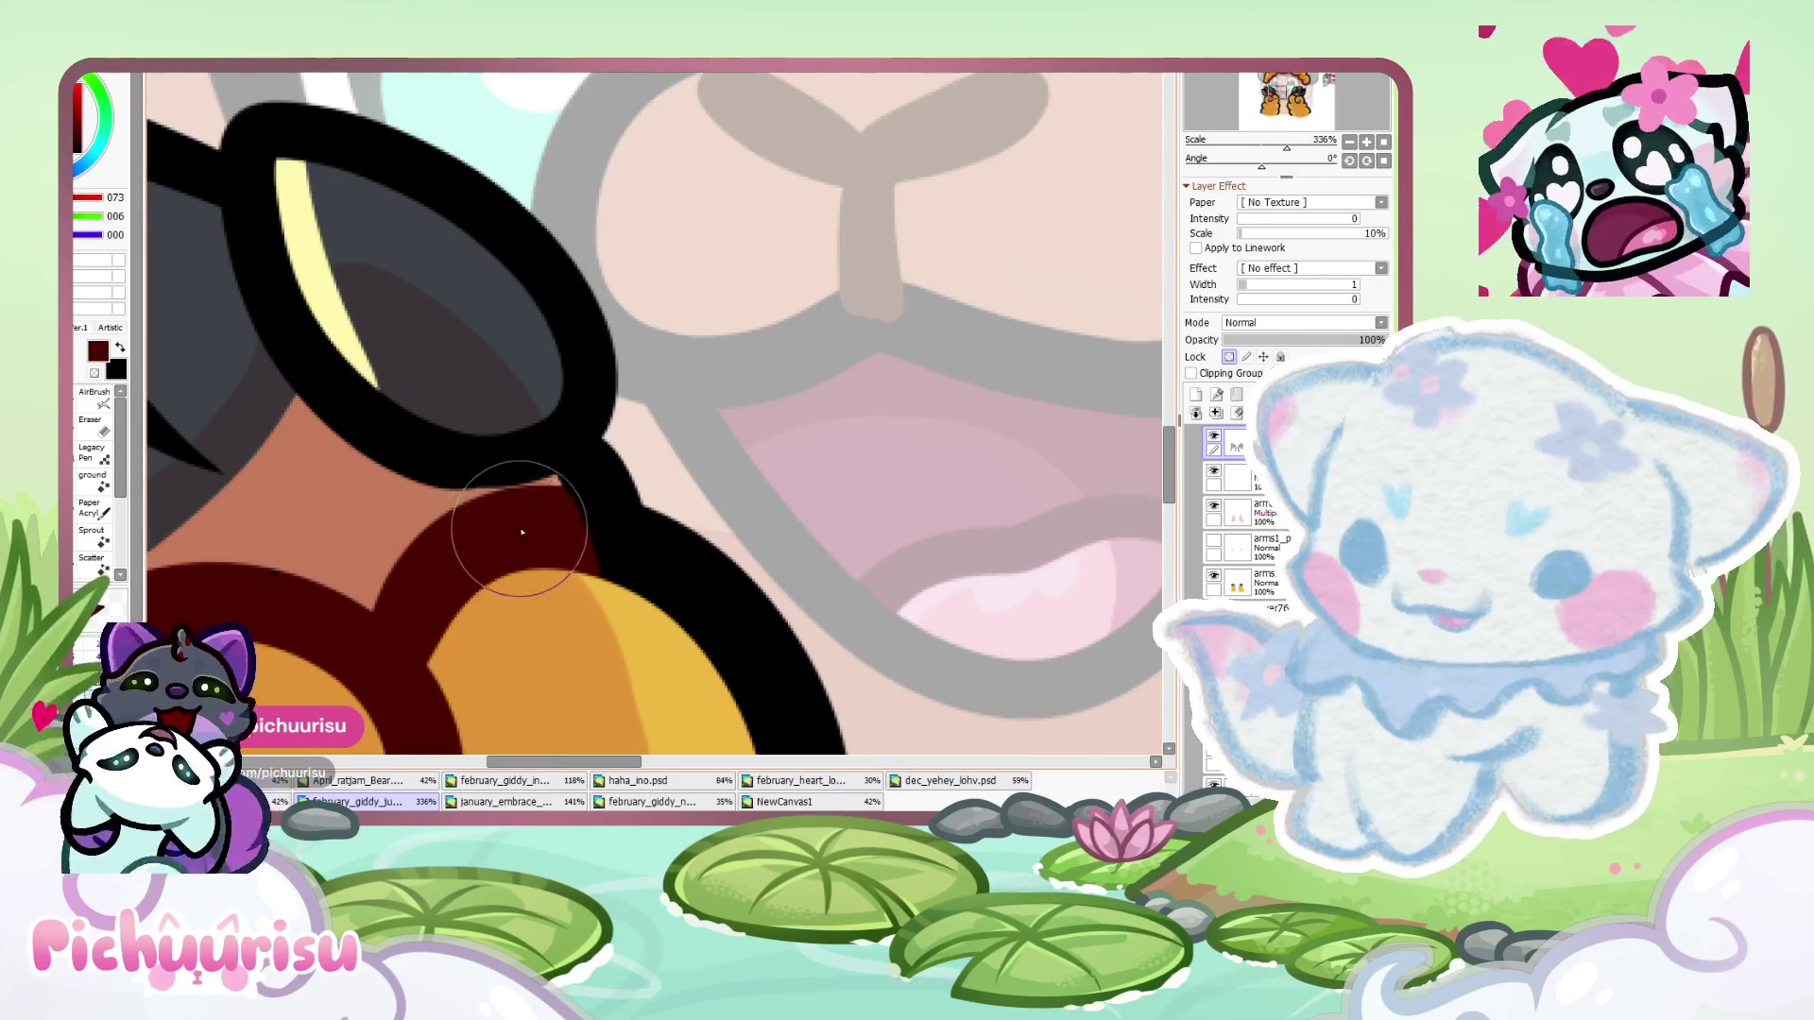
- Select the lower normal-mode arms layer and pick the dark red from the paw
scroll(251, 577, "down", 6)
scroll(664, 568, "down", 2)
scroll(664, 568, "up", 4)
scroll(624, 558, "down", 4)
scroll(595, 551, "up", 2)
left_click(596, 551, "alt")
scroll(595, 551, "up", 2)
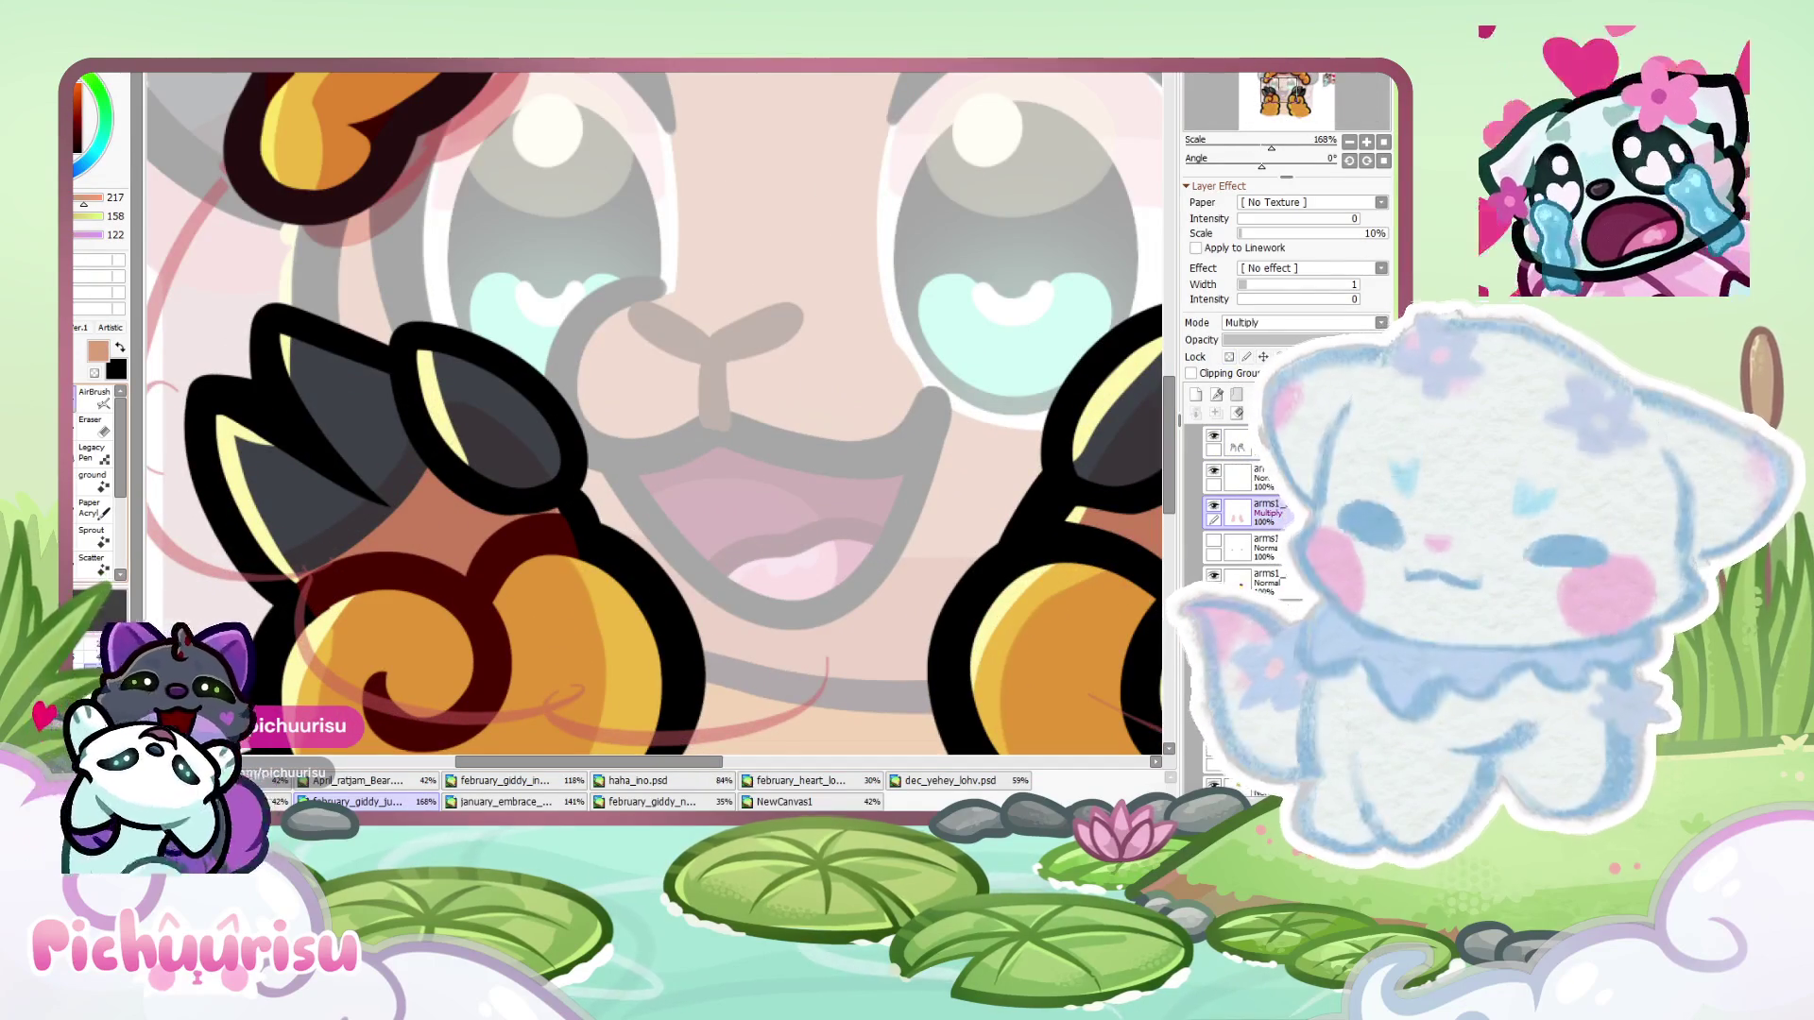
scroll(511, 523, "up", 1)
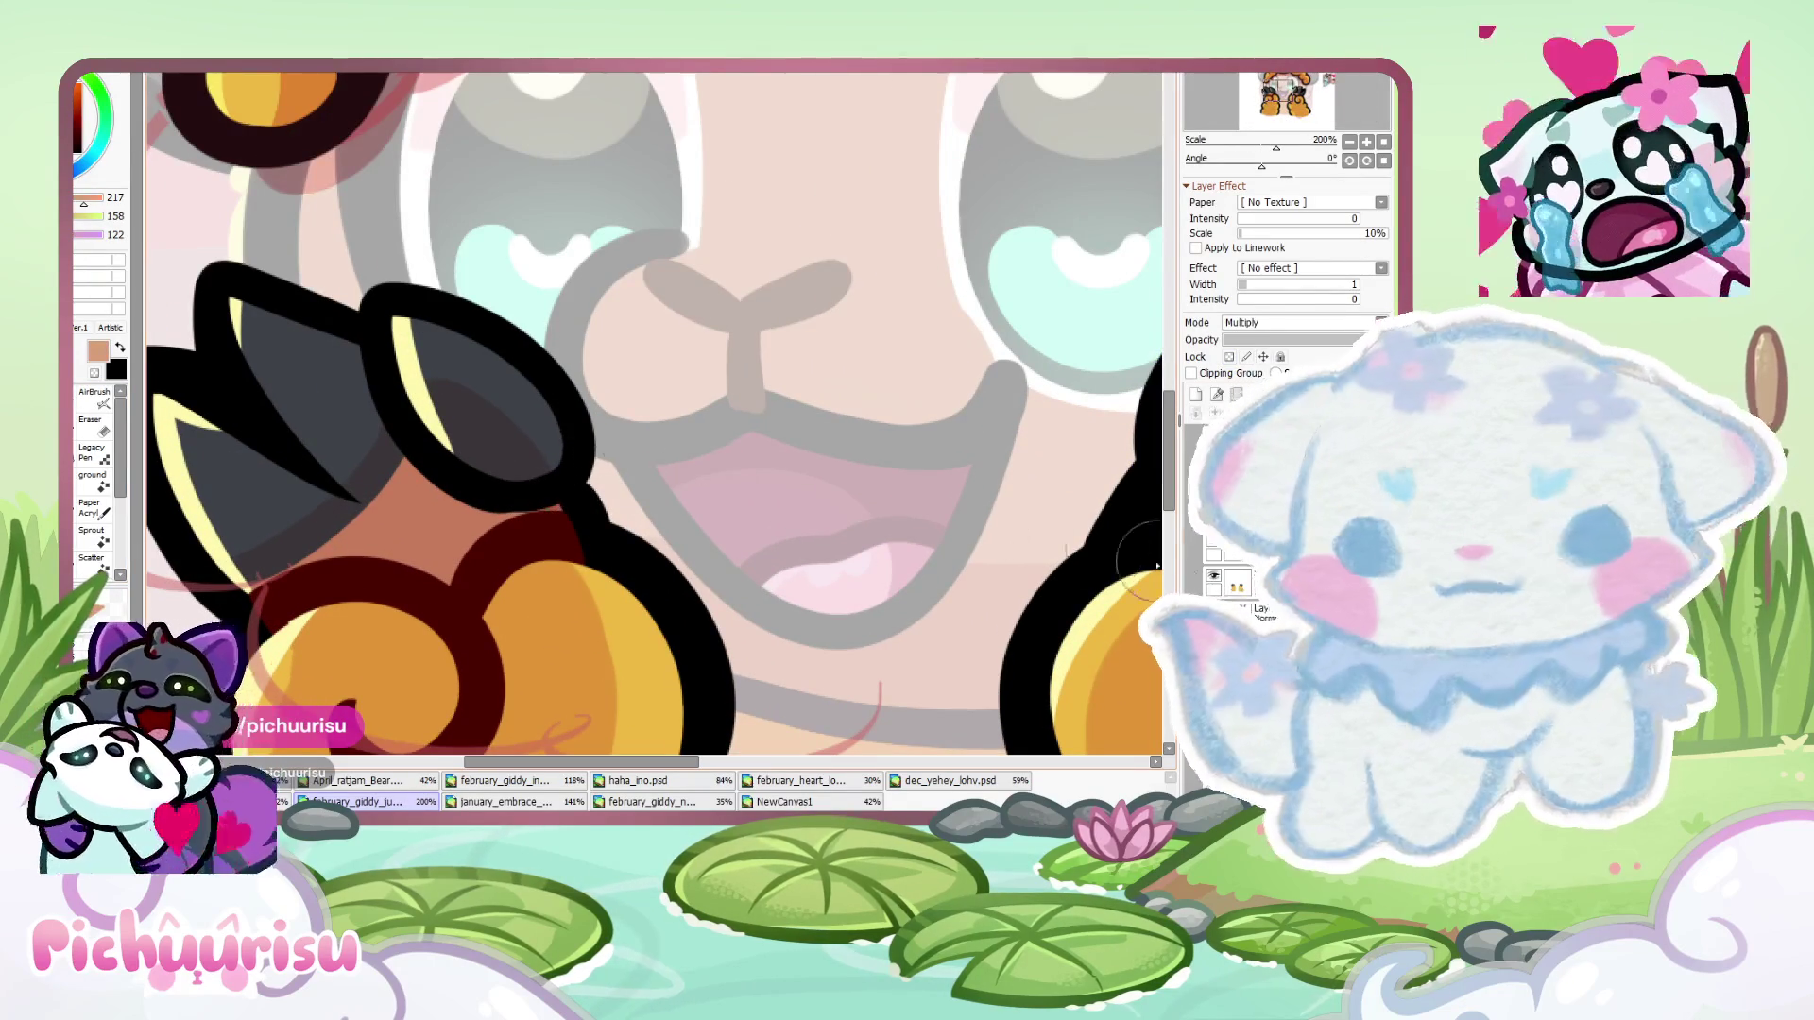
left_click(457, 599, "ctrl+shift")
left_click(458, 598, "alt")
- Resample dark red from the paw's swirl line and erase stray marks before returning to the brush
scroll(458, 598, "down", 4)
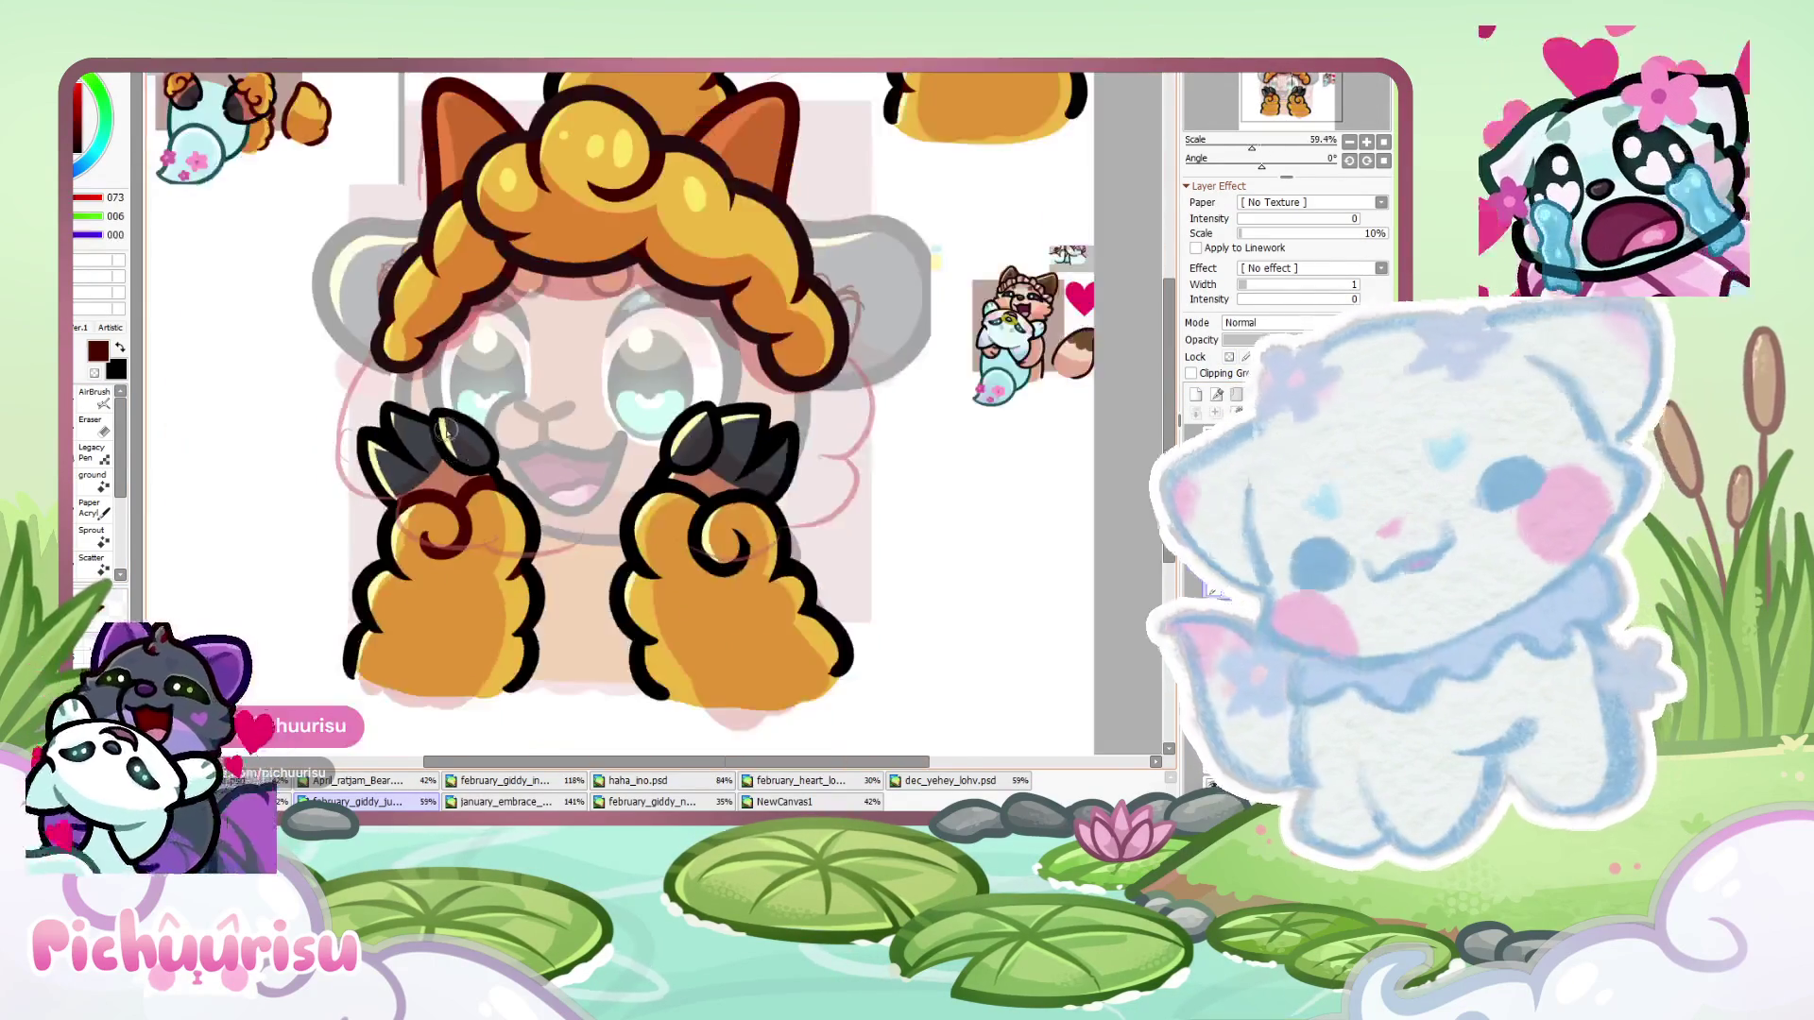
scroll(406, 538, "up", 4)
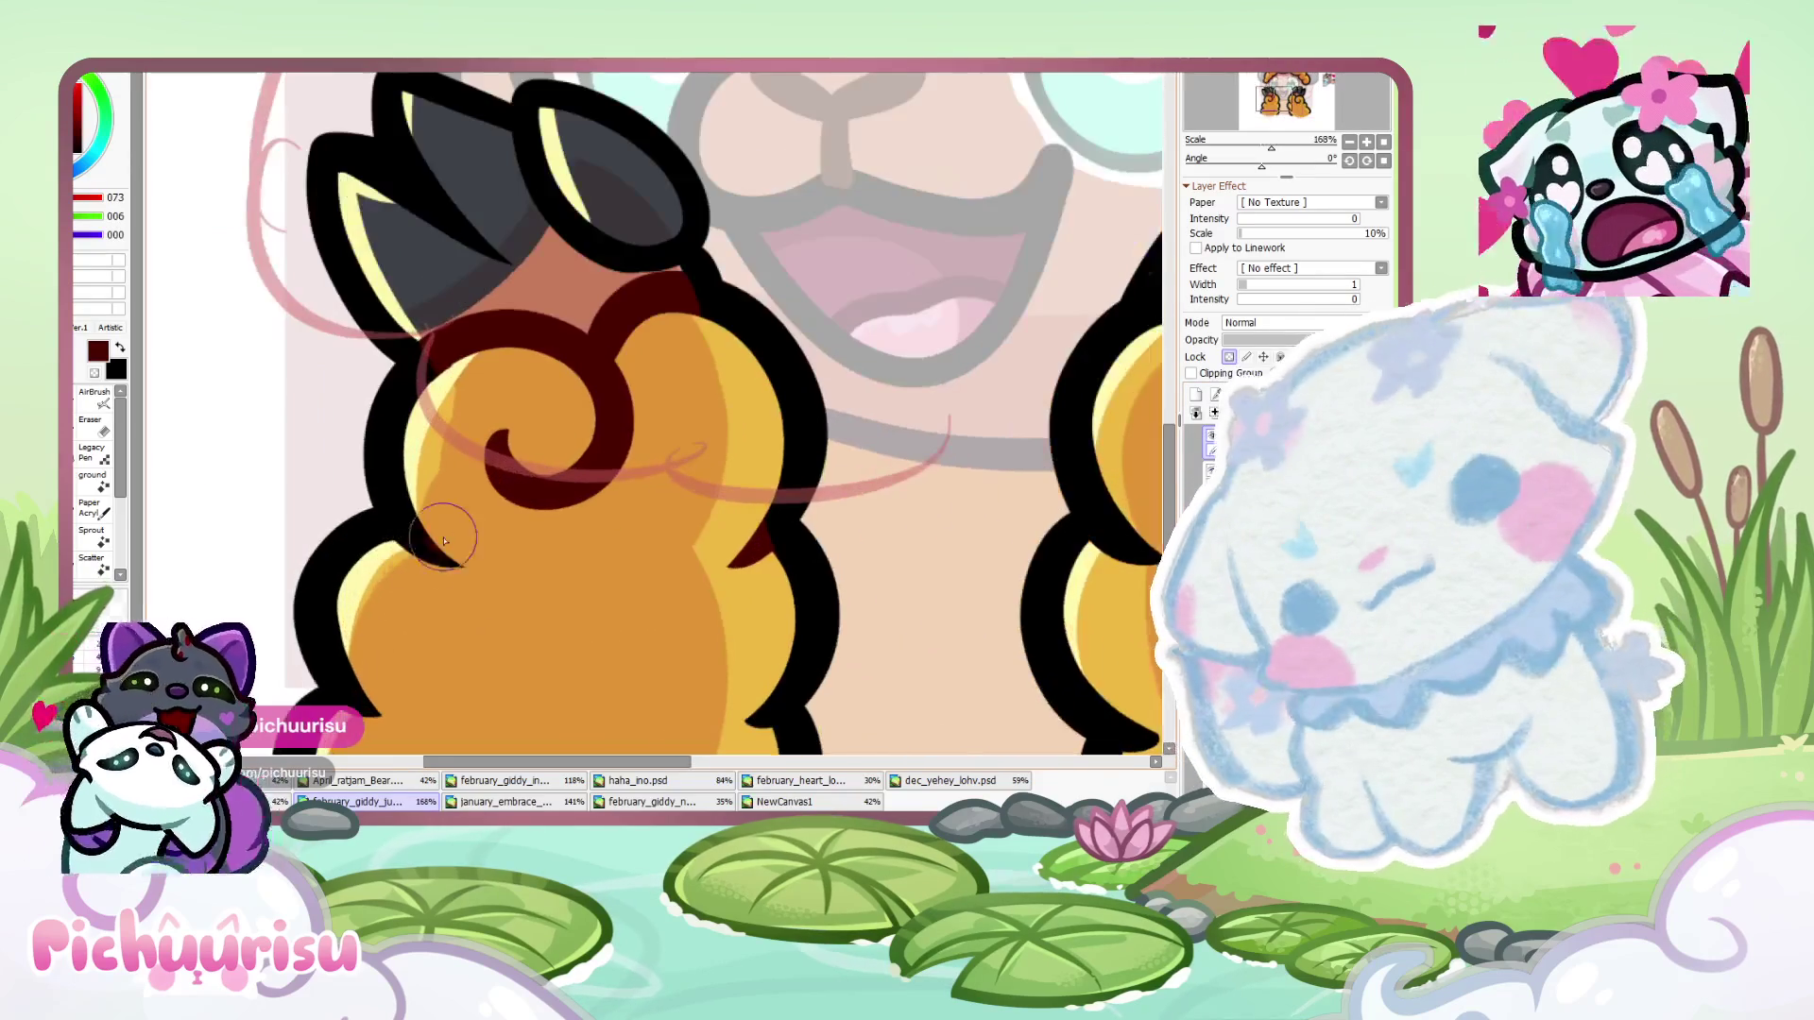
scroll(401, 657, "down", 1)
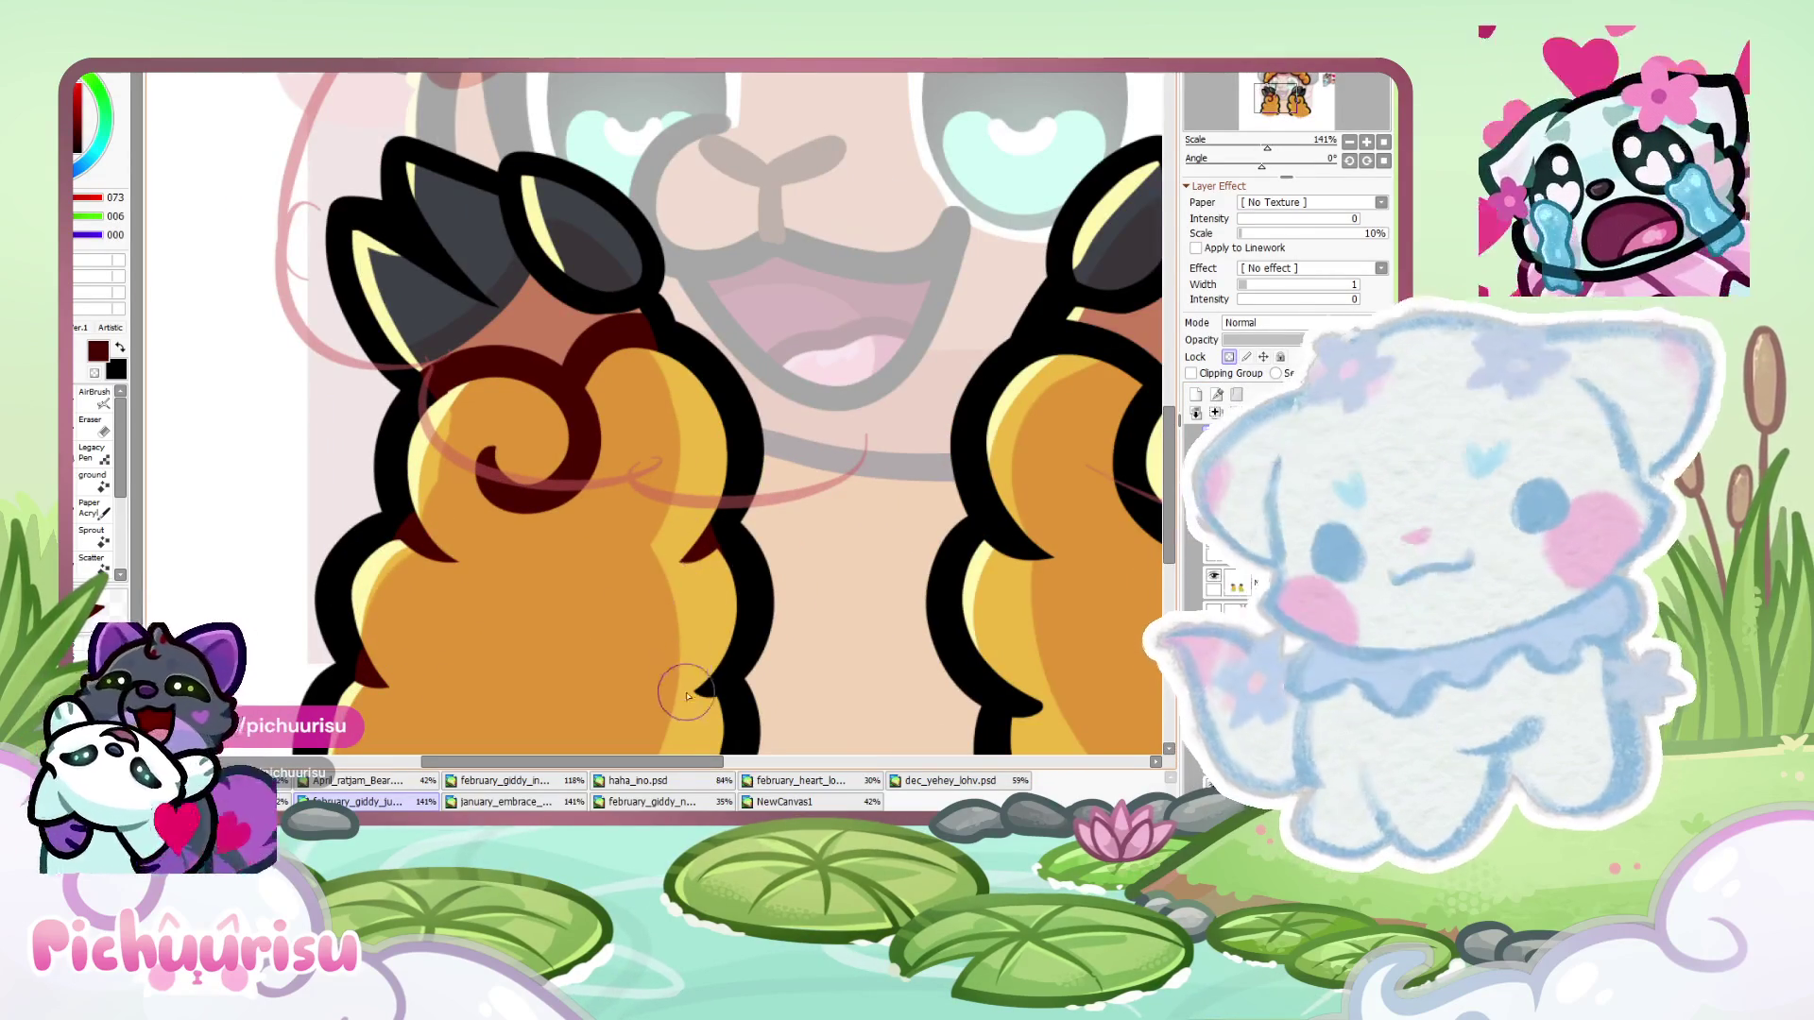
scroll(728, 549, "down", 2)
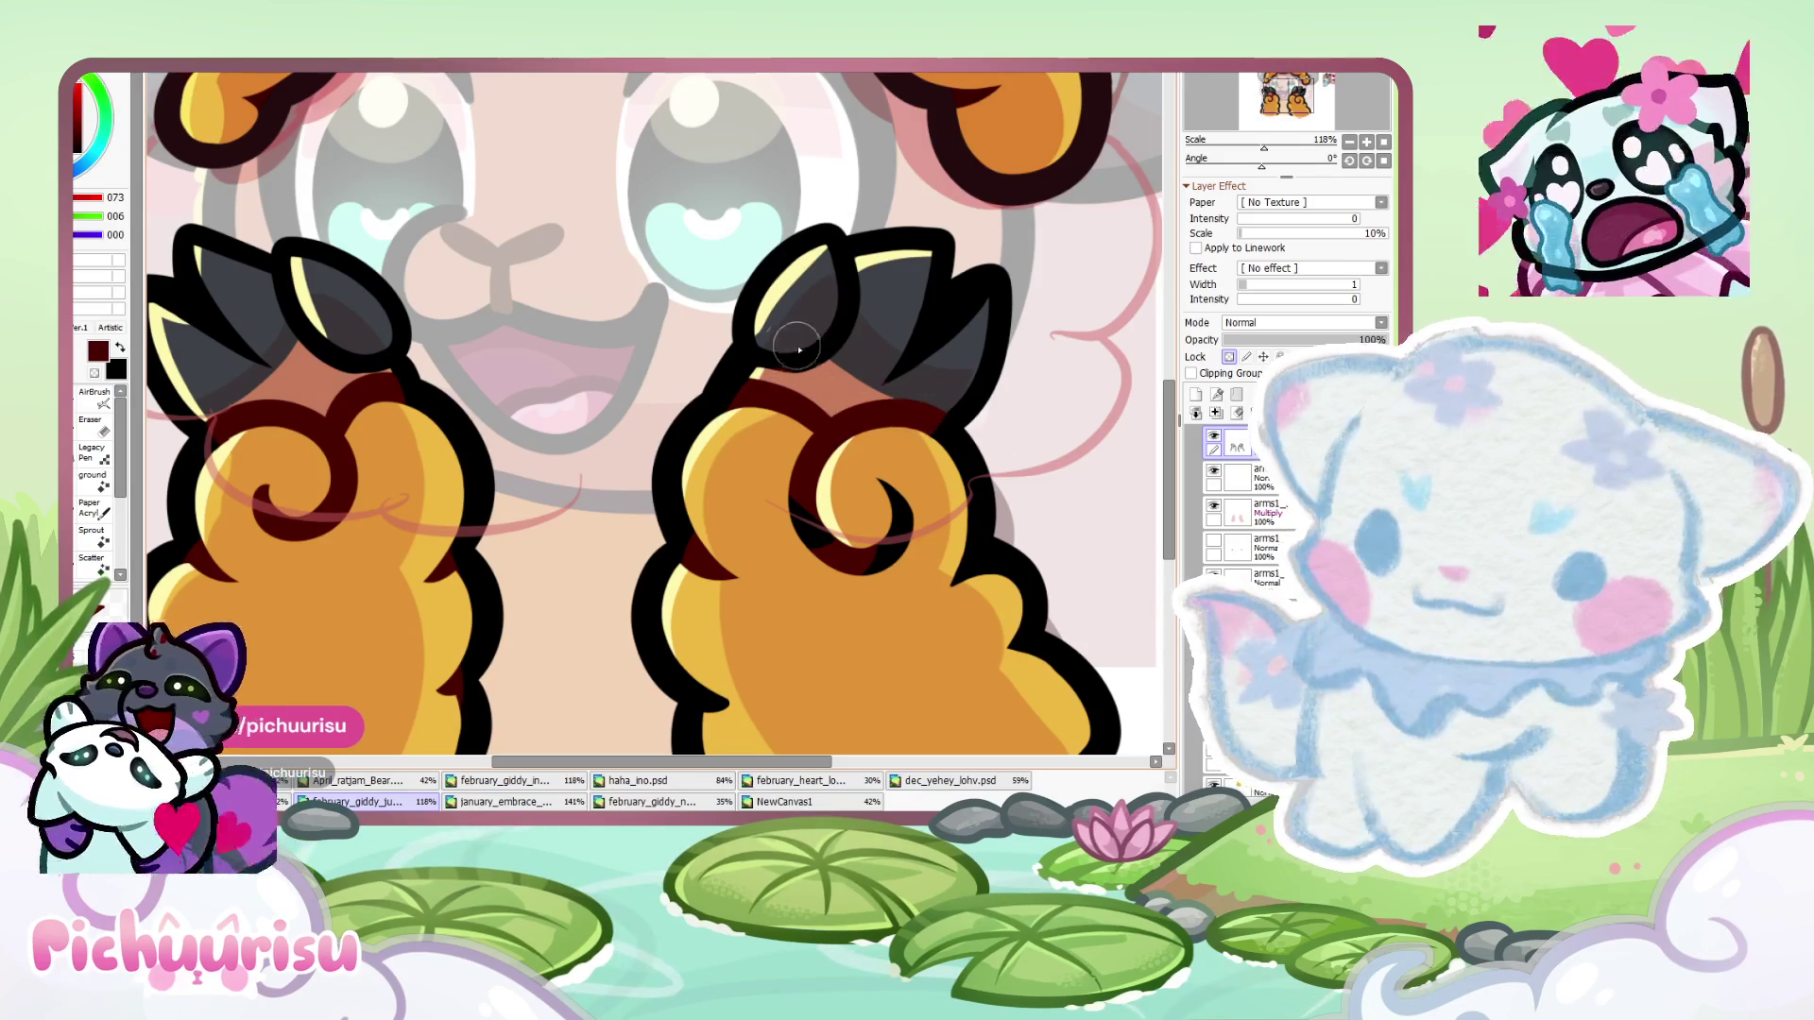
left_click(826, 413, "alt")
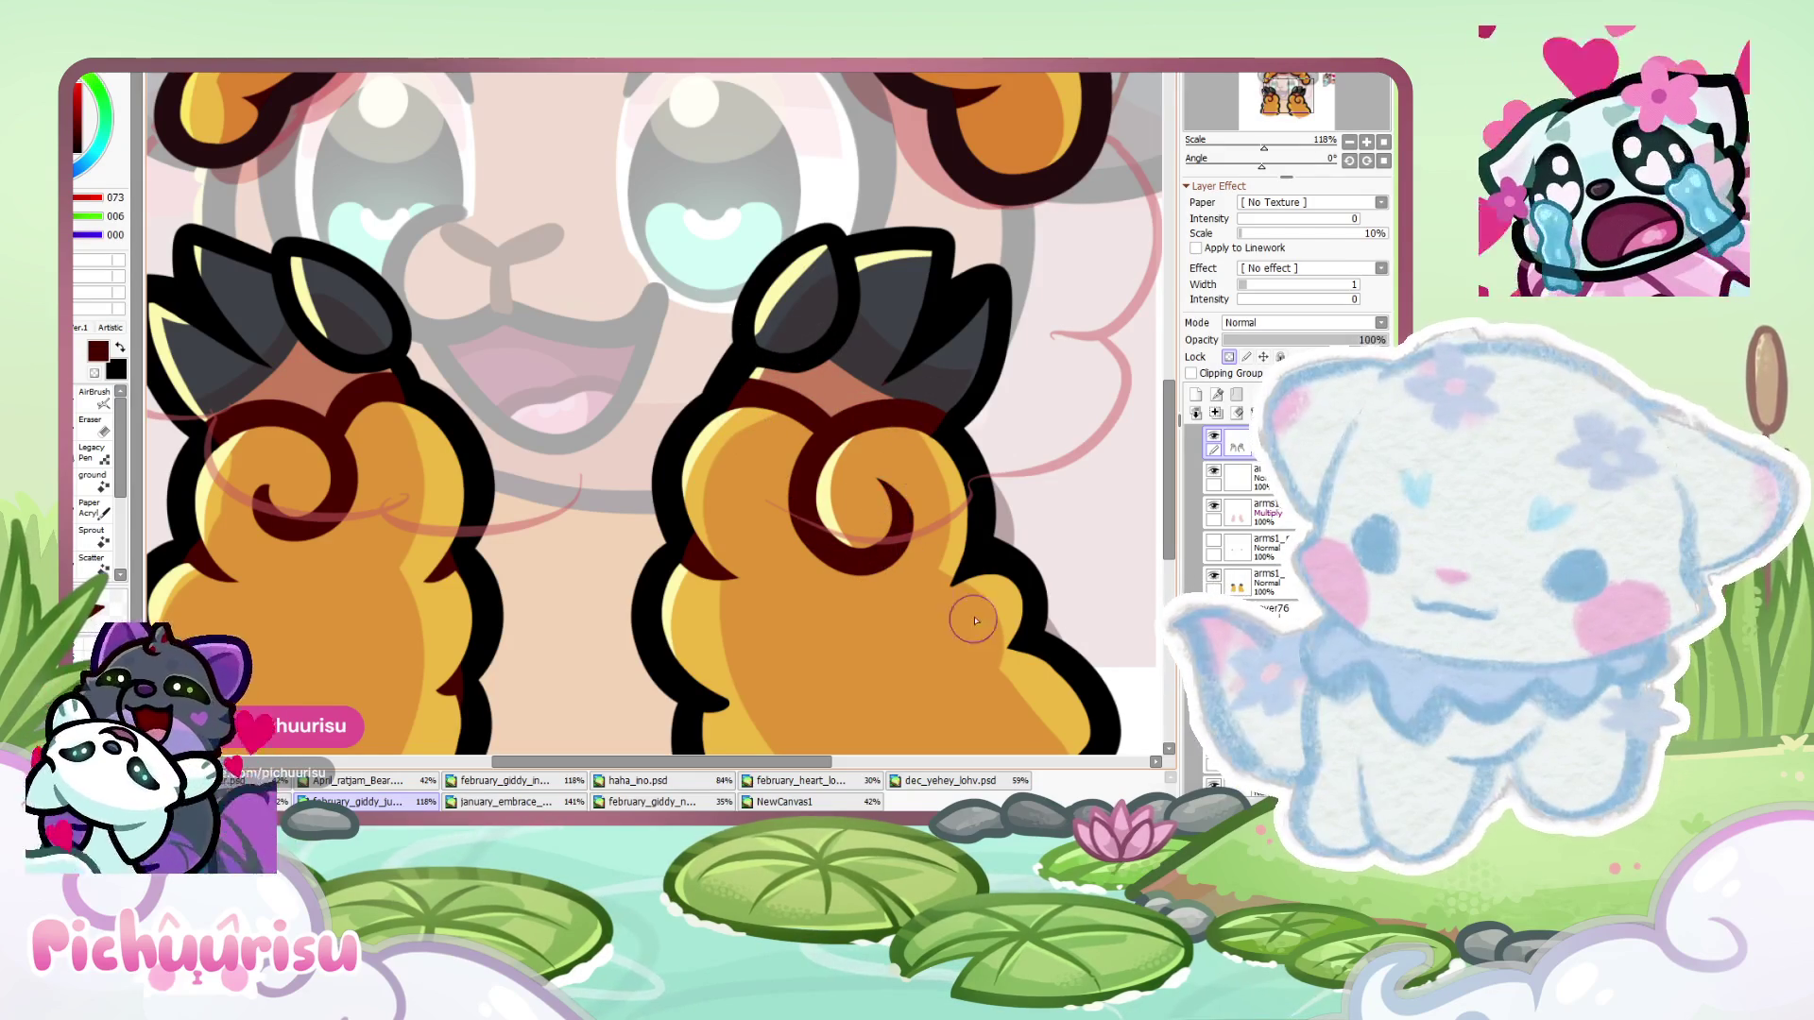
scroll(769, 437, "down", 2)
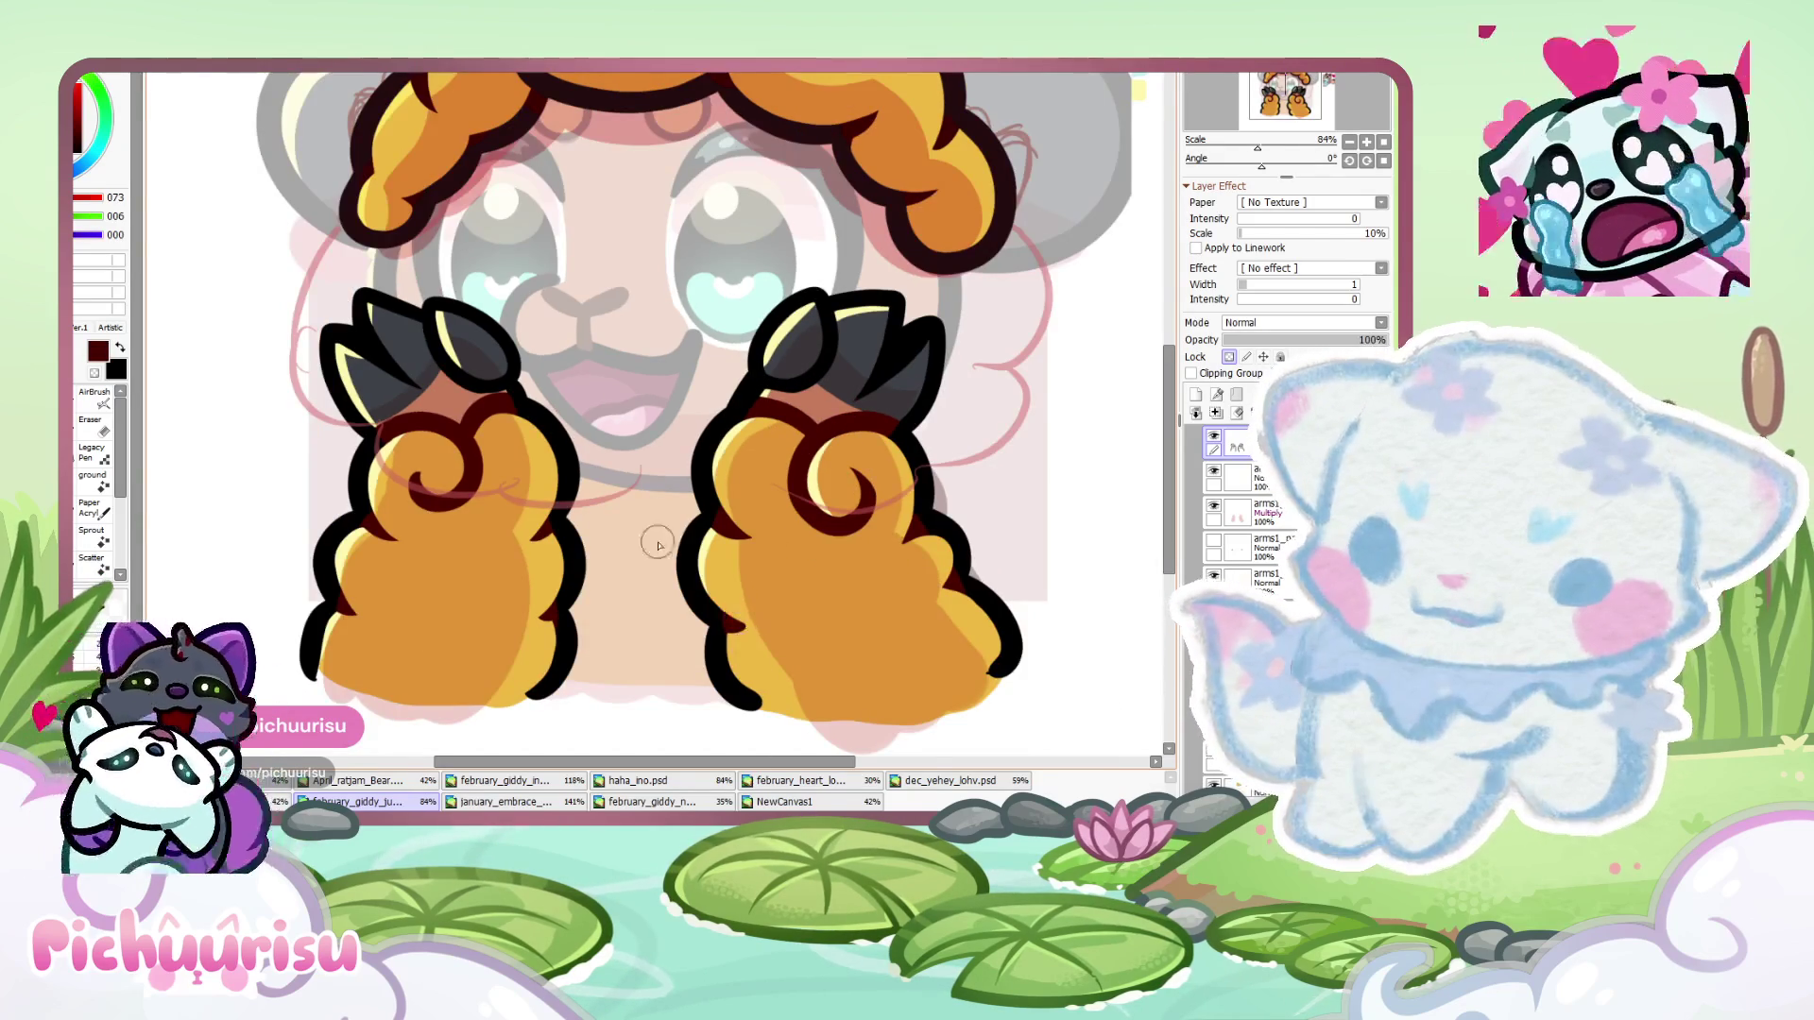
scroll(705, 584, "down", 3)
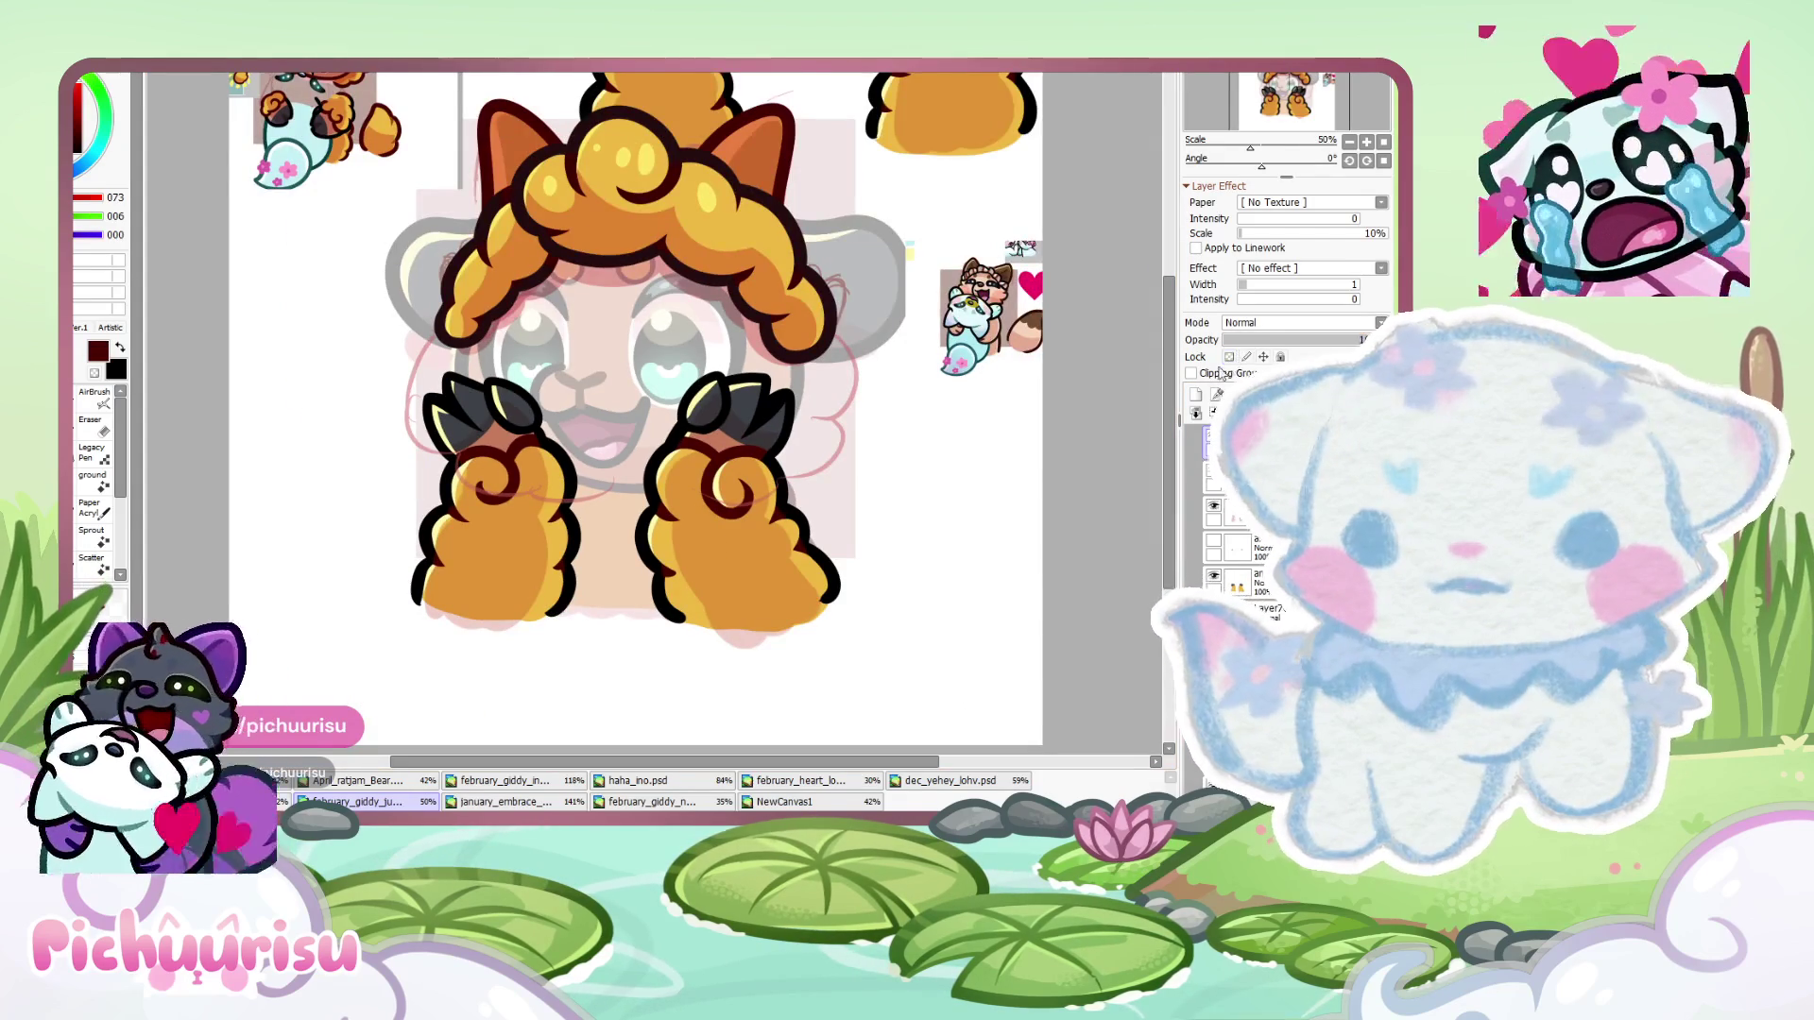
scroll(547, 676, "up", 3)
scroll(700, 494, "up", 4)
key("e")
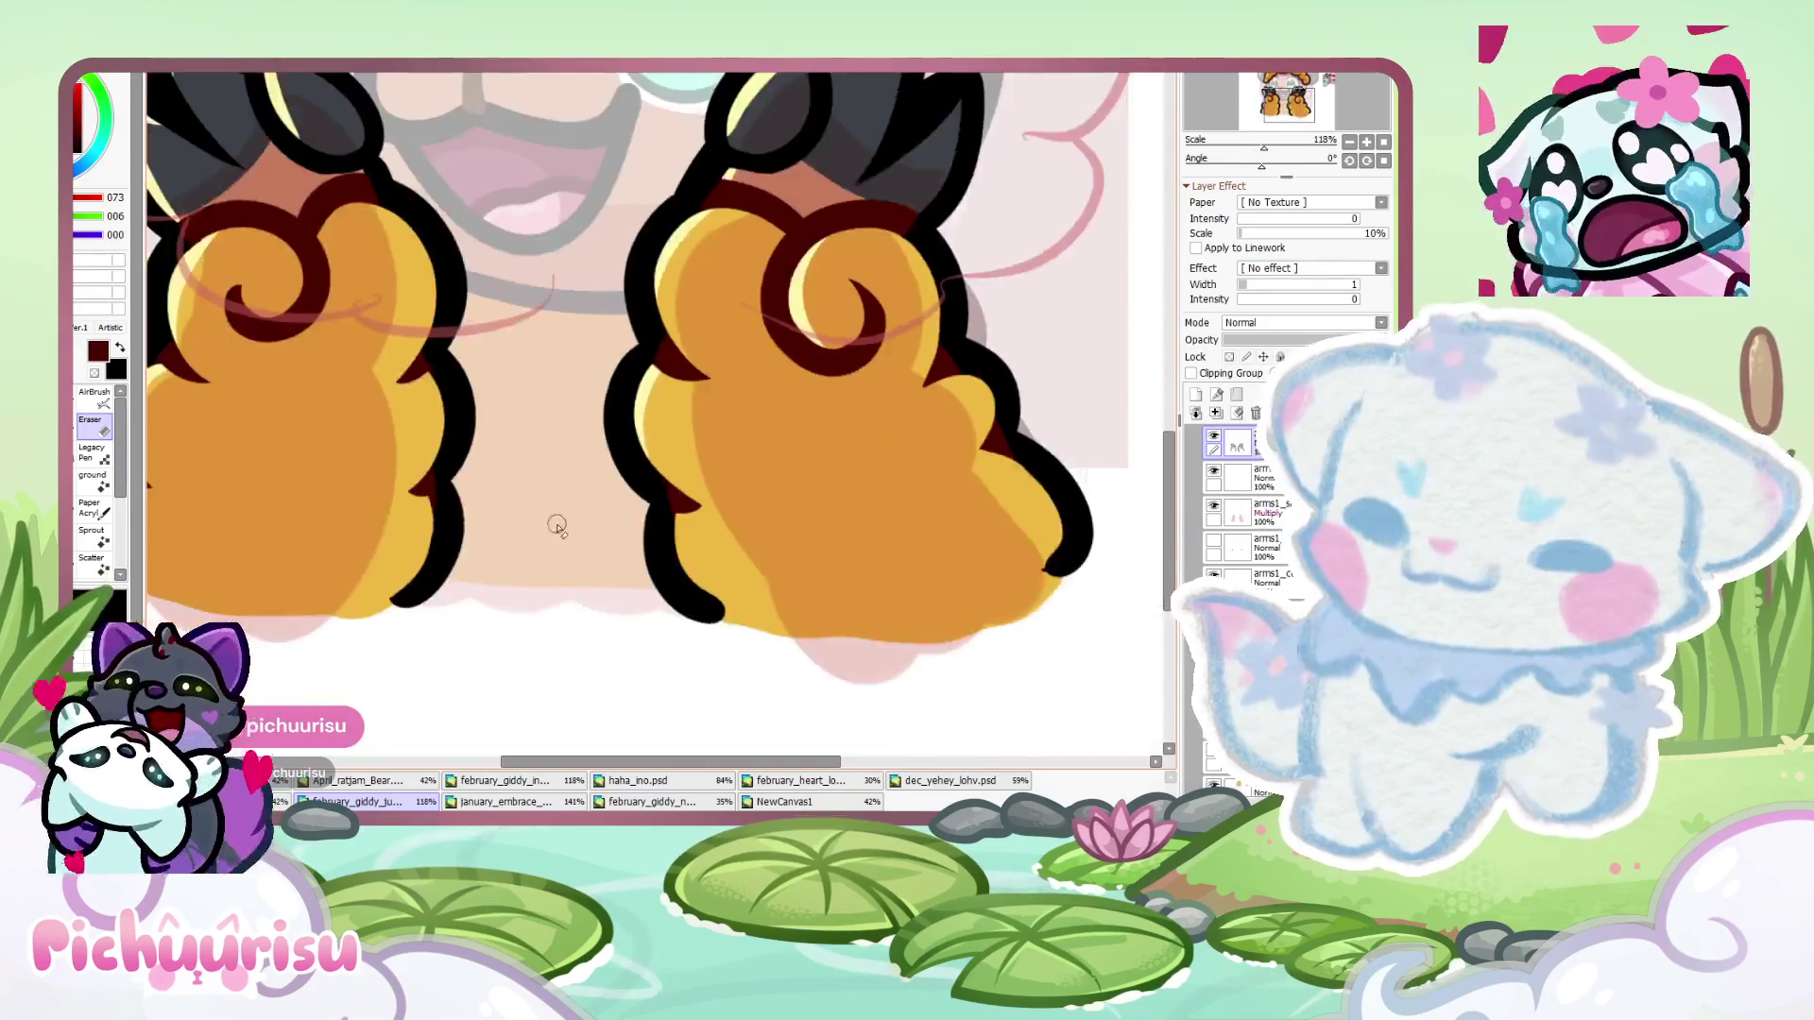
scroll(649, 433, "down", 6)
key("n")
scroll(721, 476, "down", 3)
- Flip through NewCanvas1 and the other character artworks, then return to the raised-paws emote
left_click(773, 803)
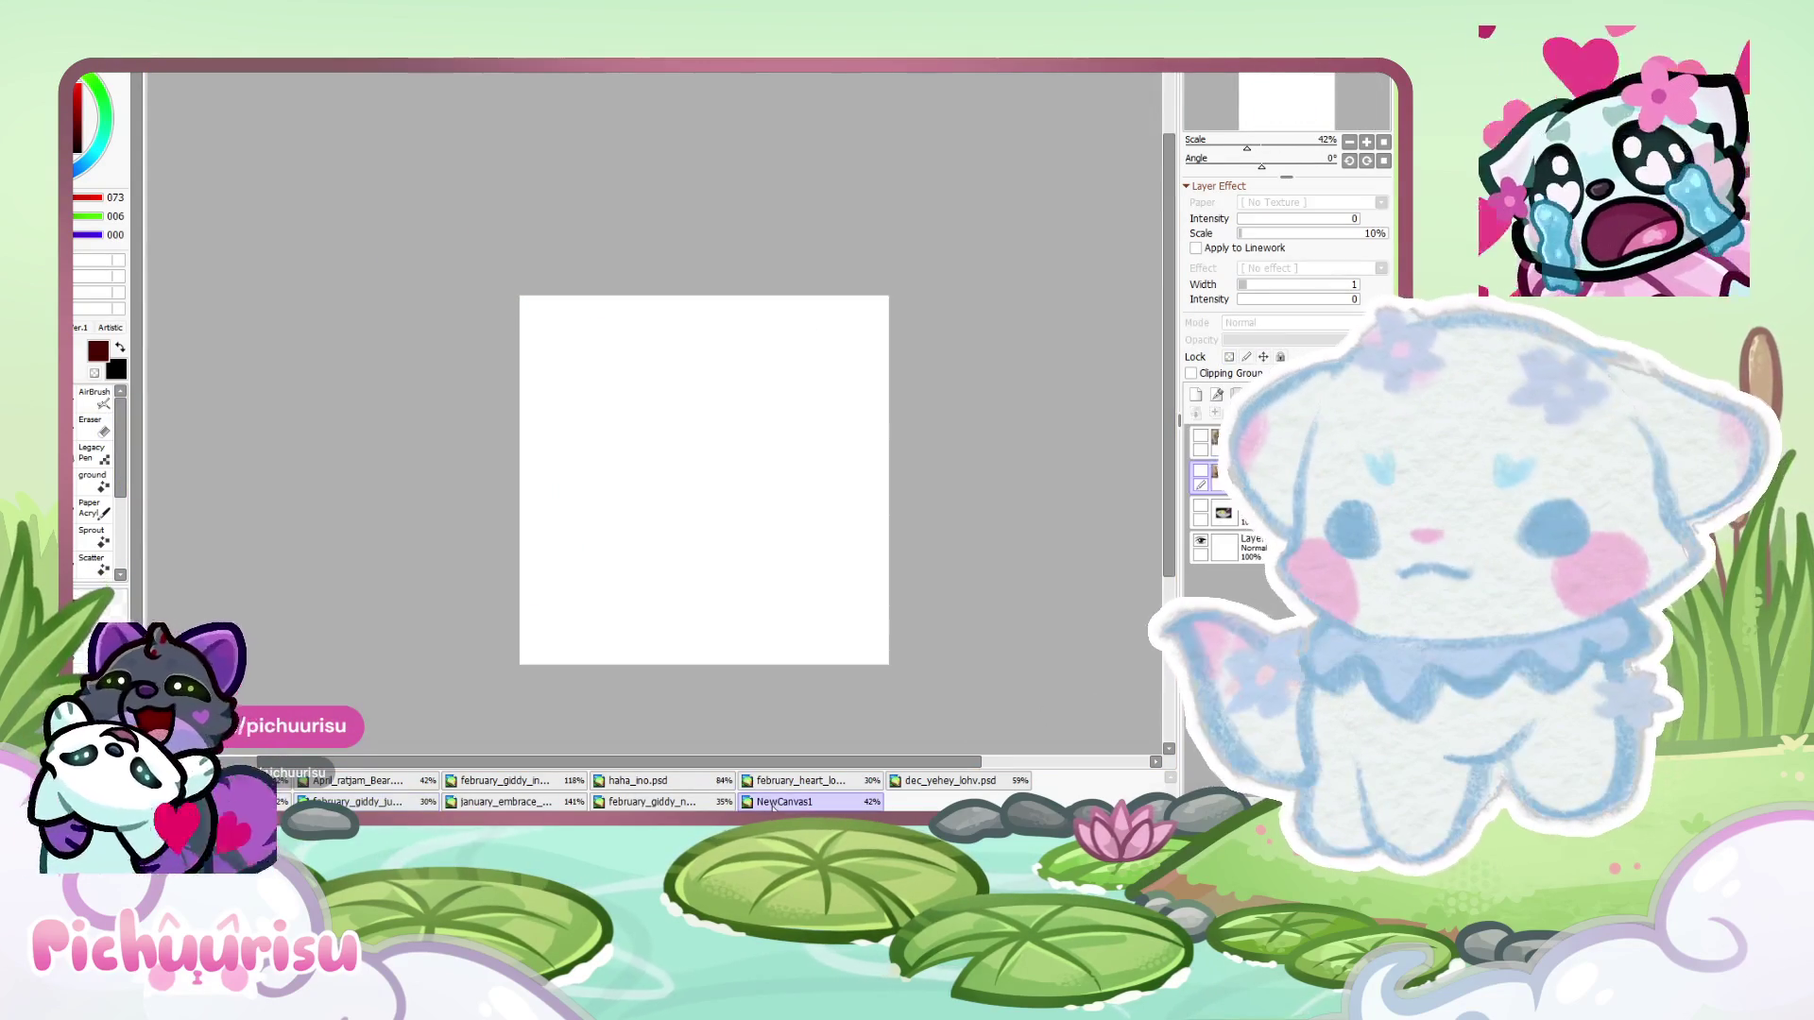
left_click(711, 808)
left_click(501, 803)
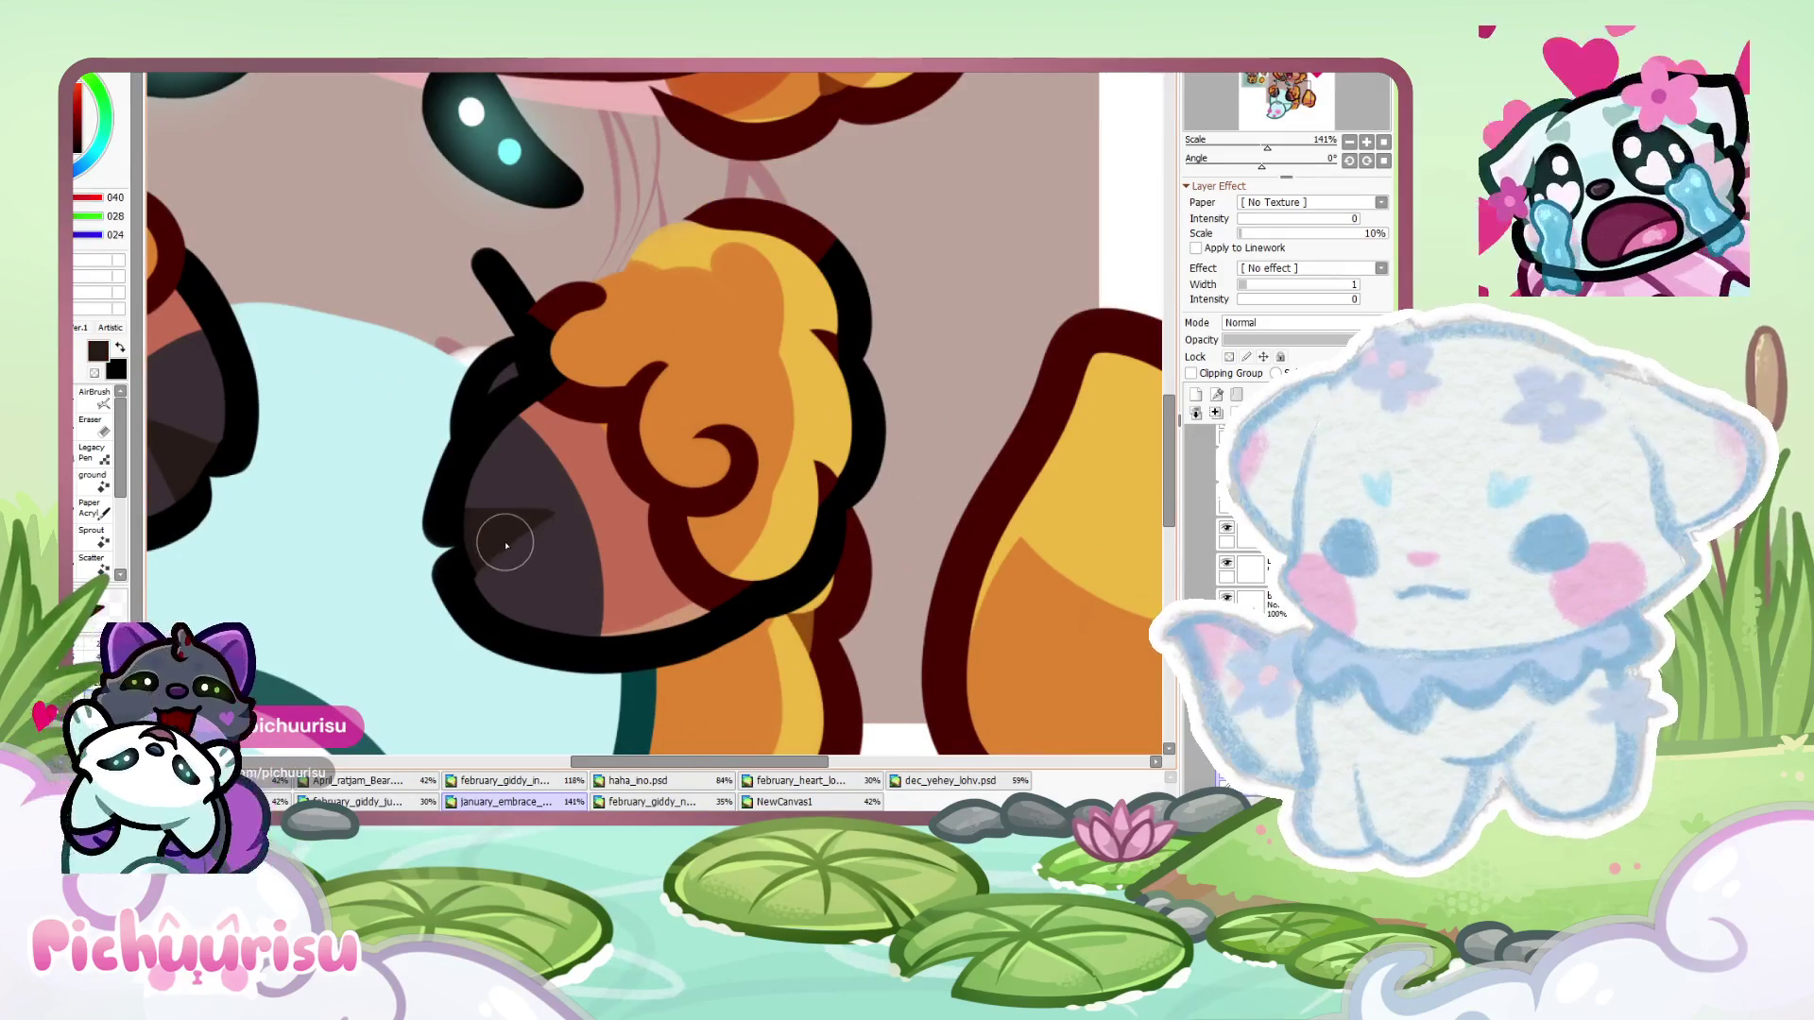
left_click(408, 803)
scroll(598, 595, "up", 5)
- Paint a dark shading wedge down the lower right claw, undoing a stray brown blob
left_click_drag(558, 453, 477, 567)
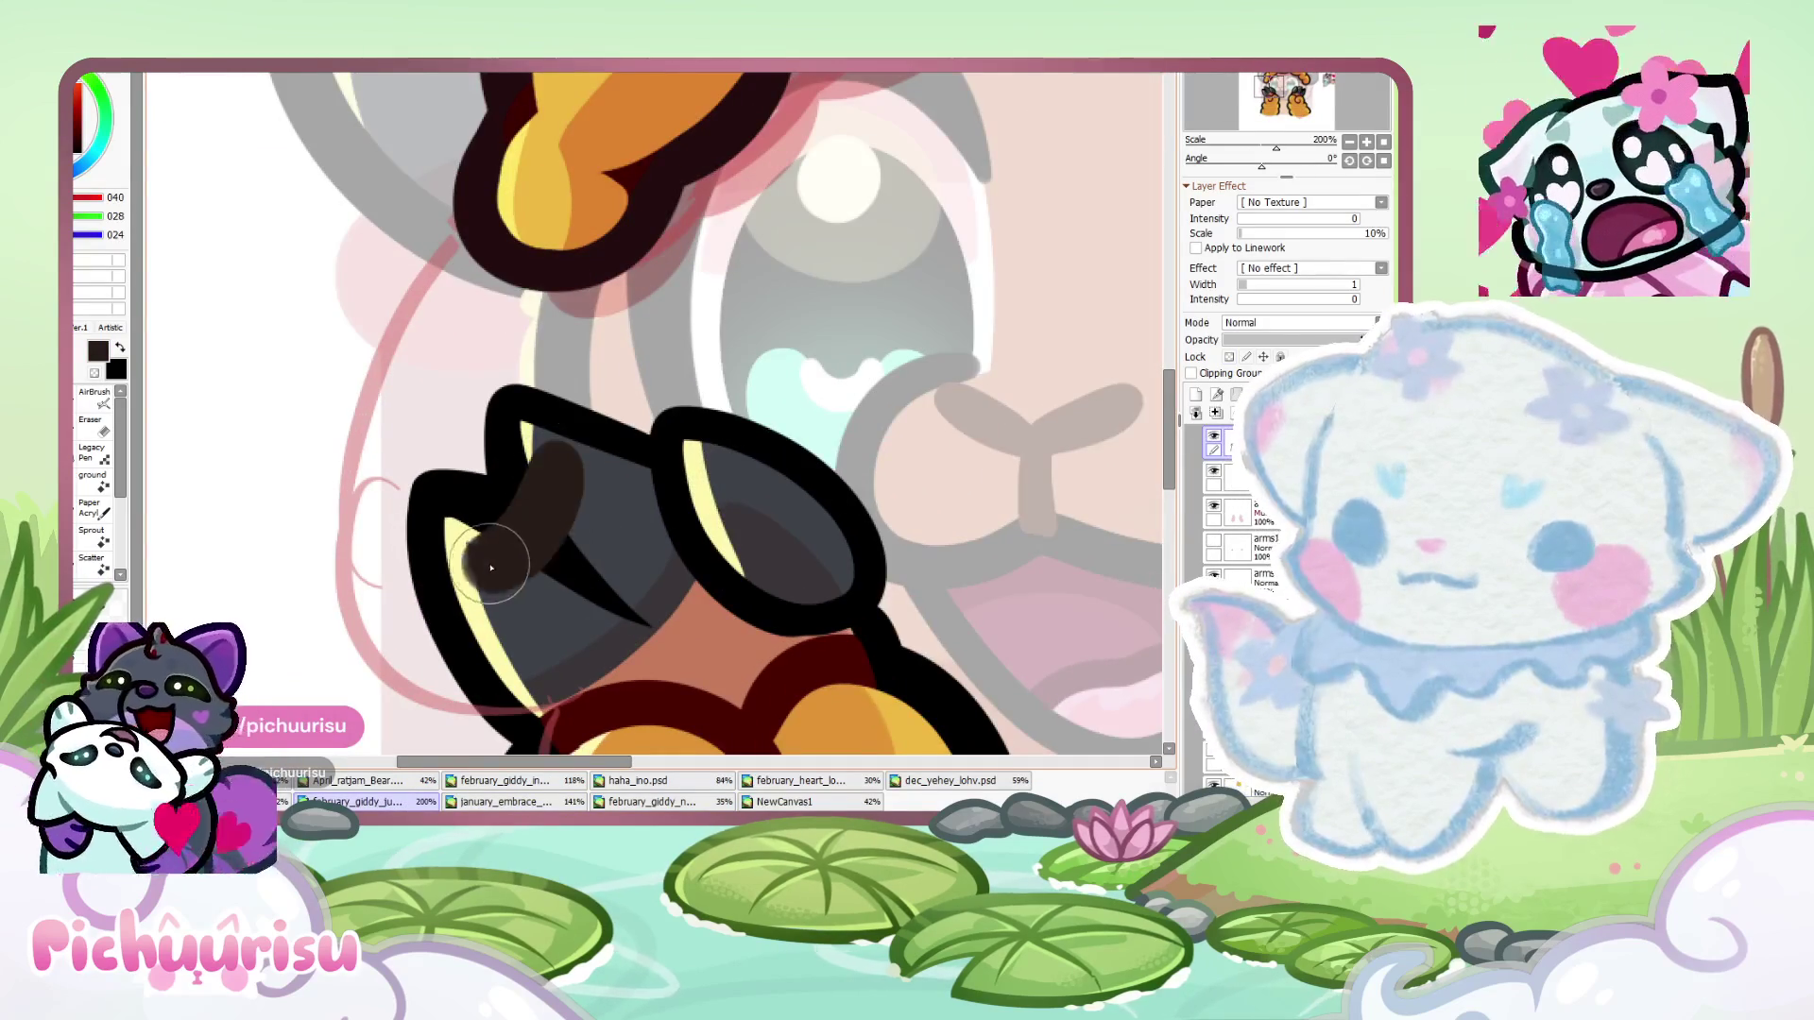
key("ctrl+z")
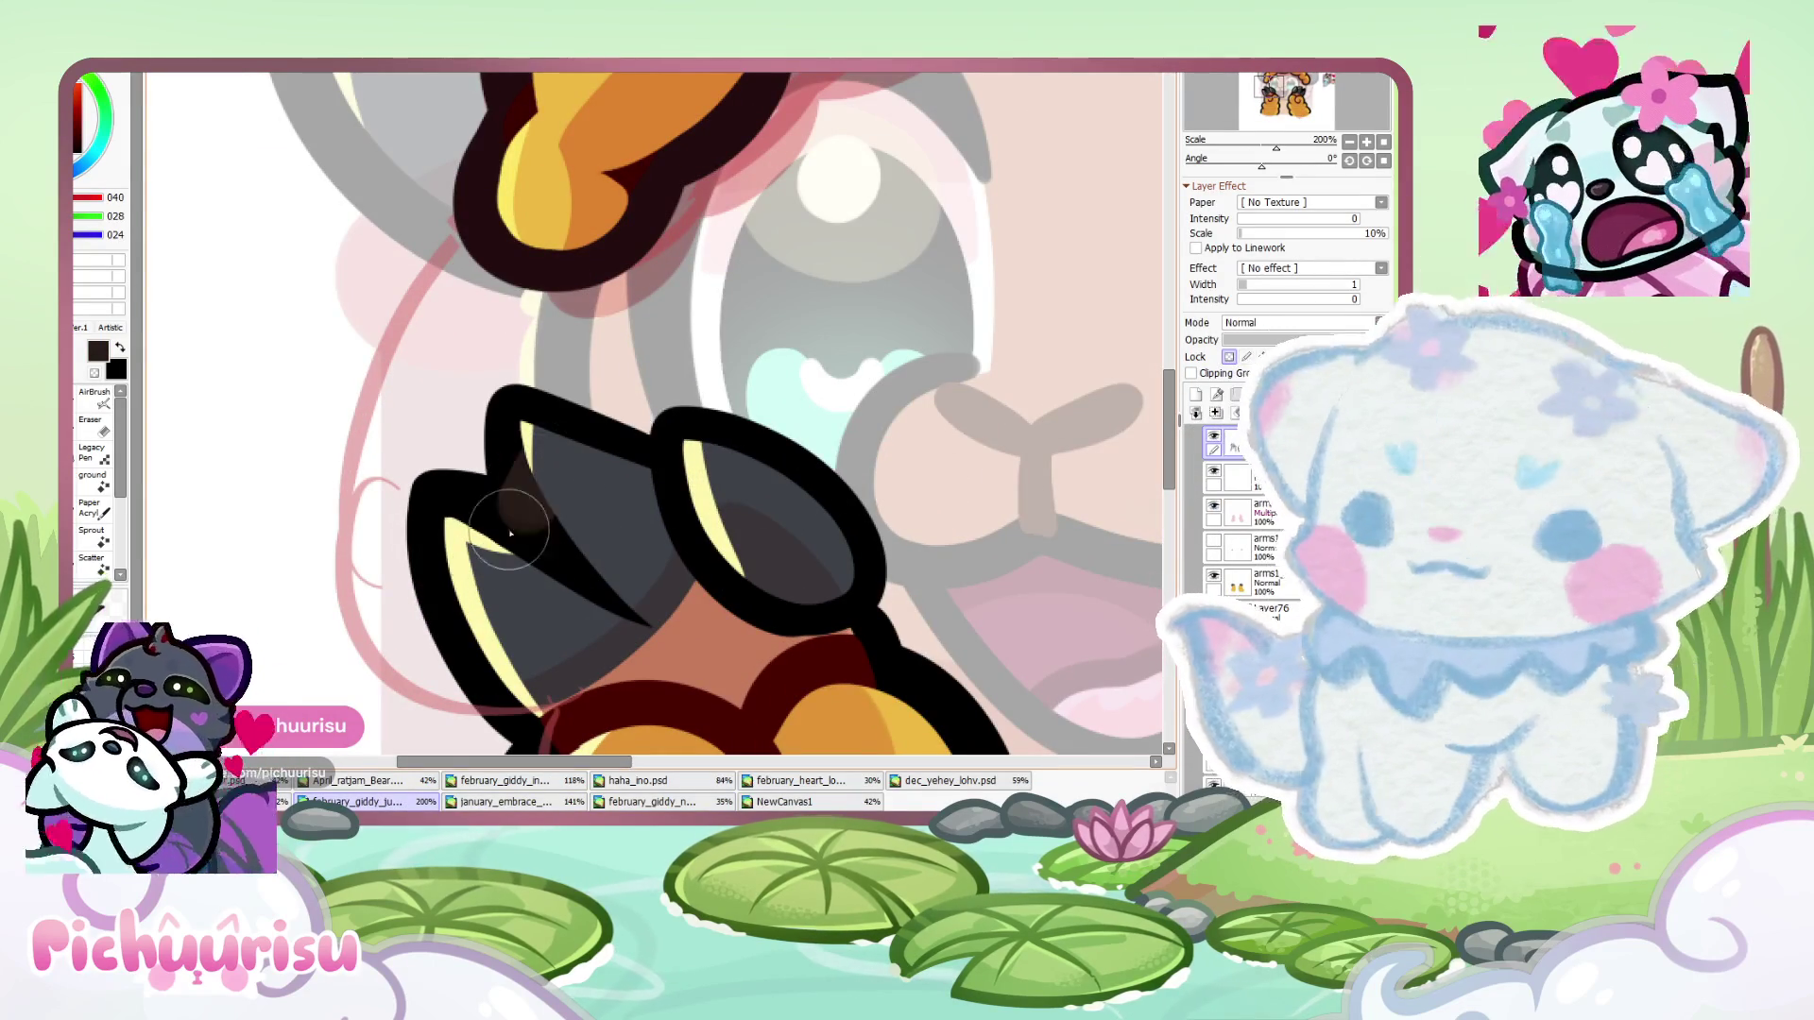
left_click_drag(510, 473, 650, 626)
scroll(613, 596, "down", 4)
scroll(785, 567, "up", 4)
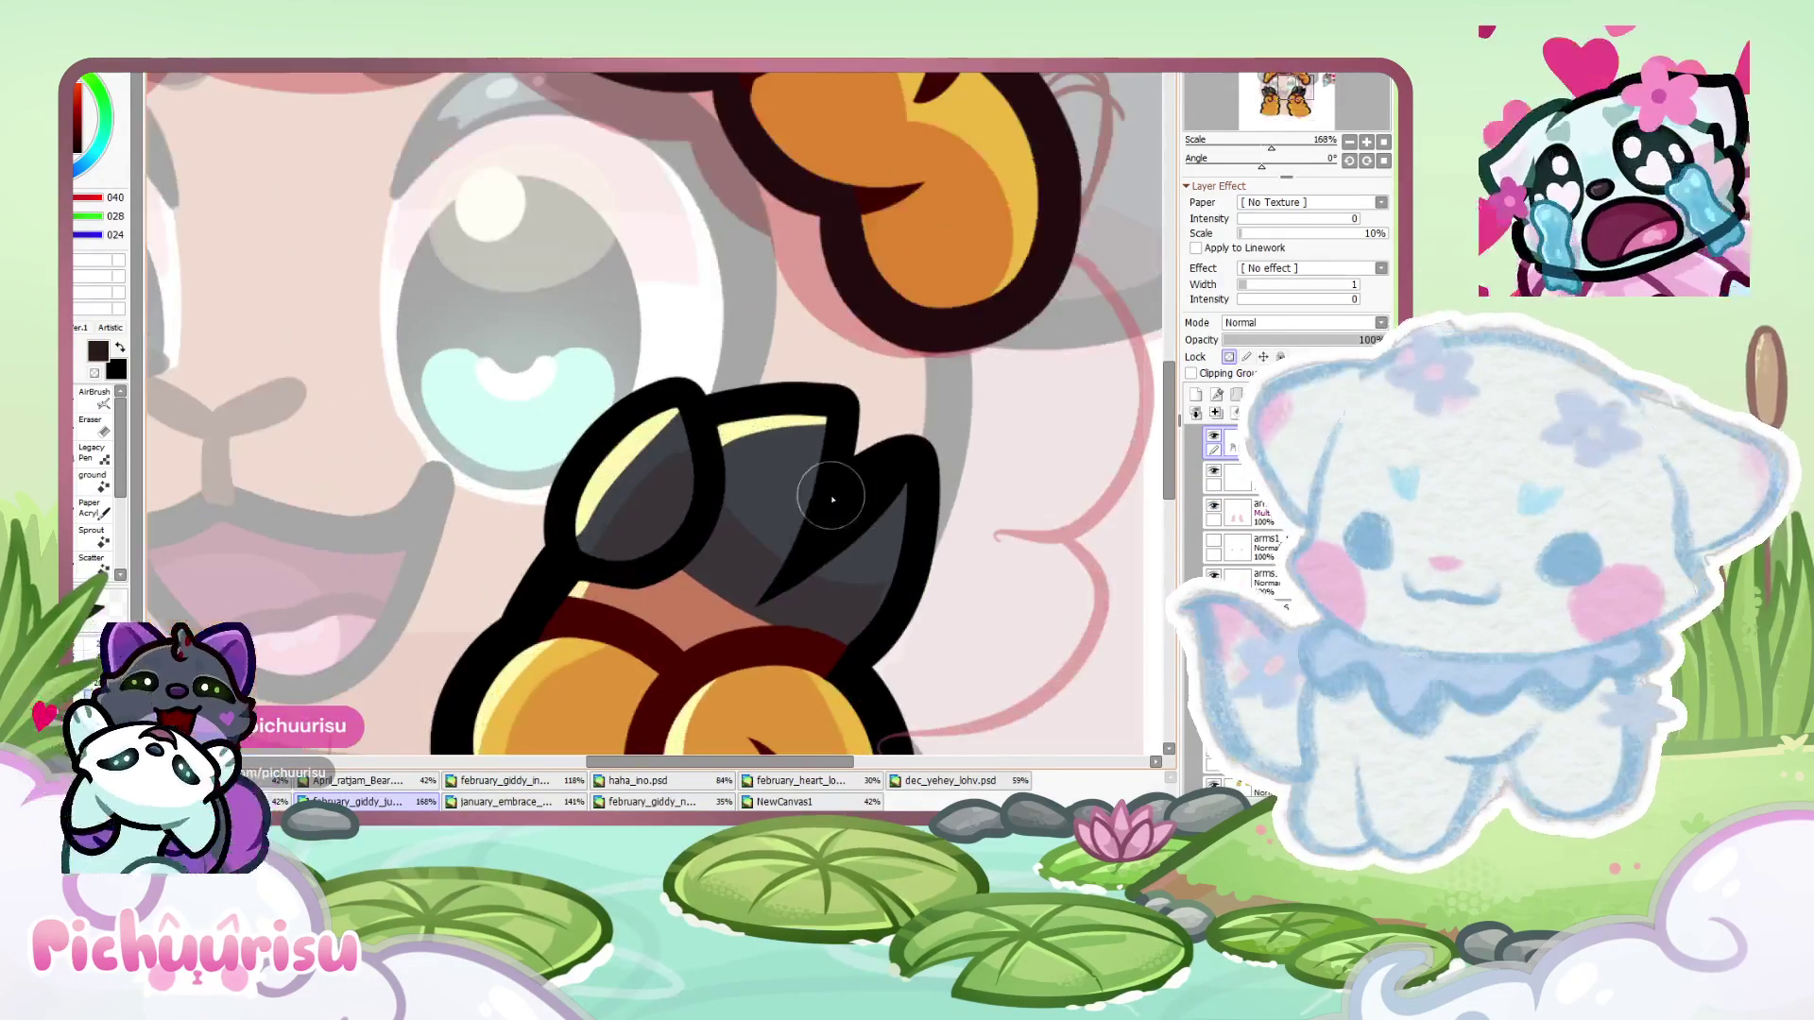
left_click_drag(827, 421, 761, 605)
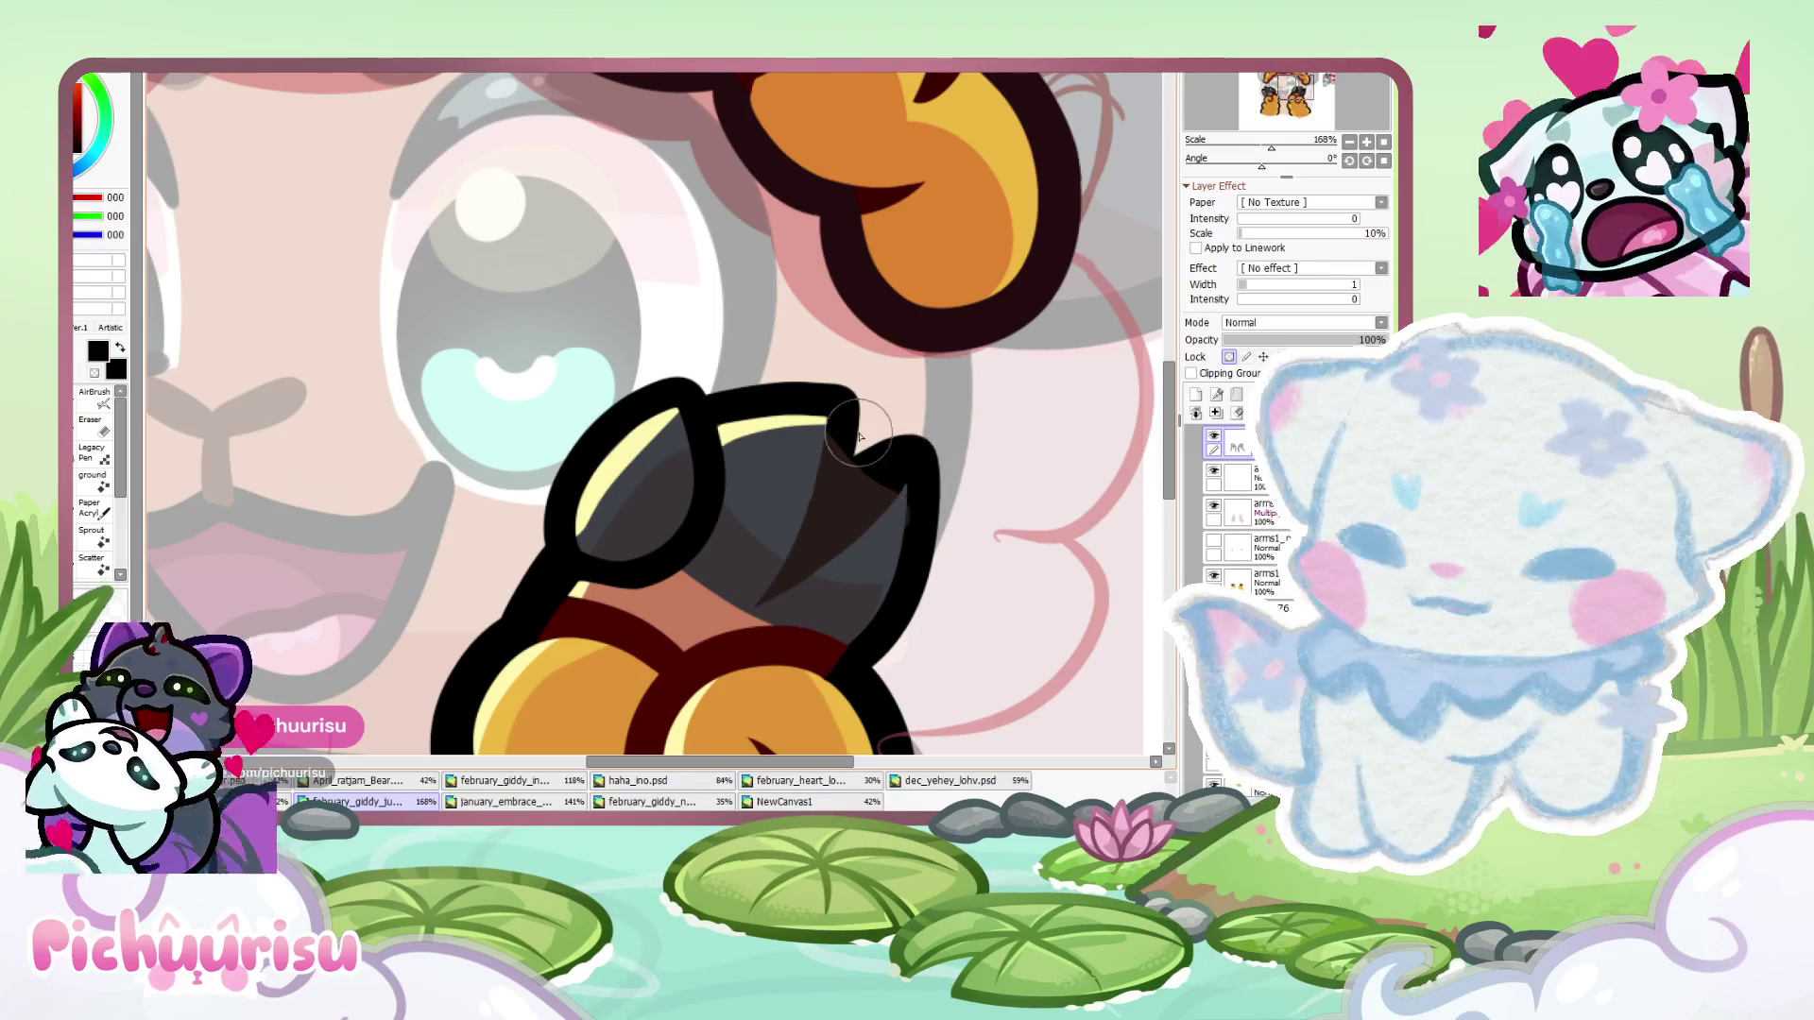
scroll(850, 522, "down", 5)
scroll(662, 520, "up", 3)
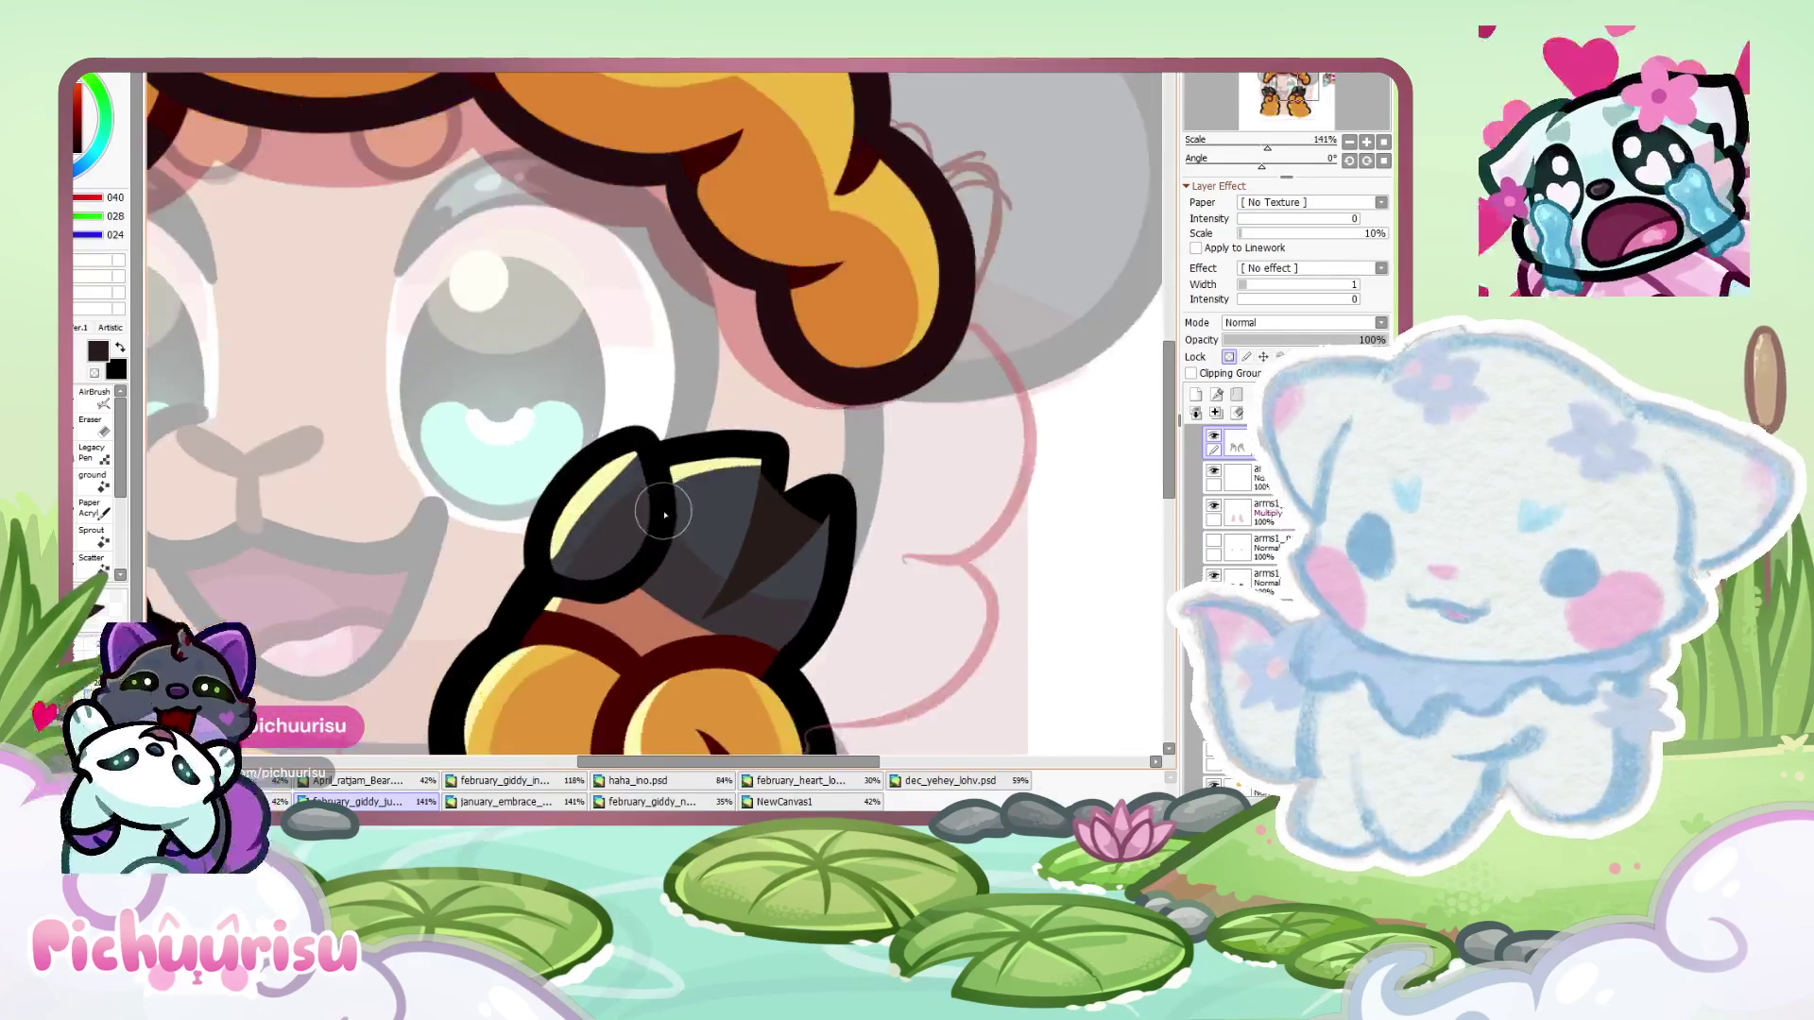
scroll(438, 506, "down", 5)
scroll(624, 383, "up", 7)
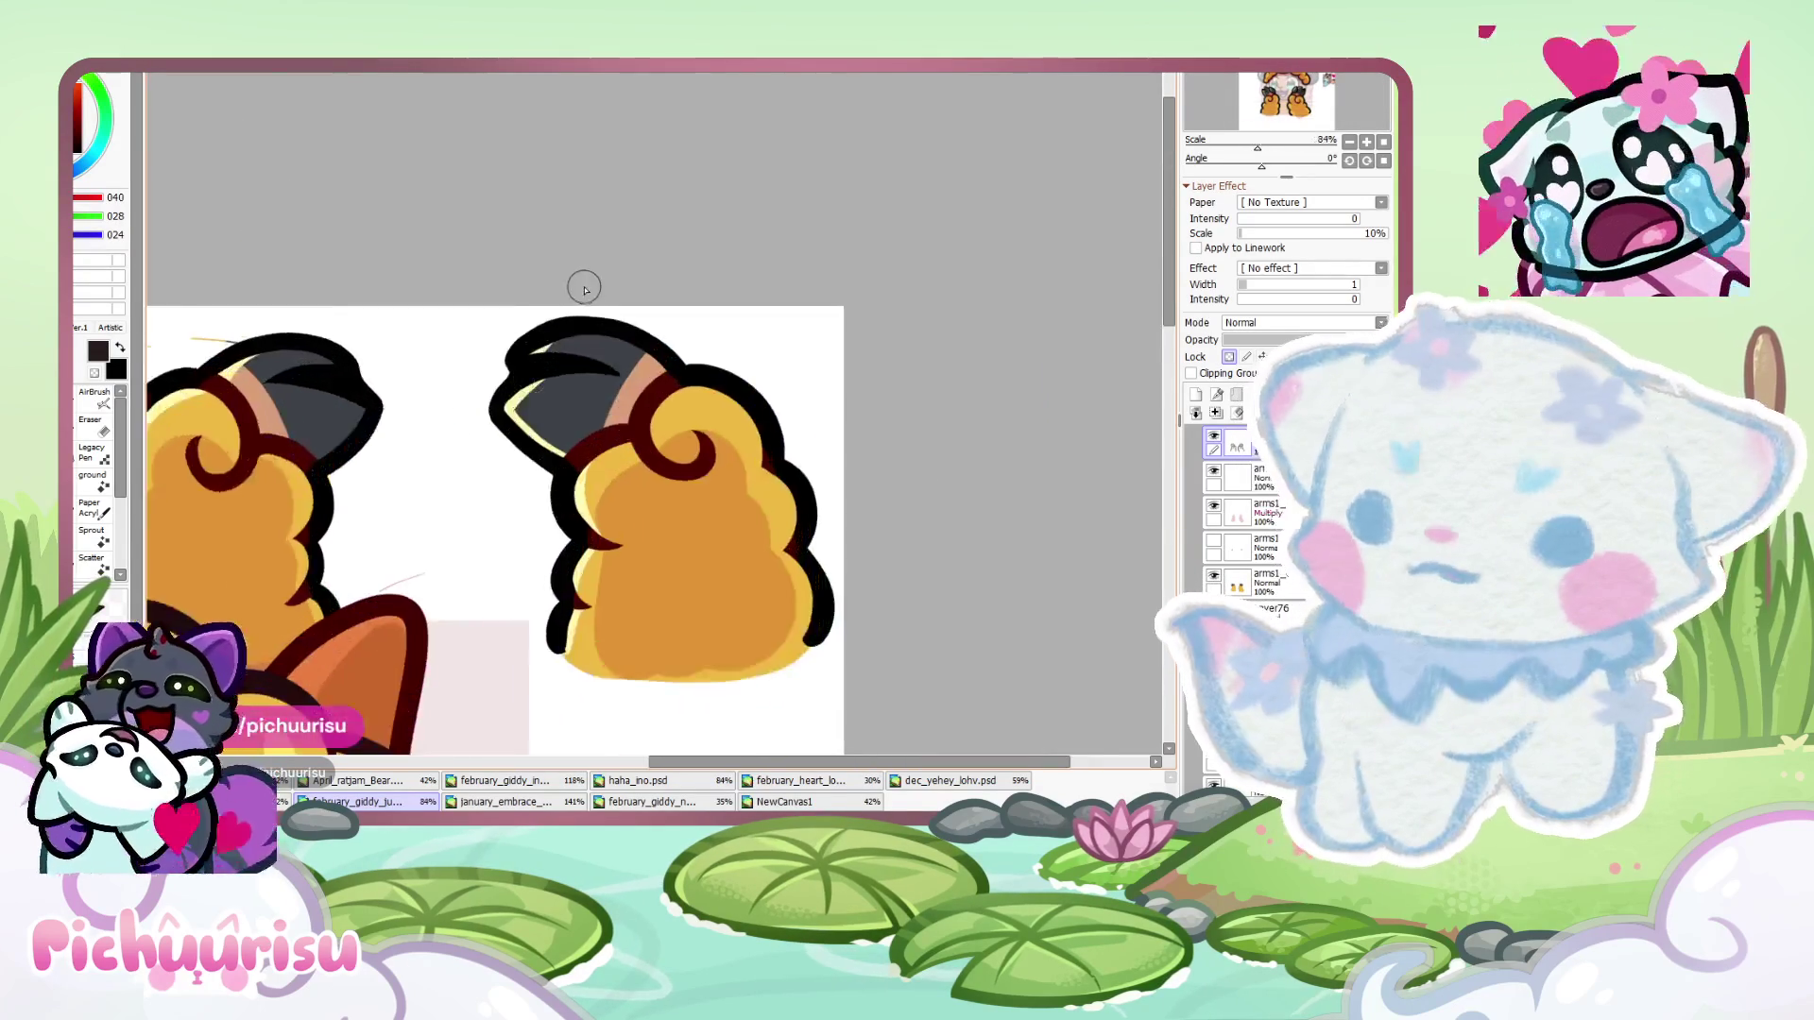
- Sample the black claw outline and the dark brown shading band
scroll(539, 404, "up", 3)
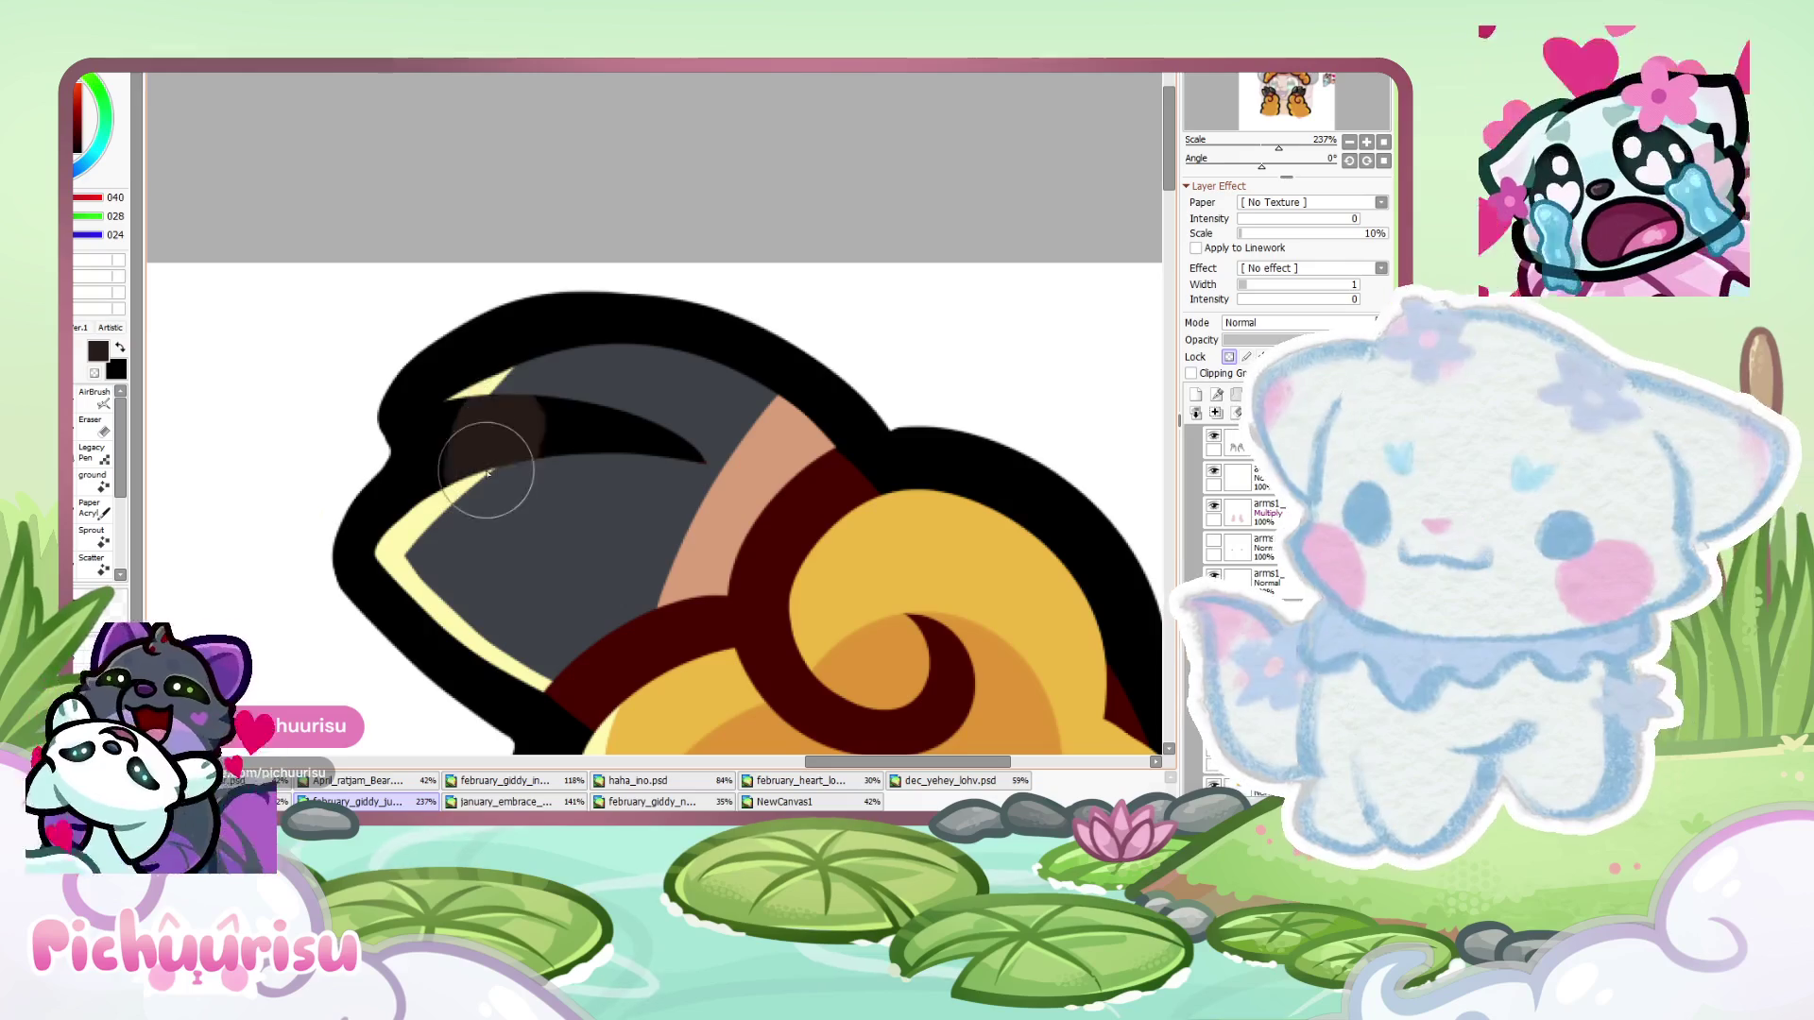
scroll(366, 427, "down", 3)
scroll(366, 427, "up", 3)
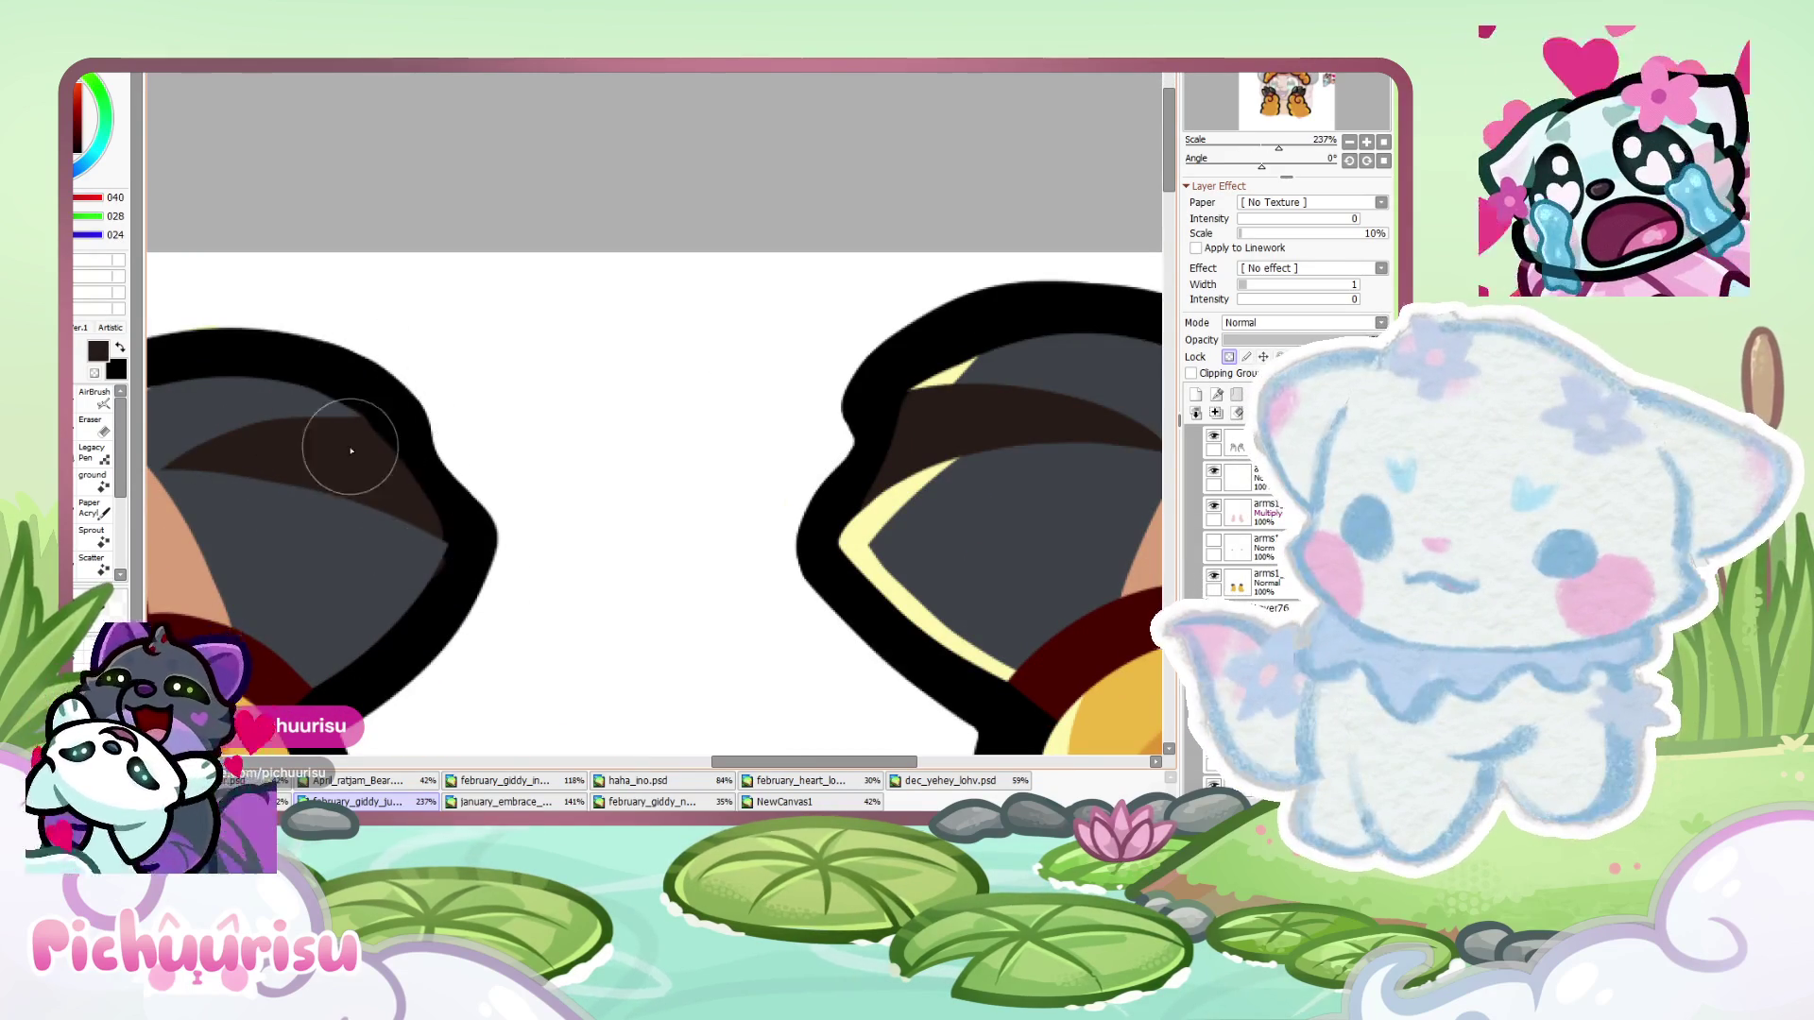
left_click(329, 353, "alt")
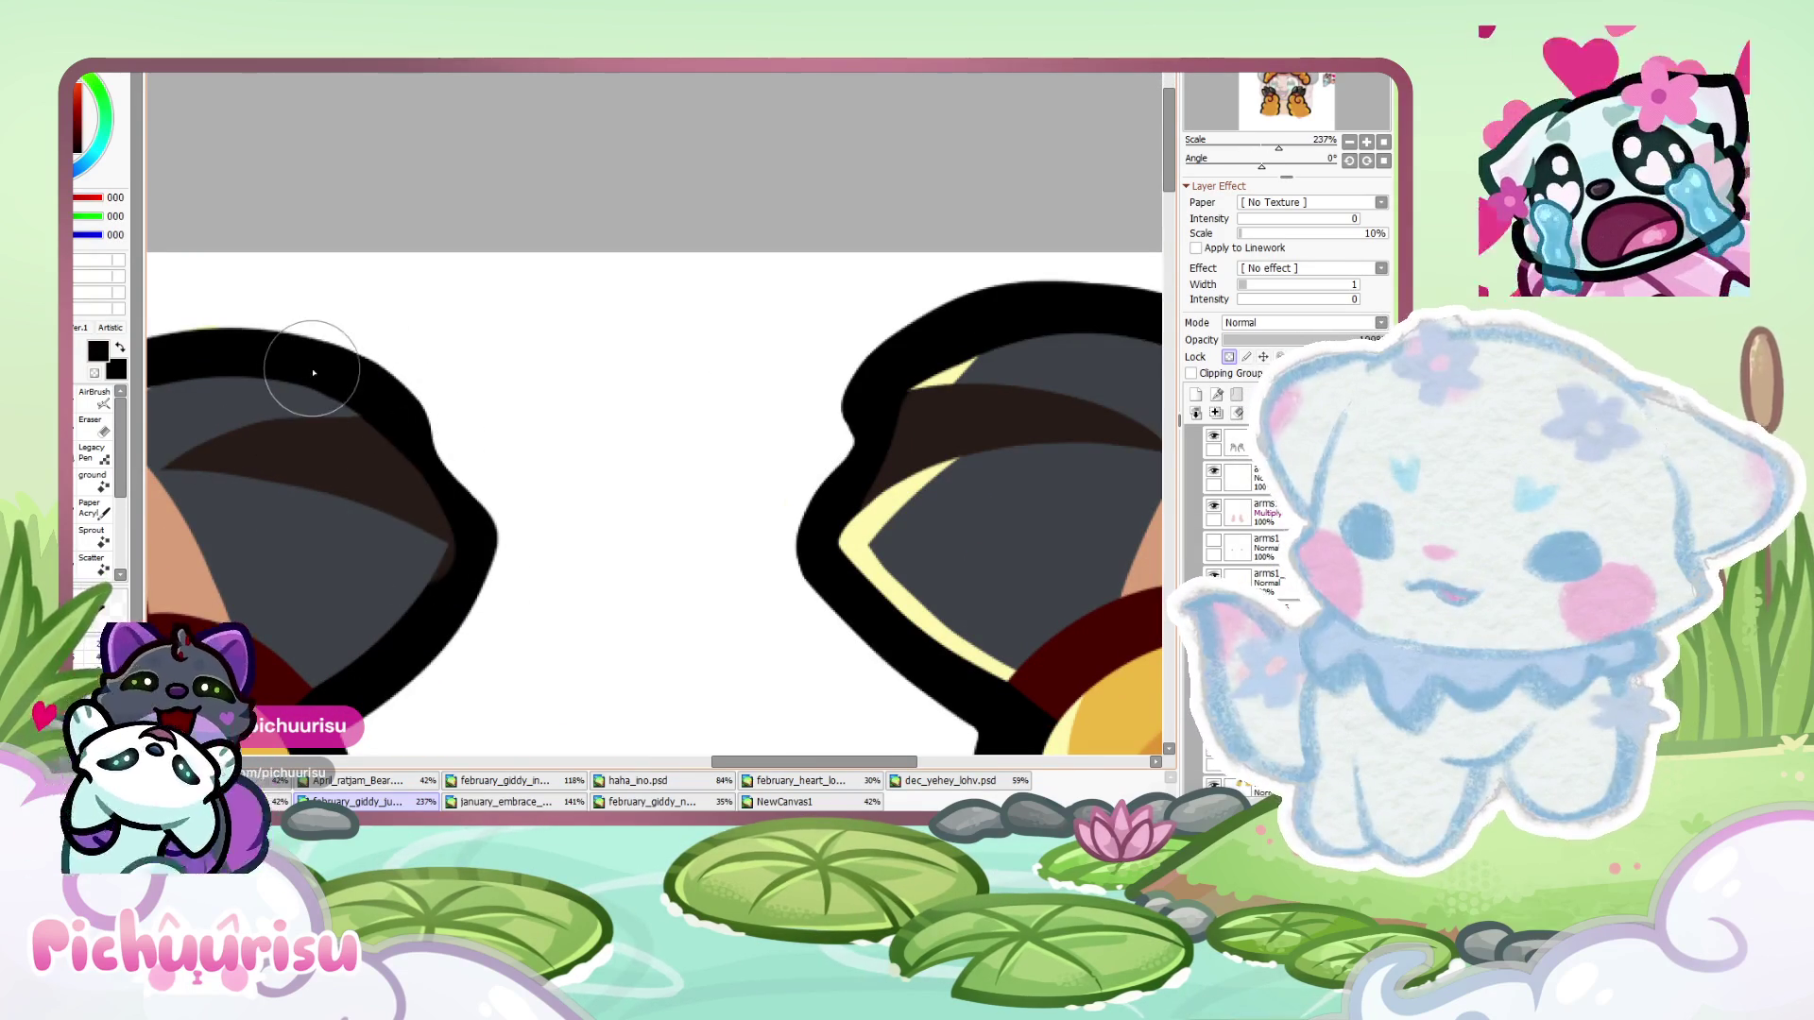
left_click(399, 519, "alt")
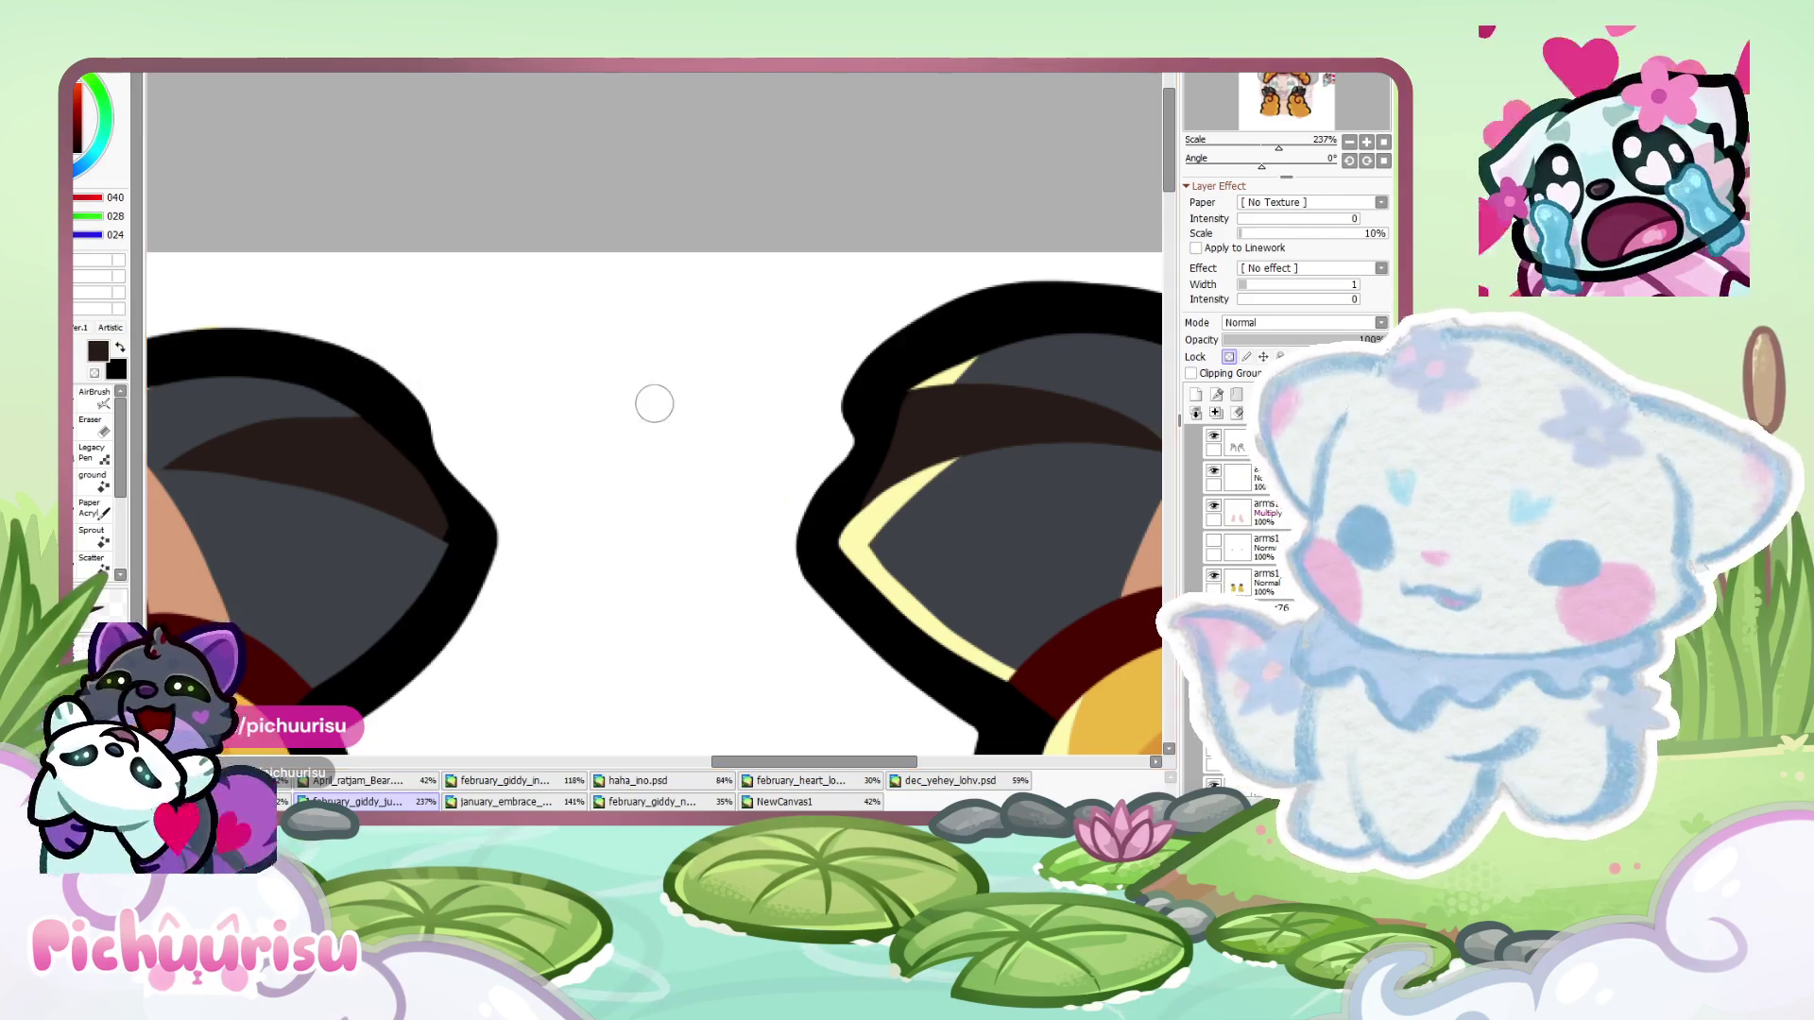
- Look over both claws up close and set the paint colour back to black
scroll(426, 526, "up", 3)
scroll(359, 542, "down", 4)
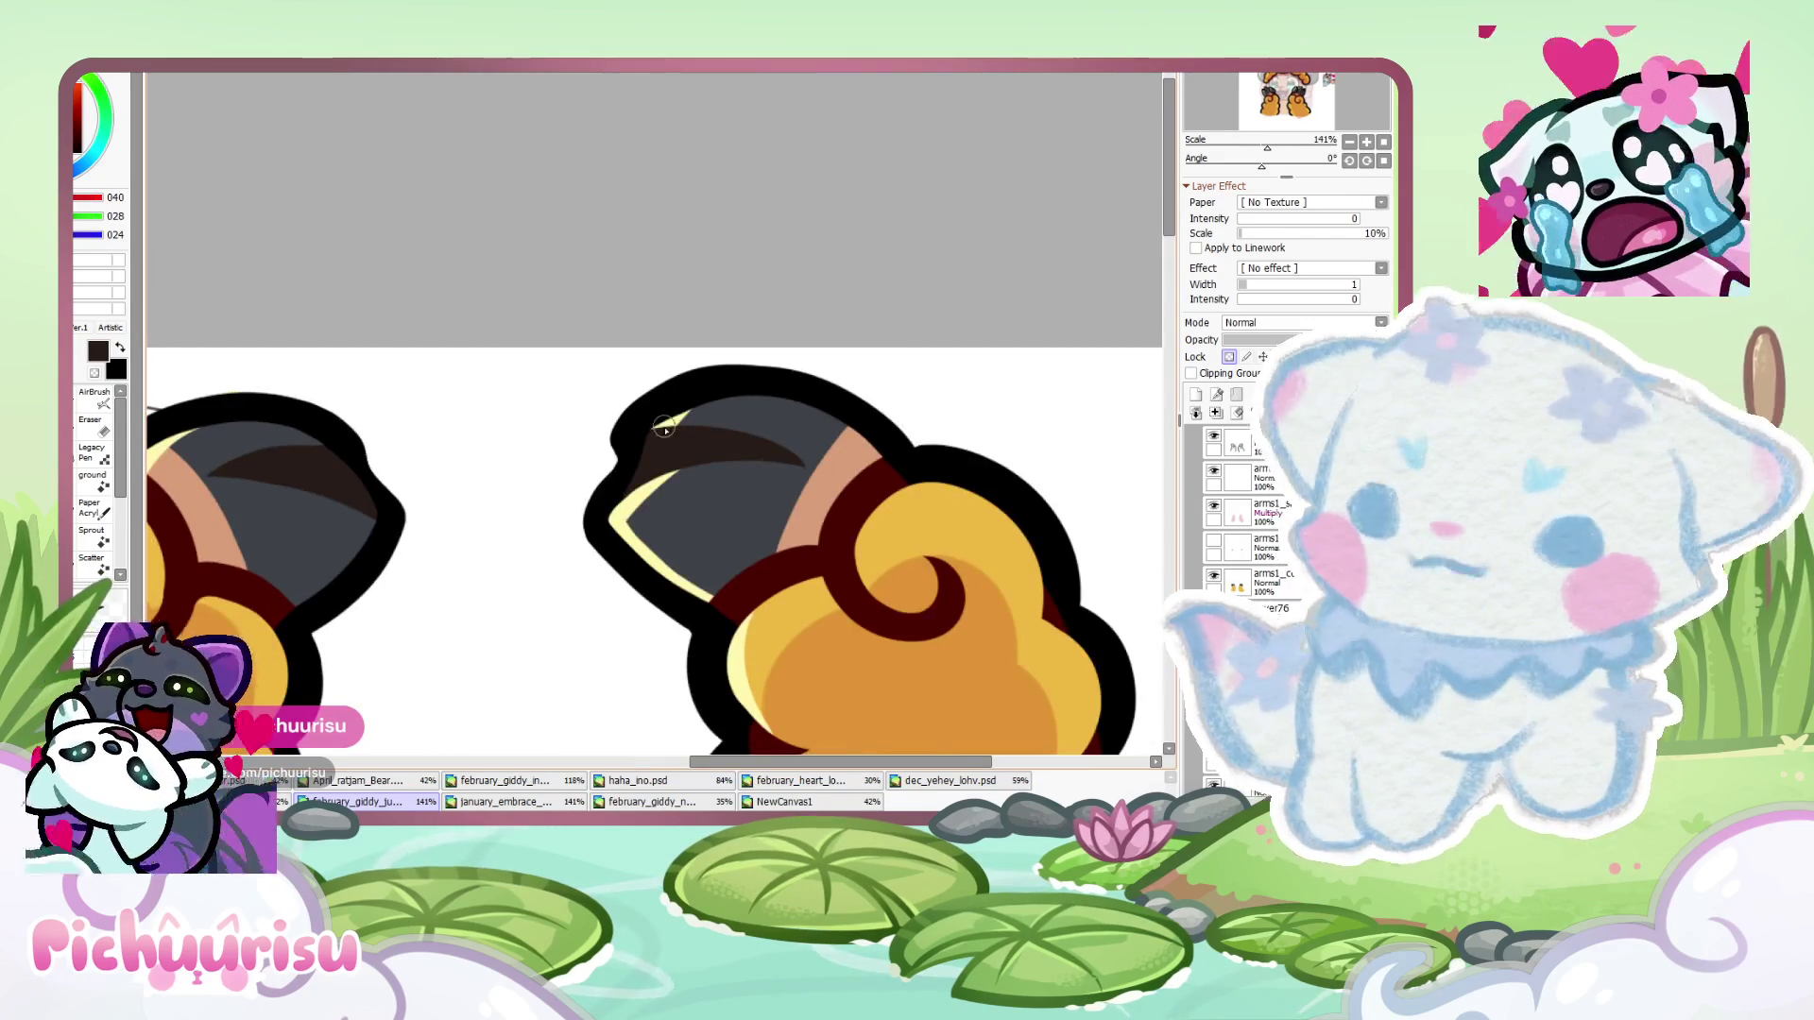
scroll(636, 458, "up", 2)
scroll(532, 472, "down", 3)
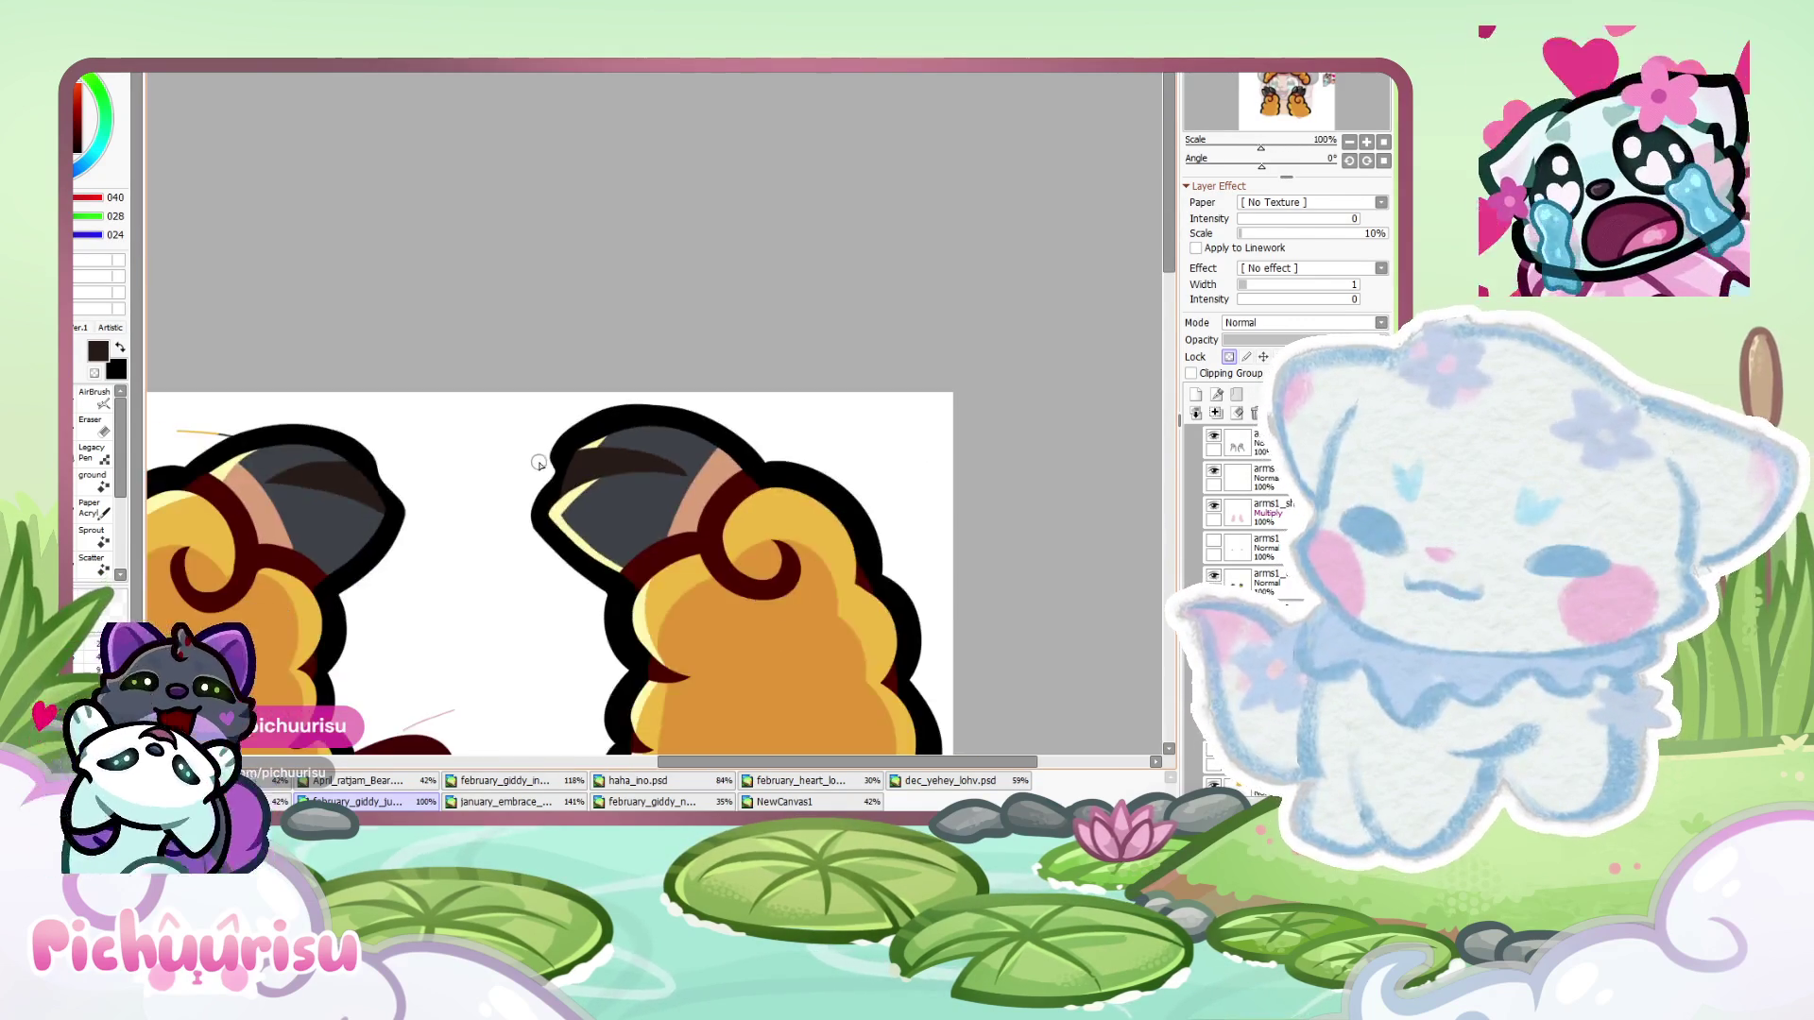
scroll(539, 481, "up", 2)
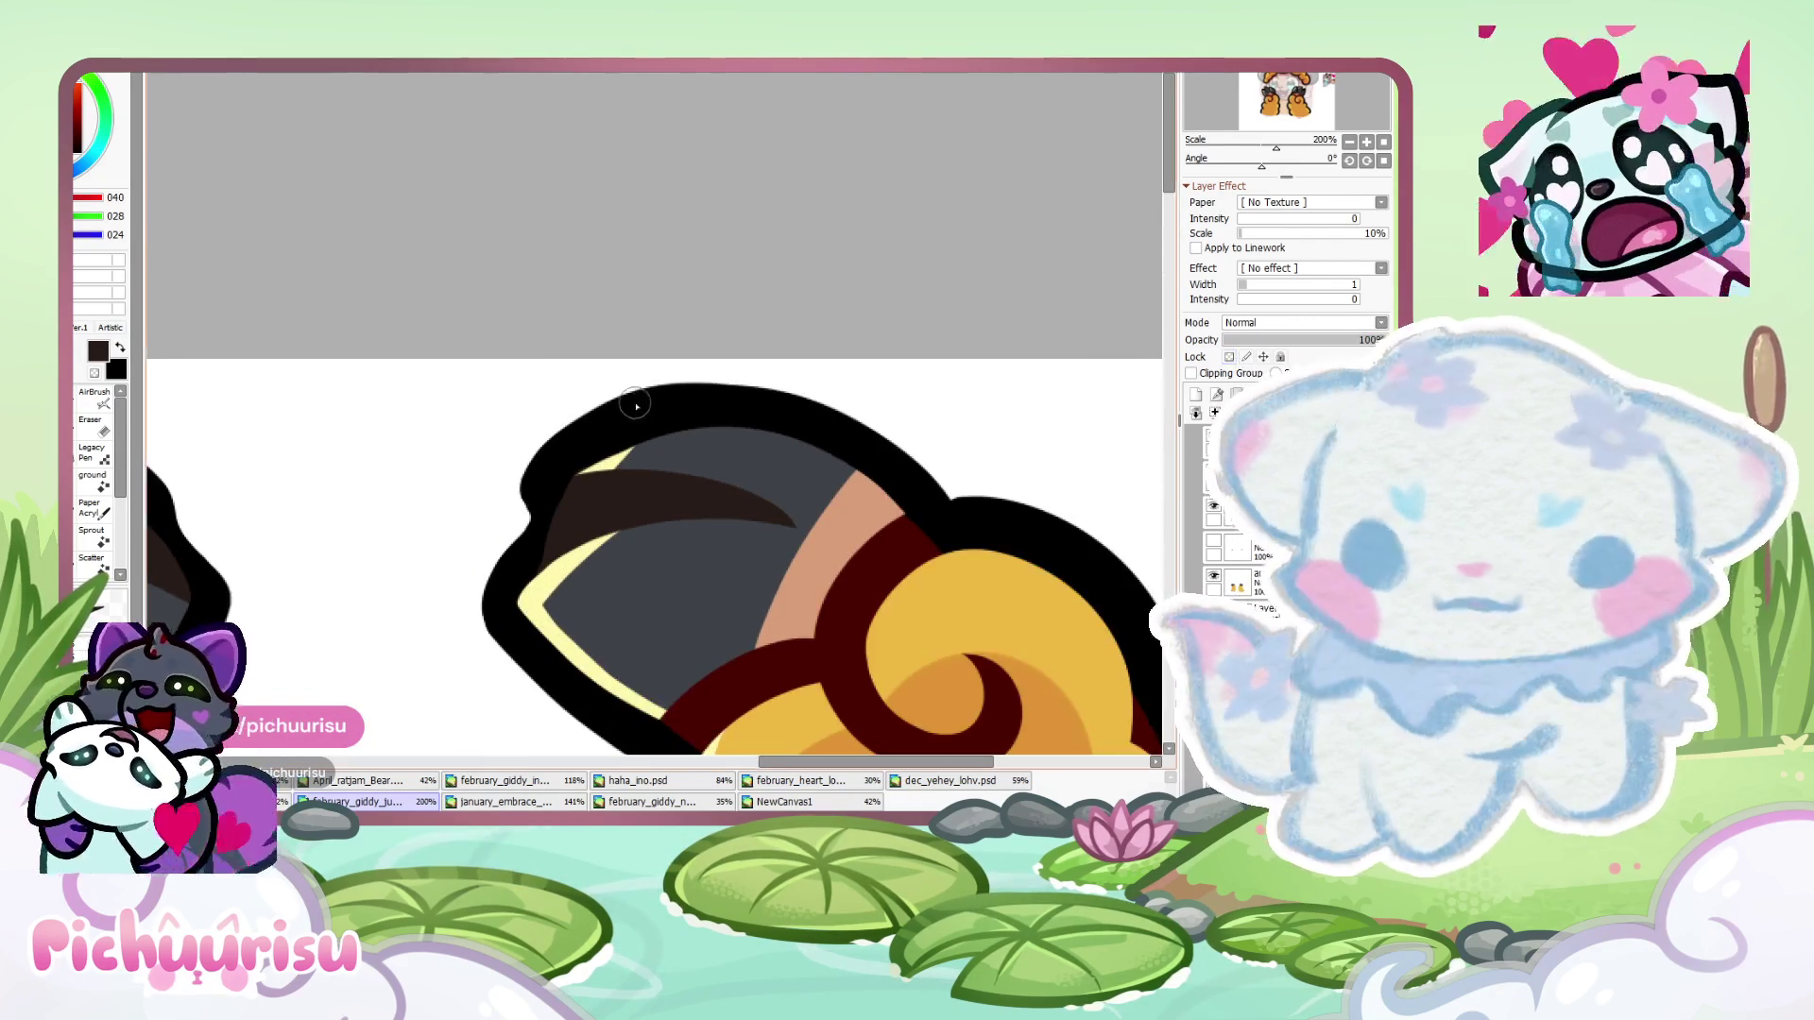
scroll(600, 426, "up", 3)
left_click(1124, 579, "alt")
scroll(1124, 578, "down", 3)
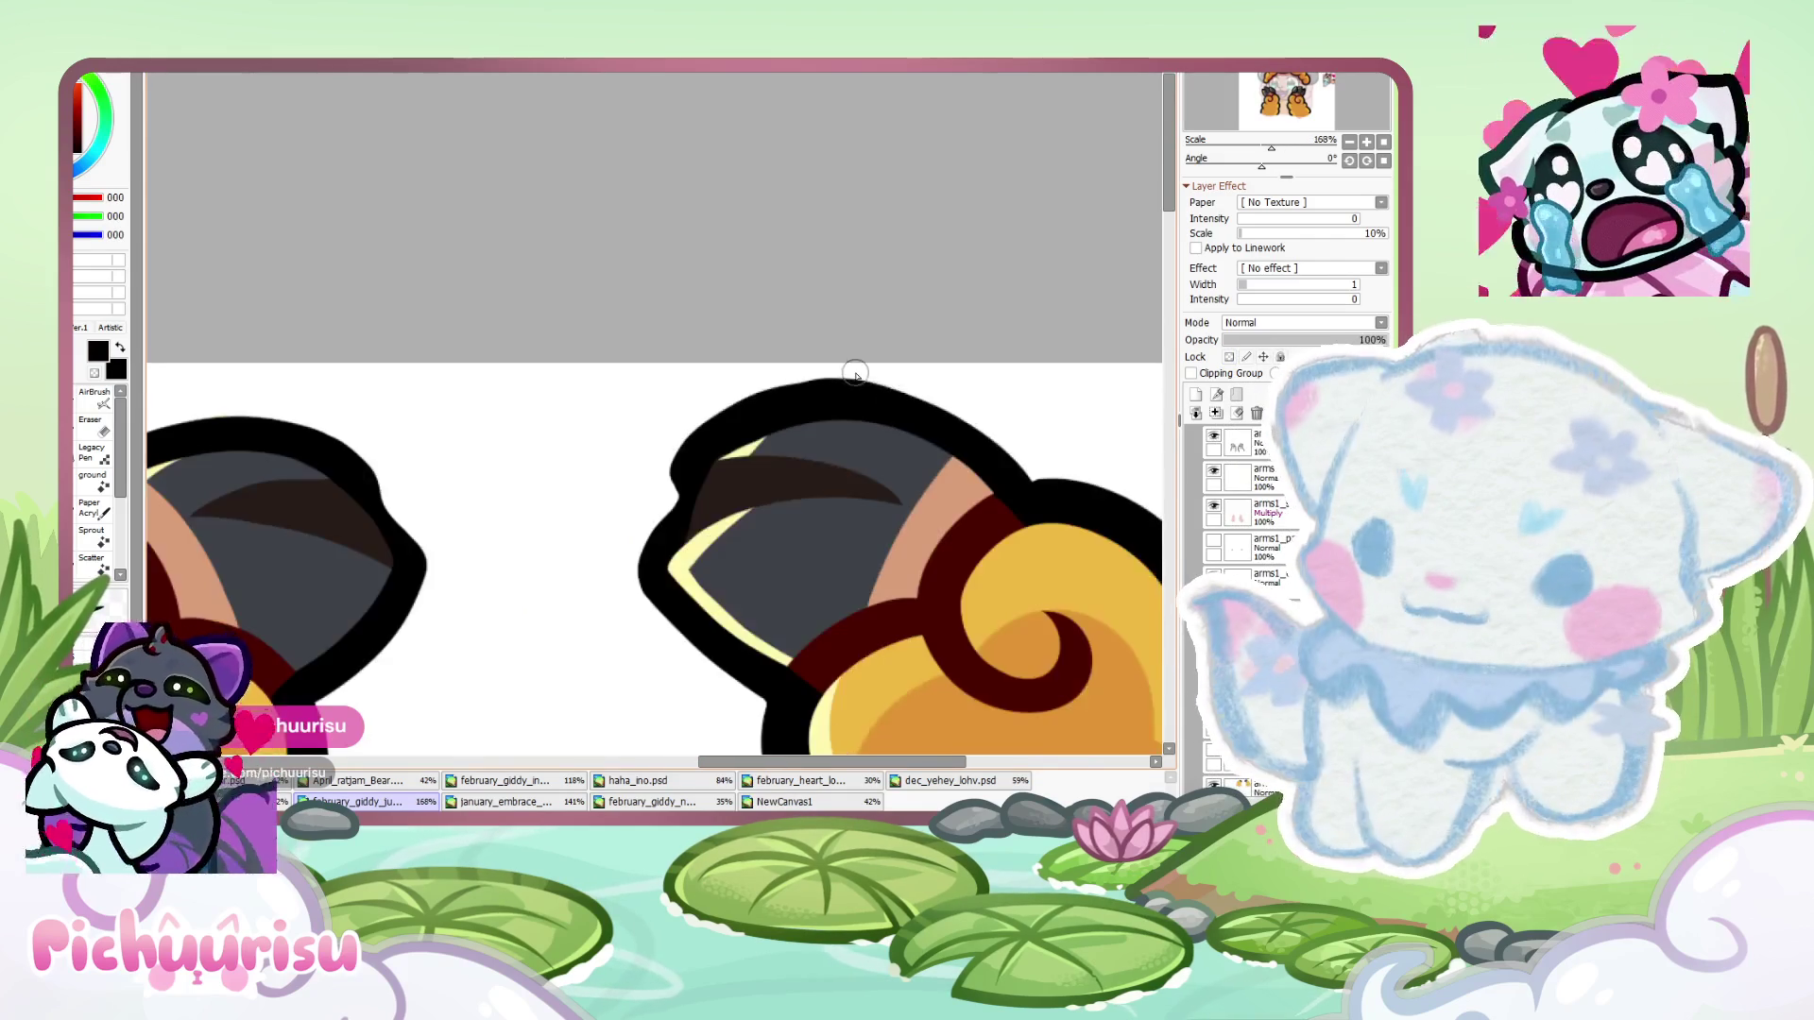
scroll(1036, 494, "up", 4)
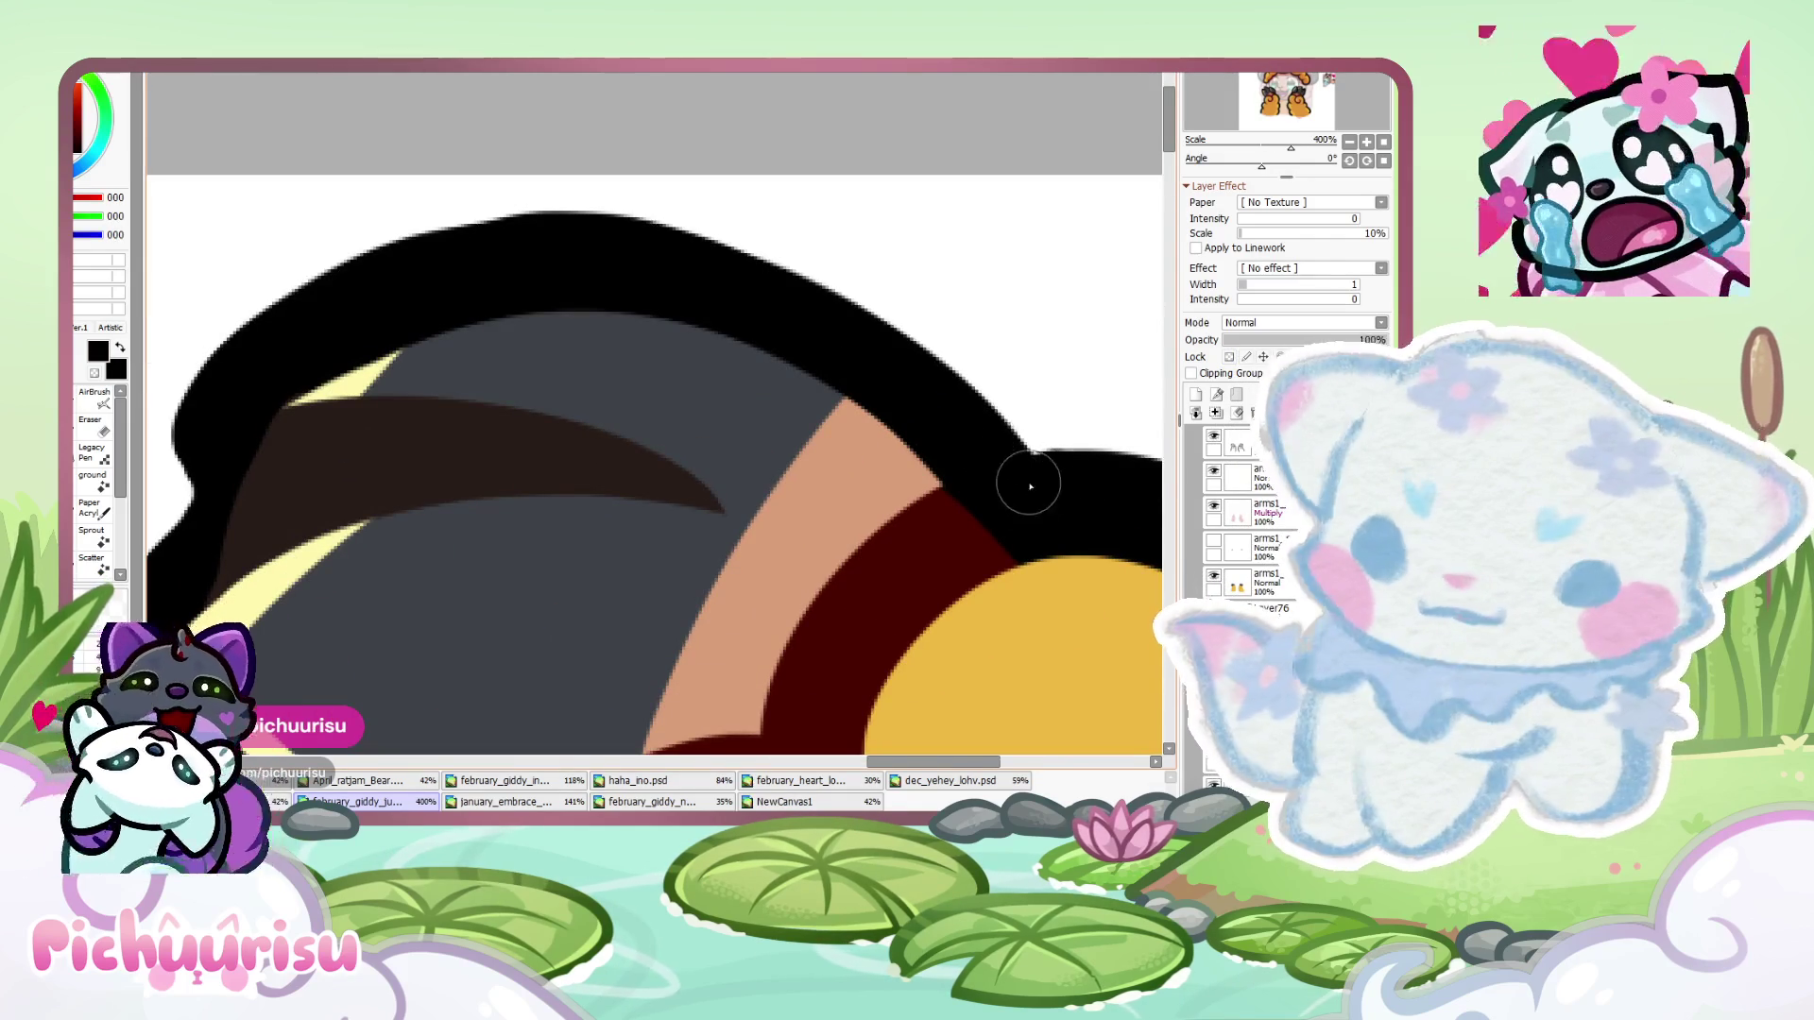
scroll(983, 463, "down", 10)
scroll(690, 558, "up", 3)
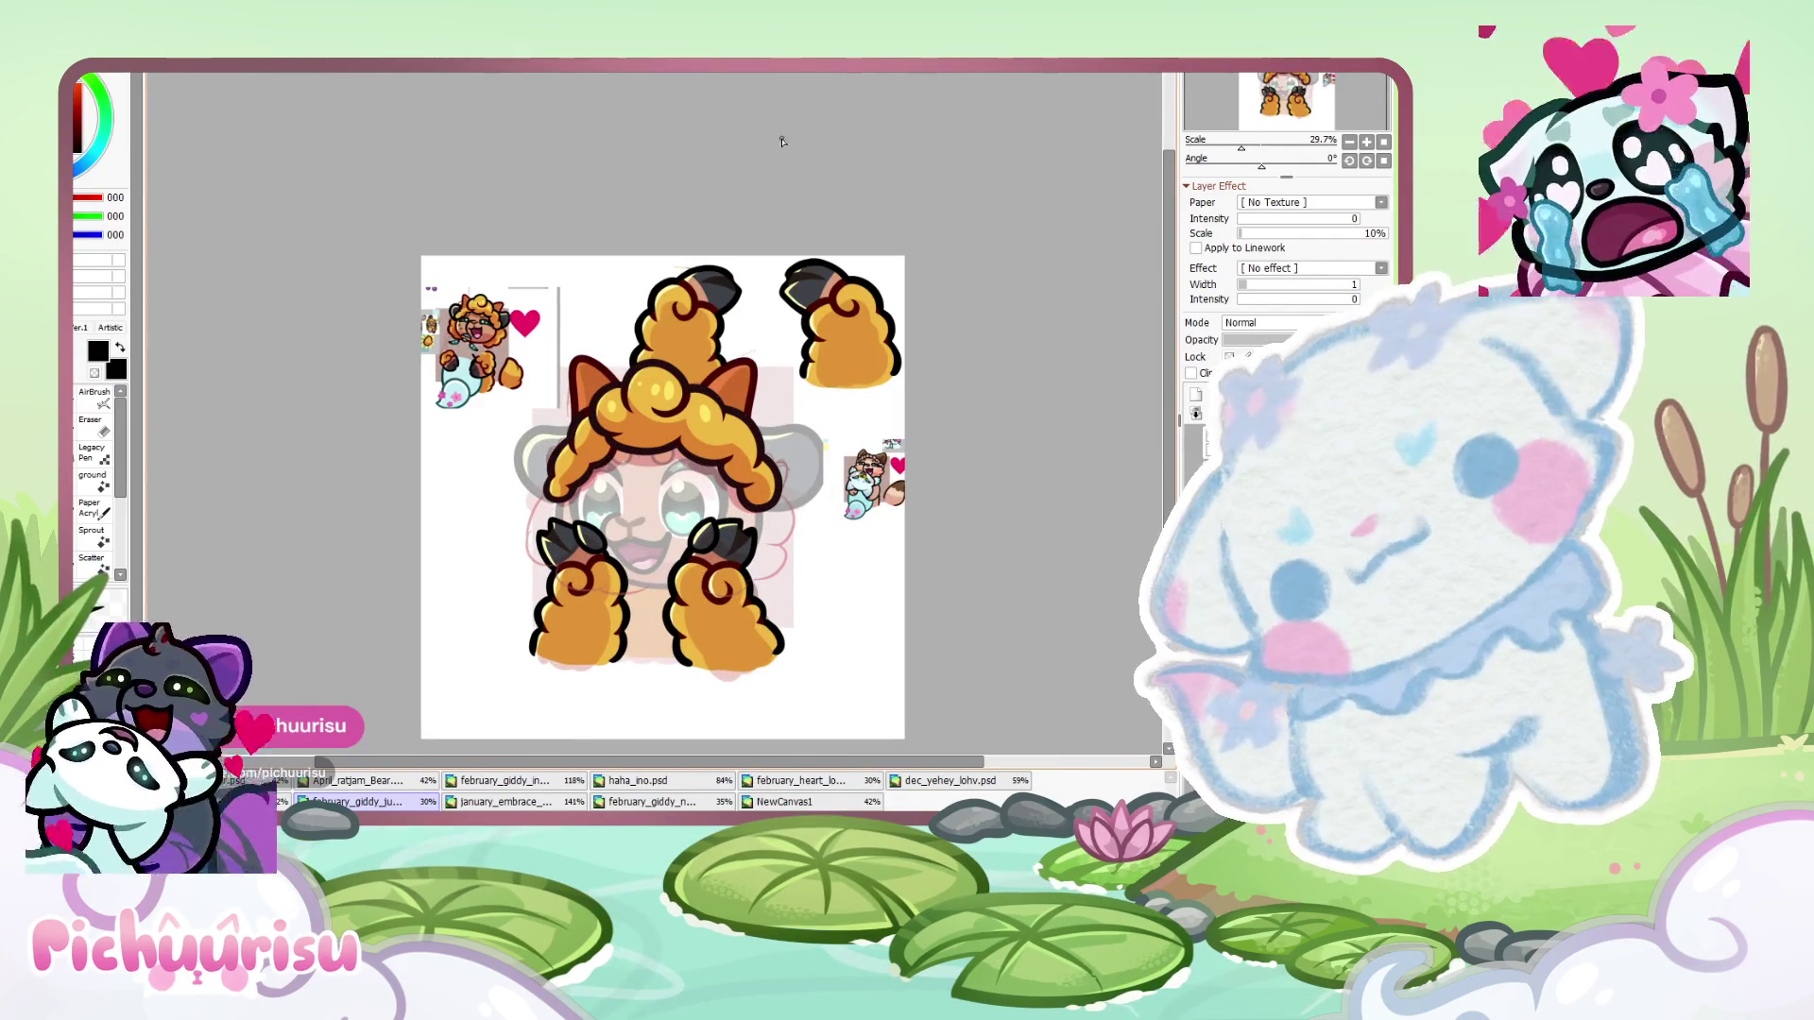
scroll(662, 283, "up", 10)
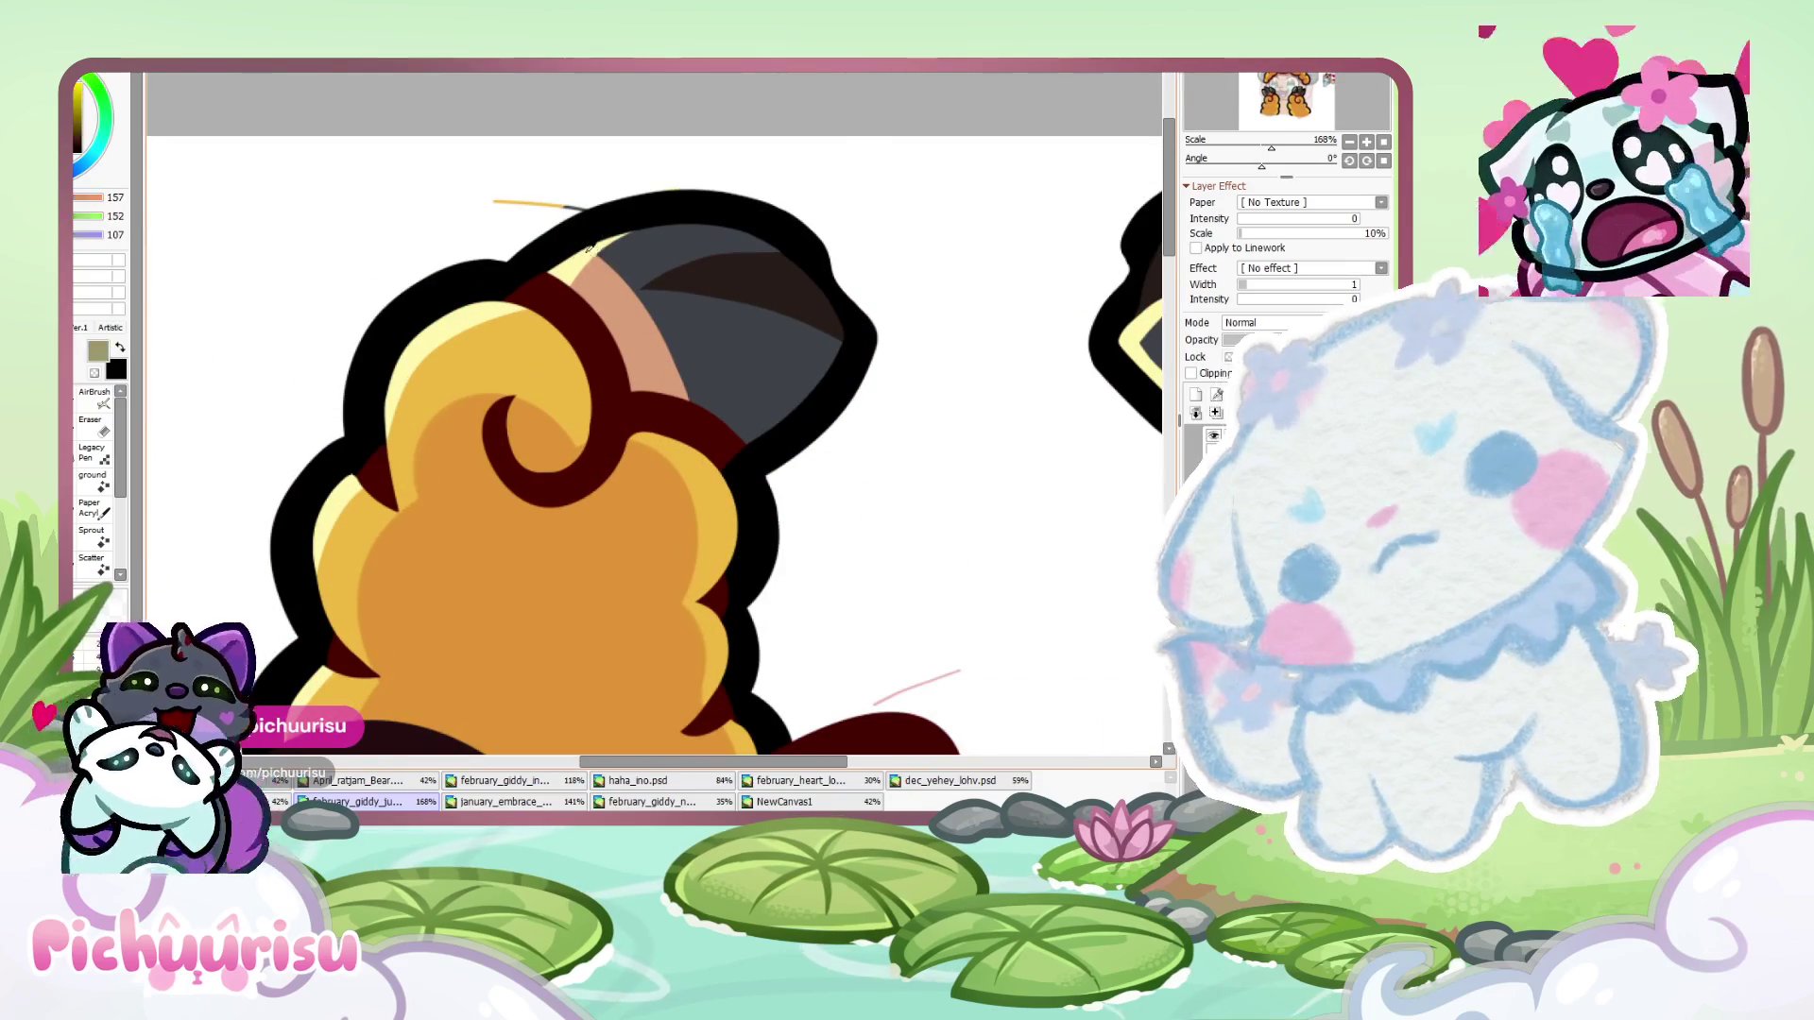
- Paint a light highlight stroke onto the upper paw's dark claw
scroll(628, 253, "up", 4)
mouse_move(782, 416)
left_mouse_down()
mouse_move(727, 427)
mouse_move(813, 421)
mouse_move(756, 425)
left_mouse_up()
scroll(692, 402, "down", 2)
scroll(745, 350, "down", 2)
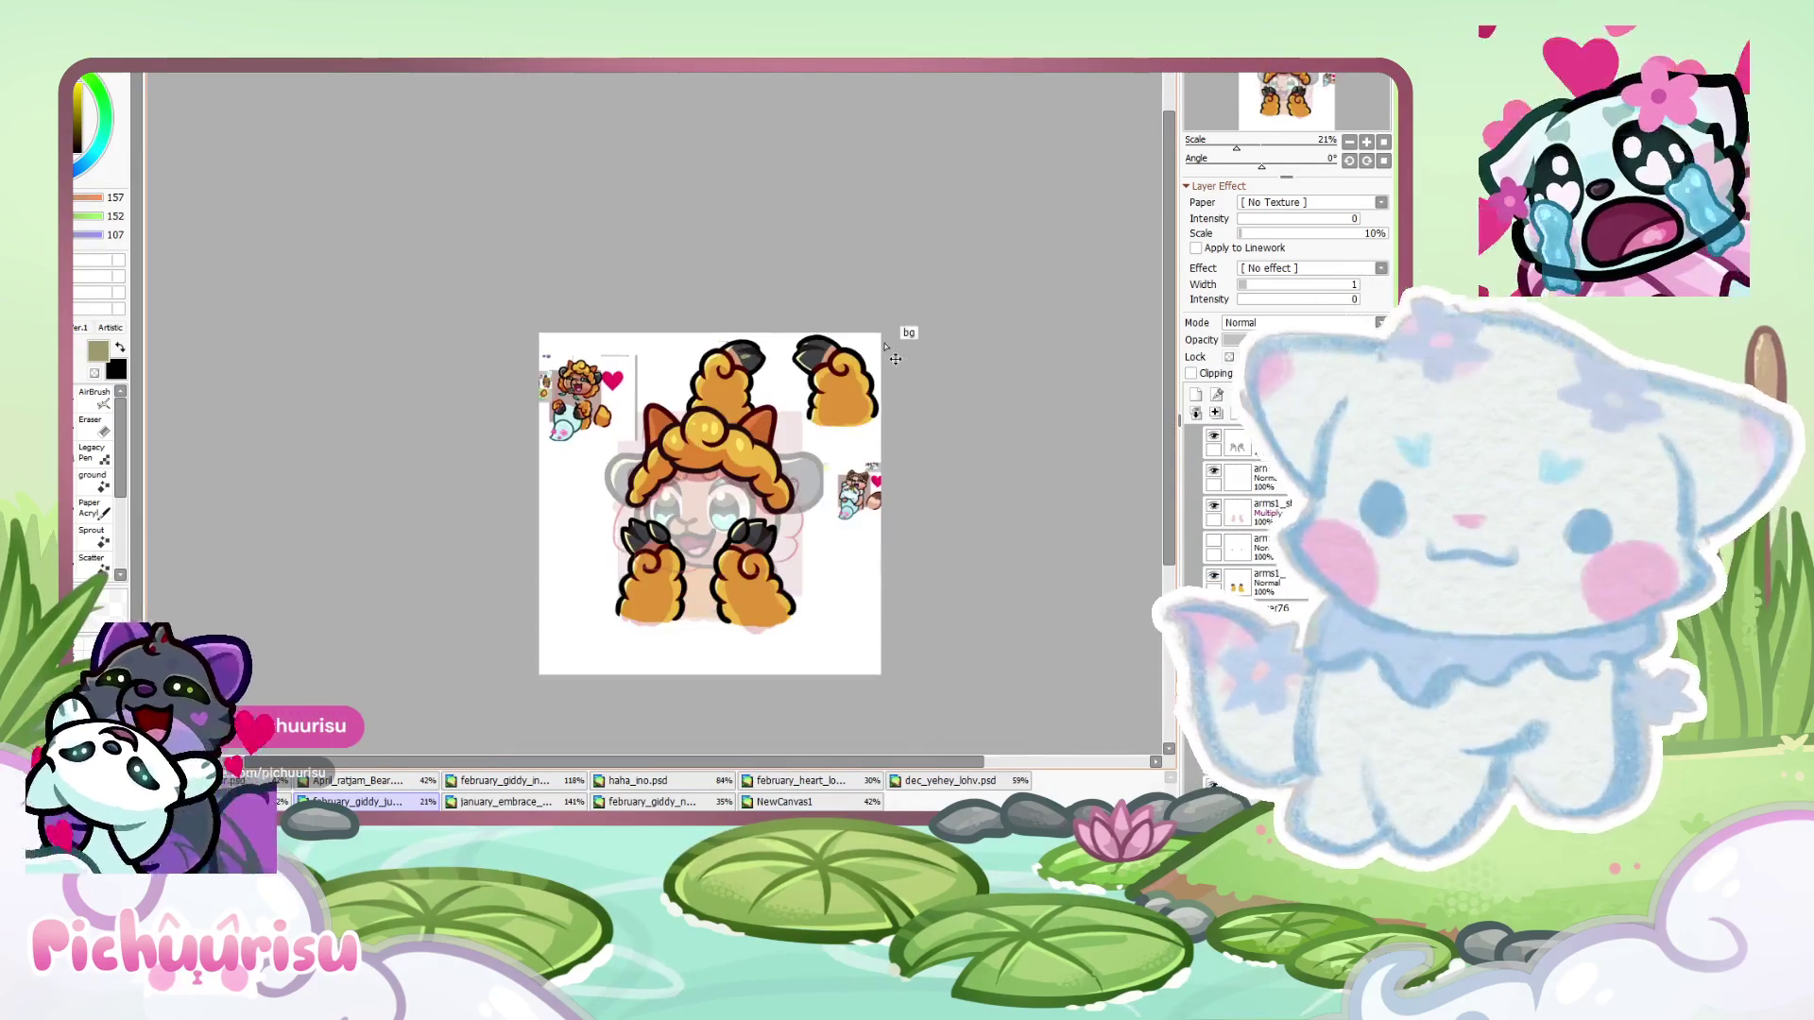
scroll(792, 539, "down", 1)
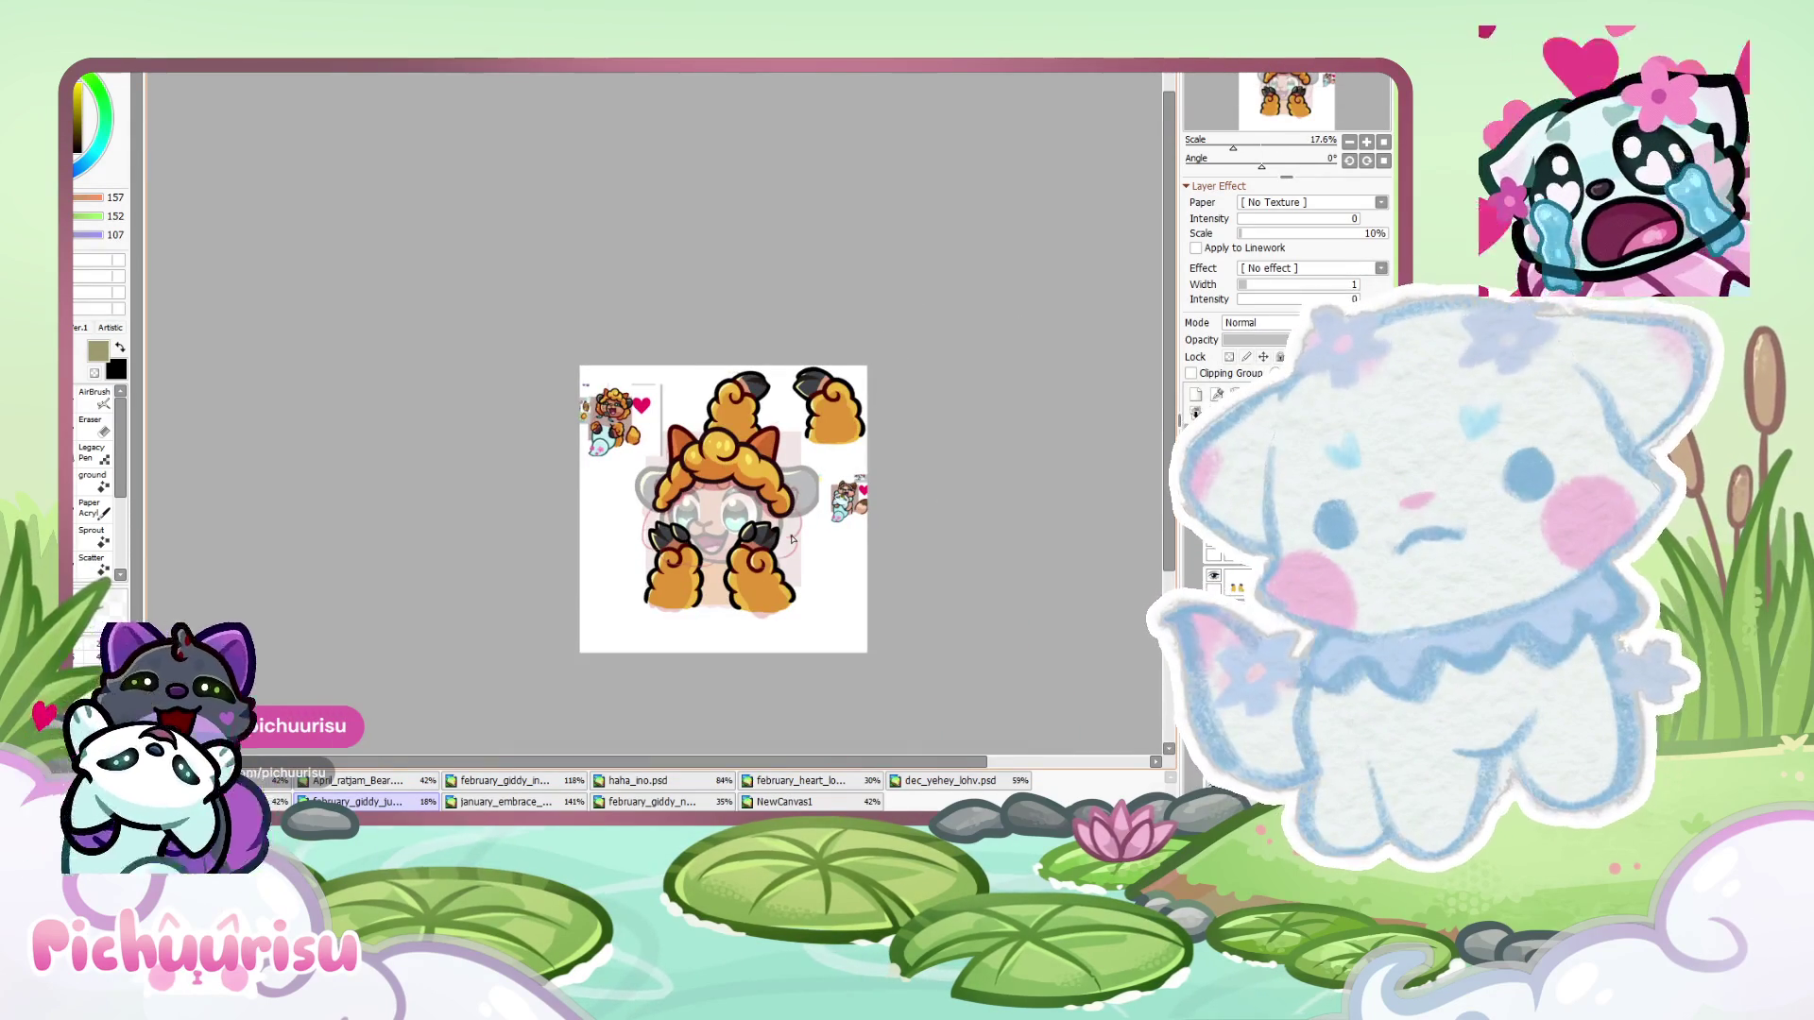
scroll(714, 589, "up", 2)
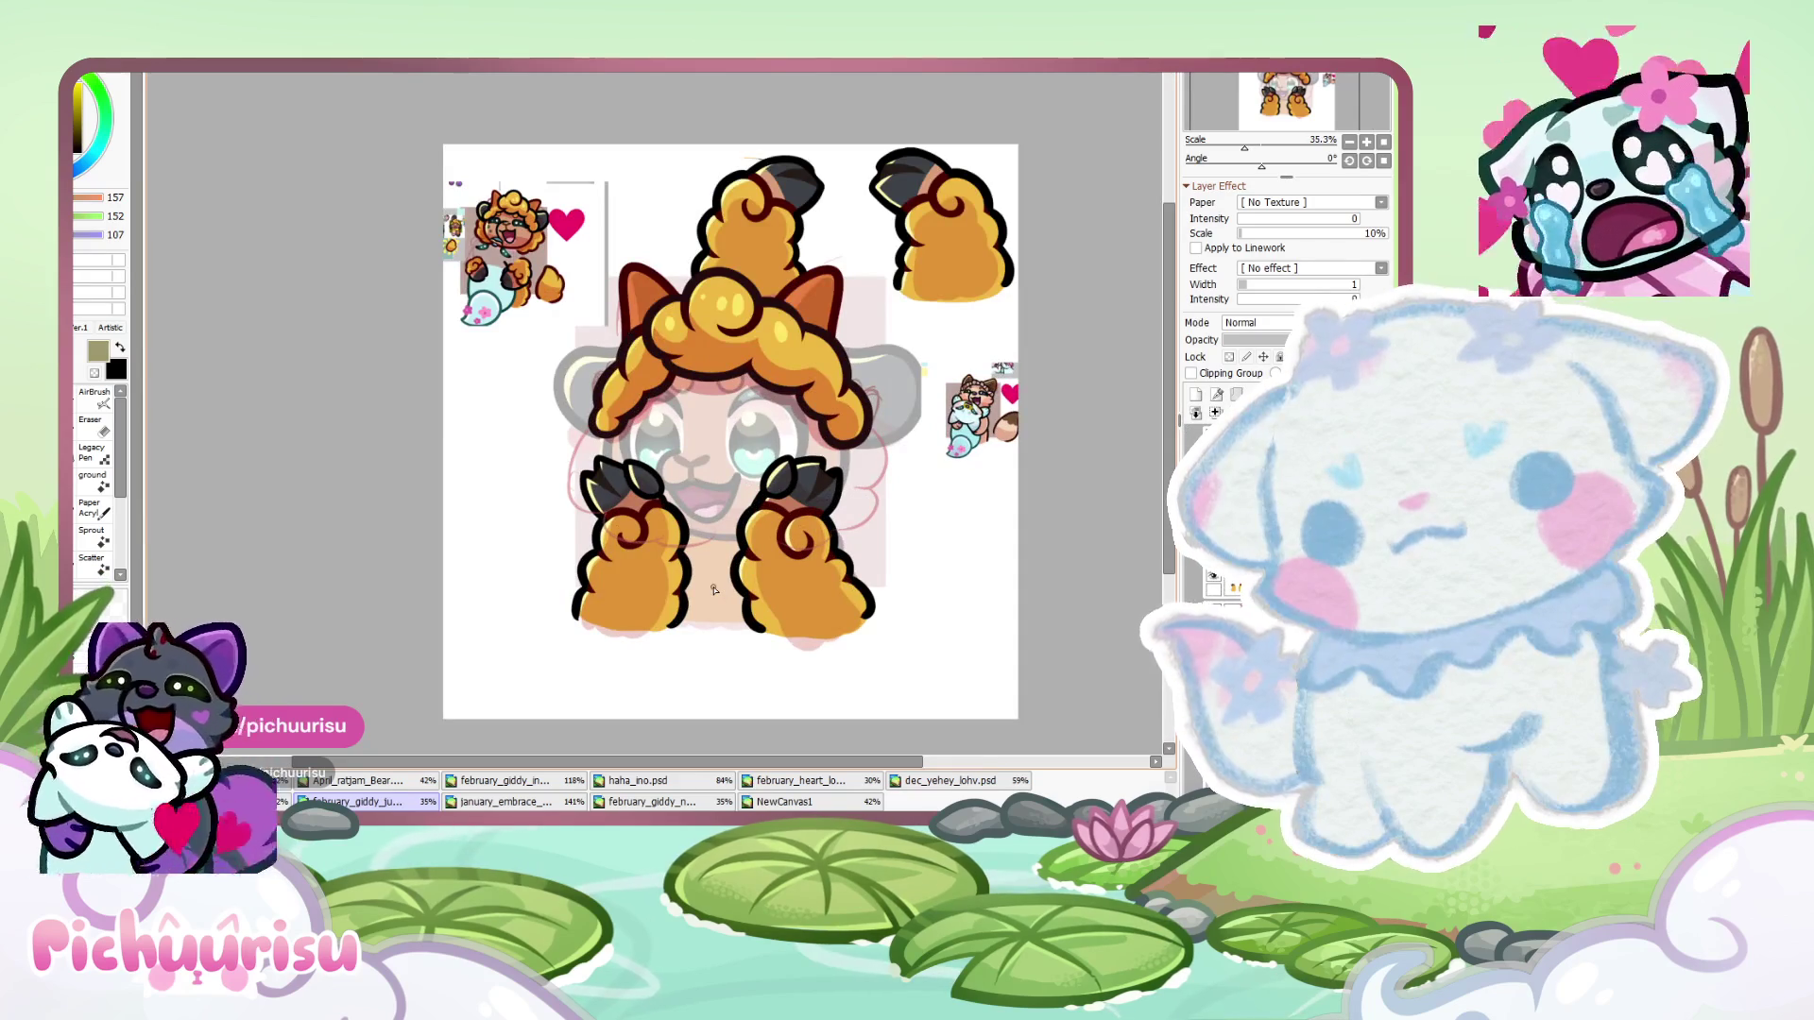
scroll(655, 494, "up", 7)
scroll(532, 437, "up", 4)
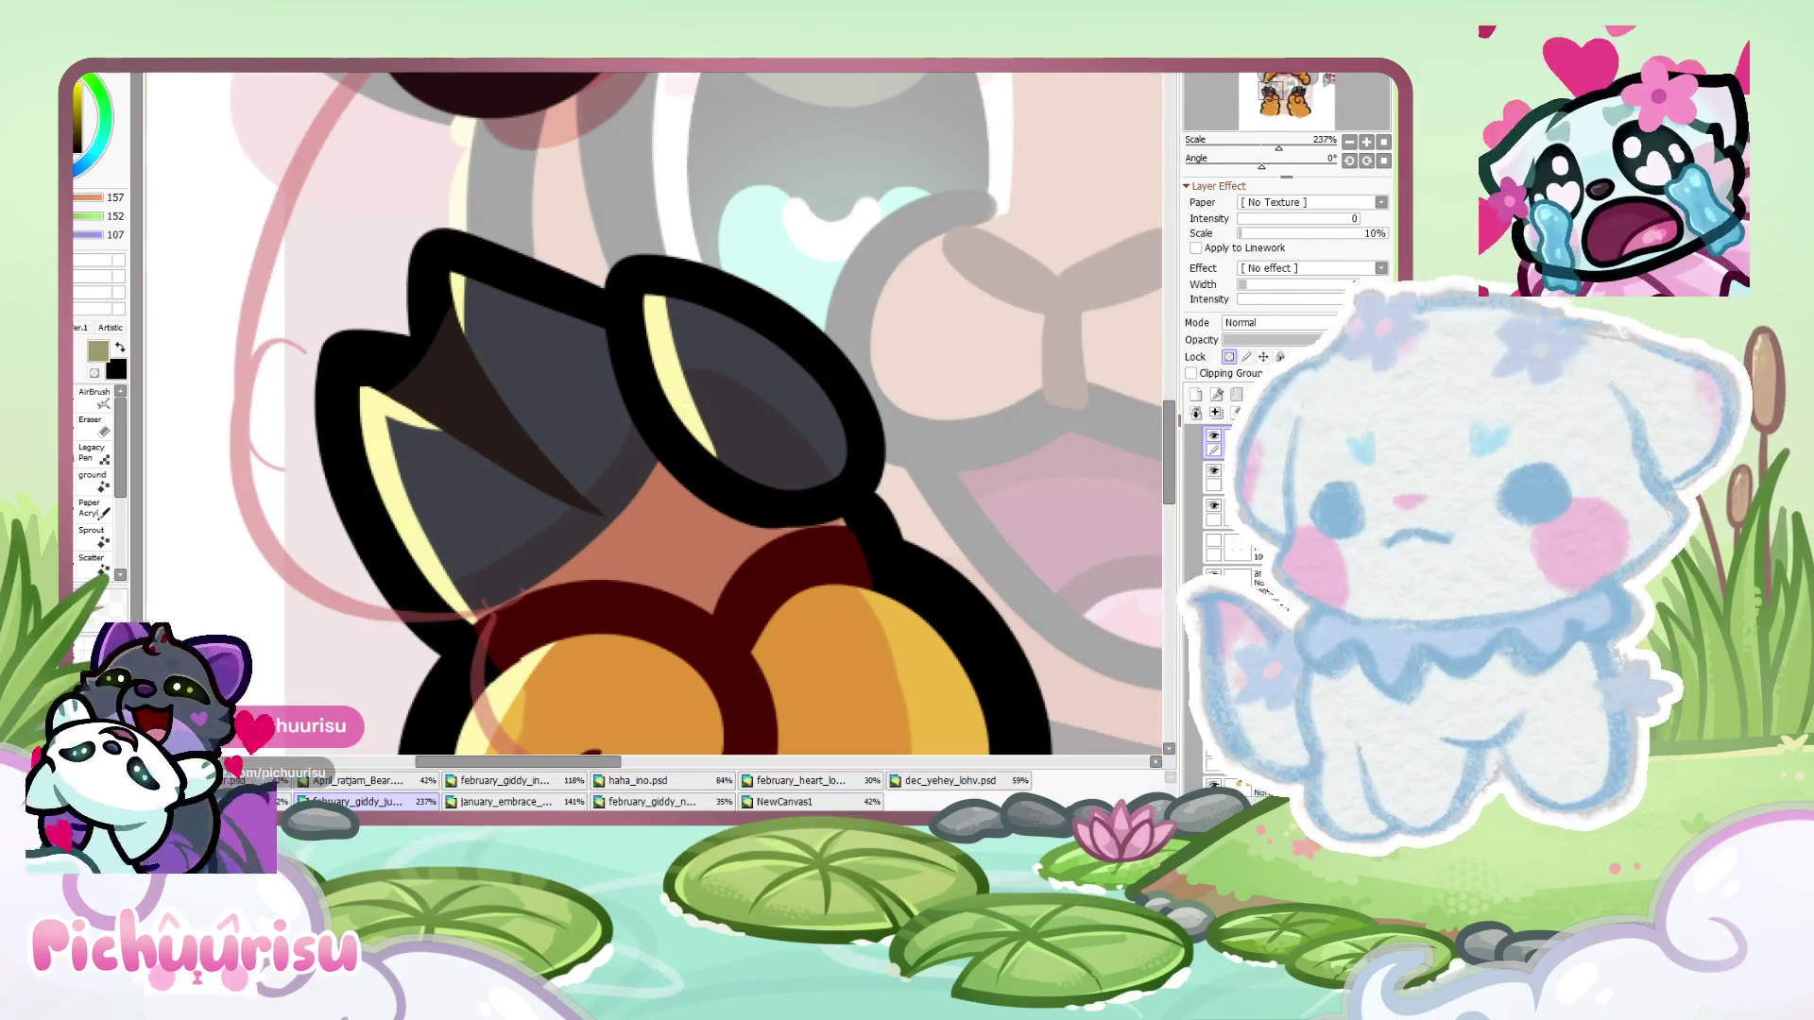
- Lasso the left claw's shading wedge and skew its corners into a broader angled shape
mouse_move(571, 546)
left_mouse_down()
mouse_move(469, 296)
mouse_move(428, 338)
left_mouse_up()
mouse_move(393, 223)
left_mouse_down()
mouse_move(404, 316)
mouse_move(531, 520)
left_mouse_up()
mouse_move(615, 410)
left_mouse_down()
mouse_move(603, 298)
mouse_move(393, 225)
left_mouse_up()
key("ctrl+t")
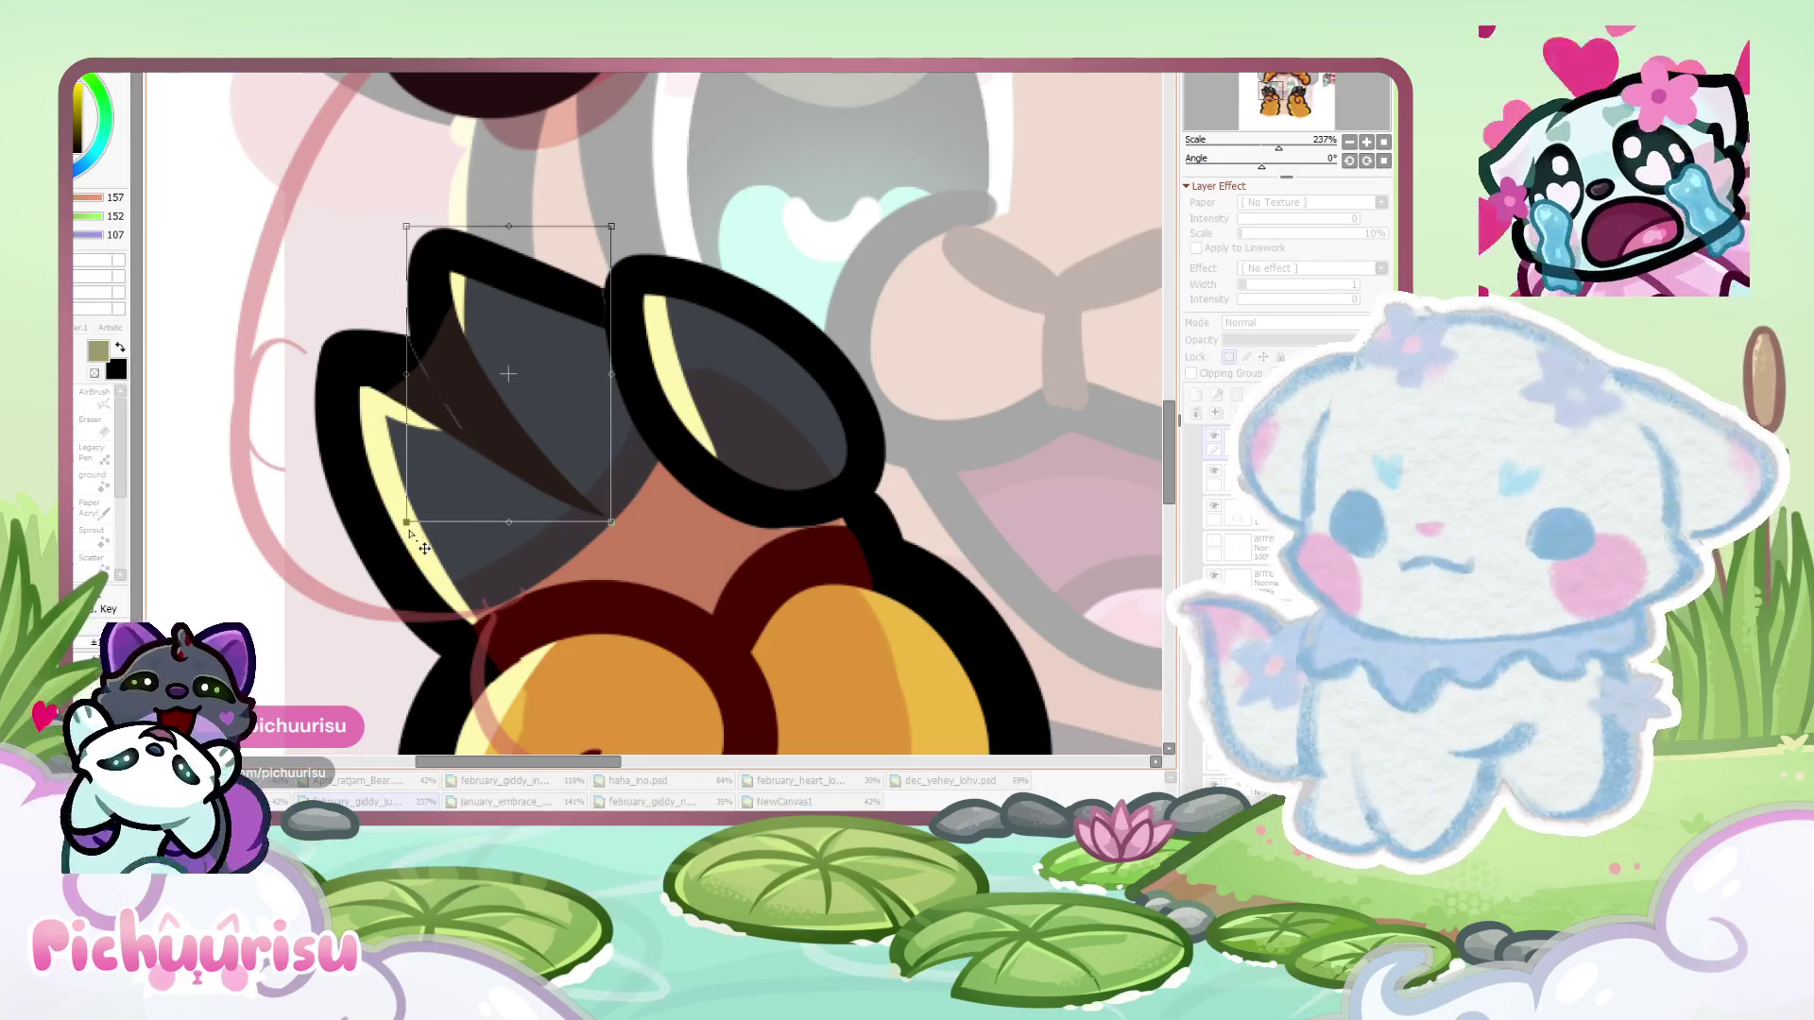
left_click_drag(407, 534, 367, 558)
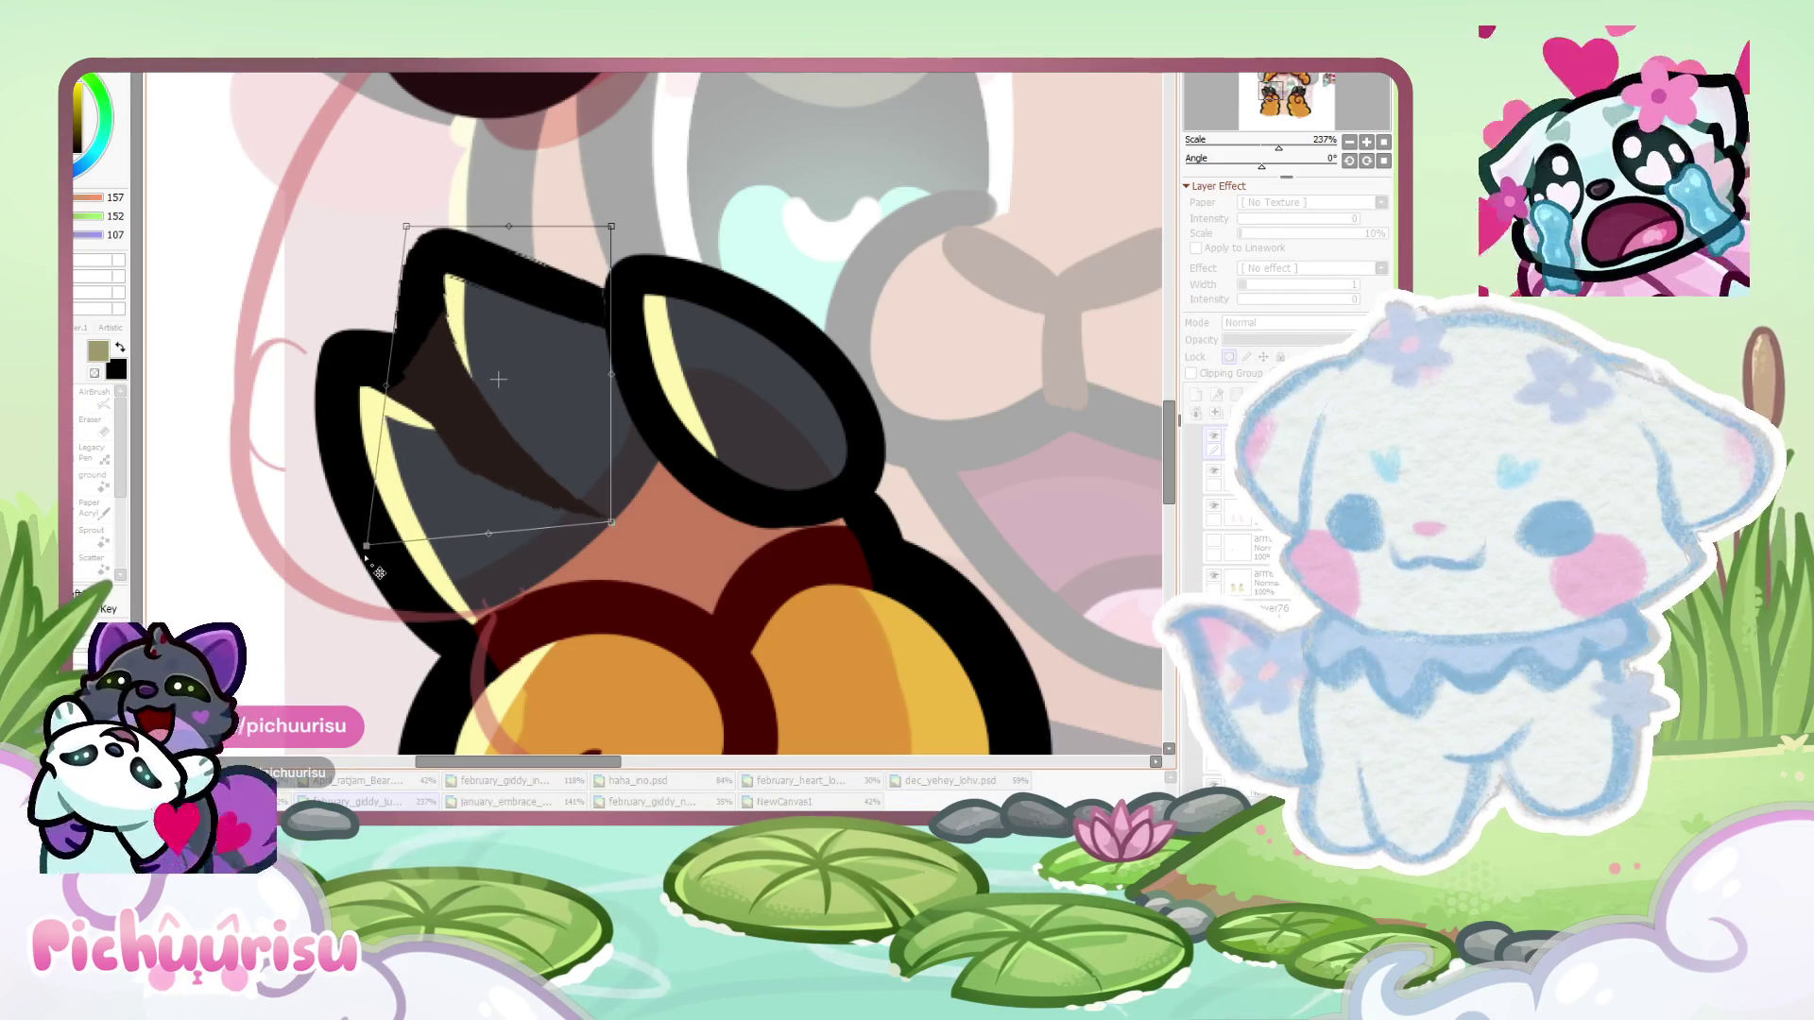
left_click_drag(622, 532, 602, 553)
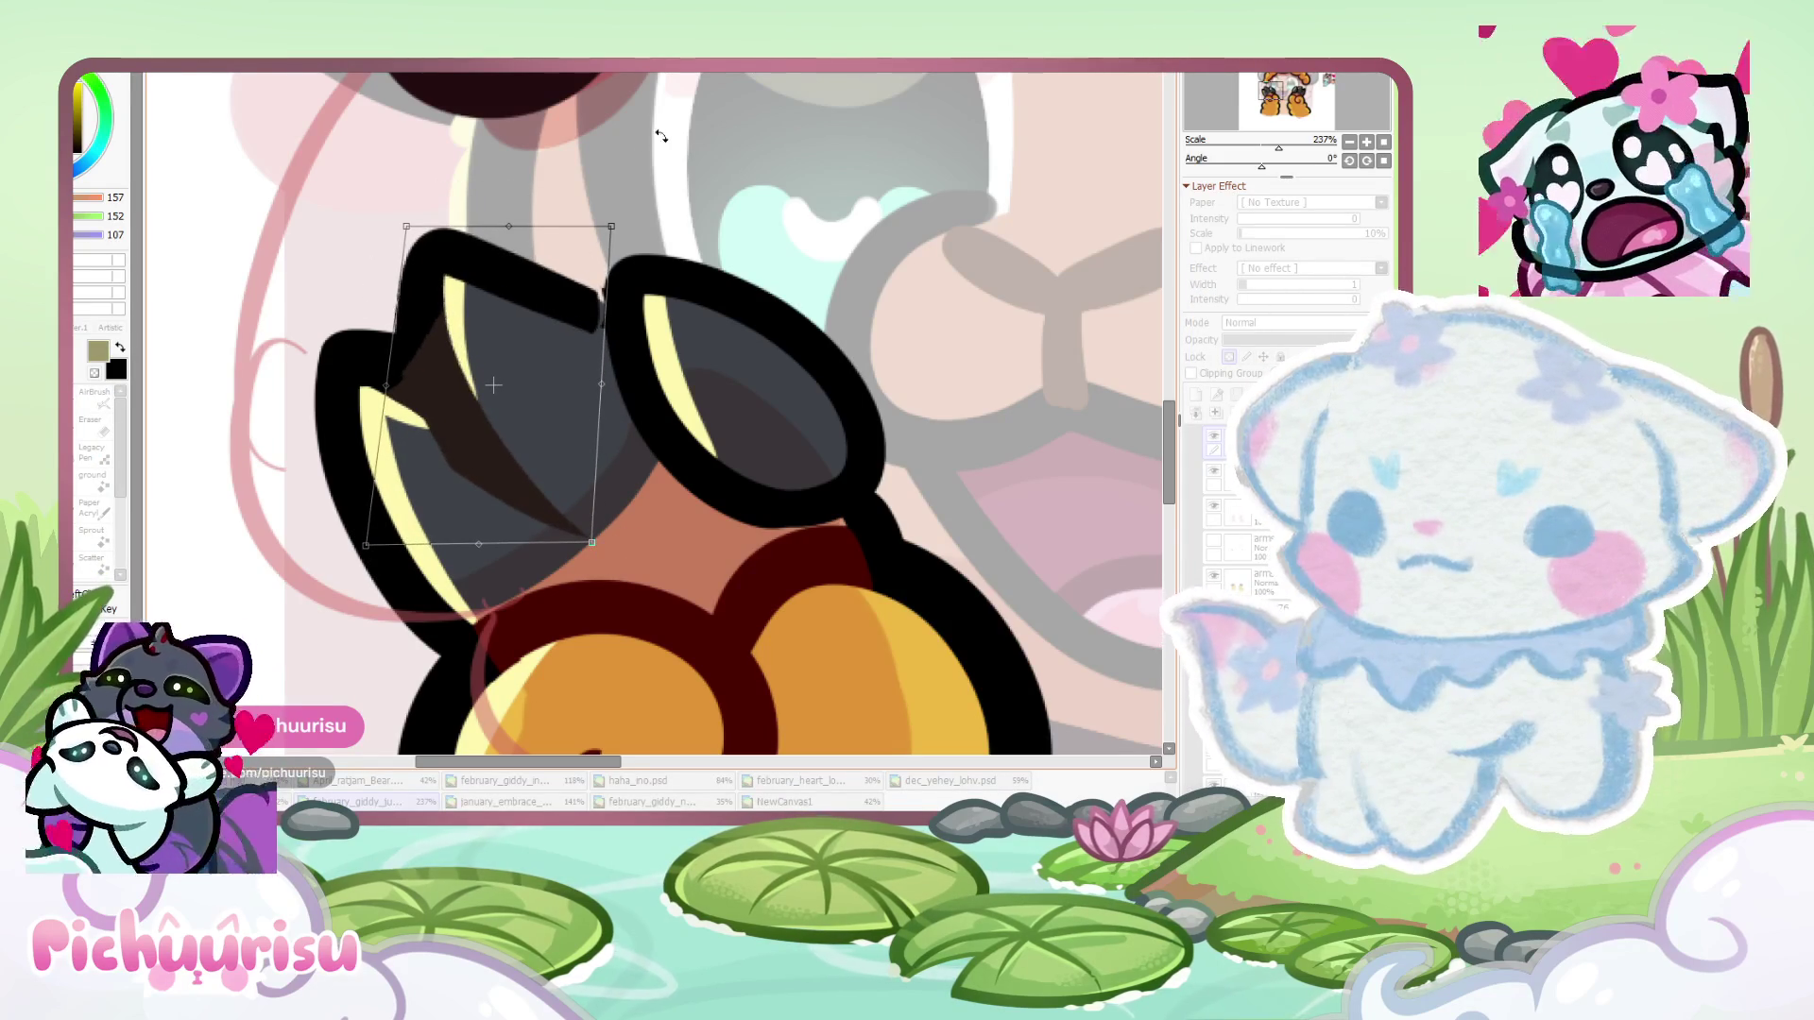
left_click_drag(619, 230, 635, 222)
key("Return")
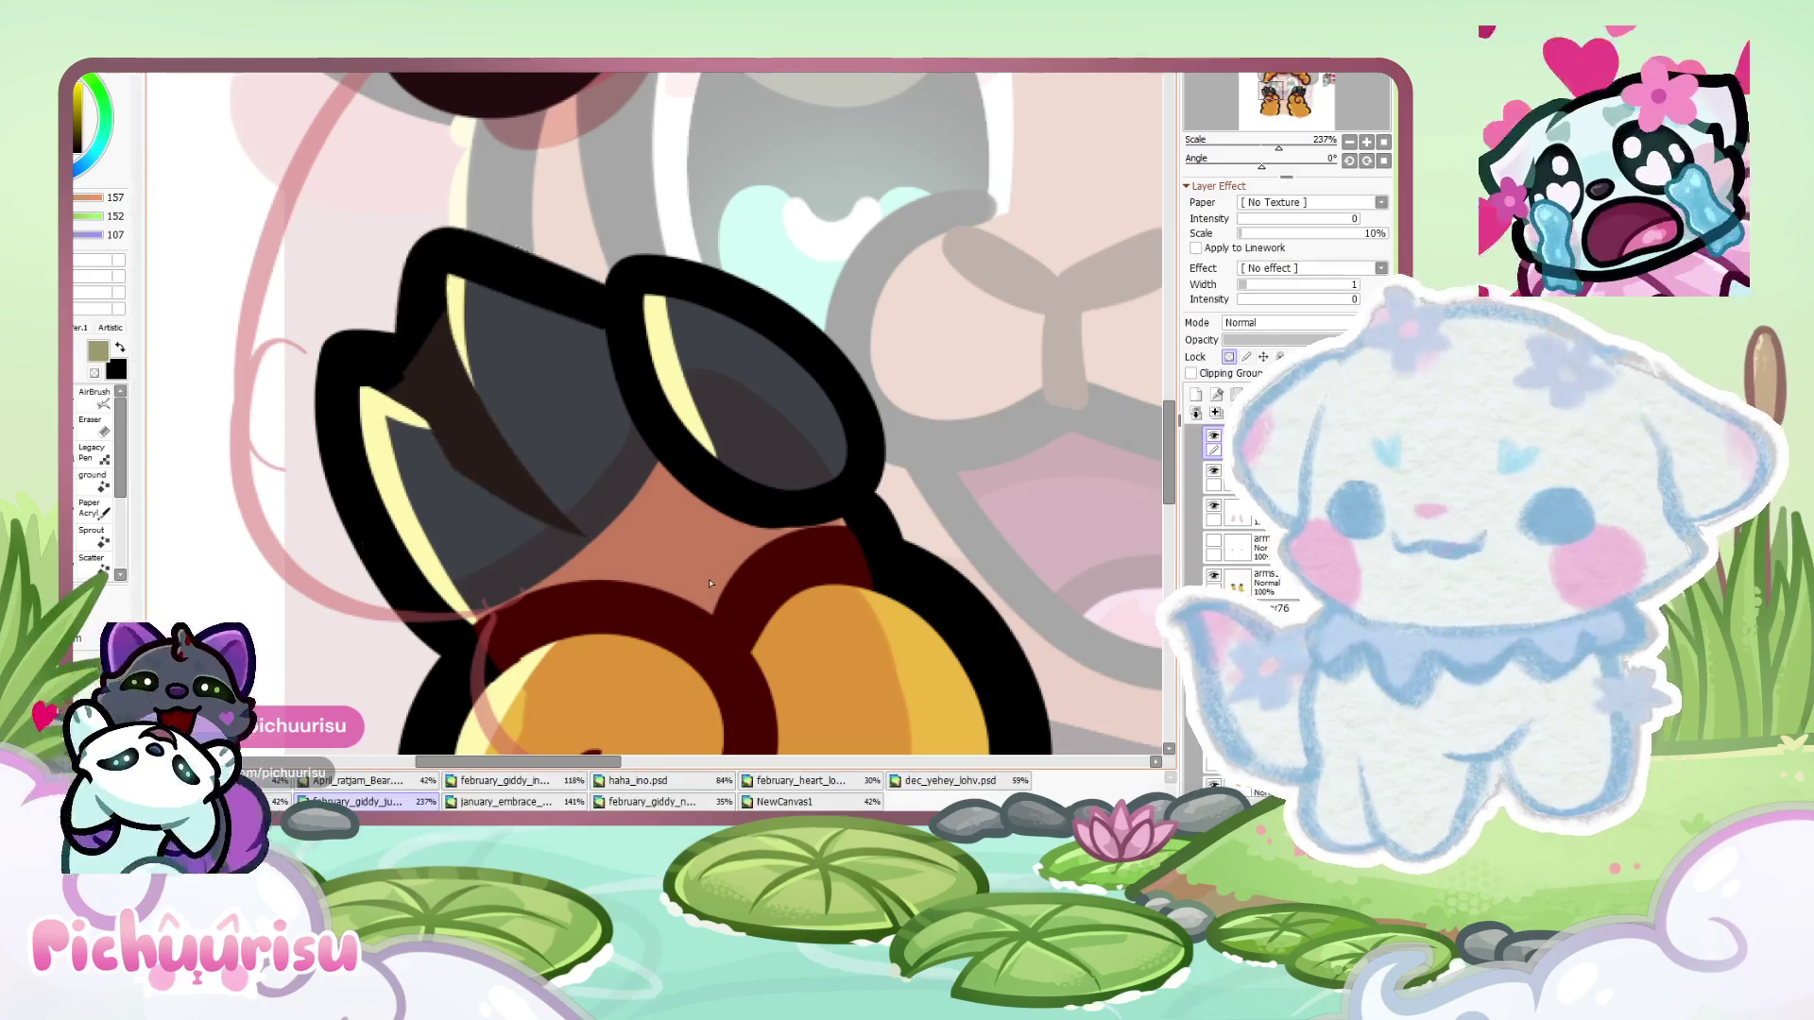
scroll(458, 437, "up", 2)
left_click(372, 362, "alt")
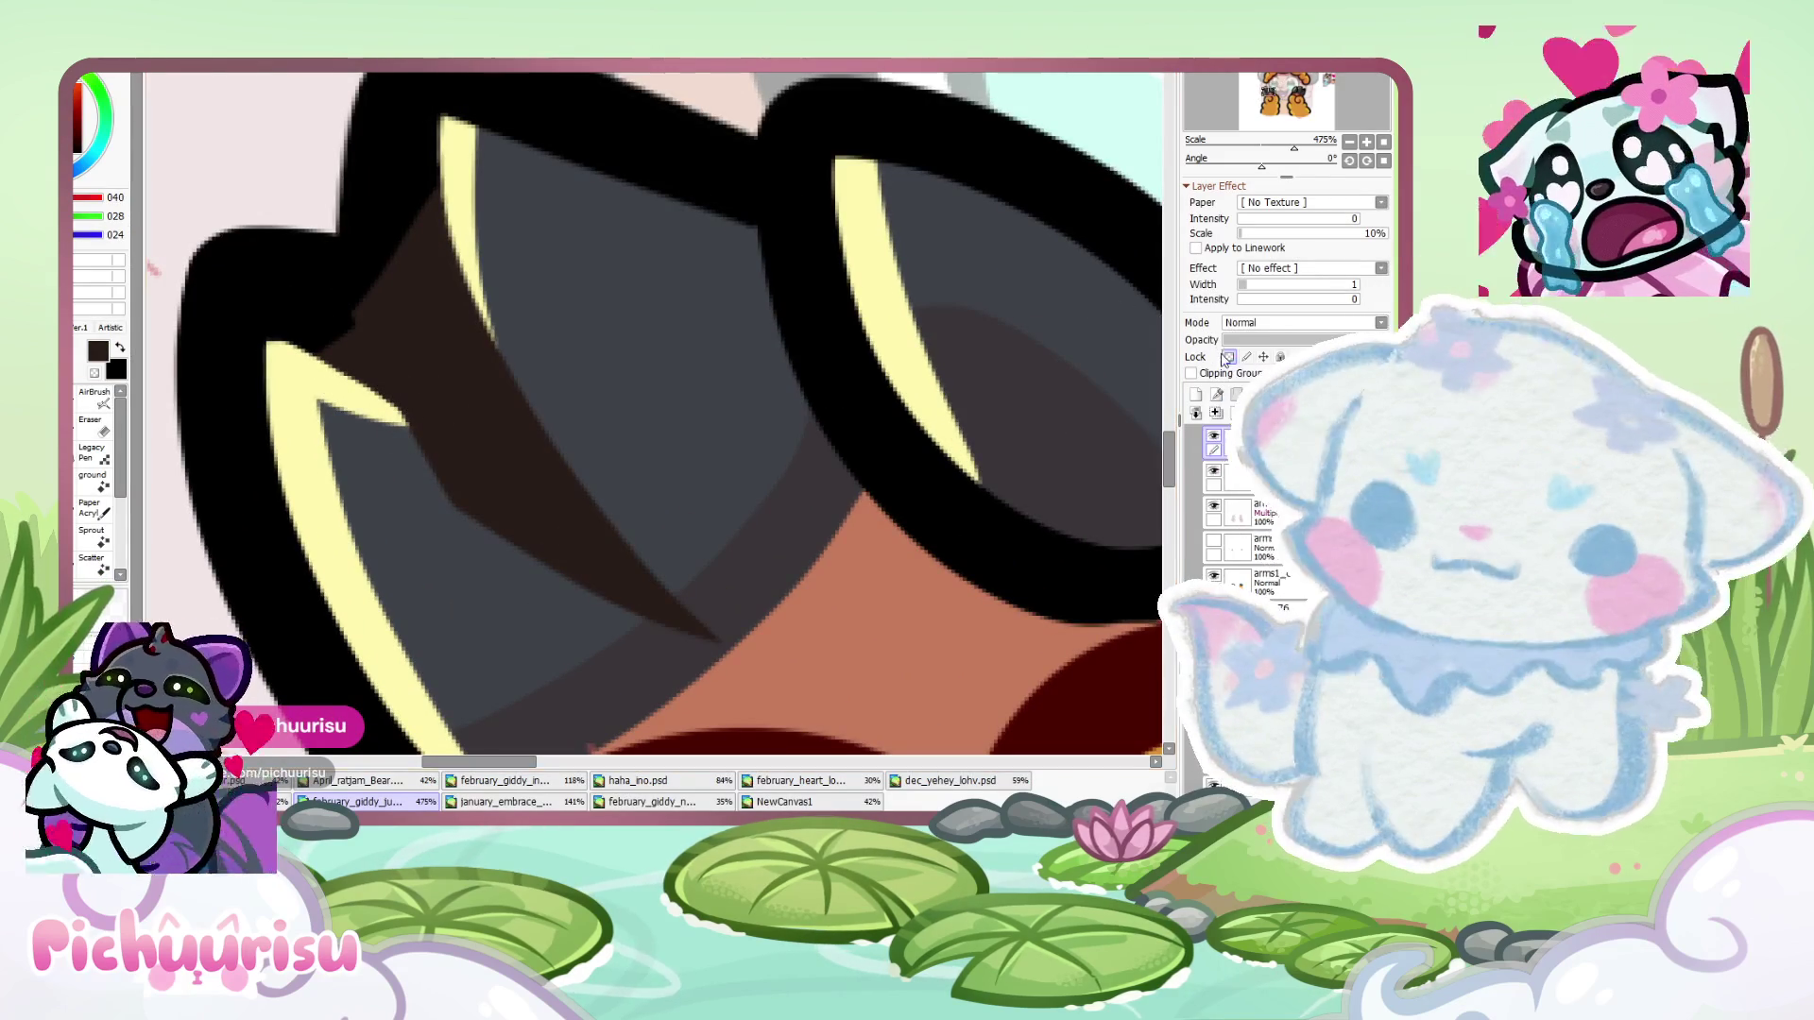
- Paint dark brown over part of the claw highlight while zoomed in
left_click_drag(384, 361, 415, 426)
key("e")
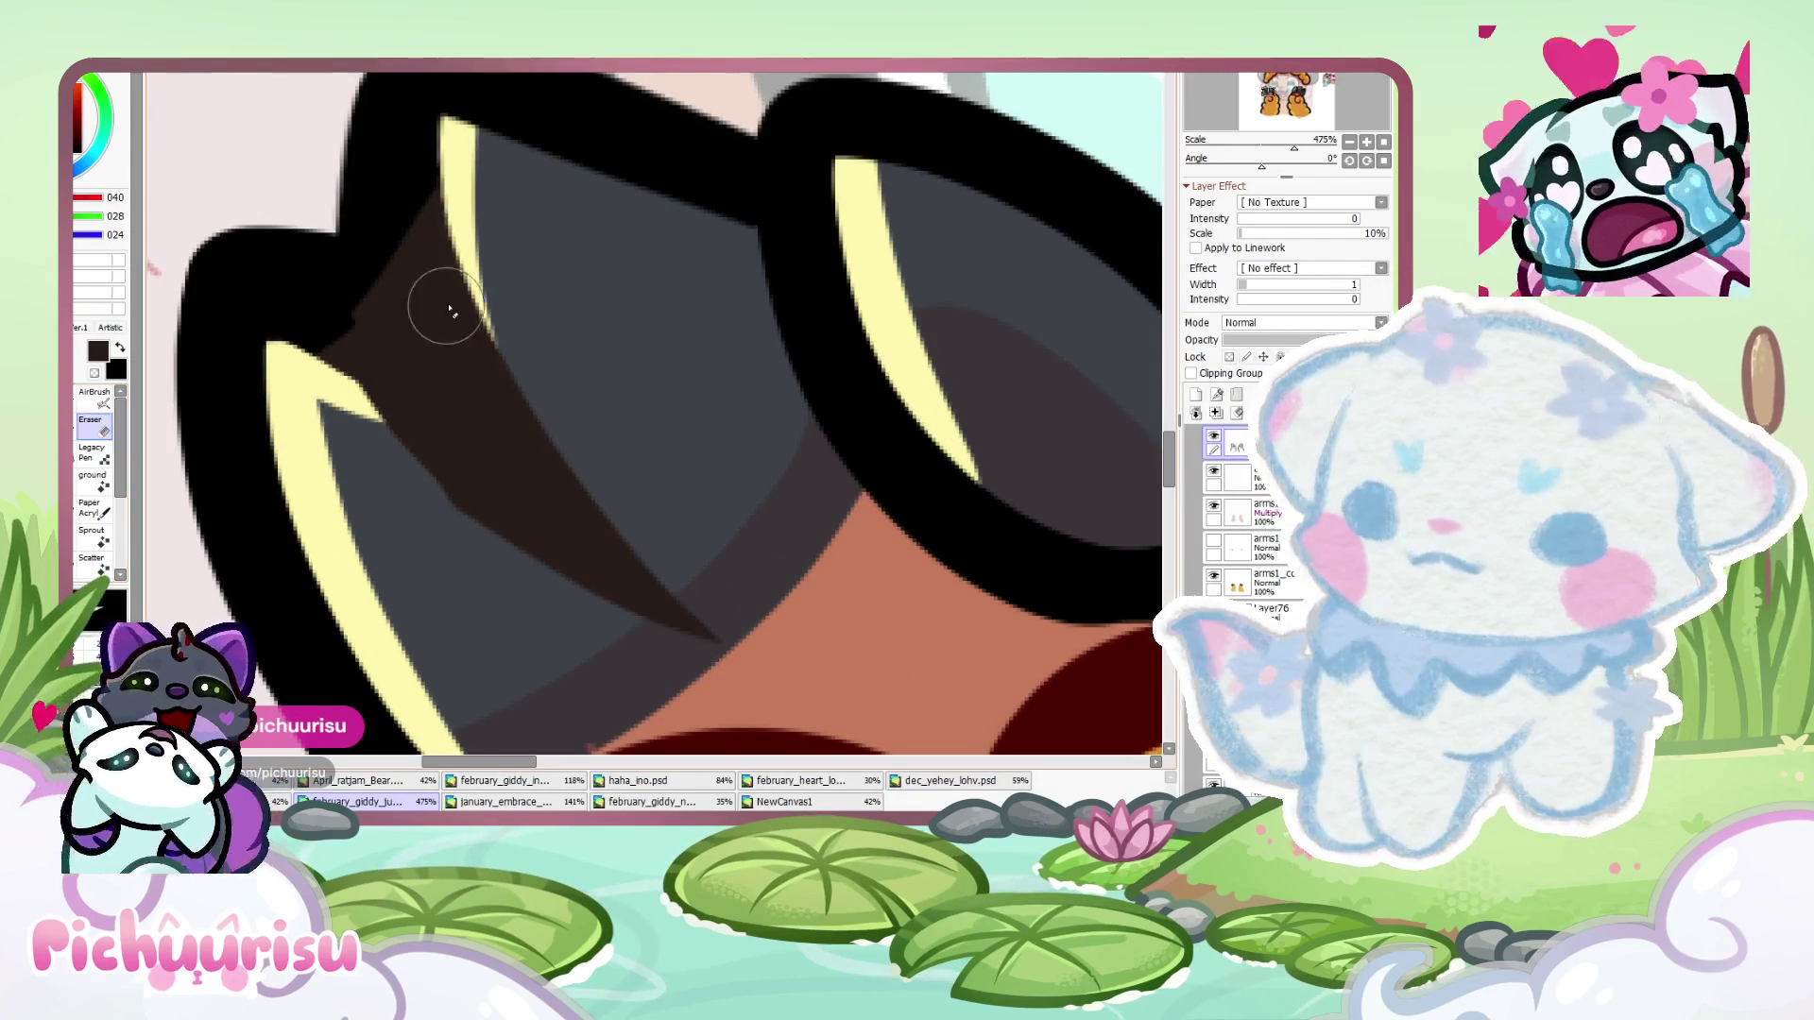
scroll(397, 494, "down", 3)
scroll(397, 494, "up", 2)
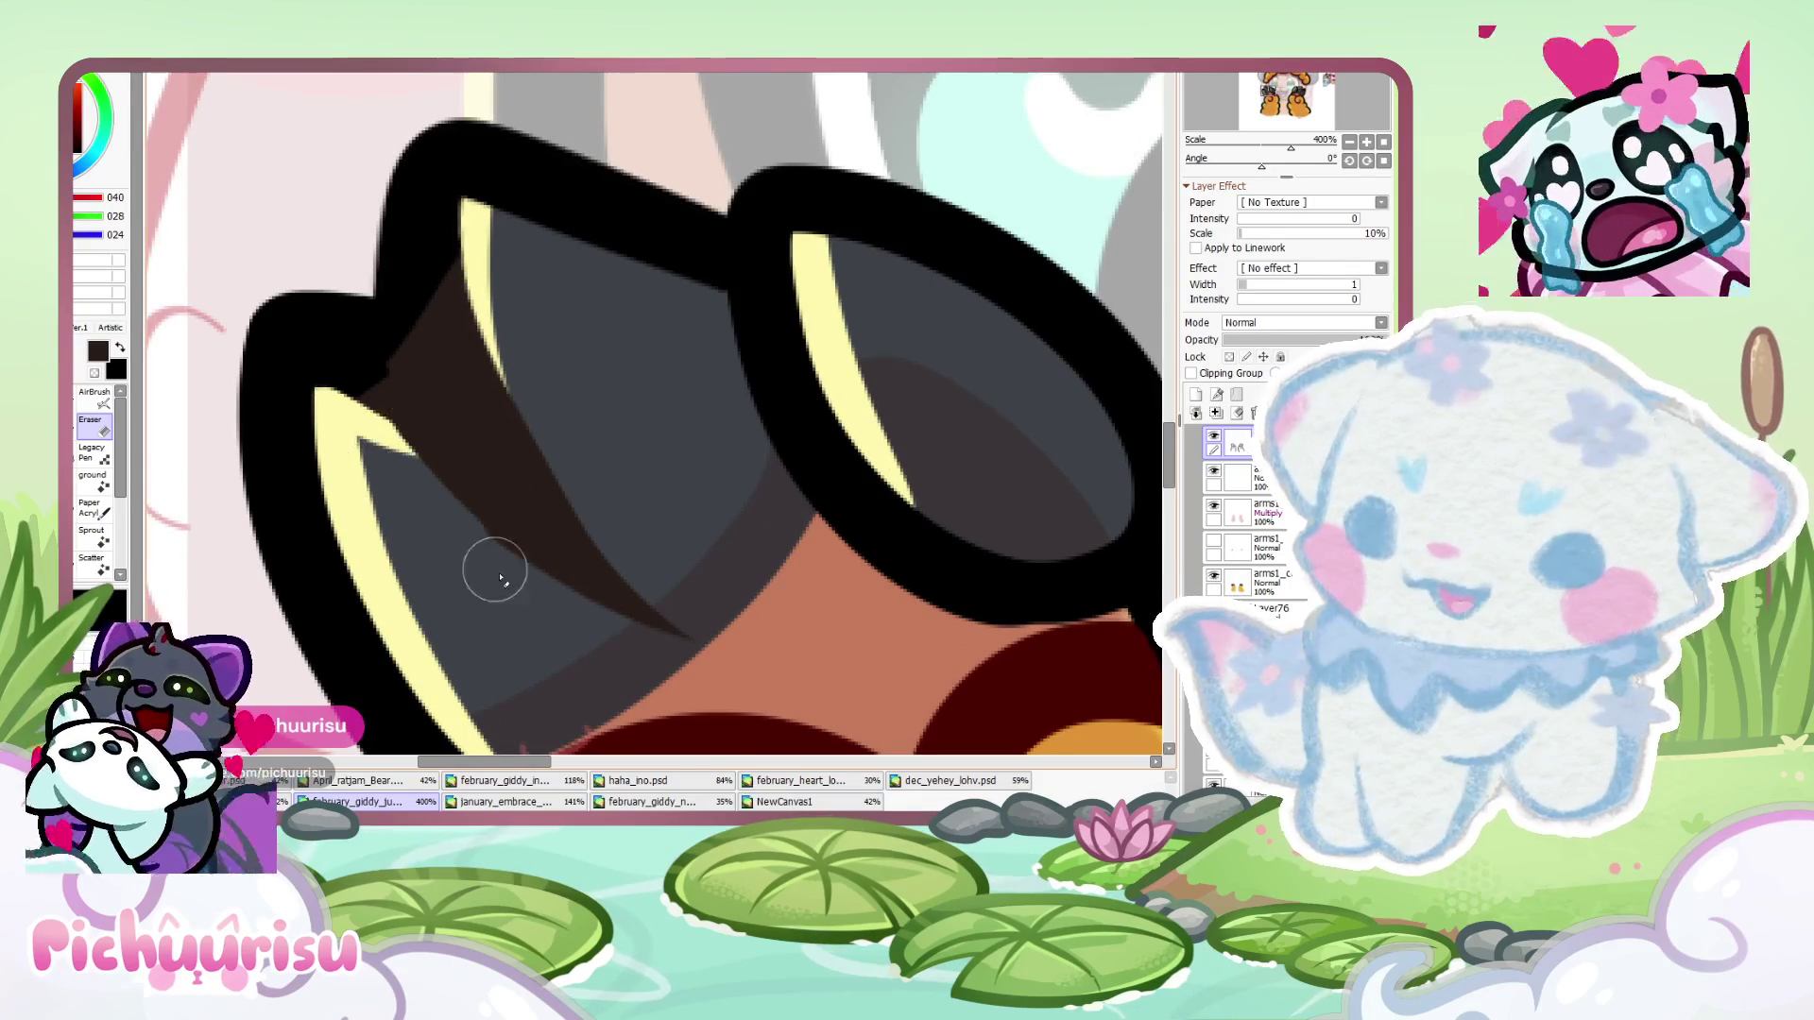
scroll(379, 446, "down", 8)
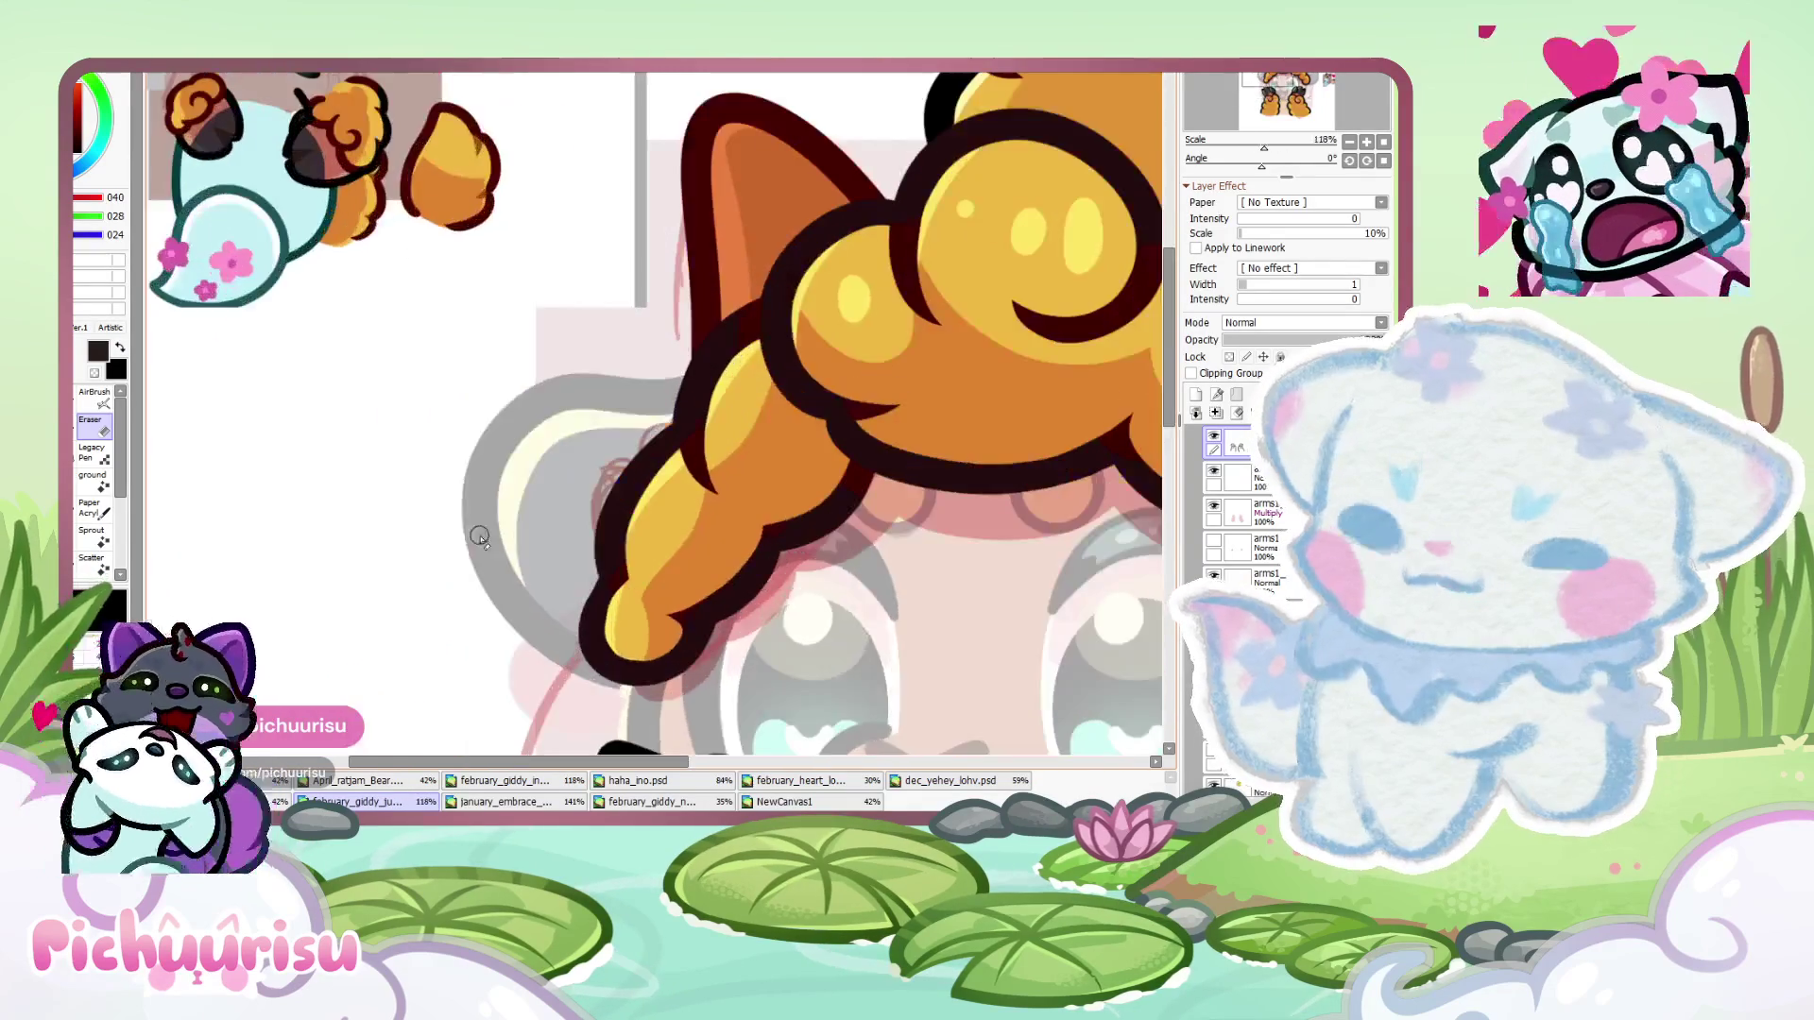
scroll(500, 469, "up", 8)
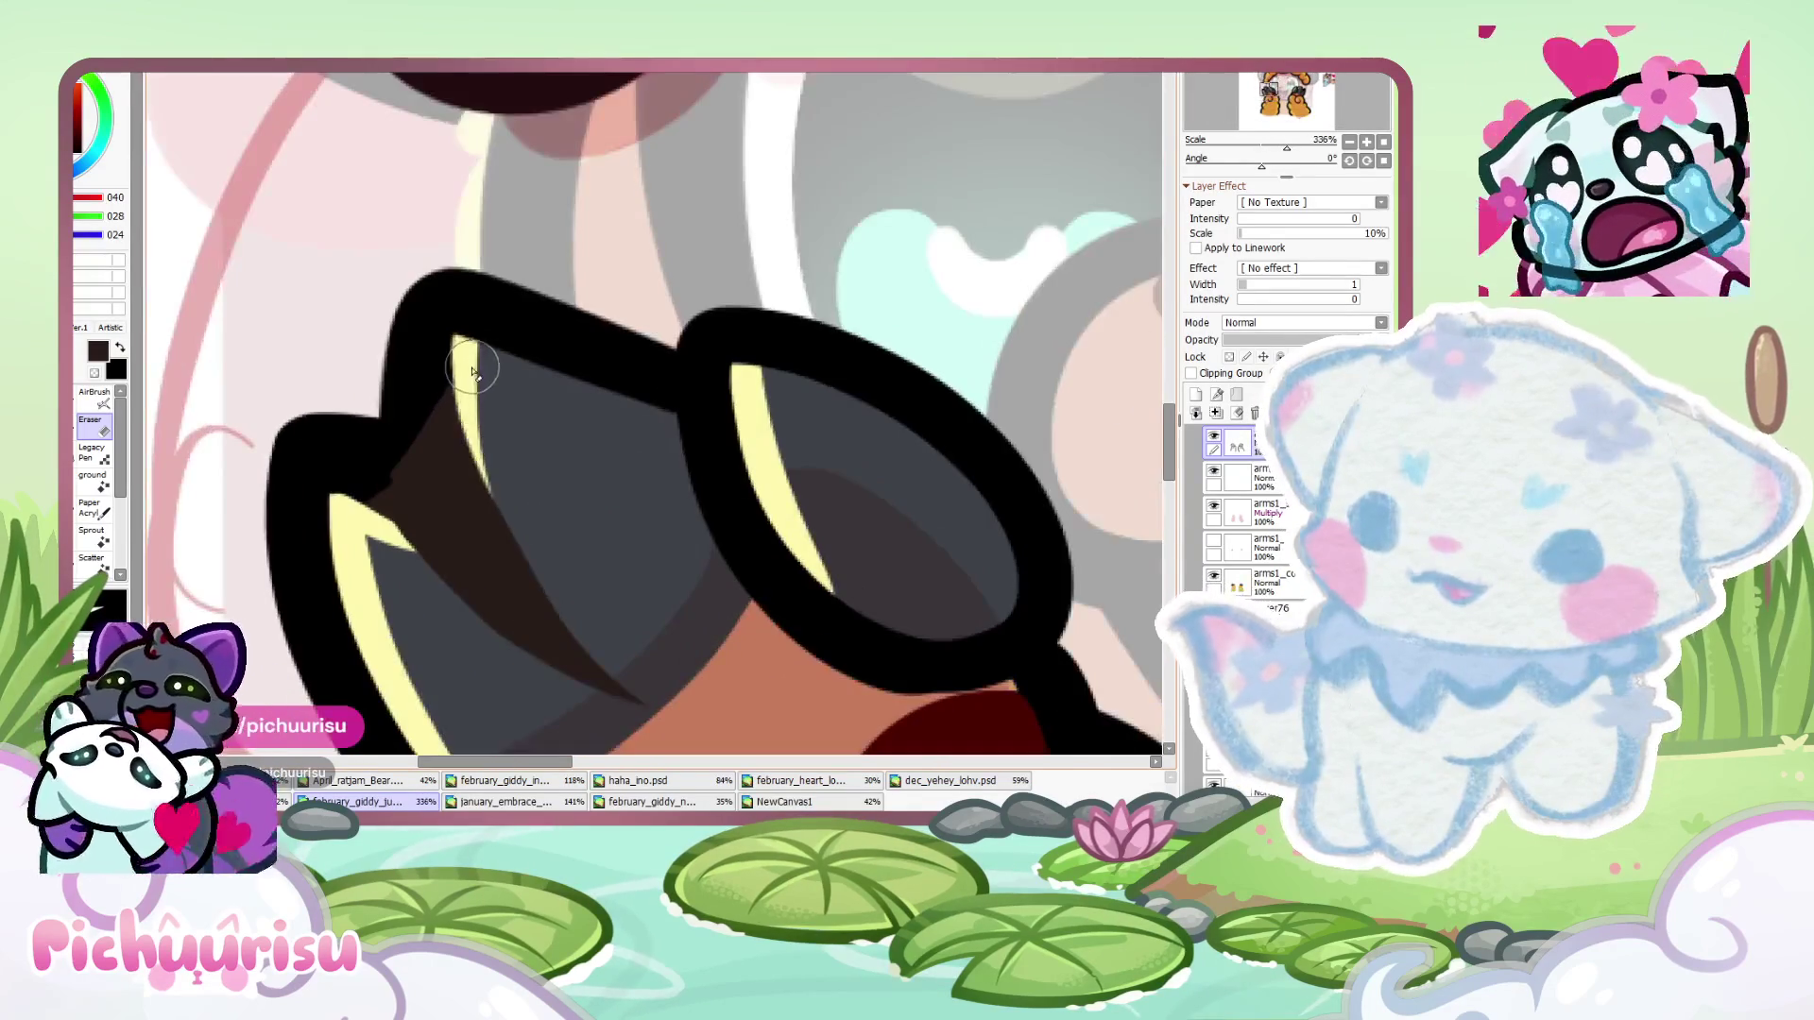
scroll(419, 460, "down", 2)
scroll(419, 460, "up", 2)
- Lock the layer's transparency and refine the dark shading inside the claw
left_click(1229, 357)
scroll(386, 455, "down", 7)
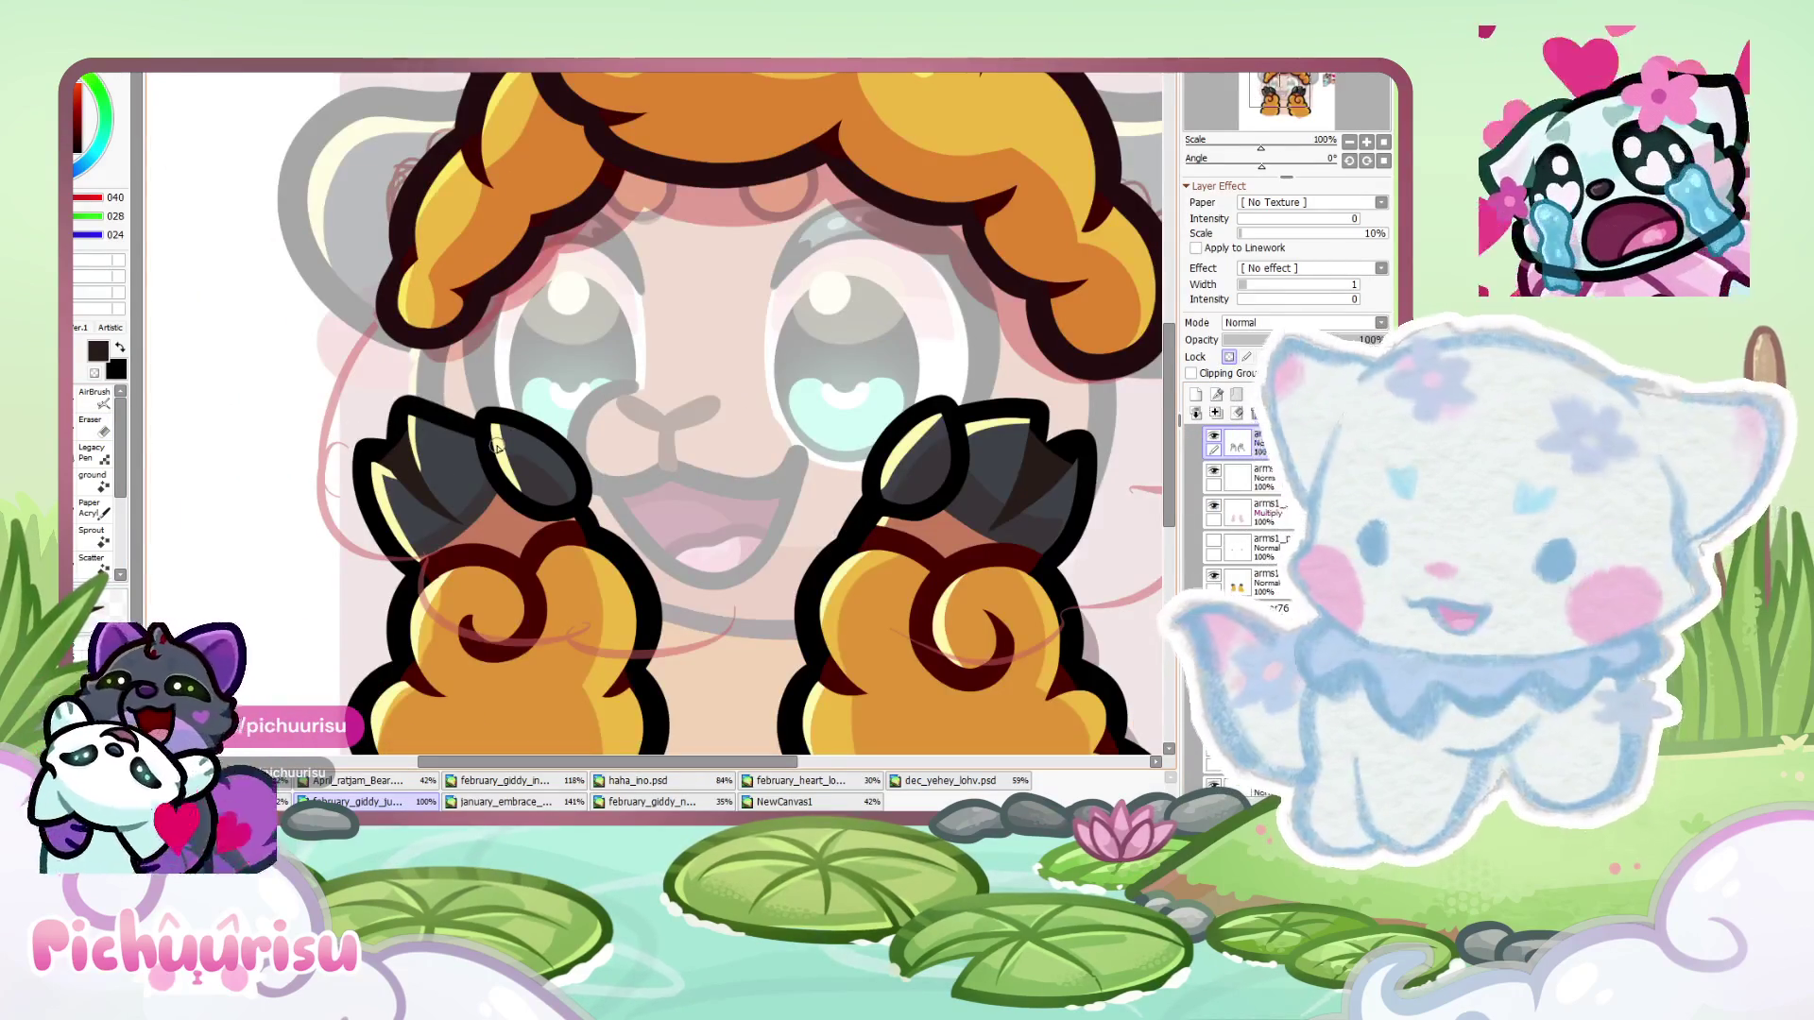
scroll(496, 448, "up", 8)
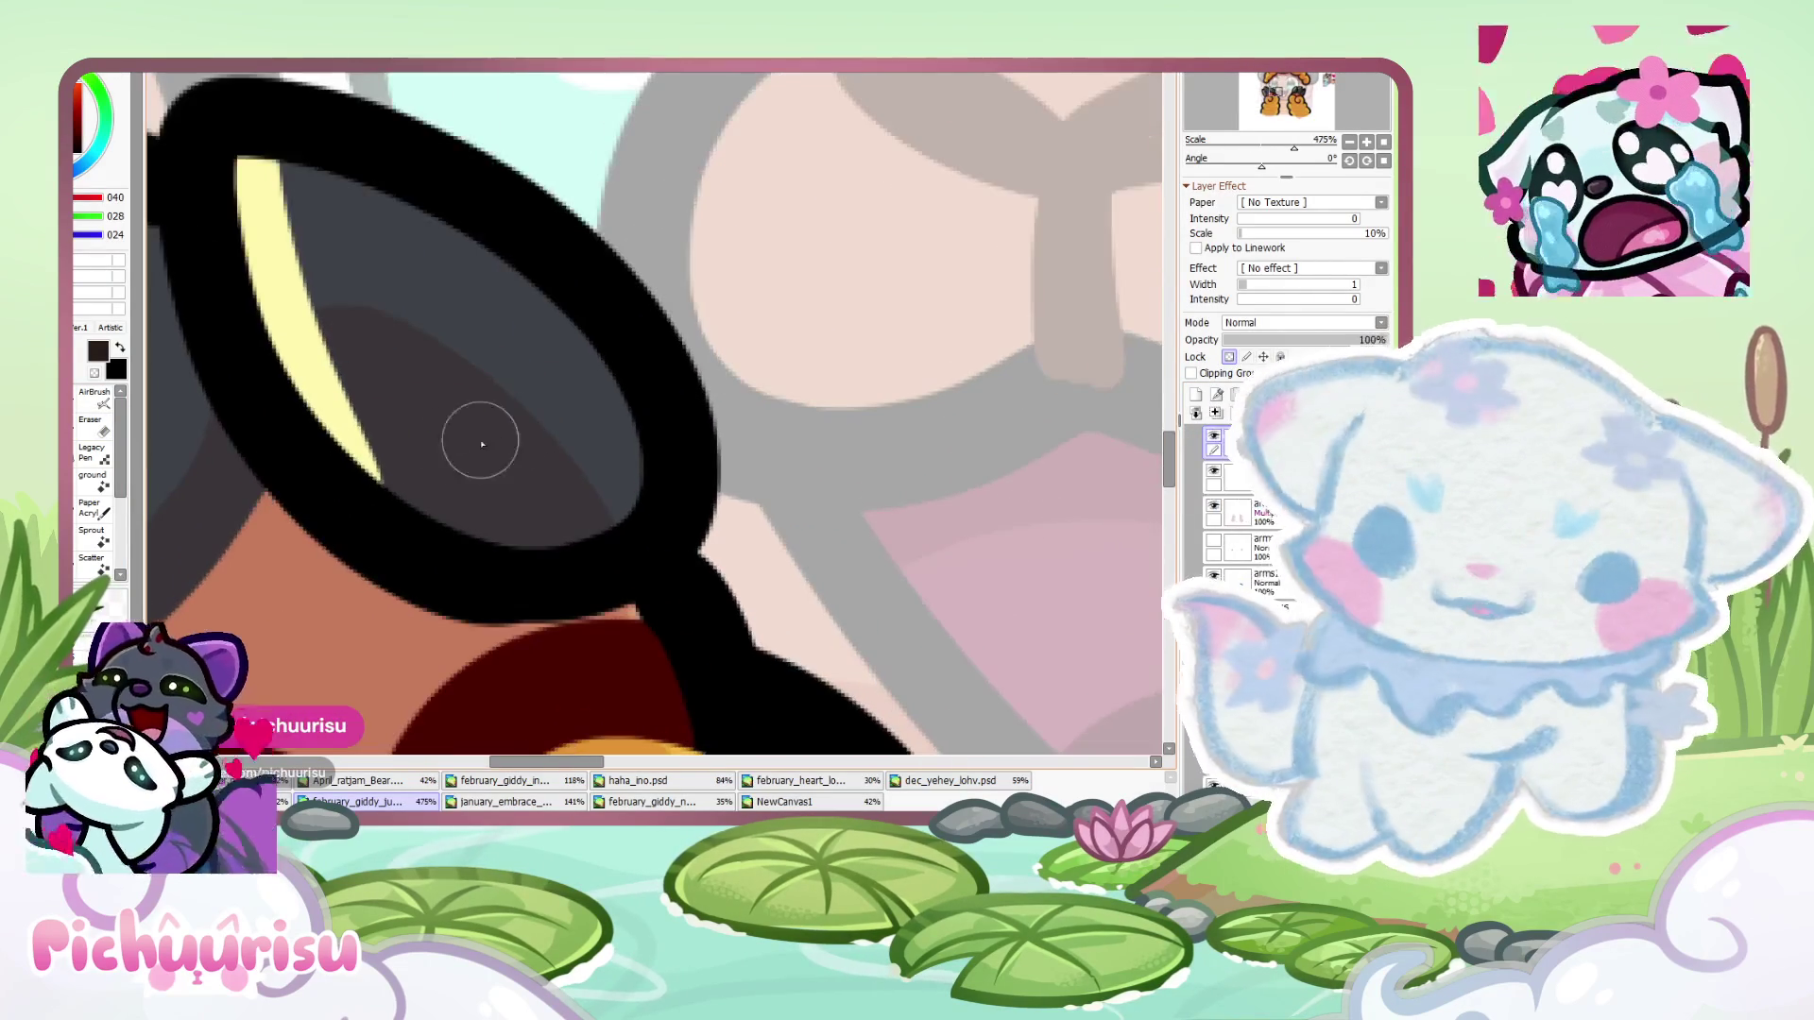
mouse_move(482, 444)
left_mouse_down()
mouse_move(303, 473)
mouse_move(385, 547)
mouse_move(582, 561)
left_mouse_up()
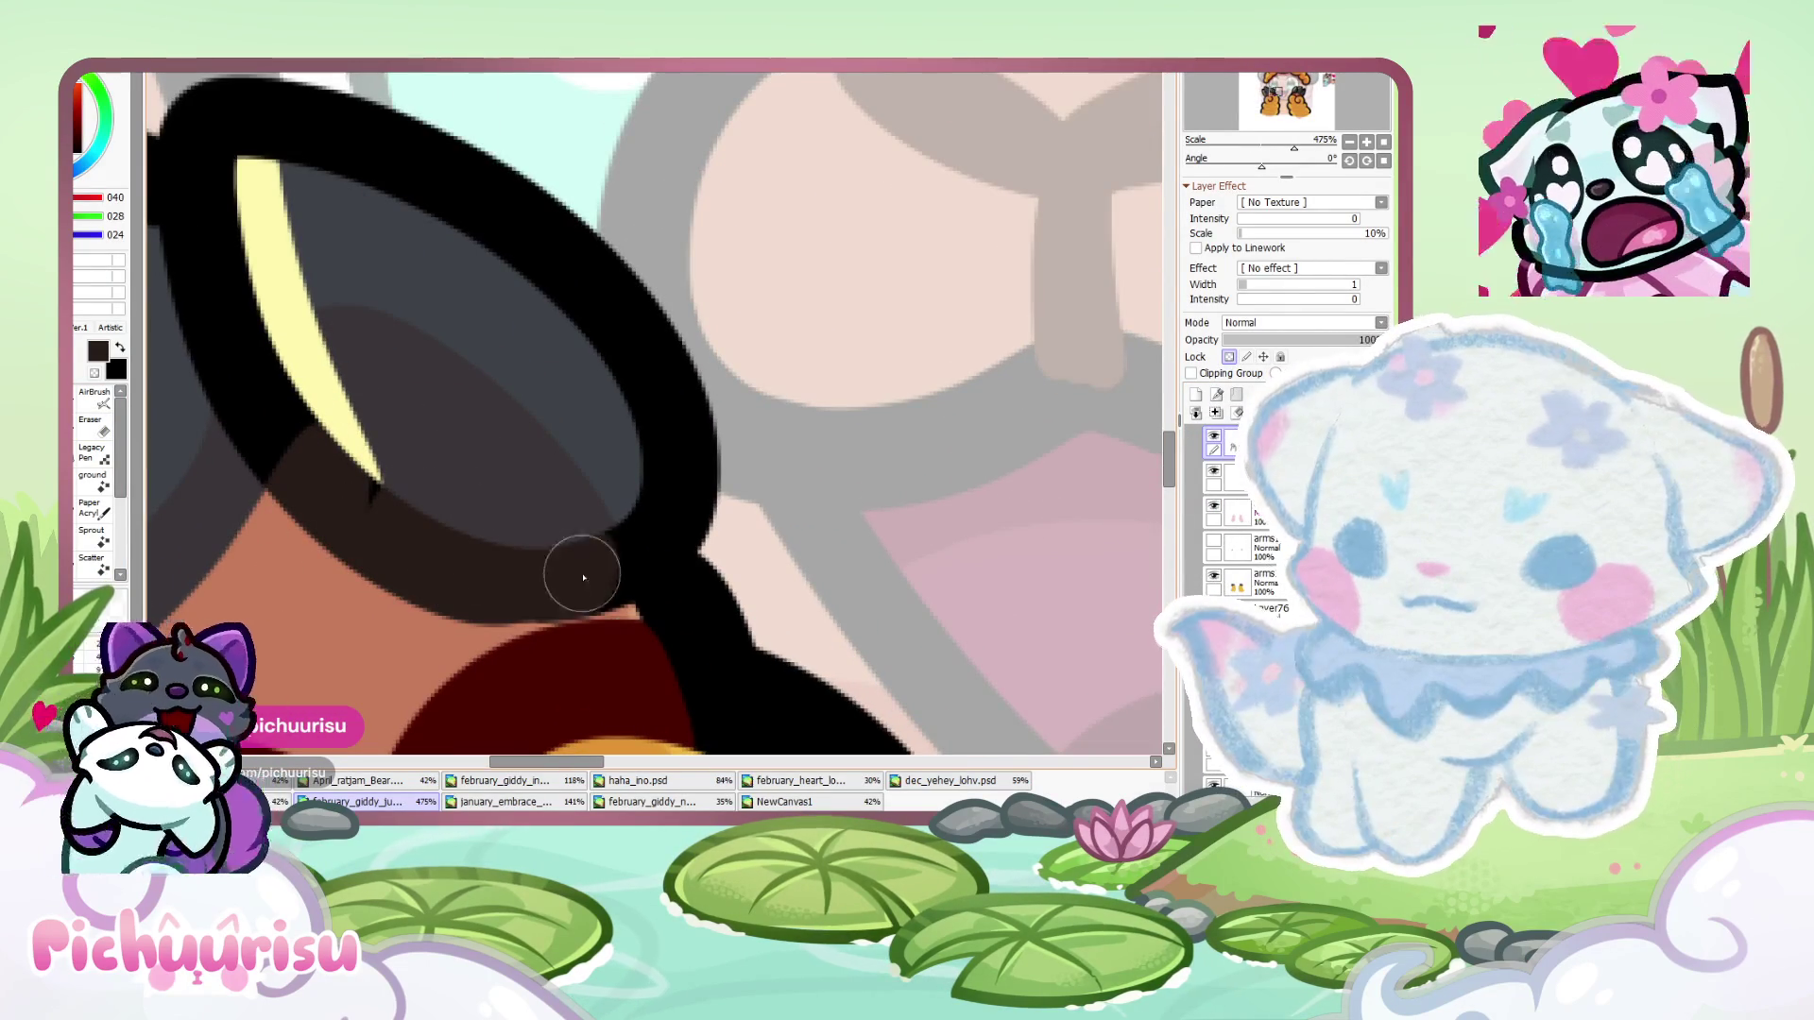
scroll(372, 523, "down", 5)
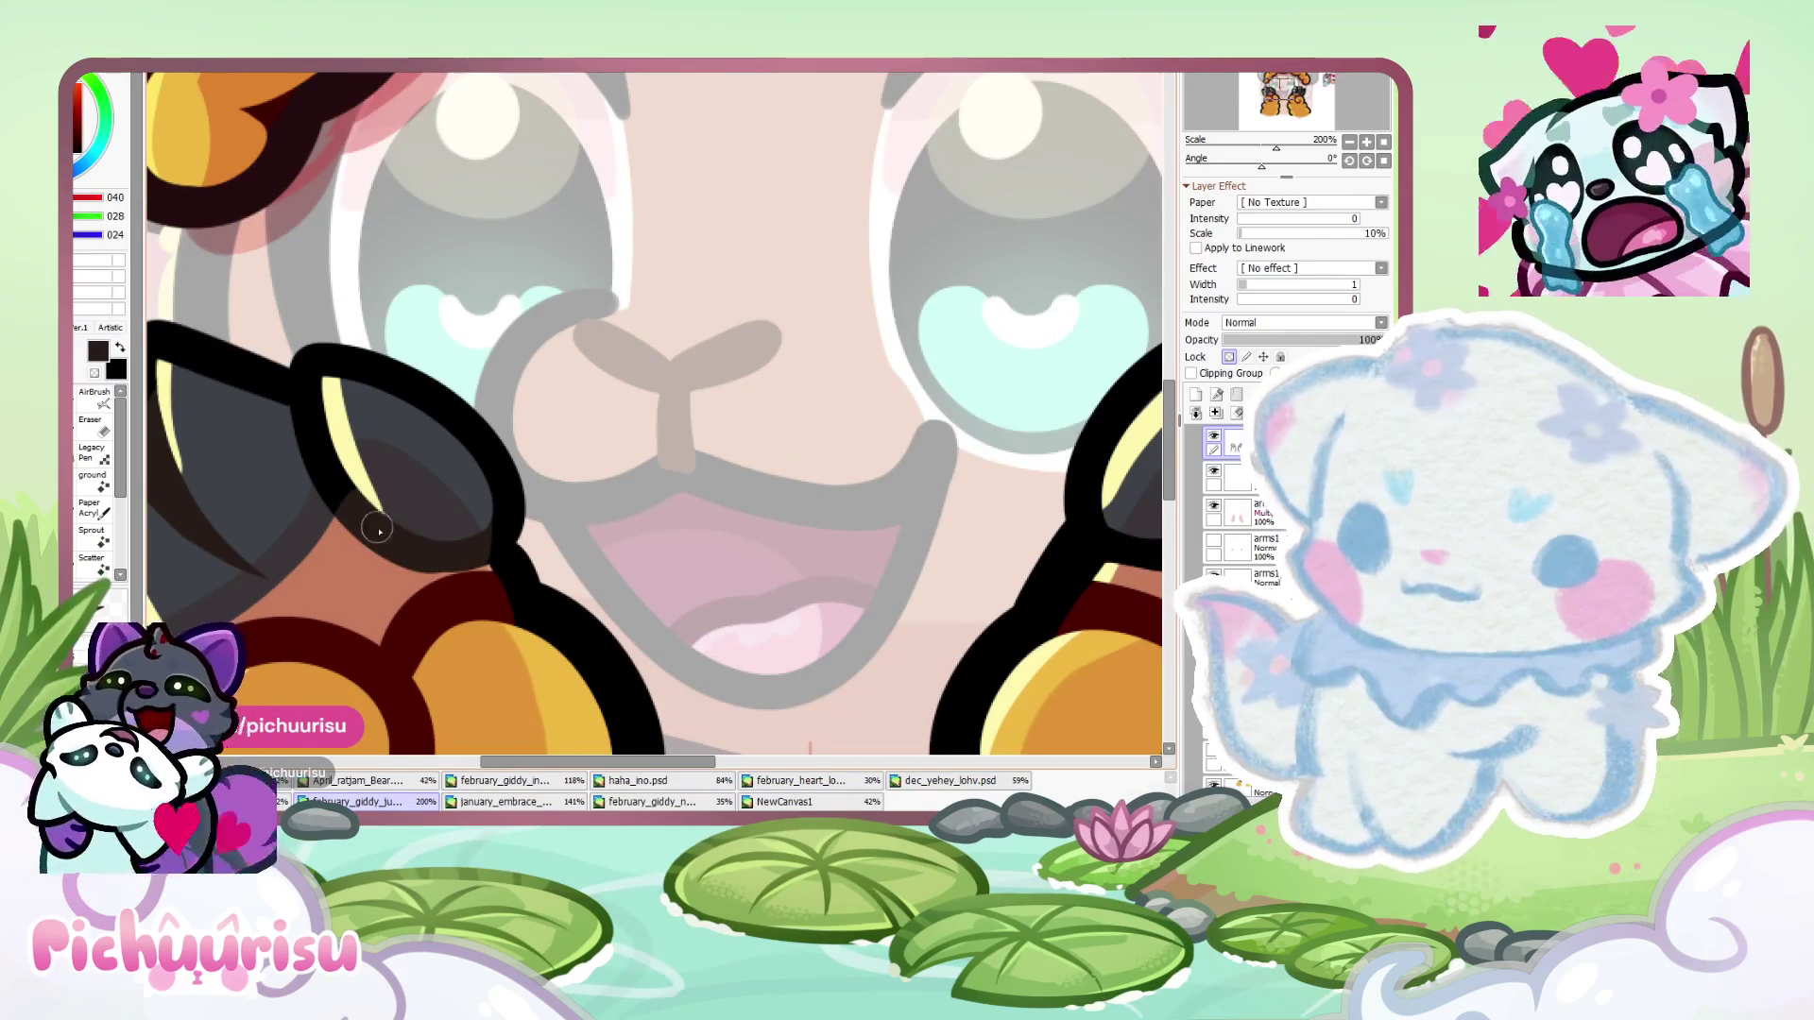
- Rotate the canvas and erase stray outline at the claw base with a smaller eraser
left_click(1349, 161)
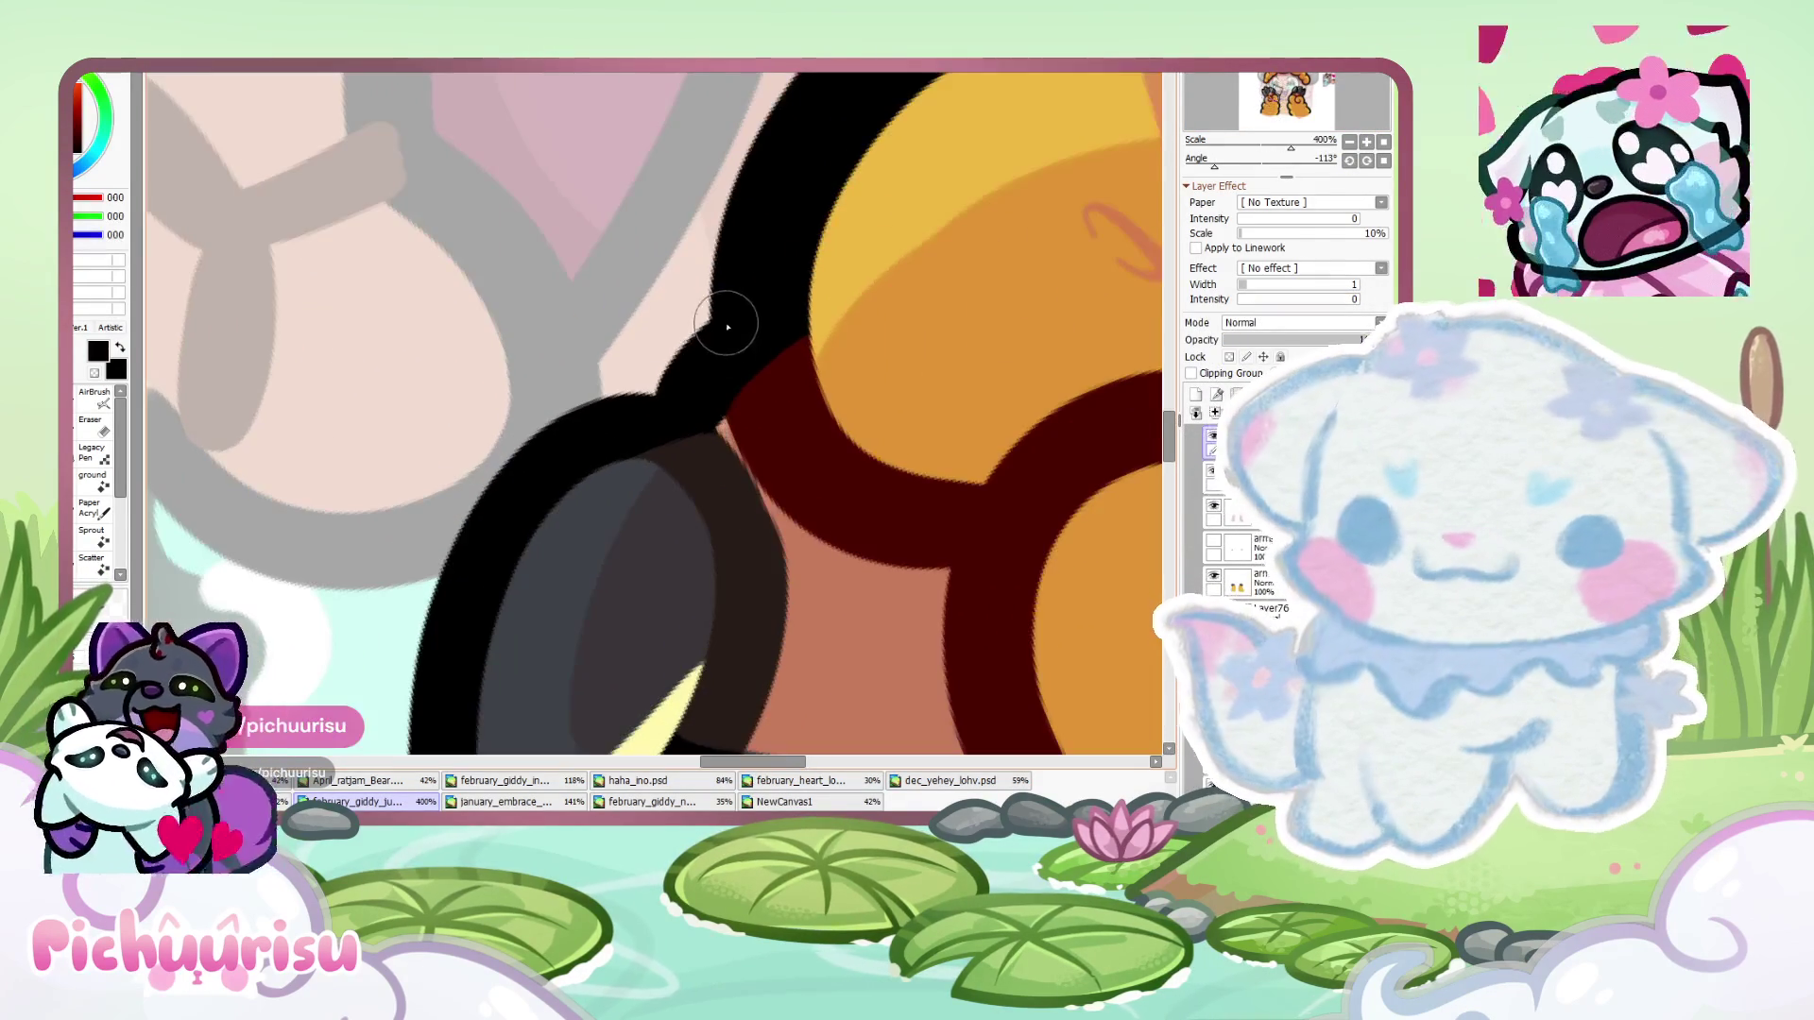
left_click(676, 381, "alt")
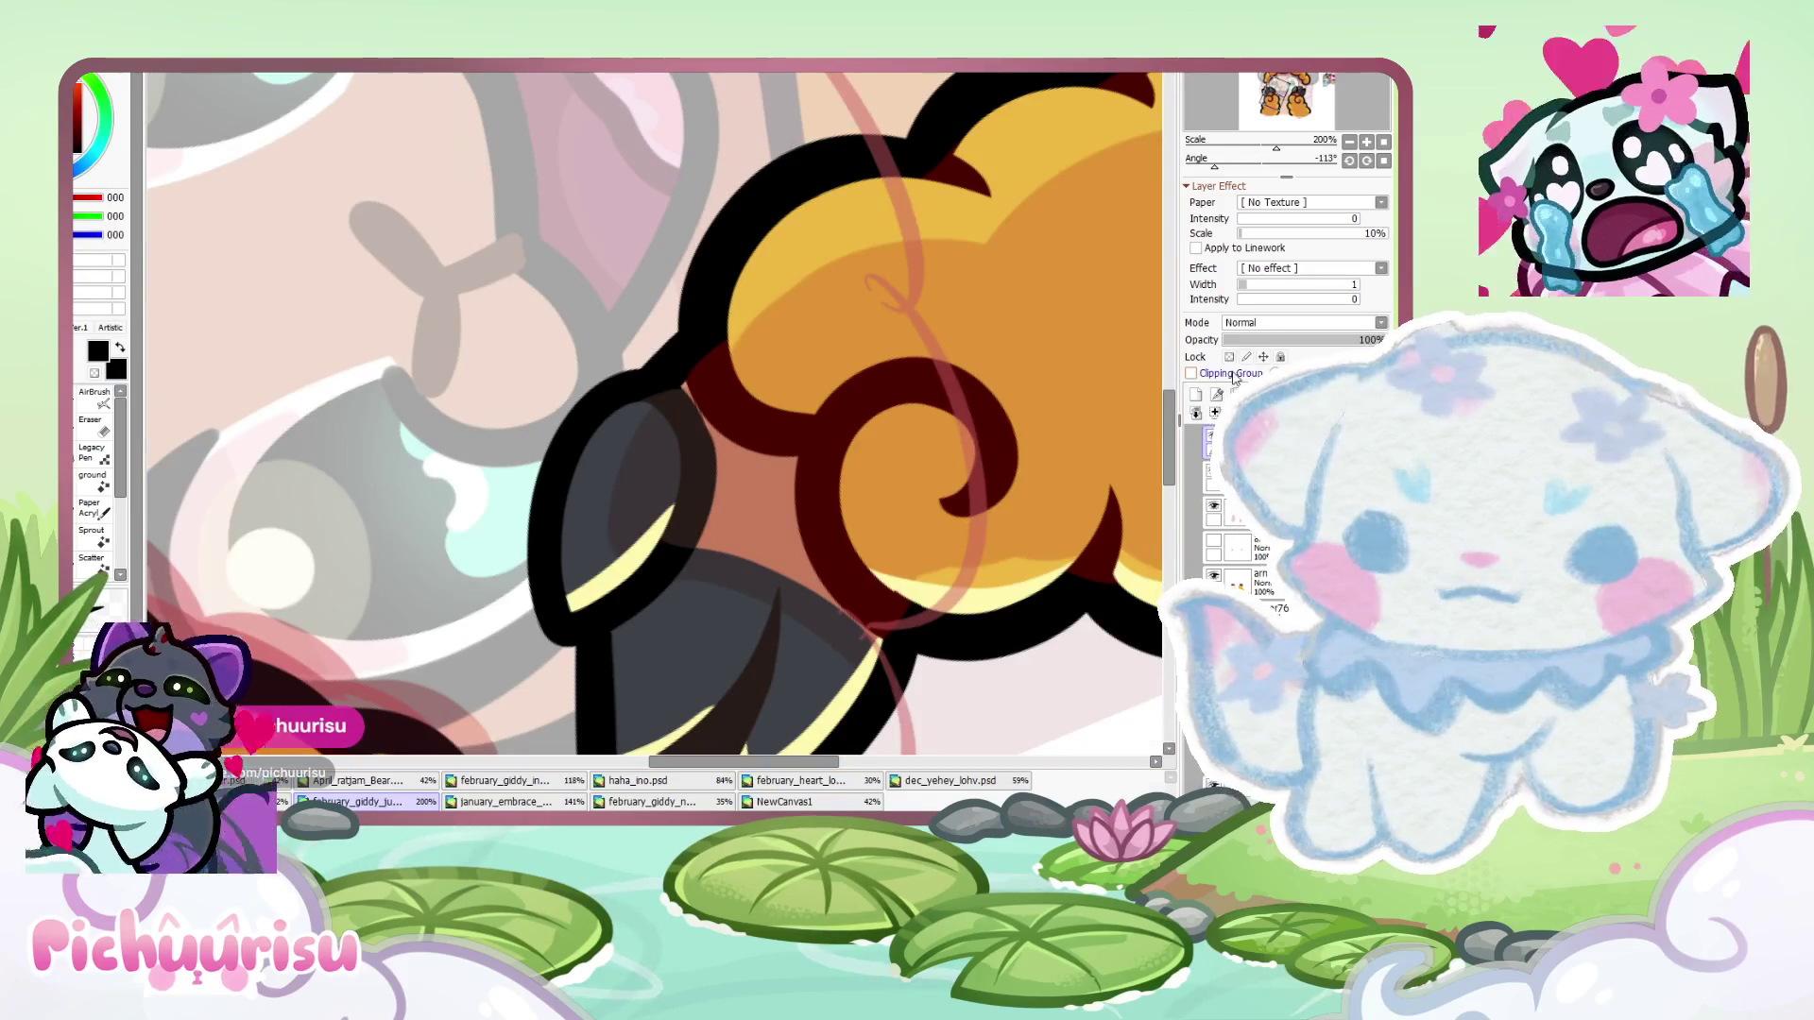
scroll(592, 365, "up", 5)
key("e")
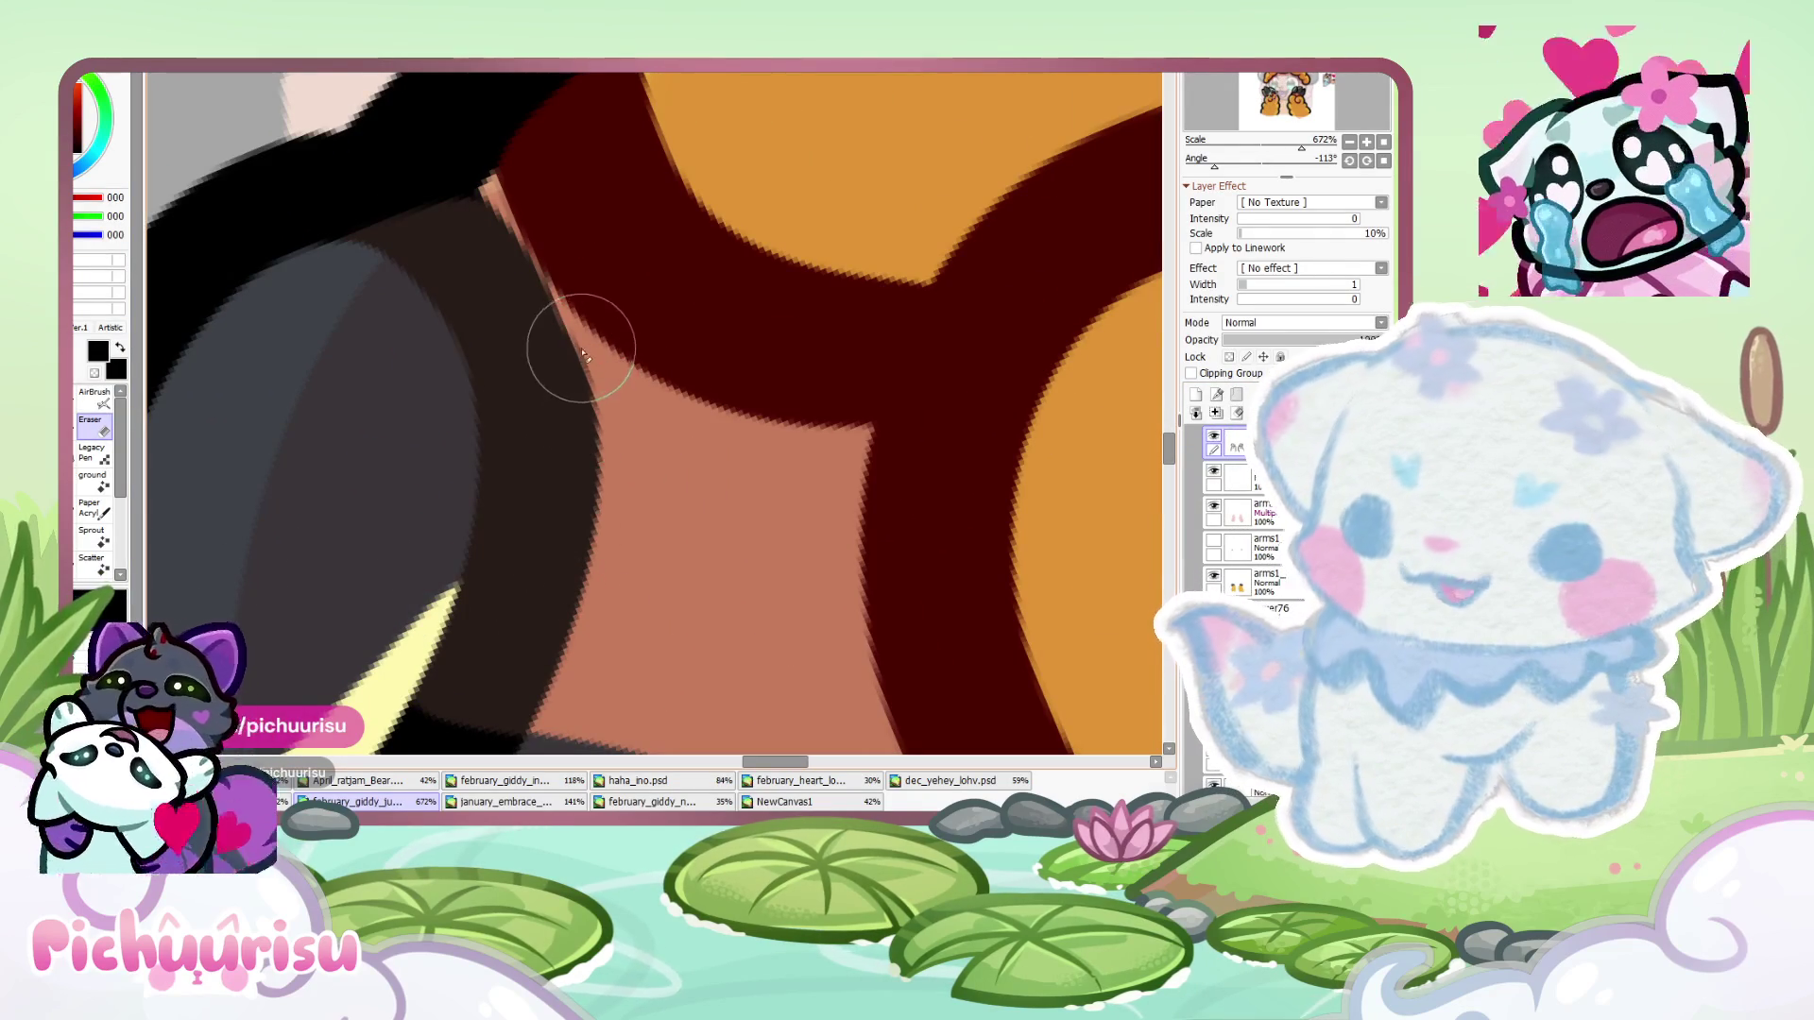
key("[")
key("[")
key("[")
mouse_move(594, 402)
left_mouse_down()
mouse_move(579, 668)
mouse_move(604, 455)
left_mouse_up()
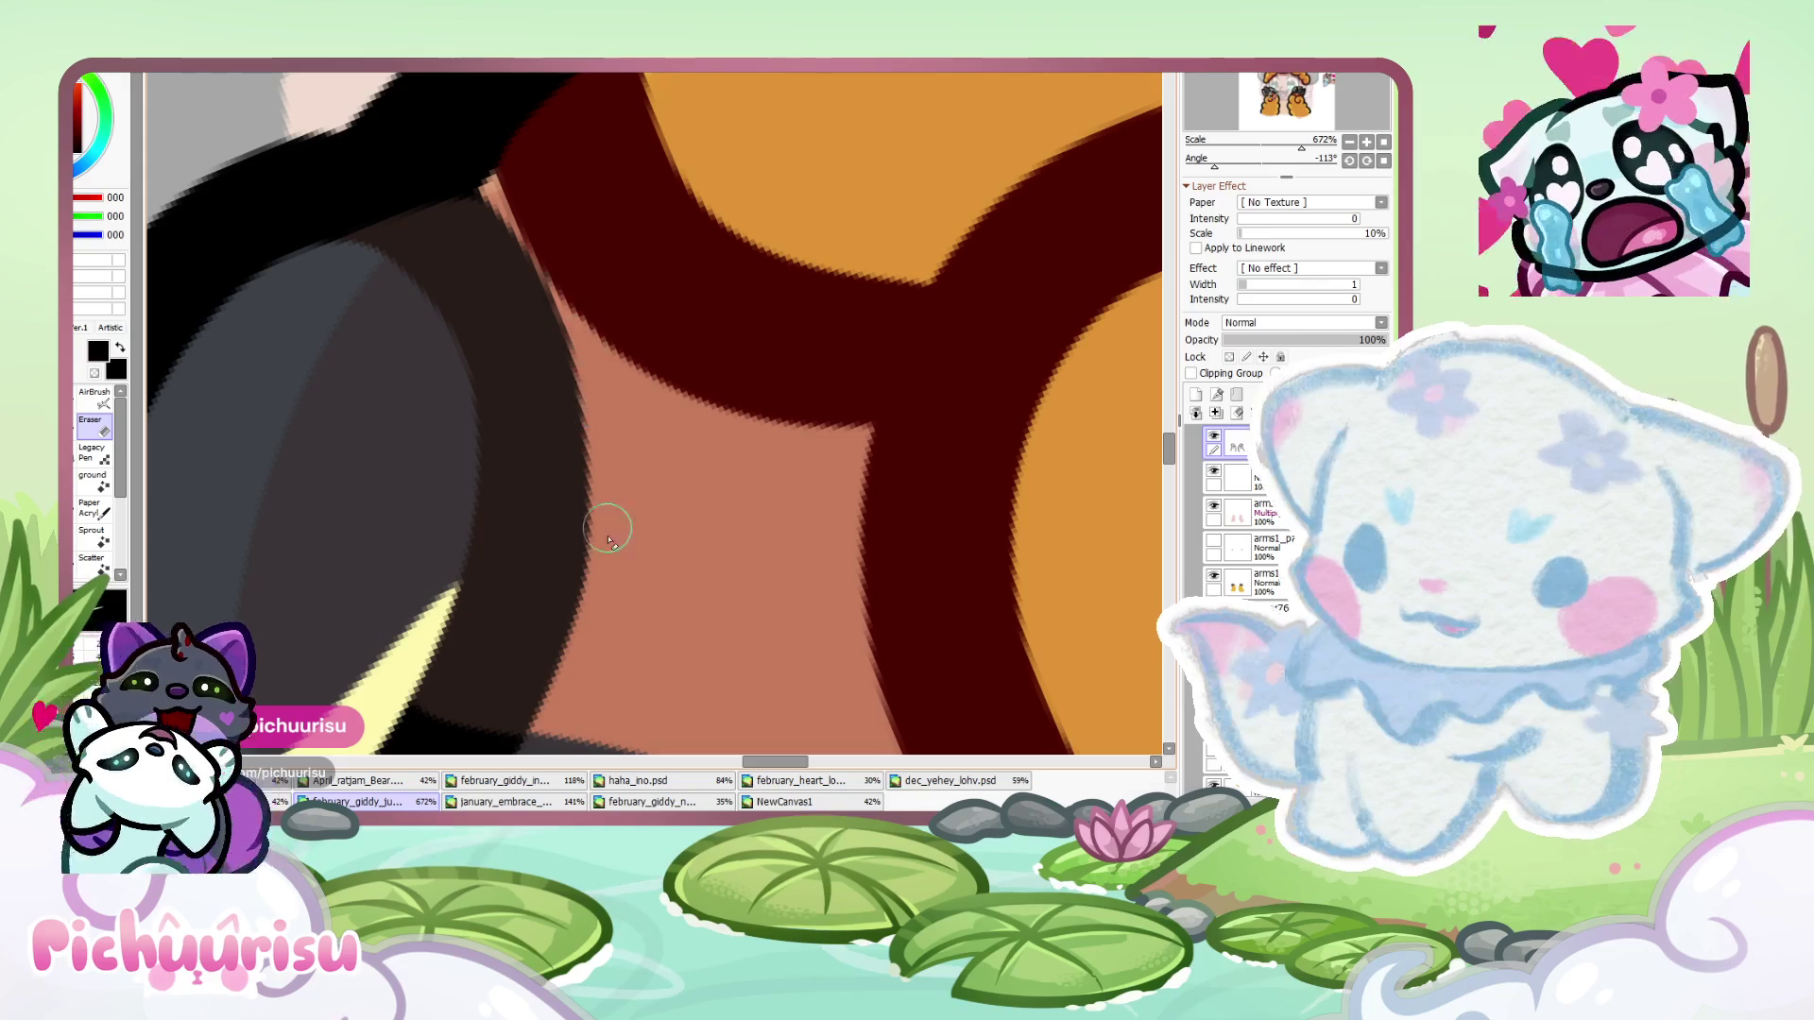
- Sample the dark maroon from the paw, then pick the dark grey claw colour
scroll(473, 529, "down", 6)
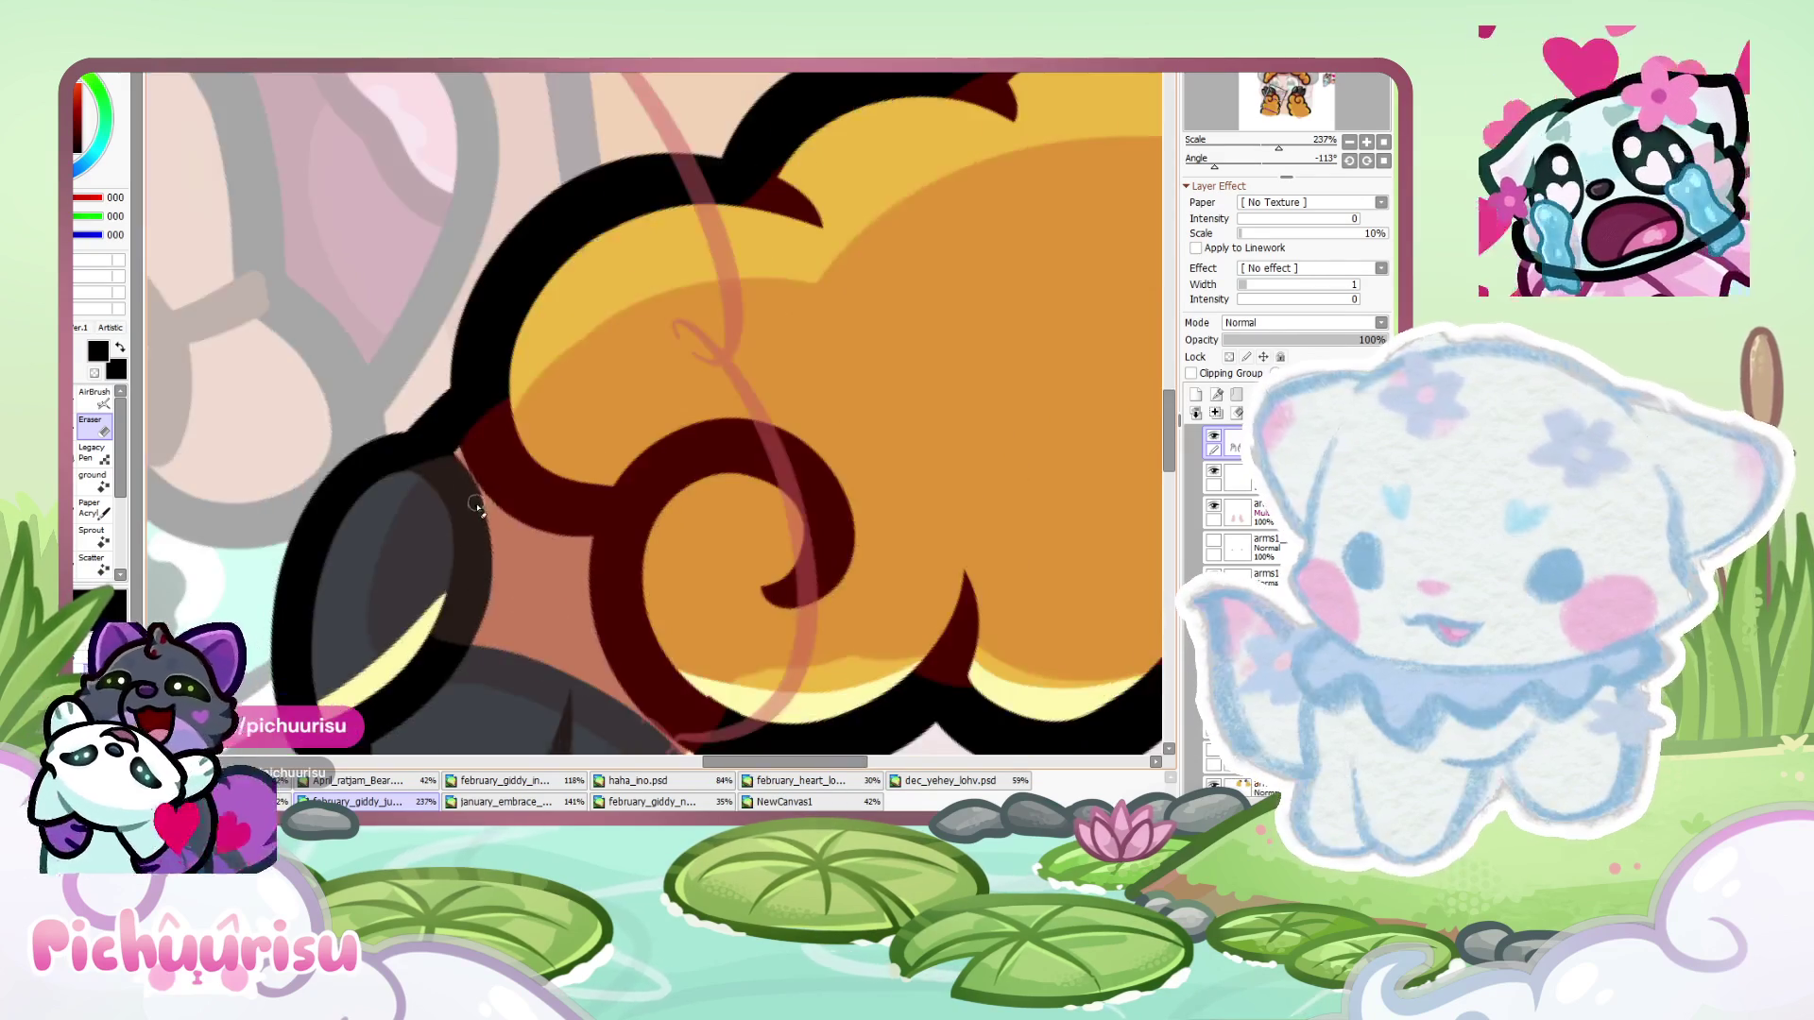
scroll(479, 498, "down", 3)
scroll(417, 433, "up", 8)
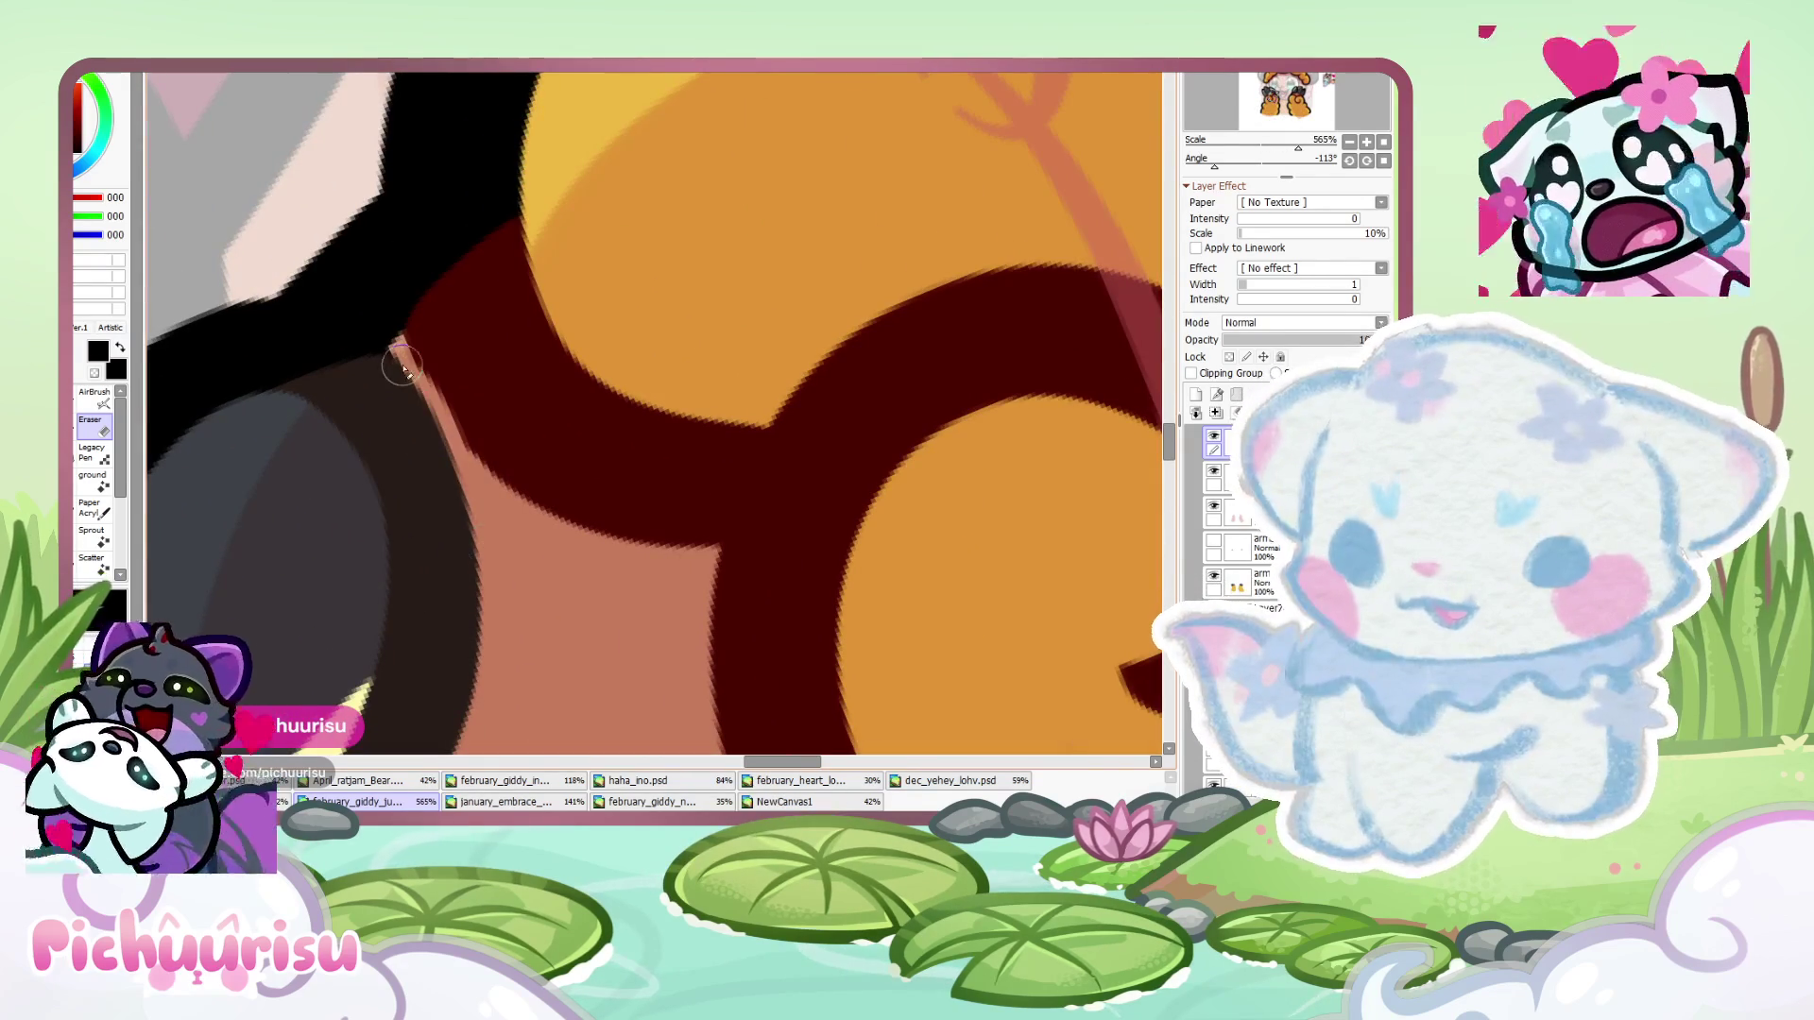
left_click(94, 396)
left_click(433, 333, "alt")
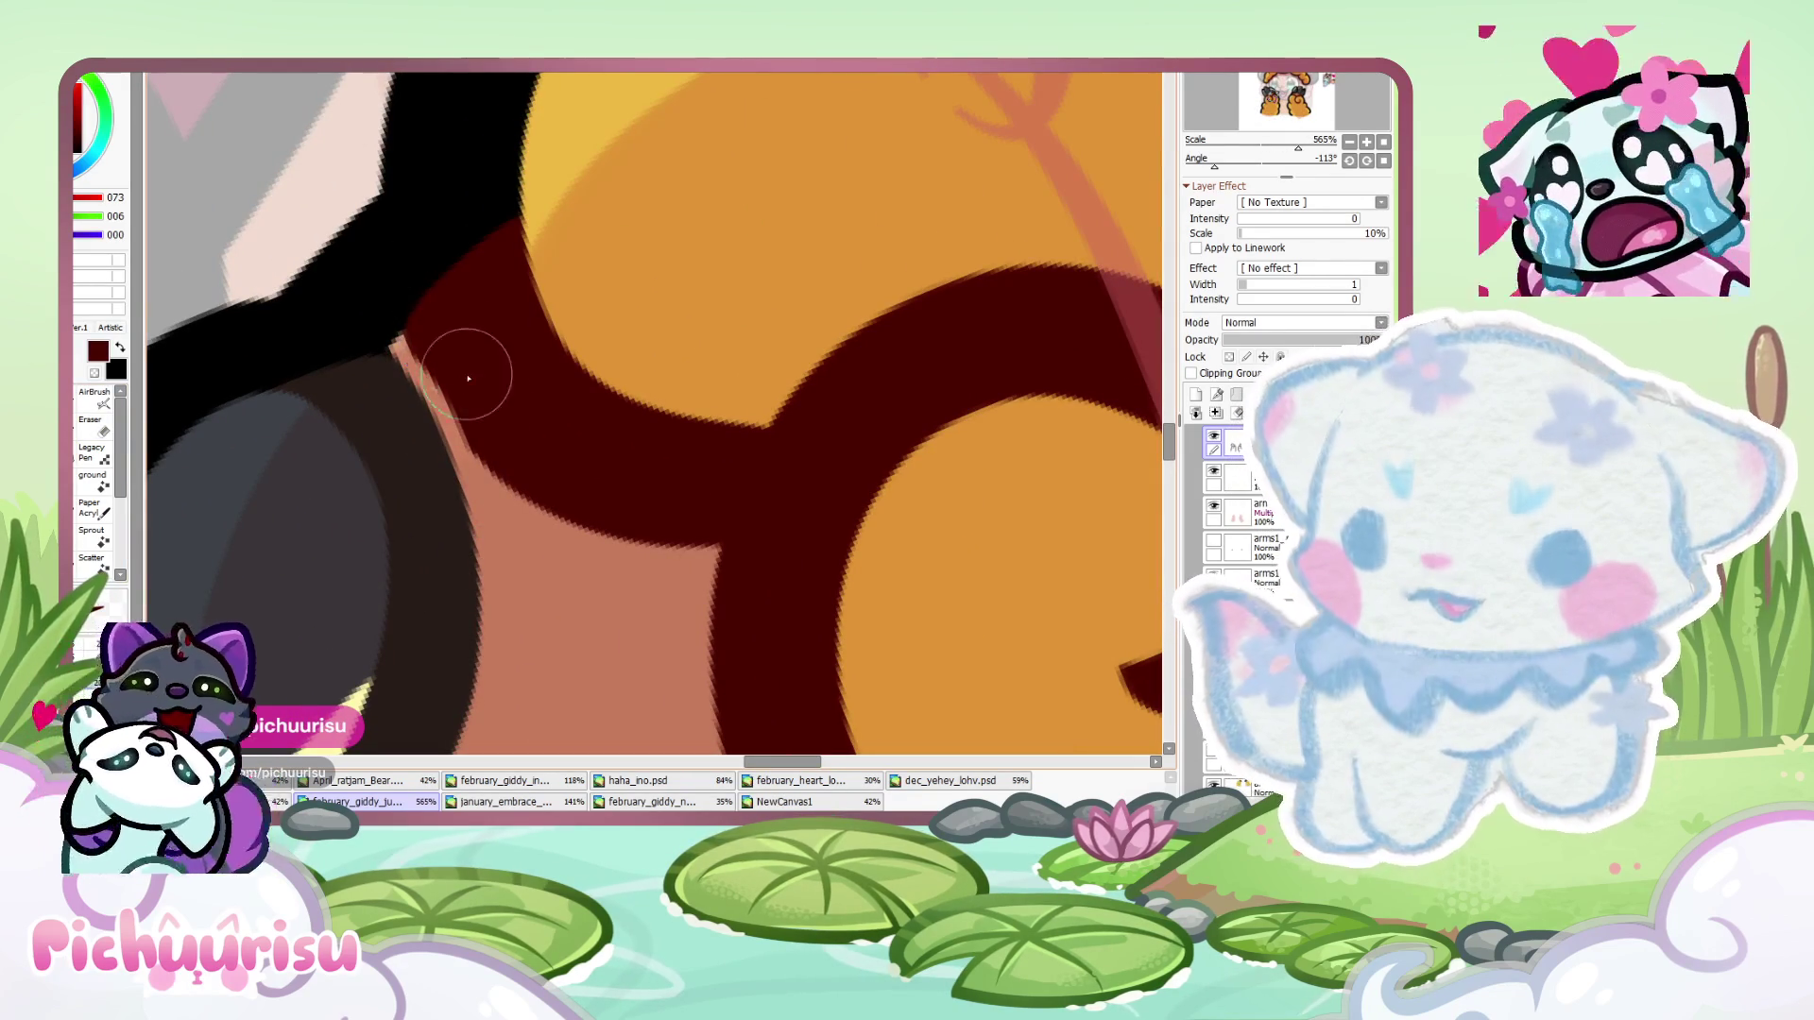
left_click(420, 515, "alt")
scroll(367, 354, "down", 10)
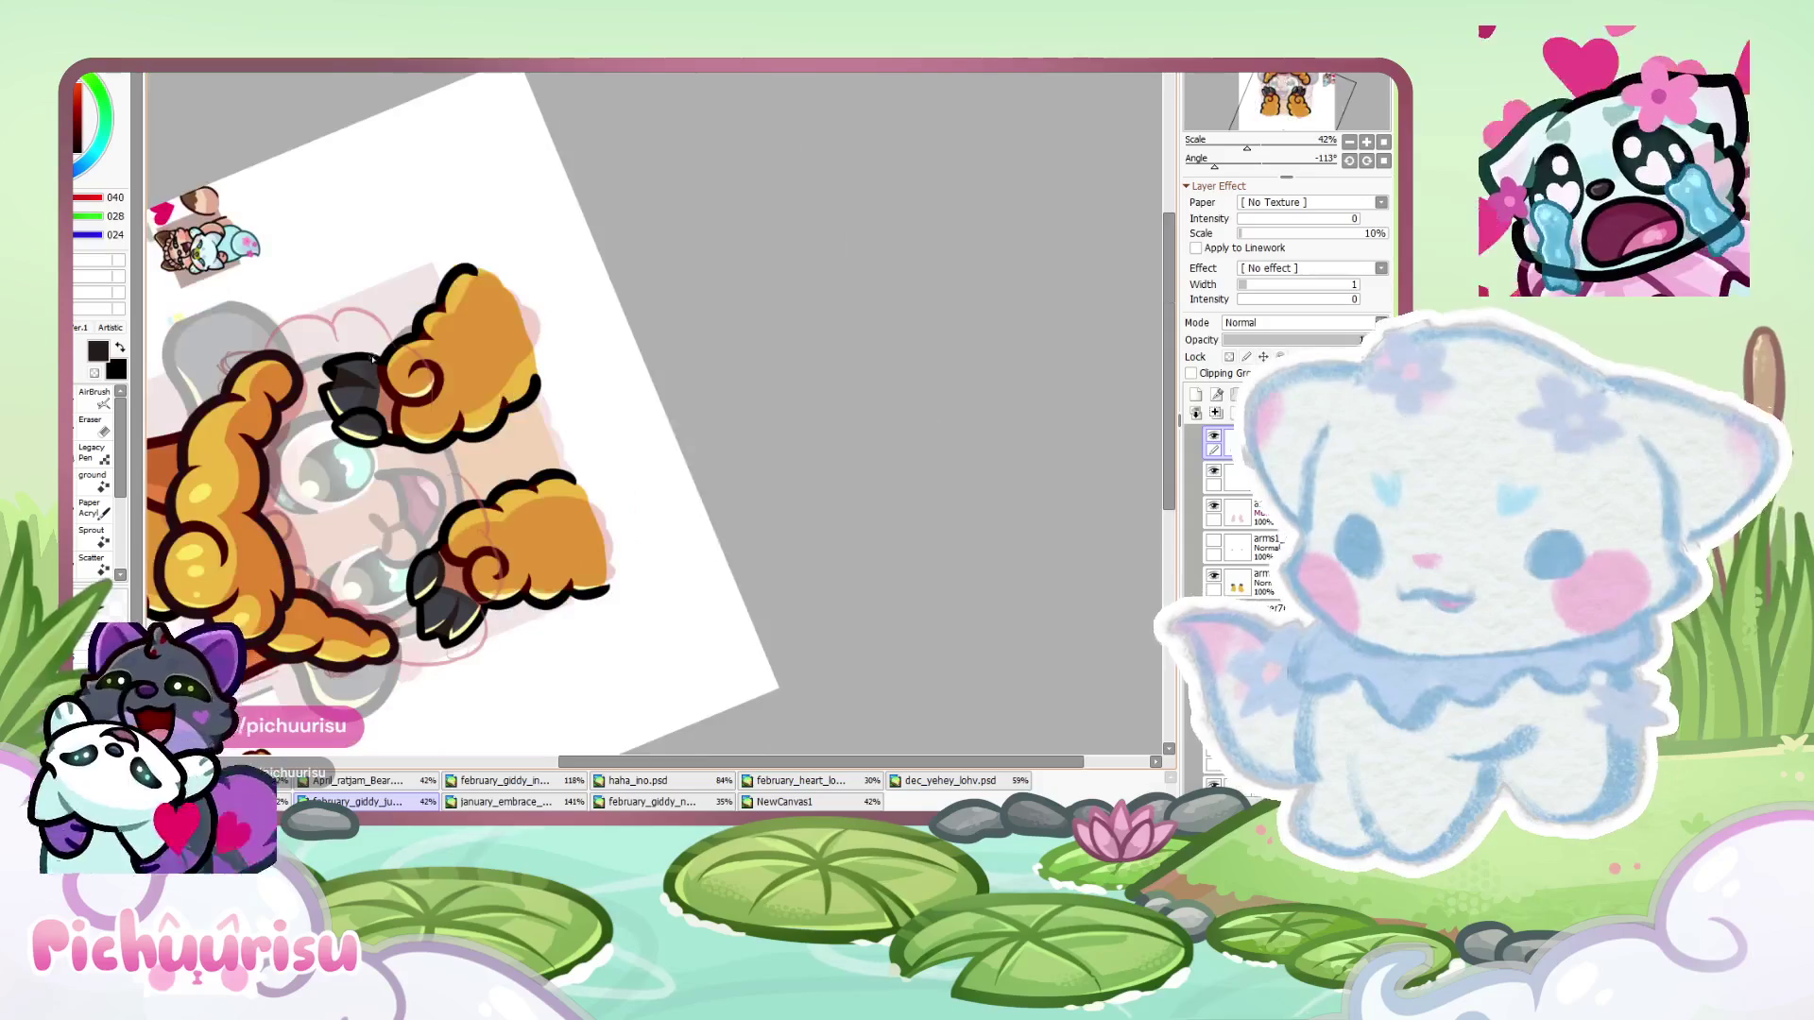
- Shade the lower dark claw toe and pick black as the colour
scroll(406, 406, "up", 12)
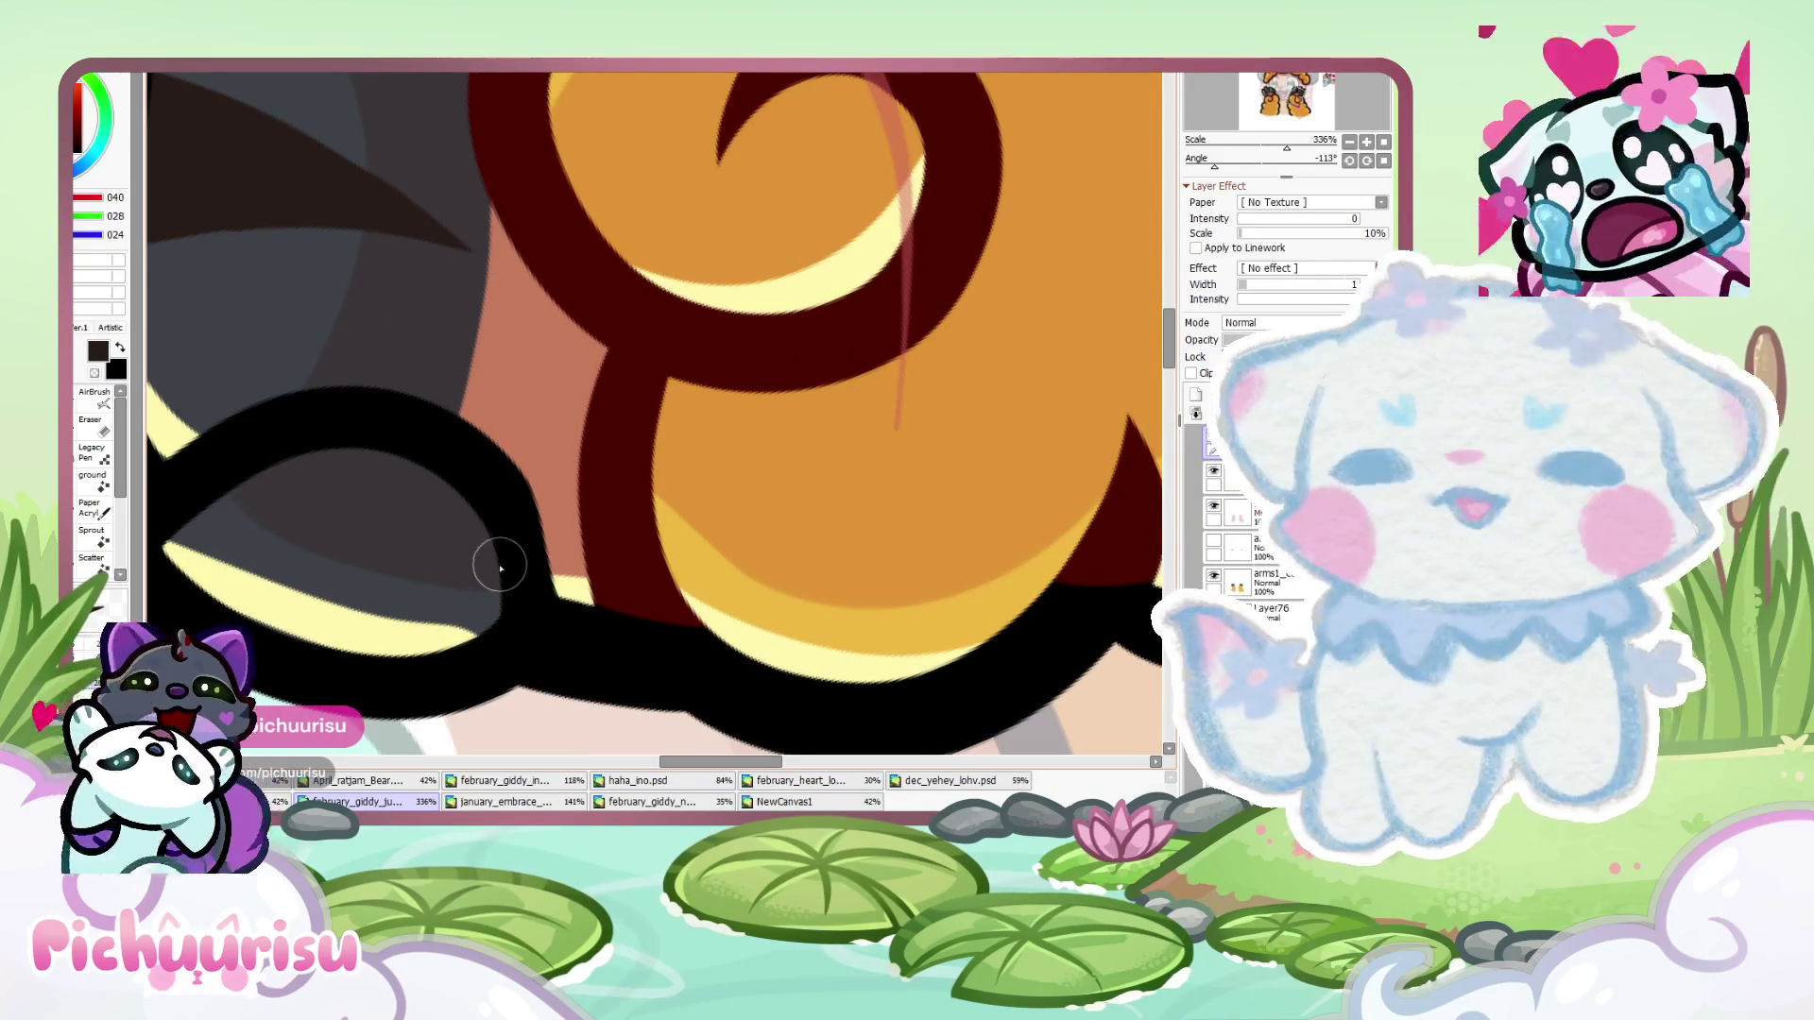
scroll(489, 468, "down", 2)
mouse_move(490, 468)
left_mouse_down()
mouse_move(348, 400)
mouse_move(340, 494)
mouse_move(283, 479)
mouse_move(354, 505)
left_mouse_up()
left_click(519, 595, "alt")
scroll(517, 595, "down", 9)
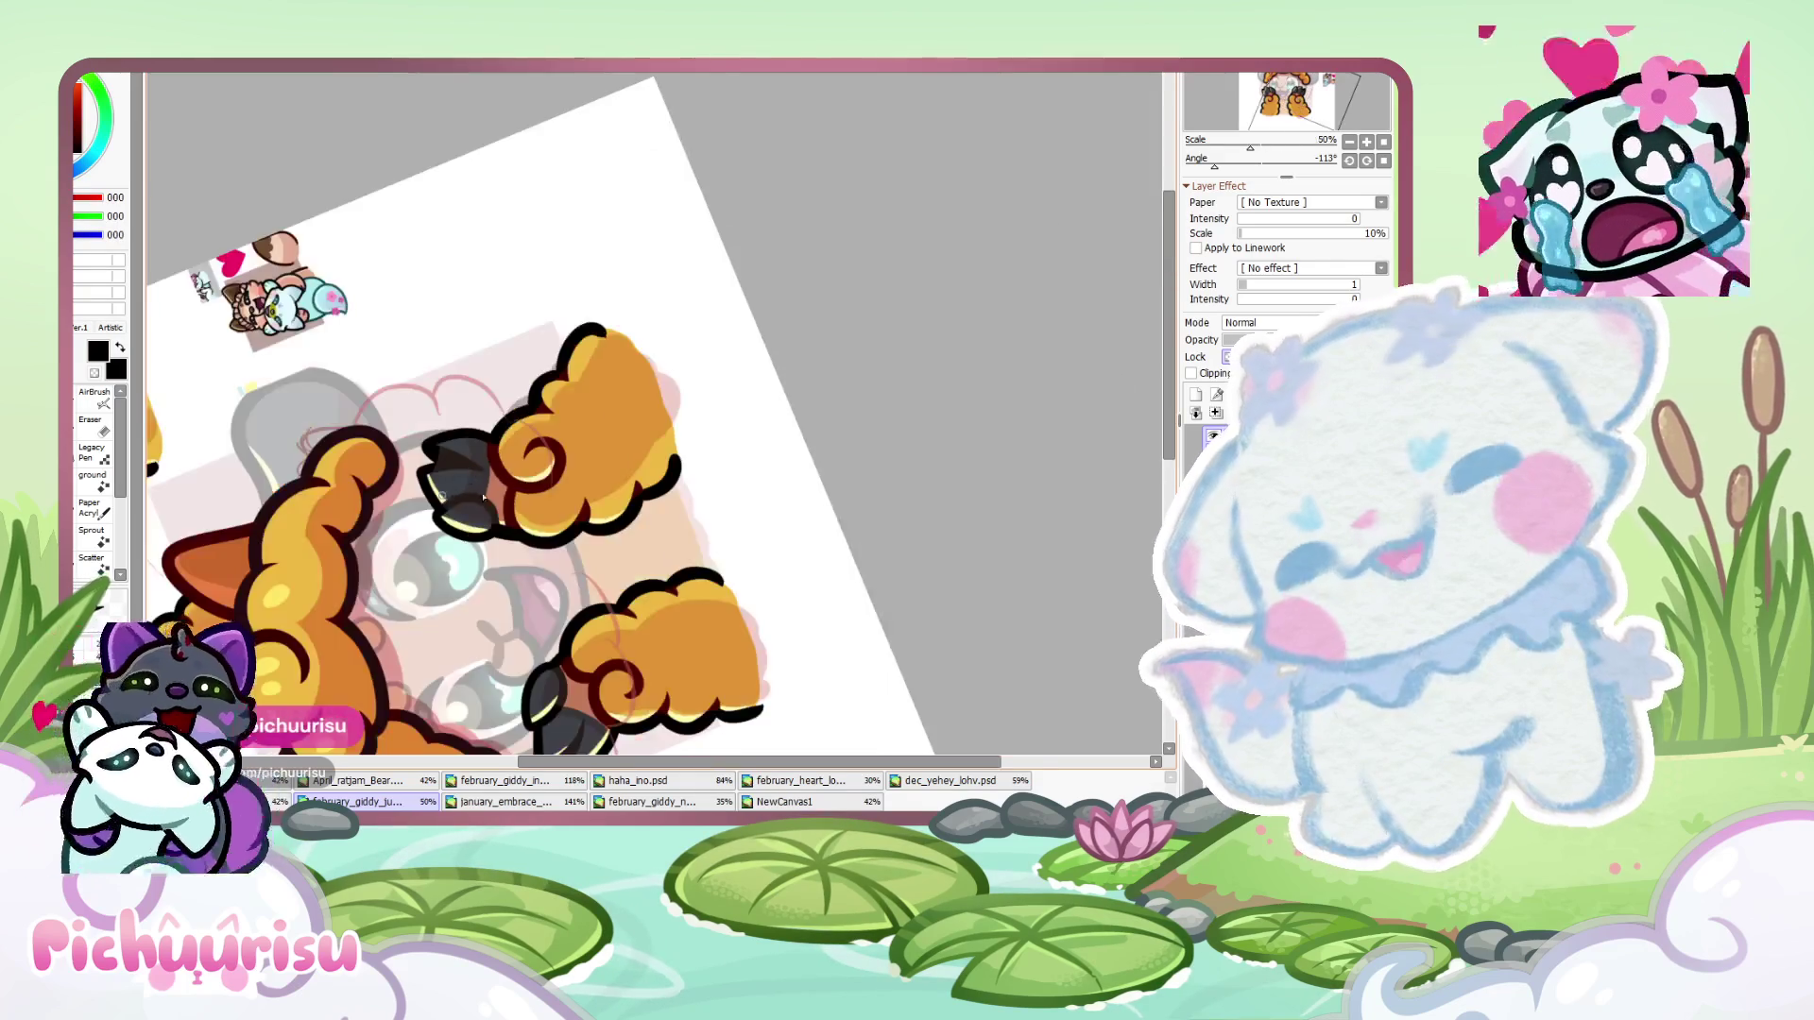
scroll(457, 499, "down", 3)
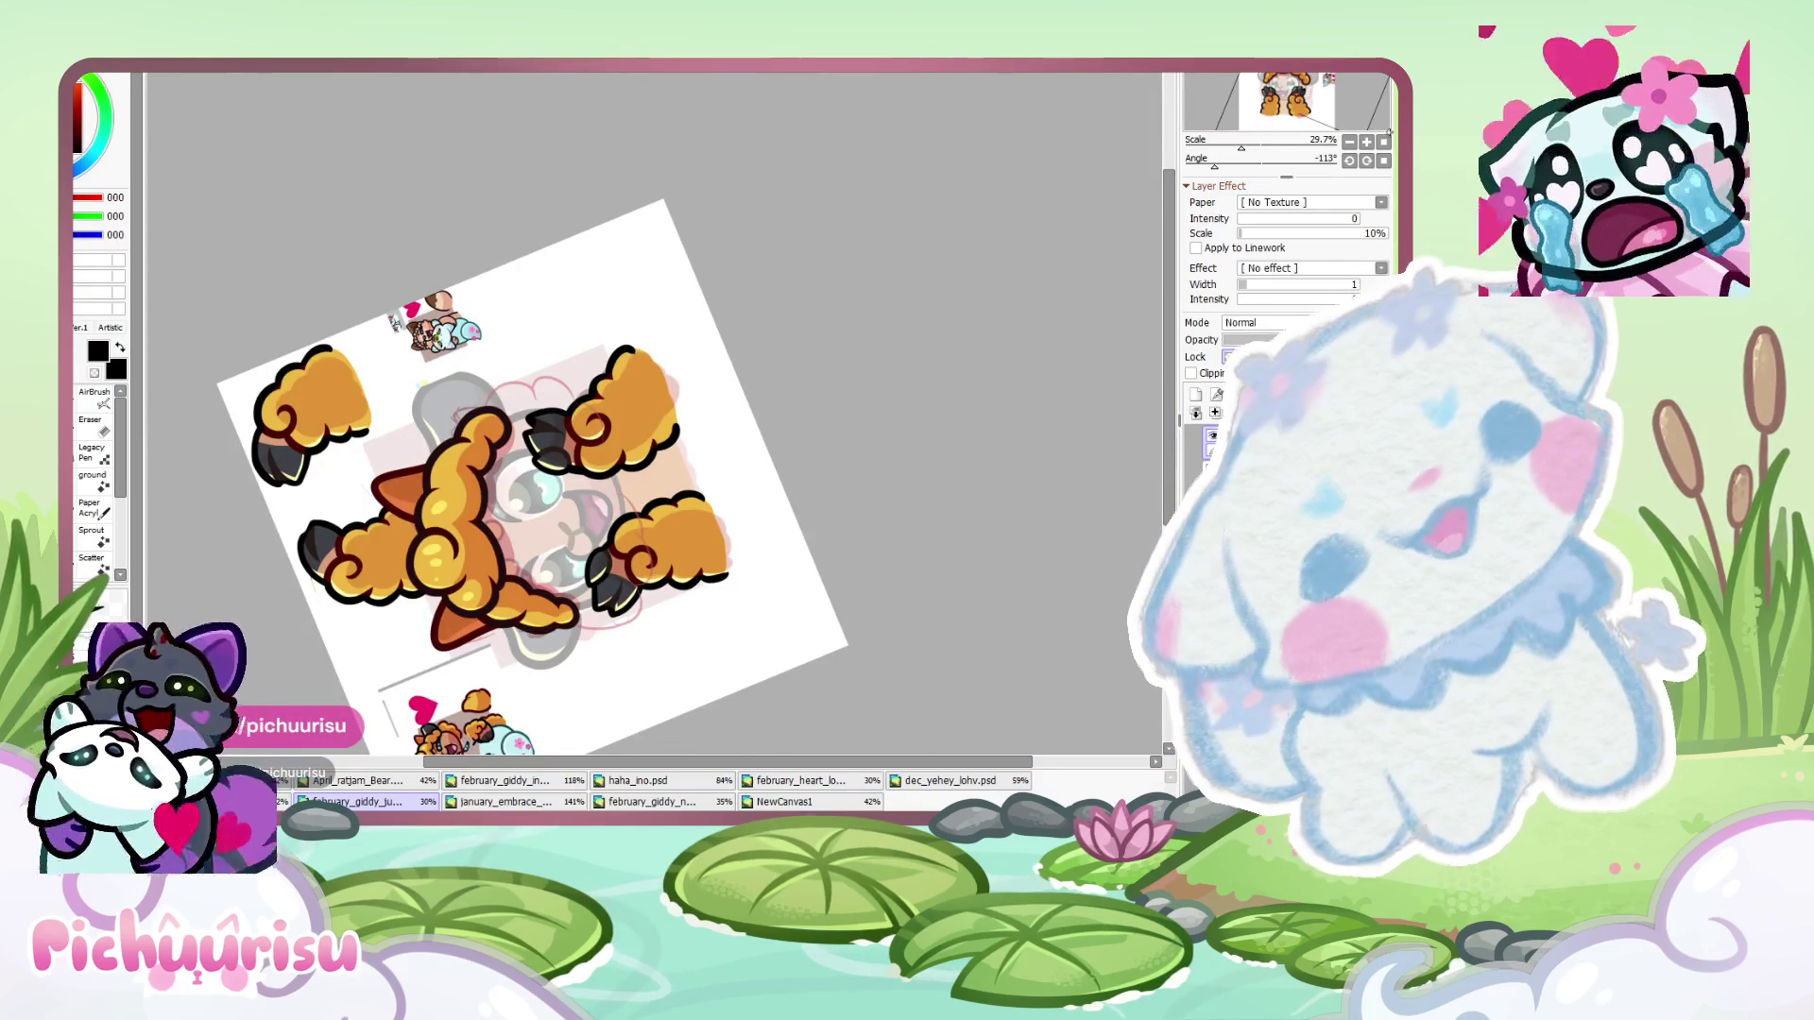
- Reset the canvas rotation and toggle the layer blend mode between Normal and Multiply
left_click(1385, 160)
scroll(477, 456, "down", 3)
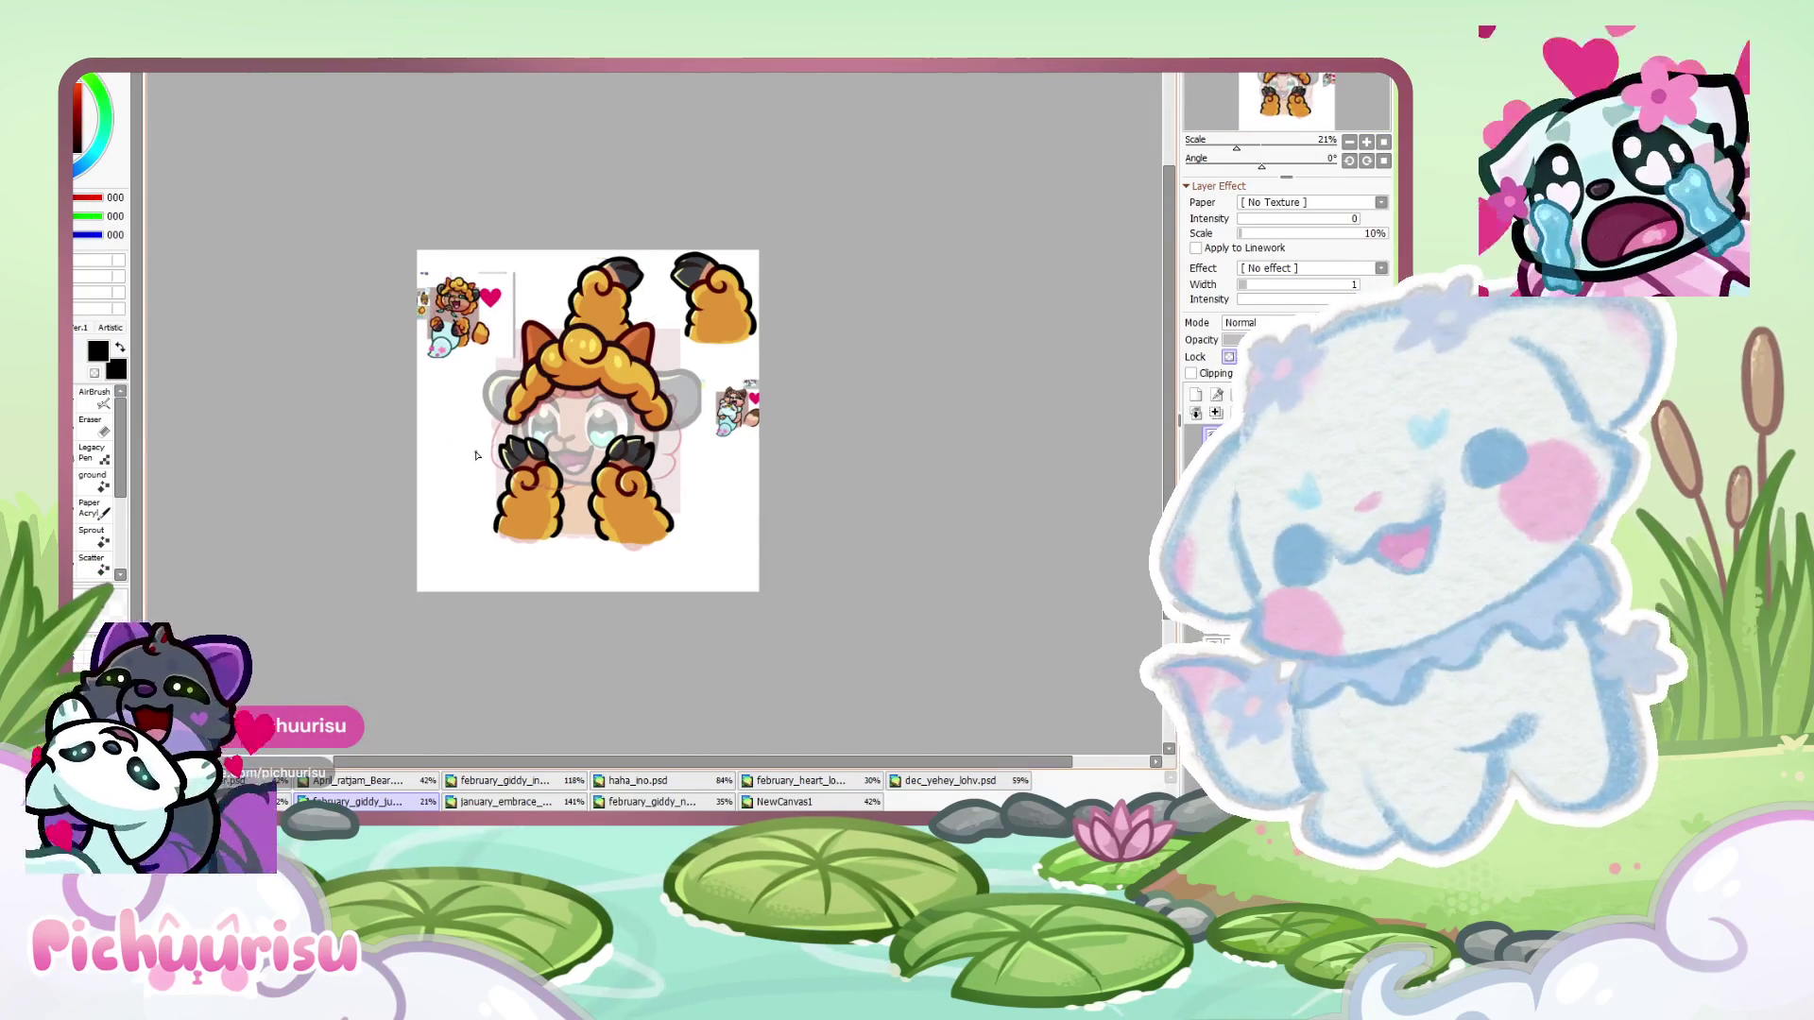
scroll(557, 301, "up", 3)
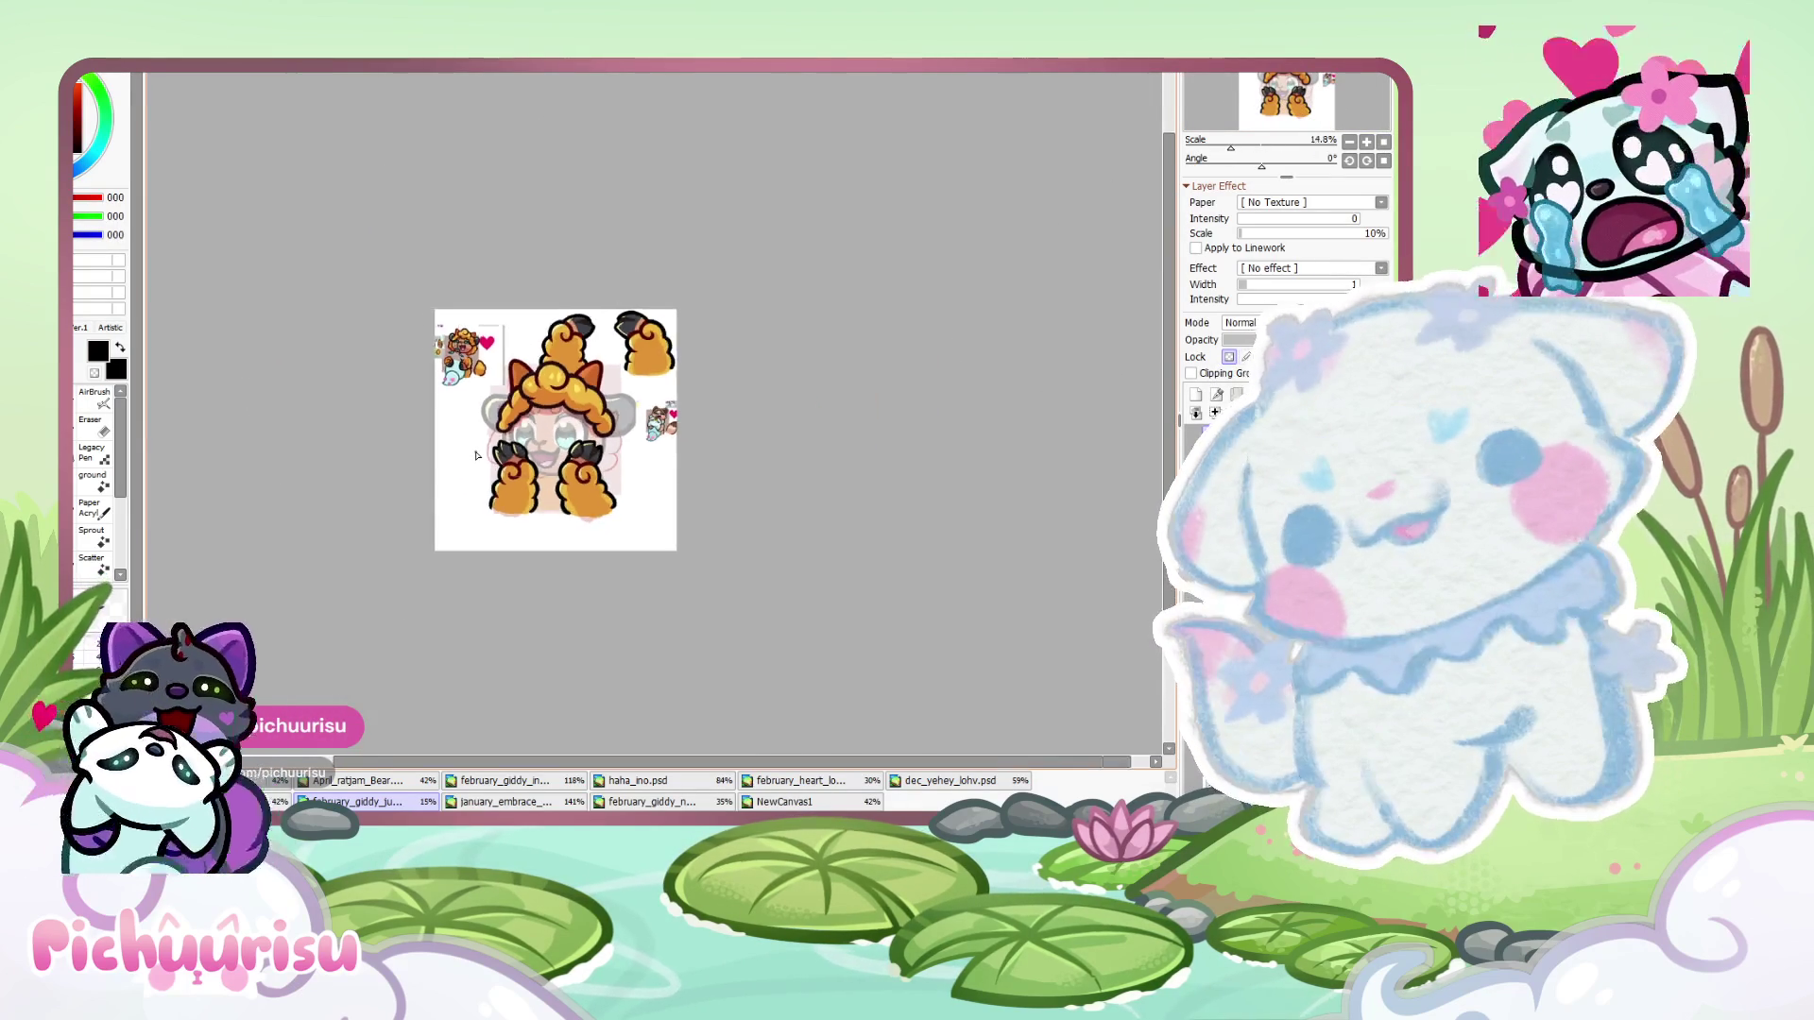
scroll(557, 301, "up", 4)
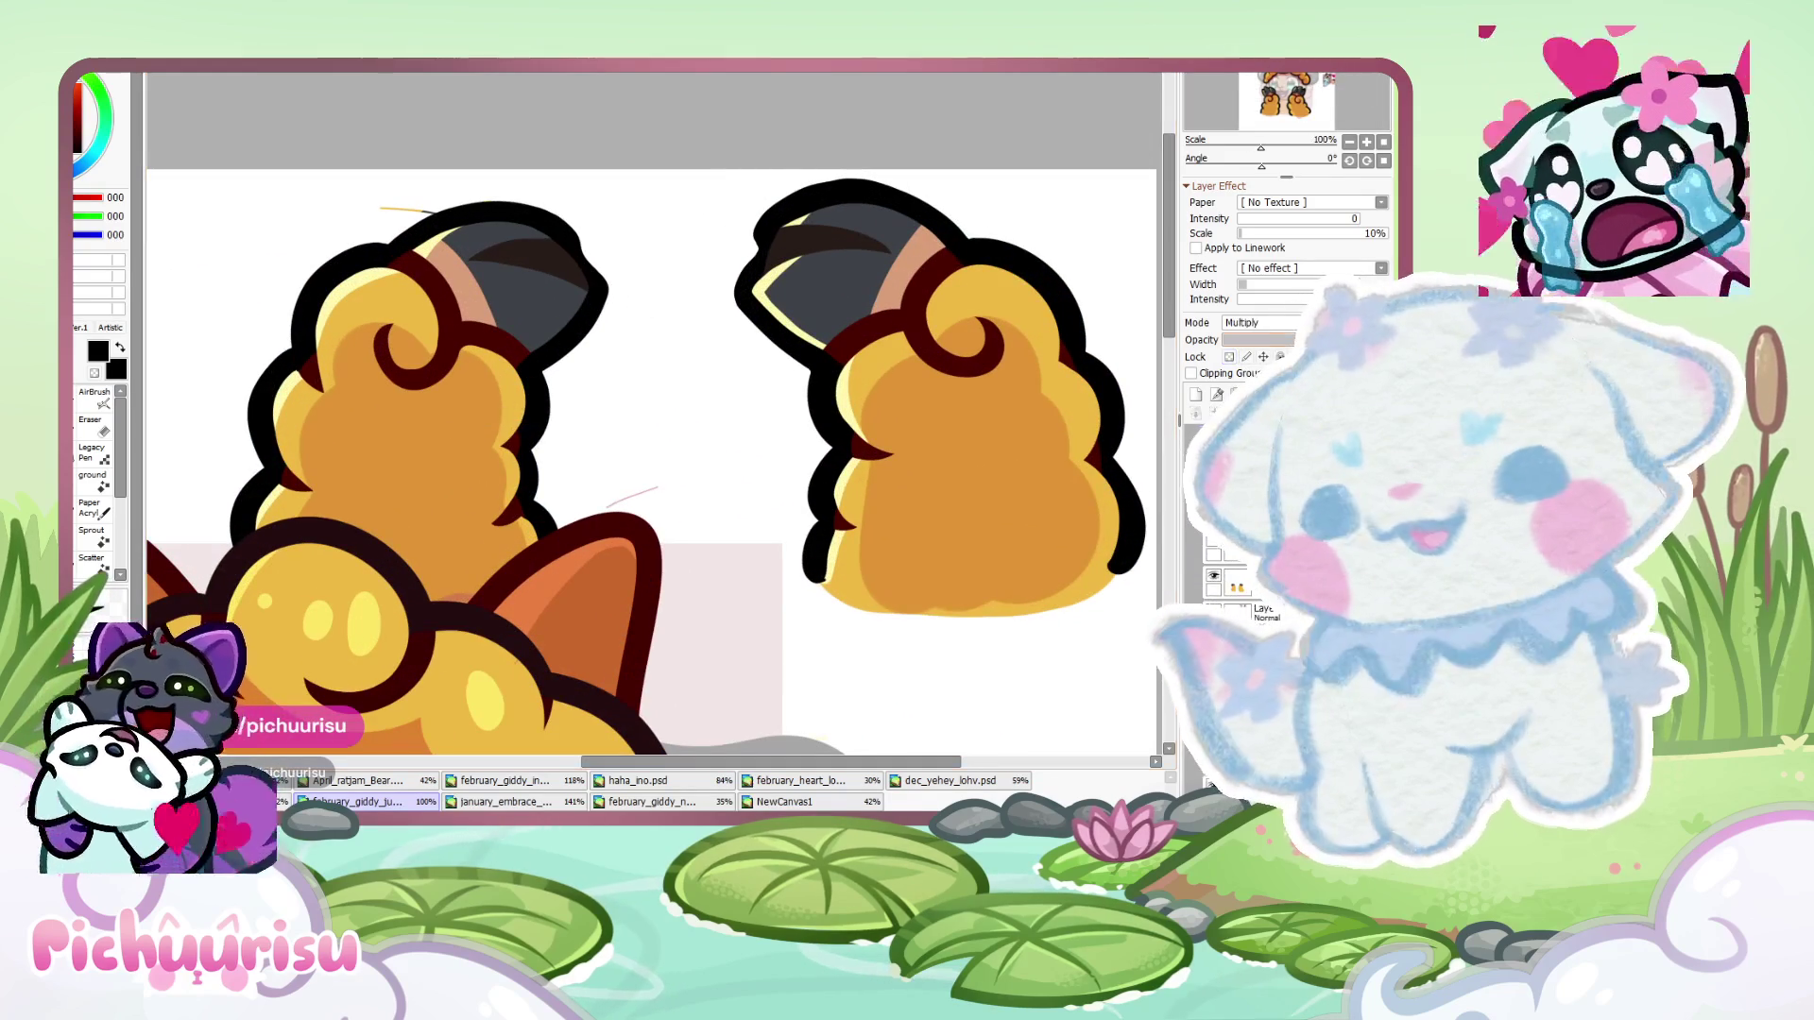
left_click(1213, 542)
scroll(654, 404, "up", 2)
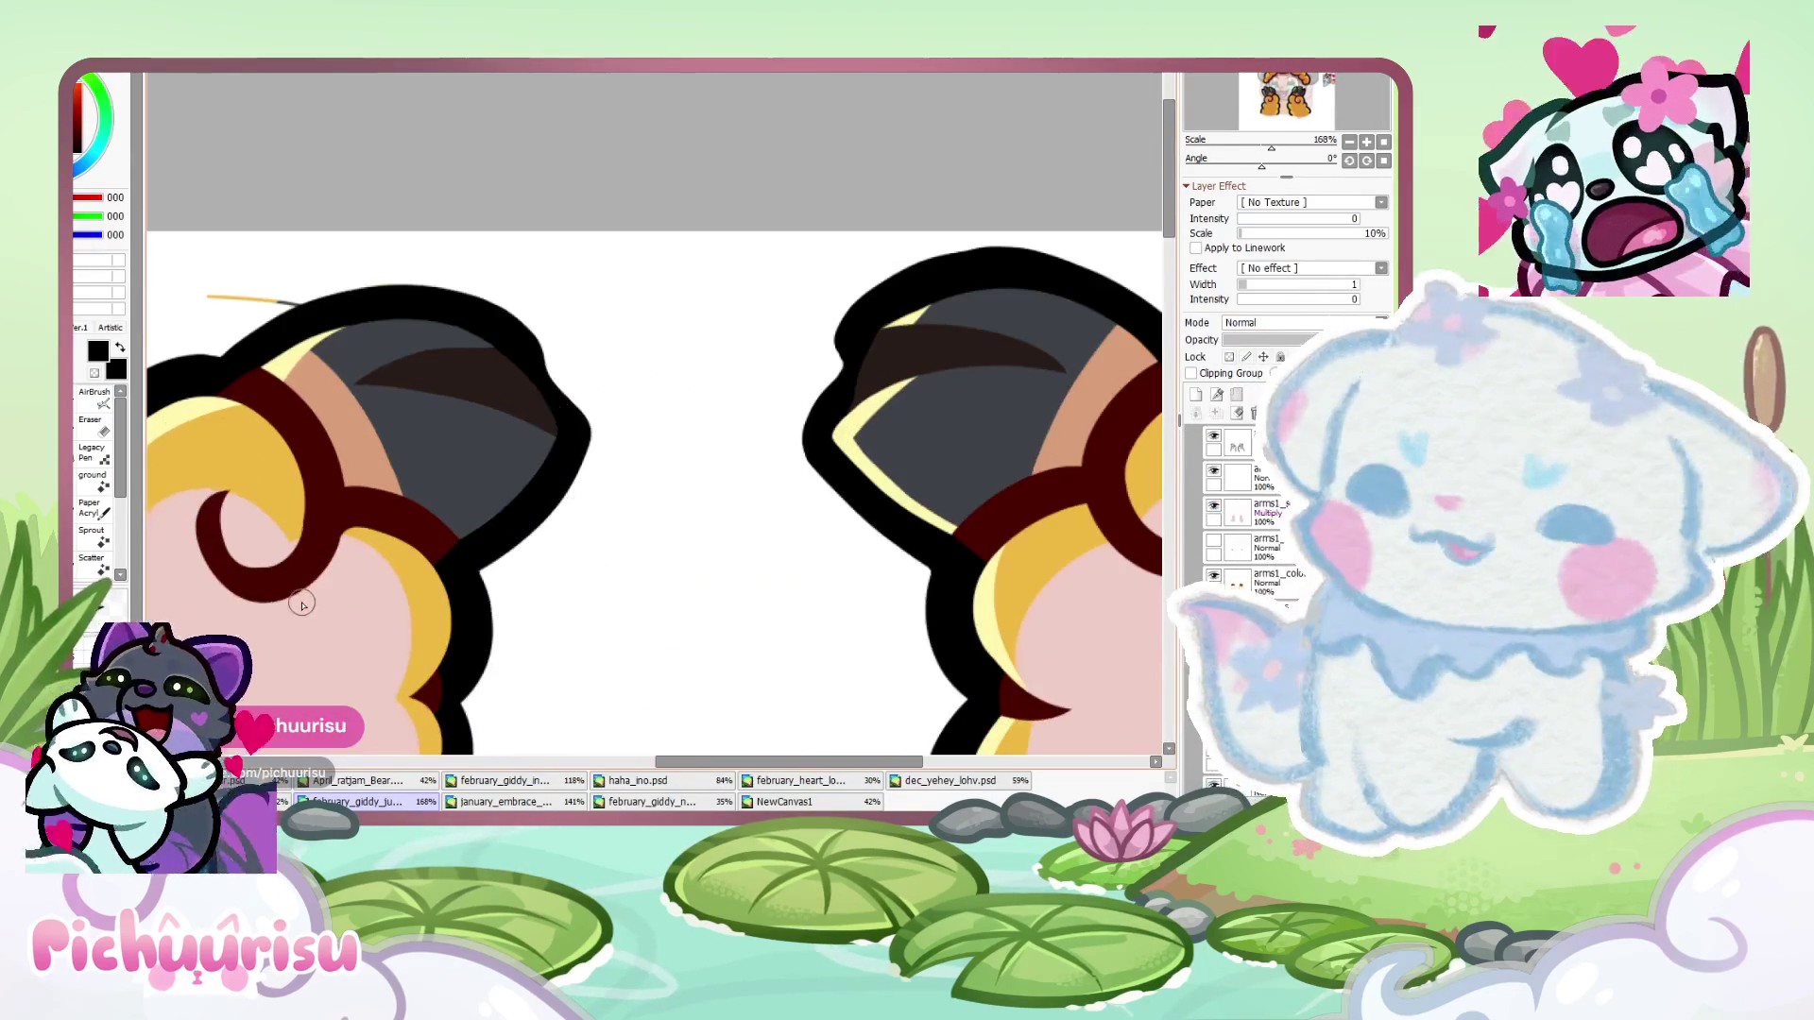
left_click(654, 404, "alt")
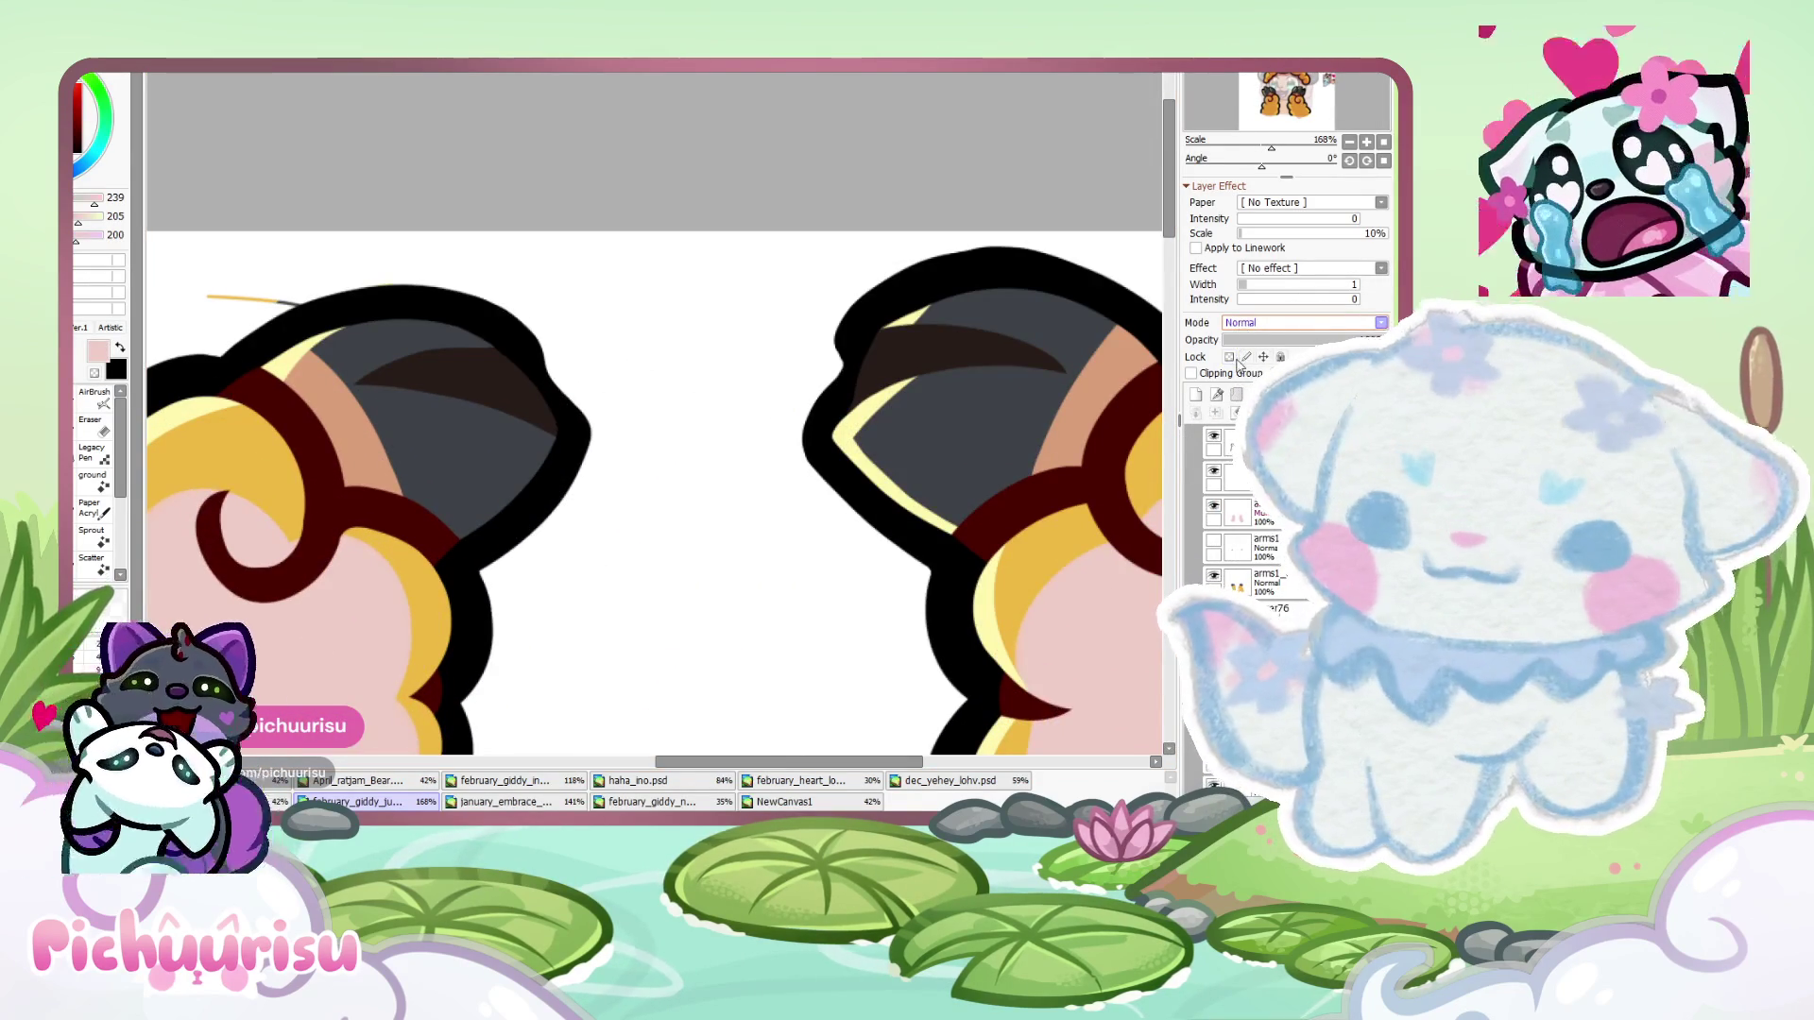
key("Down")
- Switch to the Eraser to clean stray marks near the claw tips
scroll(655, 404, "up", 2)
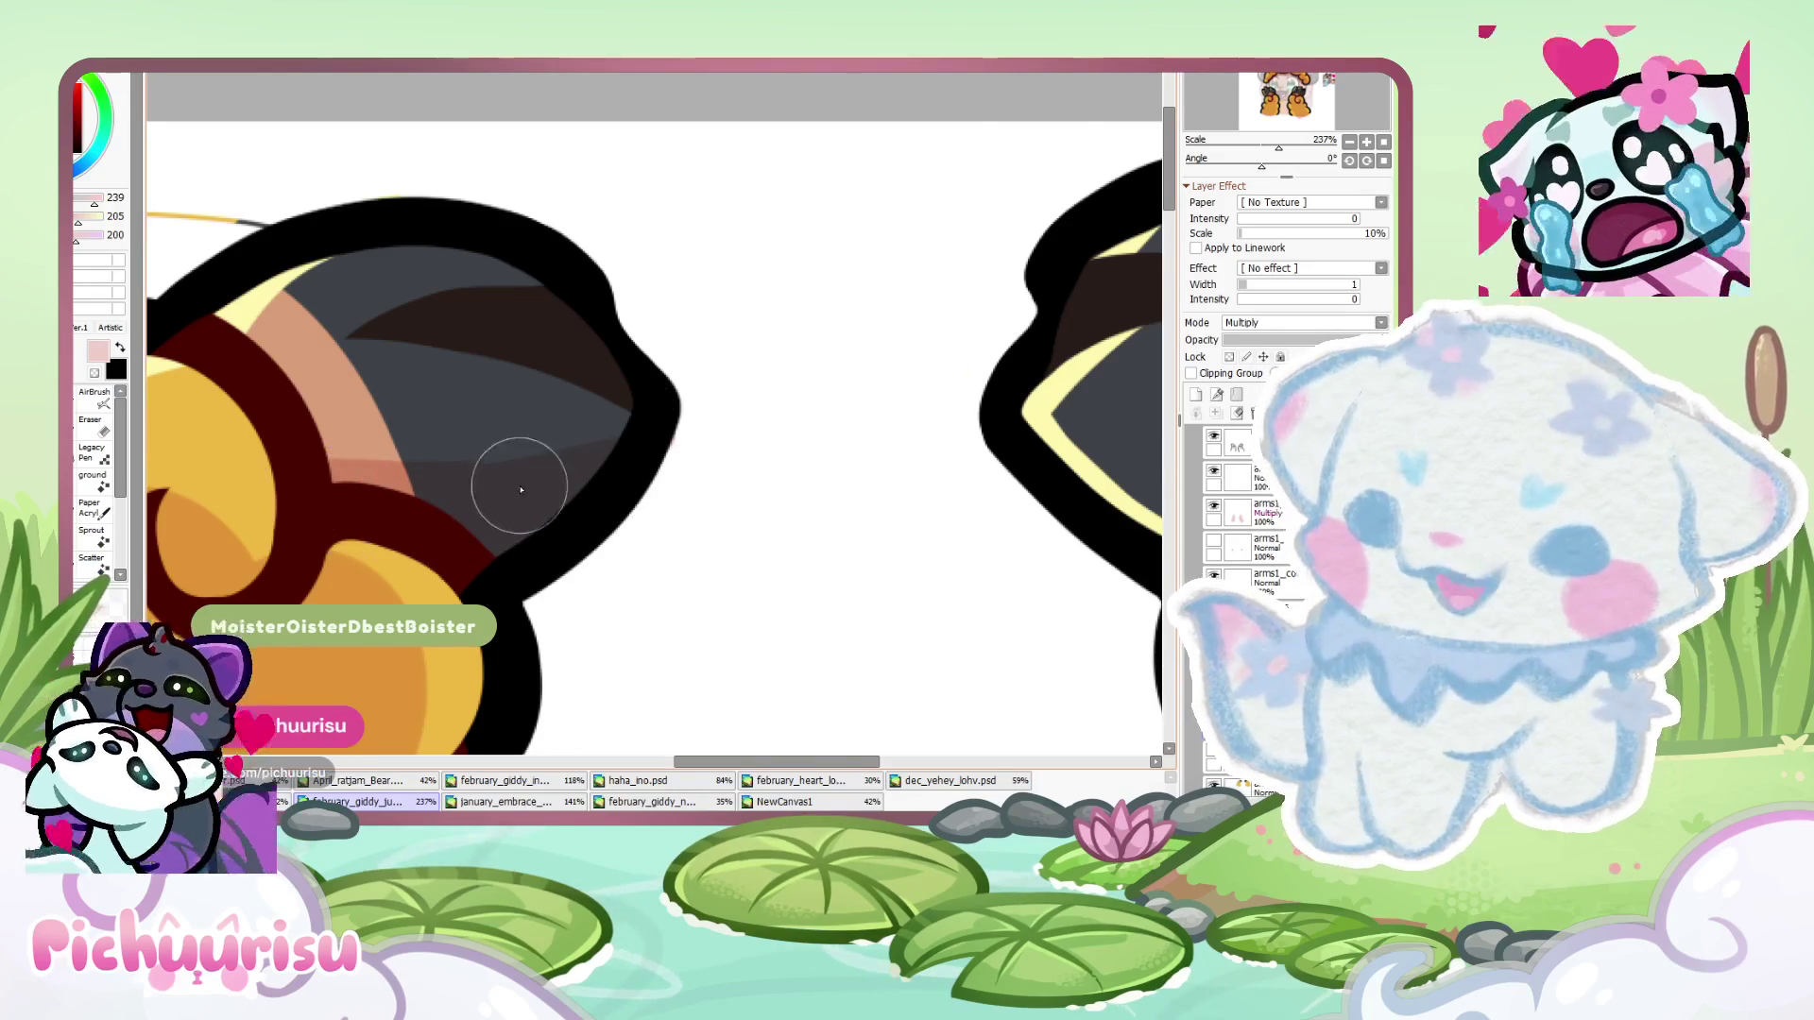
scroll(463, 495, "down", 3)
scroll(703, 495, "up", 3)
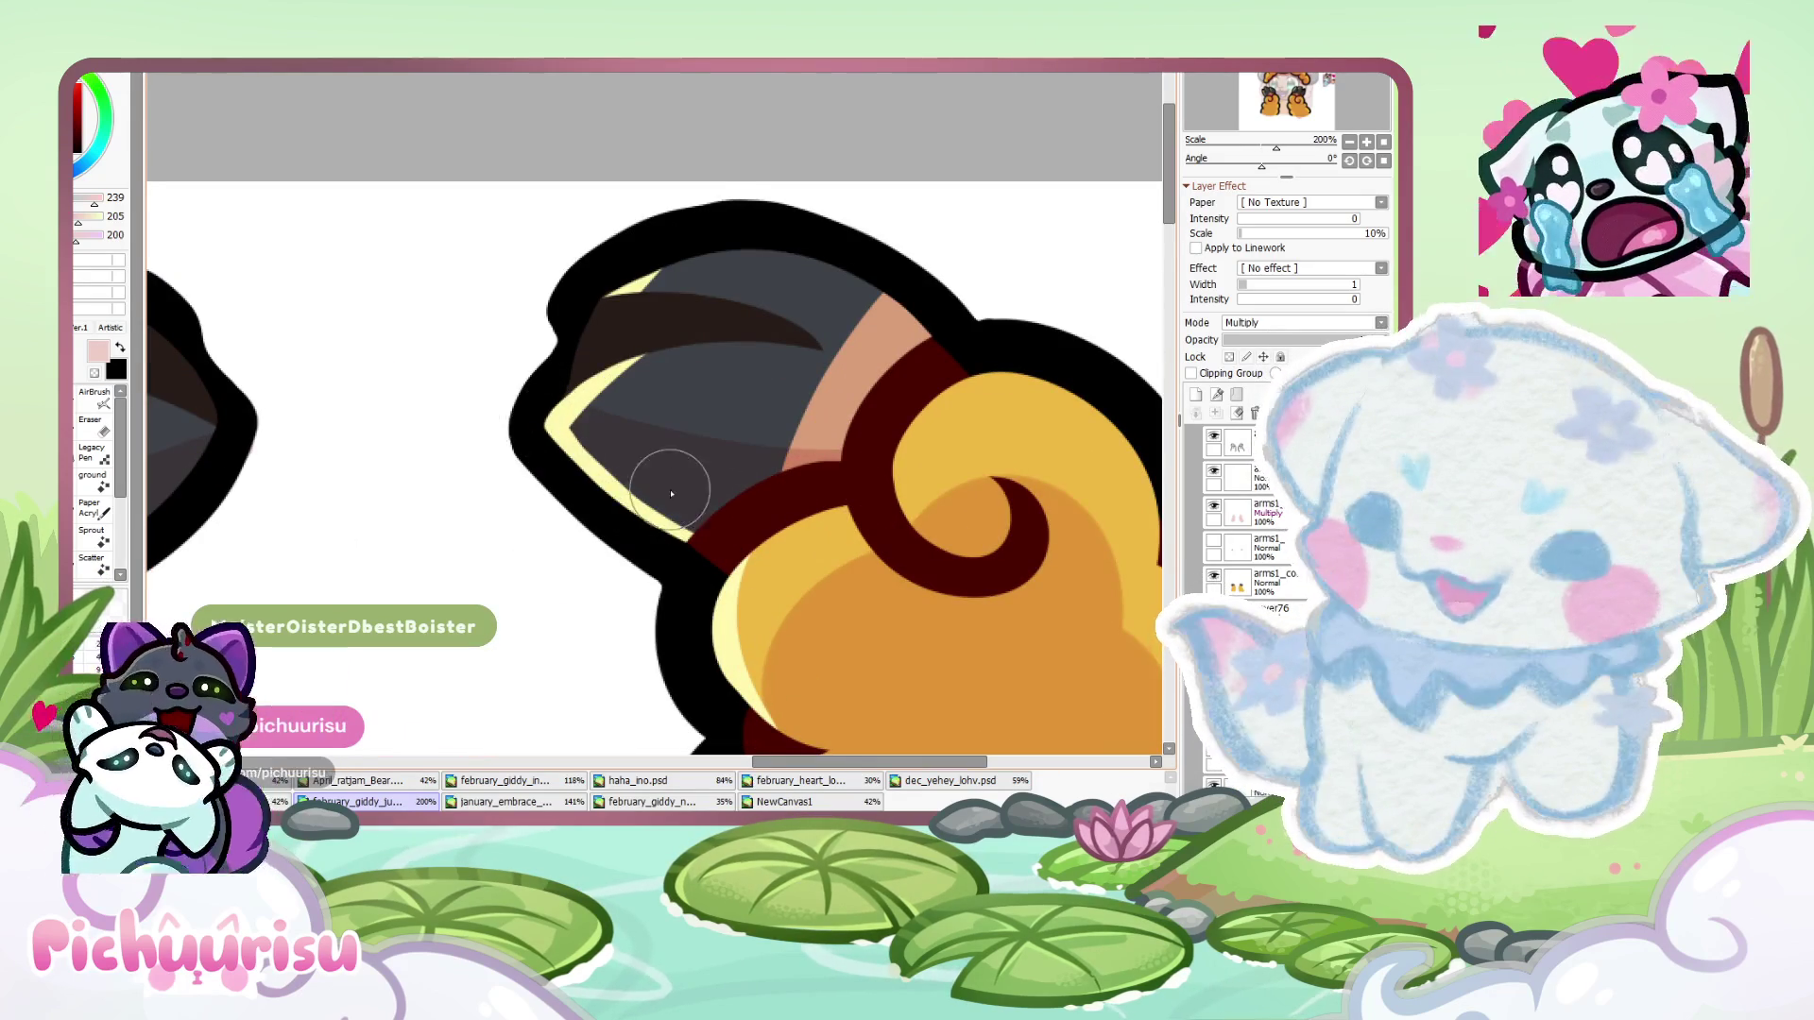
key("e")
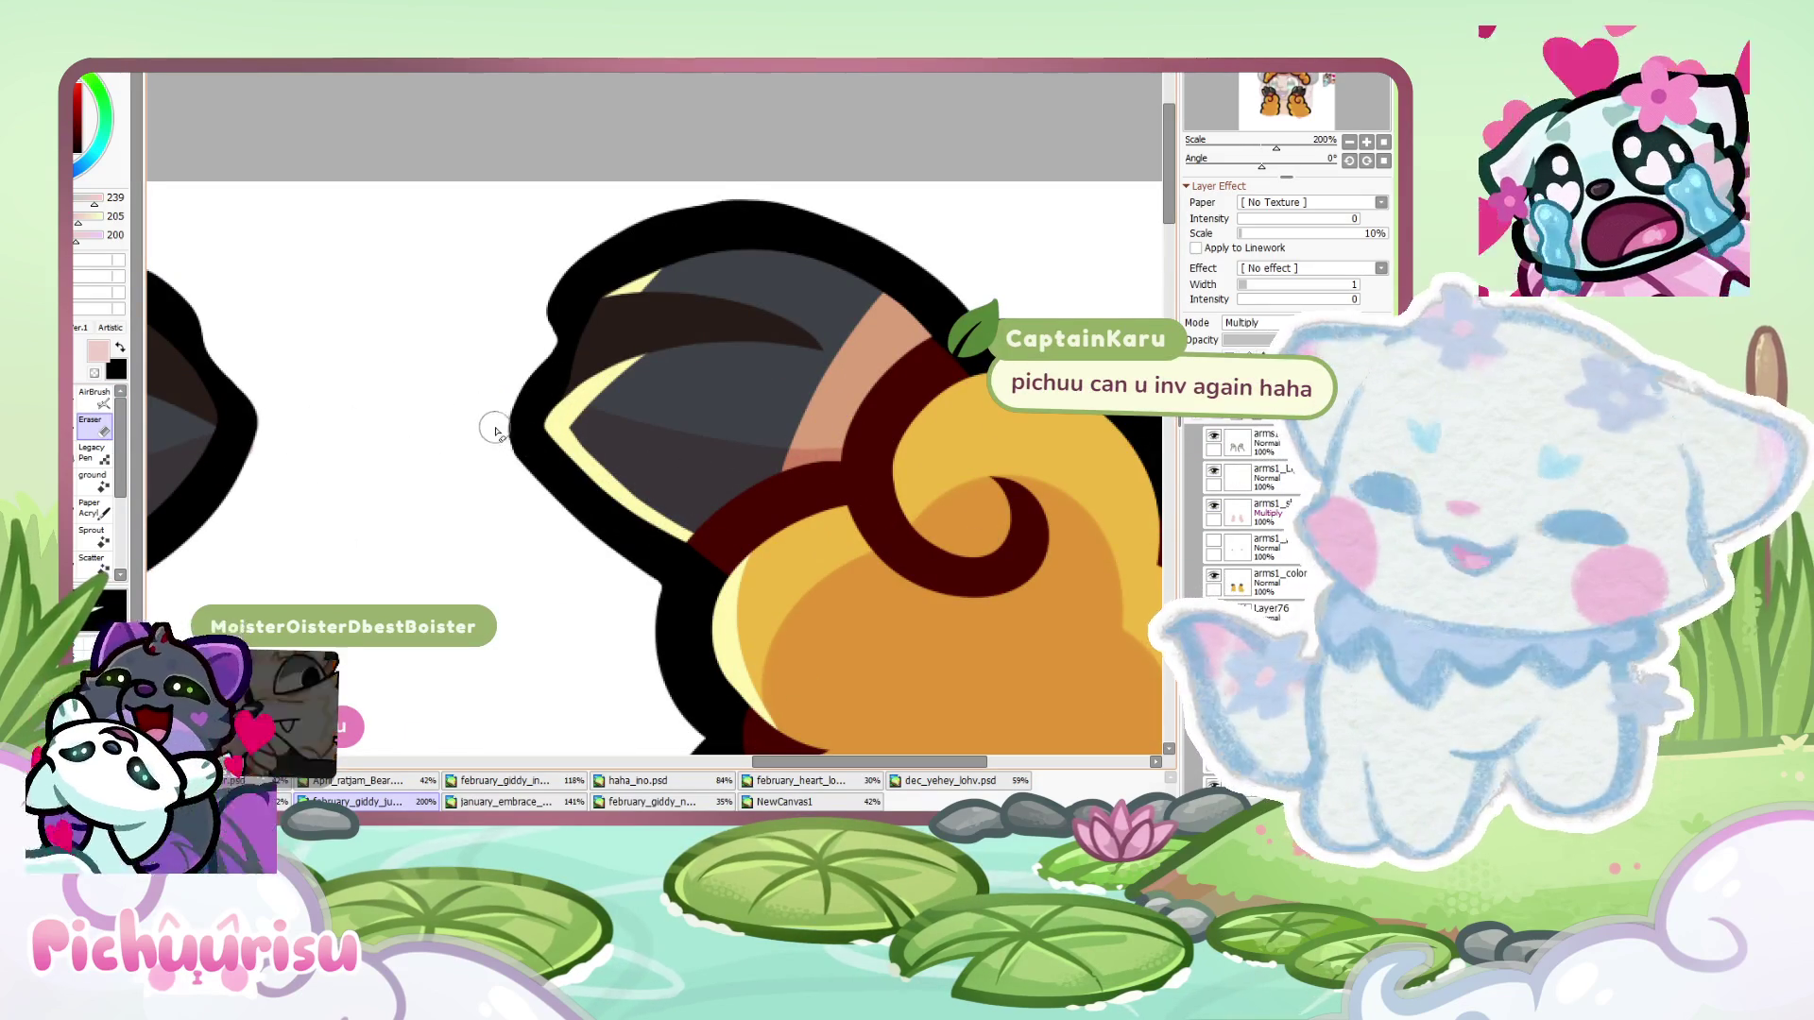
scroll(413, 432, "down", 4)
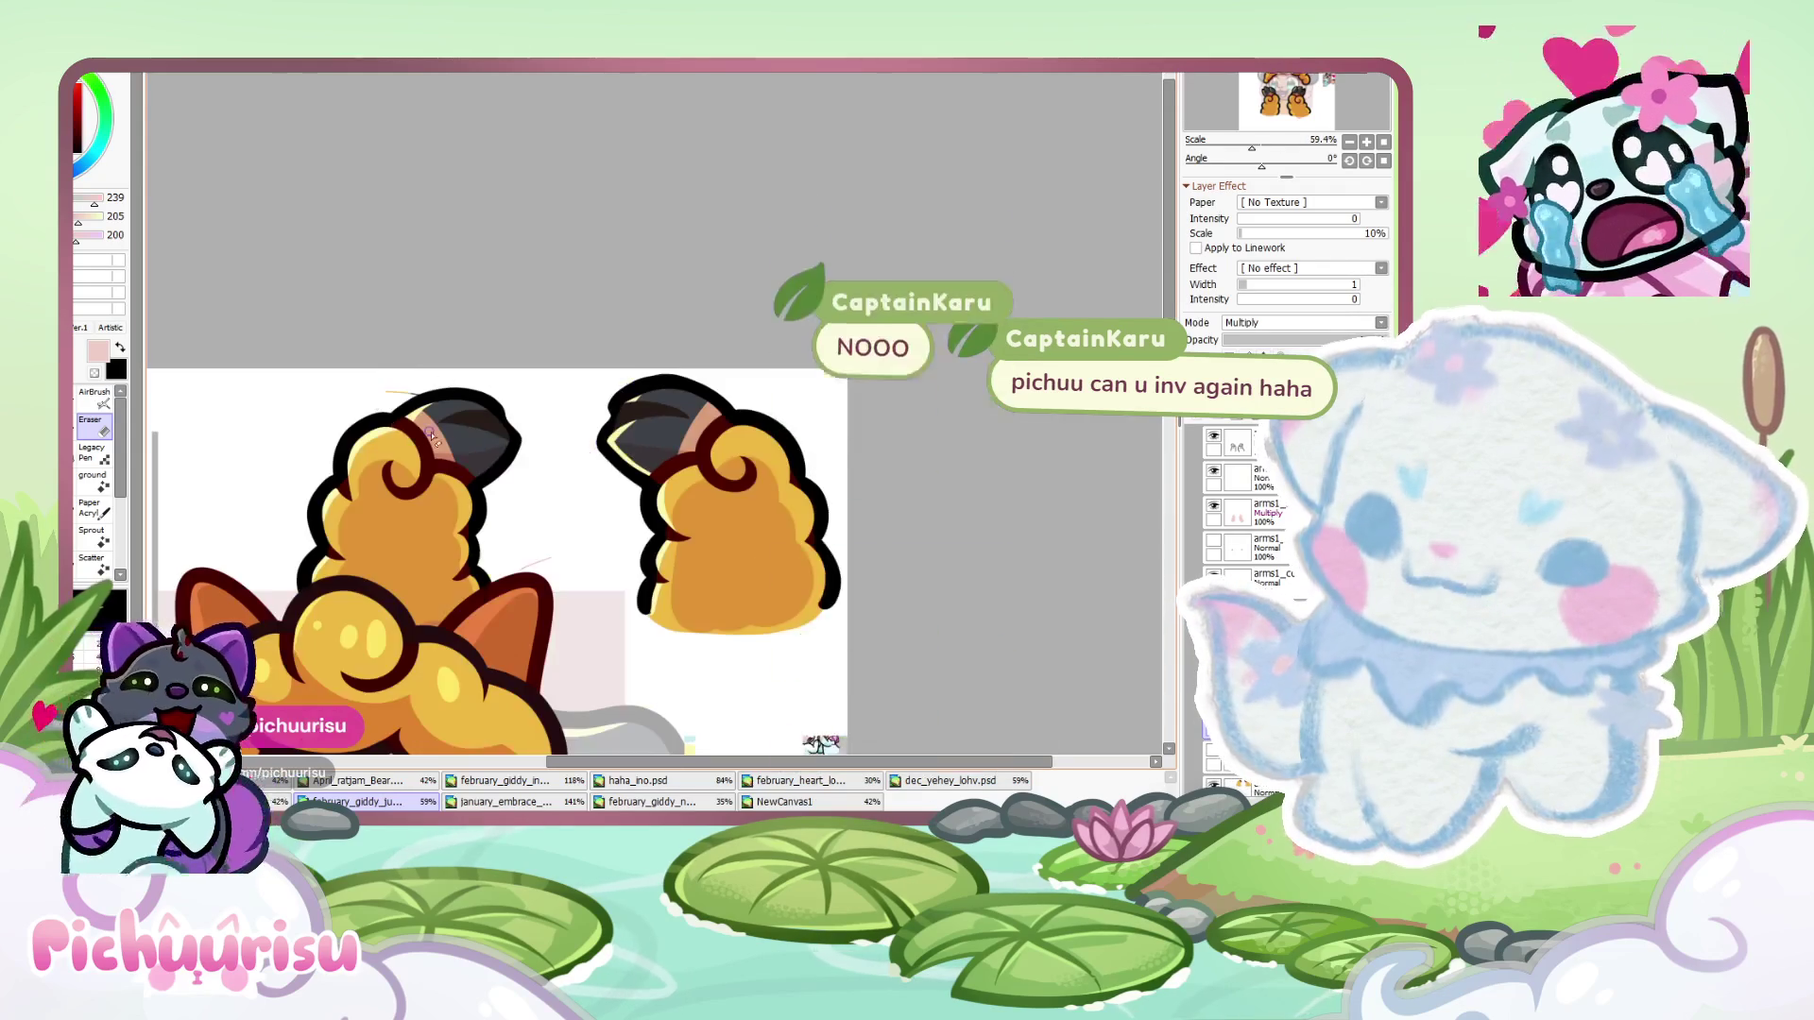
scroll(413, 432, "up", 3)
scroll(602, 462, "up", 2)
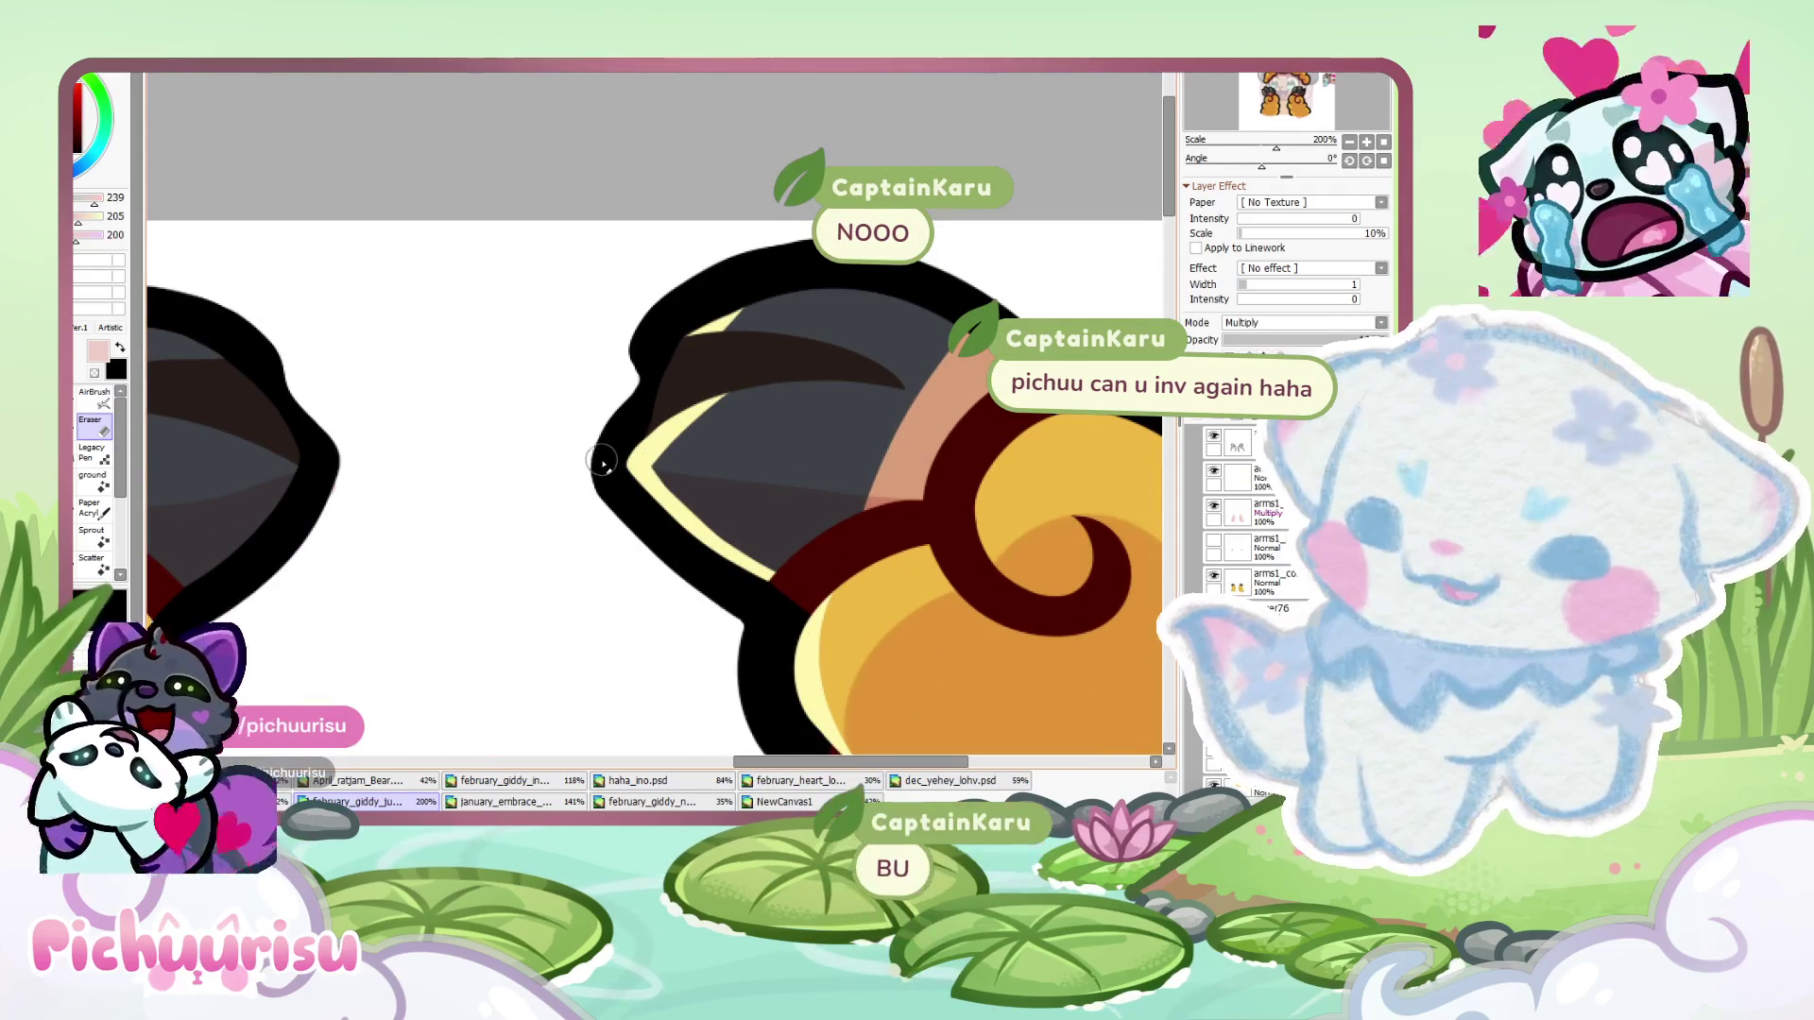
scroll(599, 502, "down", 1)
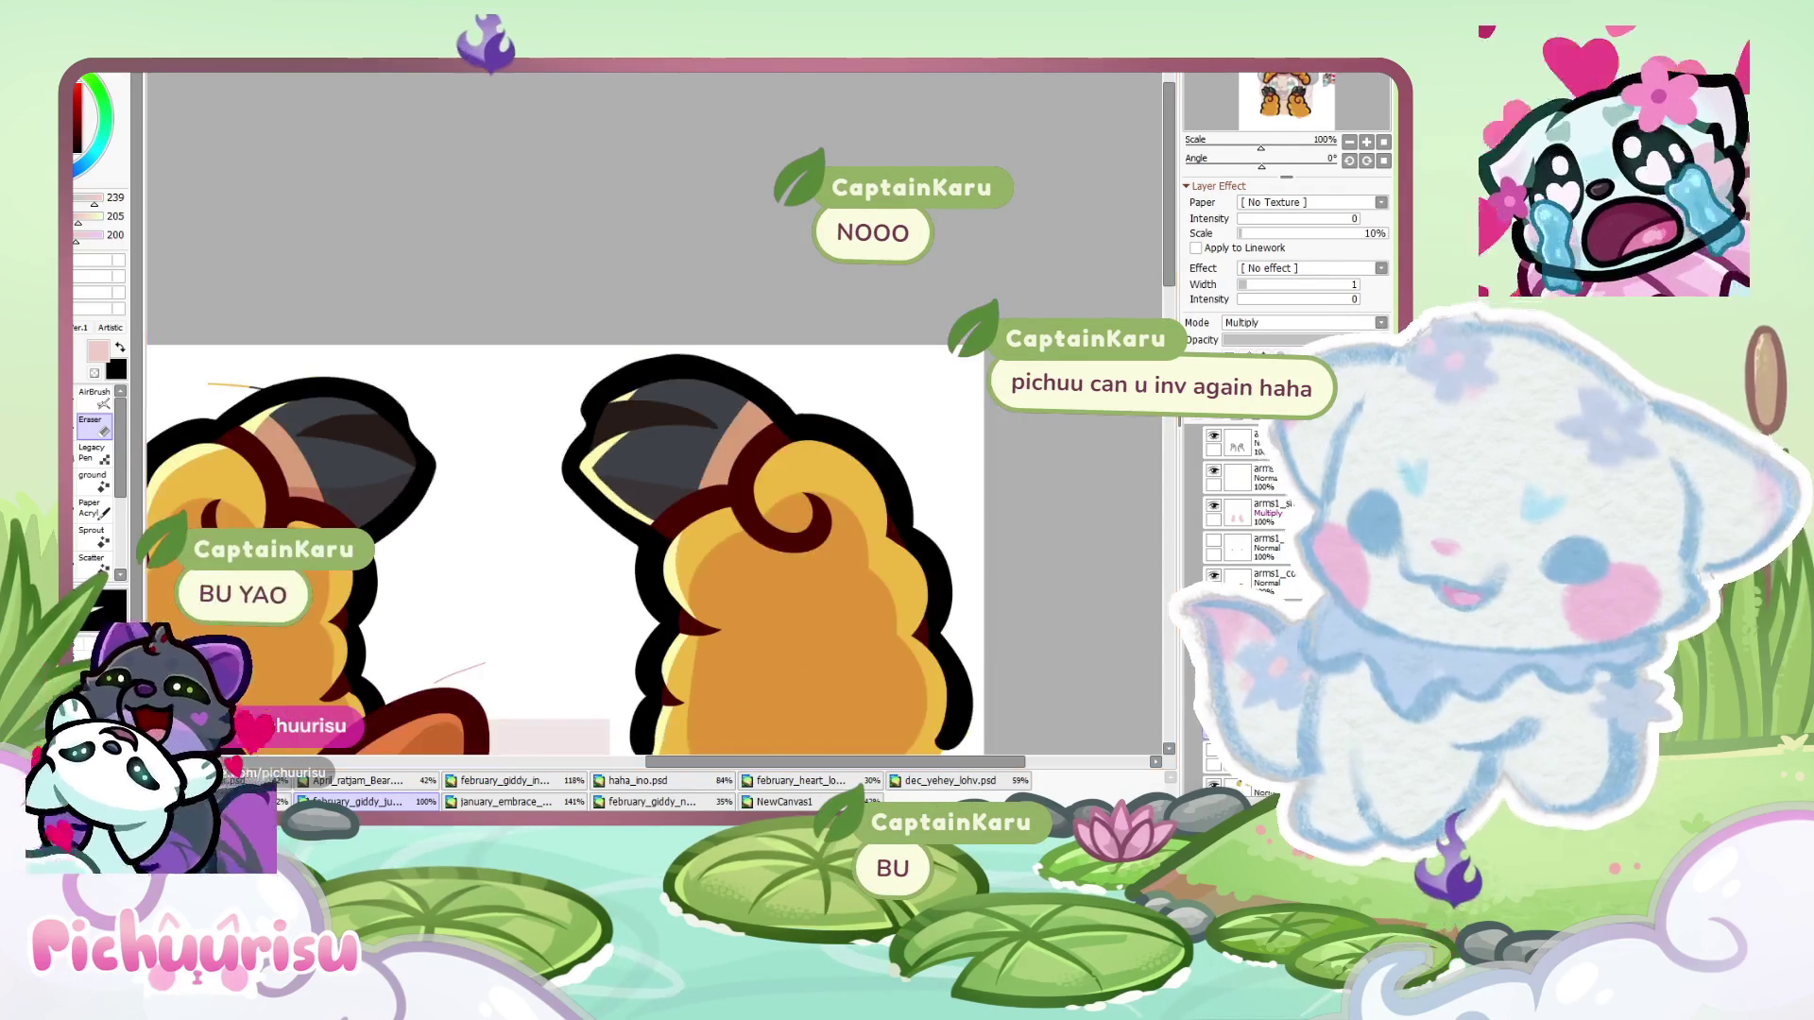